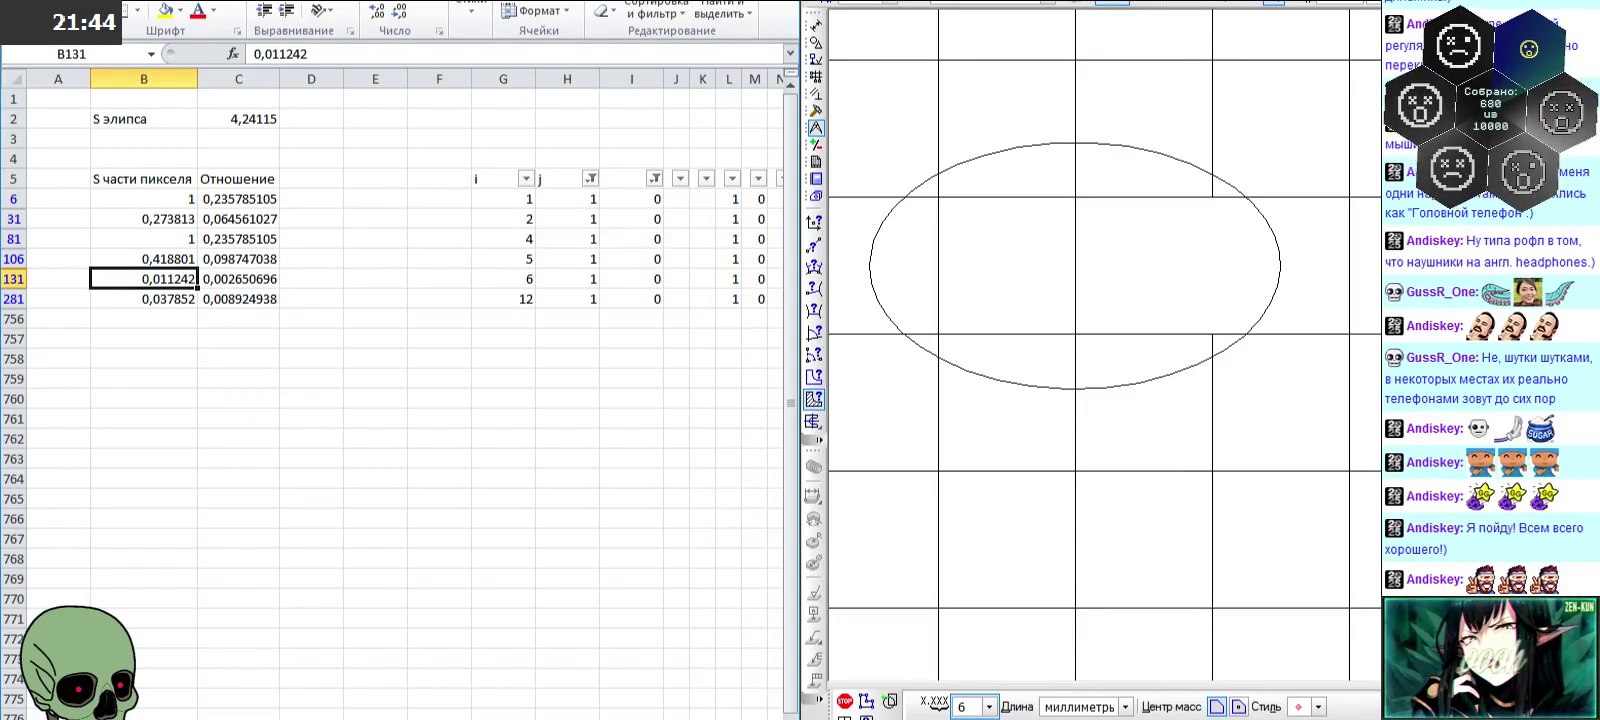
Step: Measure the ellipse part inside one pixel and enter 0,327976 in B31
{"action": "key", "text": "Escape"}
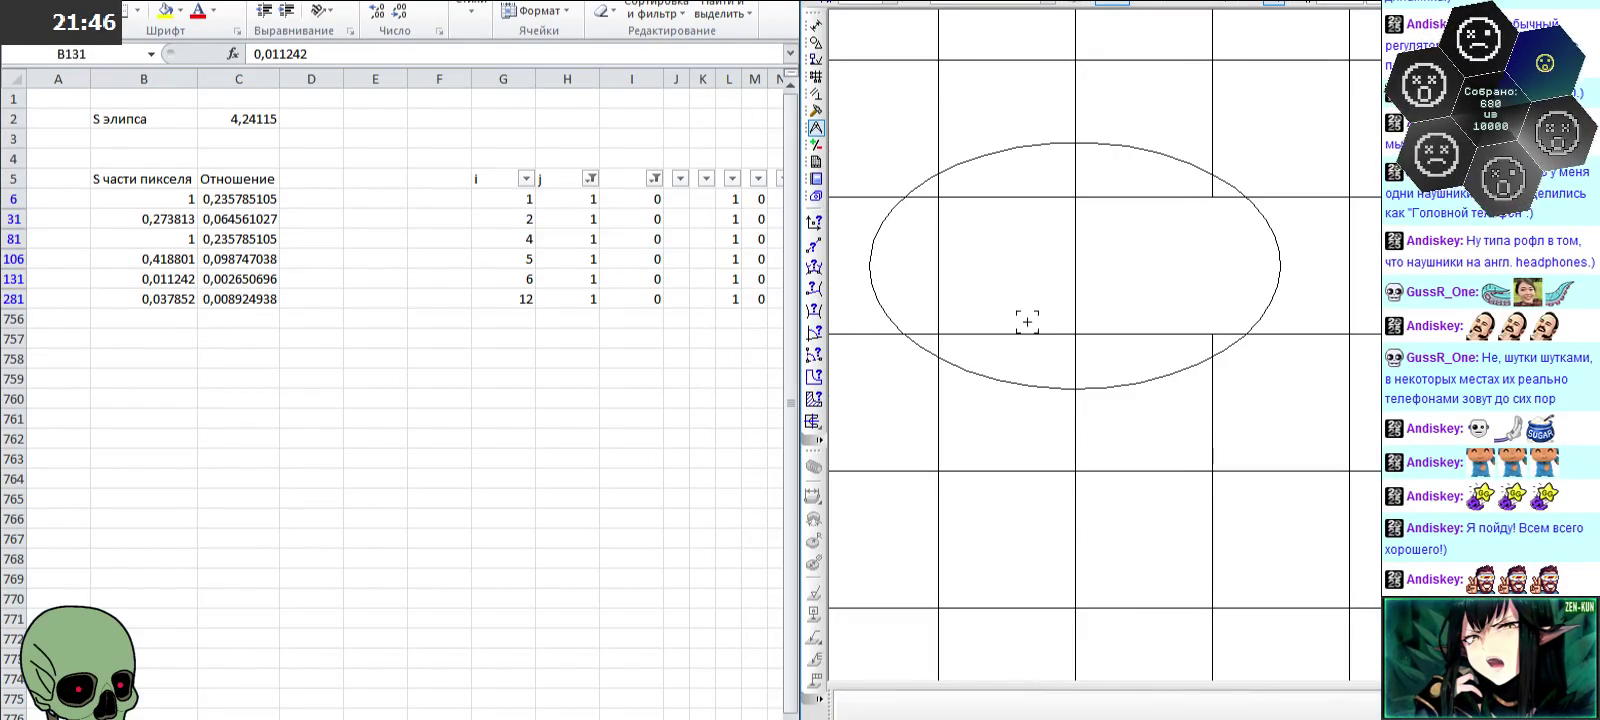
{"action": "scroll", "coordinate": [960, 390], "scroll_direction": "down", "scroll_amount": 1}
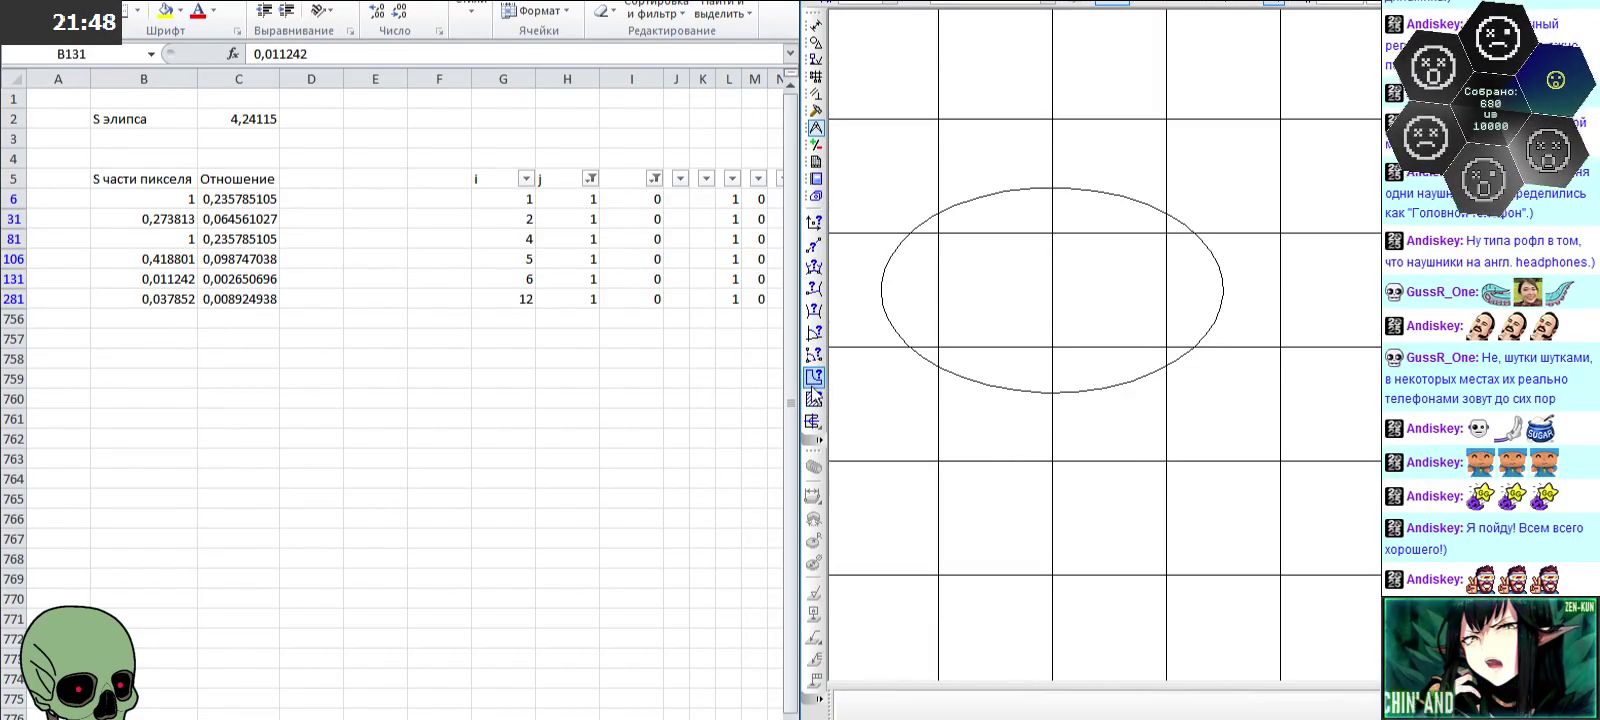
{"action": "left_click", "coordinate": [815, 399]}
{"action": "left_click", "coordinate": [1090, 360]}
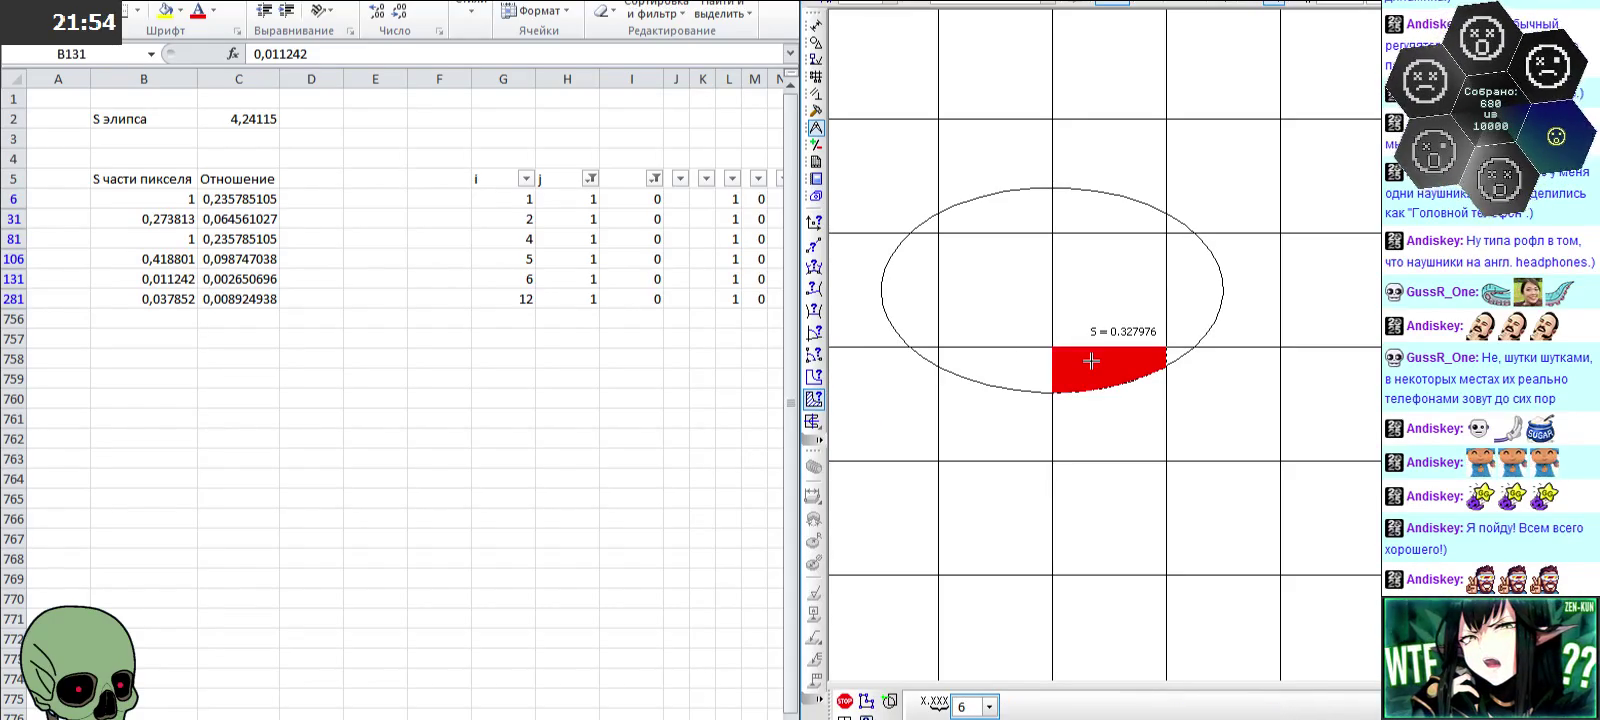
{"action": "left_click", "coordinate": [178, 219]}
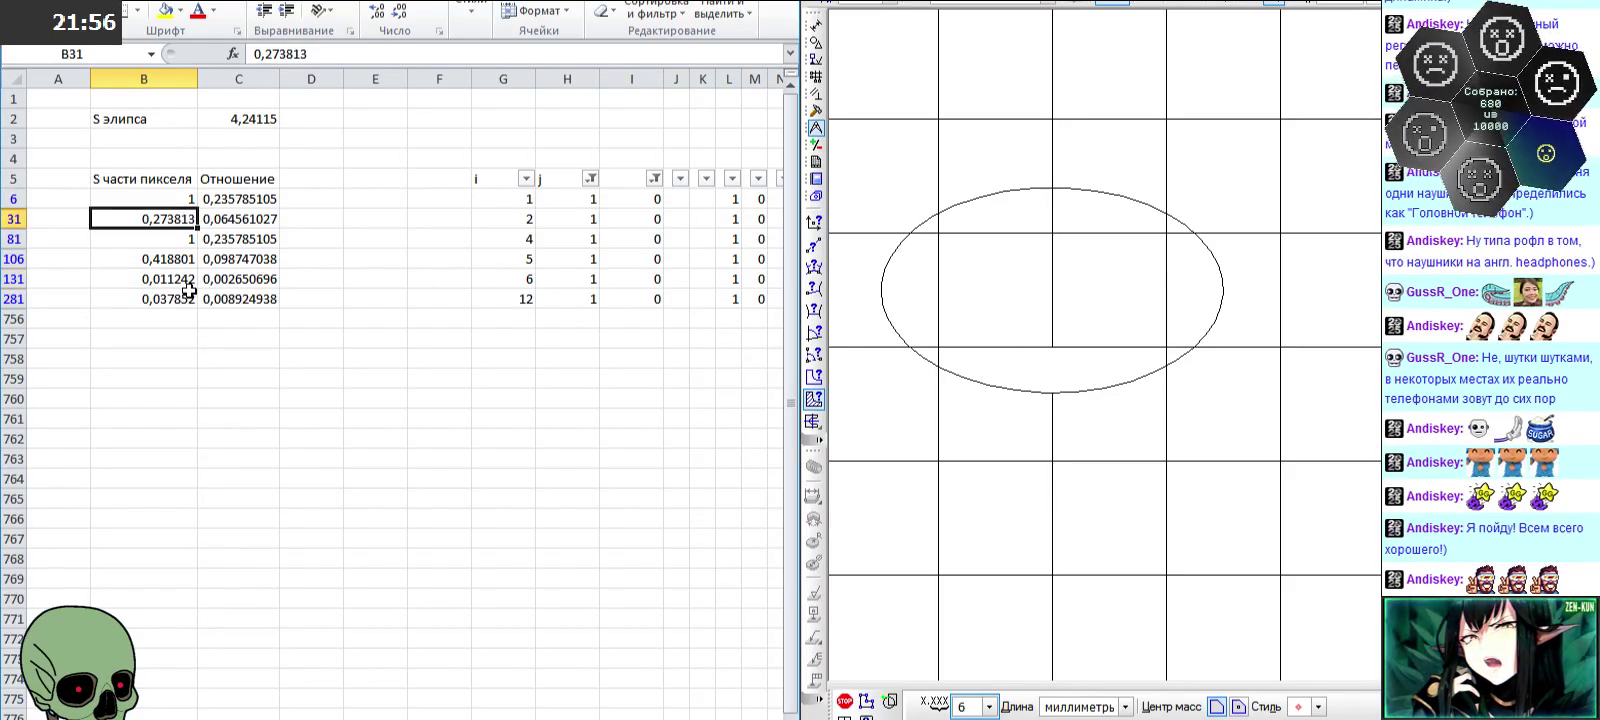
{"action": "type", "text": "0,327976"}
{"action": "key", "text": "Return"}
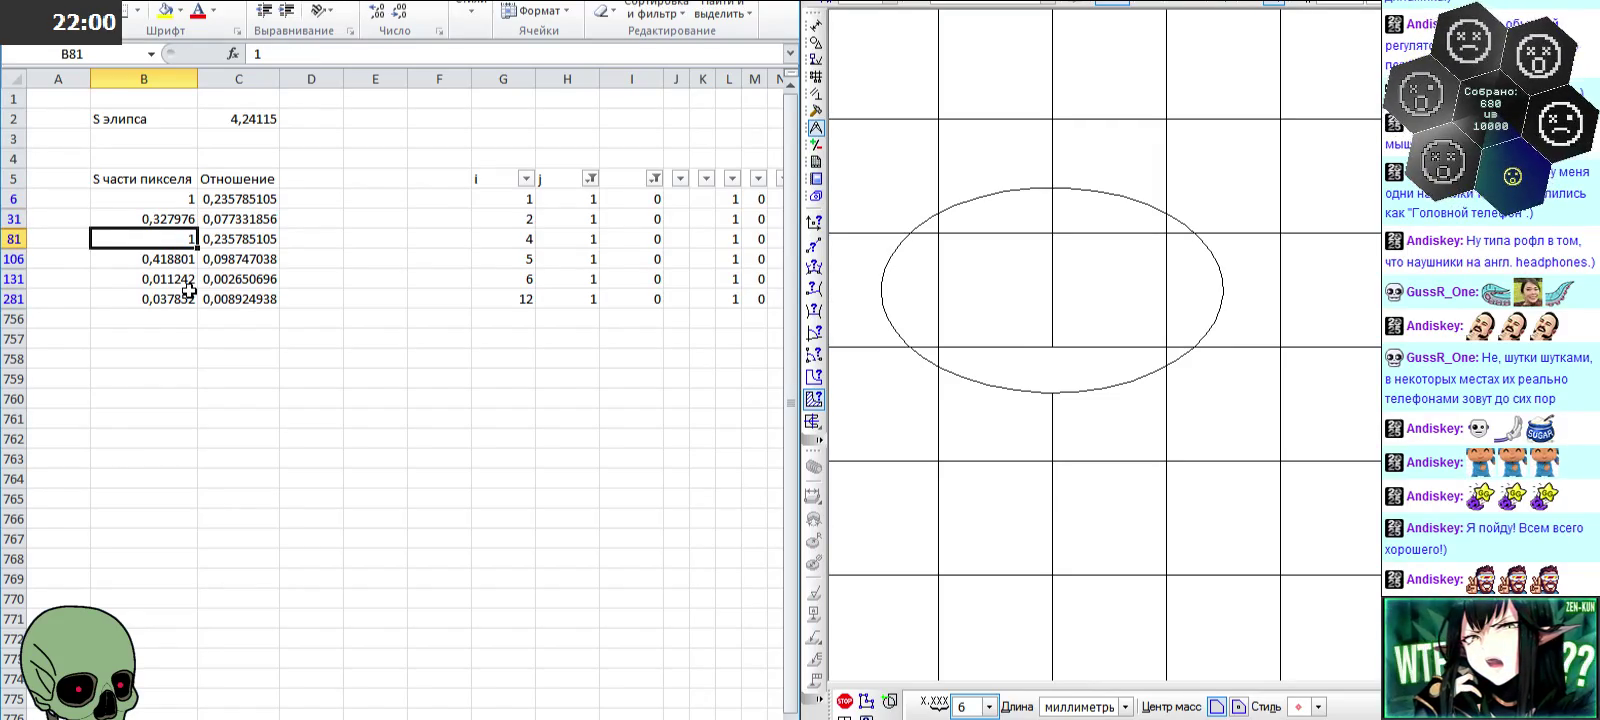
Step: Measure the next ellipse area and set B131 to 0,02291
{"action": "left_click", "coordinate": [1362, 313]}
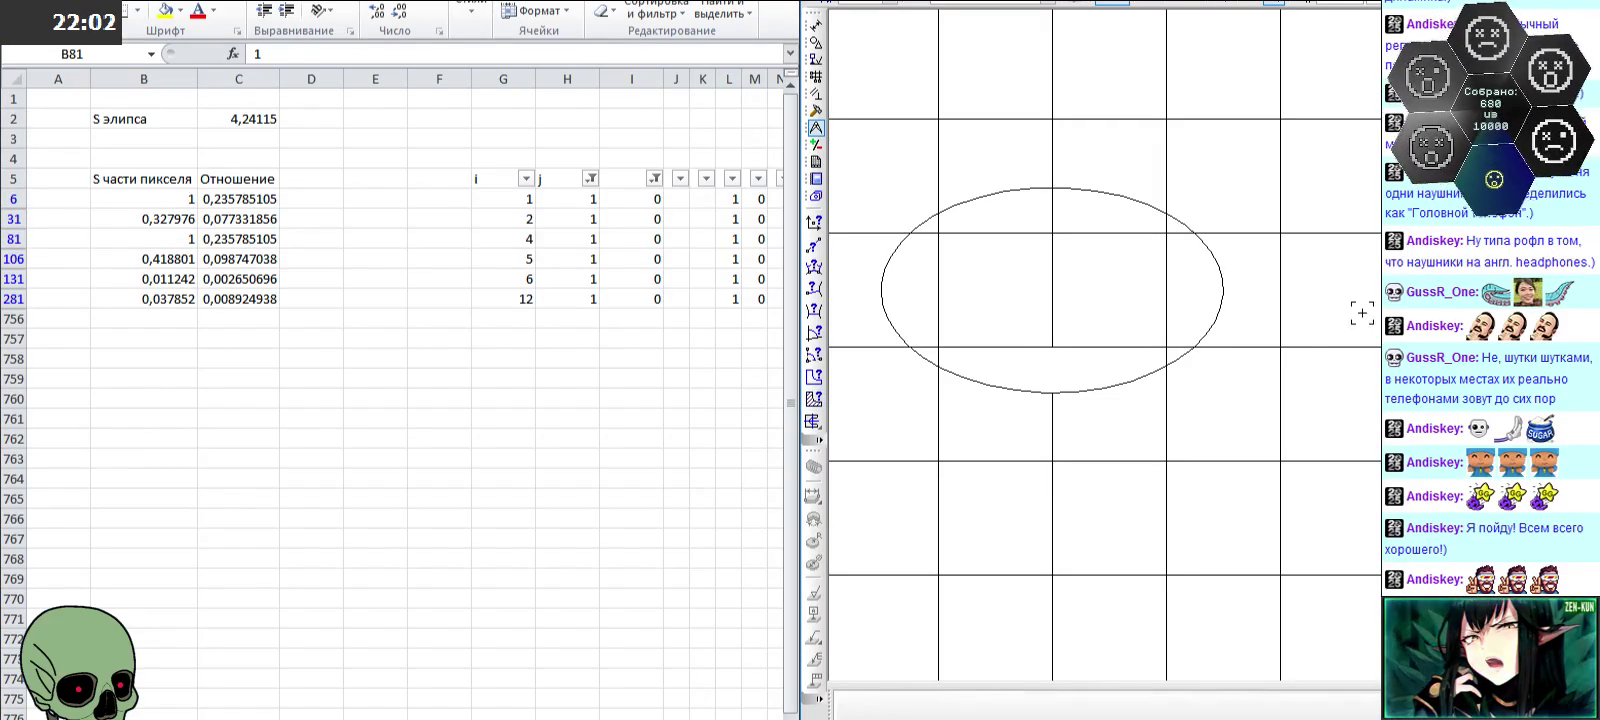
{"action": "scroll", "coordinate": [1130, 380], "scroll_direction": "down", "scroll_amount": 1}
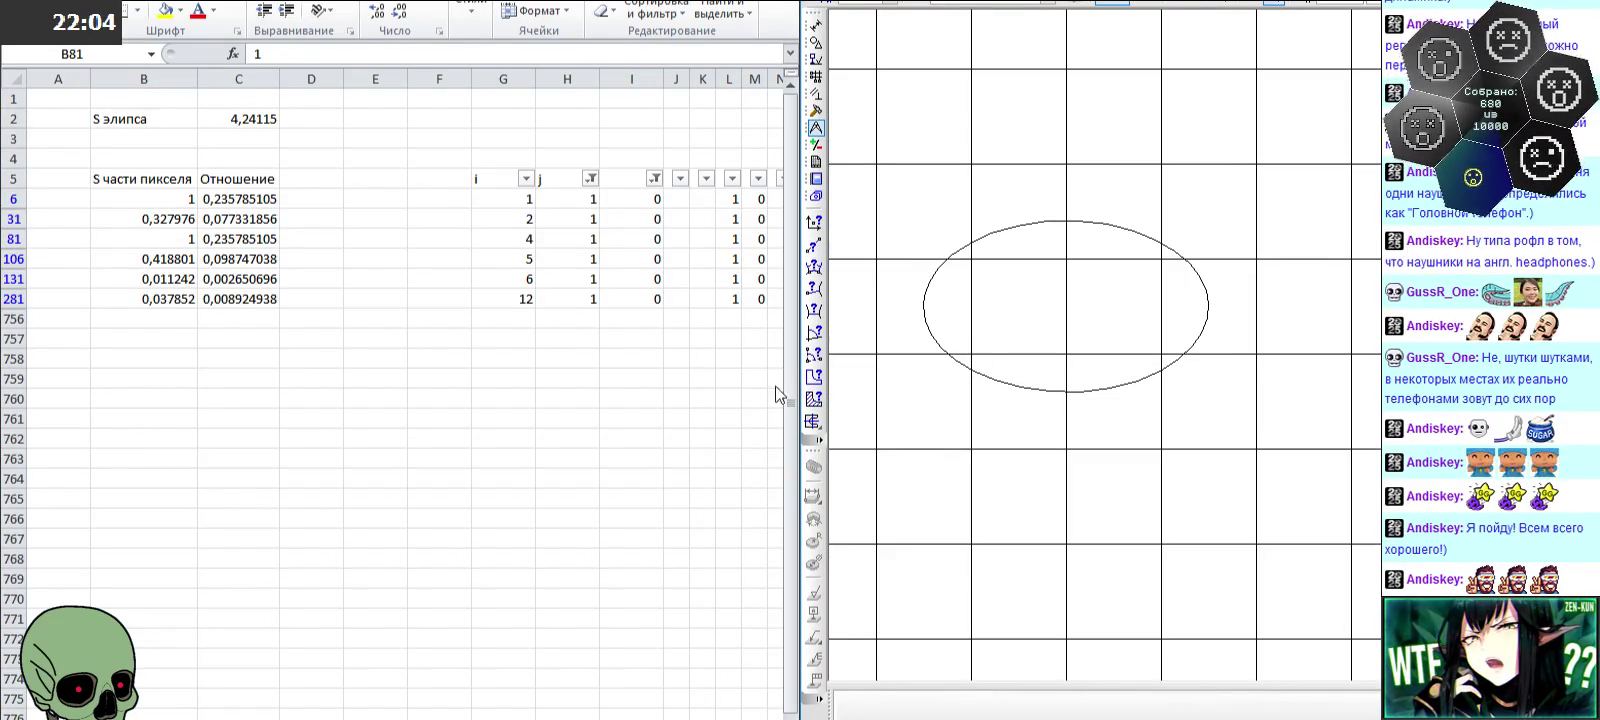
{"action": "left_click", "coordinate": [813, 399]}
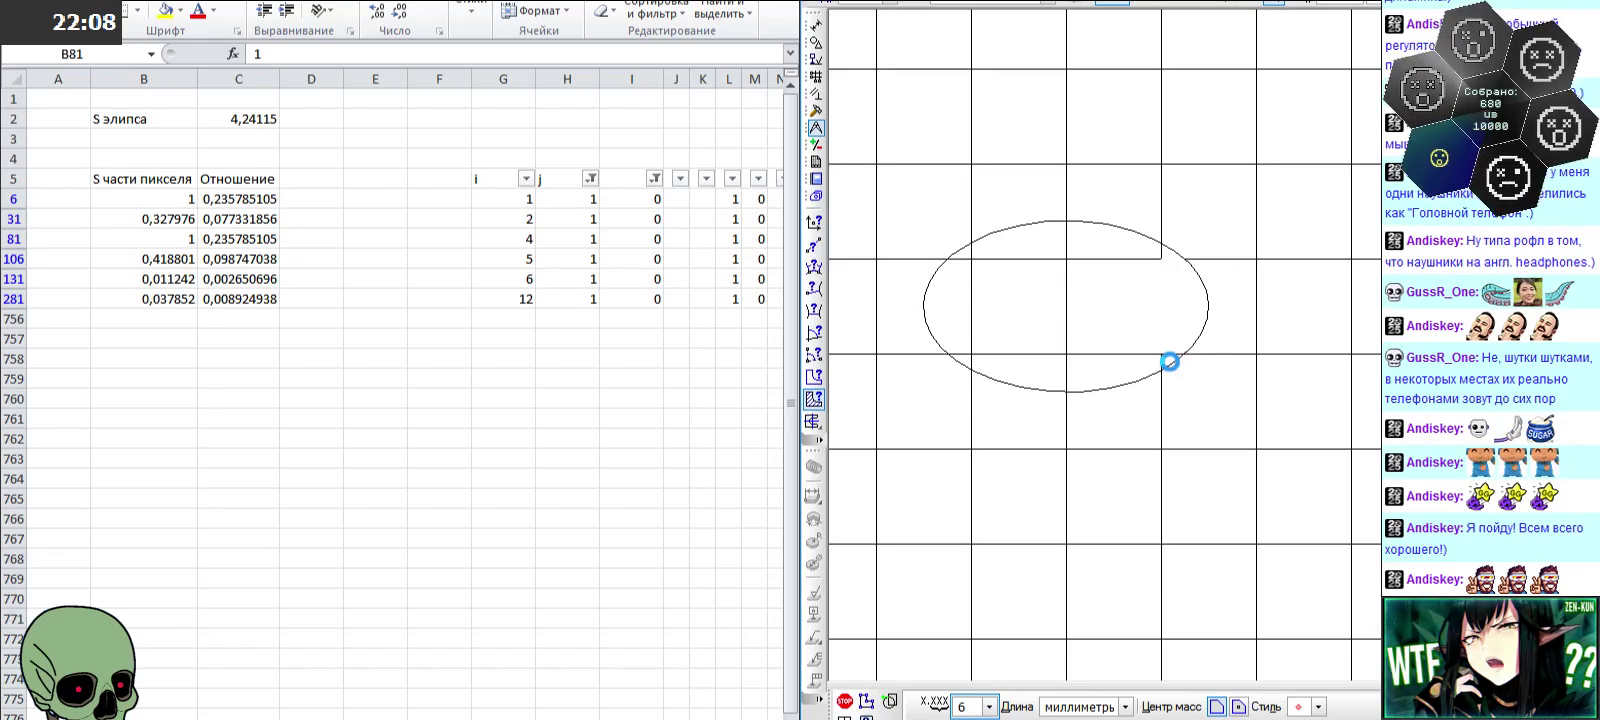
{"action": "mouse_move", "coordinate": [1170, 360]}
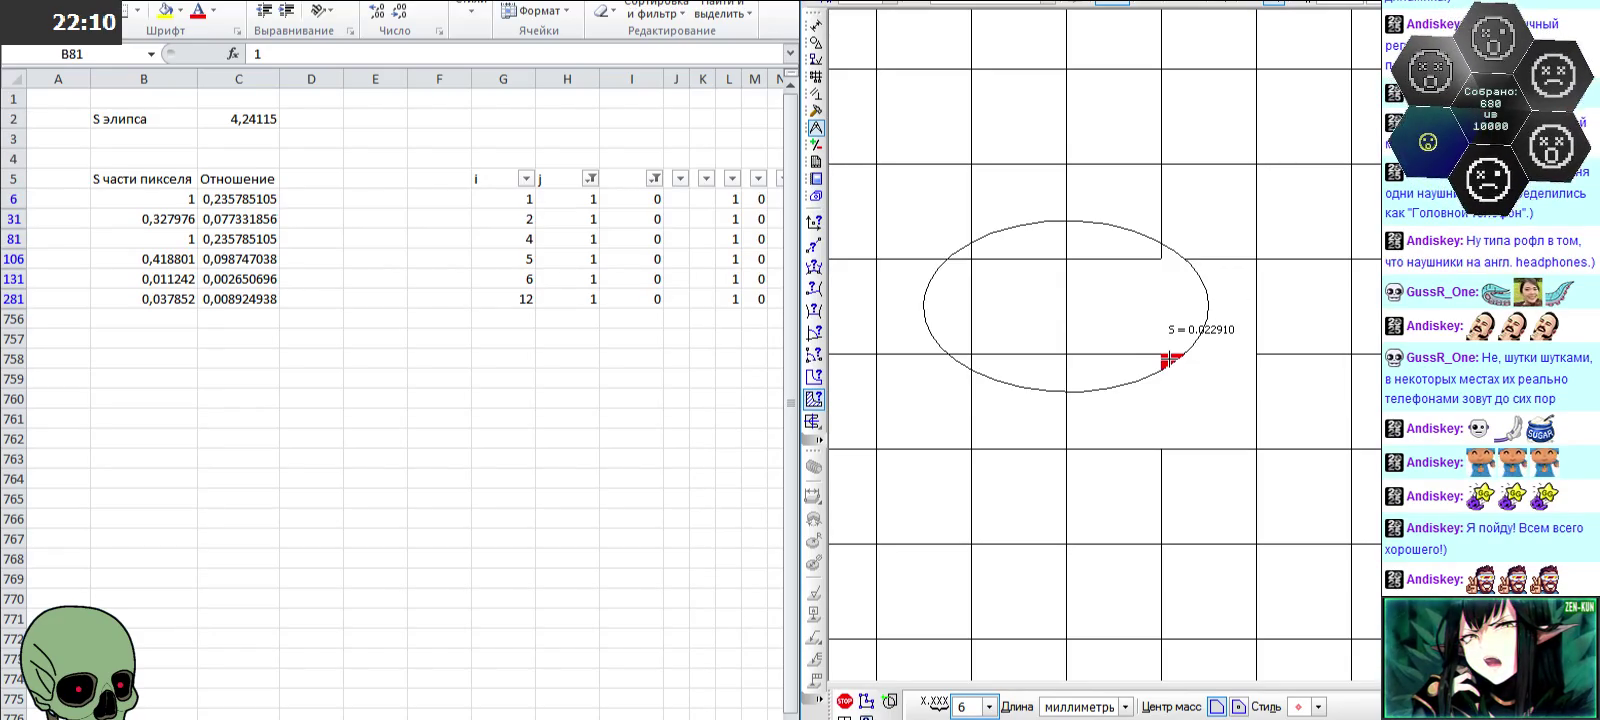
{"action": "left_click", "coordinate": [178, 281]}
{"action": "type", "text": "0,02291"}
{"action": "key", "text": "Return"}
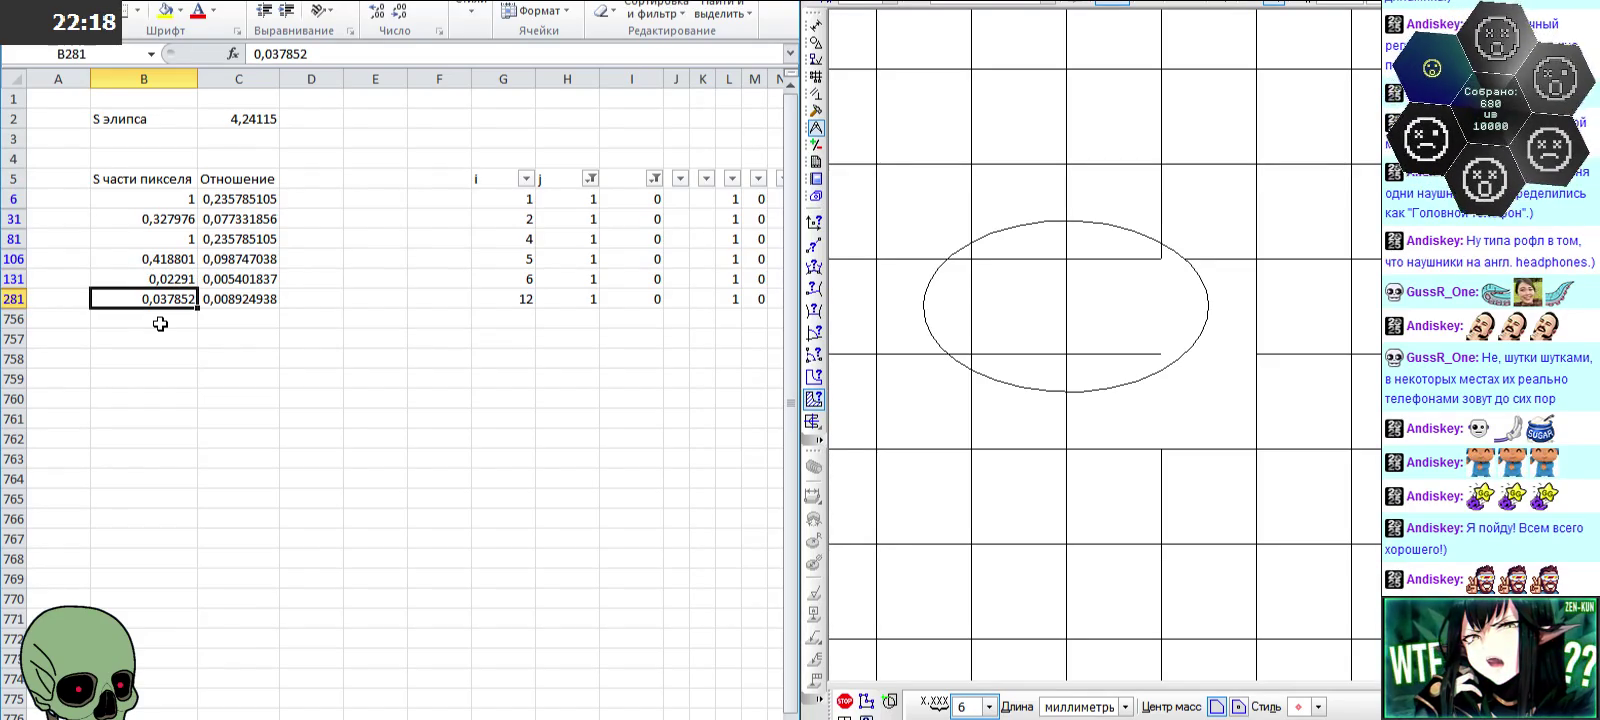
Step: Measure the small sliver near the cell edge and copy B131's 0,02291 into B281
{"action": "left_click", "coordinate": [878, 112]}
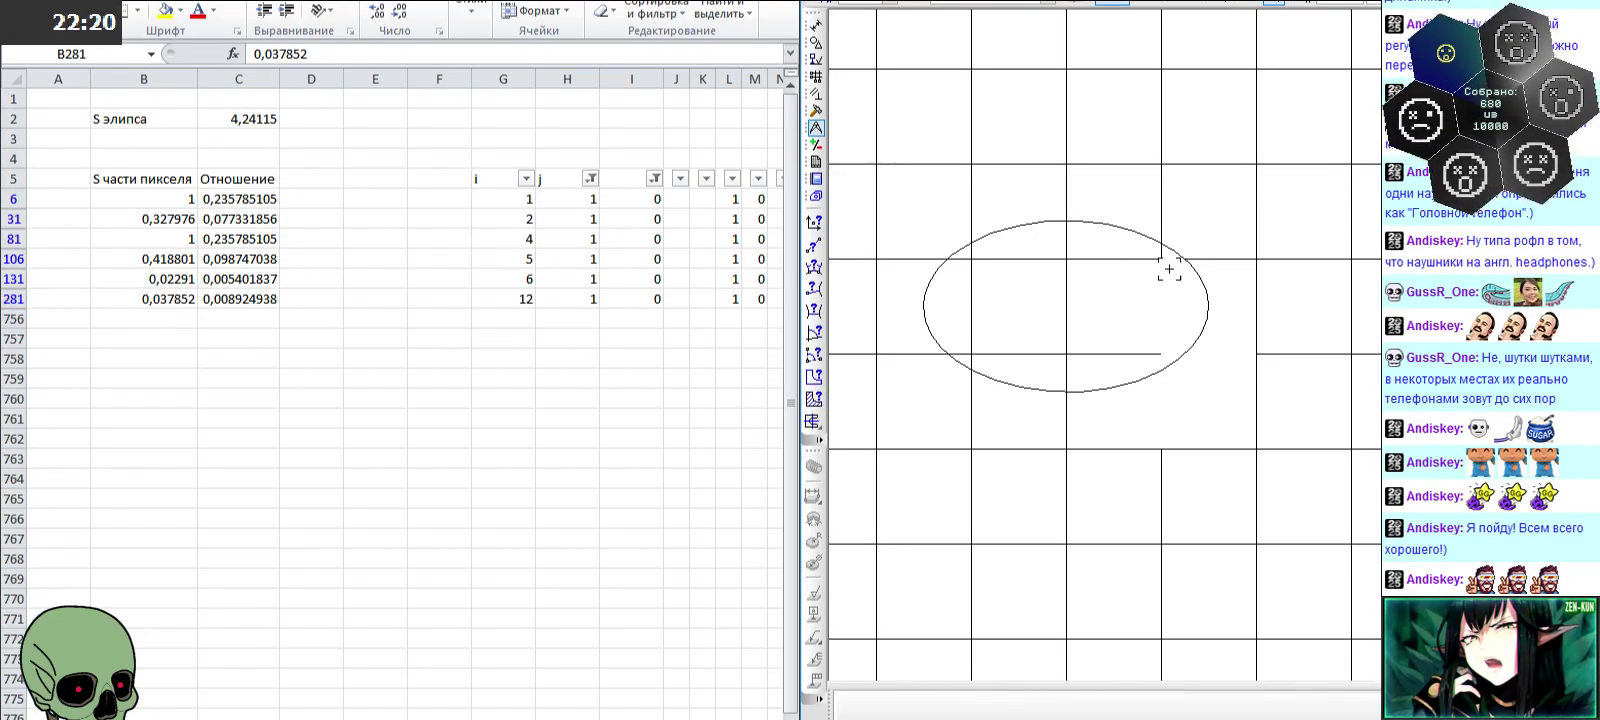
{"action": "scroll", "coordinate": [1169, 269], "scroll_direction": "down", "scroll_amount": 1}
{"action": "left_click", "coordinate": [814, 398]}
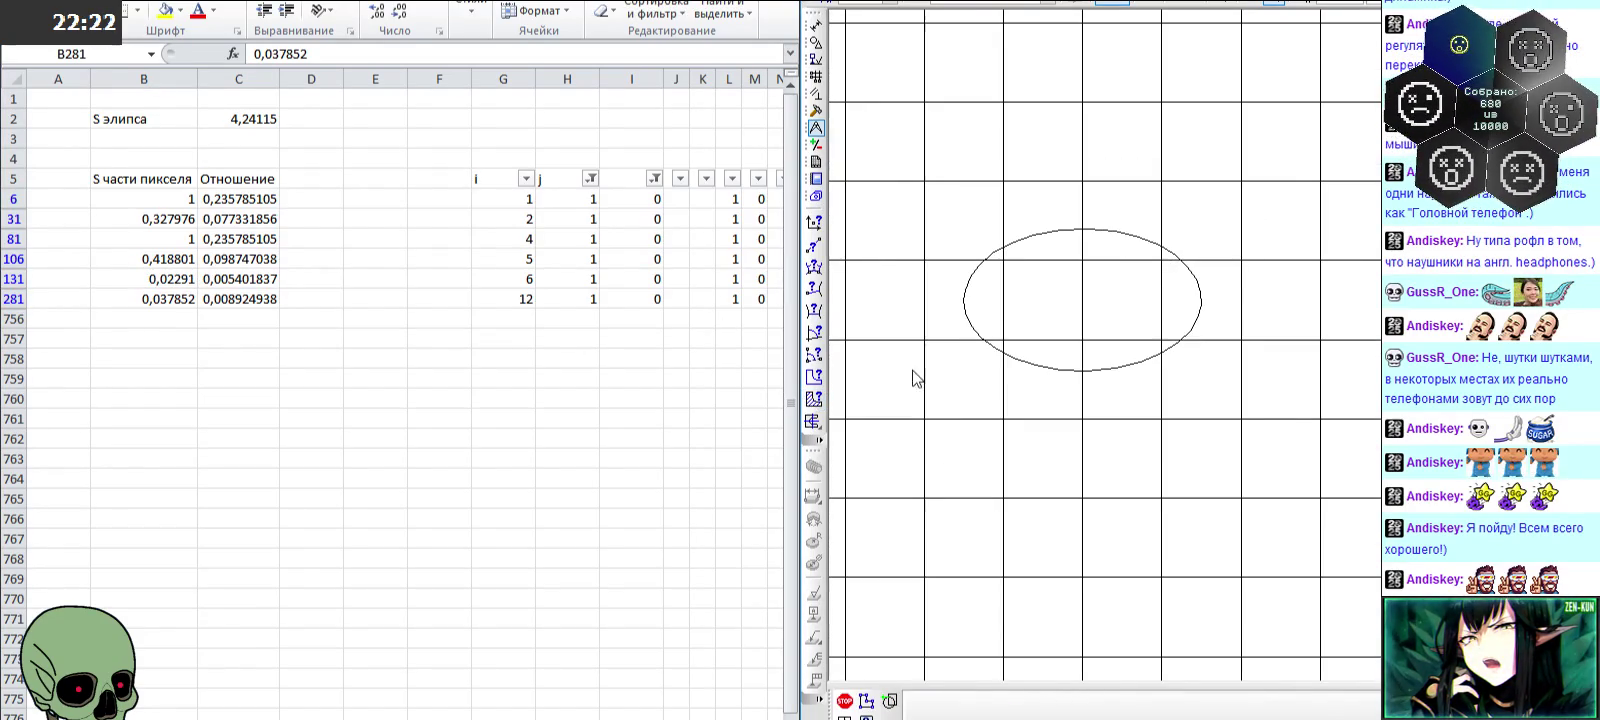
{"action": "left_click", "coordinate": [1166, 257]}
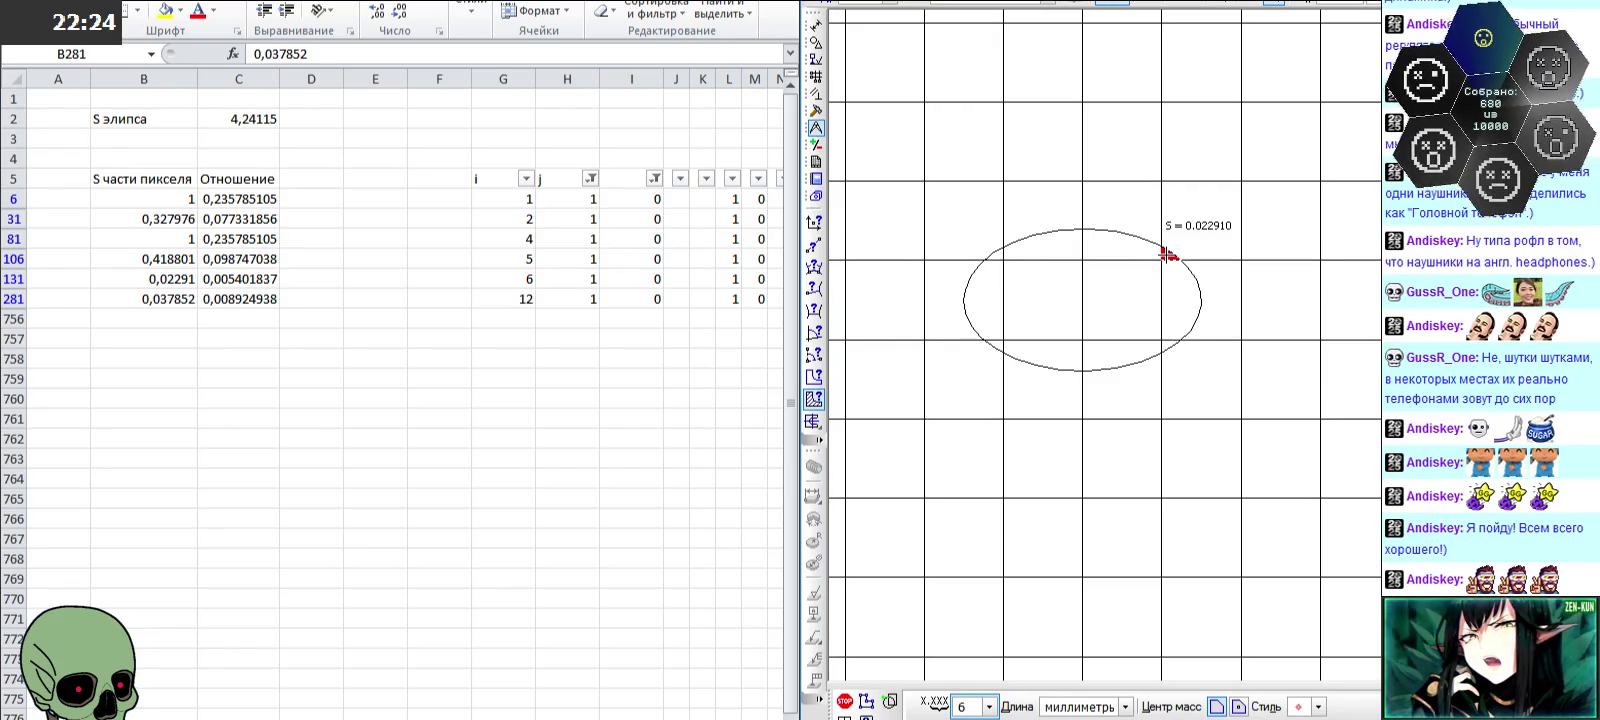
{"action": "left_click", "coordinate": [168, 279]}
{"action": "key", "text": "ctrl+c"}
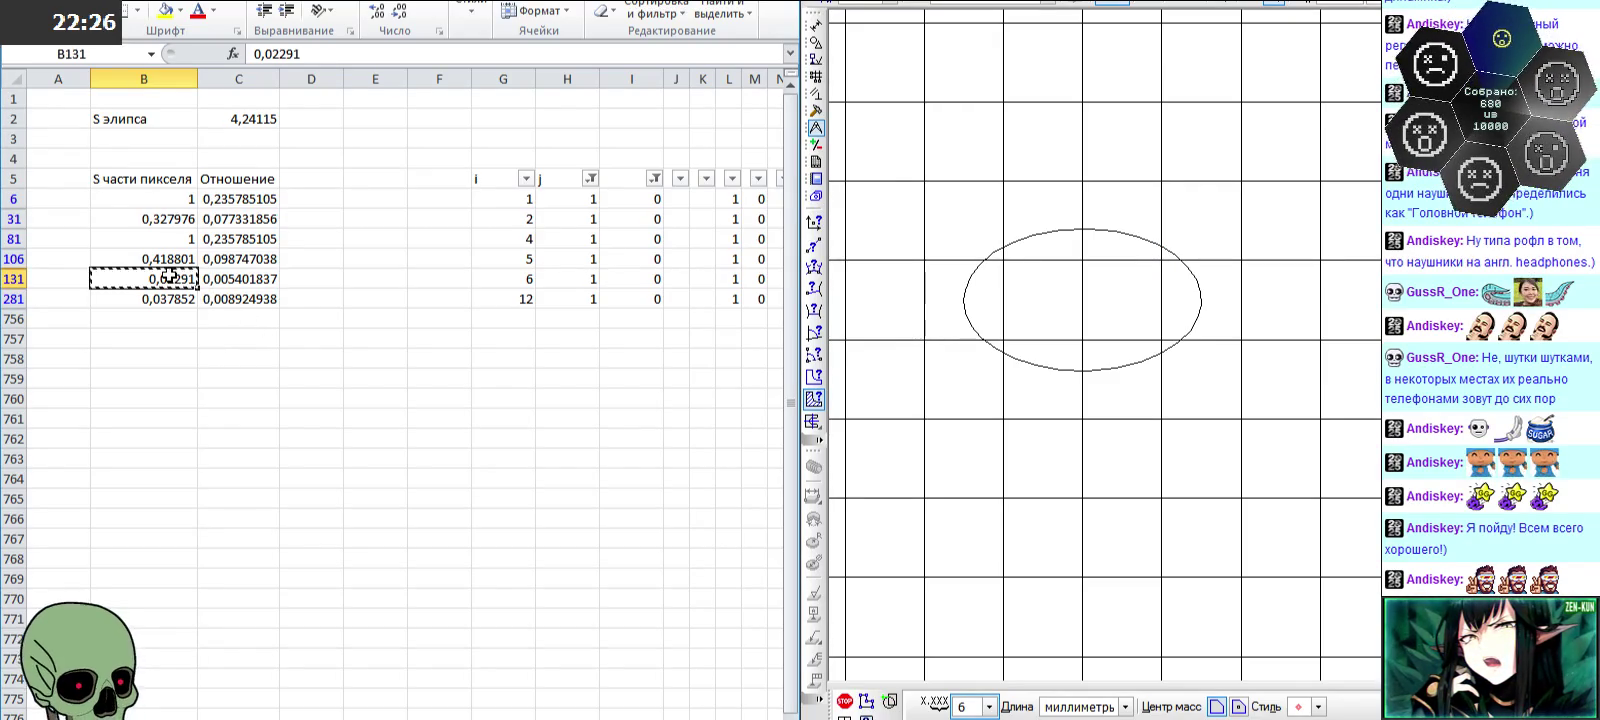
{"action": "key", "text": "ctrl+v"}
{"action": "left_click", "coordinate": [232, 340]}
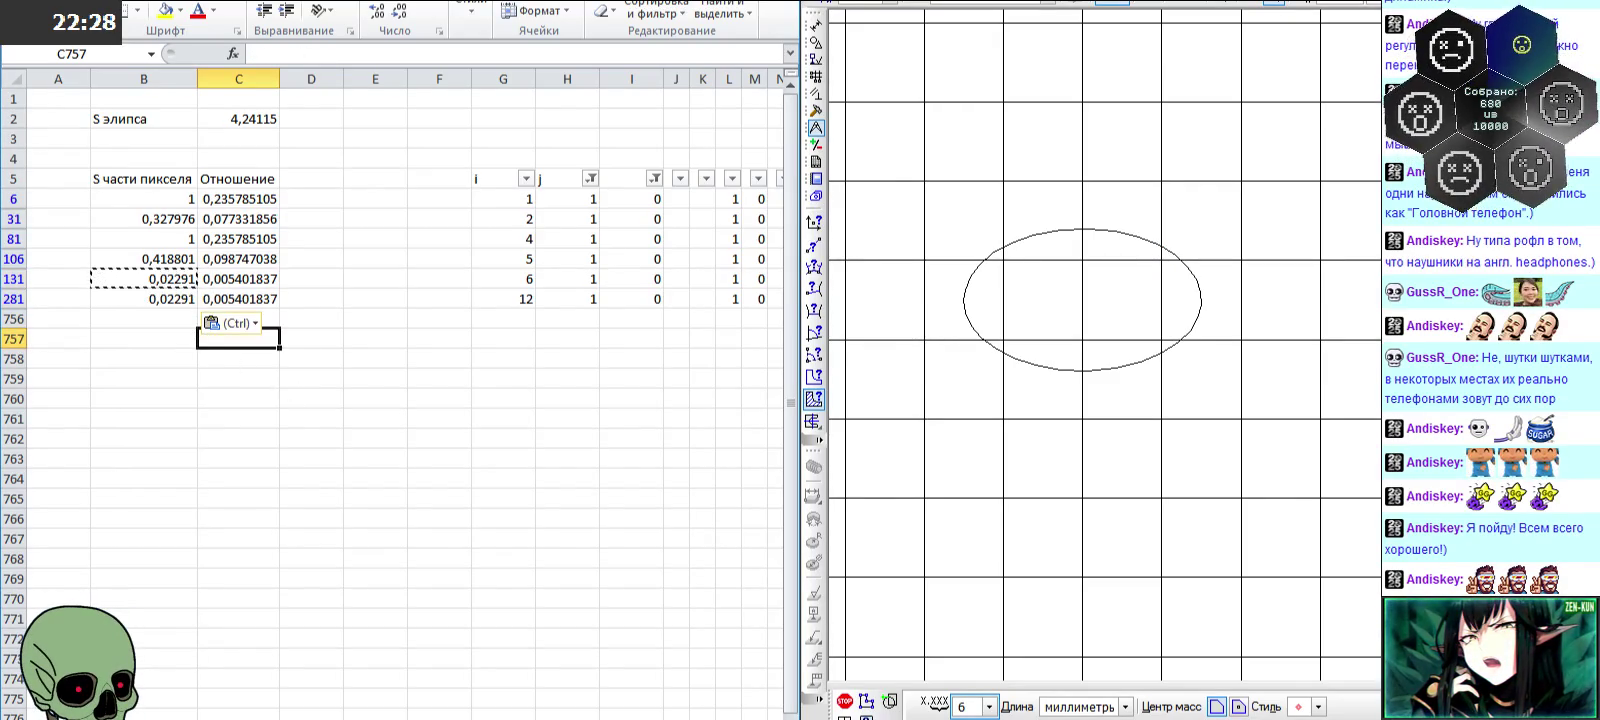
{"action": "key", "text": "alt+Tab"}
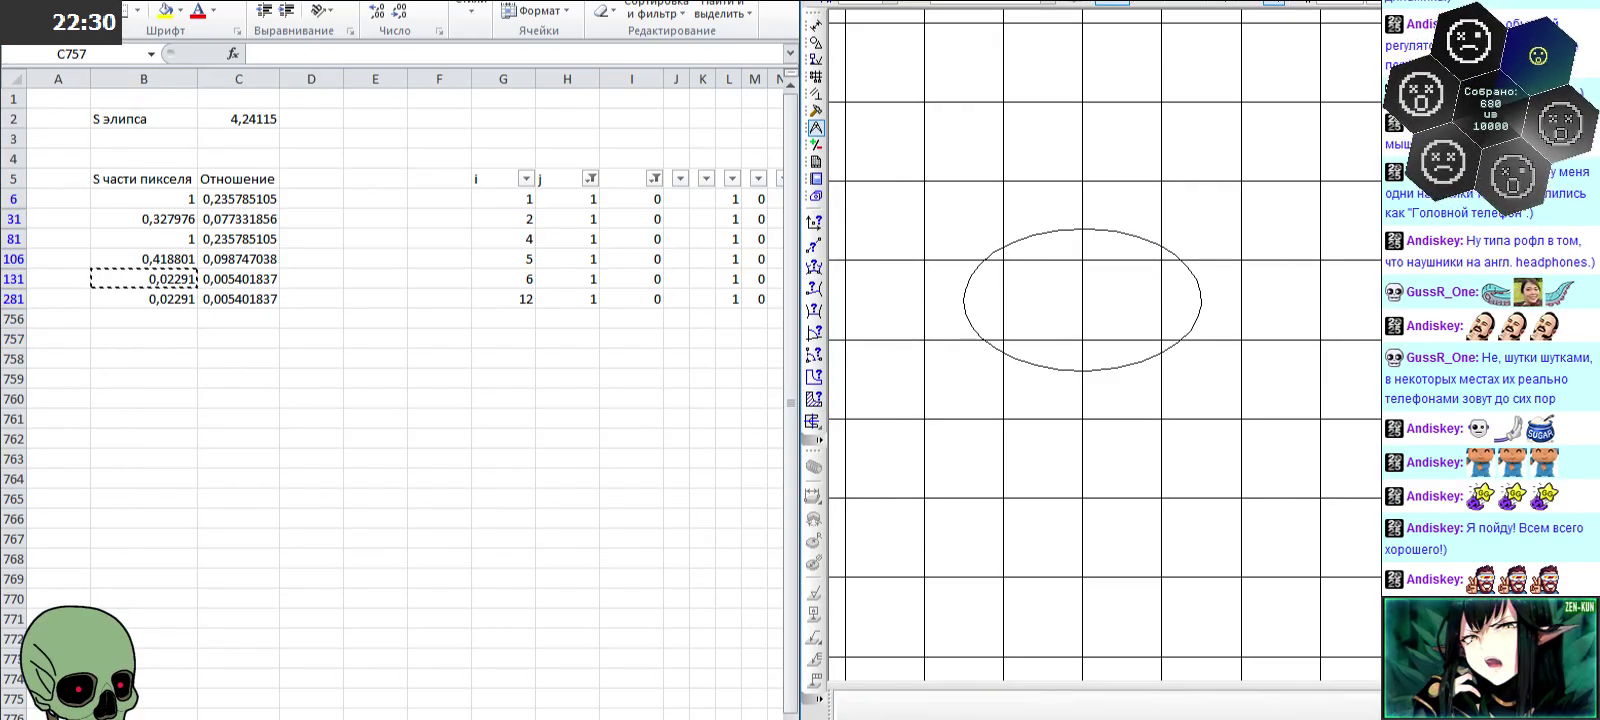
Step: Delete the extra small ellipse from the drawing
{"action": "scroll", "coordinate": [990, 262], "scroll_direction": "down", "scroll_amount": 2}
{"action": "scroll", "coordinate": [988, 264], "scroll_direction": "down", "scroll_amount": 1}
{"action": "scroll", "coordinate": [986, 266], "scroll_direction": "down", "scroll_amount": 1}
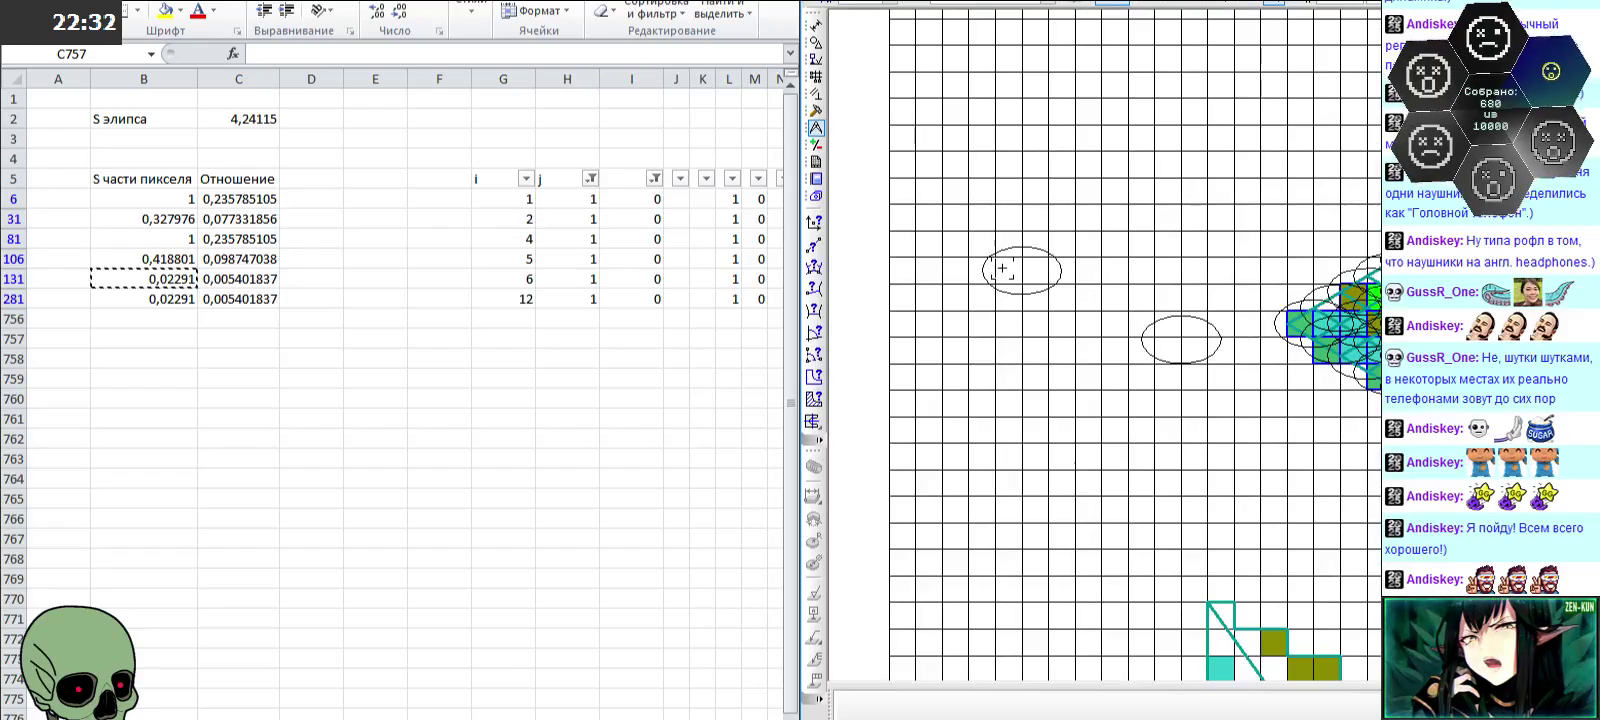
{"action": "left_click", "coordinate": [985, 268]}
{"action": "key", "text": "Delete"}
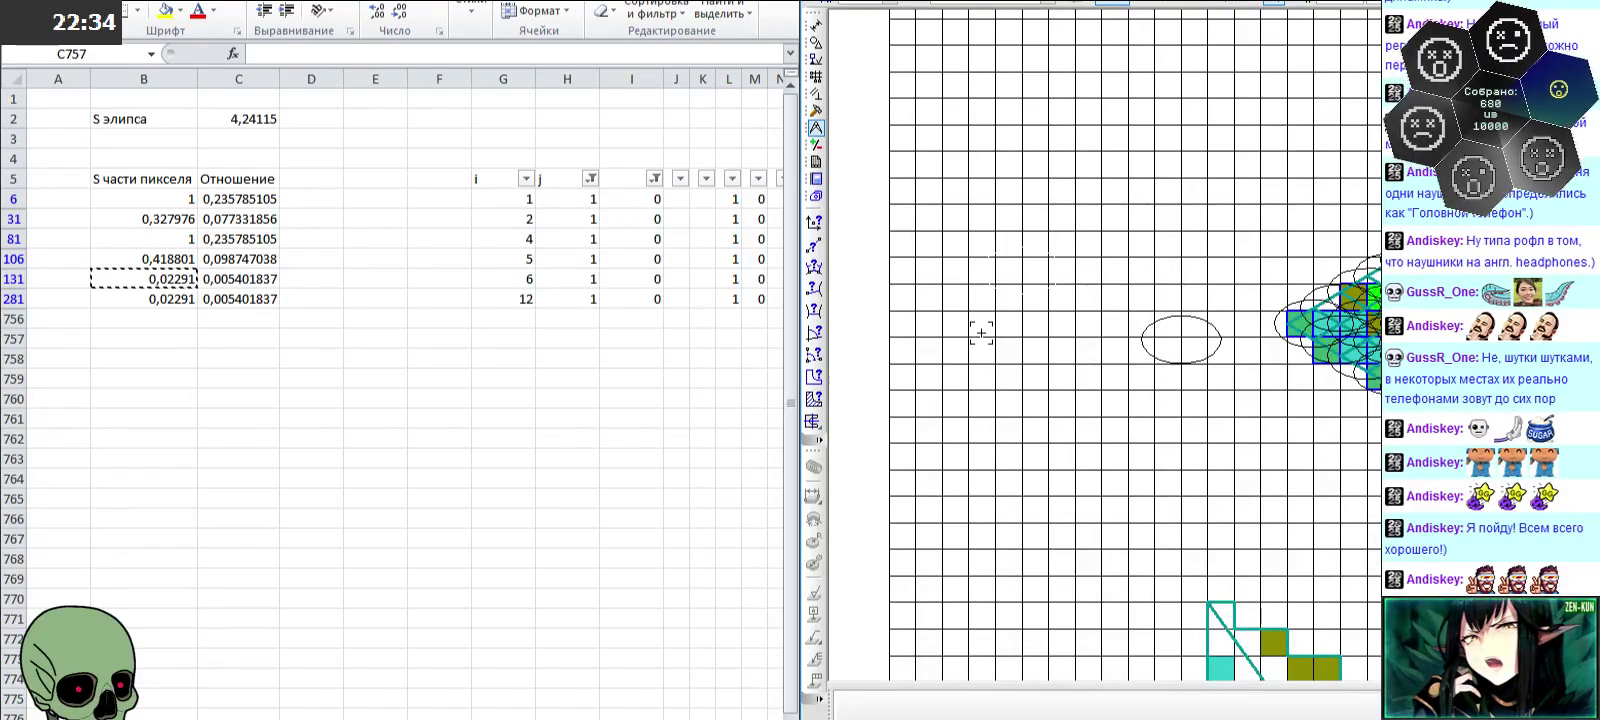
Step: Filter the Excel table's j column to show only rows where j is 2
{"action": "key", "text": "alt+Tab"}
{"action": "key", "text": "ctrl+v"}
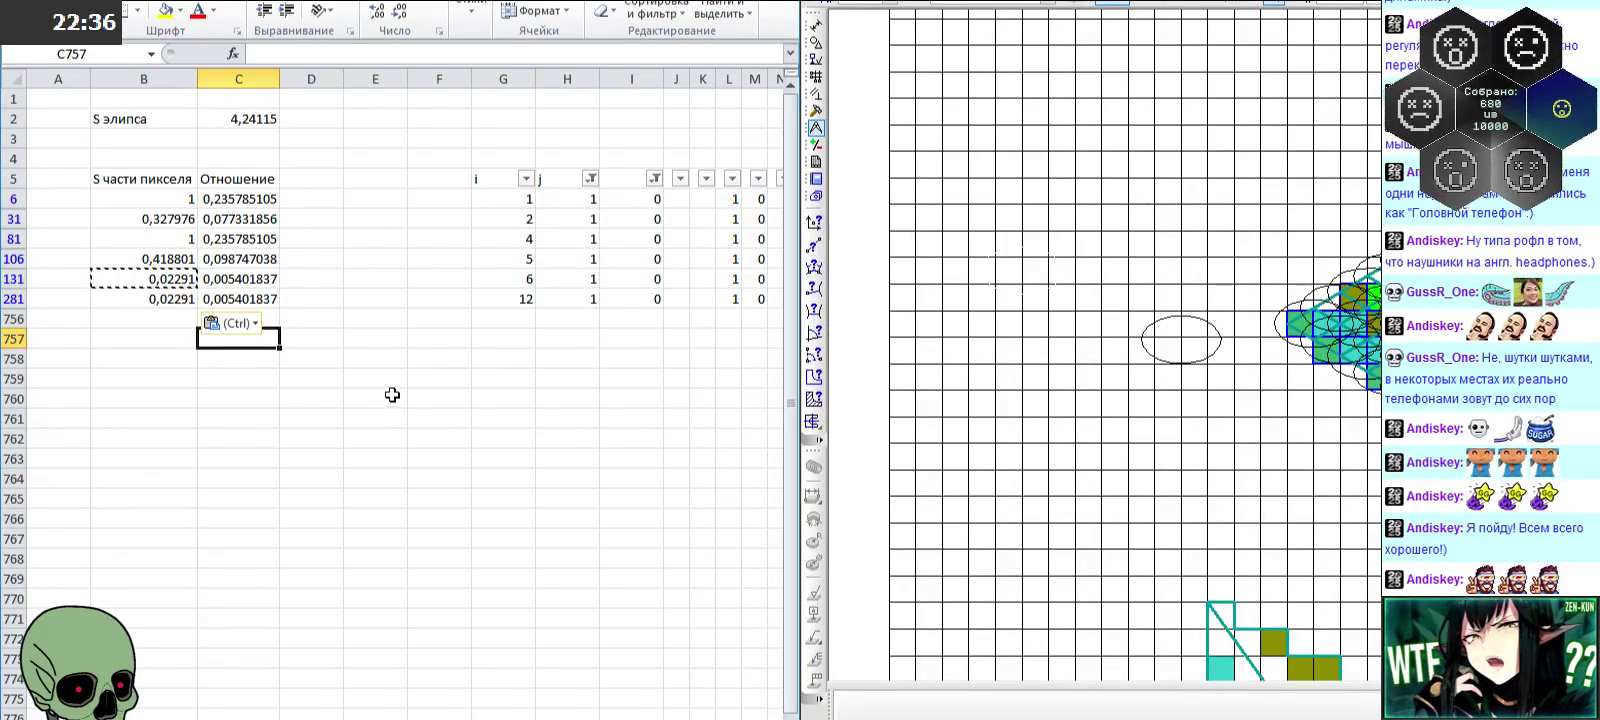
{"action": "left_click", "coordinate": [591, 178]}
{"action": "left_click", "coordinate": [341, 378]}
{"action": "left_click", "coordinate": [470, 548]}
{"action": "left_click", "coordinate": [332, 397]}
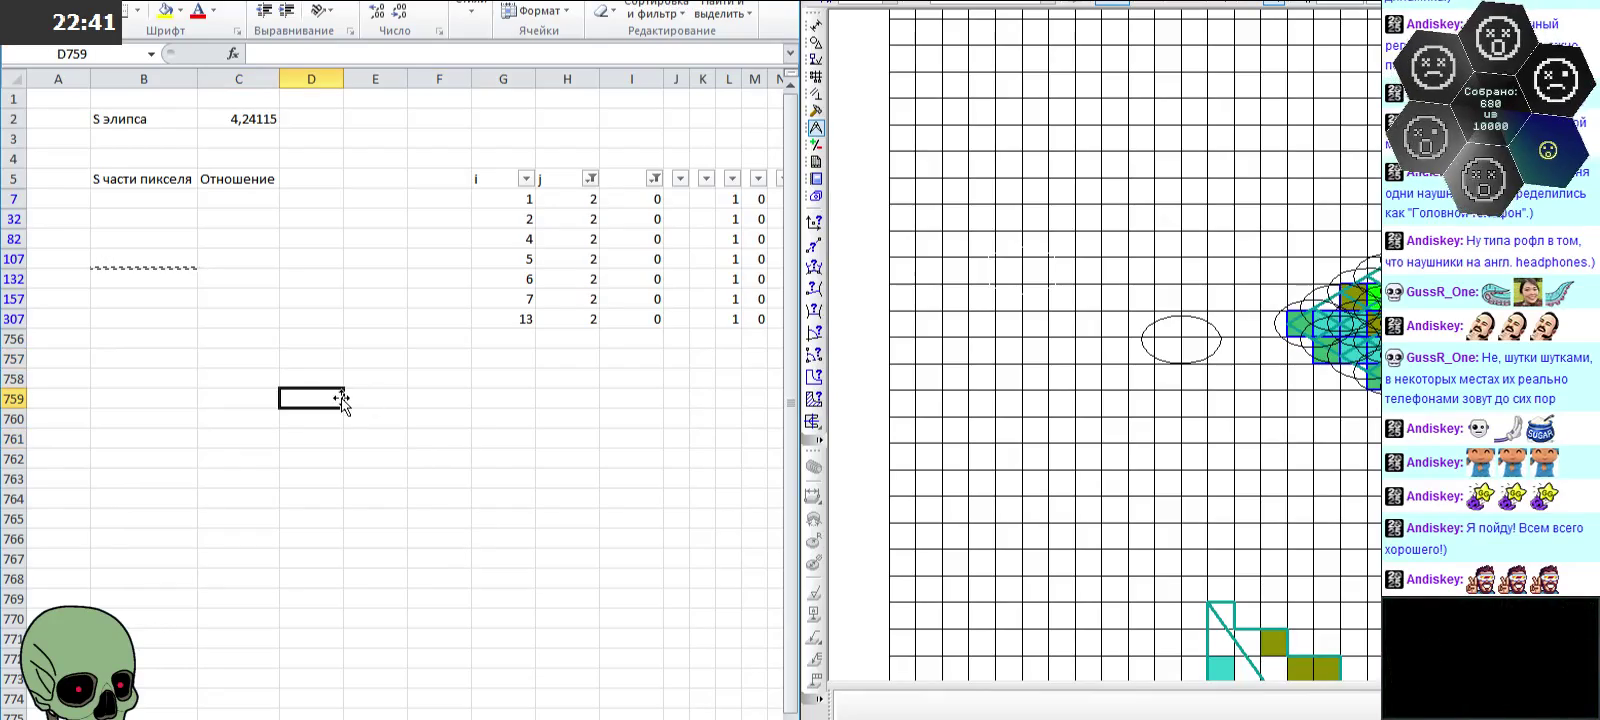
{"action": "left_click", "coordinate": [268, 305]}
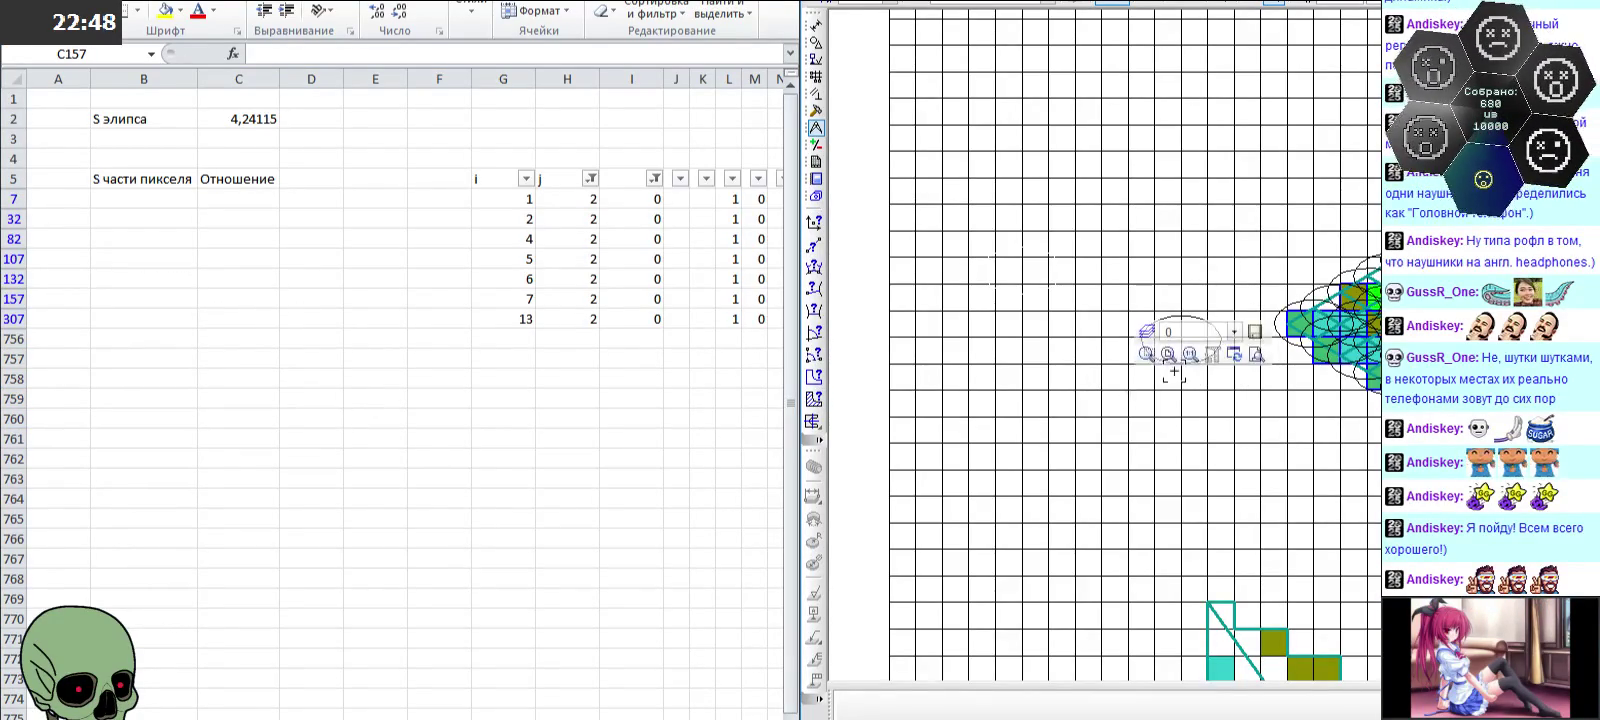
{"action": "scroll", "coordinate": [1140, 400], "scroll_direction": "up", "scroll_amount": 2}
{"action": "scroll", "coordinate": [1236, 354], "scroll_direction": "up", "scroll_amount": 1}
{"action": "scroll", "coordinate": [1220, 330], "scroll_direction": "up", "scroll_amount": 1}
{"action": "scroll", "coordinate": [1204, 302], "scroll_direction": "up", "scroll_amount": 1}
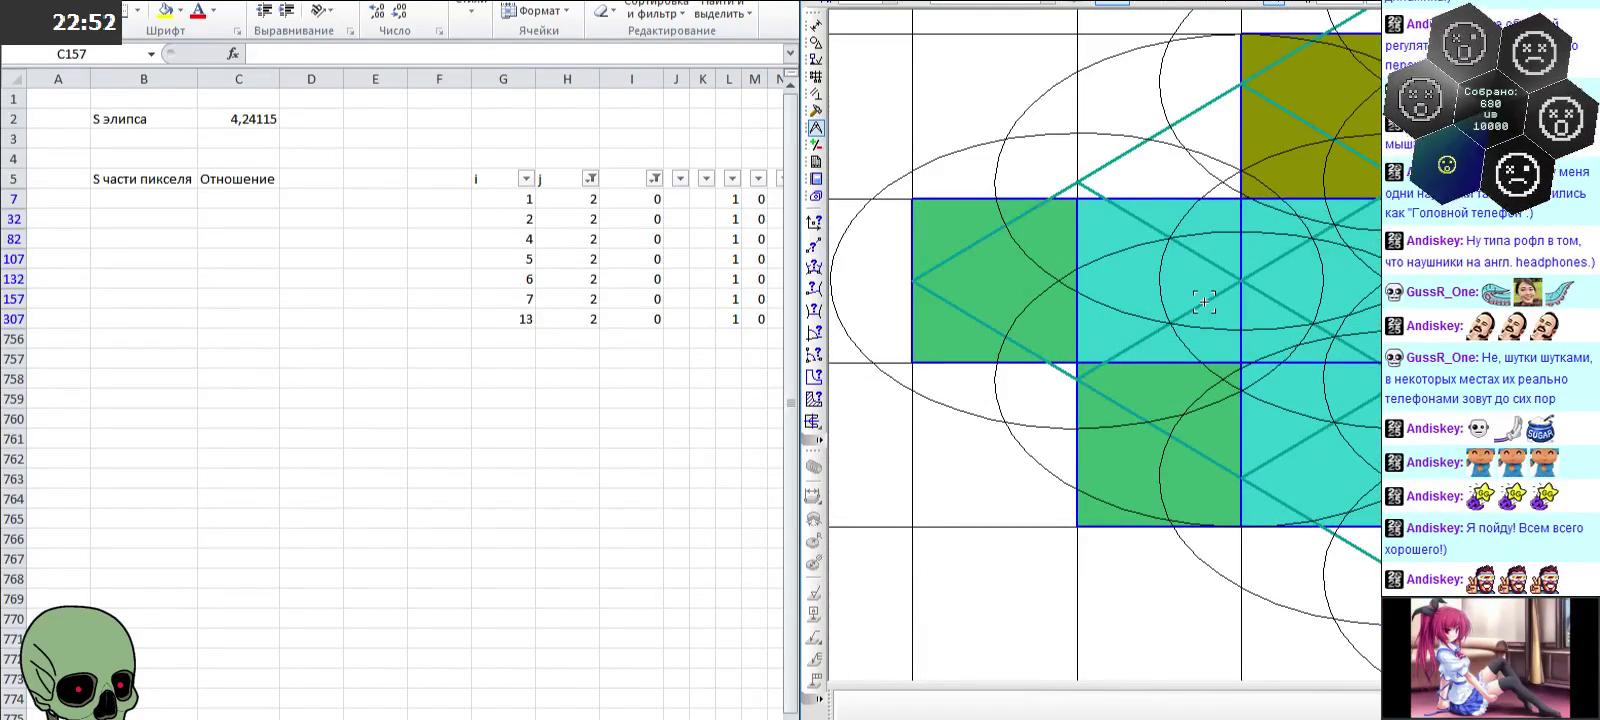
{"action": "scroll", "coordinate": [1204, 302], "scroll_direction": "down", "scroll_amount": 2}
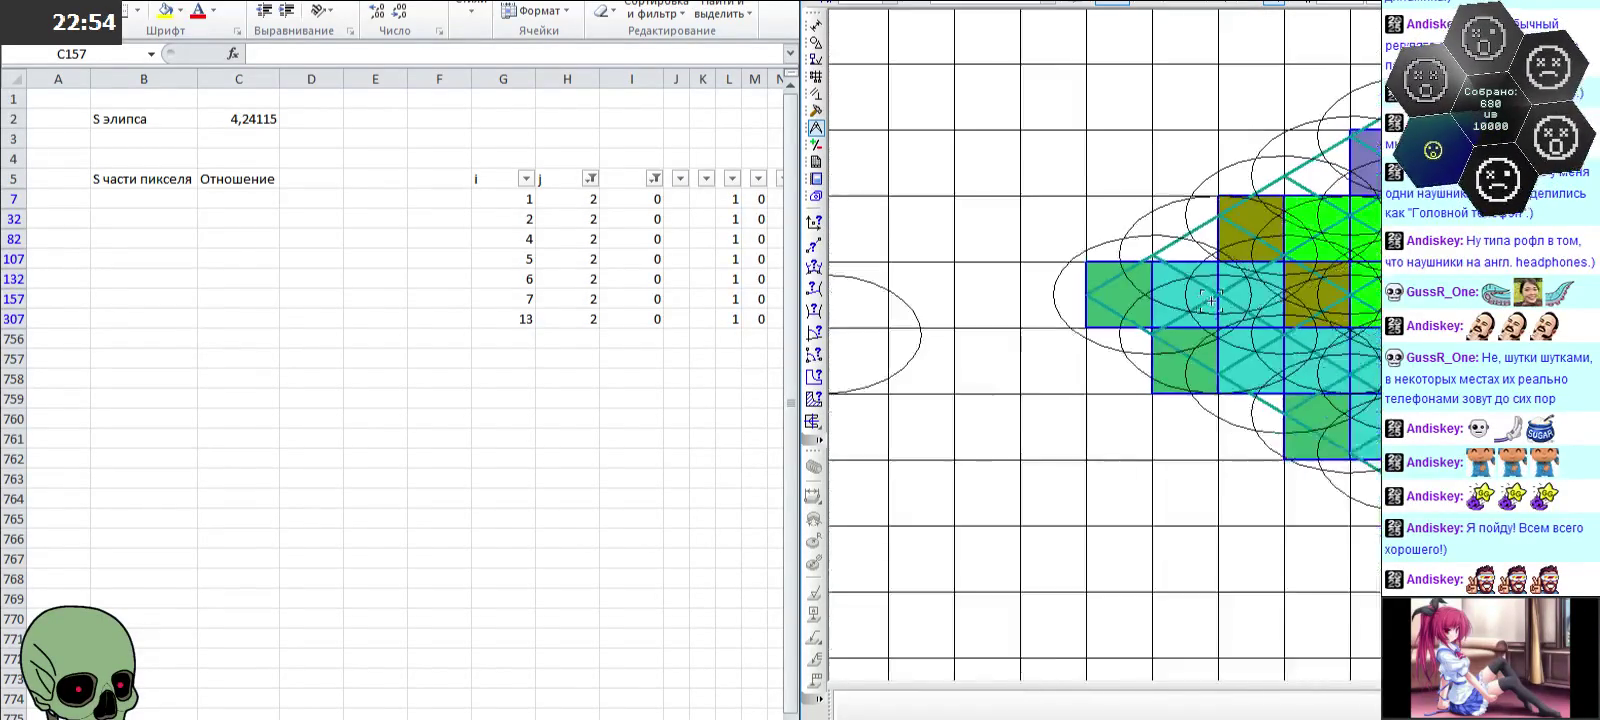
{"action": "scroll", "coordinate": [1215, 296], "scroll_direction": "down", "scroll_amount": 1}
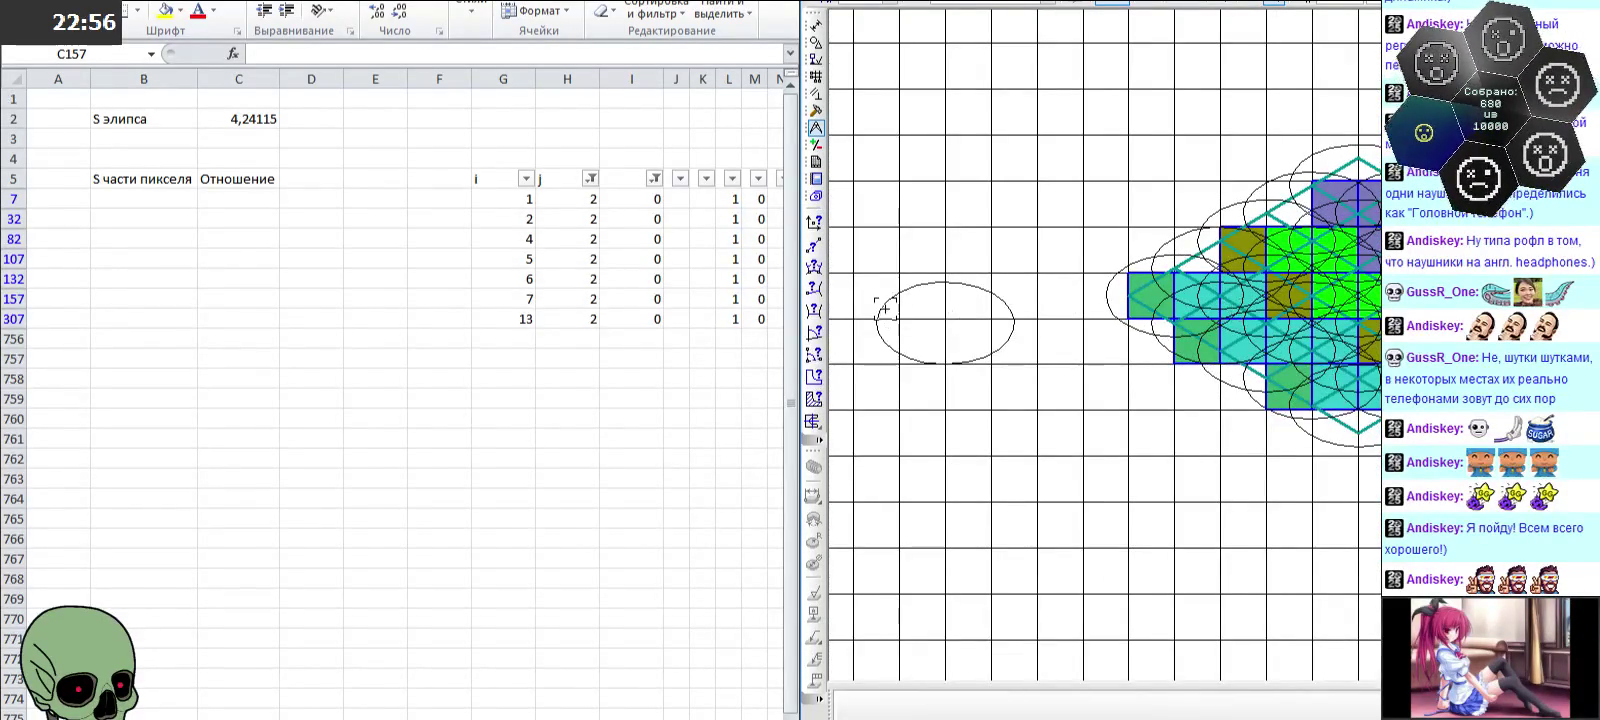
{"action": "scroll", "coordinate": [885, 309], "scroll_direction": "up", "scroll_amount": 1}
{"action": "scroll", "coordinate": [883, 312], "scroll_direction": "up", "scroll_amount": 1}
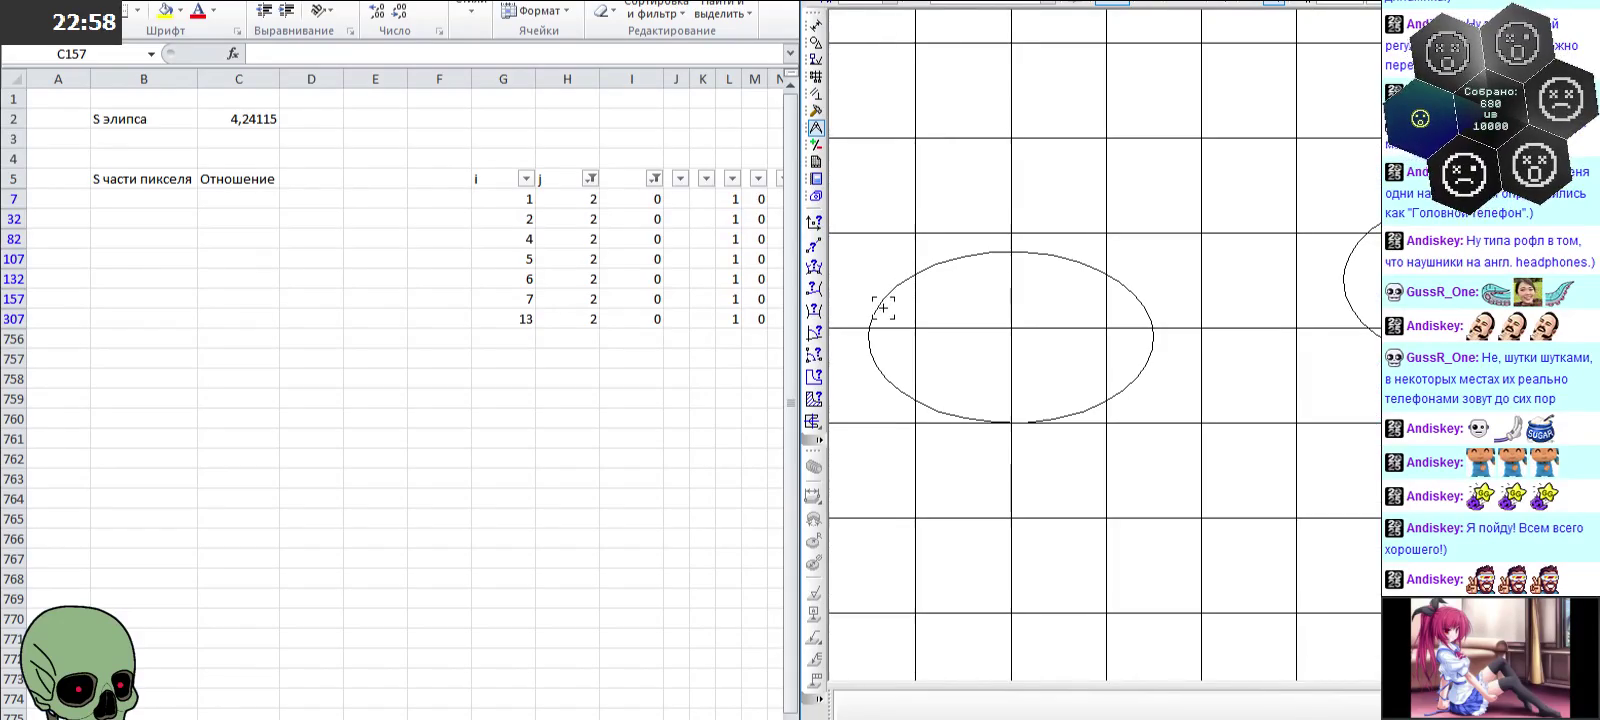
{"action": "left_click", "coordinate": [814, 398]}
Step: Measure the left pixel's ellipse part and enter 0,18262 in B7
{"action": "left_click", "coordinate": [900, 309]}
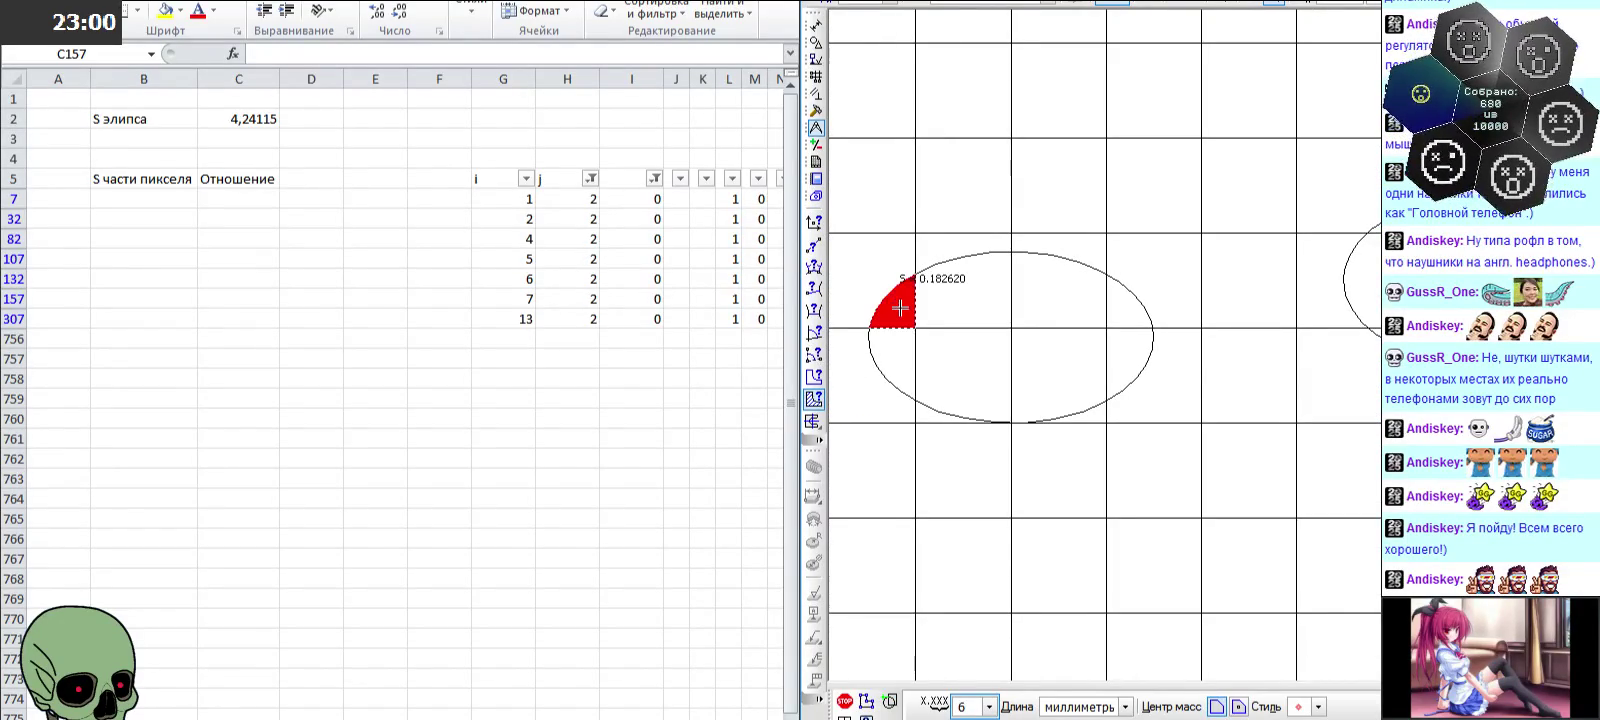
{"action": "left_click", "coordinate": [154, 201]}
{"action": "type", "text": "0,018"}
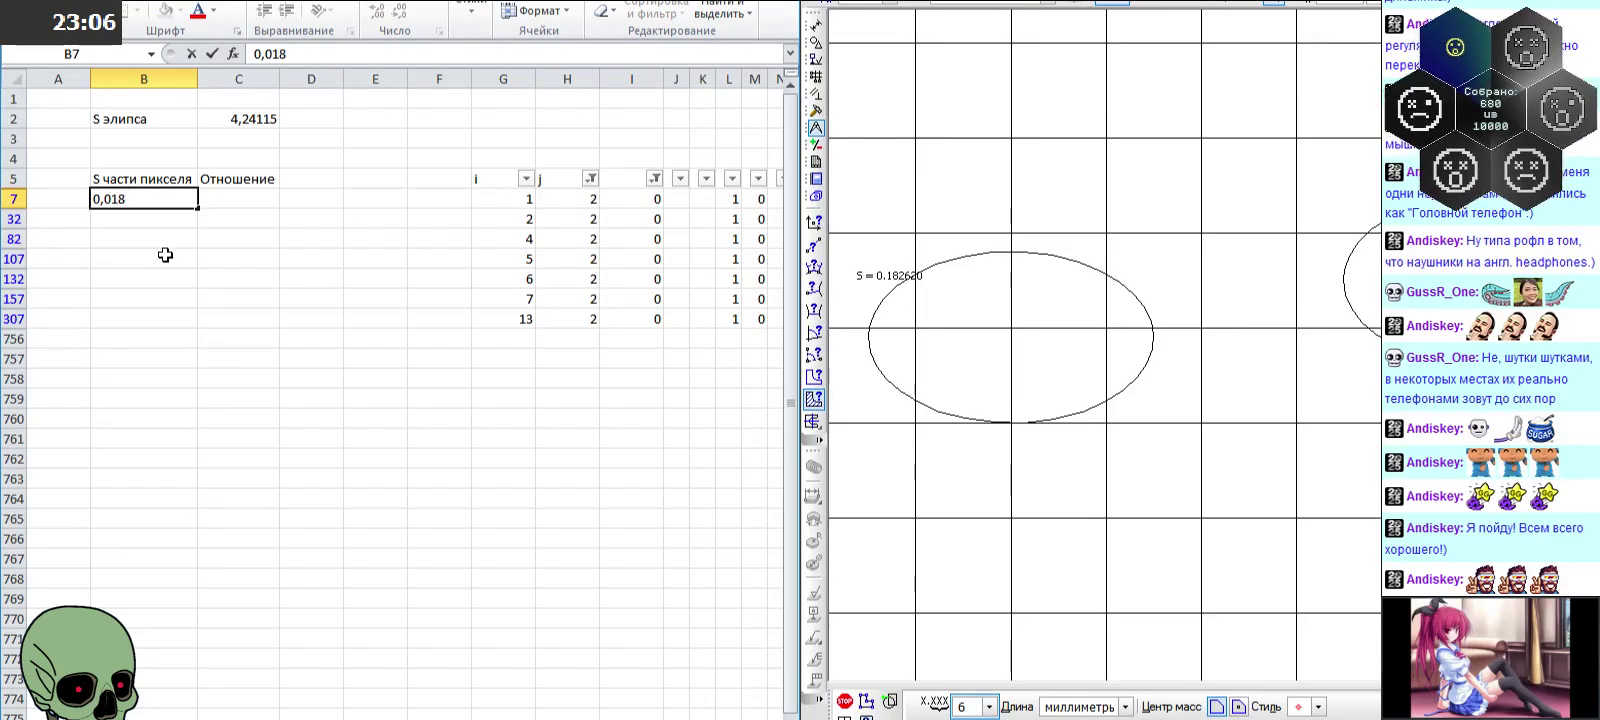
{"action": "key", "text": "BackSpace"}
{"action": "key", "text": "BackSpace"}
{"action": "key", "text": "BackSpace"}
{"action": "type", "text": "82620"}
{"action": "key", "text": "Return"}
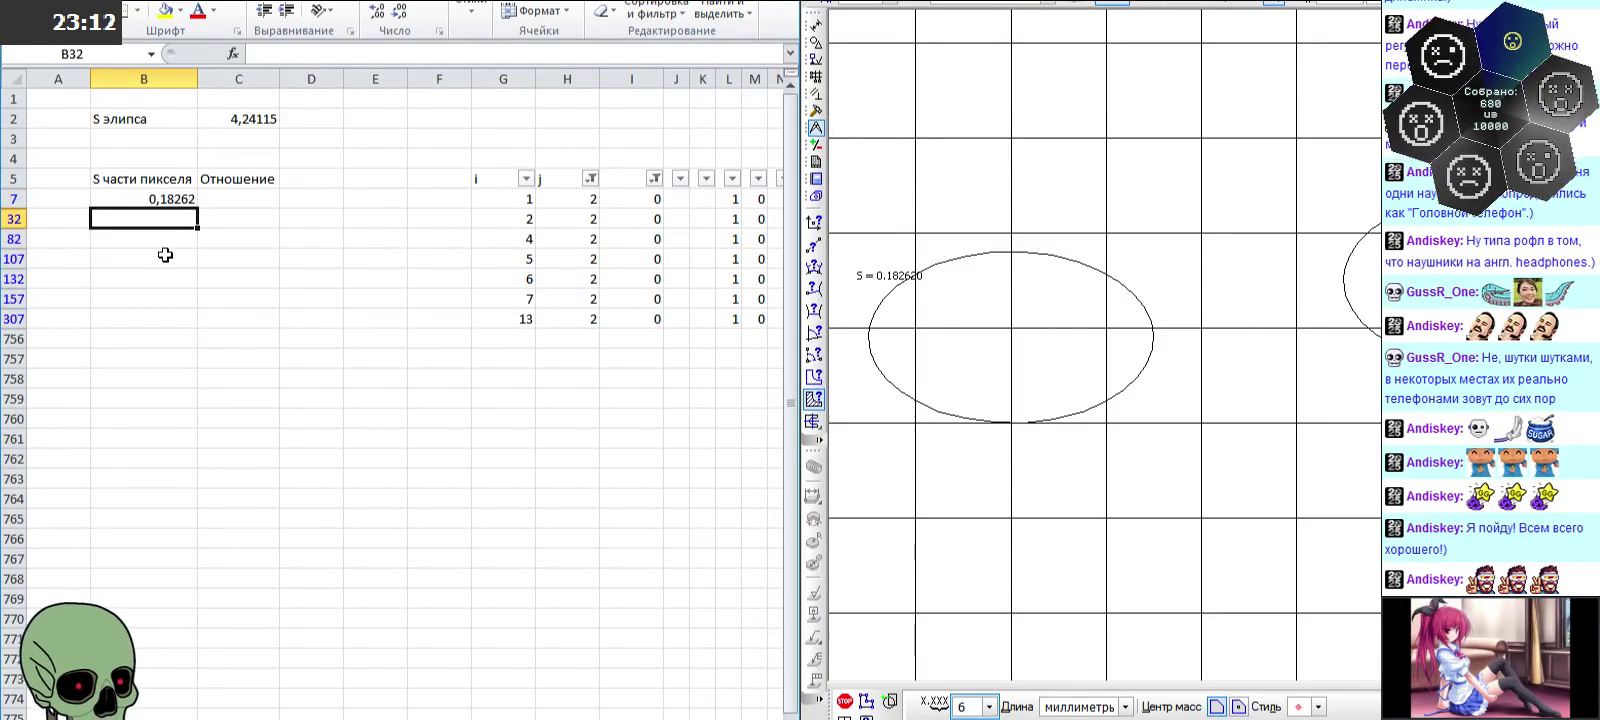
Step: Measure the ellipse part in the upper-left pixel, then pick cell B82
{"action": "key", "text": "Escape"}
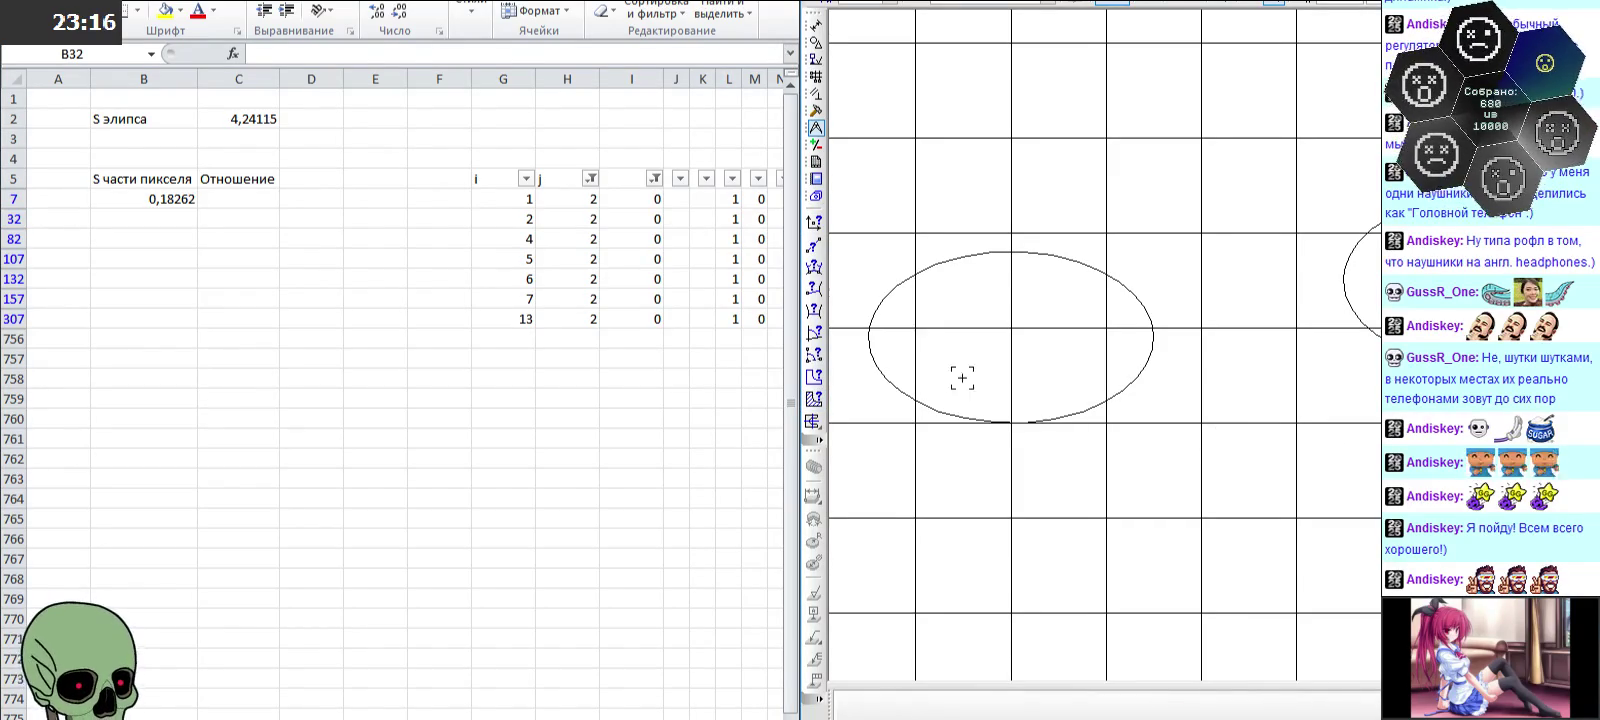
{"action": "left_click", "coordinate": [814, 398]}
{"action": "left_click", "coordinate": [945, 313]}
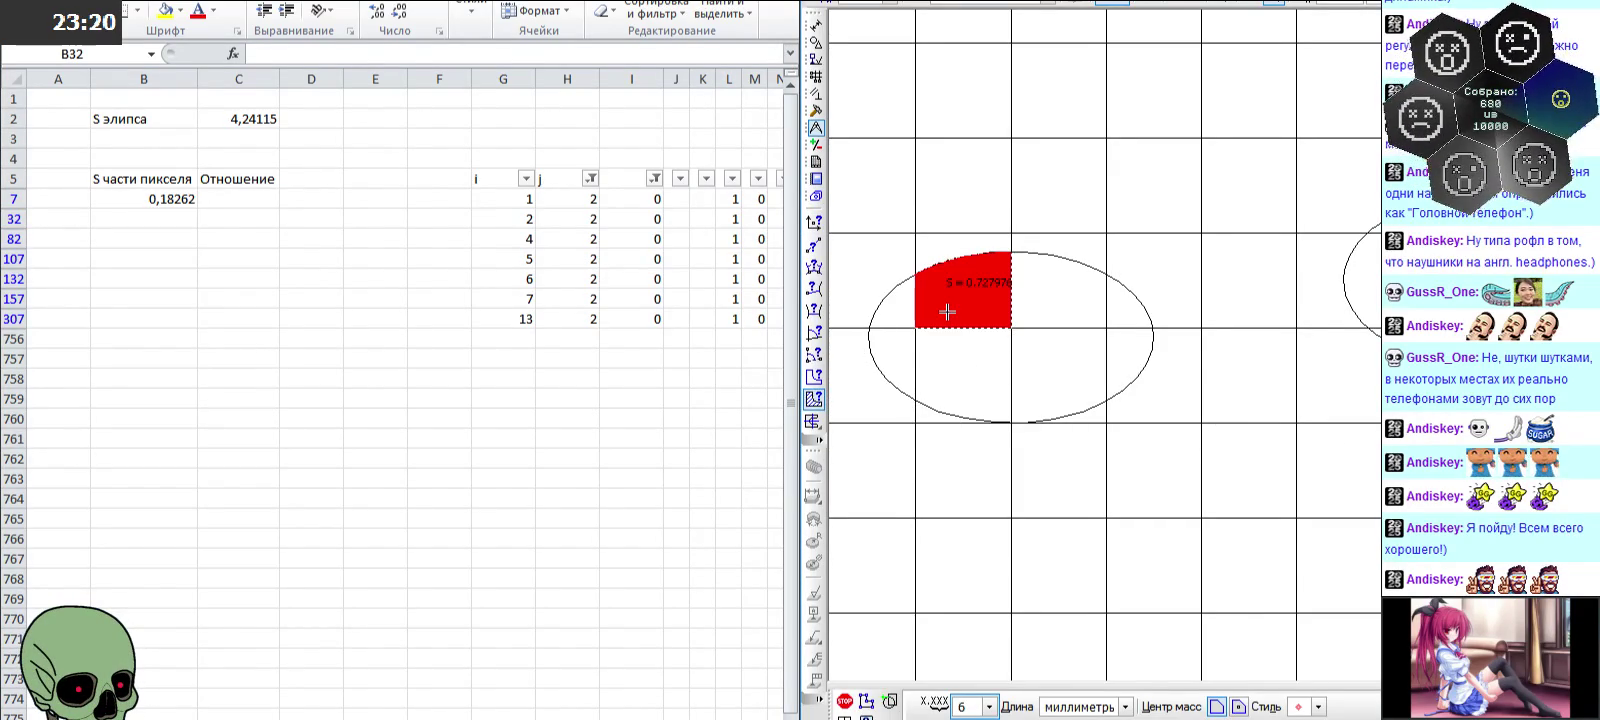
{"action": "left_click", "coordinate": [947, 312]}
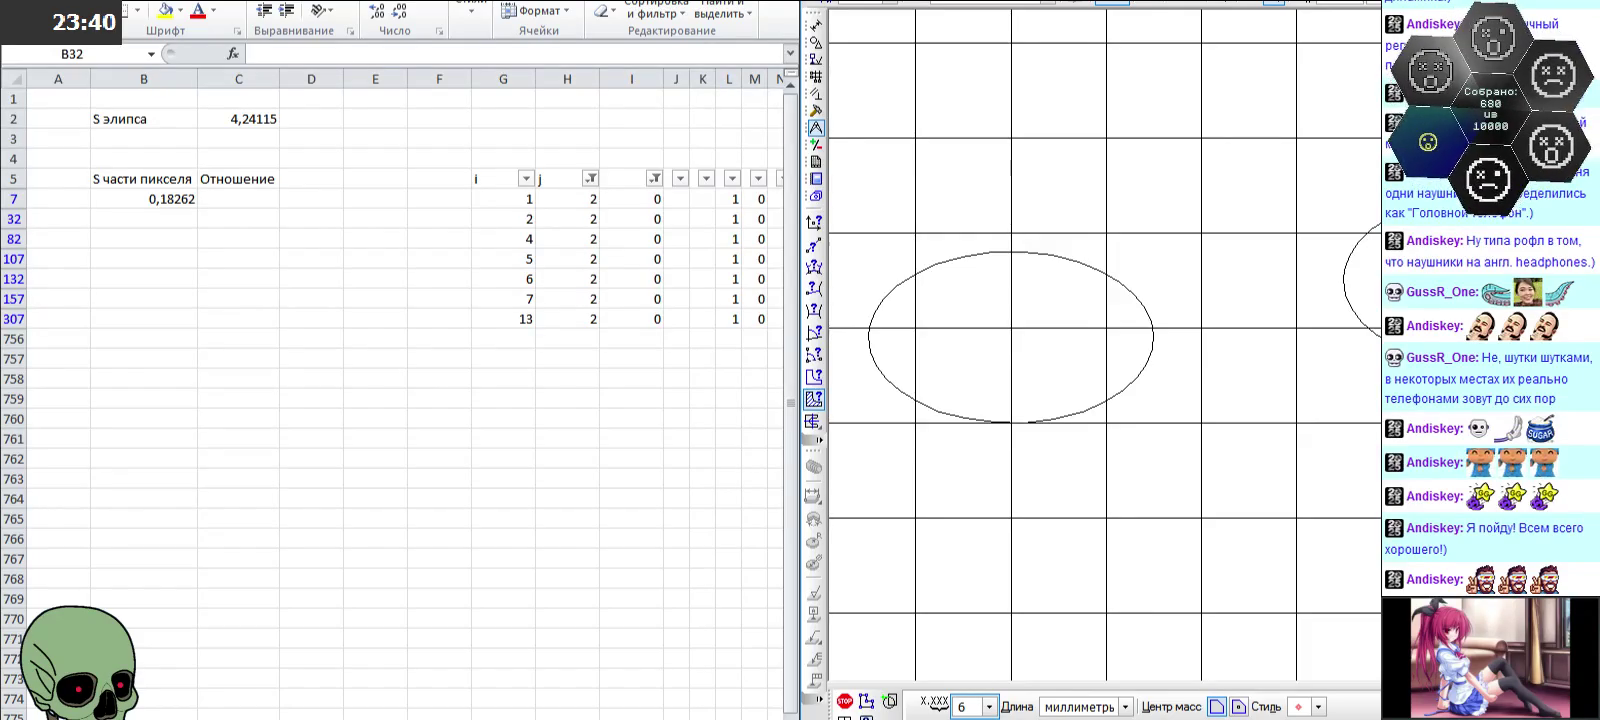
{"action": "left_click", "coordinate": [162, 239]}
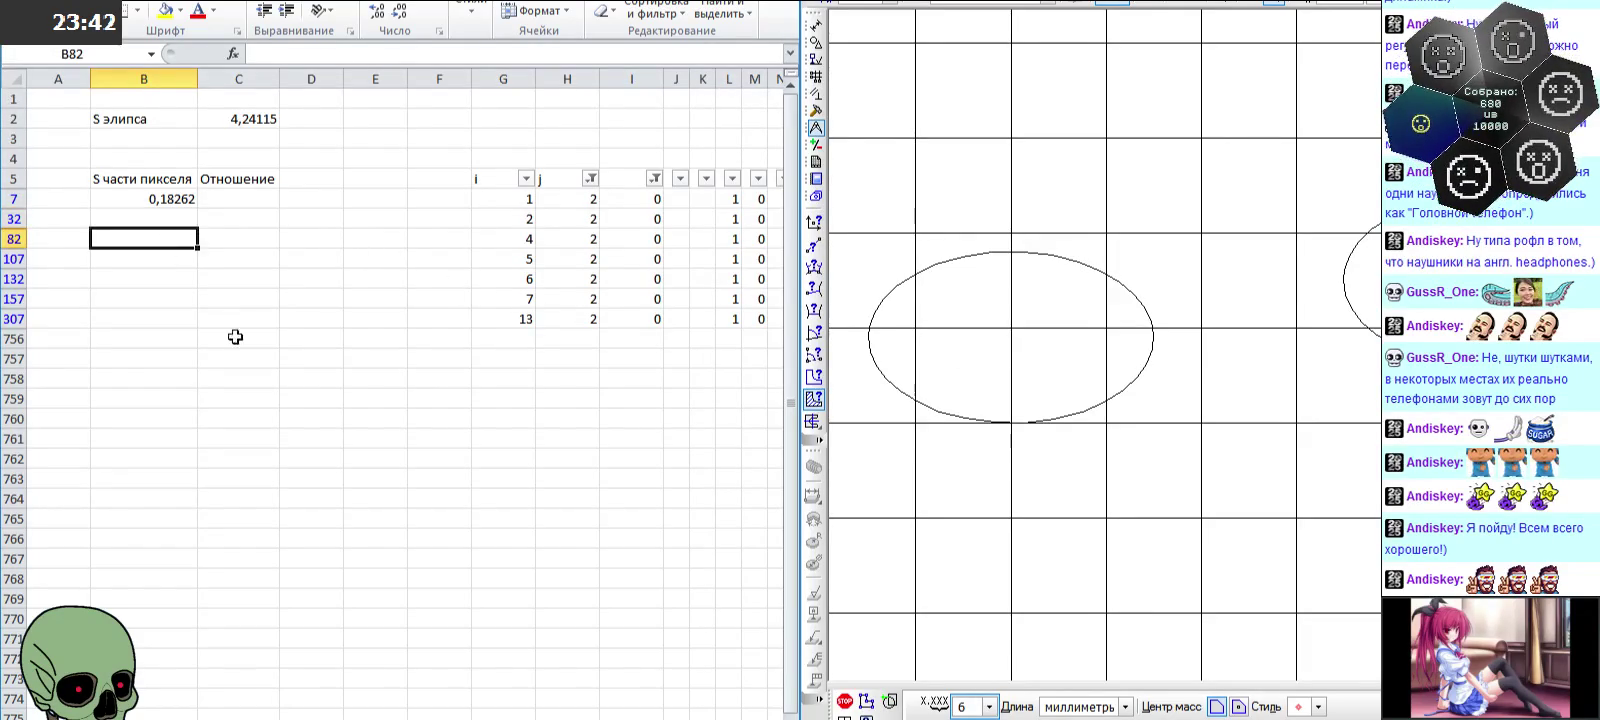
Step: Enter the measured area 0,727976 into cell B82
{"action": "type", "text": "0,727976"}
{"action": "key", "text": "Return"}
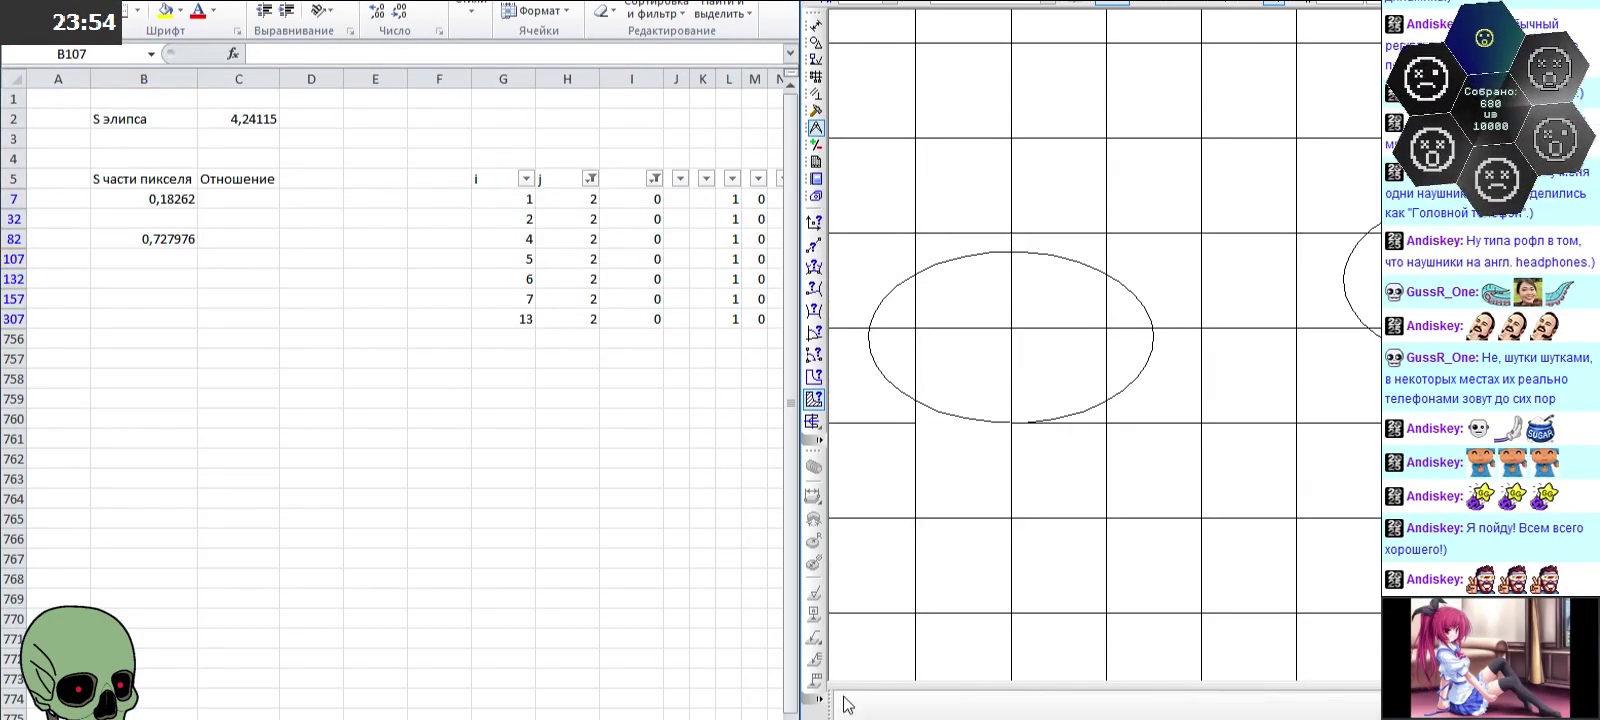
{"action": "scroll", "coordinate": [955, 462], "scroll_direction": "up", "scroll_amount": 3}
{"action": "scroll", "coordinate": [1070, 357], "scroll_direction": "down", "scroll_amount": 2}
{"action": "scroll", "coordinate": [1072, 352], "scroll_direction": "up", "scroll_amount": 3}
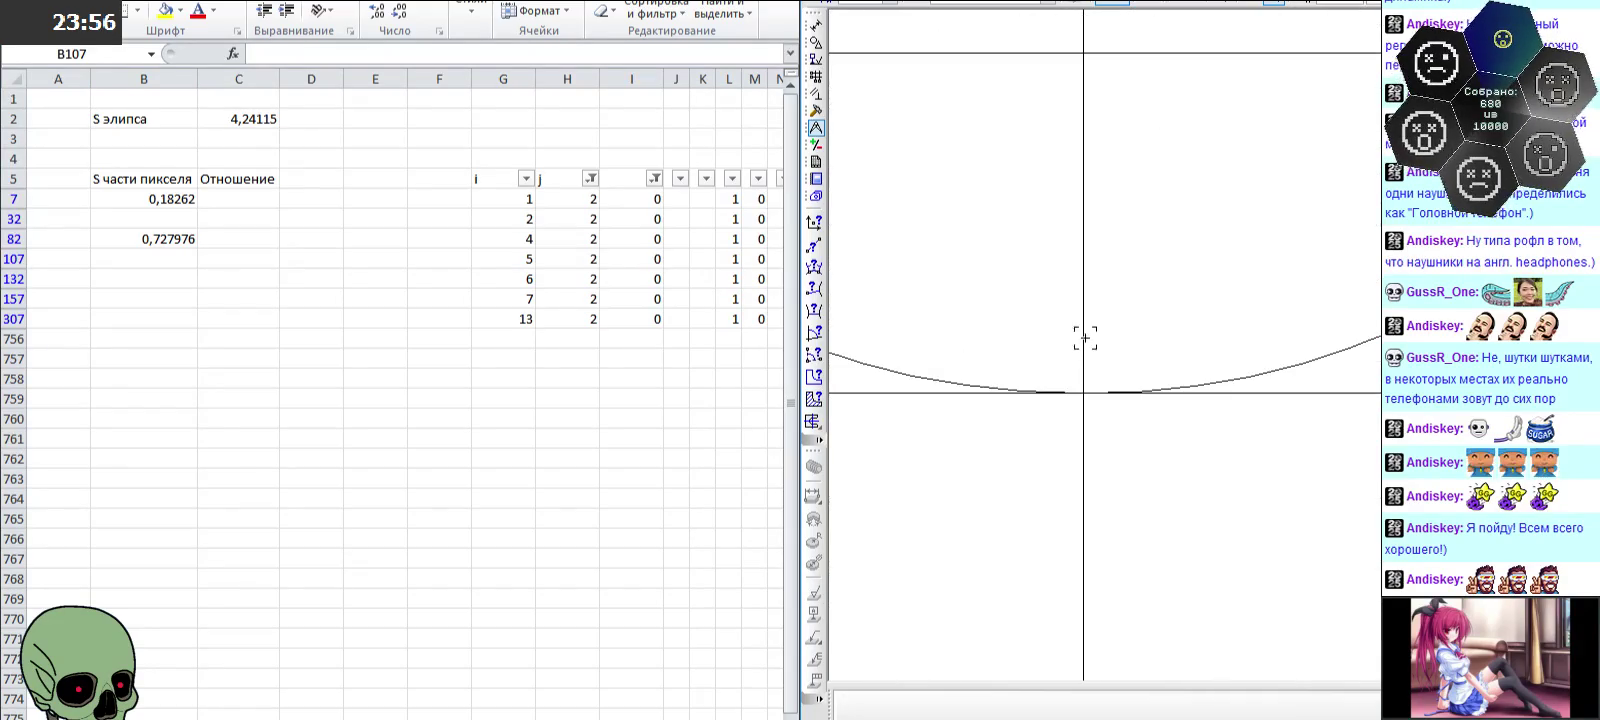
{"action": "scroll", "coordinate": [1168, 437], "scroll_direction": "down", "scroll_amount": 3}
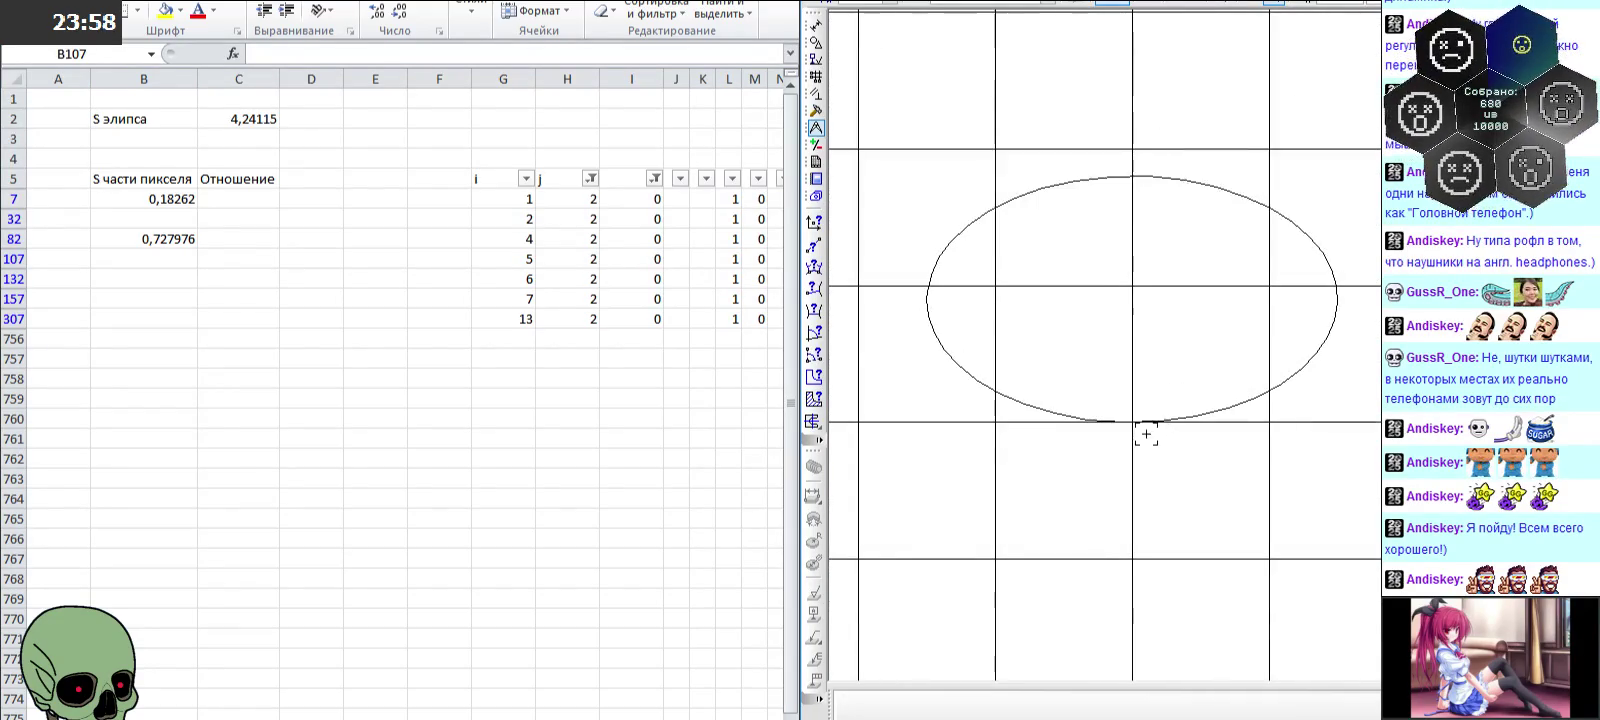
Step: Measure the area of the next ellipse piece with the Area tool
{"action": "left_click", "coordinate": [814, 399]}
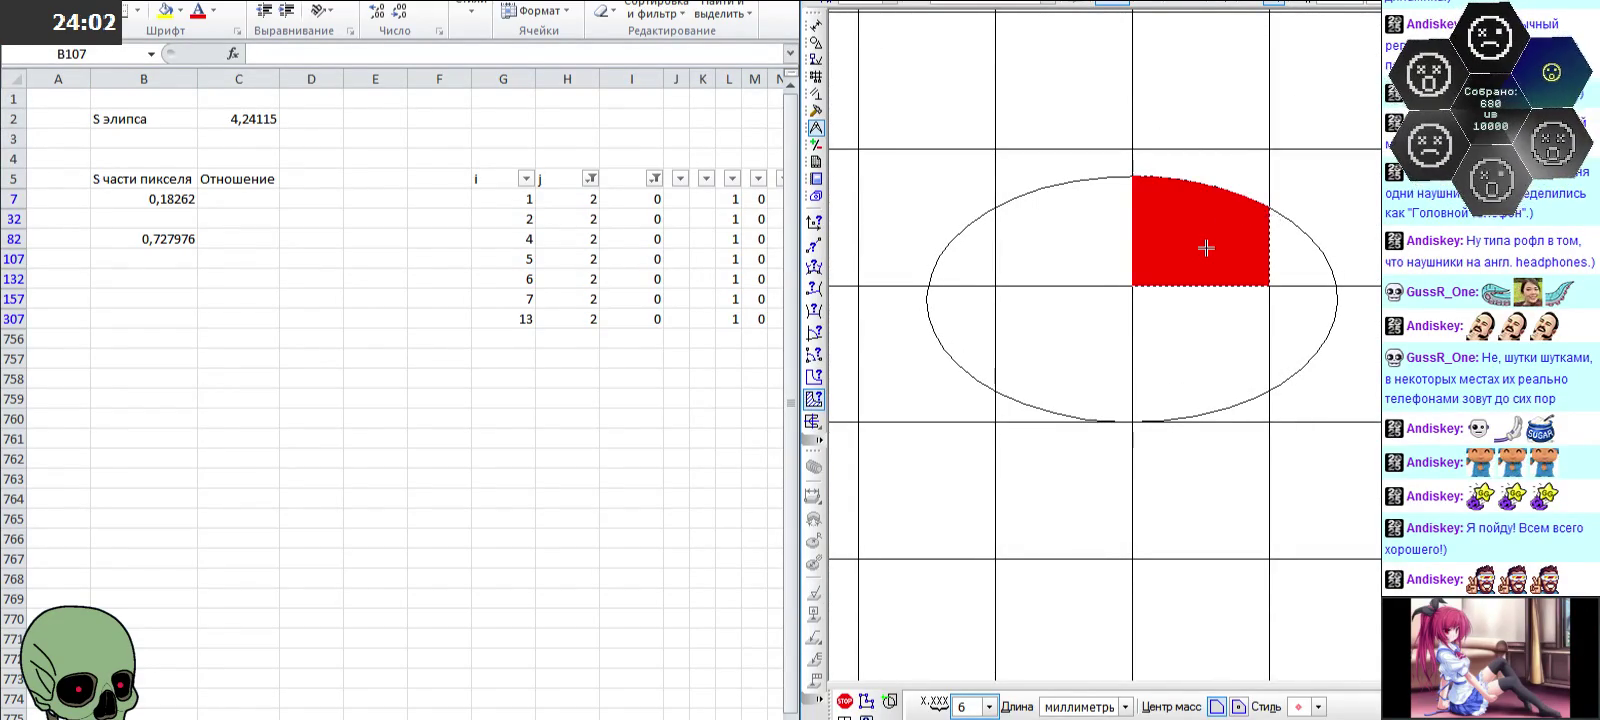
{"action": "left_click", "coordinate": [1206, 317]}
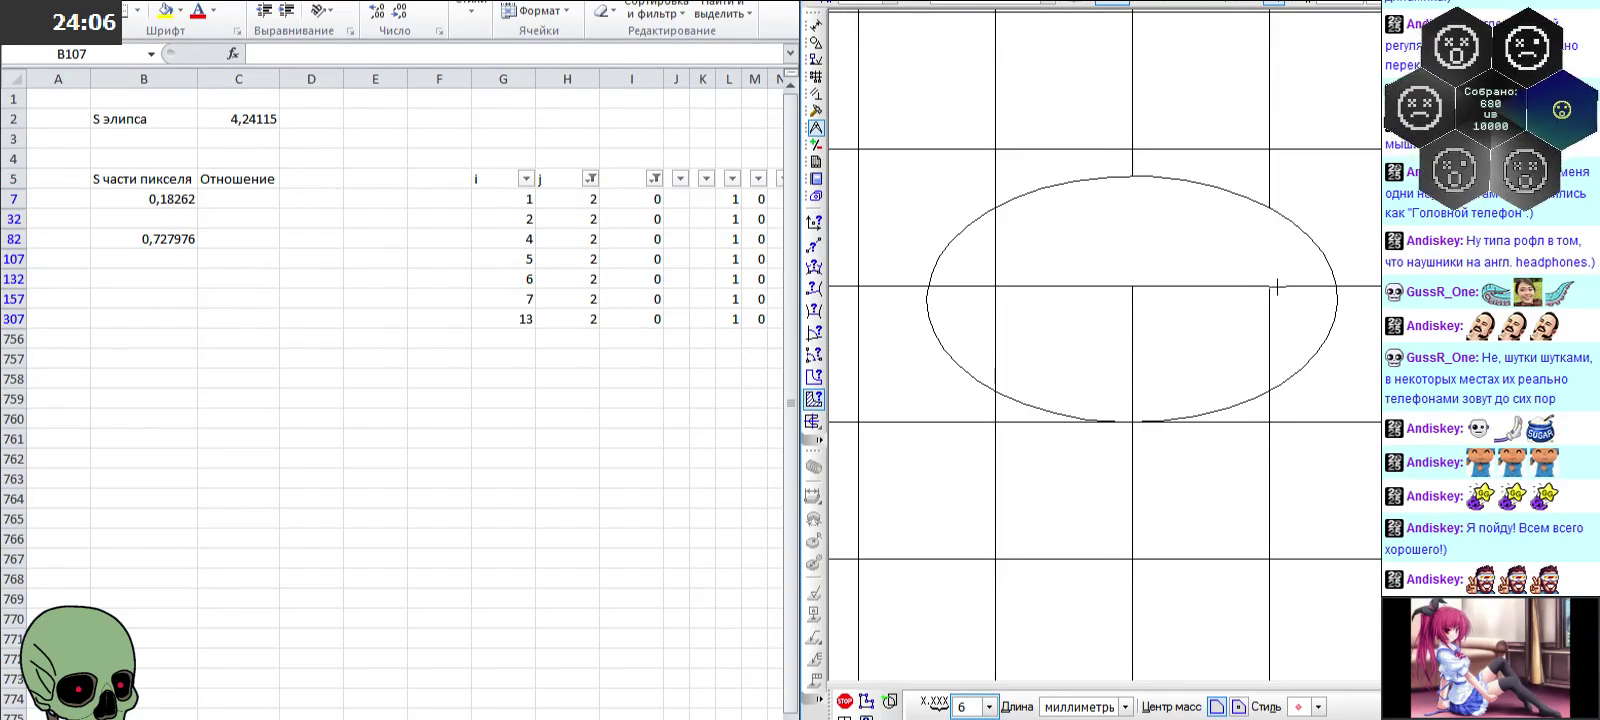
{"action": "left_click", "coordinate": [845, 701]}
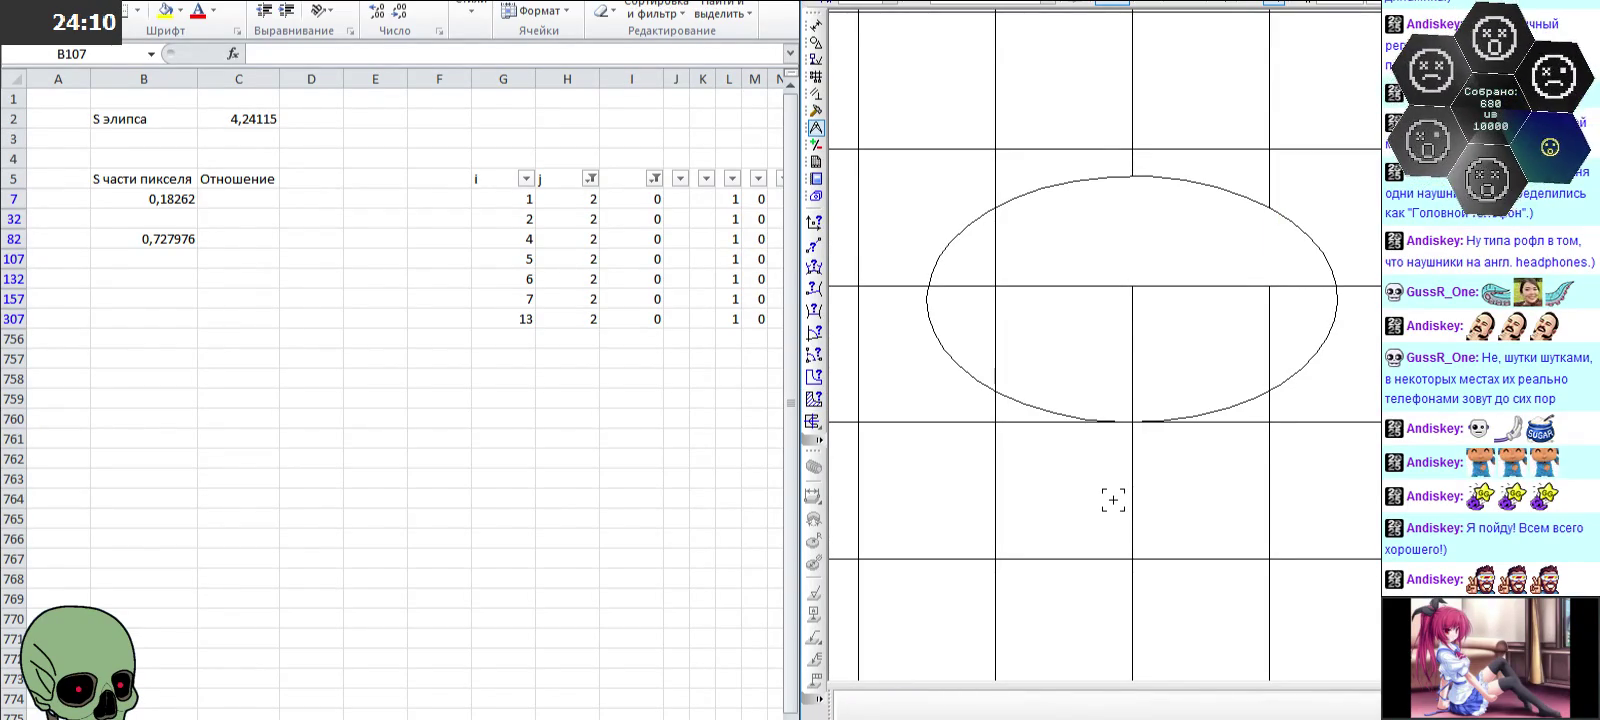
Step: Copy 0,18262 from B7 into B307 and 0,727976 from B82 into B107
{"action": "left_click", "coordinate": [175, 259]}
{"action": "left_click", "coordinate": [160, 199]}
{"action": "key", "text": "ctrl+c"}
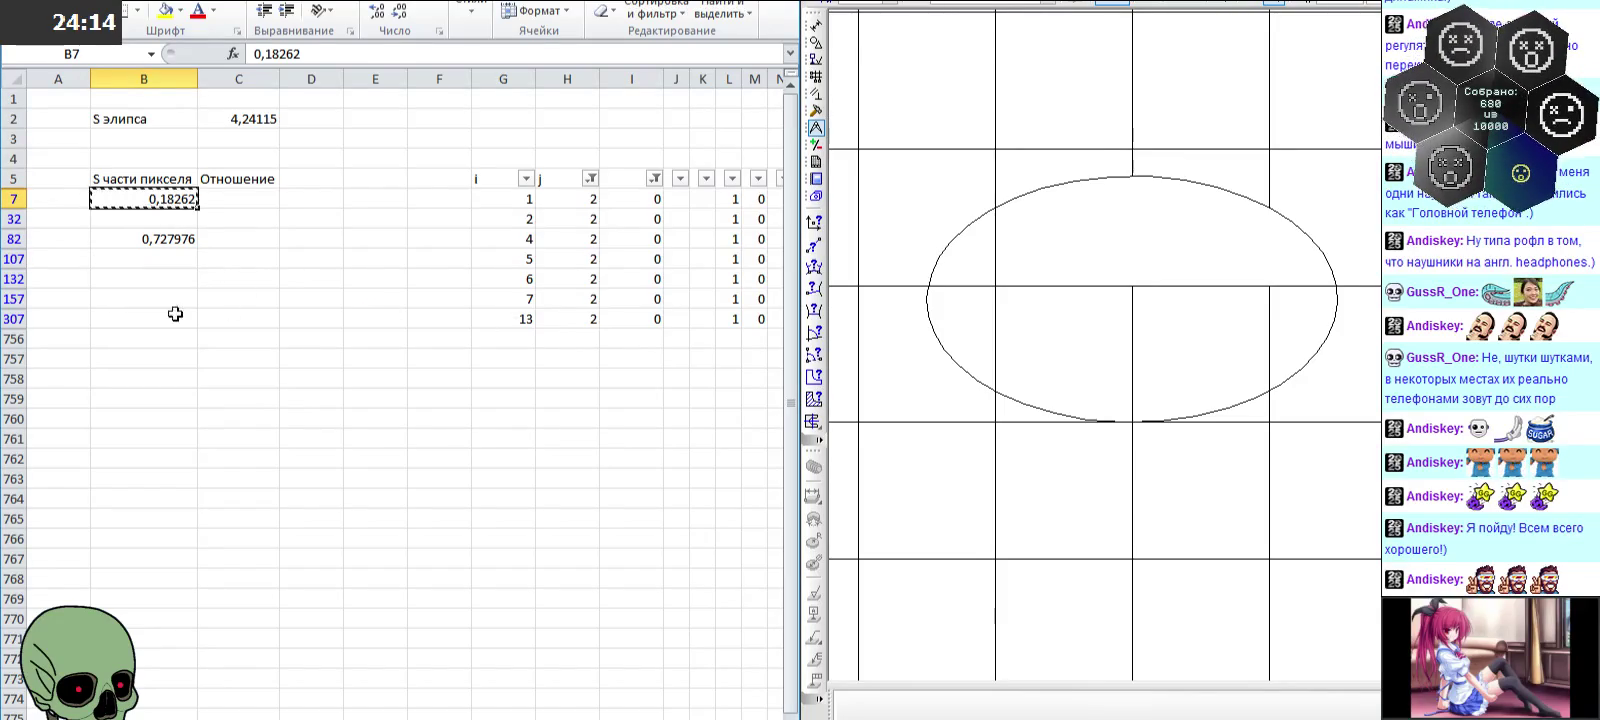
{"action": "left_click", "coordinate": [160, 318]}
{"action": "key", "text": "ctrl+v"}
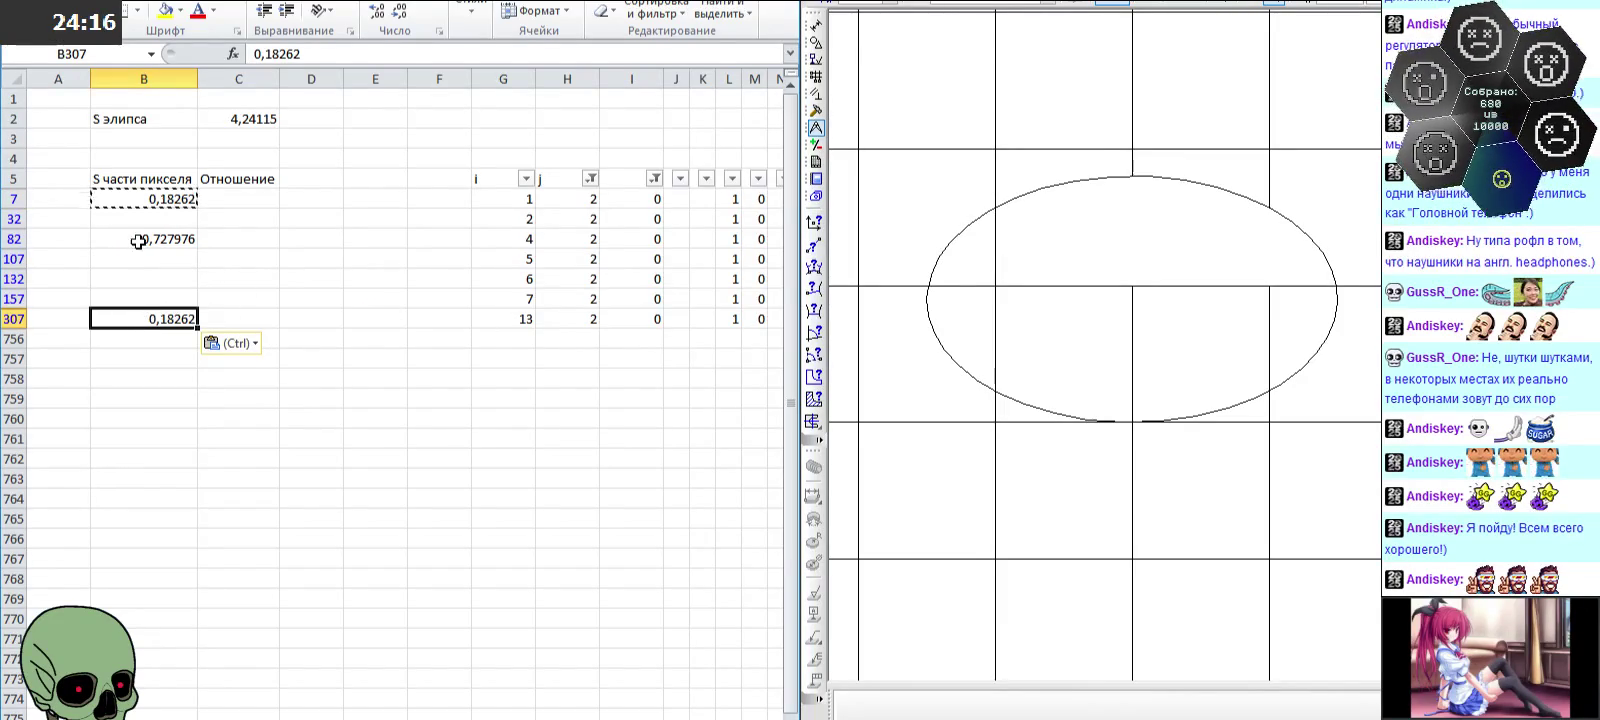
{"action": "left_click", "coordinate": [137, 240]}
{"action": "key", "text": "ctrl+c"}
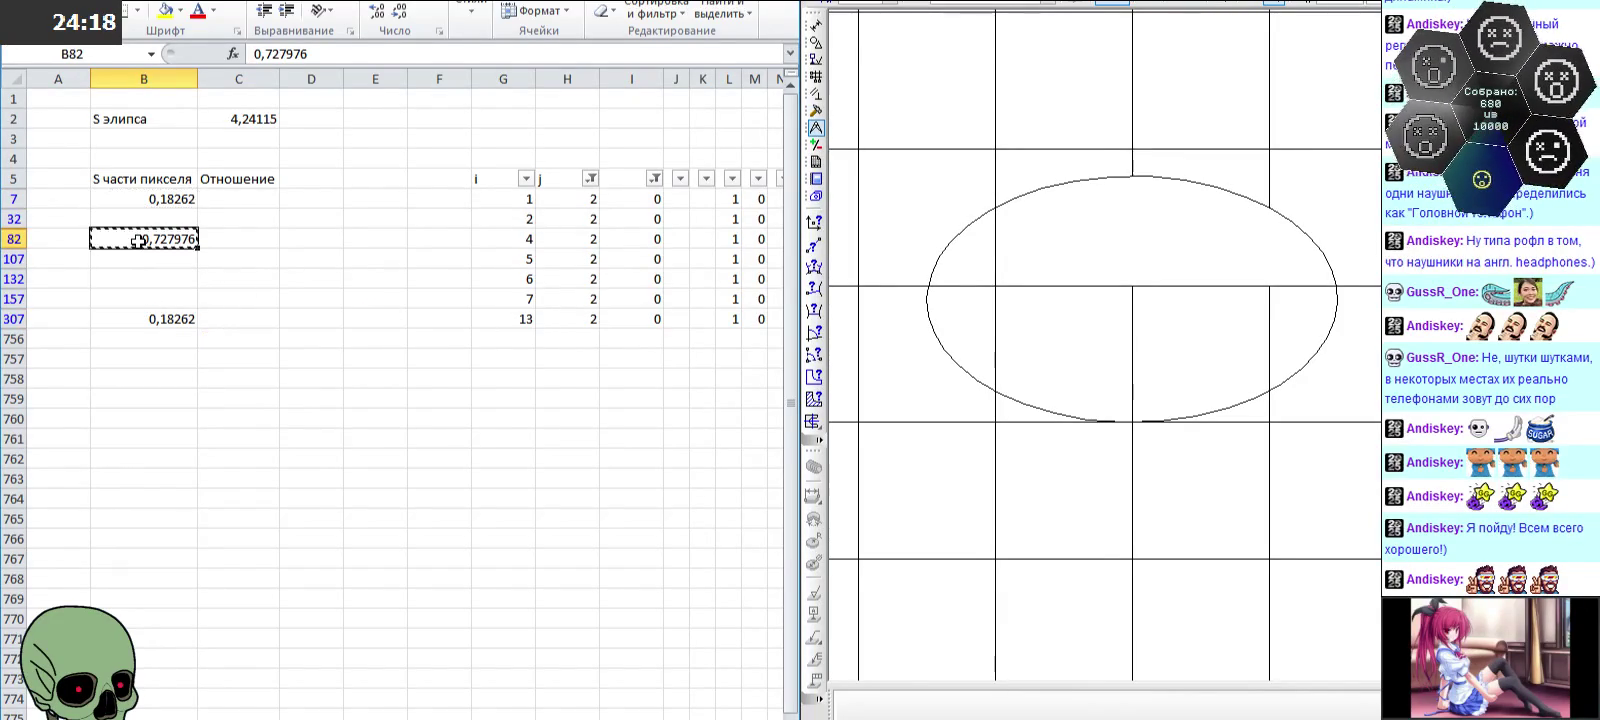
{"action": "left_click", "coordinate": [138, 259]}
{"action": "key", "text": "ctrl+v"}
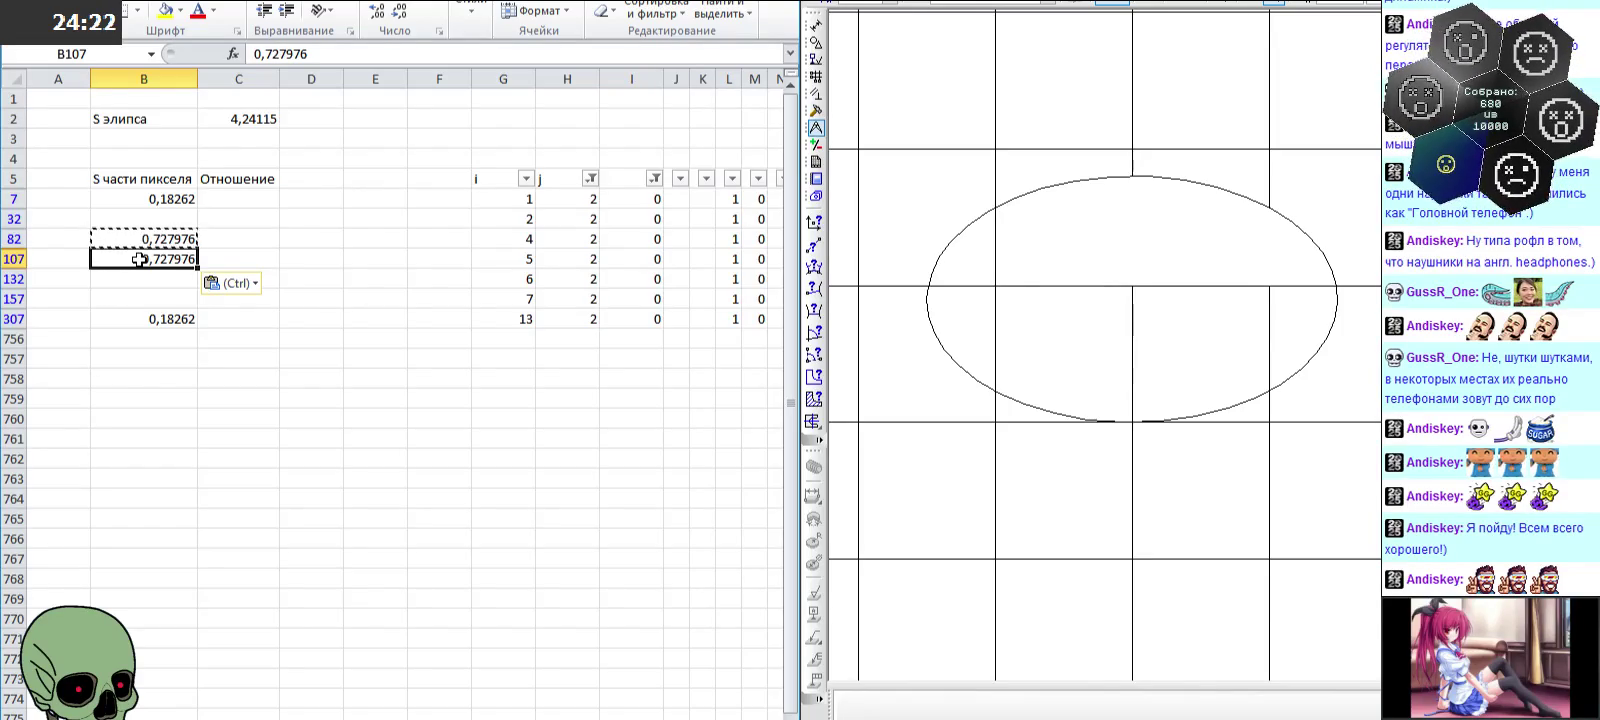
Step: Measure the next piece, enter 0,927976 in B32 and copy it to B132
{"action": "left_click", "coordinate": [814, 377]}
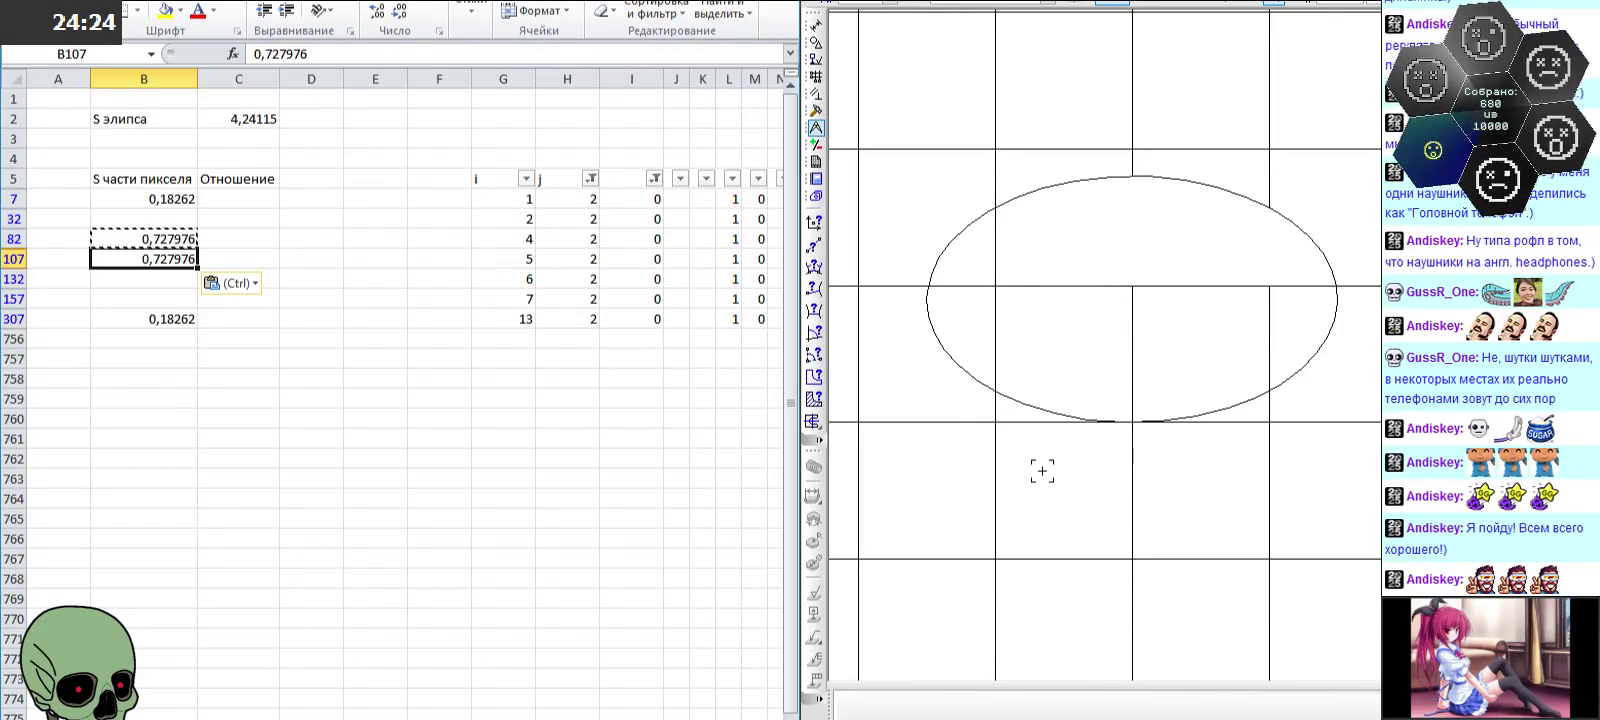
{"action": "left_click", "coordinate": [1025, 460]}
{"action": "left_click", "coordinate": [814, 398]}
{"action": "left_click", "coordinate": [1019, 367]}
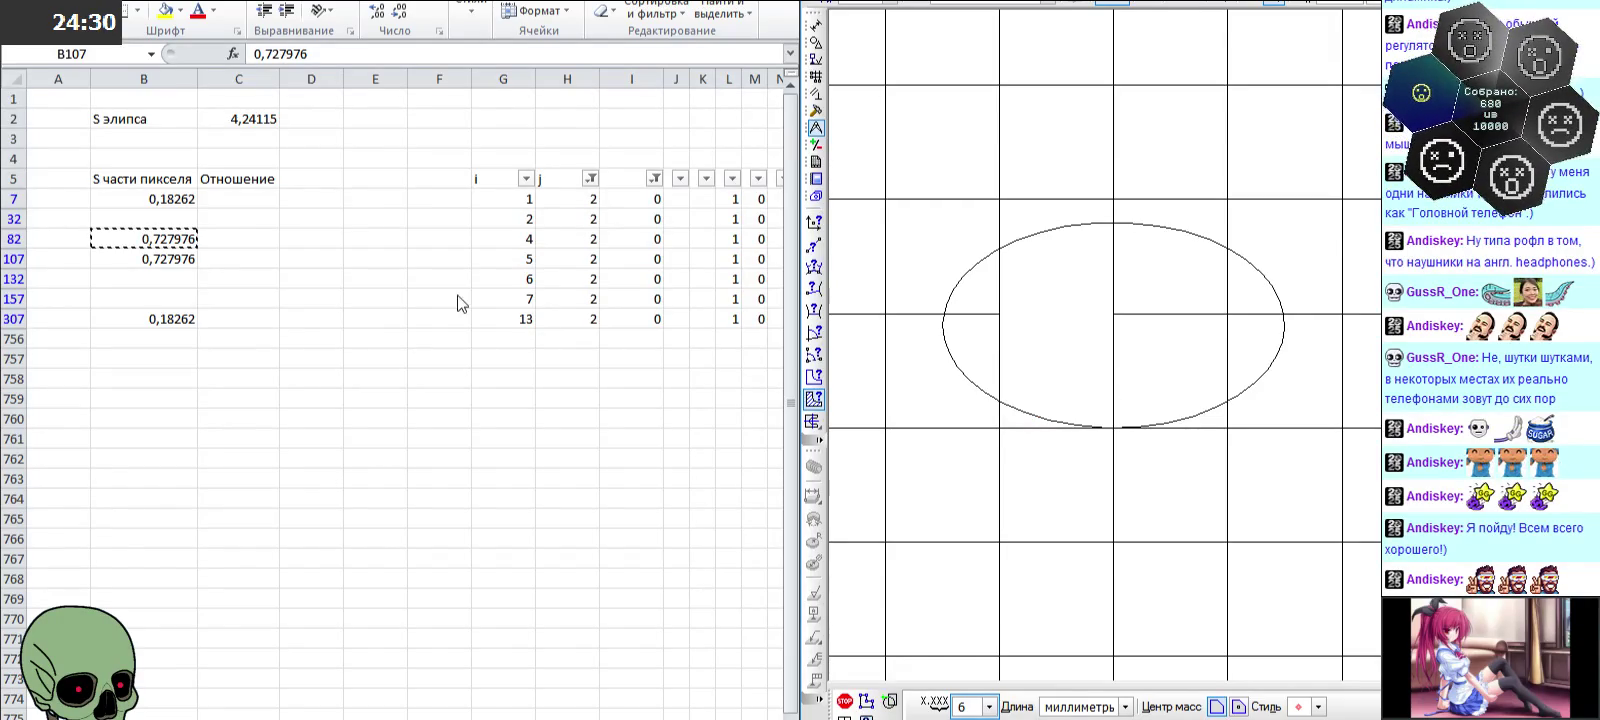
{"action": "left_click", "coordinate": [175, 218]}
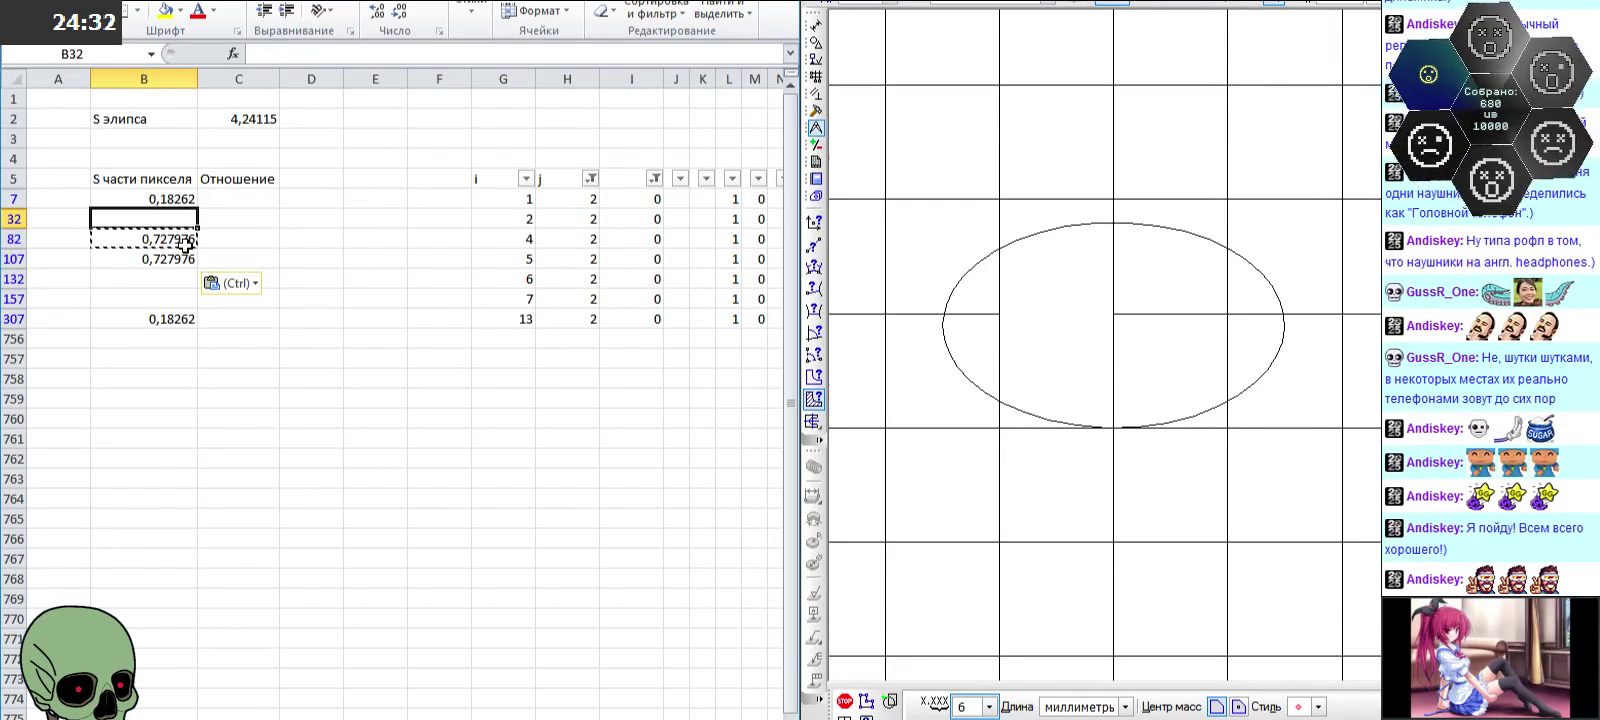
{"action": "type", "text": "0,927976"}
{"action": "key", "text": "Return"}
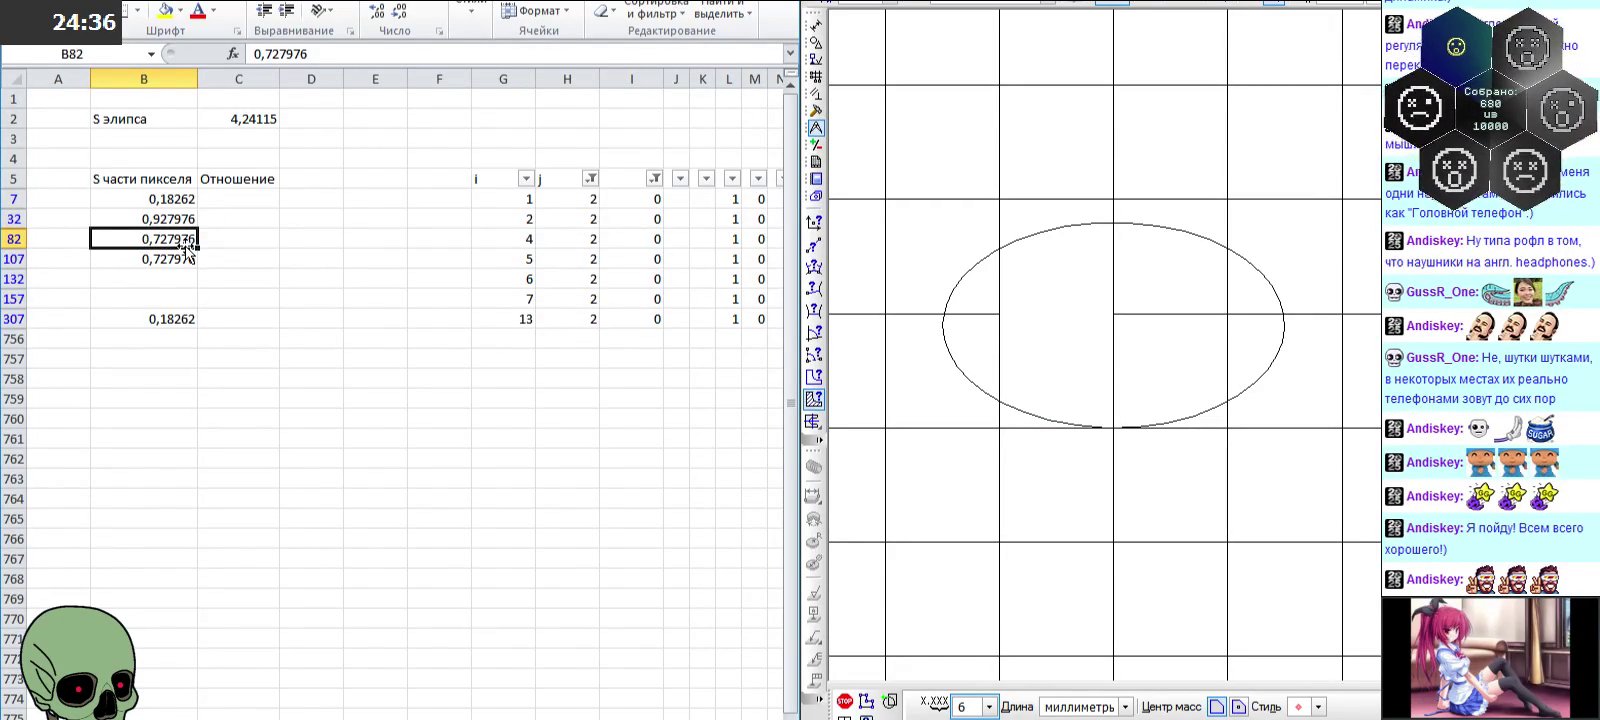
{"action": "left_click", "coordinate": [175, 219]}
{"action": "key", "text": "ctrl+c"}
{"action": "left_click", "coordinate": [173, 278]}
{"action": "key", "text": "ctrl+v"}
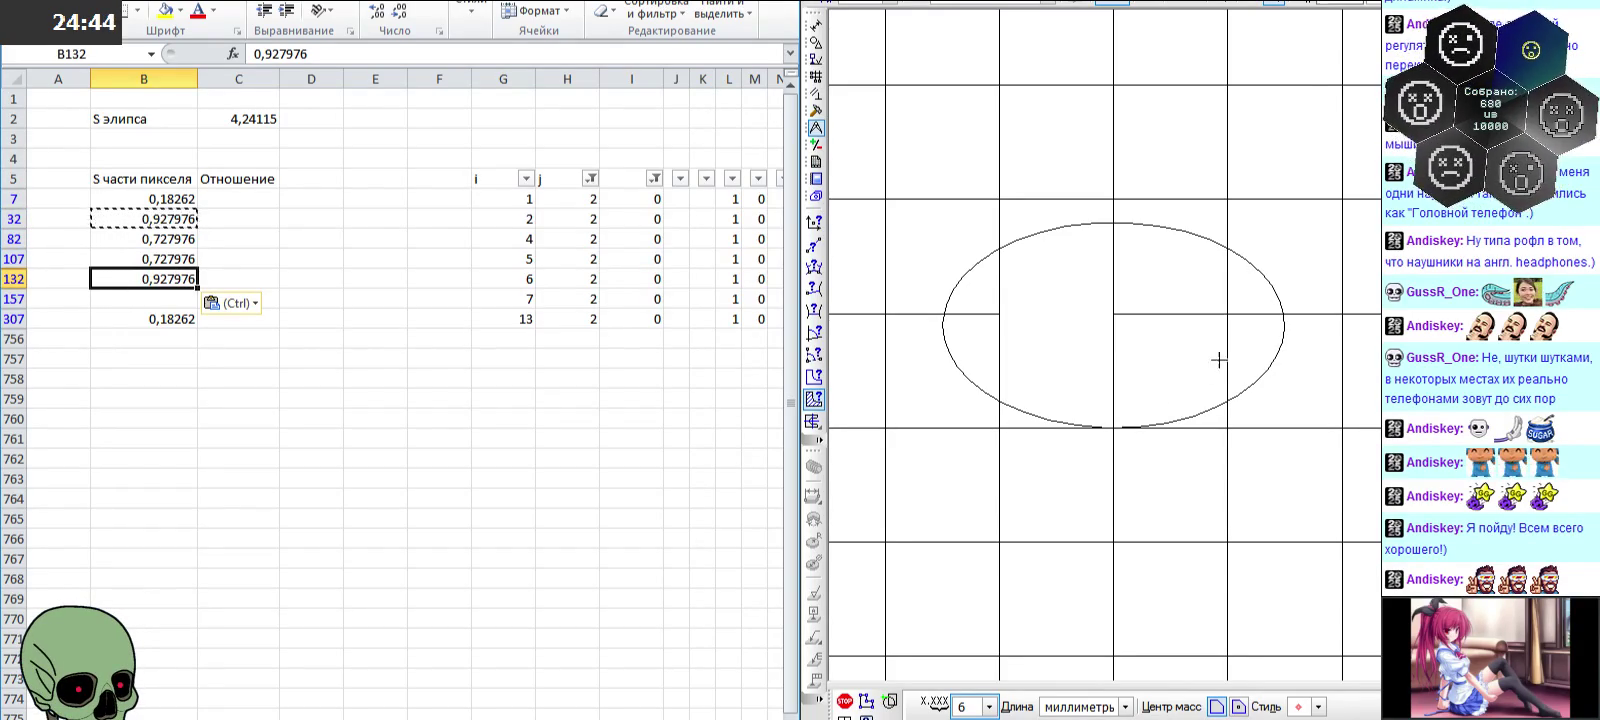
Step: Measure the ellipse's right-edge piece, enter 0,282002 in B157, then delete the ellipse
{"action": "left_click", "coordinate": [1234, 350]}
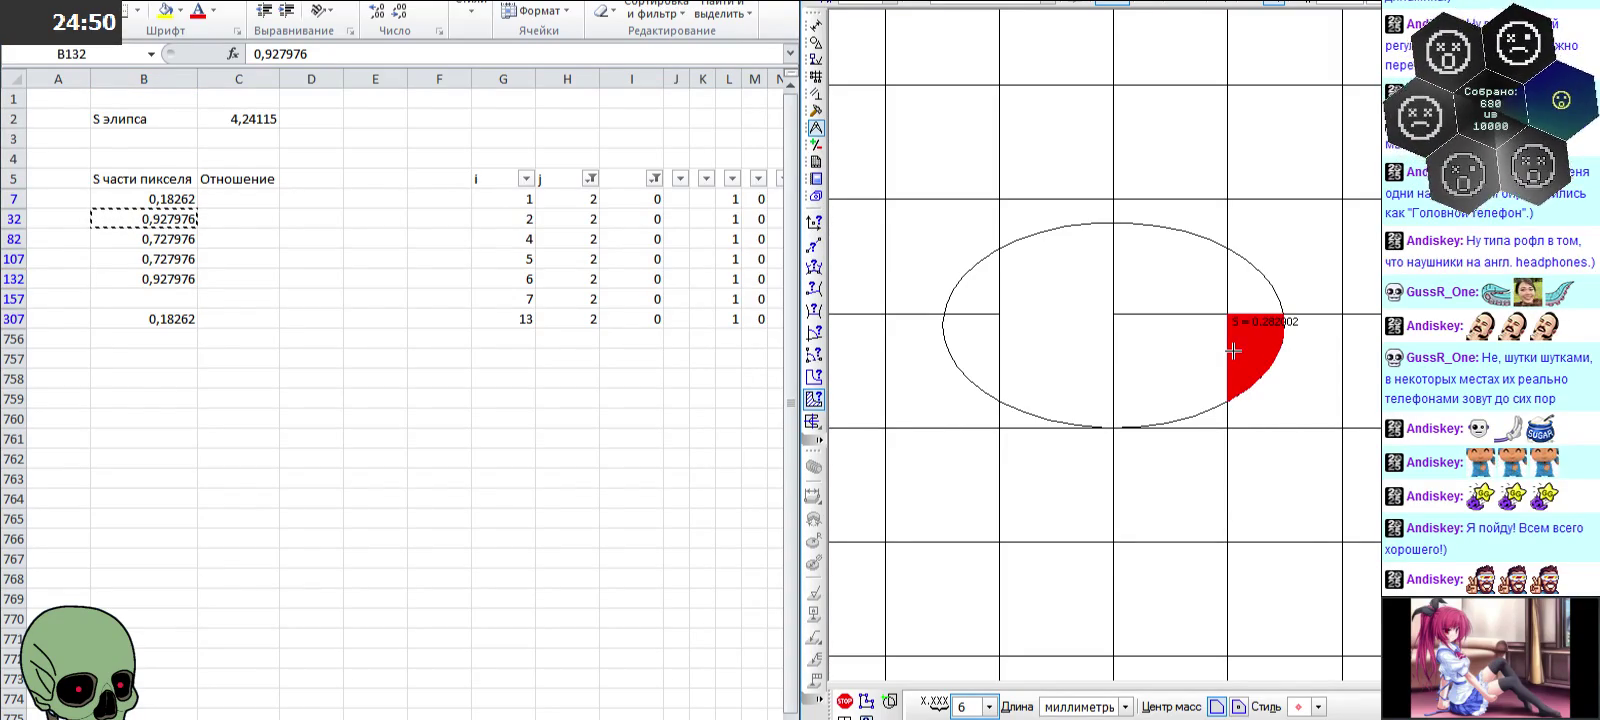
{"action": "left_click", "coordinate": [145, 299]}
{"action": "key", "text": "ctrl+v"}
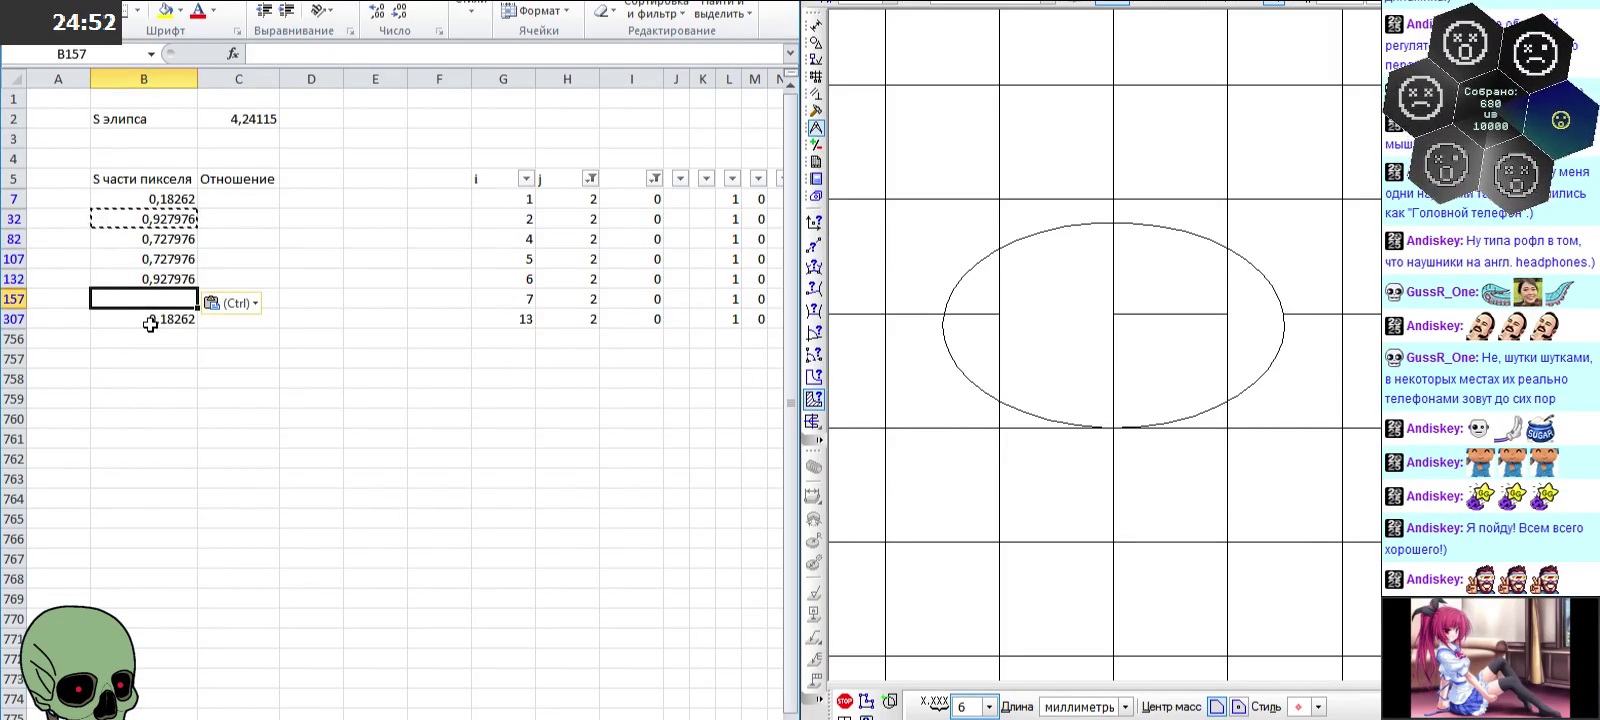
{"action": "type", "text": "0,282002"}
{"action": "key", "text": "Return"}
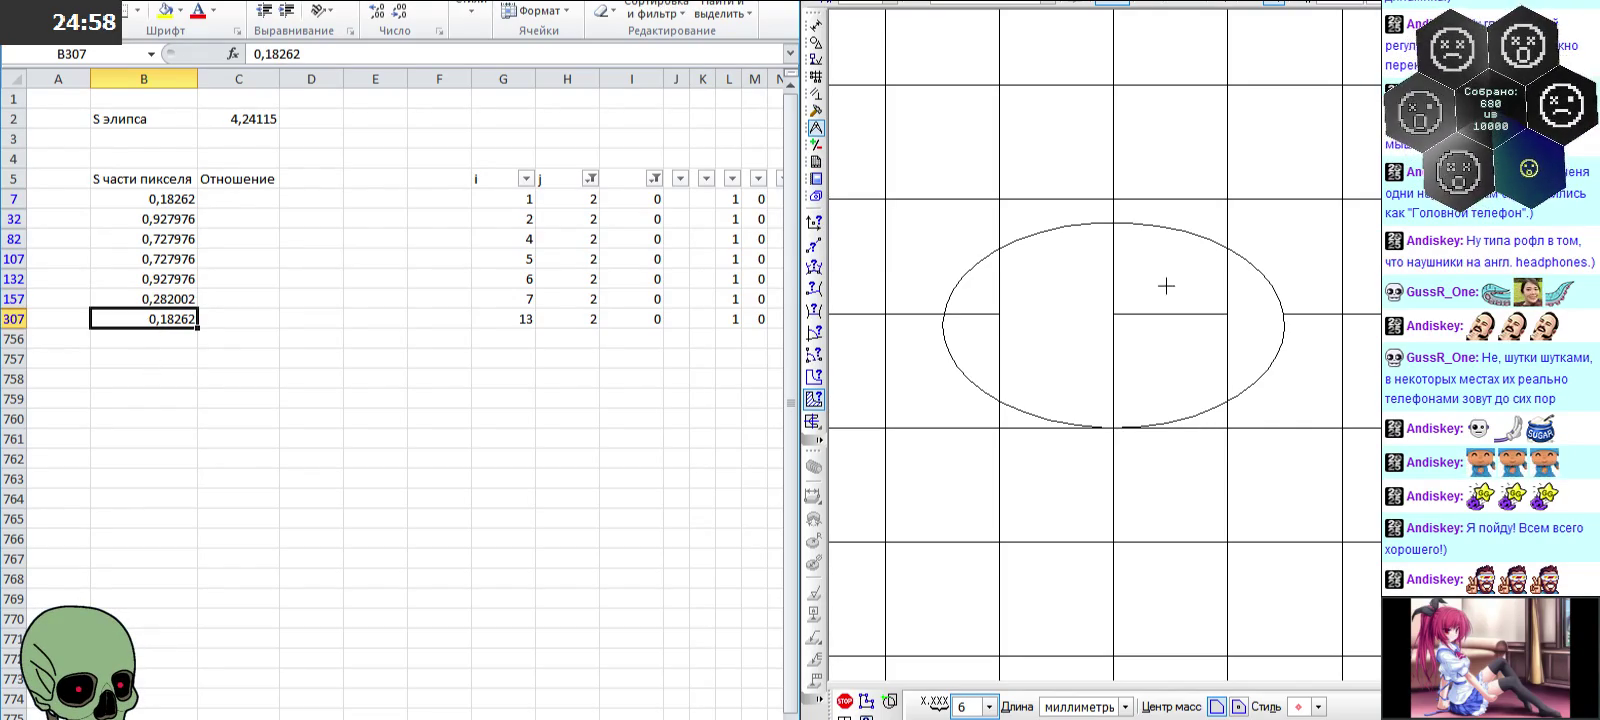
{"action": "left_click", "coordinate": [1125, 278]}
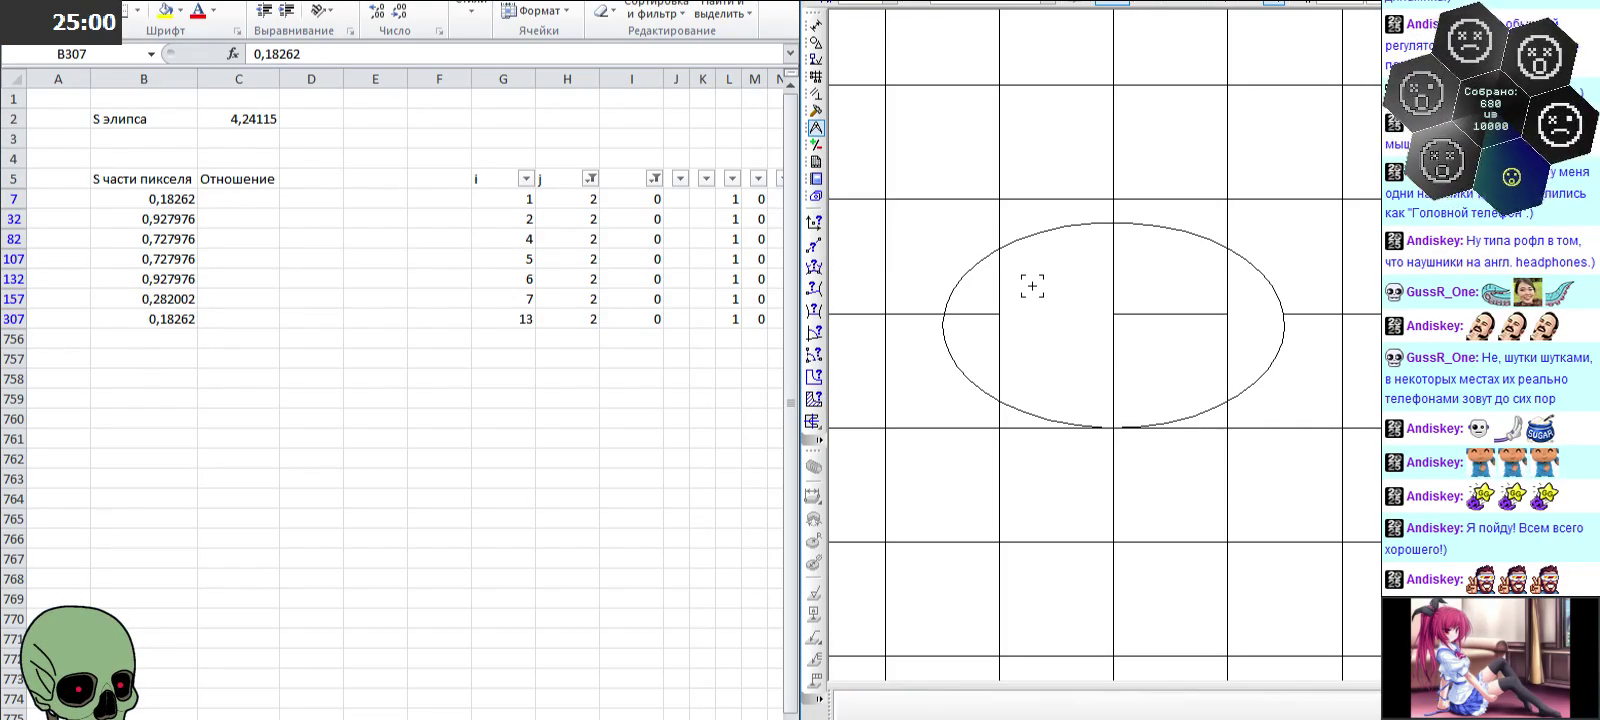
{"action": "scroll", "coordinate": [1032, 287], "scroll_direction": "down", "scroll_amount": 1}
{"action": "key", "text": "Delete"}
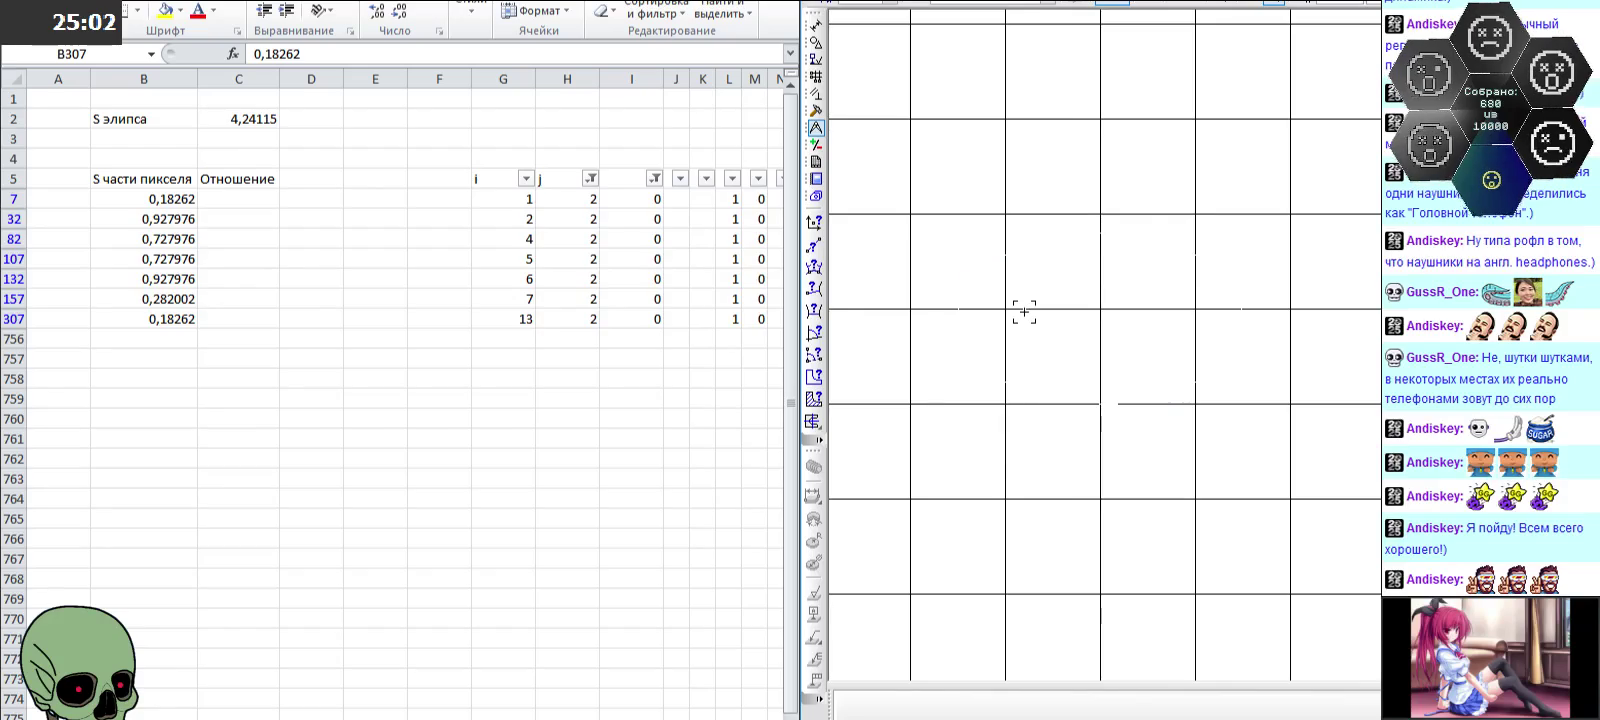
Step: Check the filled j=2 area values in the spreadsheet, then return to the drawing
{"action": "key", "text": "alt+Tab"}
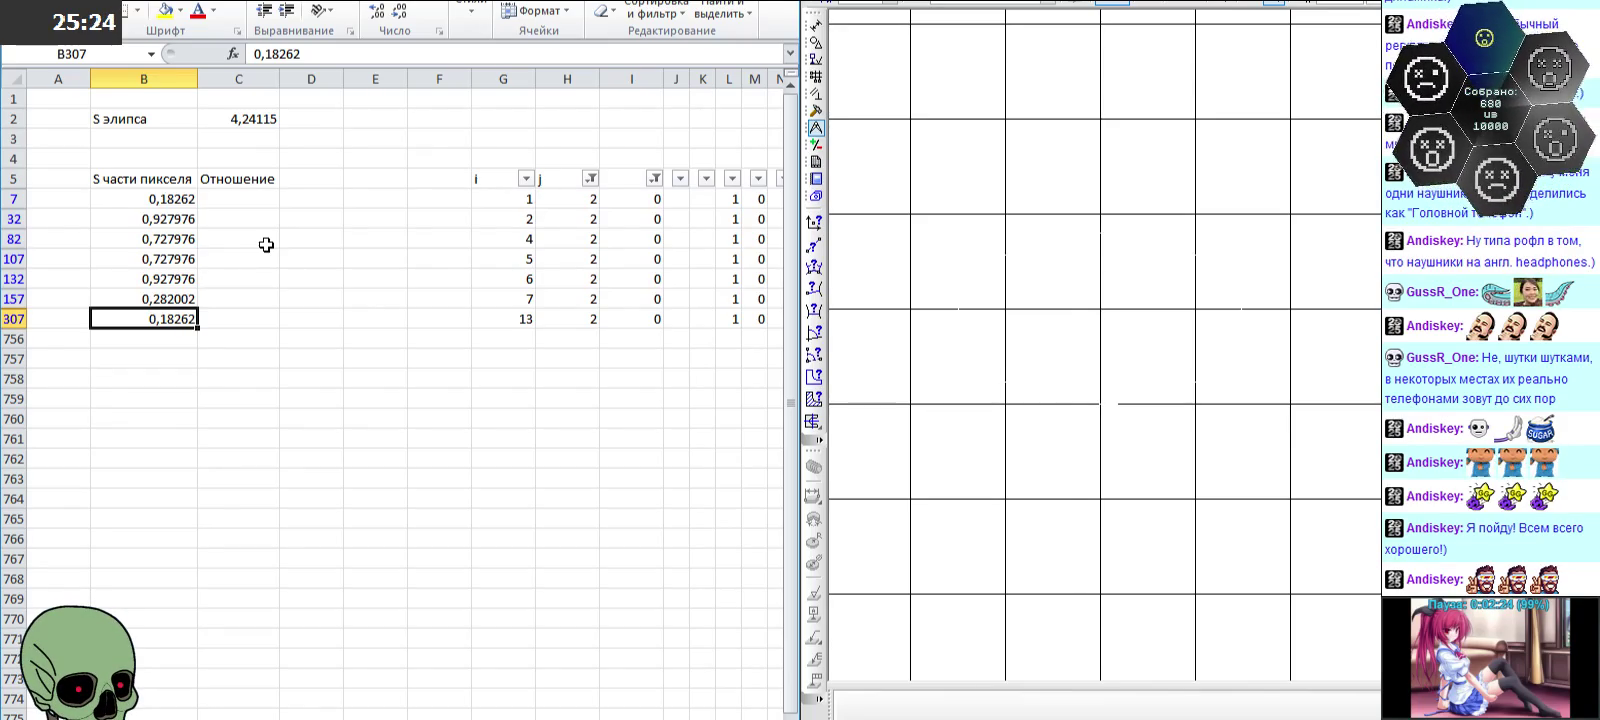
{"action": "key", "text": "alt+Tab"}
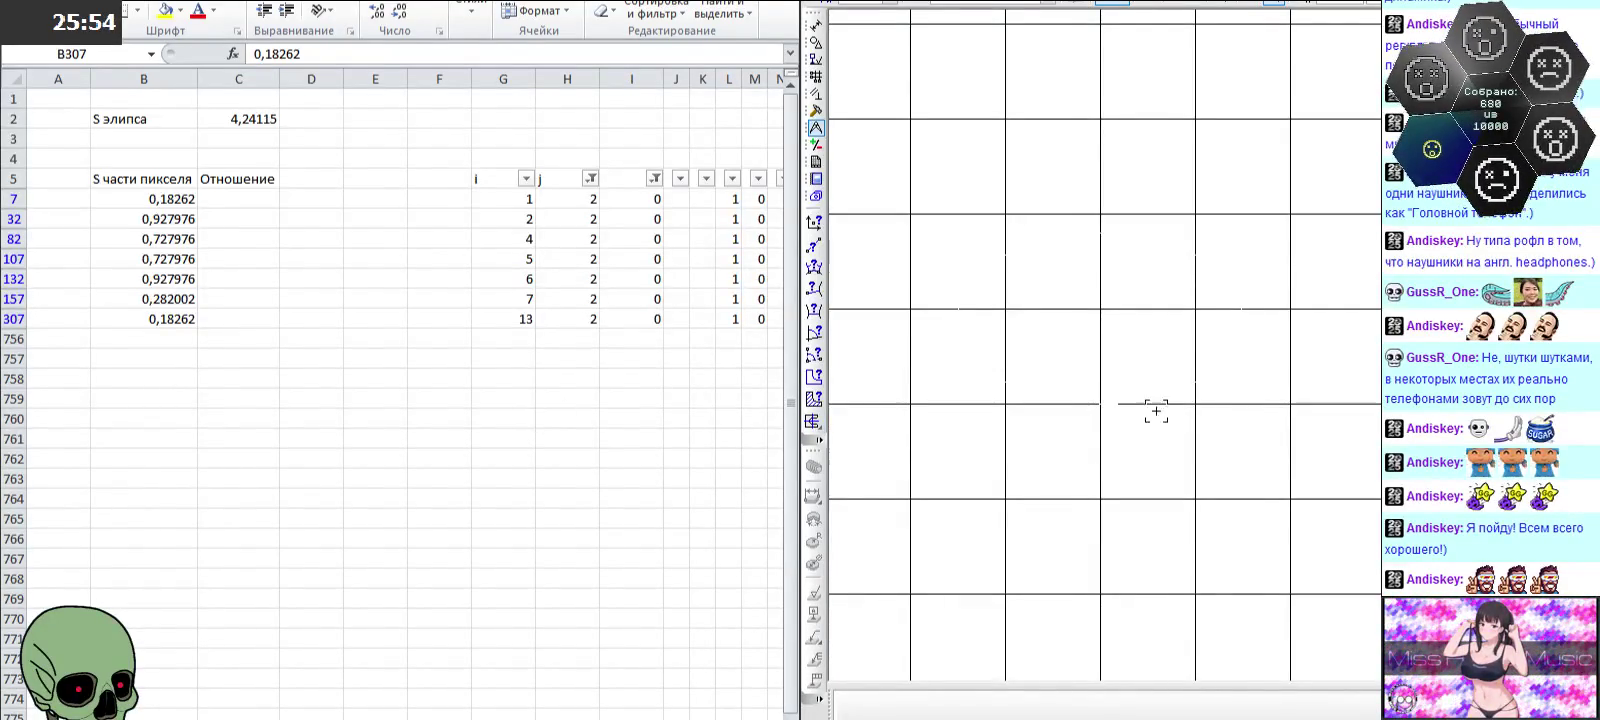
{"action": "scroll", "coordinate": [1014, 430], "scroll_direction": "down", "scroll_amount": 2}
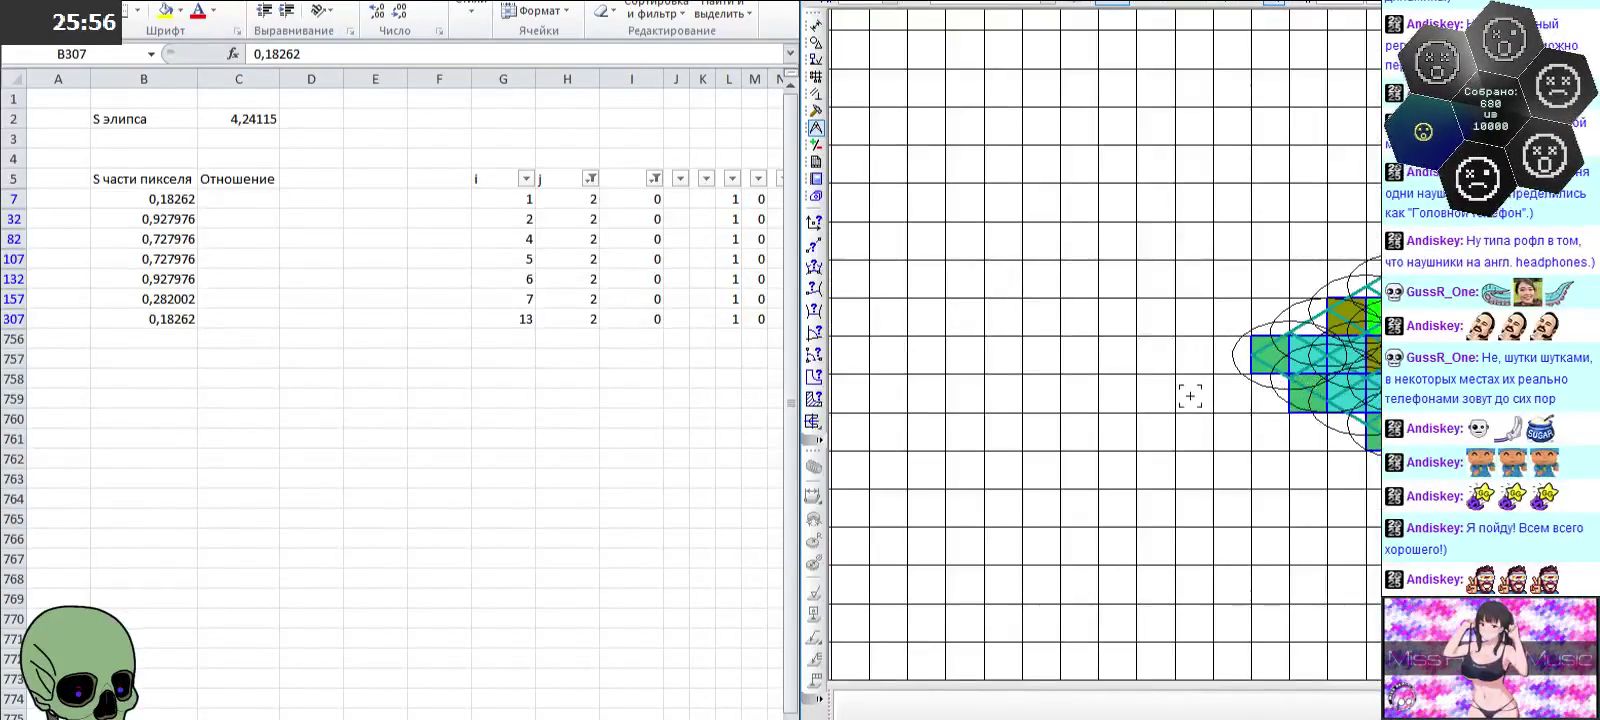
Step: Change the column j AutoFilter from 2 to 3, showing the eight j=3 rows
{"action": "scroll", "coordinate": [1193, 396], "scroll_direction": "up", "scroll_amount": 2}
{"action": "scroll", "coordinate": [1176, 358], "scroll_direction": "up", "scroll_amount": 2}
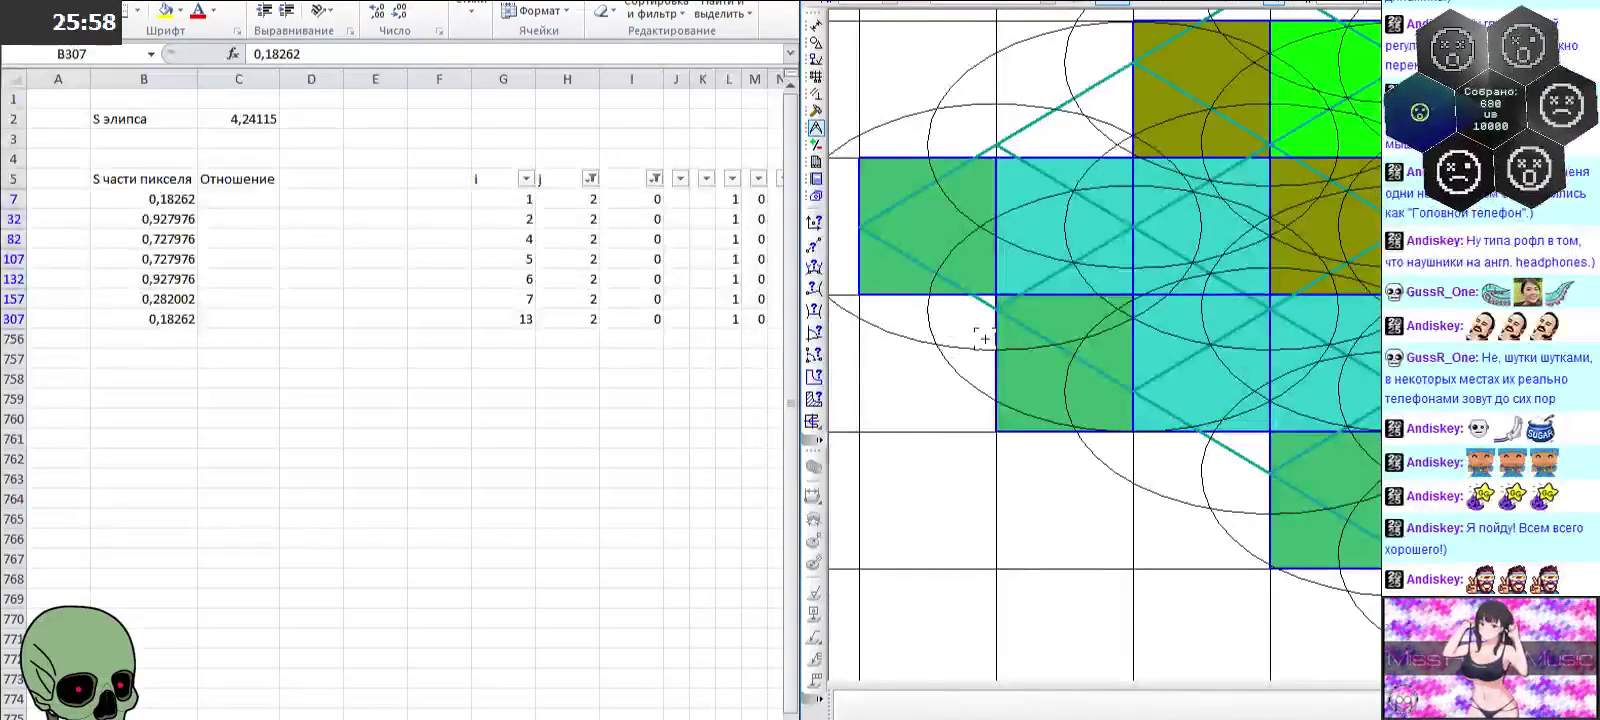
{"action": "scroll", "coordinate": [1176, 358], "scroll_direction": "down", "scroll_amount": 3}
{"action": "scroll", "coordinate": [1176, 358], "scroll_direction": "up", "scroll_amount": 2}
{"action": "scroll", "coordinate": [1176, 358], "scroll_direction": "up", "scroll_amount": 1}
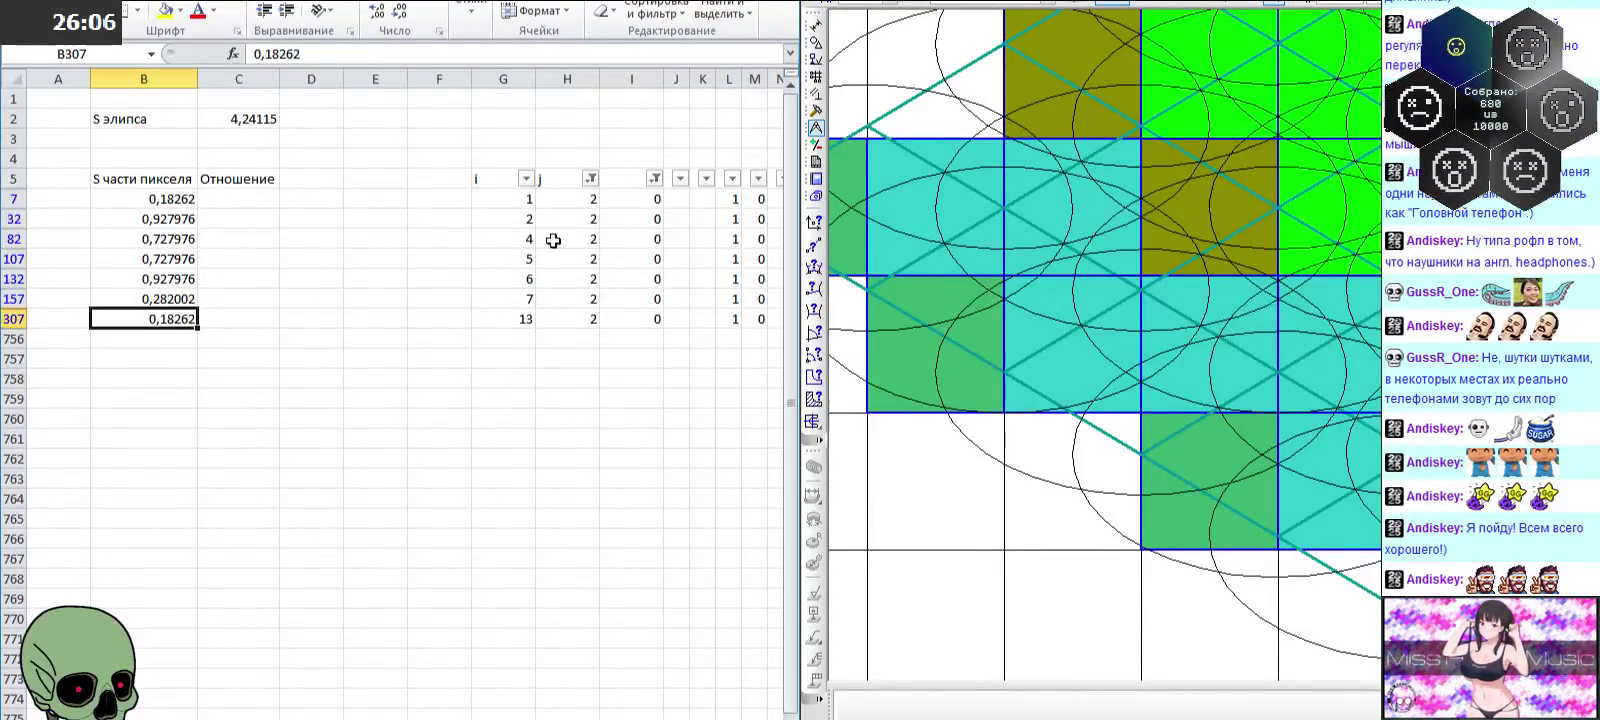
{"action": "left_click", "coordinate": [590, 178]}
{"action": "left_click", "coordinate": [341, 394]}
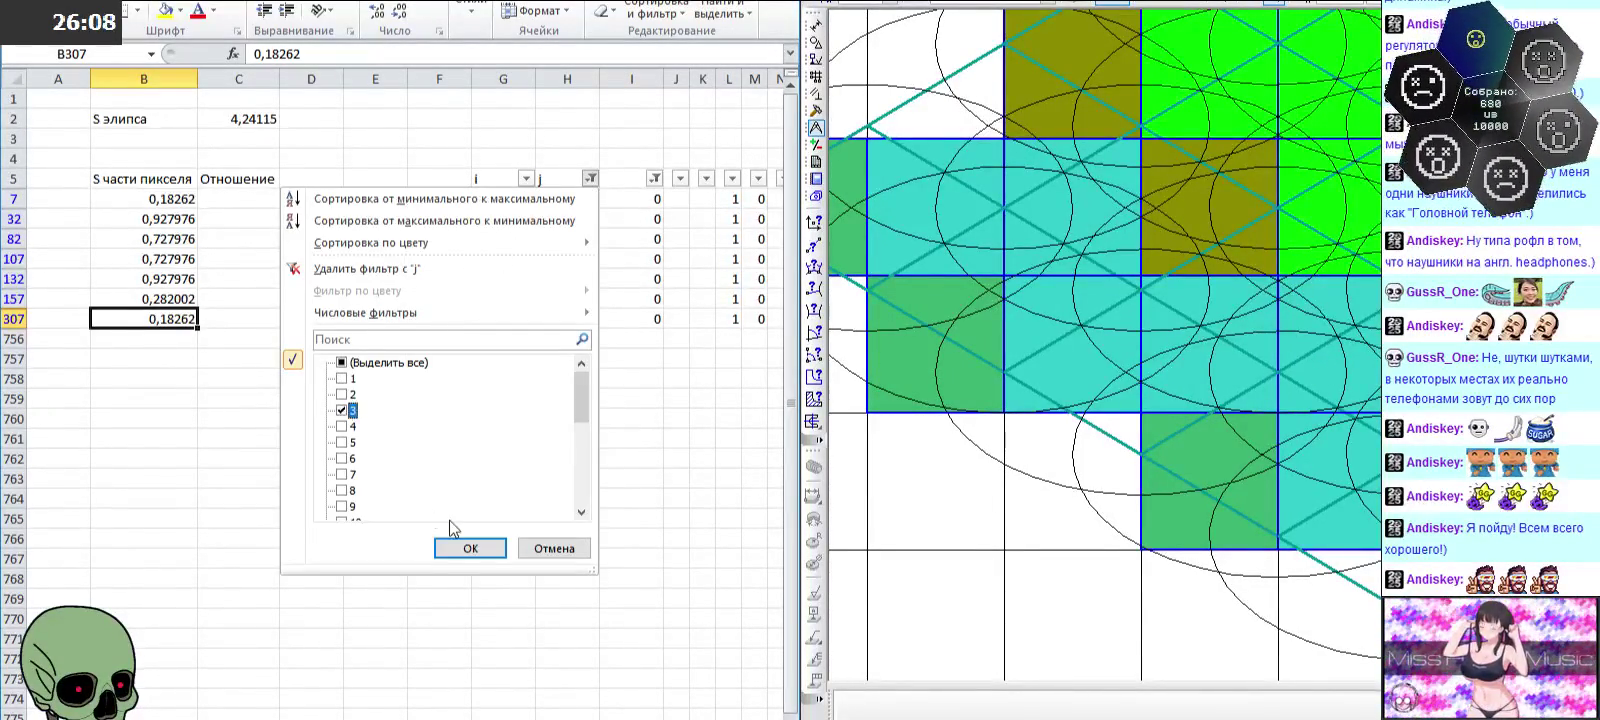
{"action": "left_click", "coordinate": [465, 545]}
{"action": "left_click", "coordinate": [402, 498]}
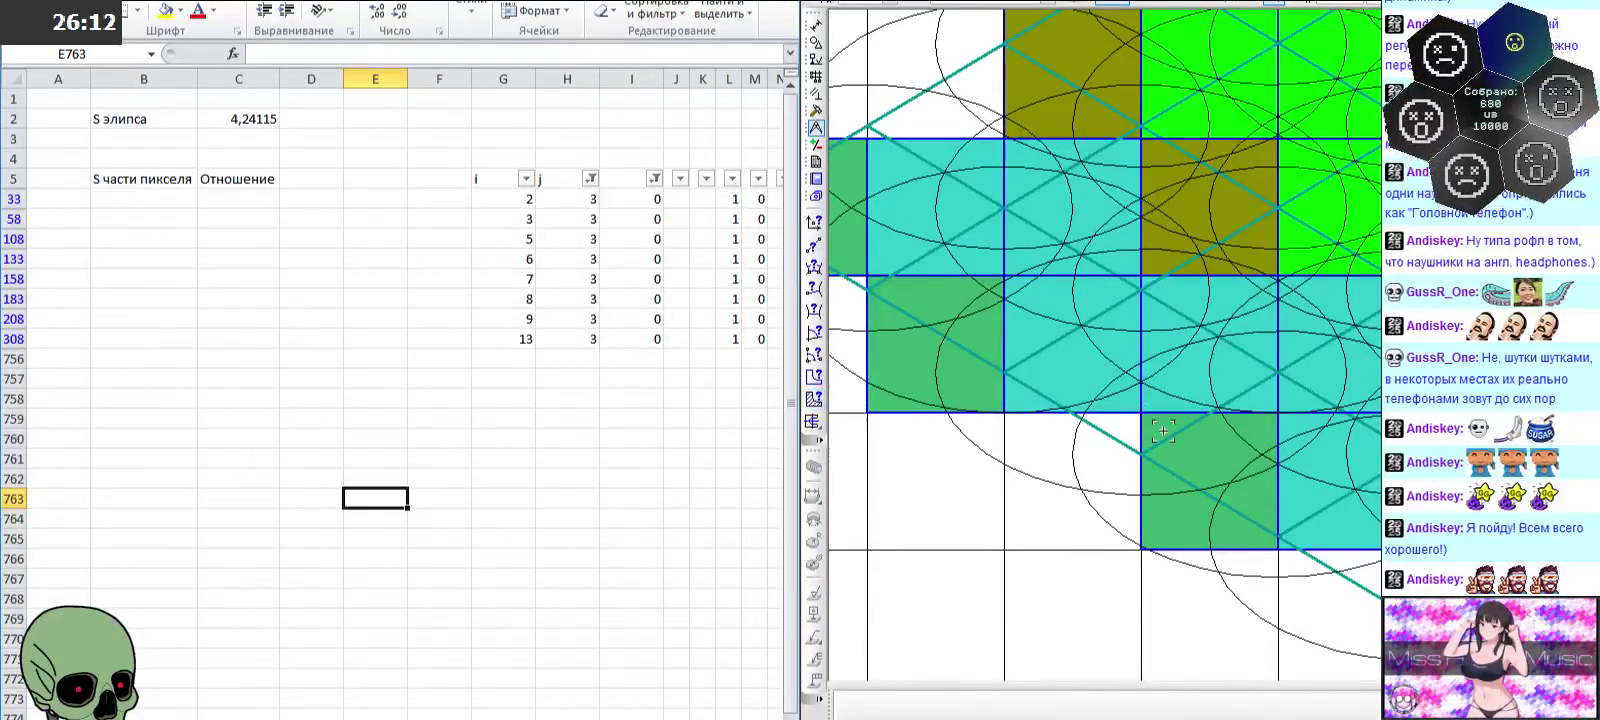
{"action": "scroll", "coordinate": [968, 506], "scroll_direction": "down", "scroll_amount": 1}
Step: Measure the ellipse piece inside the green pixel with the Area tool
{"action": "scroll", "coordinate": [1052, 294], "scroll_direction": "down", "scroll_amount": 1}
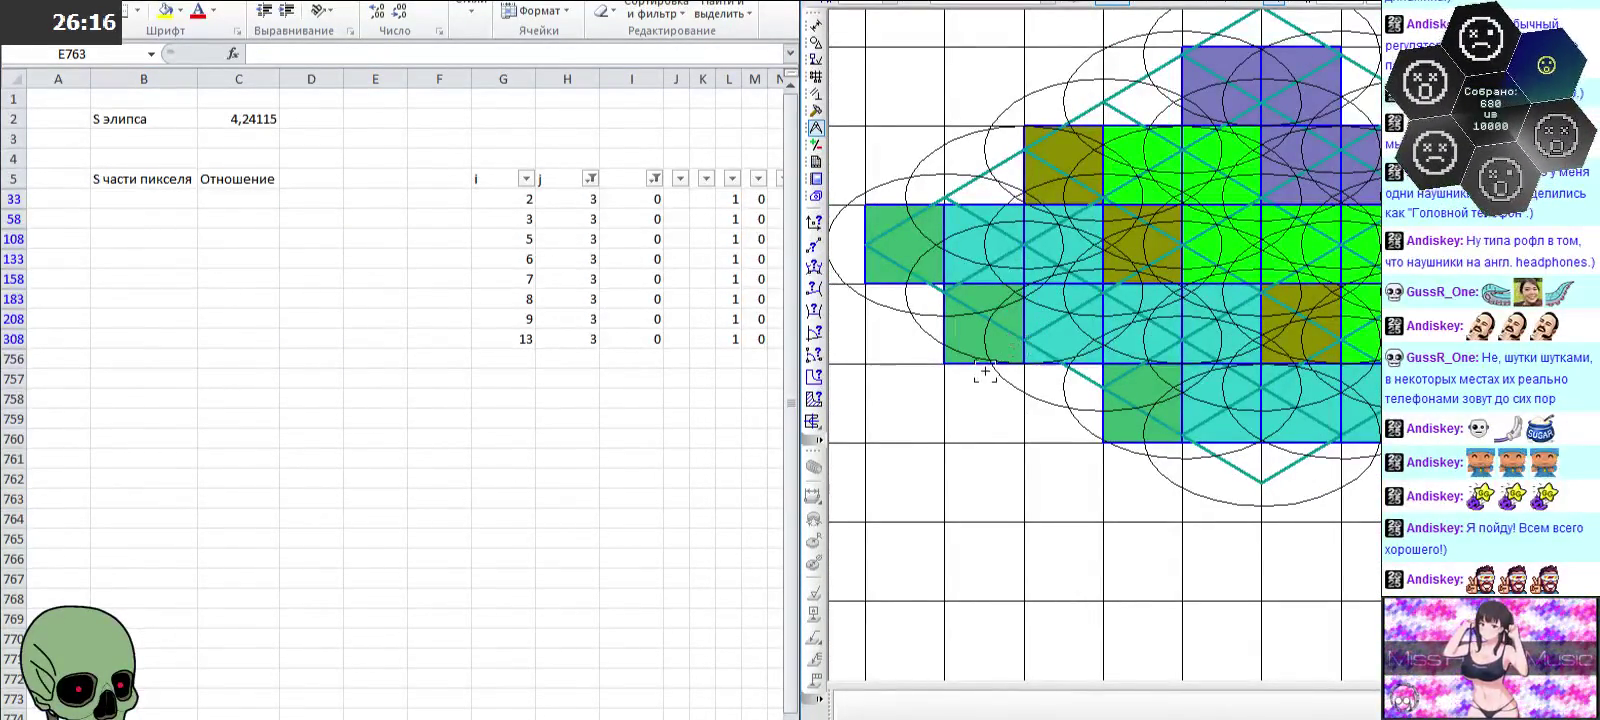
{"action": "scroll", "coordinate": [992, 360], "scroll_direction": "up", "scroll_amount": 2}
{"action": "scroll", "coordinate": [1028, 252], "scroll_direction": "up", "scroll_amount": 1}
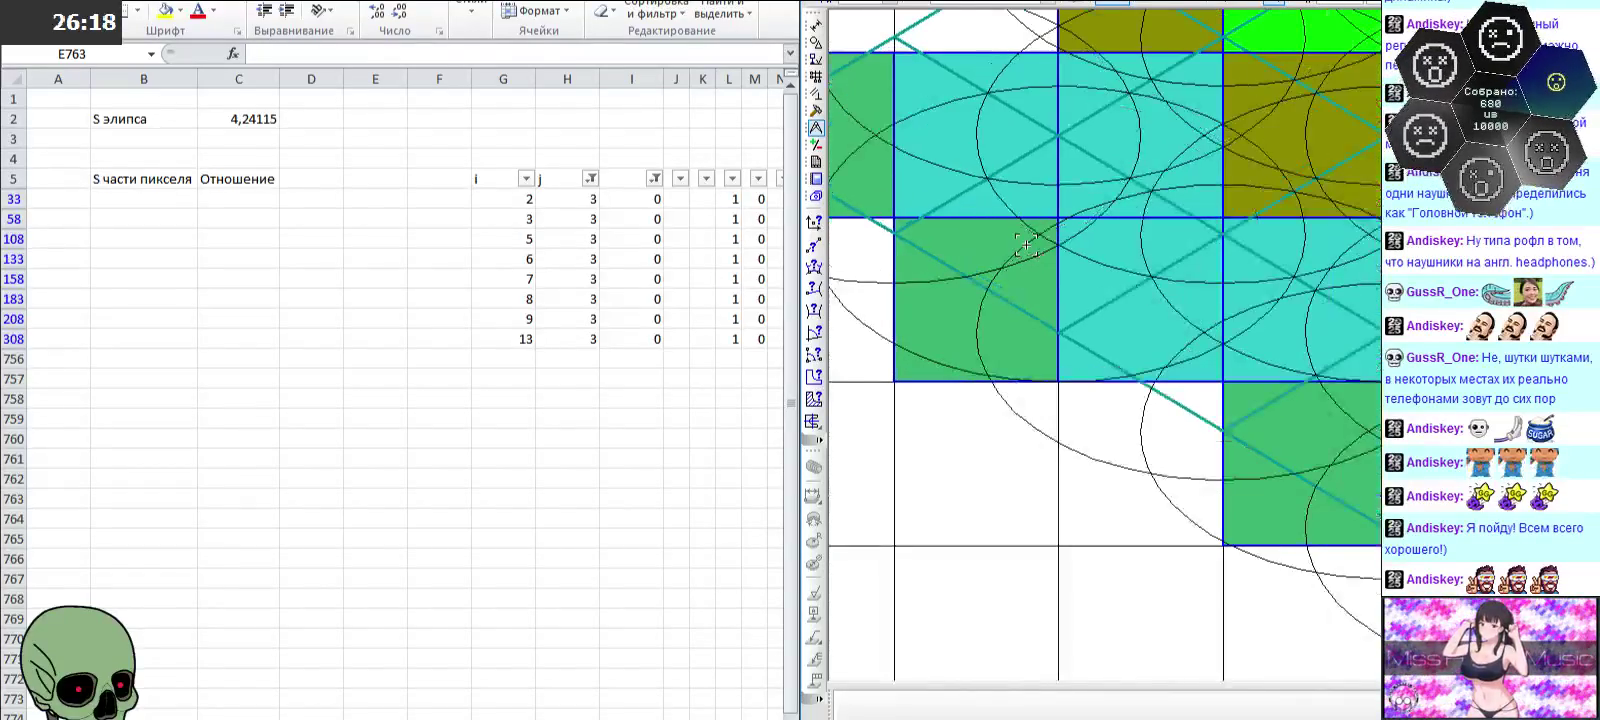
{"action": "left_click", "coordinate": [995, 390]}
{"action": "left_click", "coordinate": [956, 457]}
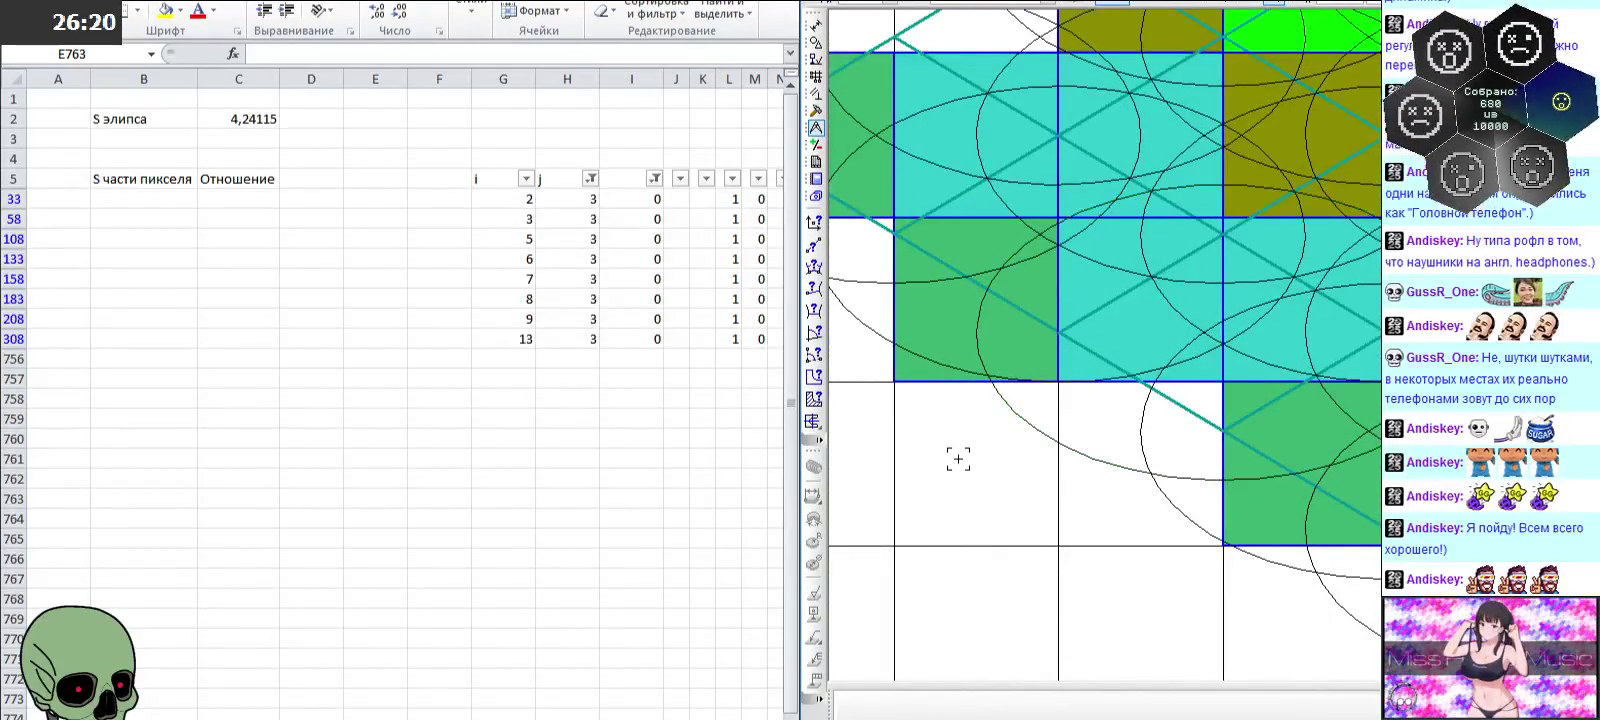
{"action": "left_click", "coordinate": [813, 410]}
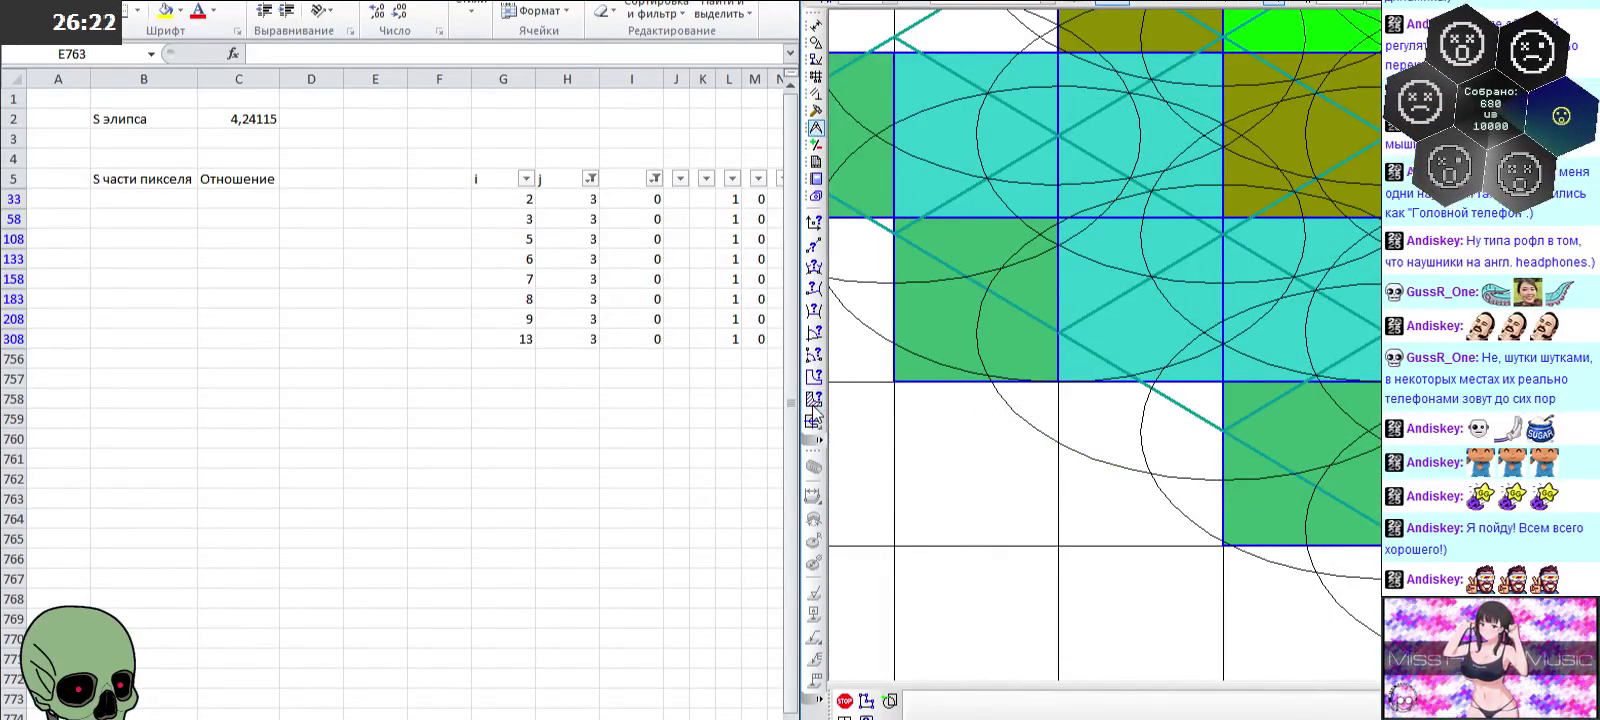
{"action": "left_click", "coordinate": [1023, 338]}
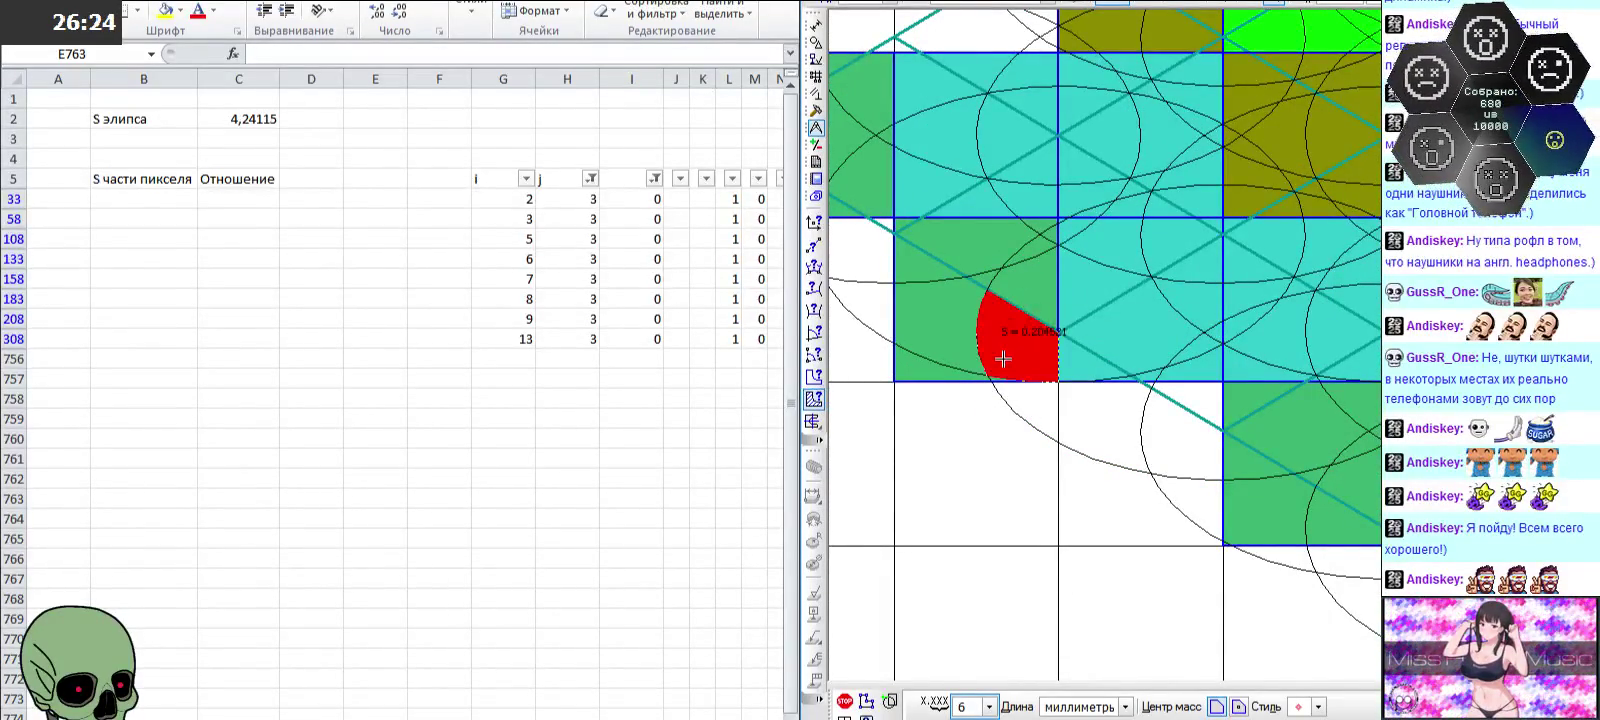
Step: Measure the small regions between arc and pixel edge and the larger region in the pixel
{"action": "scroll", "coordinate": [1005, 355], "scroll_direction": "up", "scroll_amount": 2}
{"action": "scroll", "coordinate": [995, 385], "scroll_direction": "up", "scroll_amount": 1}
{"action": "left_click", "coordinate": [993, 403]}
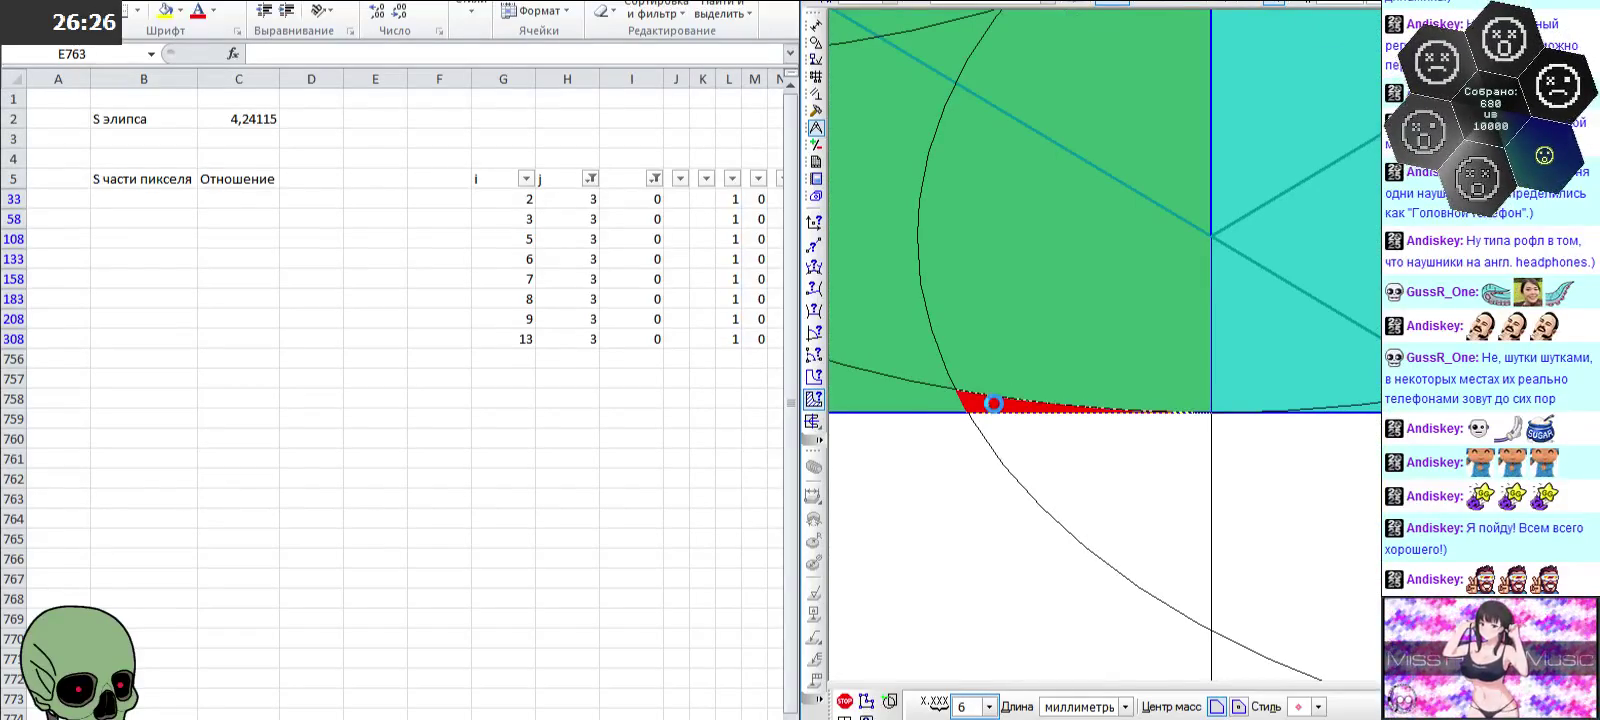
{"action": "scroll", "coordinate": [1055, 339], "scroll_direction": "down", "scroll_amount": 1}
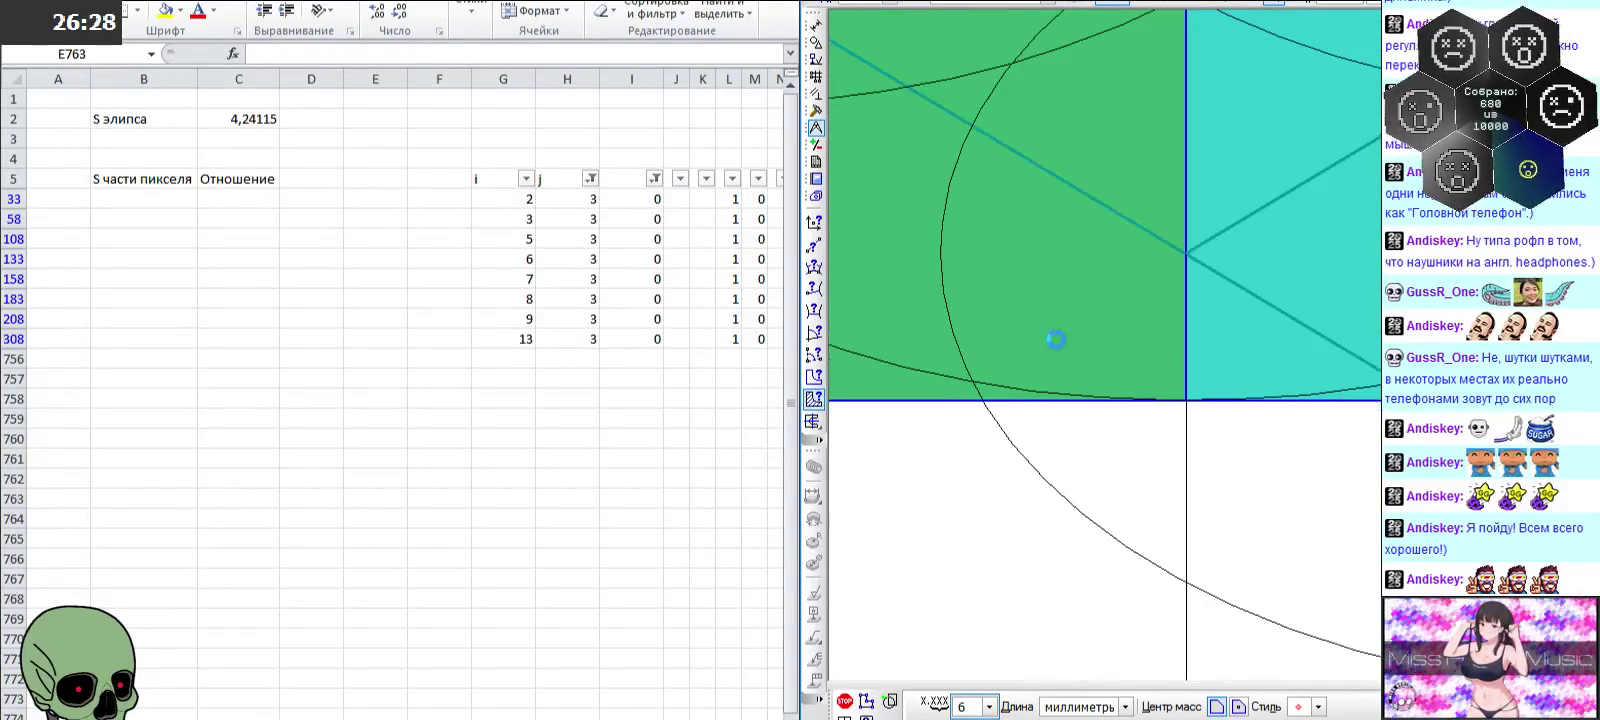
{"action": "scroll", "coordinate": [1090, 300], "scroll_direction": "up", "scroll_amount": 1}
{"action": "scroll", "coordinate": [1087, 265], "scroll_direction": "up", "scroll_amount": 1}
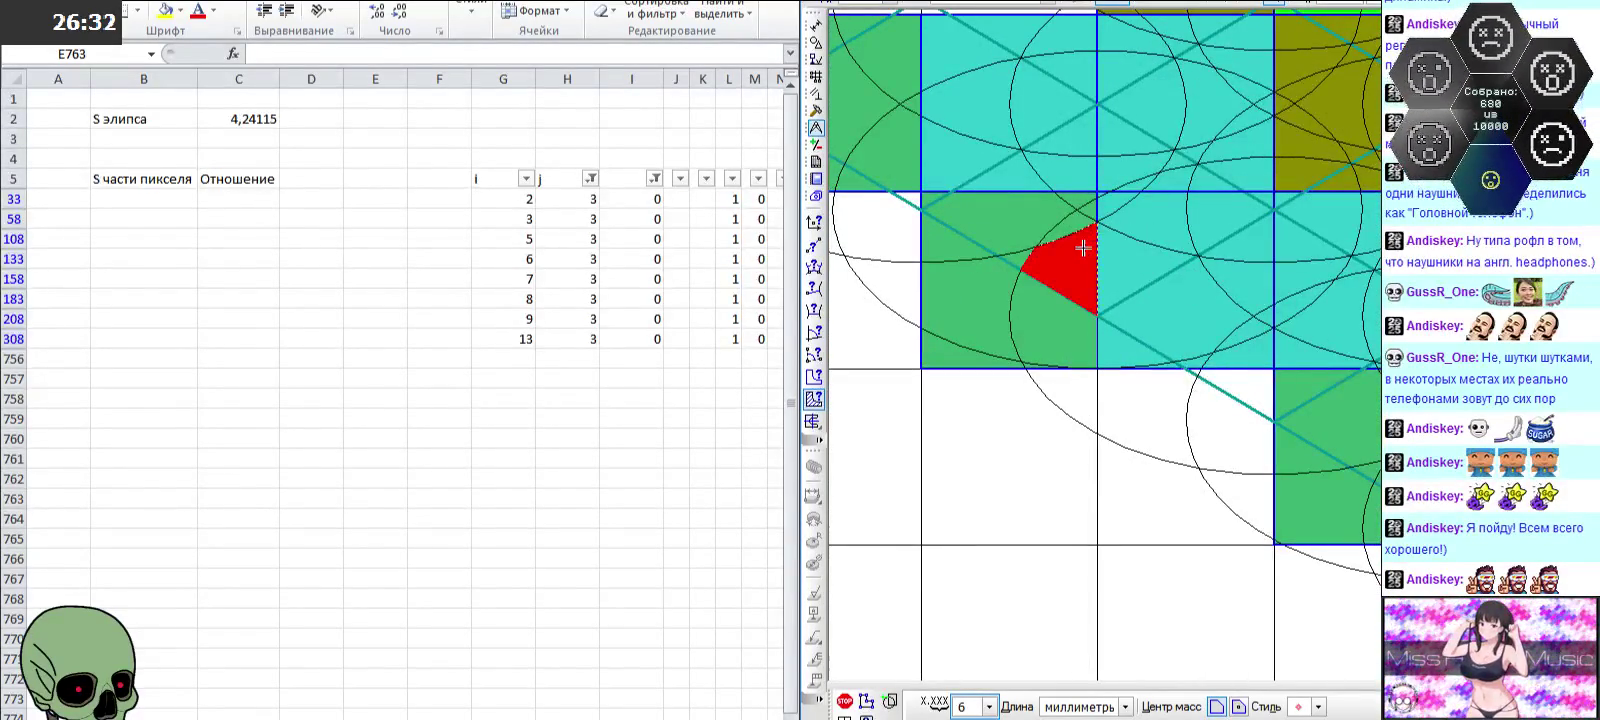
{"action": "left_click", "coordinate": [1070, 226]}
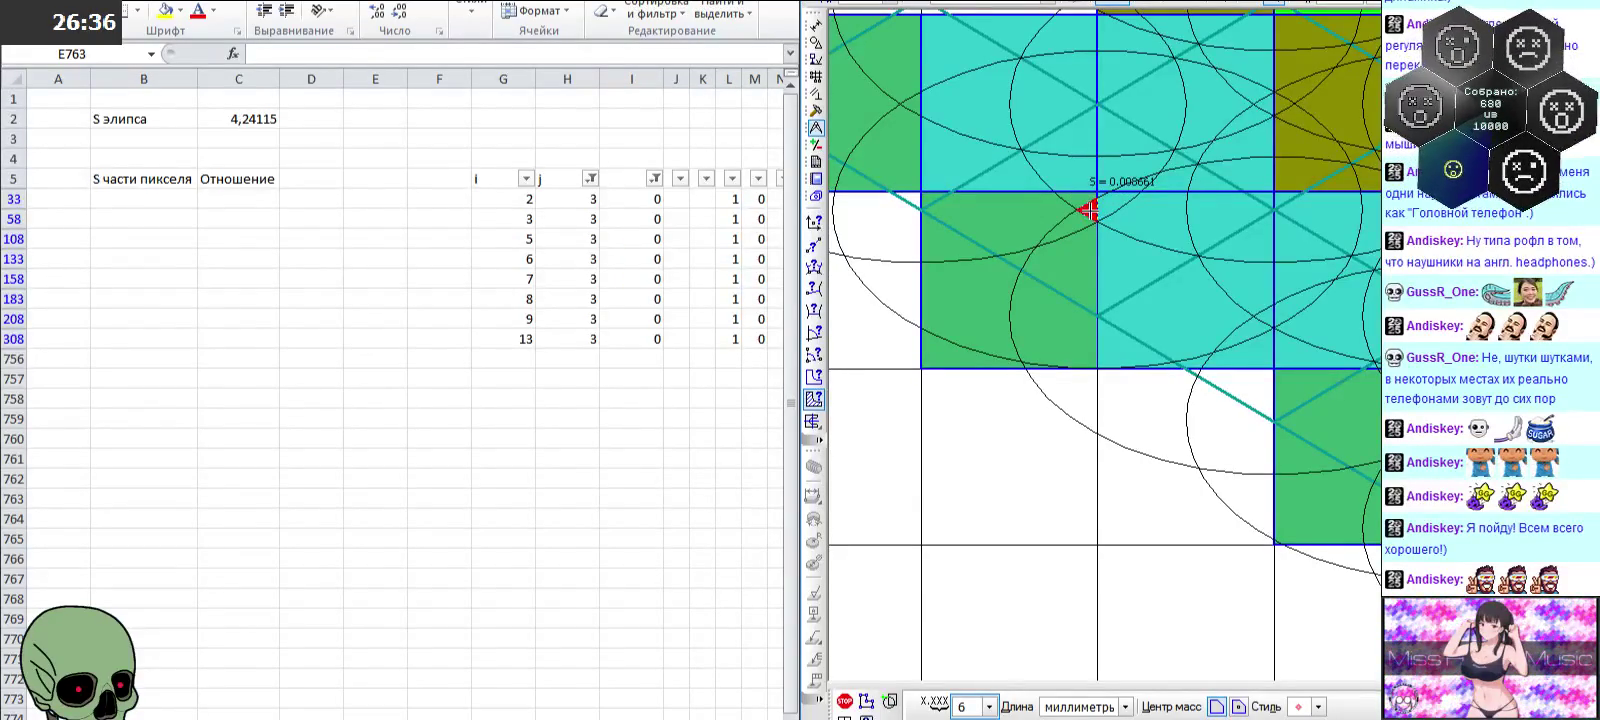
{"action": "left_click", "coordinate": [1067, 307]}
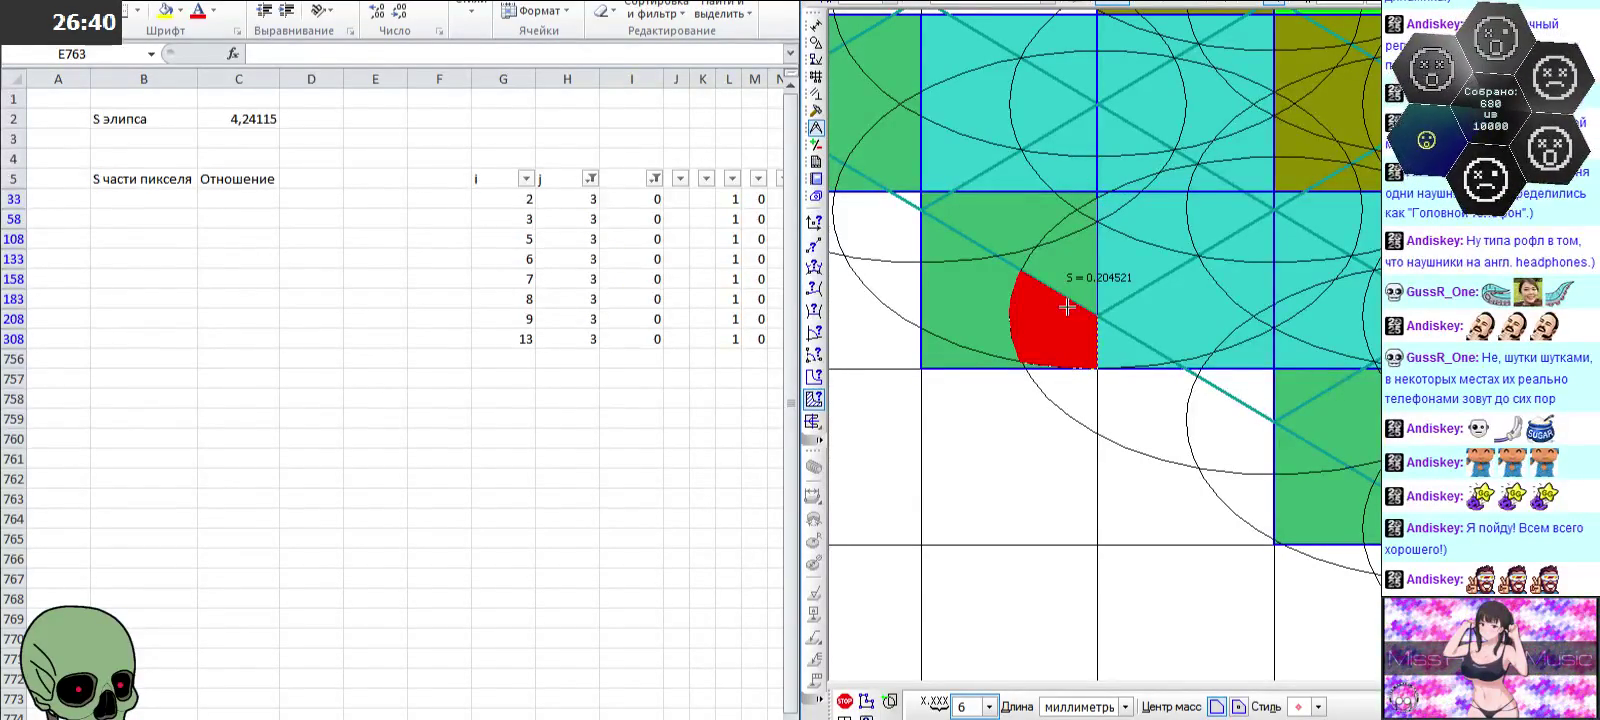
{"action": "key", "text": "Escape"}
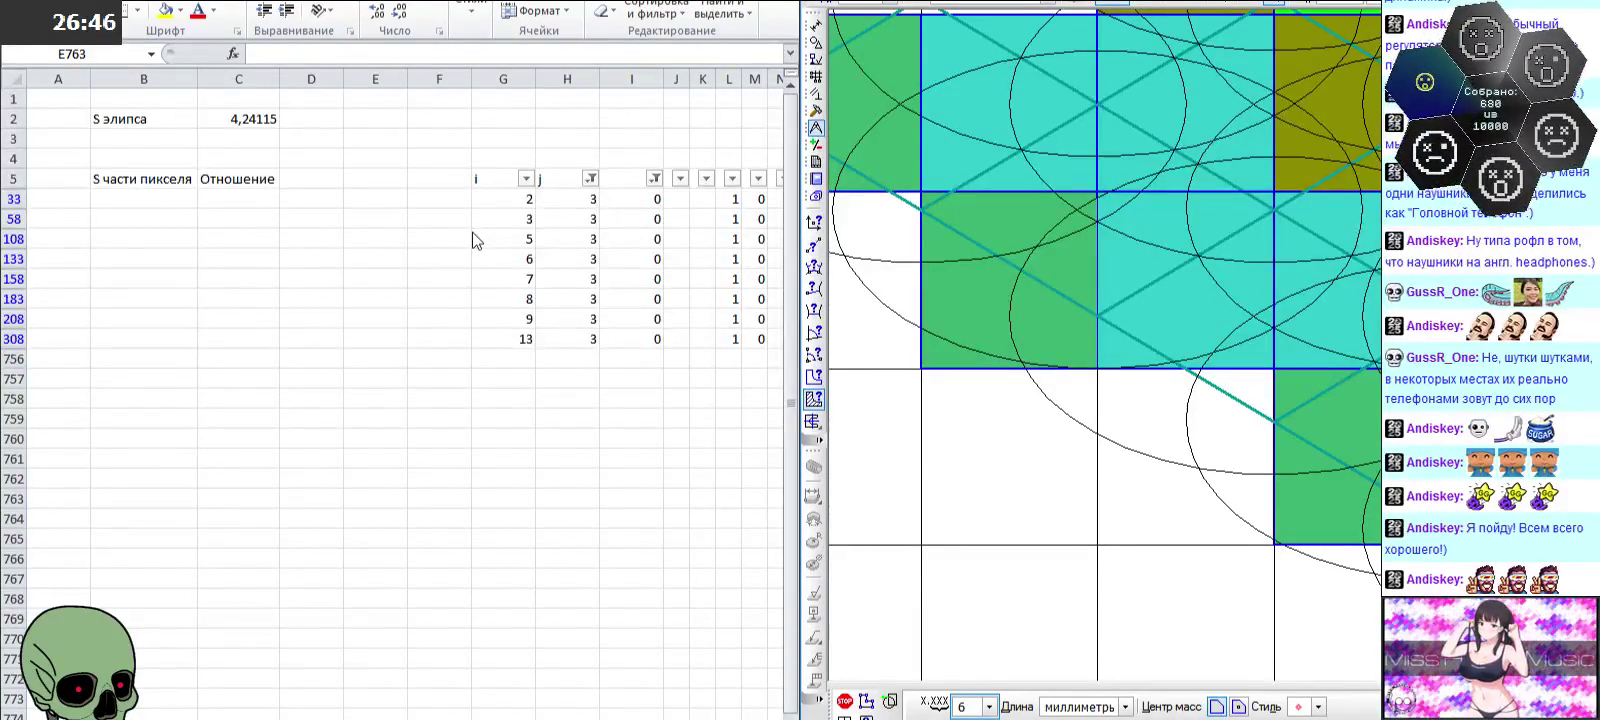
Step: Enter the area 0,373831 into cell B33
{"action": "left_click", "coordinate": [165, 198]}
{"action": "type", "text": "0,373831"}
{"action": "key", "text": "Return"}
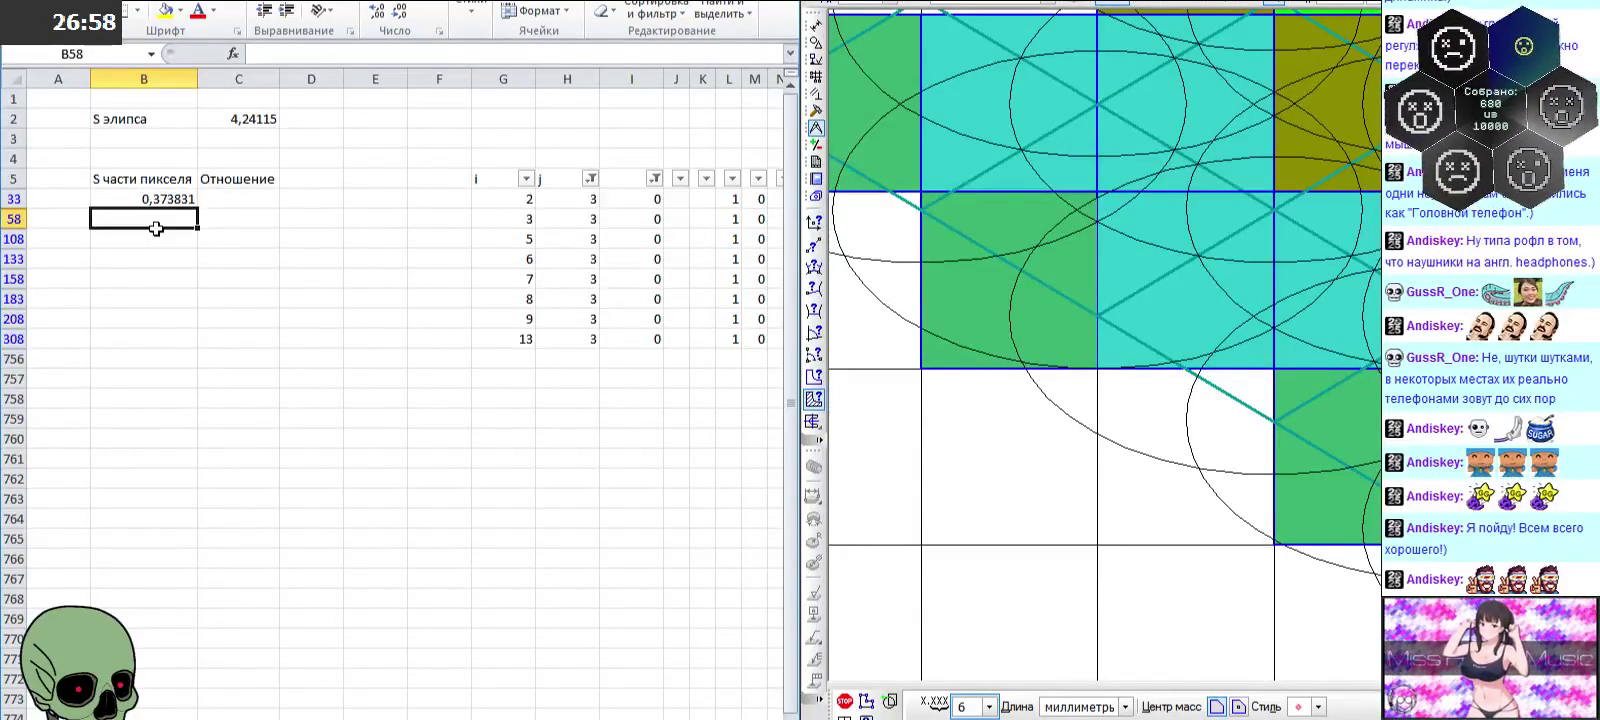
Step: Restart the Area measurement and measure the sliver, triangle, larger and edge regions of the current pixel
{"action": "left_click", "coordinate": [815, 400]}
{"action": "left_click", "coordinate": [815, 400]}
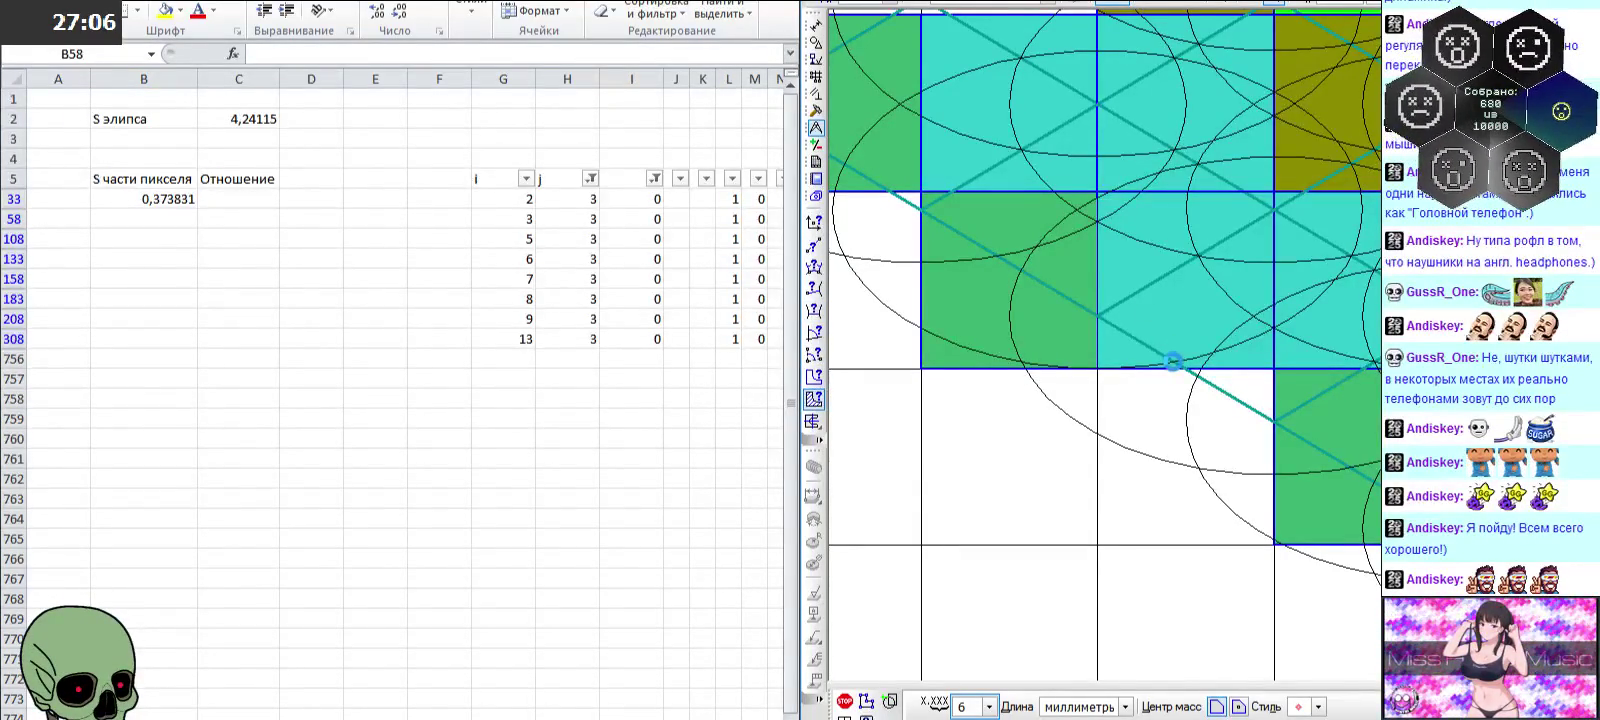
{"action": "scroll", "coordinate": [1172, 362], "scroll_direction": "up", "scroll_amount": 5}
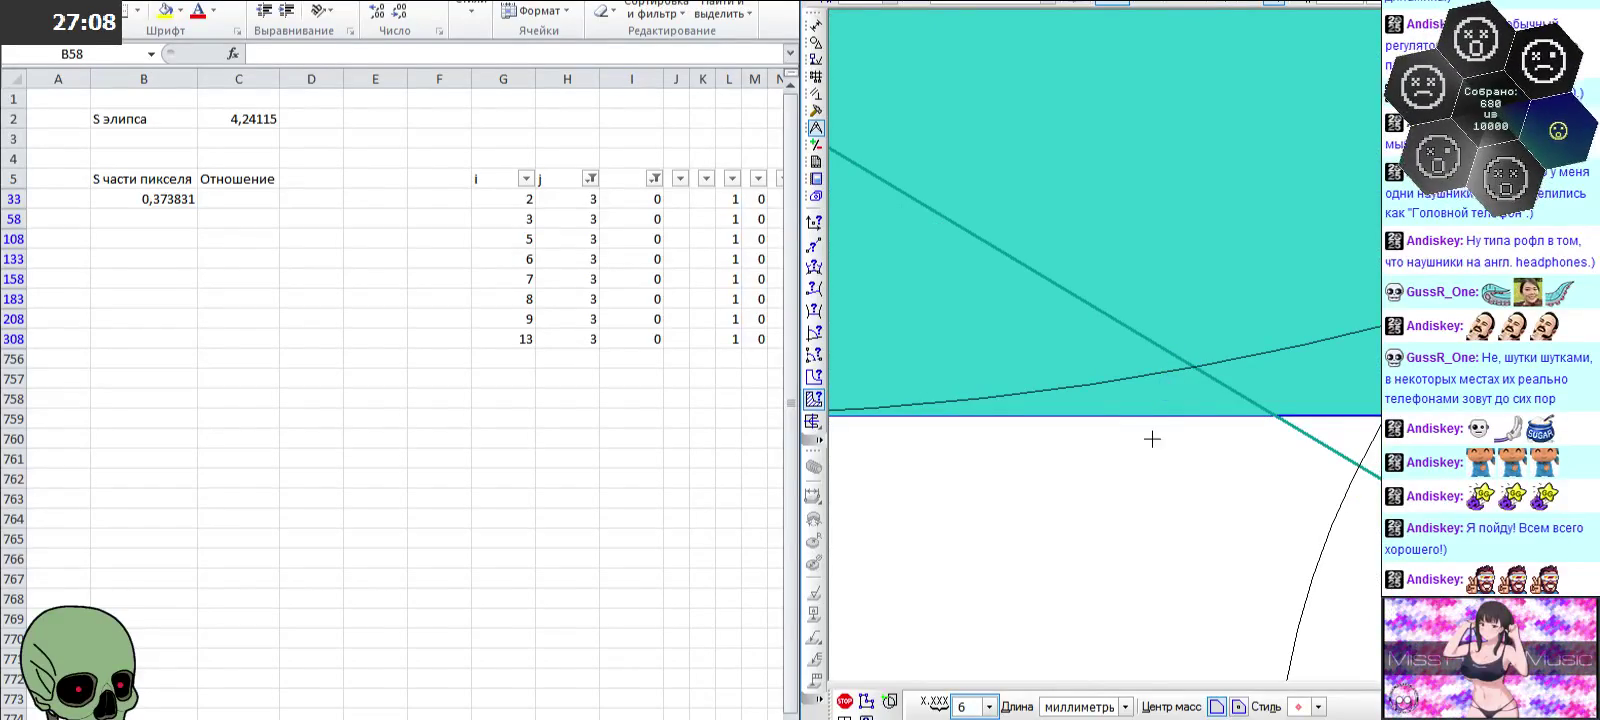
{"action": "scroll", "coordinate": [1165, 420], "scroll_direction": "down", "scroll_amount": 2}
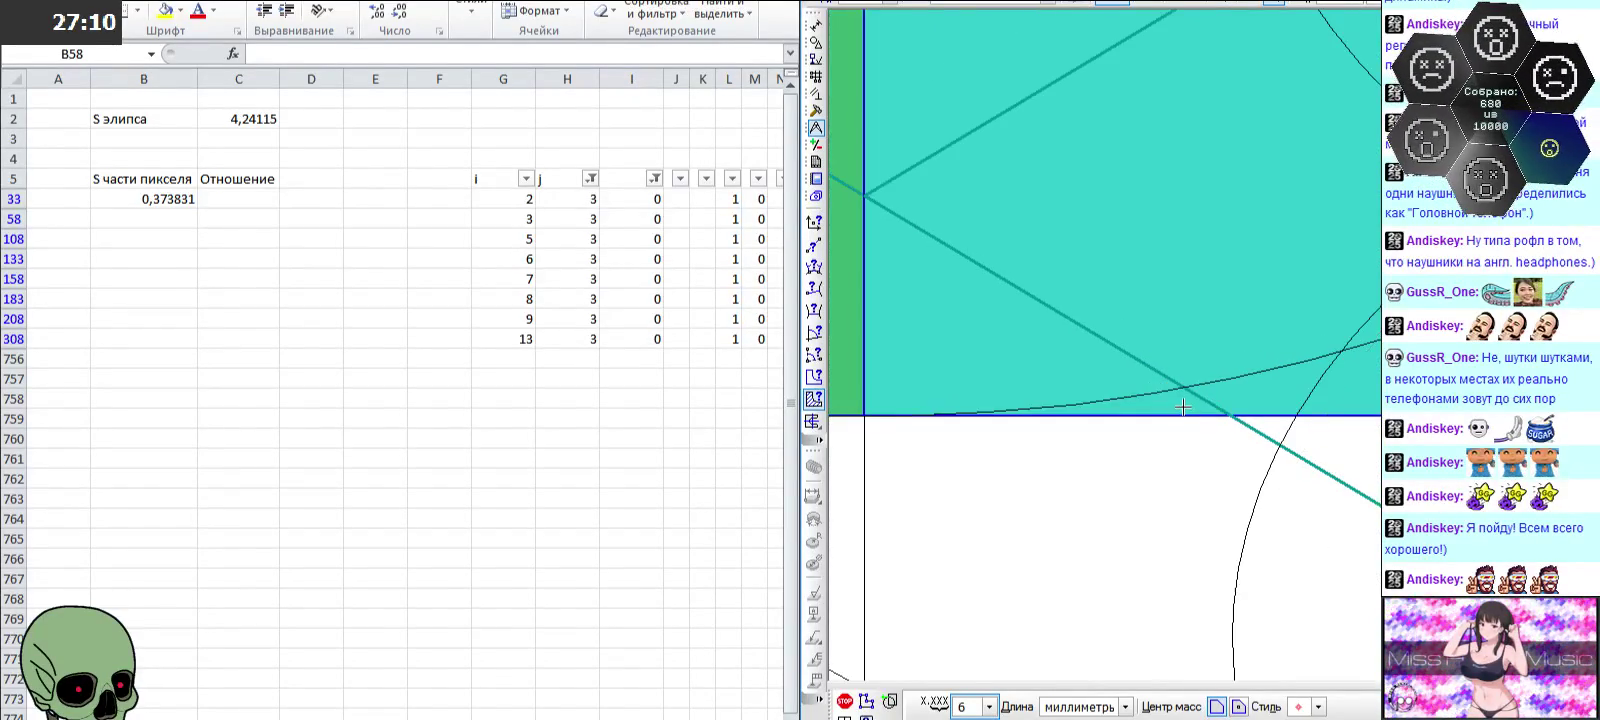
{"action": "left_click", "coordinate": [1230, 391]}
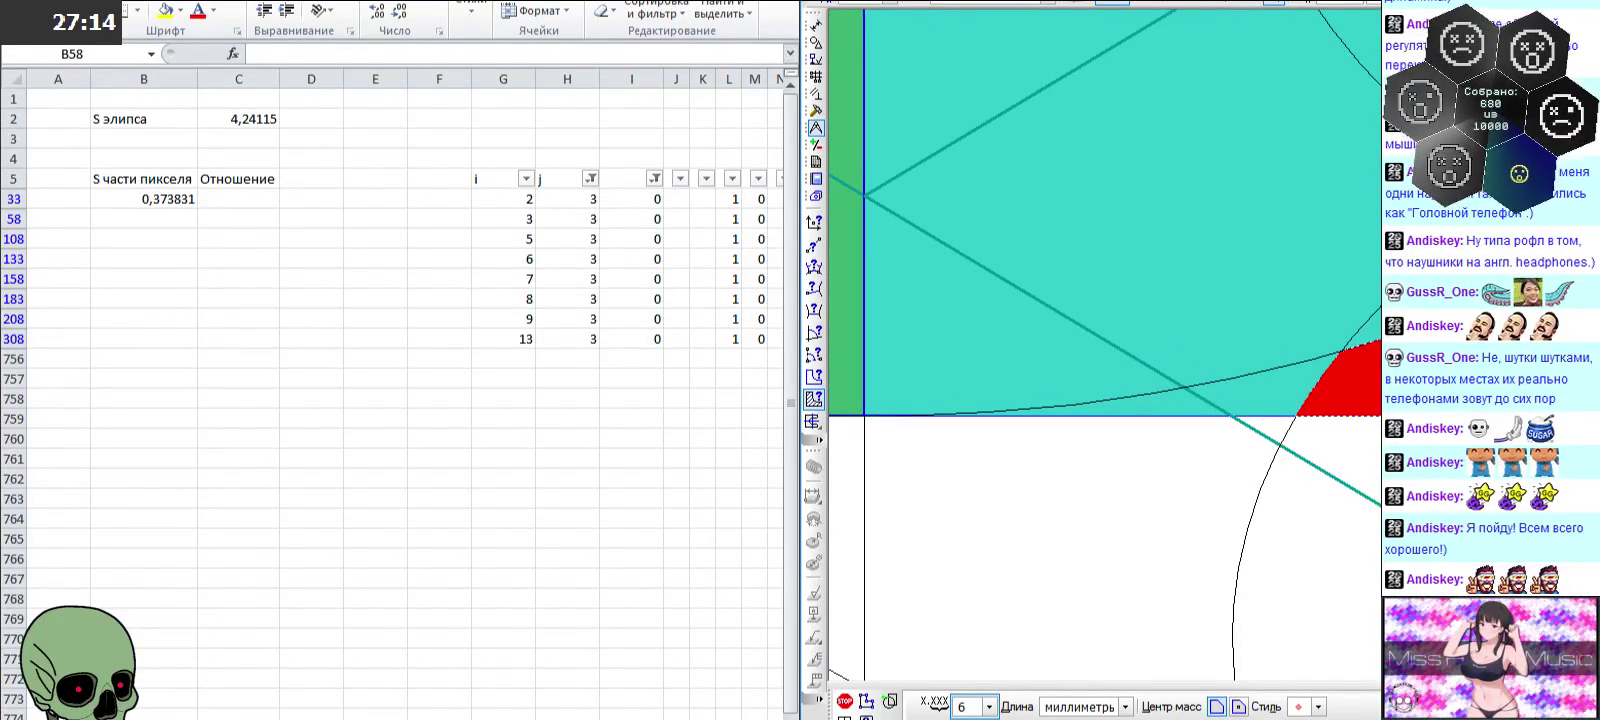
{"action": "scroll", "coordinate": [1410, 395], "scroll_direction": "down", "scroll_amount": 2}
{"action": "left_click", "coordinate": [1113, 376]}
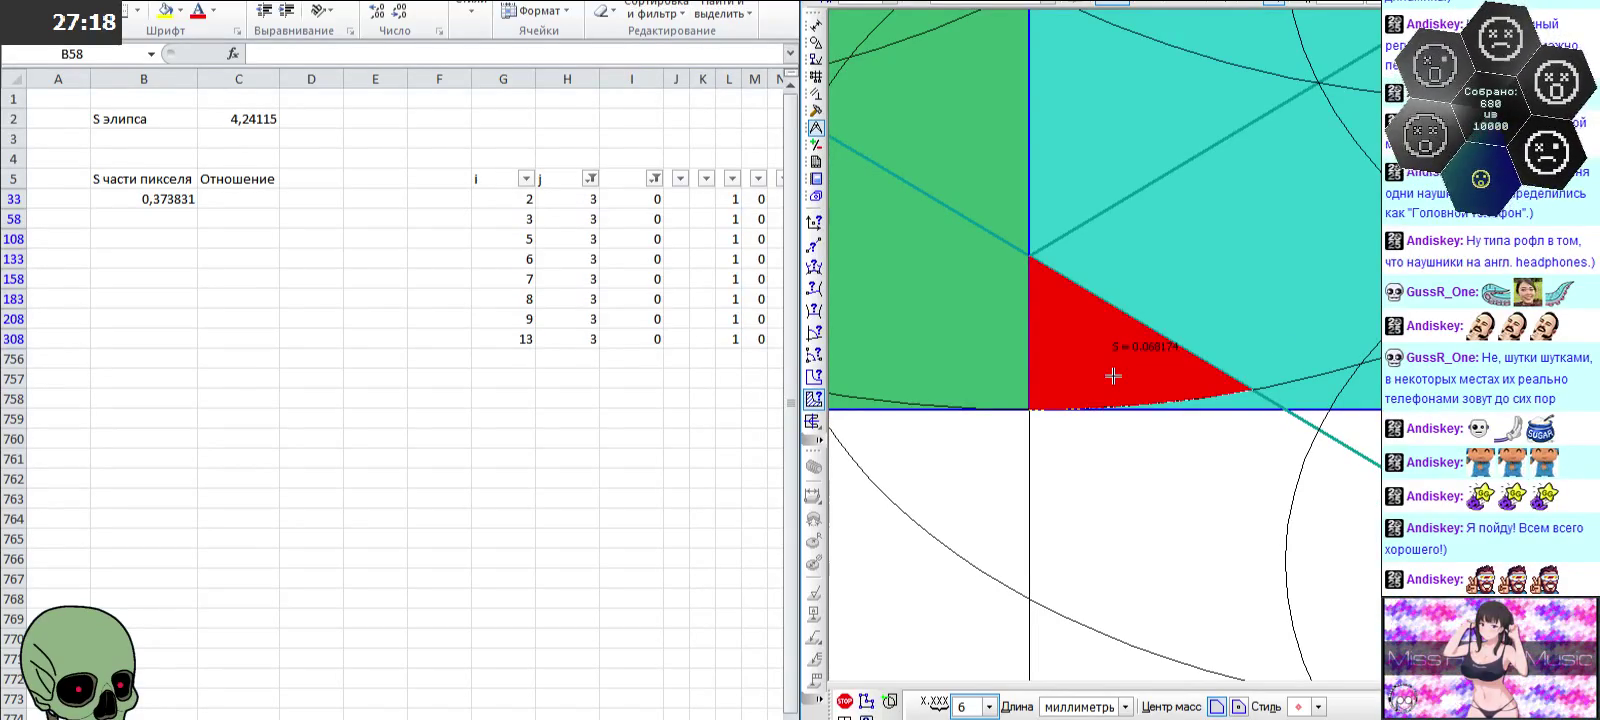
{"action": "left_click", "coordinate": [1229, 304]}
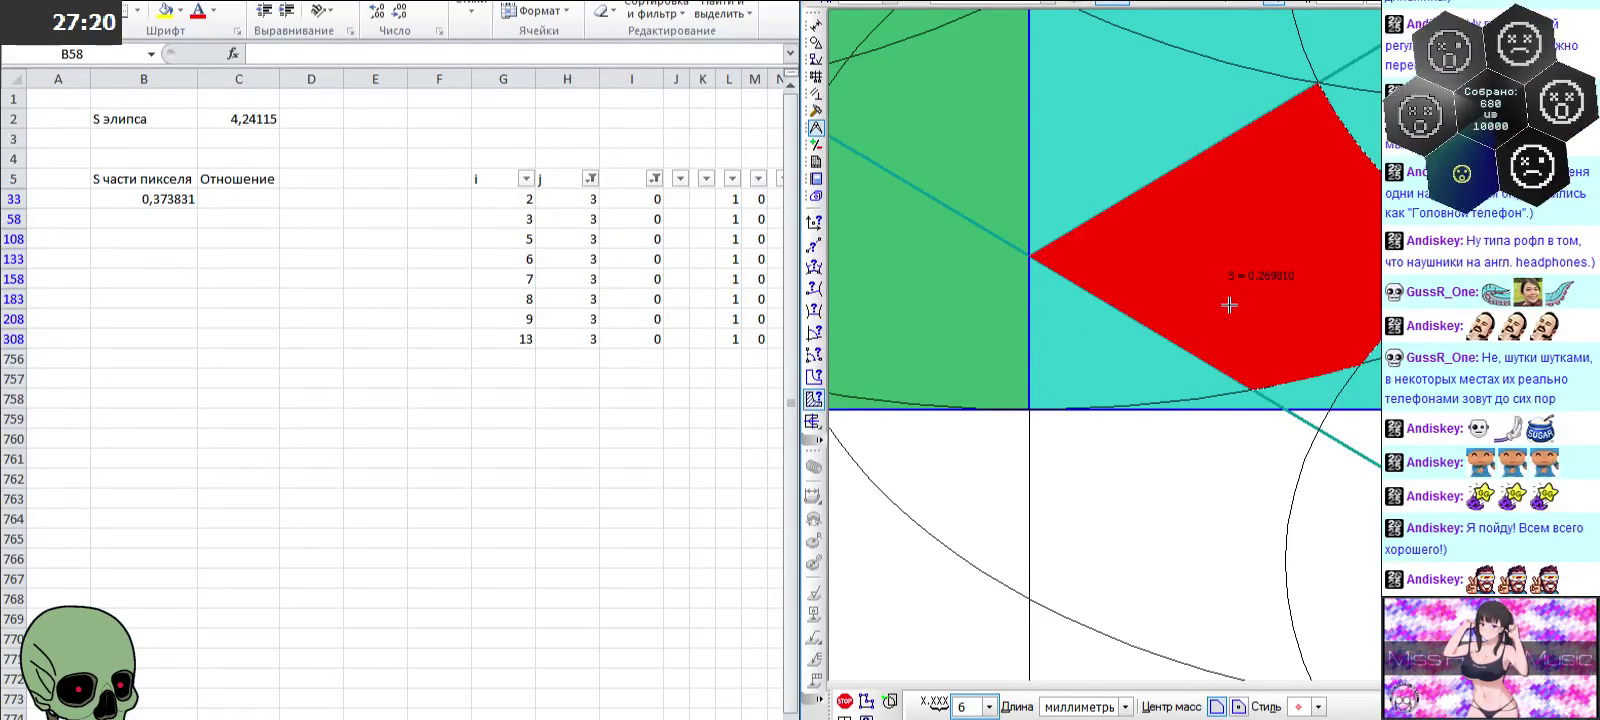
{"action": "key", "text": "Escape"}
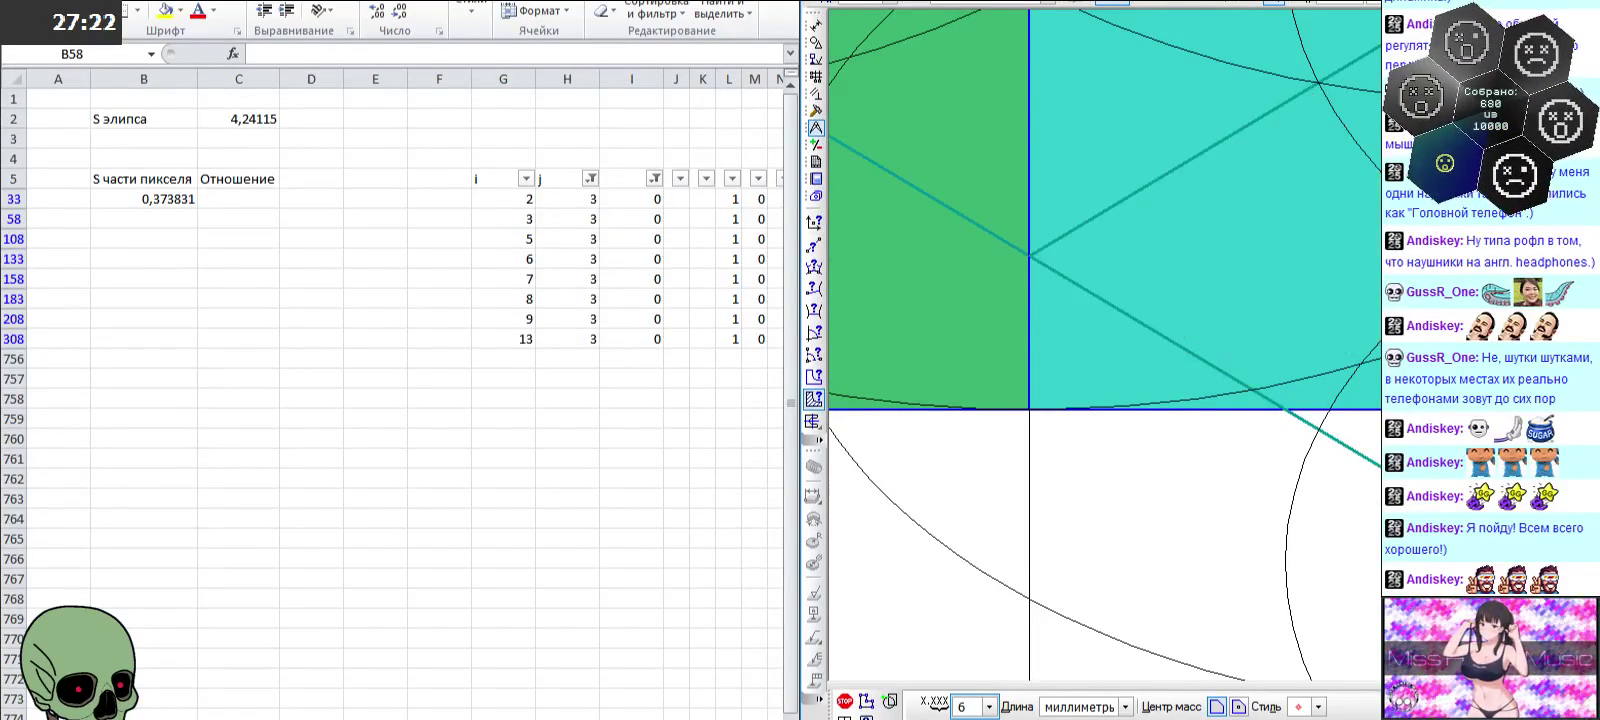
{"action": "left_click", "coordinate": [1372, 352]}
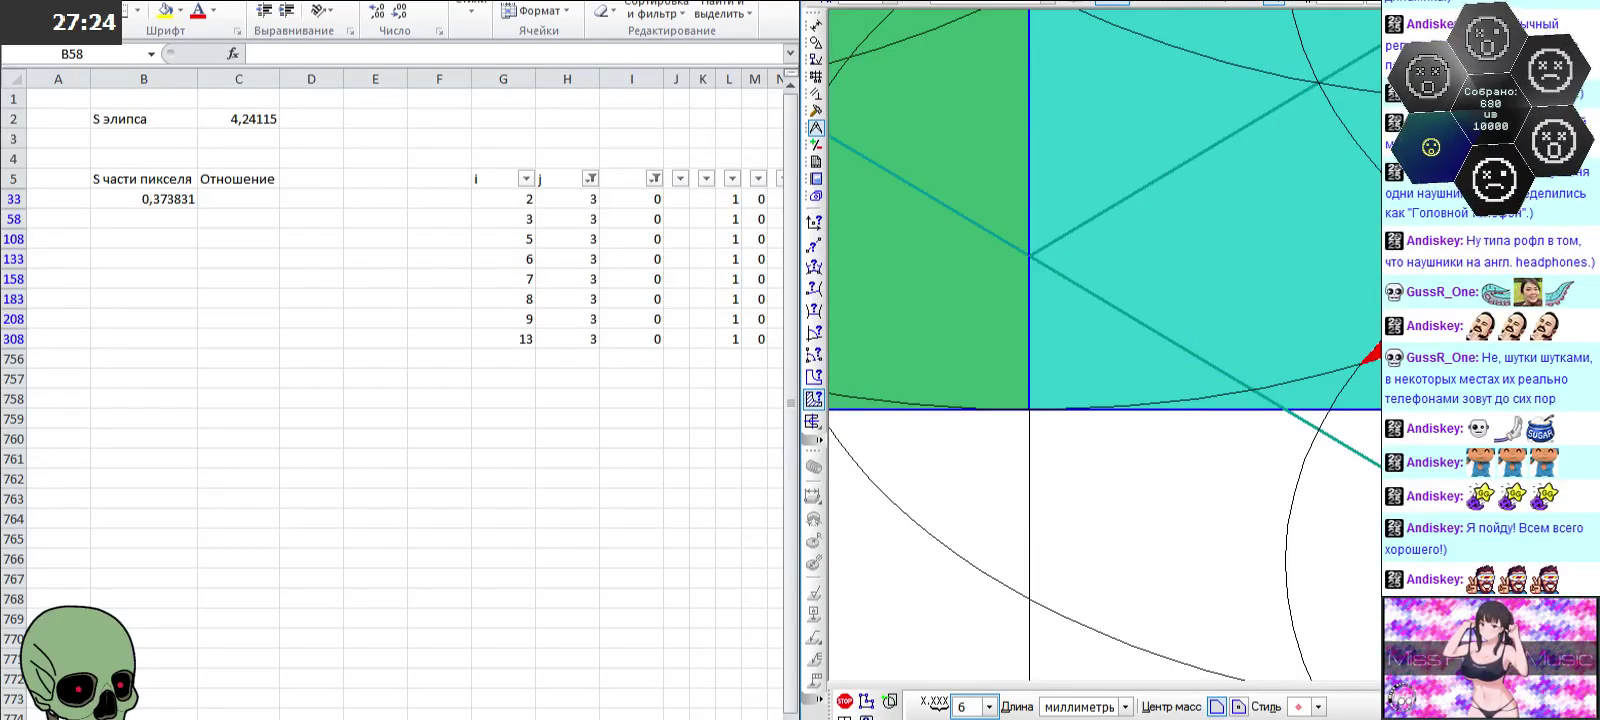
{"action": "key", "text": "Escape"}
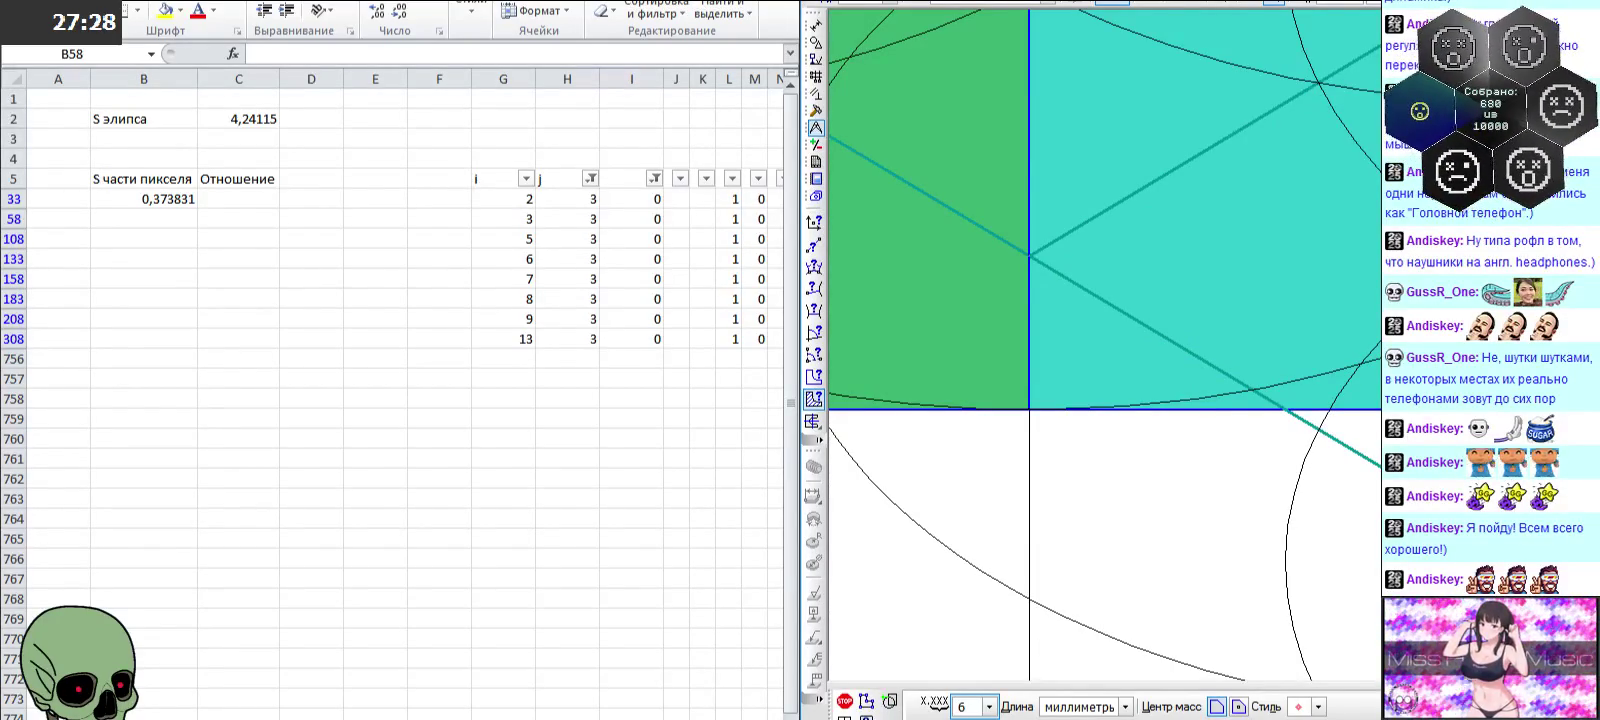
Step: Measure the regions of the next pixel, such as 0.119020 and 0.008333, then return to cell B33
{"action": "left_click", "coordinate": [1129, 115]}
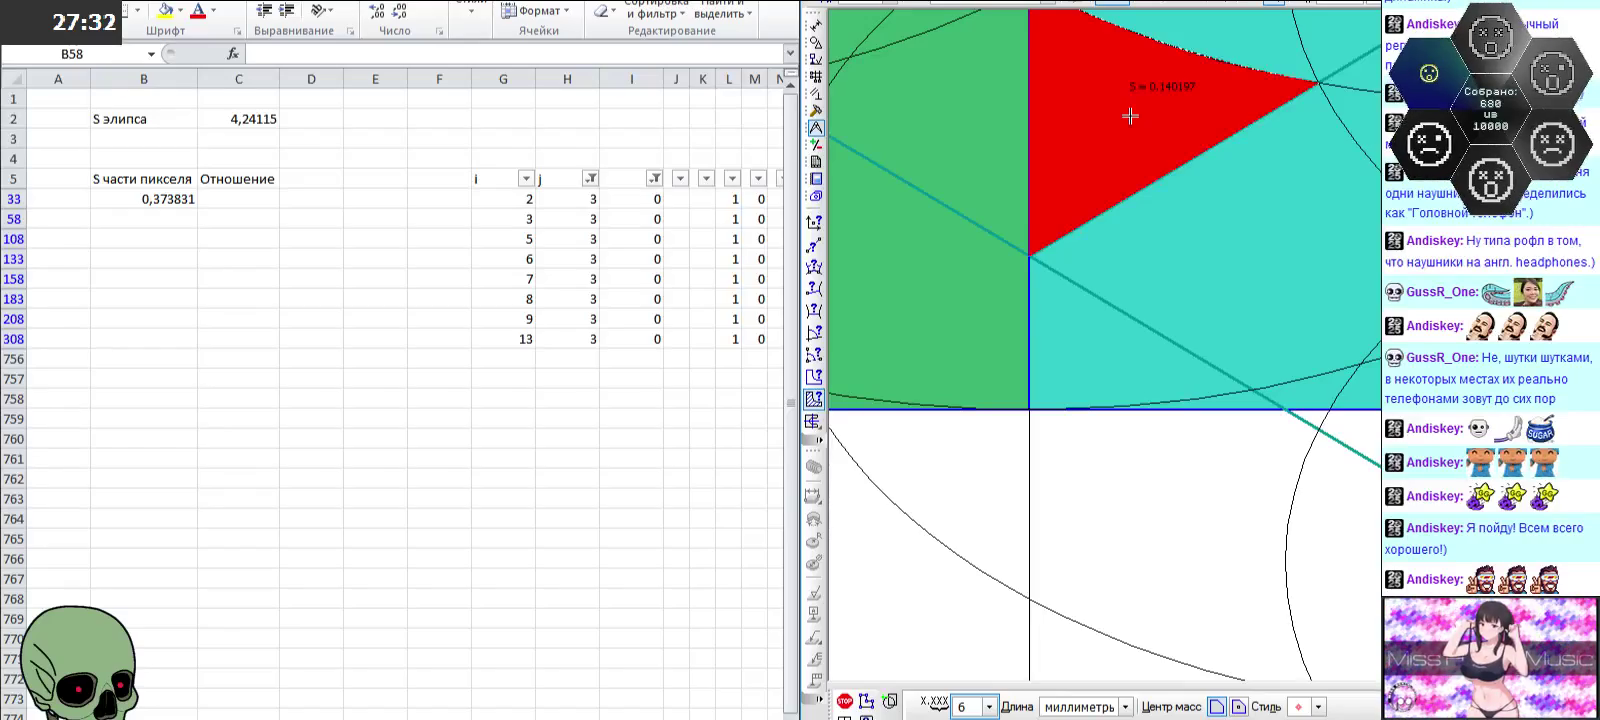
{"action": "scroll", "coordinate": [1133, 135], "scroll_direction": "down", "scroll_amount": 1}
{"action": "scroll", "coordinate": [1135, 151], "scroll_direction": "down", "scroll_amount": 2}
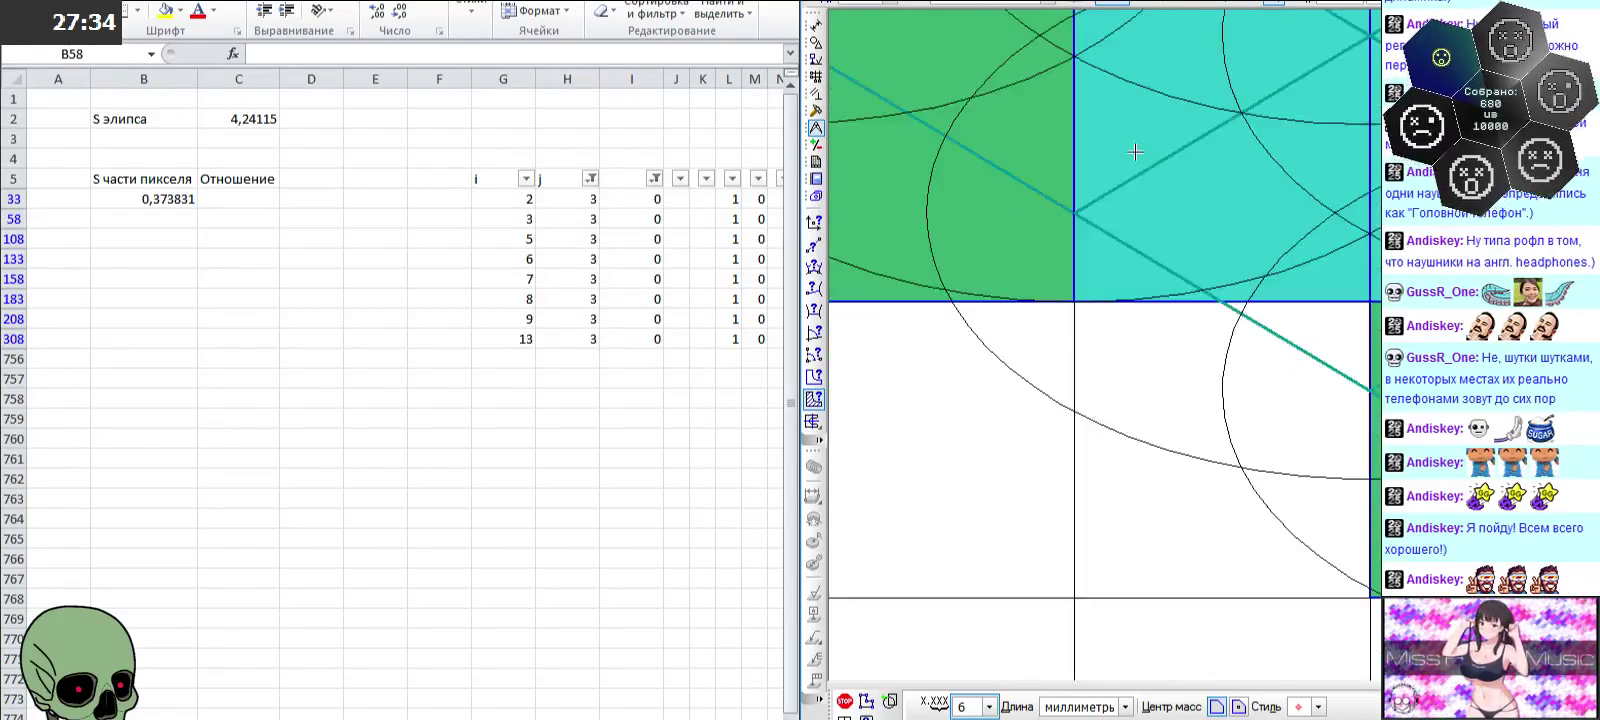
{"action": "scroll", "coordinate": [1135, 151], "scroll_direction": "down", "scroll_amount": 1}
{"action": "left_click", "coordinate": [1286, 114]}
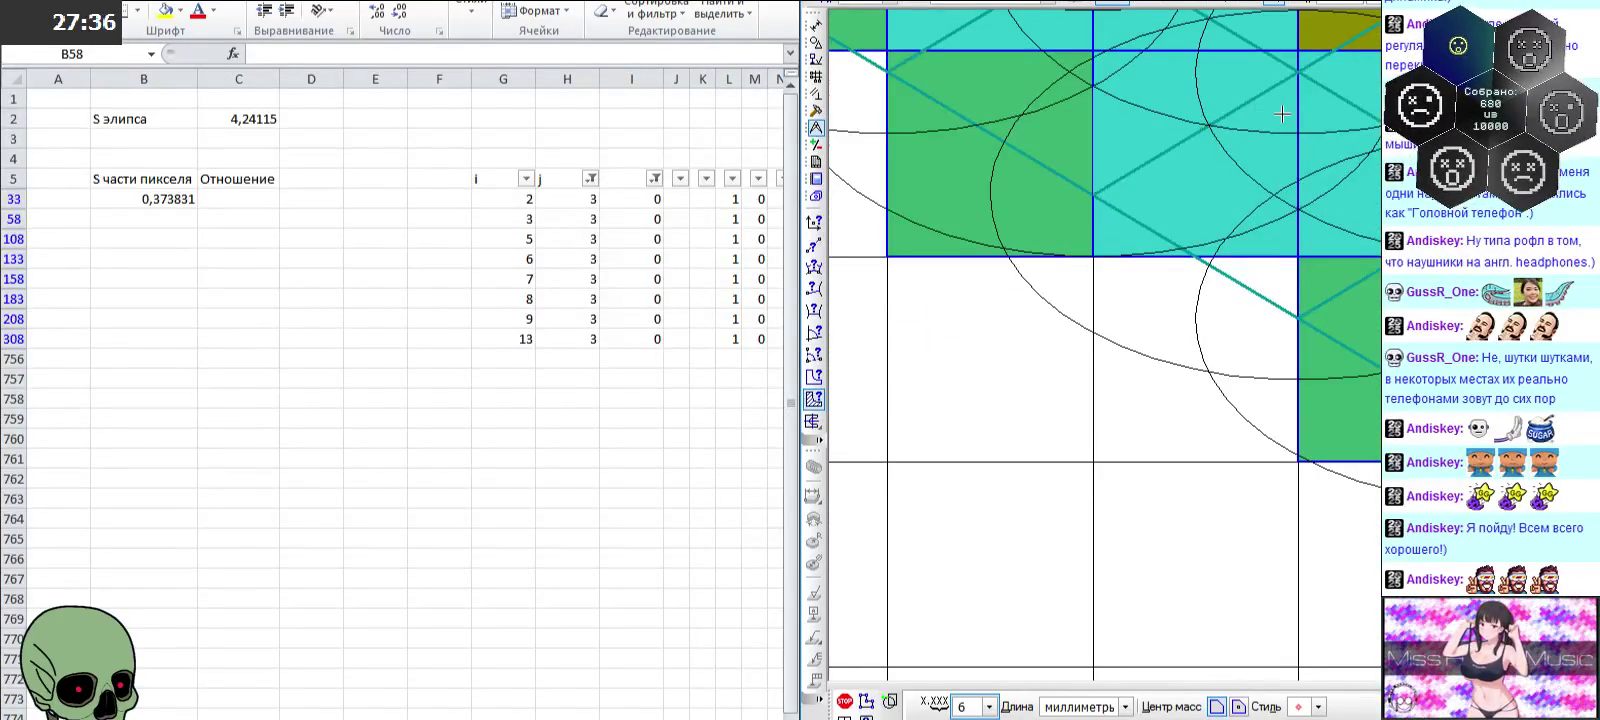
{"action": "left_click", "coordinate": [1251, 86]}
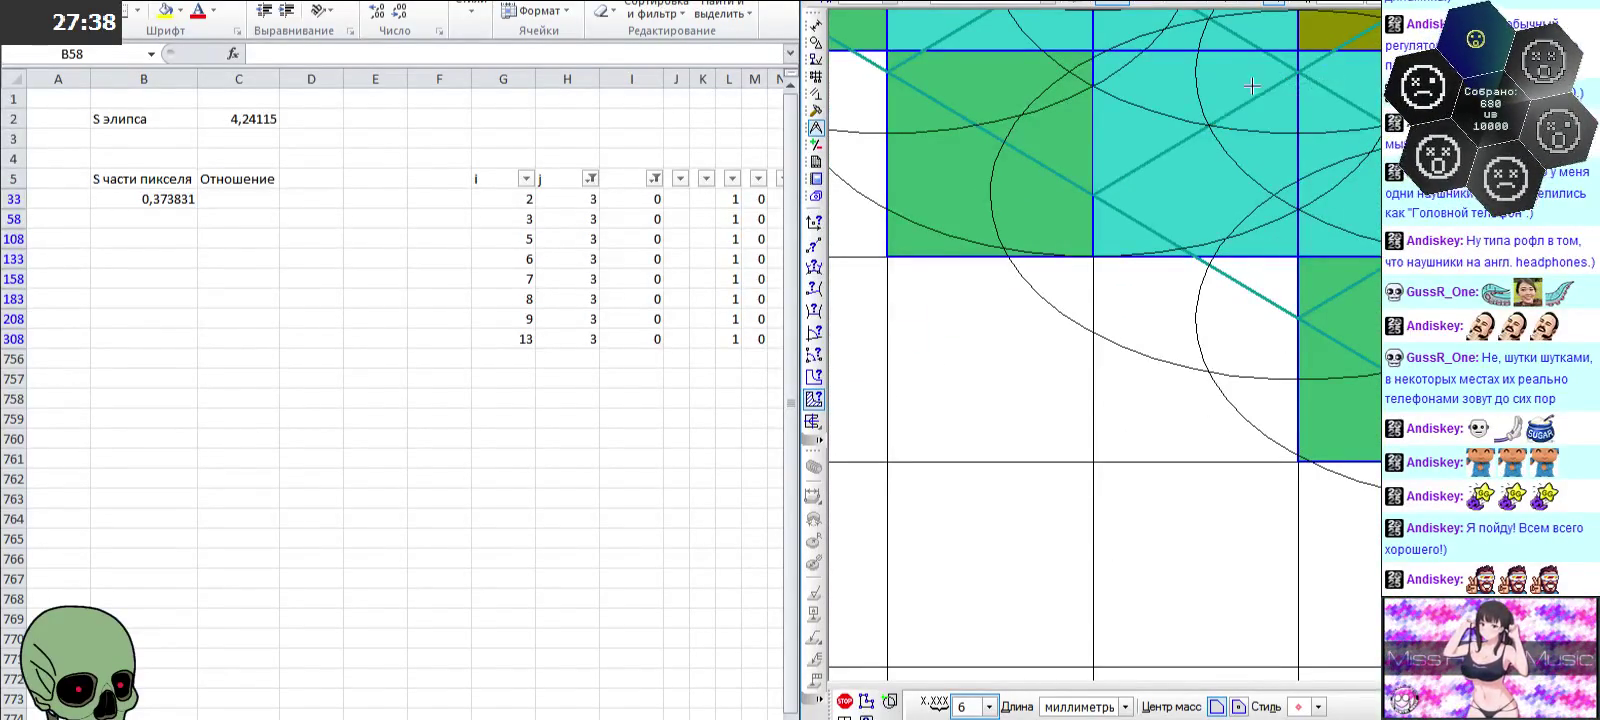
{"action": "left_click", "coordinate": [1181, 88]}
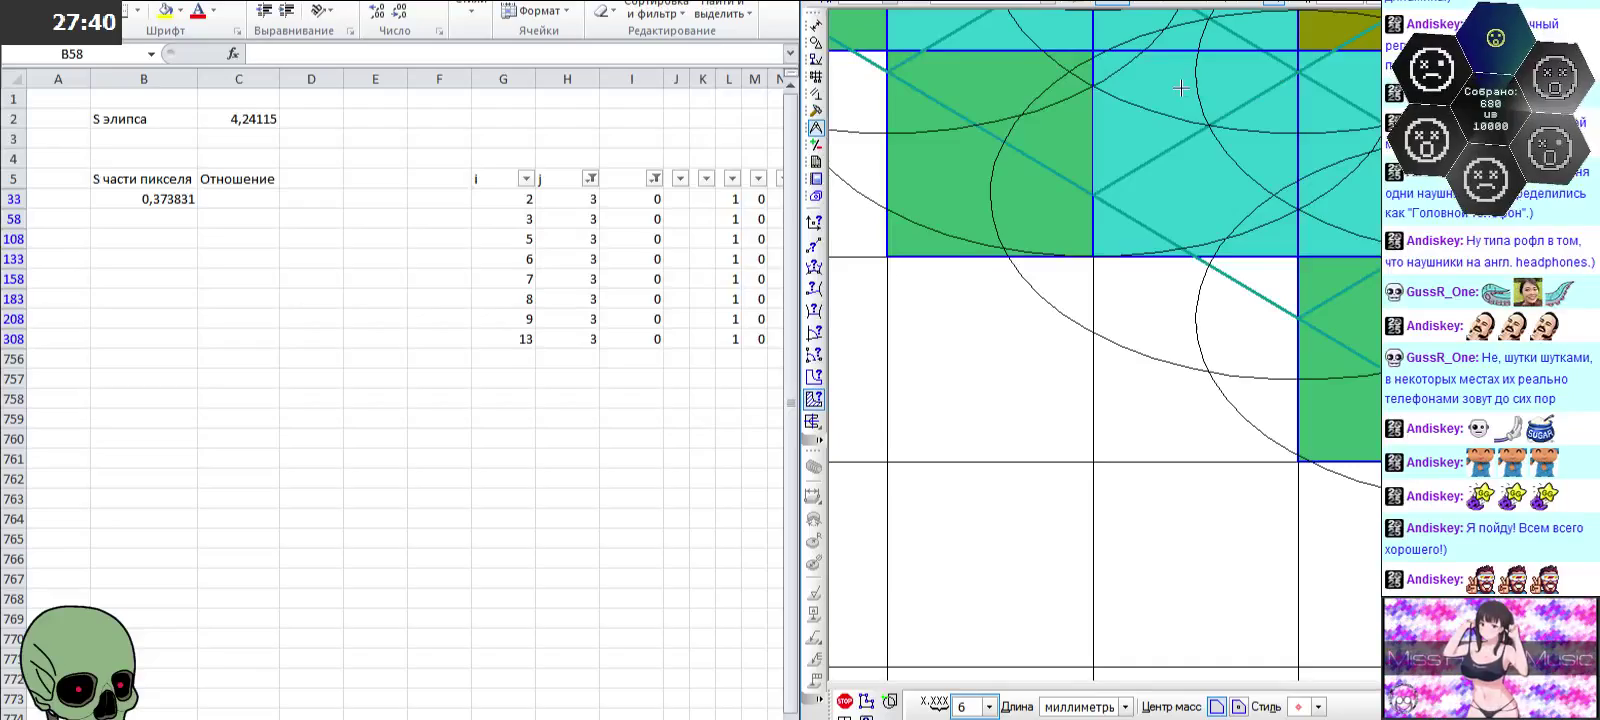
{"action": "left_click", "coordinate": [1293, 56]}
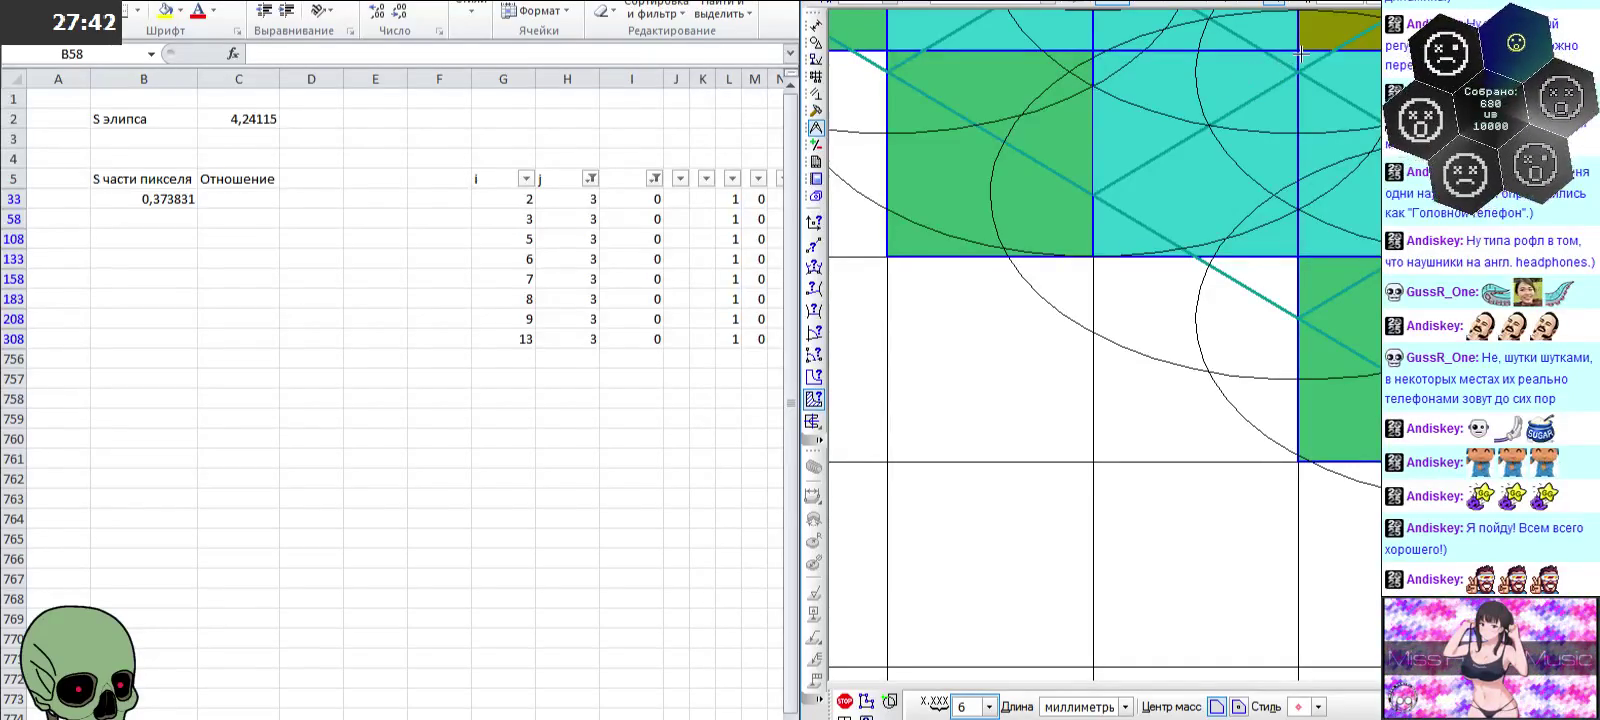
{"action": "left_click", "coordinate": [1122, 63]}
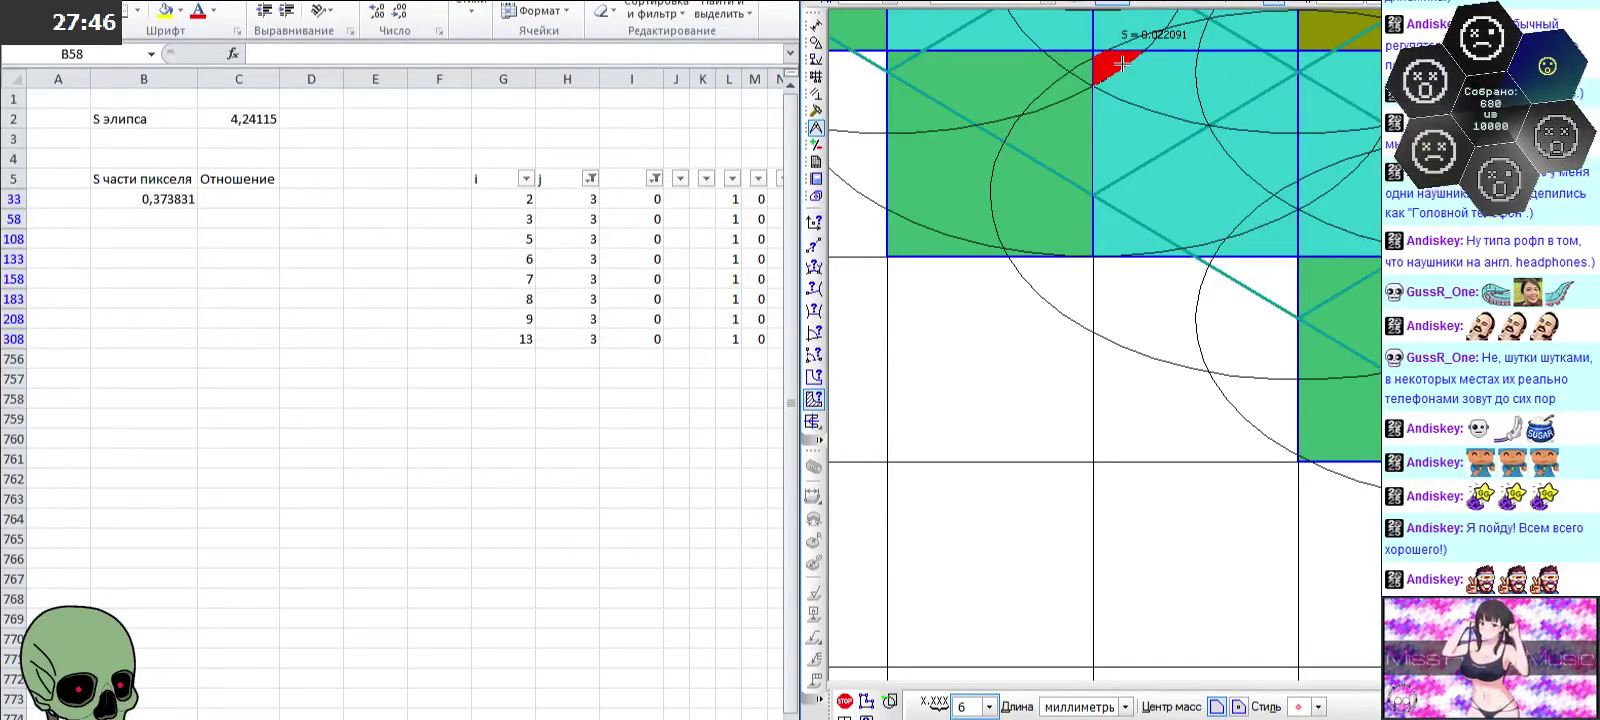
{"action": "left_click", "coordinate": [1096, 52]}
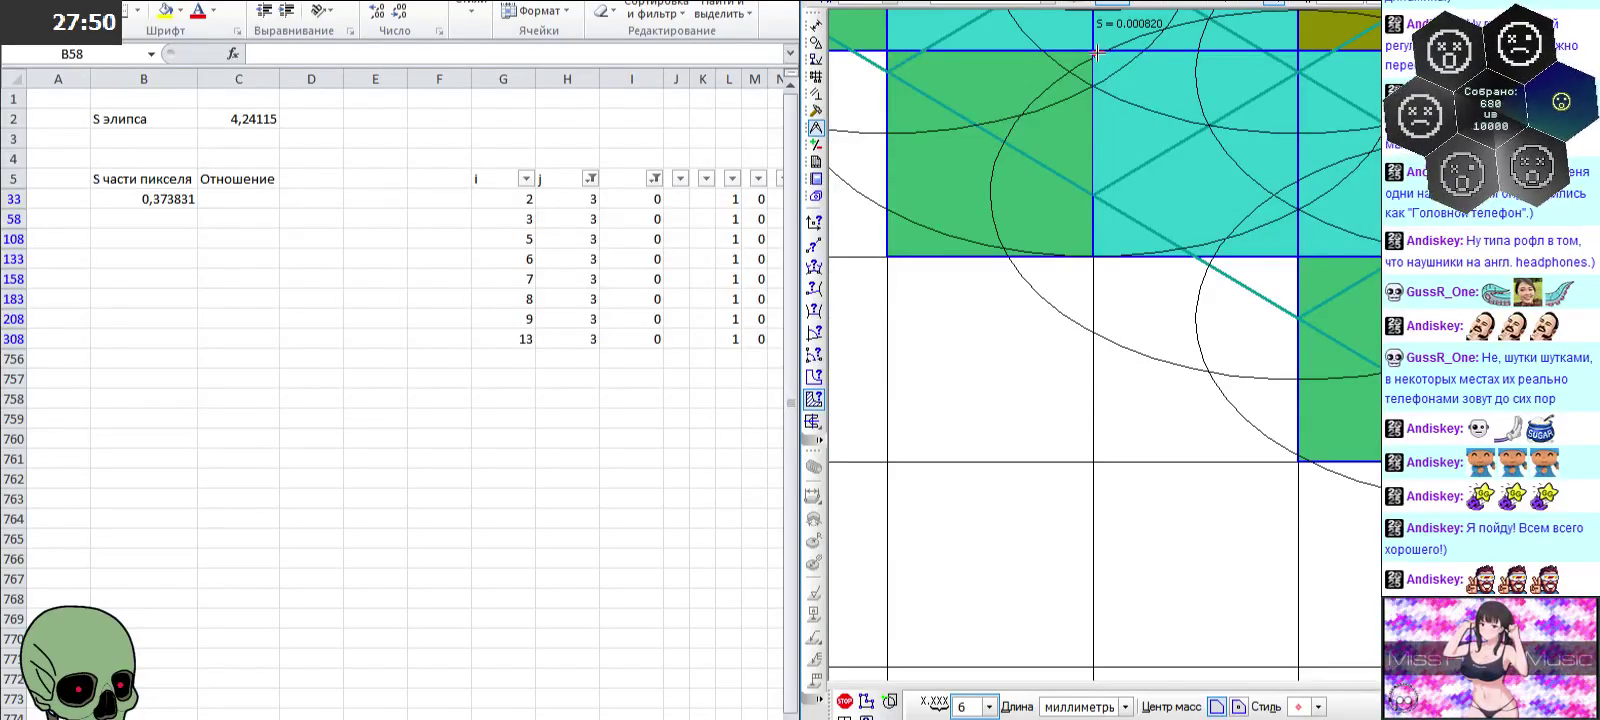
{"action": "left_click", "coordinate": [1136, 174]}
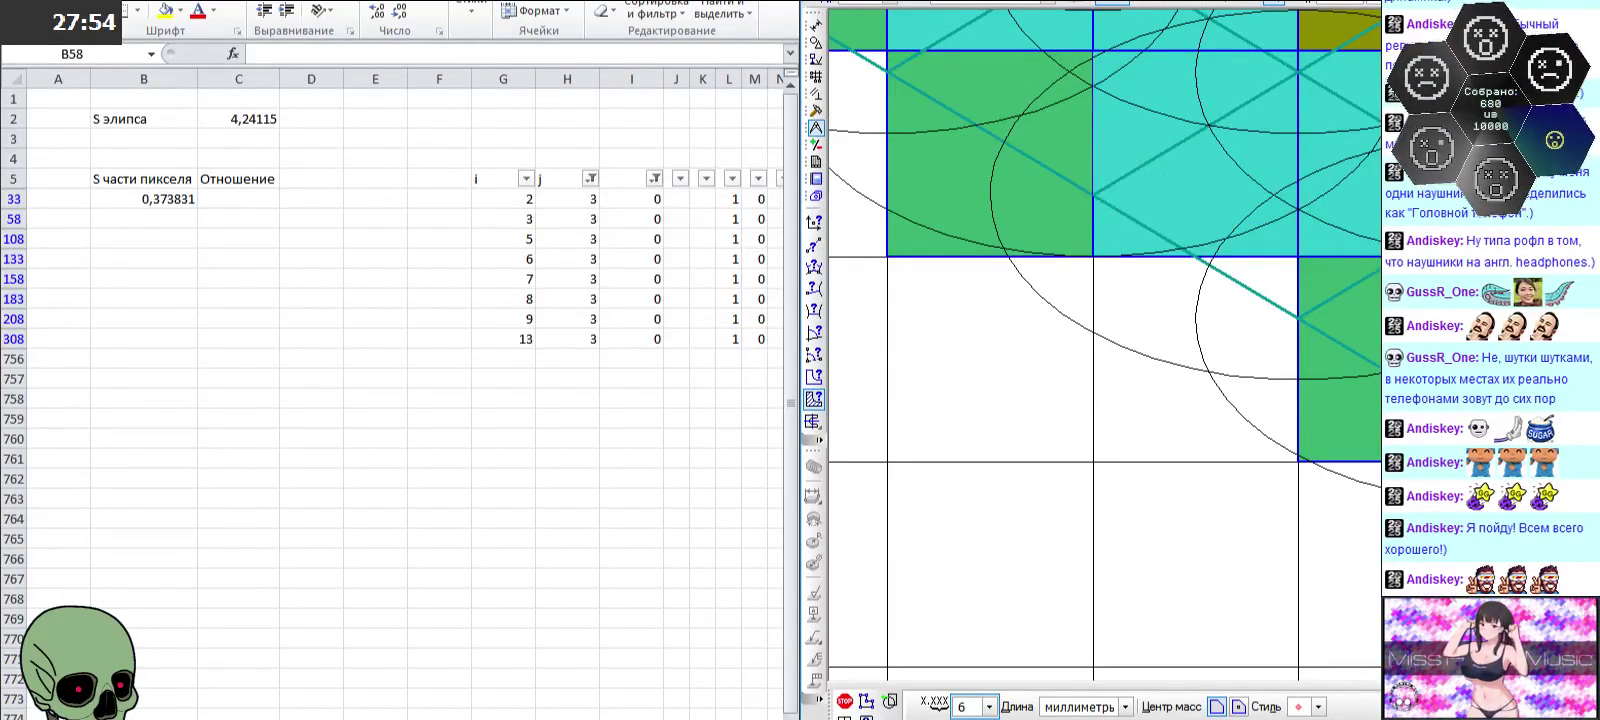
{"action": "left_click", "coordinate": [160, 200]}
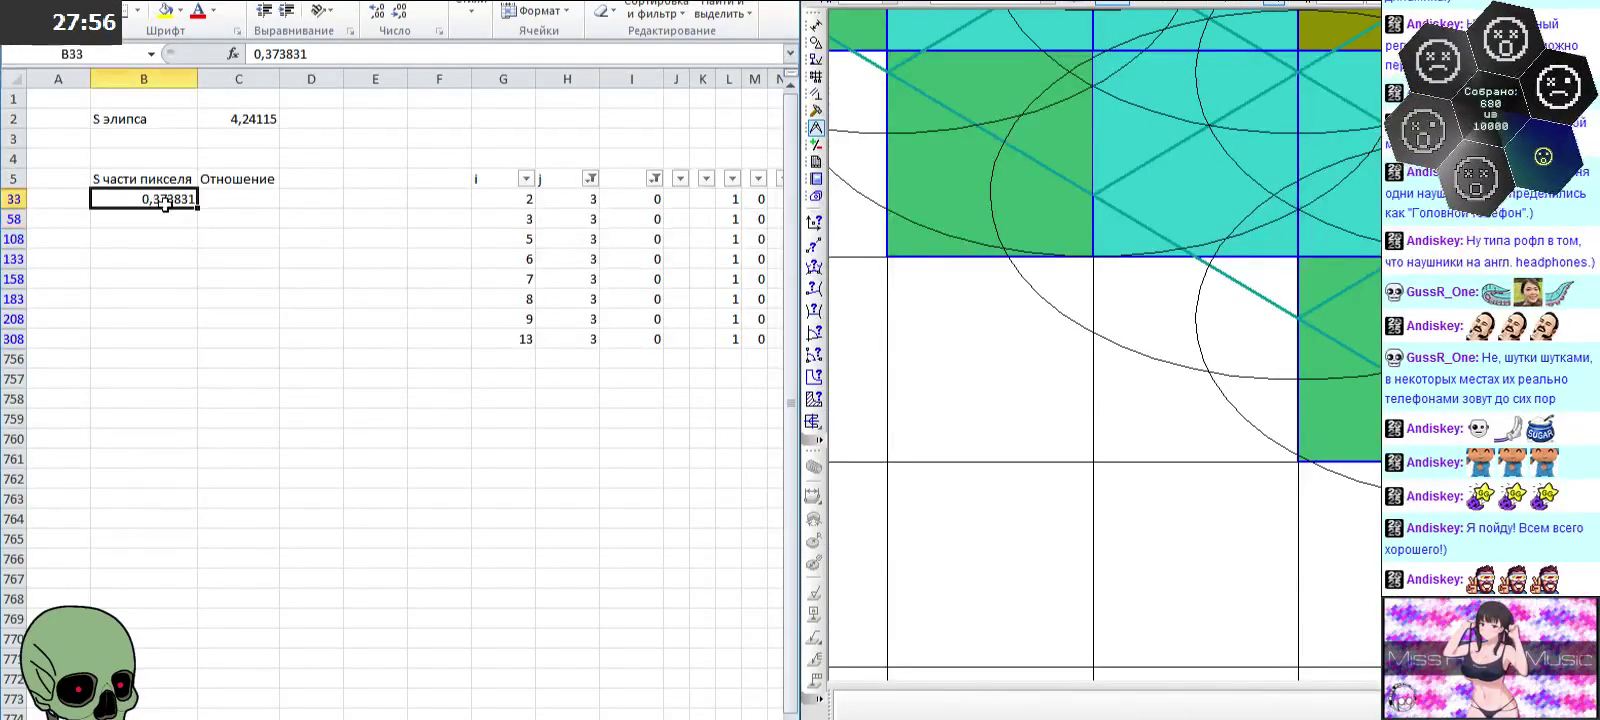
Step: Delete the 0,373831 value from Excel cell B33
{"action": "key", "text": "Delete"}
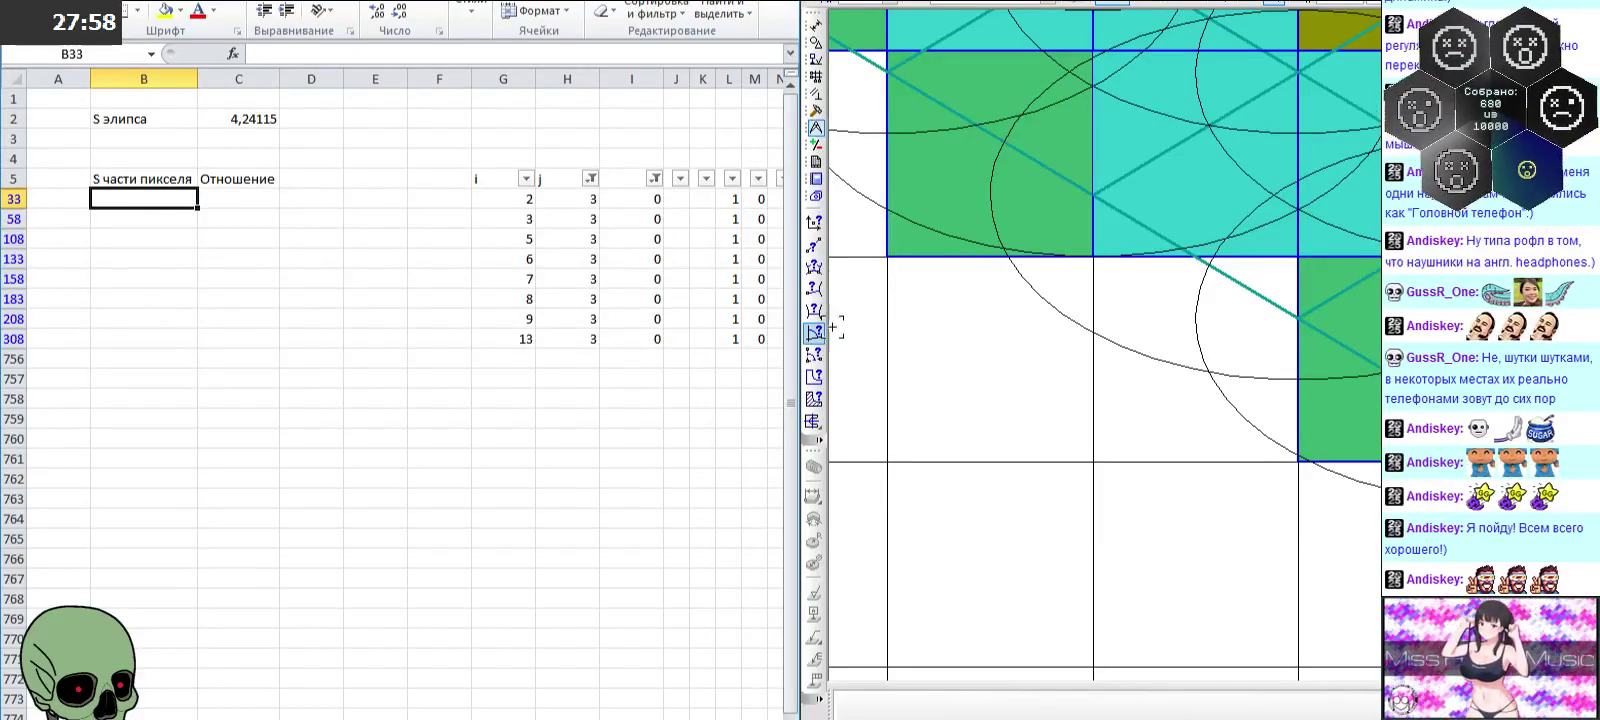
{"action": "scroll", "coordinate": [950, 325], "scroll_direction": "down", "scroll_amount": 2}
{"action": "scroll", "coordinate": [957, 332], "scroll_direction": "up", "scroll_amount": 1}
{"action": "left_click", "coordinate": [556, 400]}
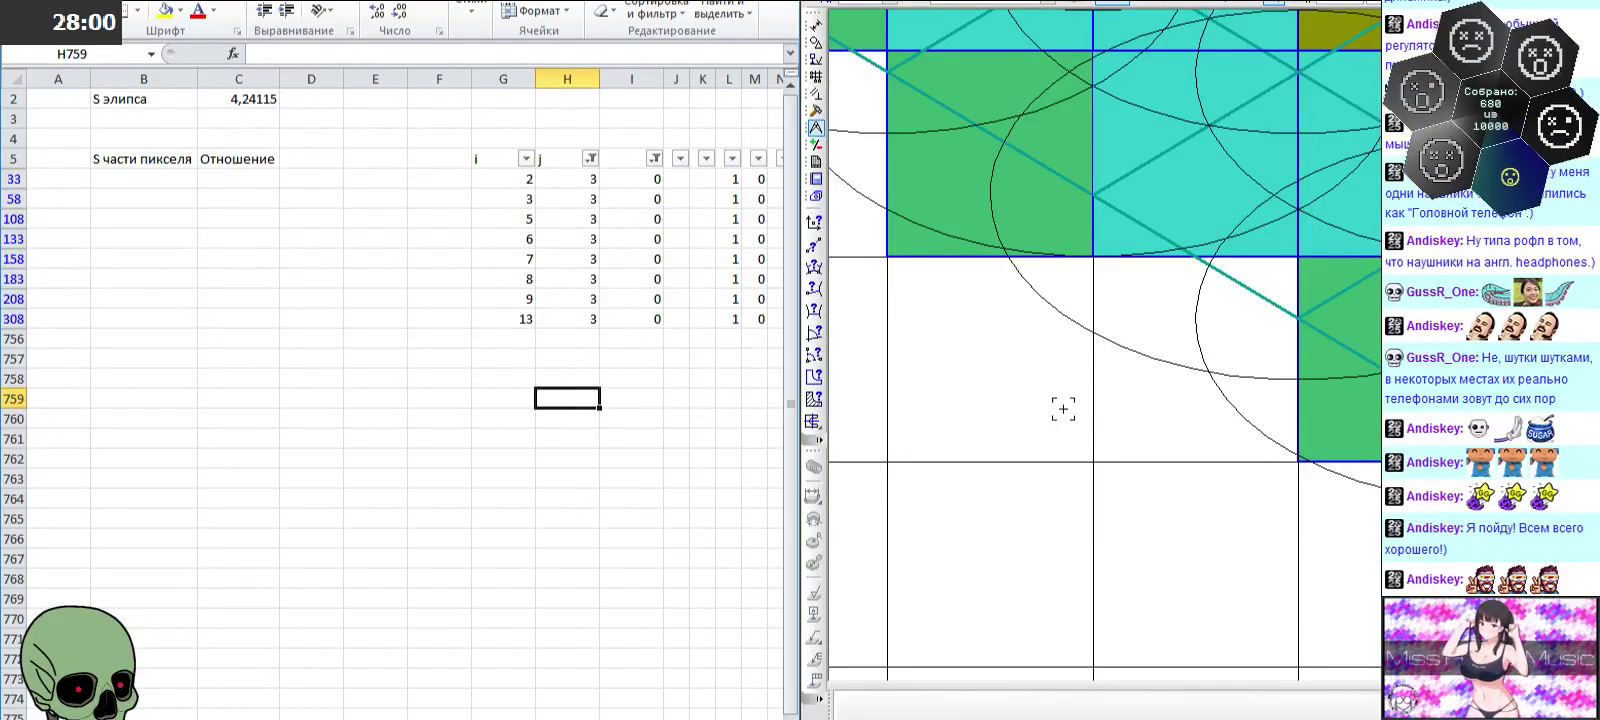
Step: Select the ellipse through this pixel and start the Сдвиг (Shift) command
{"action": "left_click", "coordinate": [1061, 403]}
{"action": "scroll", "coordinate": [1032, 403], "scroll_direction": "down", "scroll_amount": 3}
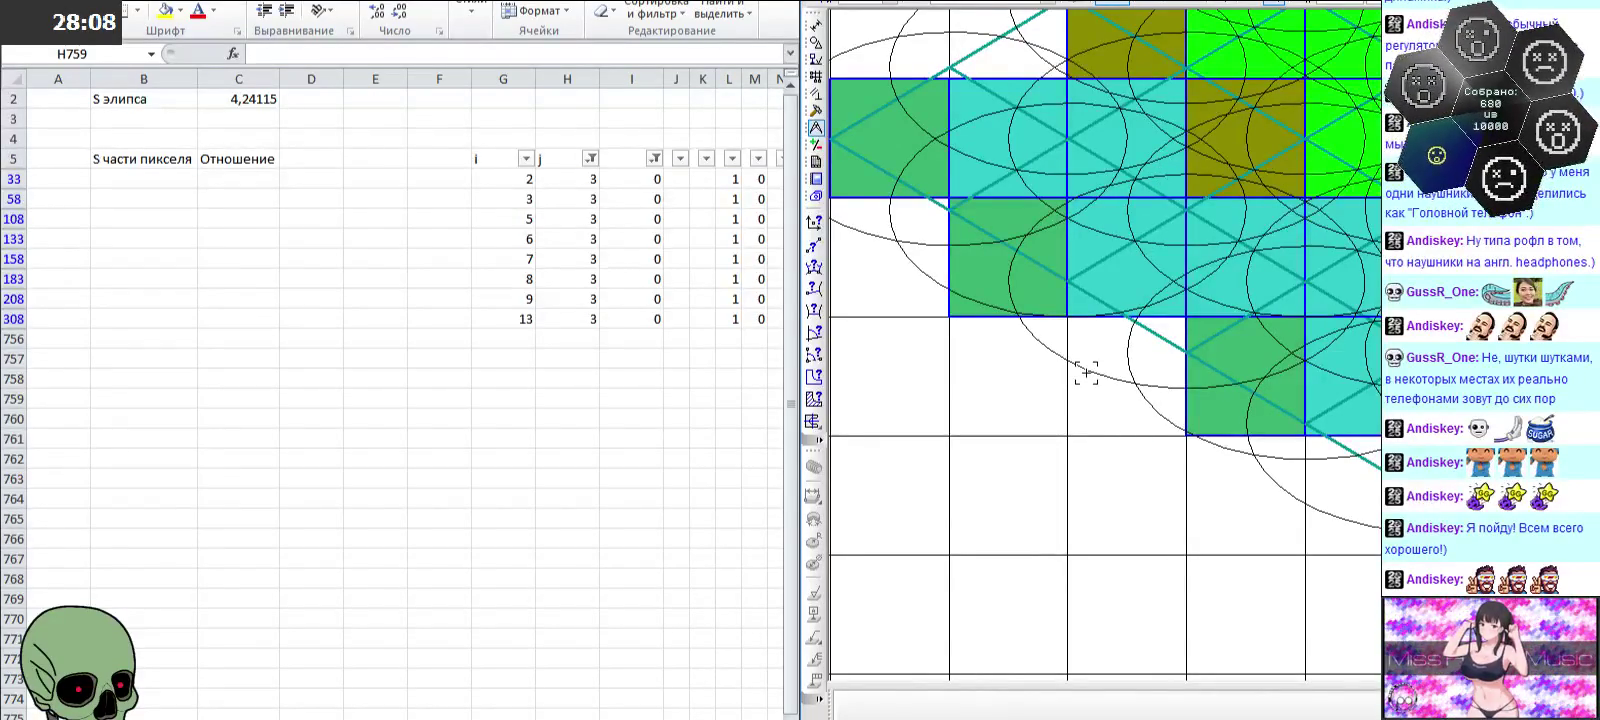
{"action": "left_click", "coordinate": [1086, 373]}
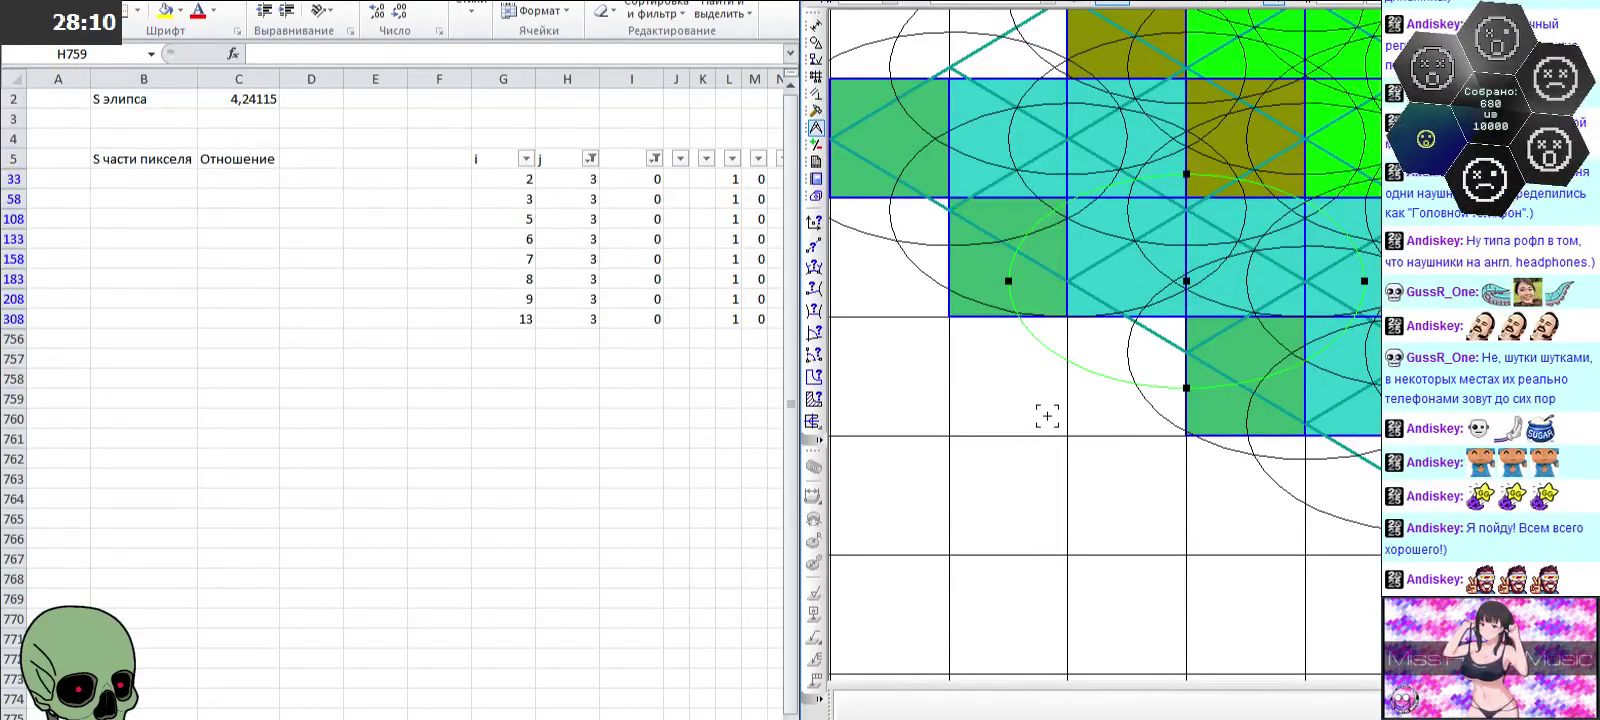
{"action": "left_click", "coordinate": [818, 112]}
{"action": "left_click", "coordinate": [813, 222]}
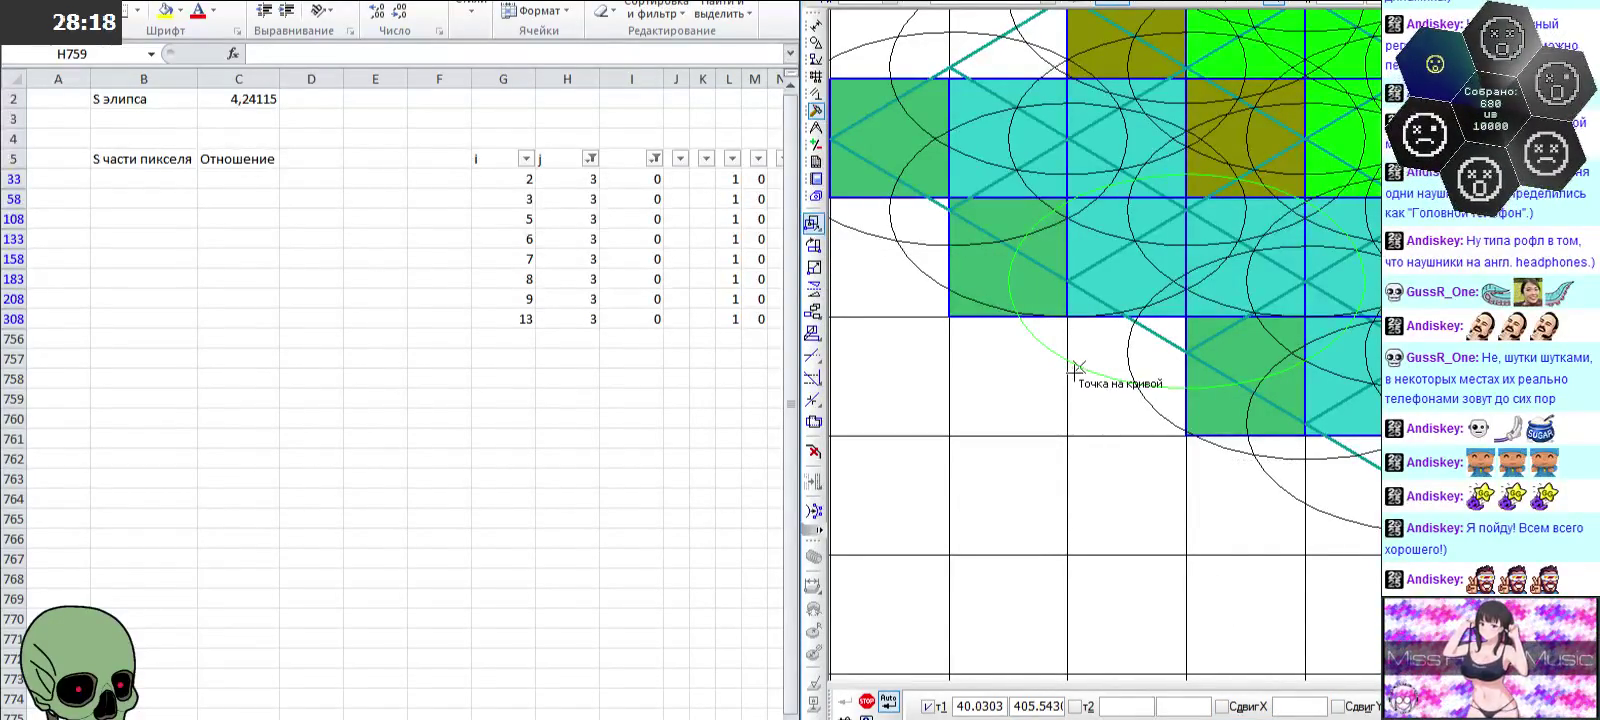
Step: Place a copy of the ellipse shifted -7 horizontally onto an empty stretch of the grid, and zoom in on it
{"action": "left_click", "coordinate": [1188, 281]}
{"action": "scroll", "coordinate": [1170, 300], "scroll_direction": "down", "scroll_amount": 2}
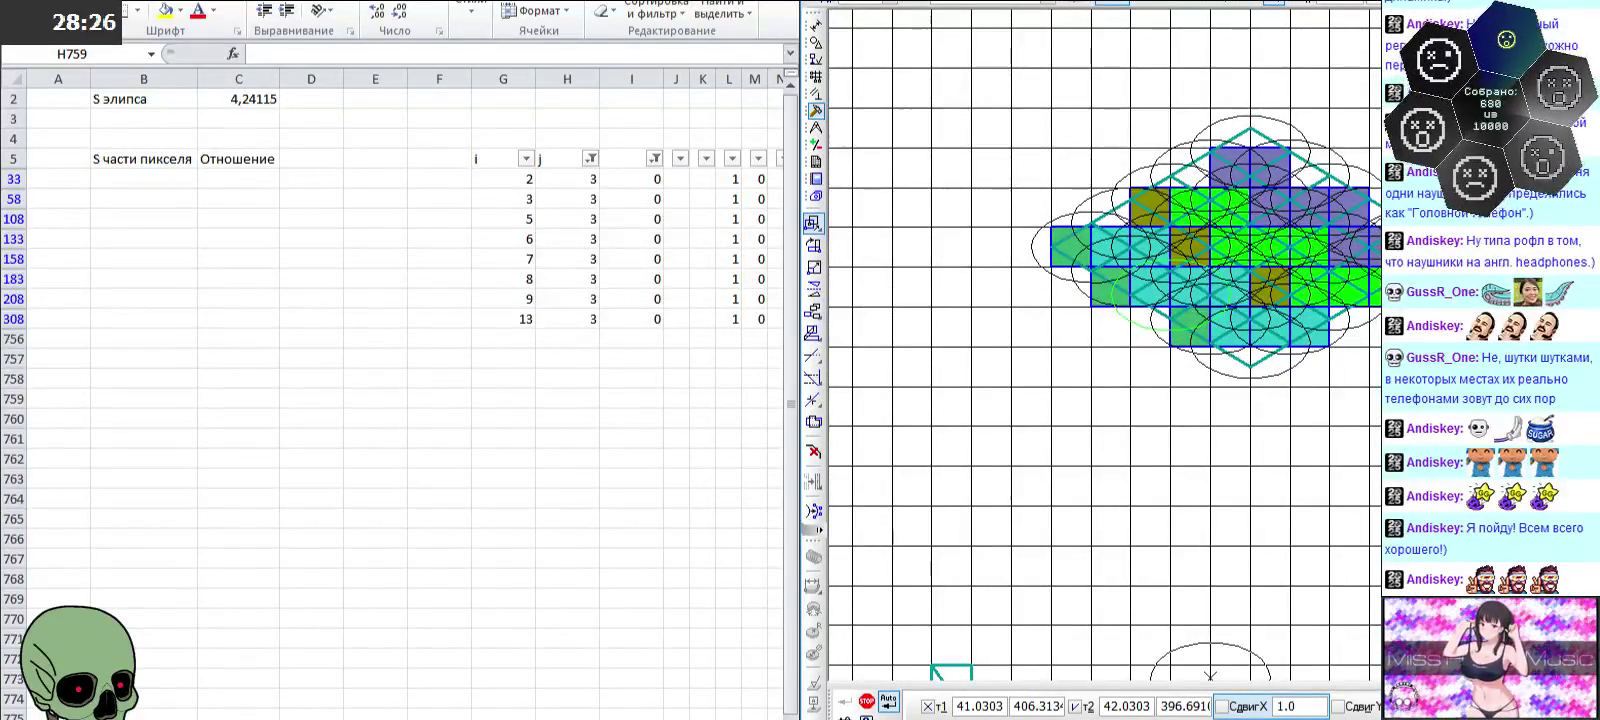
{"action": "left_click", "coordinate": [1299, 707]}
{"action": "type", "text": "-7"}
{"action": "key", "text": "Return"}
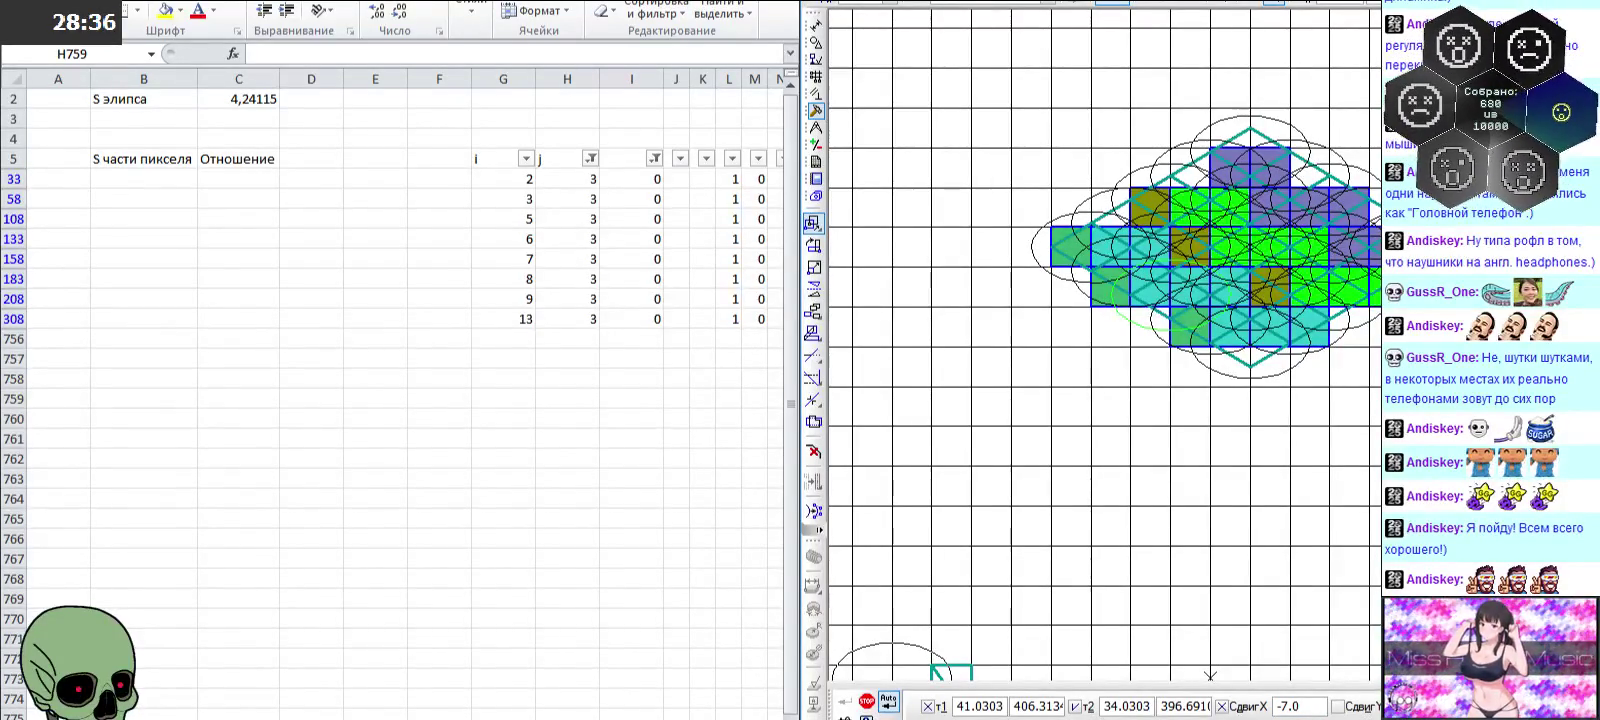
{"action": "left_click", "coordinate": [1210, 676]}
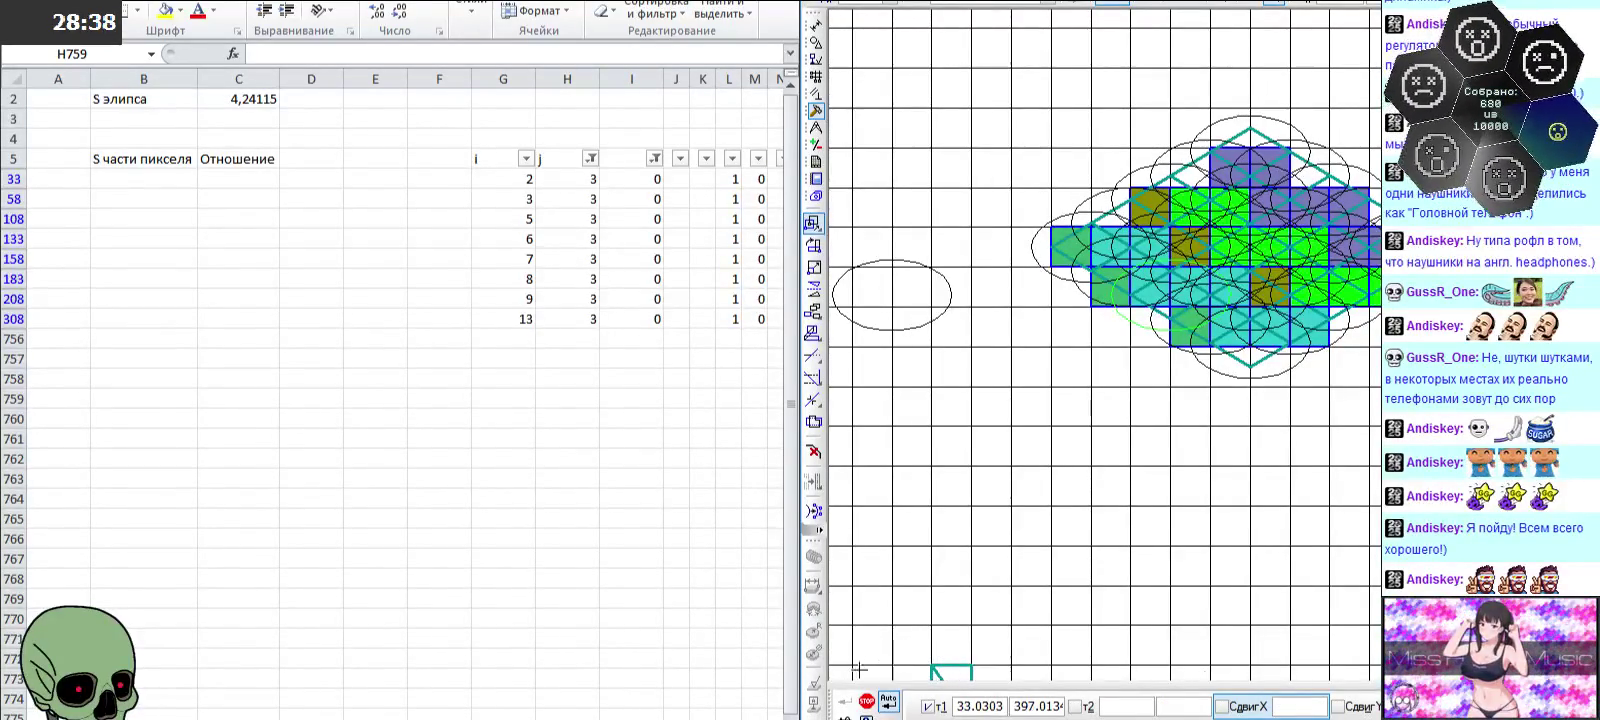
{"action": "left_click", "coordinate": [872, 702]}
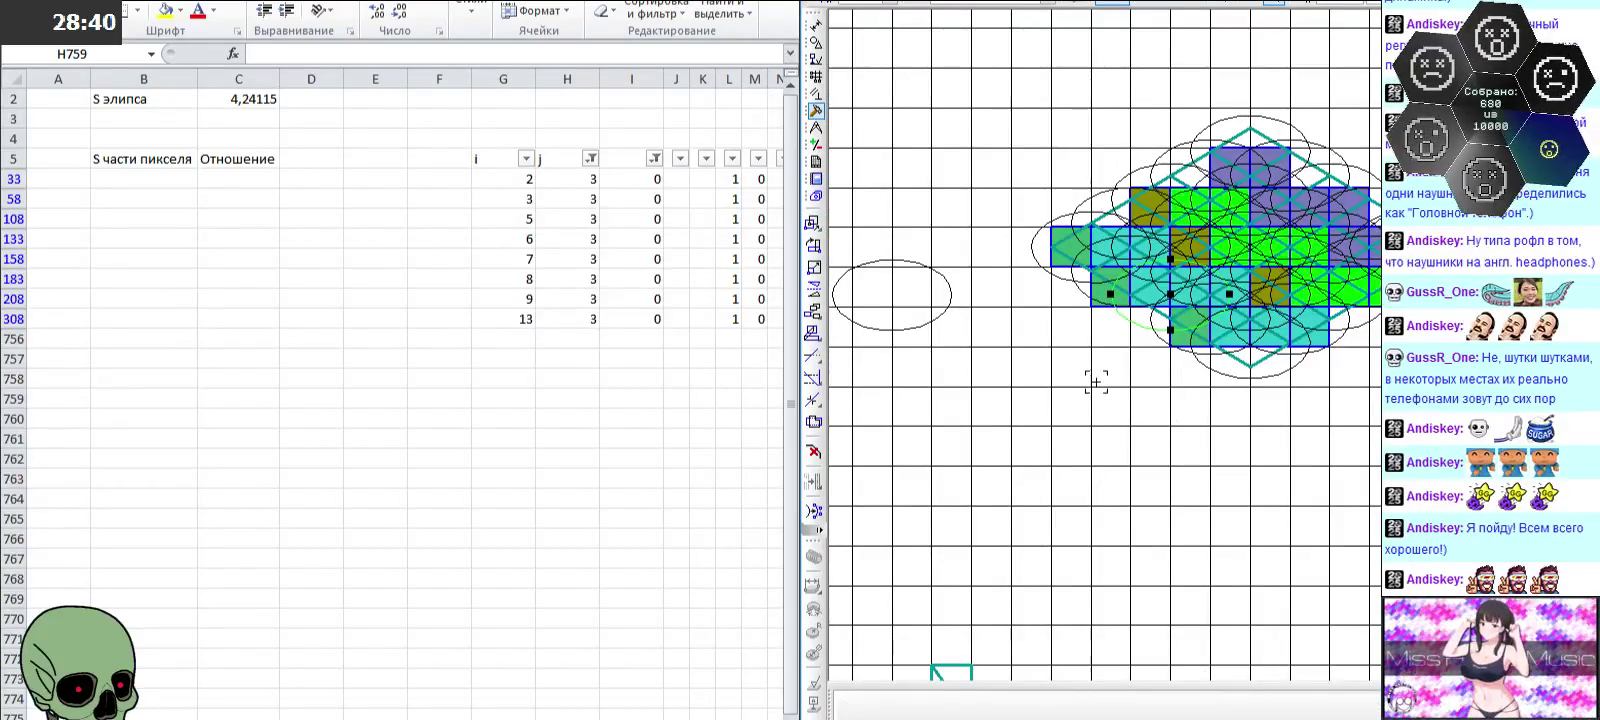
{"action": "scroll", "coordinate": [1214, 274], "scroll_direction": "down", "scroll_amount": 2}
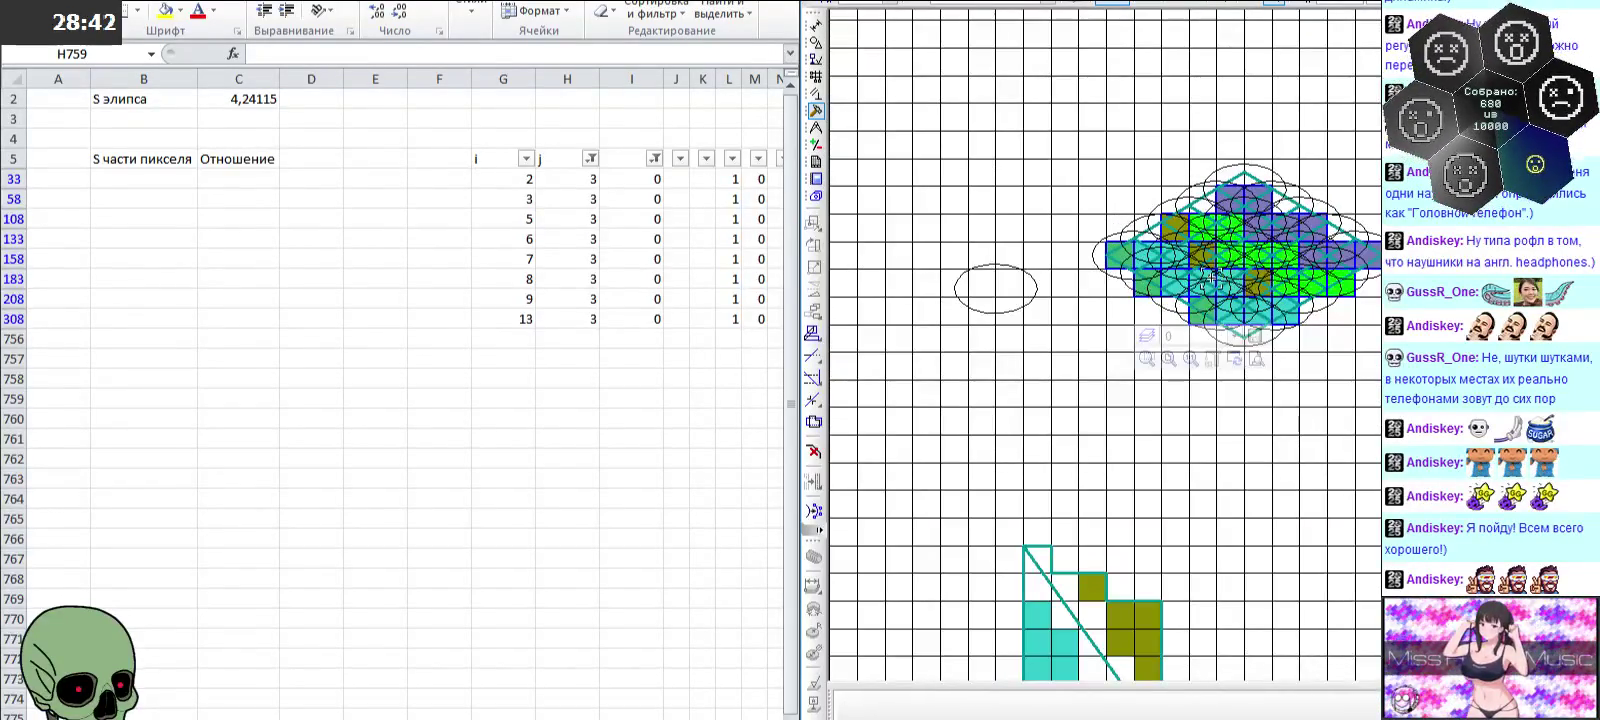
{"action": "scroll", "coordinate": [978, 286], "scroll_direction": "up", "scroll_amount": 2}
{"action": "scroll", "coordinate": [977, 288], "scroll_direction": "up", "scroll_amount": 1}
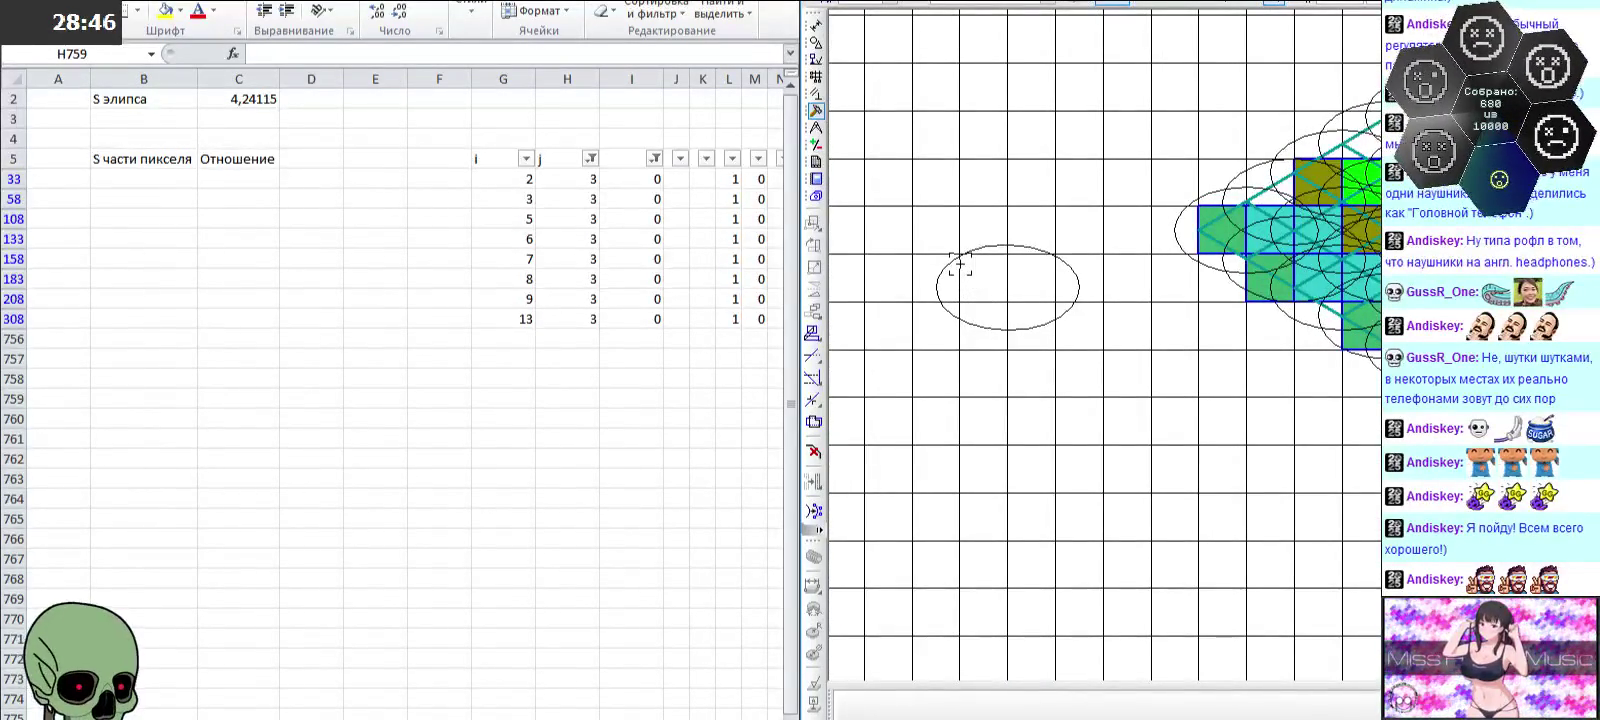
{"action": "scroll", "coordinate": [958, 264], "scroll_direction": "up", "scroll_amount": 1}
{"action": "scroll", "coordinate": [901, 315], "scroll_direction": "up", "scroll_amount": 1}
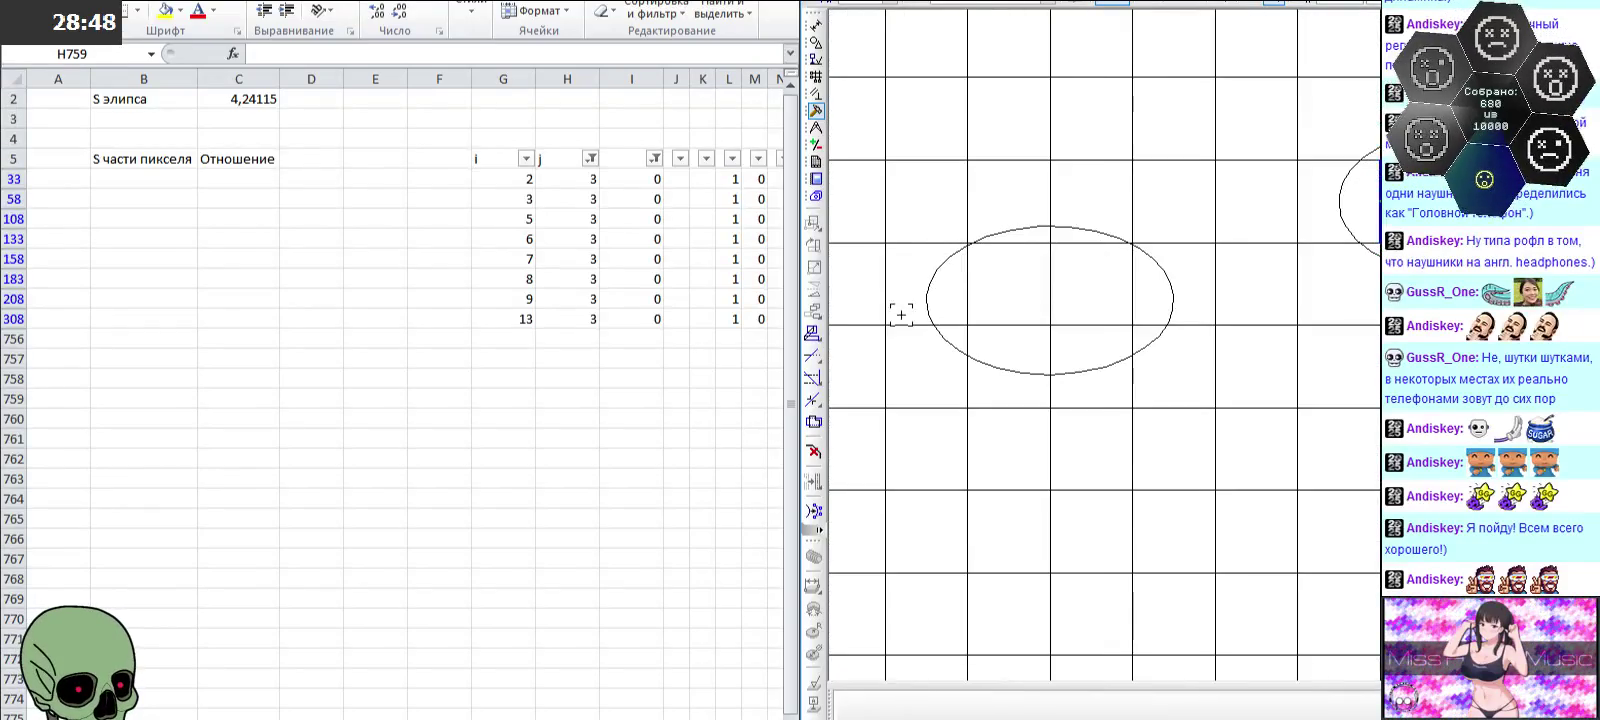
Step: Measure the ellipse copy's left-cell sliver as 0.373833 and enter 0,373833 in B33
{"action": "left_click", "coordinate": [816, 128]}
{"action": "left_click", "coordinate": [814, 398]}
{"action": "left_click", "coordinate": [947, 279]}
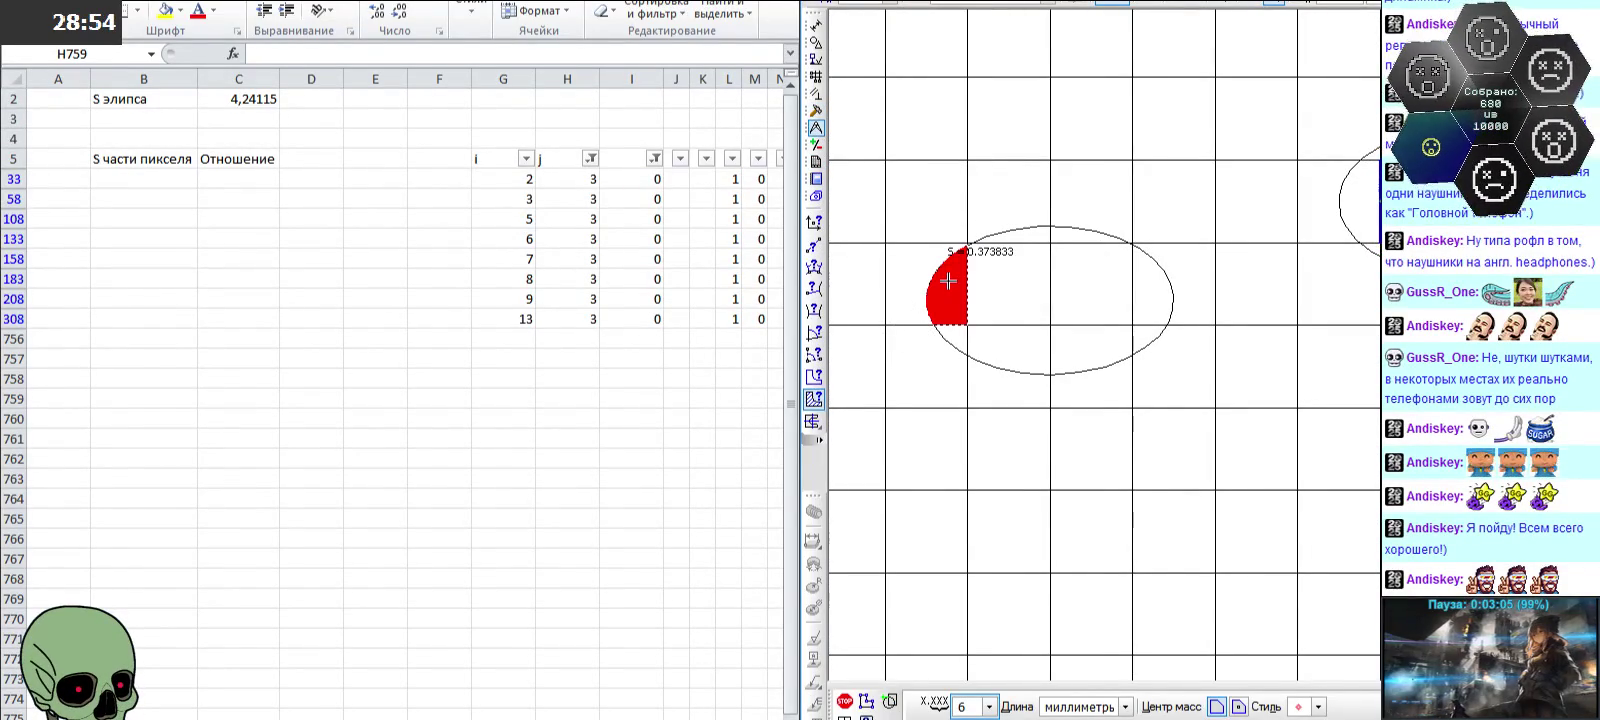
{"action": "left_click", "coordinate": [144, 179]}
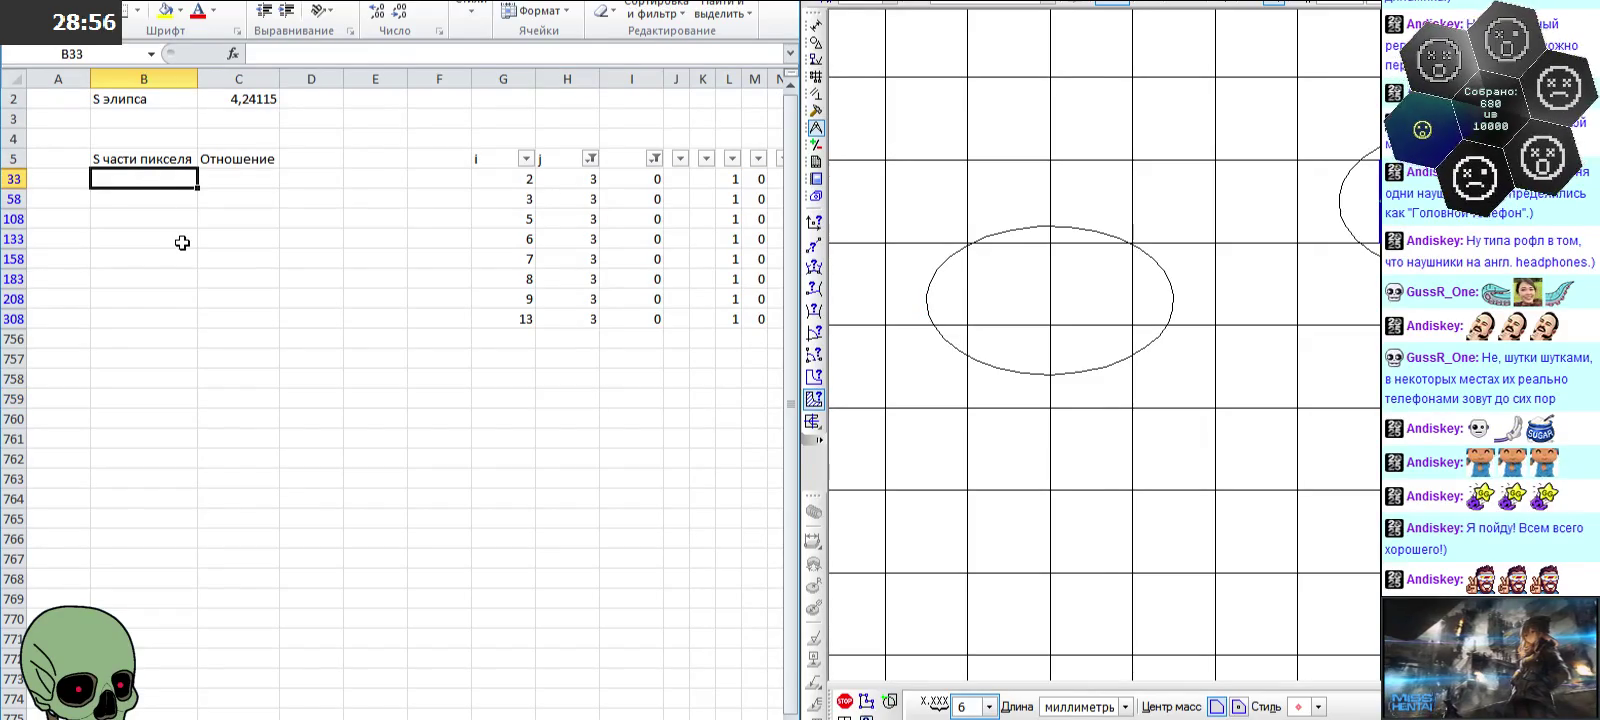
{"action": "type", "text": "0,3"}
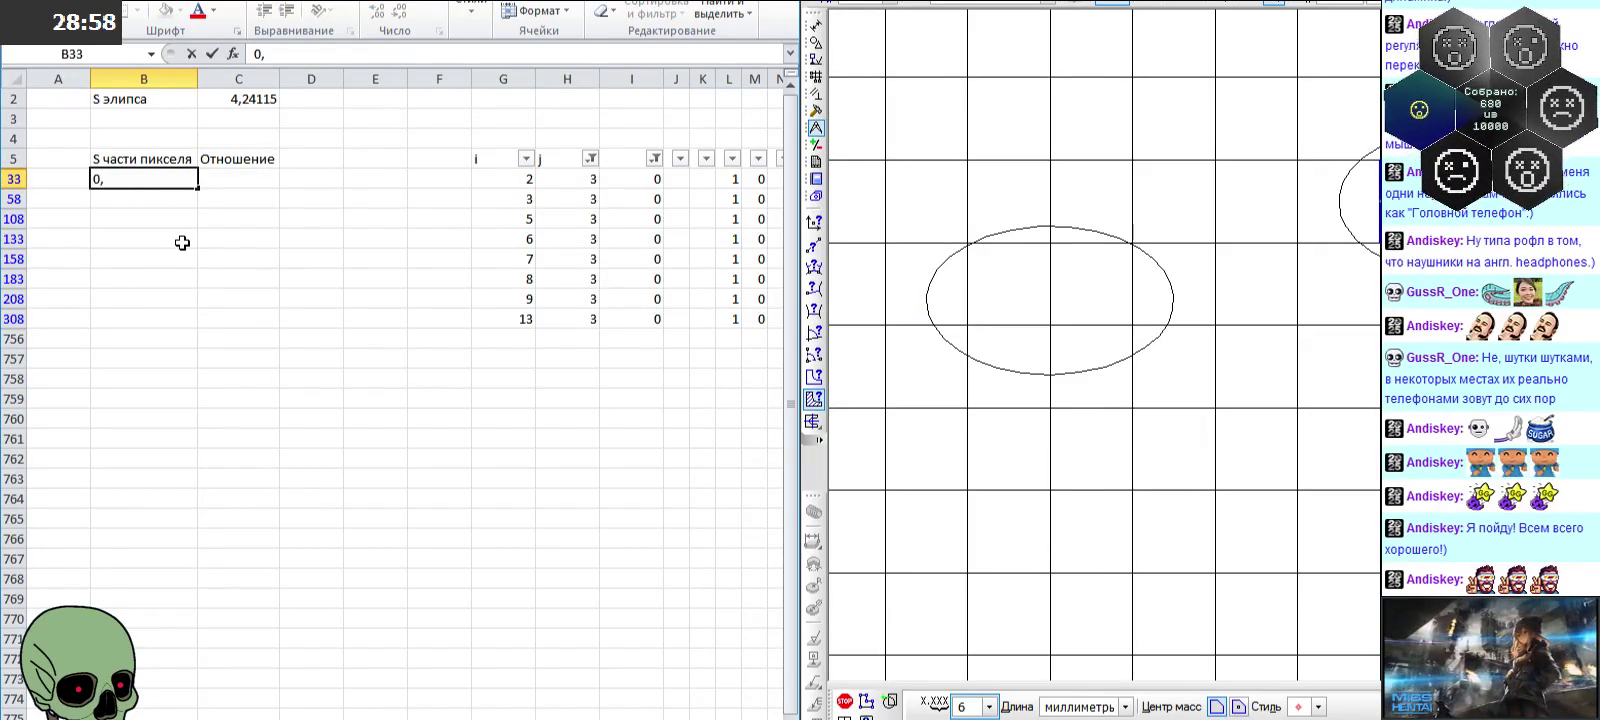
{"action": "type", "text": "73"}
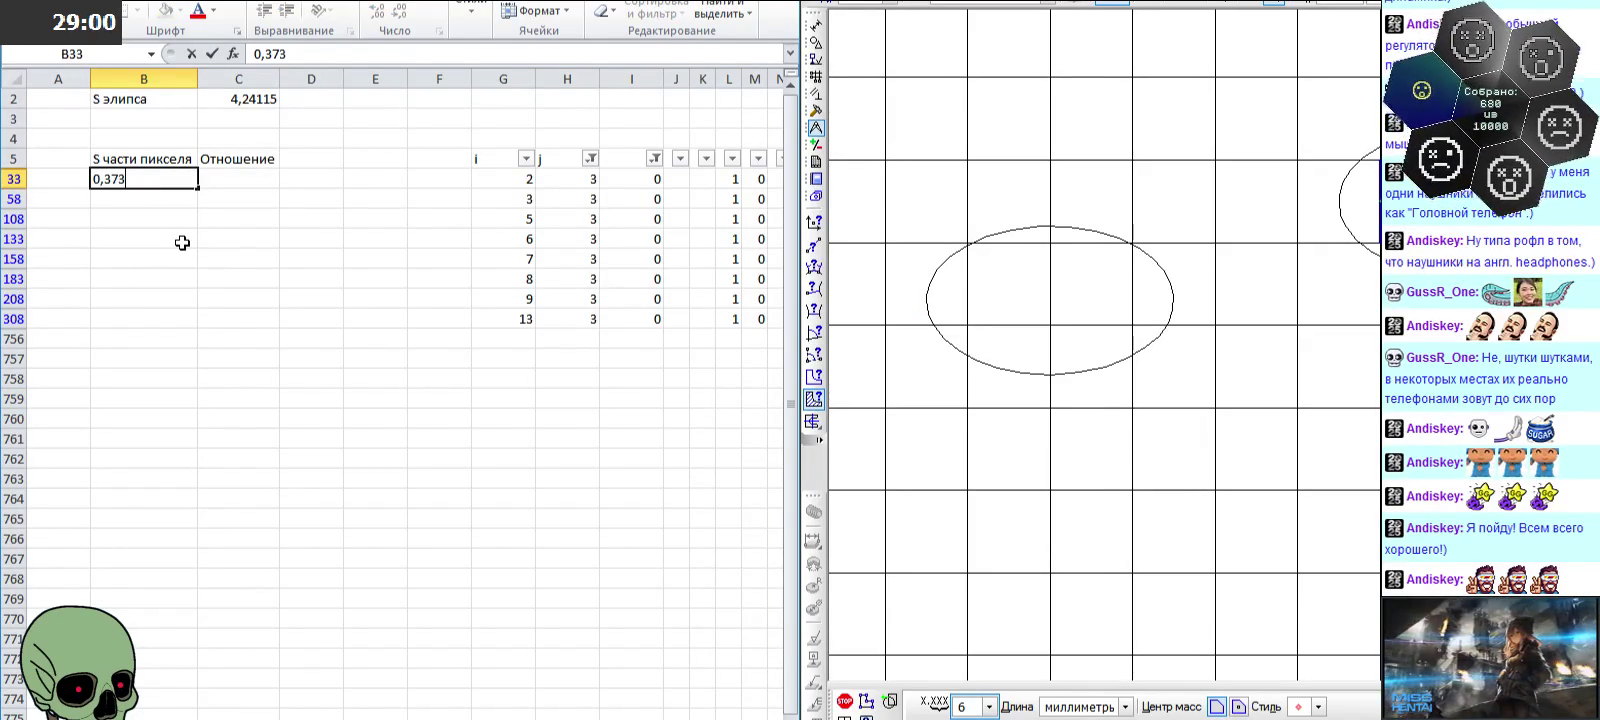
{"action": "type", "text": "833"}
{"action": "key", "text": "Return"}
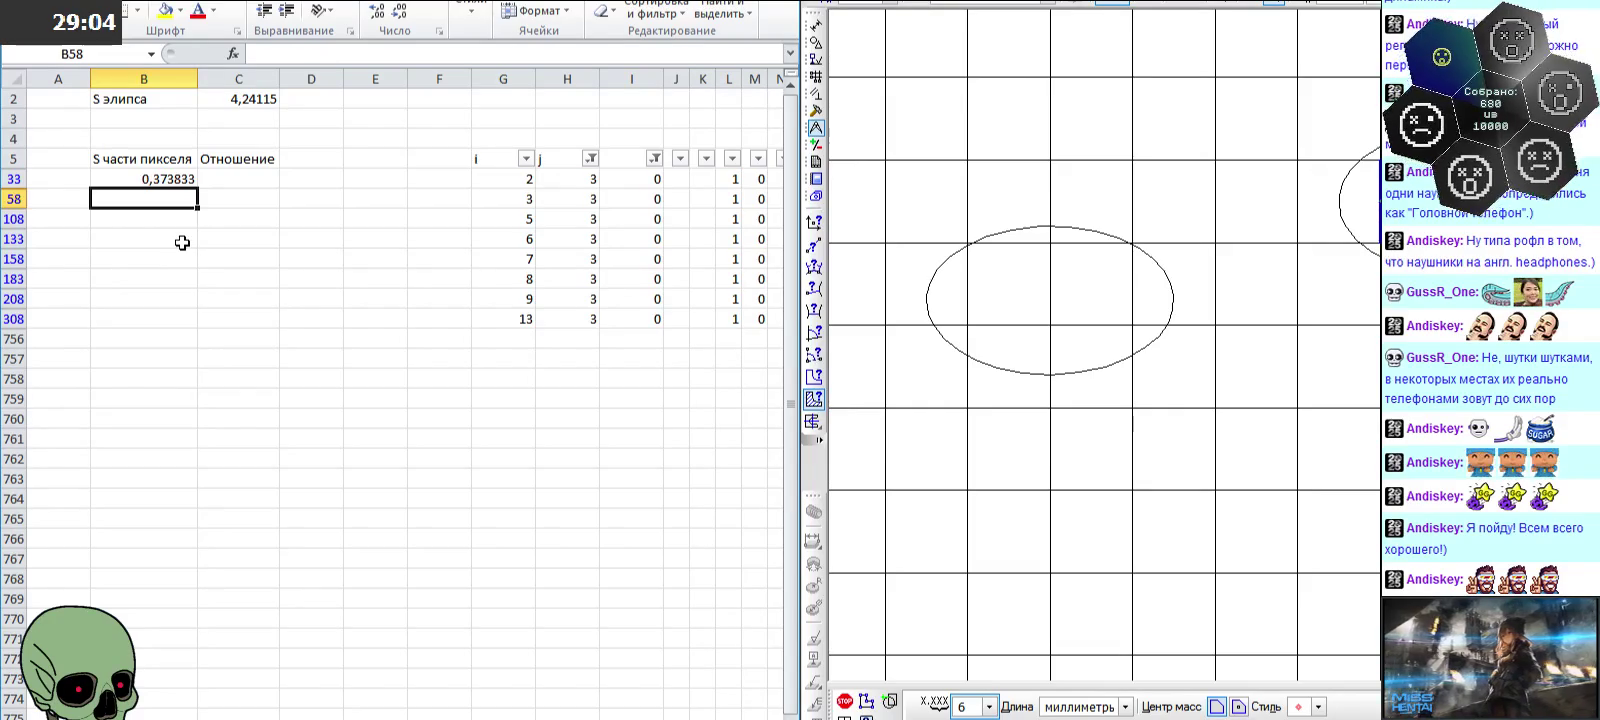
Step: Copy the 0,373833 value from B33 into B183
{"action": "left_click", "coordinate": [150, 182]}
{"action": "key", "text": "ctrl+c"}
{"action": "left_click", "coordinate": [150, 278]}
{"action": "key", "text": "ctrl+v"}
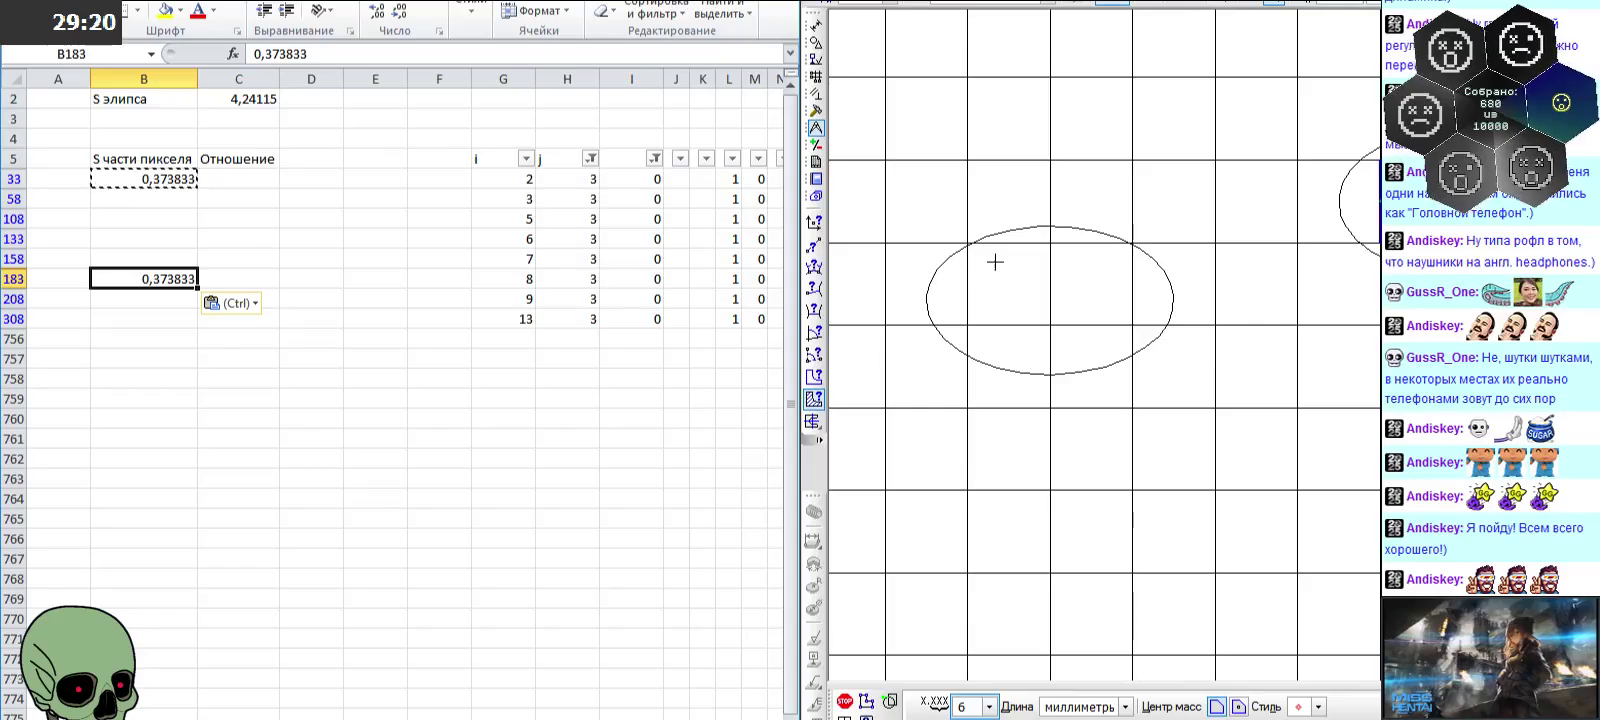
Step: Measure the ellipse's top sliver and enter 0,128797 in B108 and B308
{"action": "left_click", "coordinate": [815, 400]}
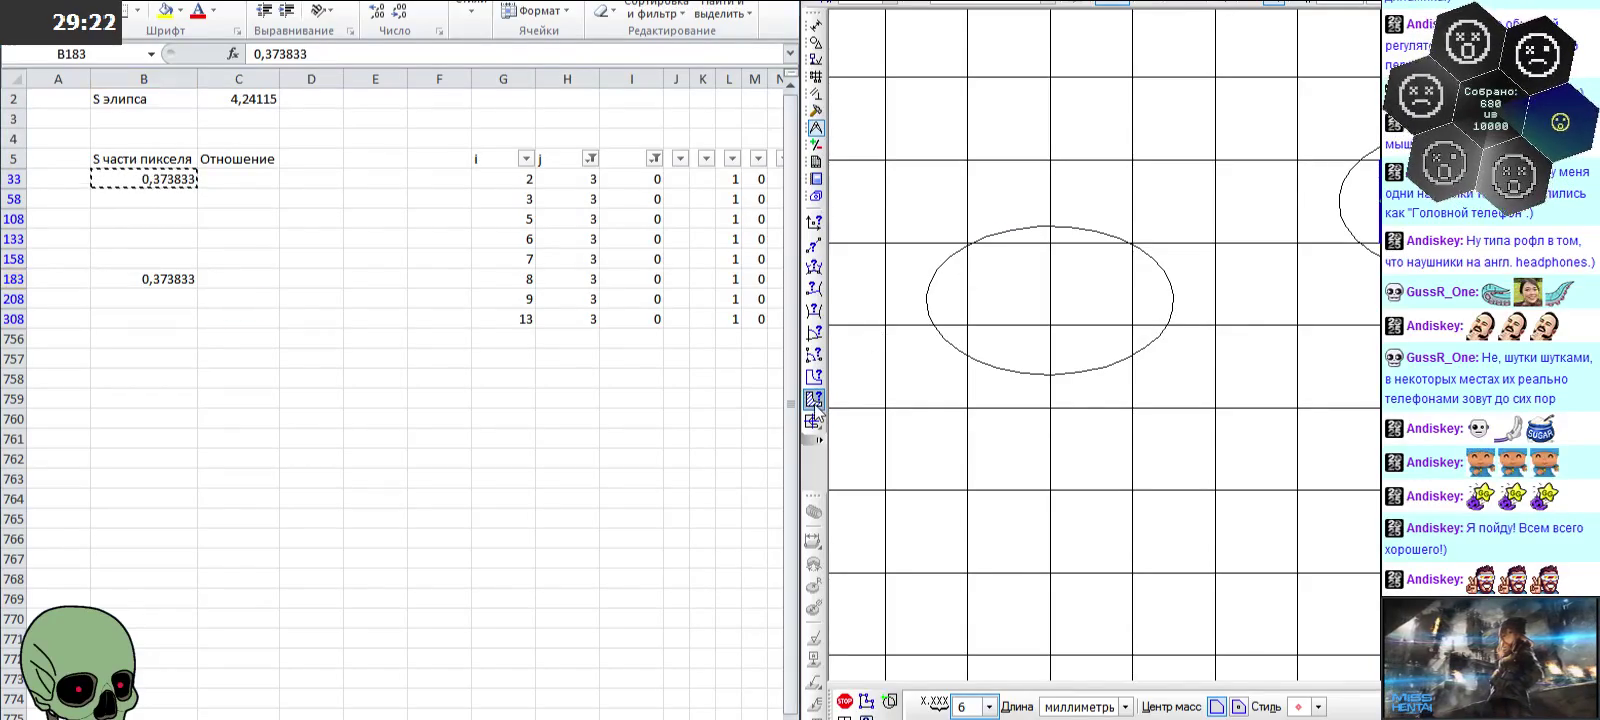
{"action": "left_click", "coordinate": [1030, 234]}
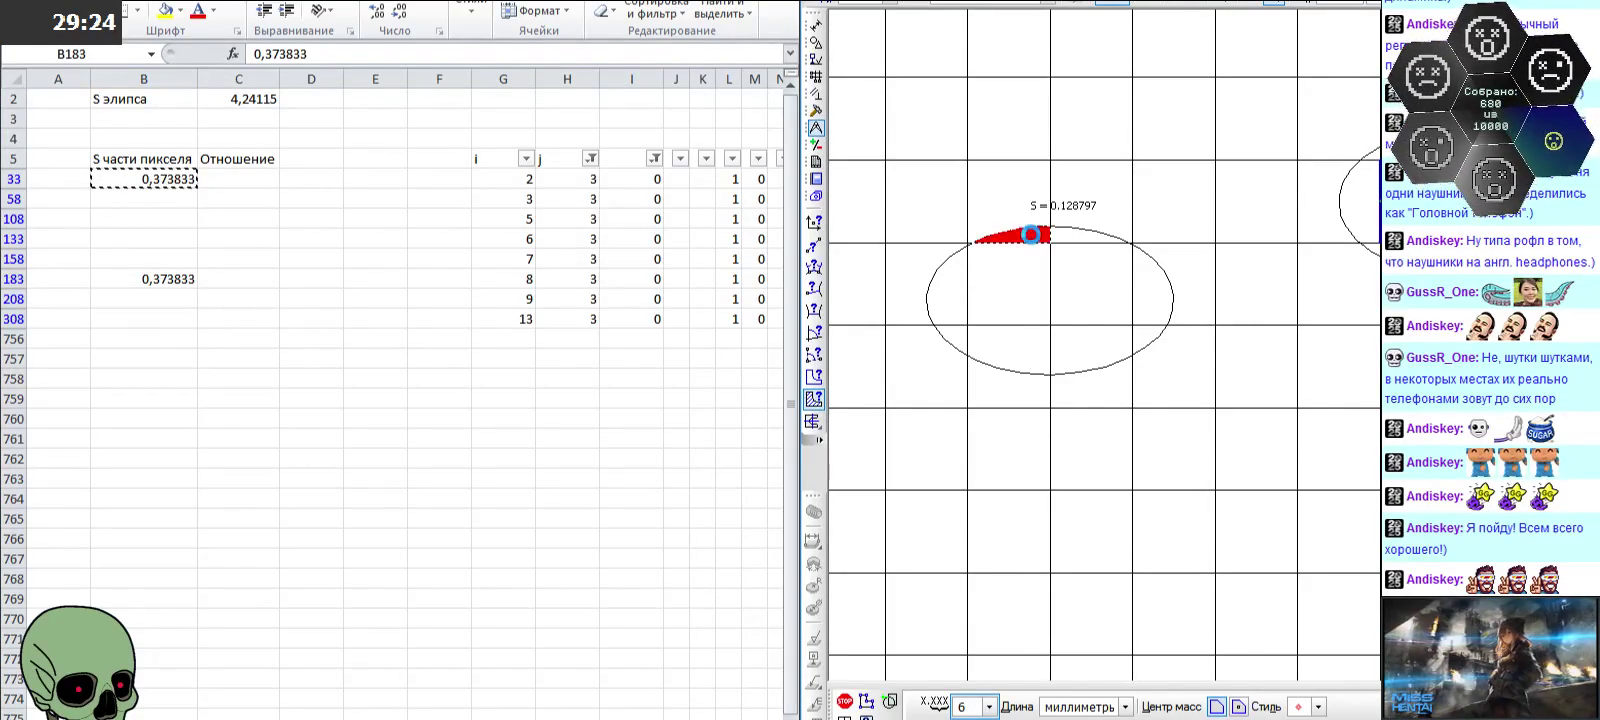
{"action": "left_click", "coordinate": [166, 226]}
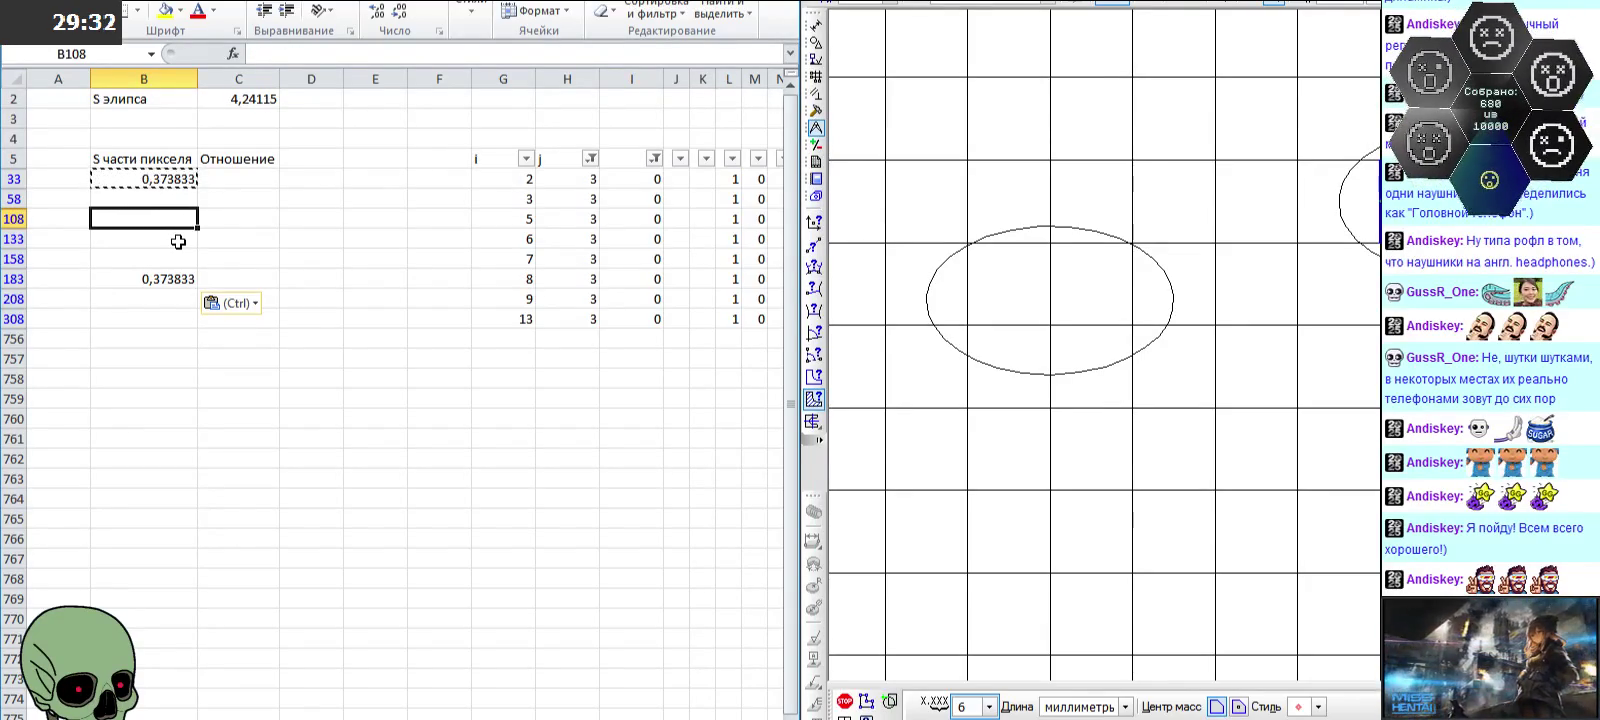
{"action": "type", "text": "0,128797"}
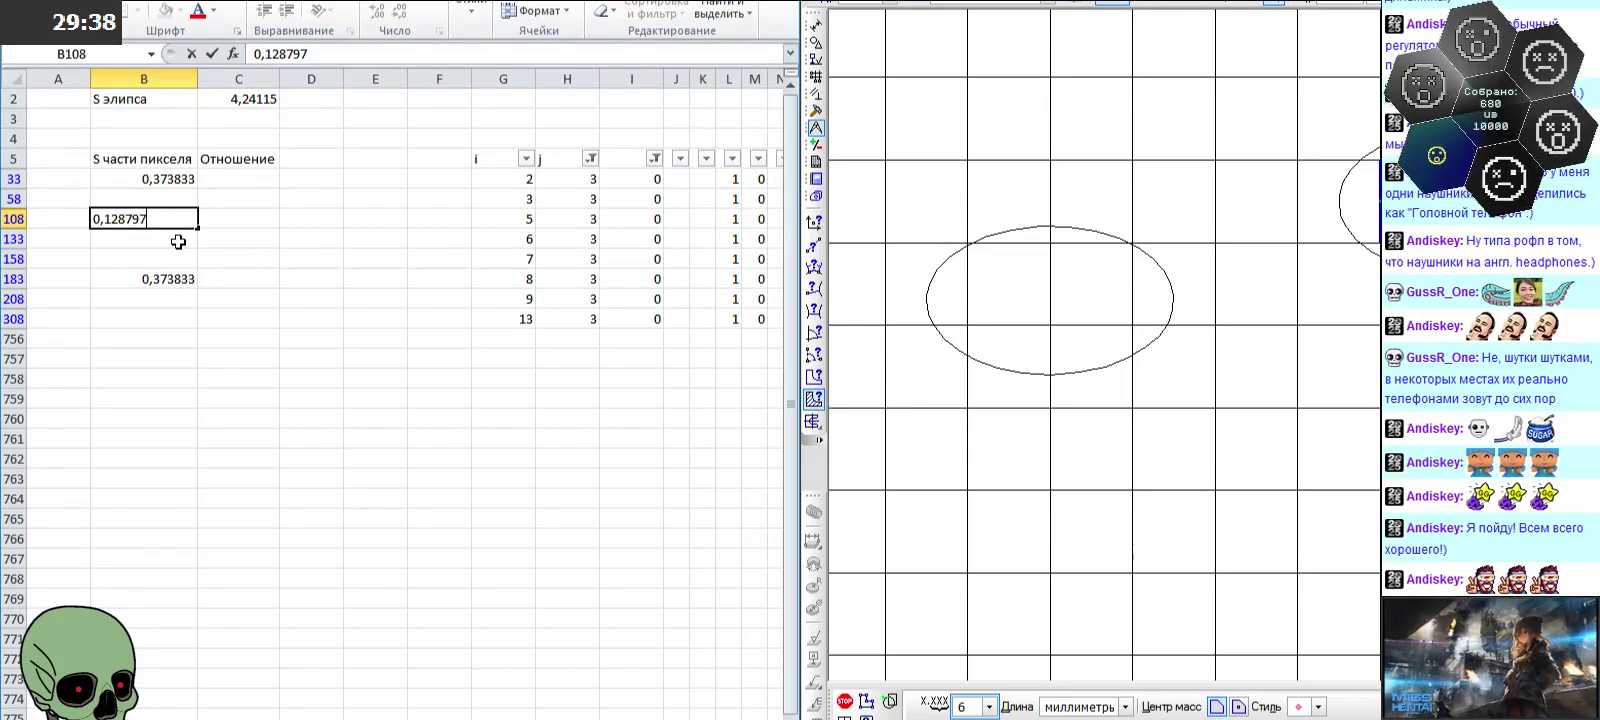
{"action": "key", "text": "Return"}
{"action": "key", "text": "Up"}
{"action": "key", "text": "ctrl+c"}
{"action": "key", "text": "Down"}
{"action": "key", "text": "Down"}
{"action": "key", "text": "Down"}
{"action": "key", "text": "Down"}
{"action": "key", "text": "Down"}
{"action": "key", "text": "ctrl+v"}
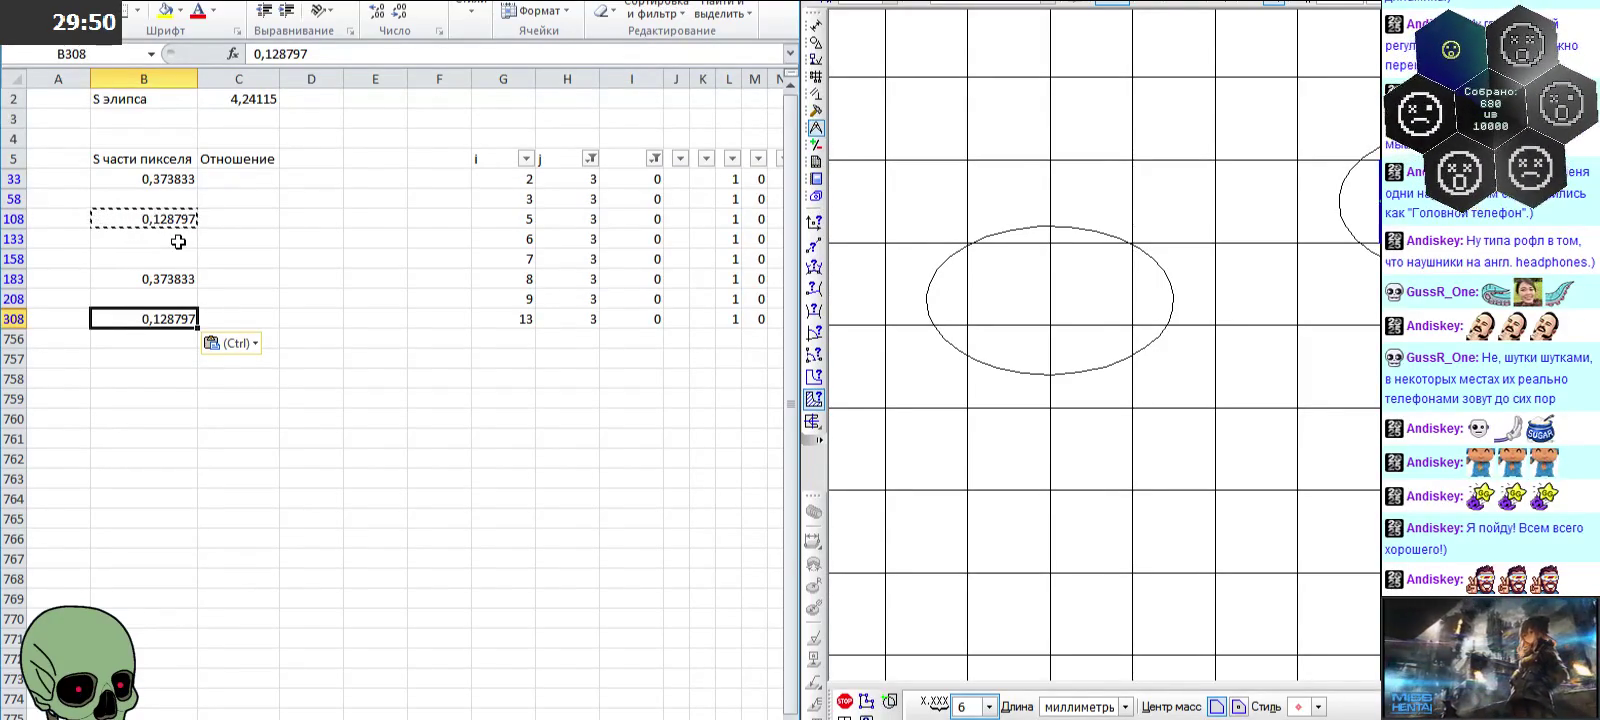
Step: Measure the area of a fully covered cell inside the ellipse
{"action": "key", "text": "Up"}
{"action": "key", "text": "Up"}
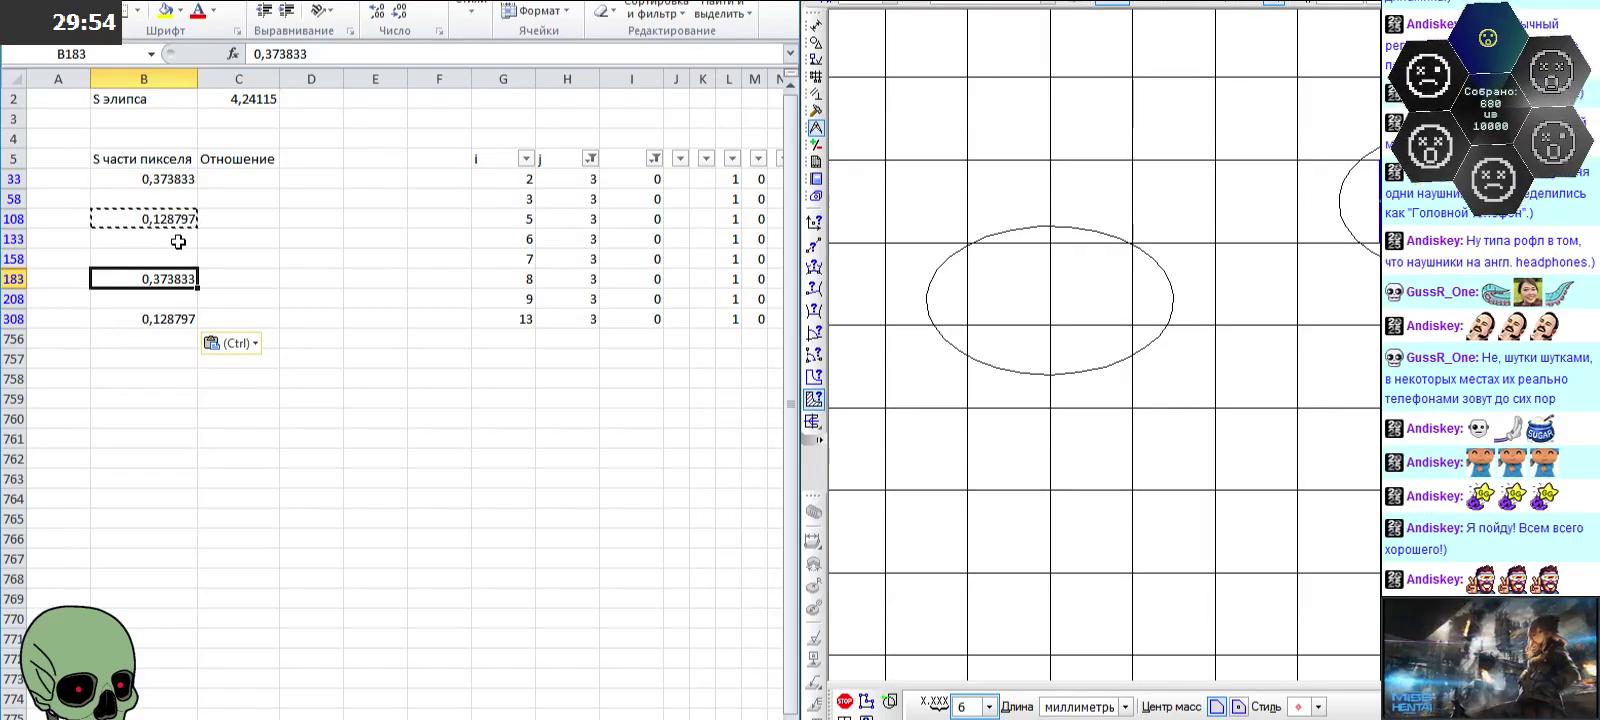
{"action": "left_click", "coordinate": [846, 381]}
{"action": "left_click", "coordinate": [990, 285]}
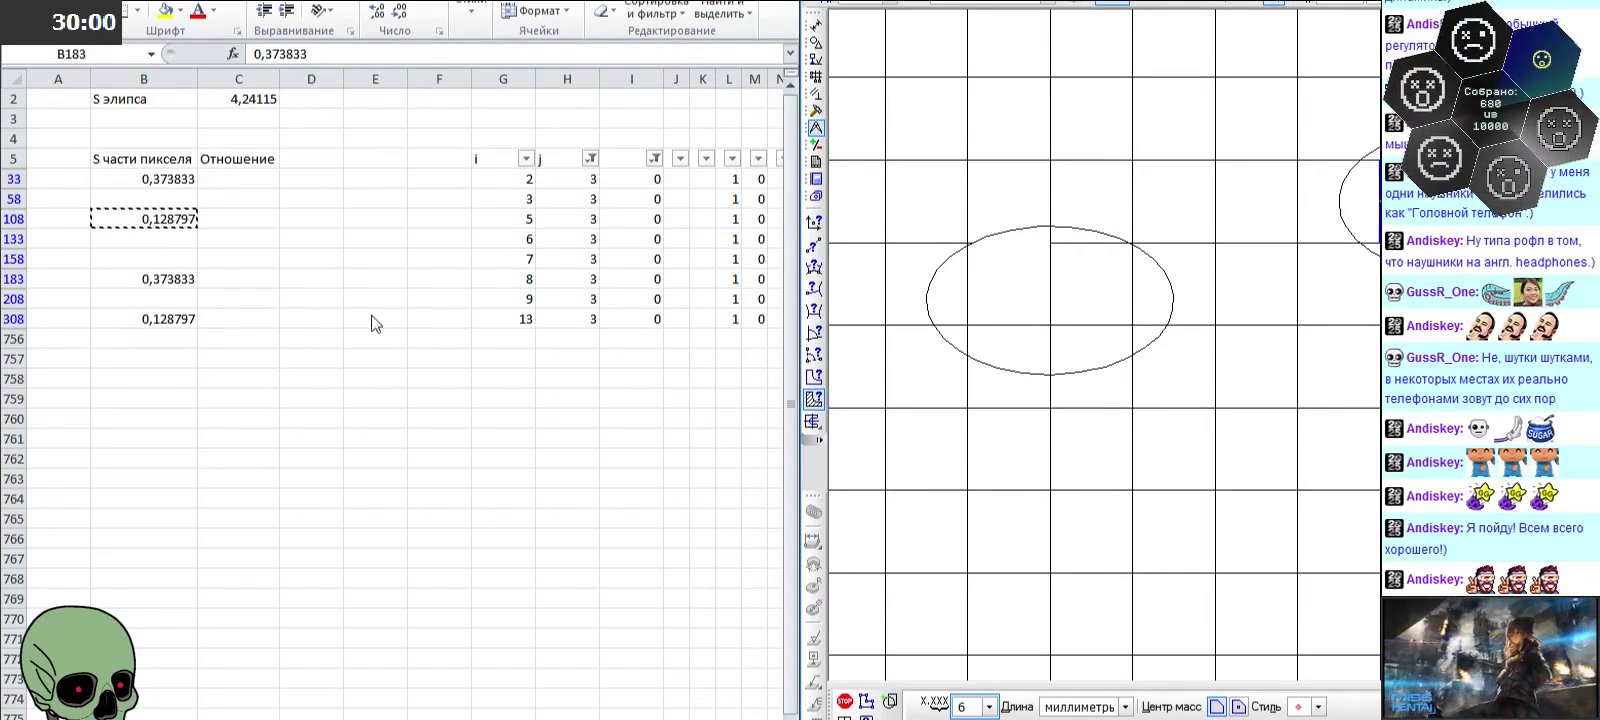
Step: Enter 0,99918 for pixel i=6 in B133 and copy it to B158 for pixel i=7
{"action": "left_click", "coordinate": [178, 237]}
{"action": "key", "text": "ctrl+v"}
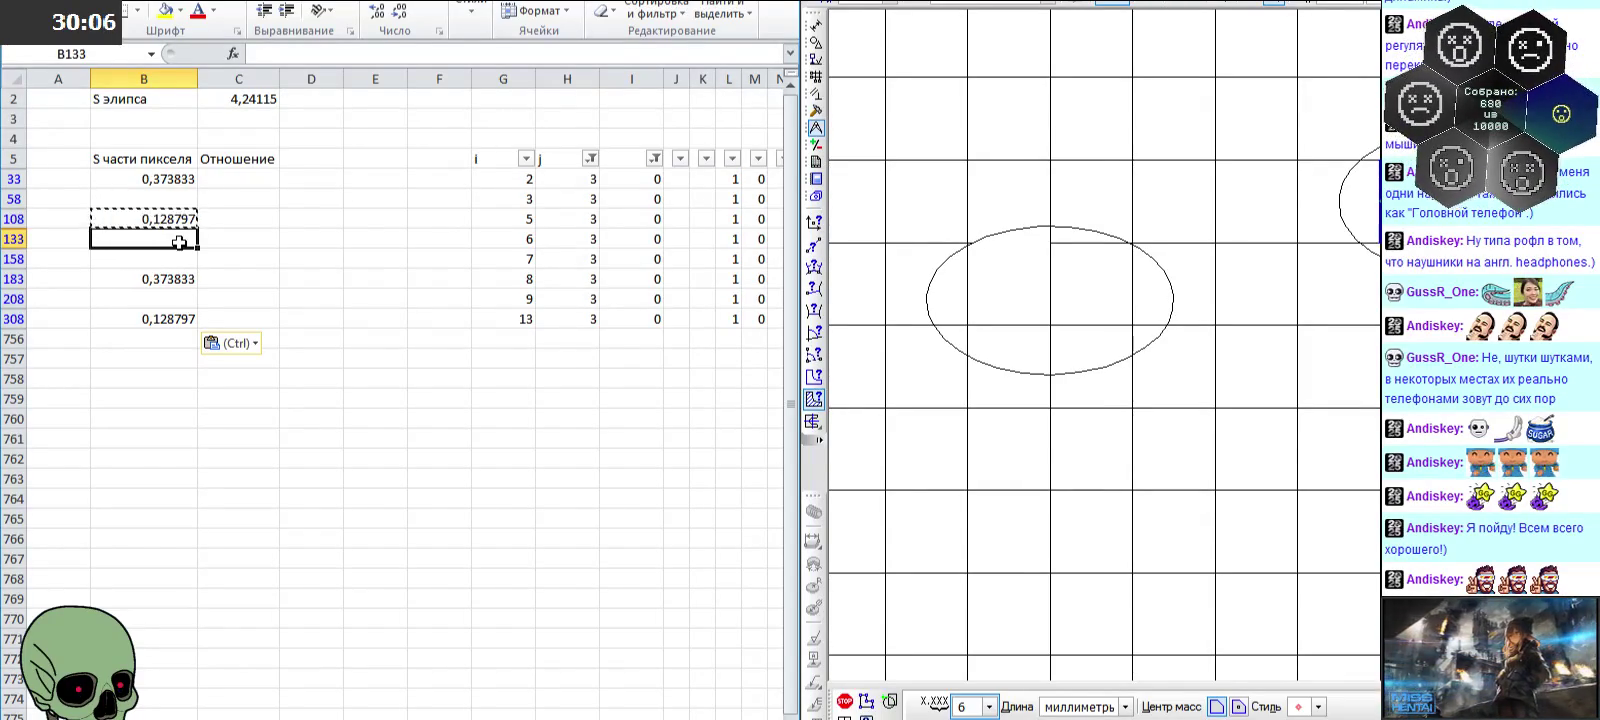
{"action": "type", "text": "0,"}
{"action": "type", "text": "99"}
{"action": "type", "text": "1188"}
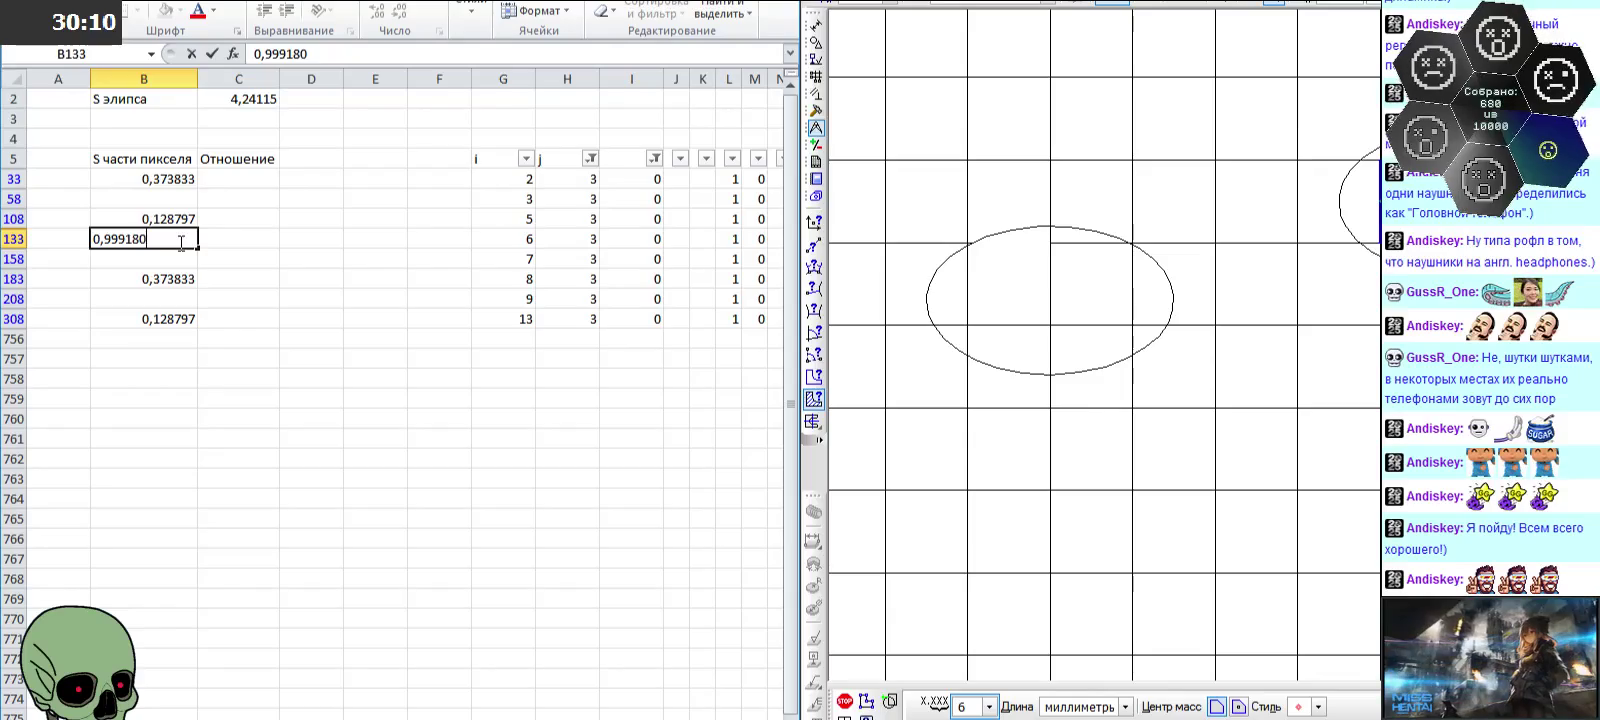
{"action": "key", "text": "Return"}
{"action": "left_click", "coordinate": [178, 241]}
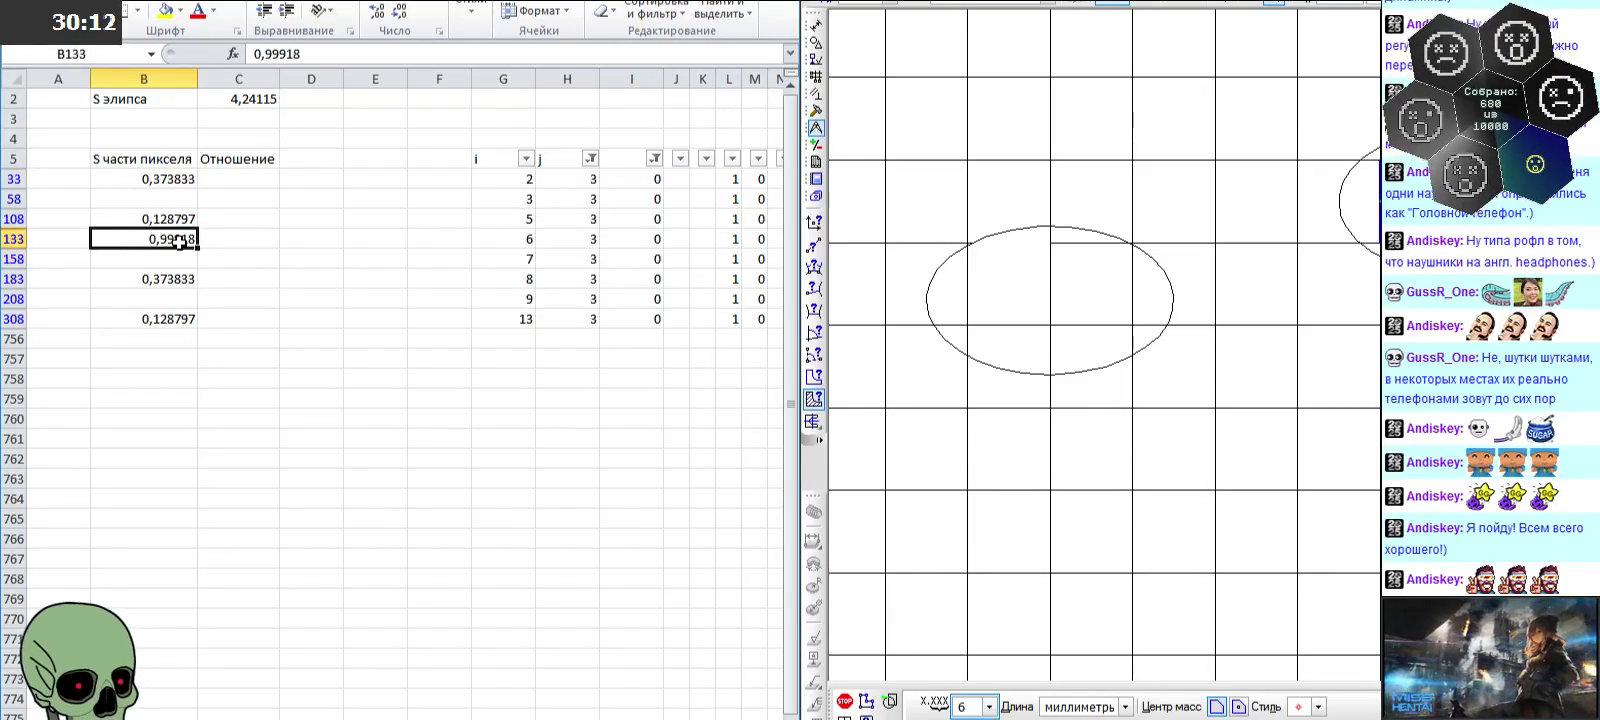
{"action": "key", "text": "ctrl+c"}
{"action": "key", "text": "Down"}
{"action": "key", "text": "ctrl+v"}
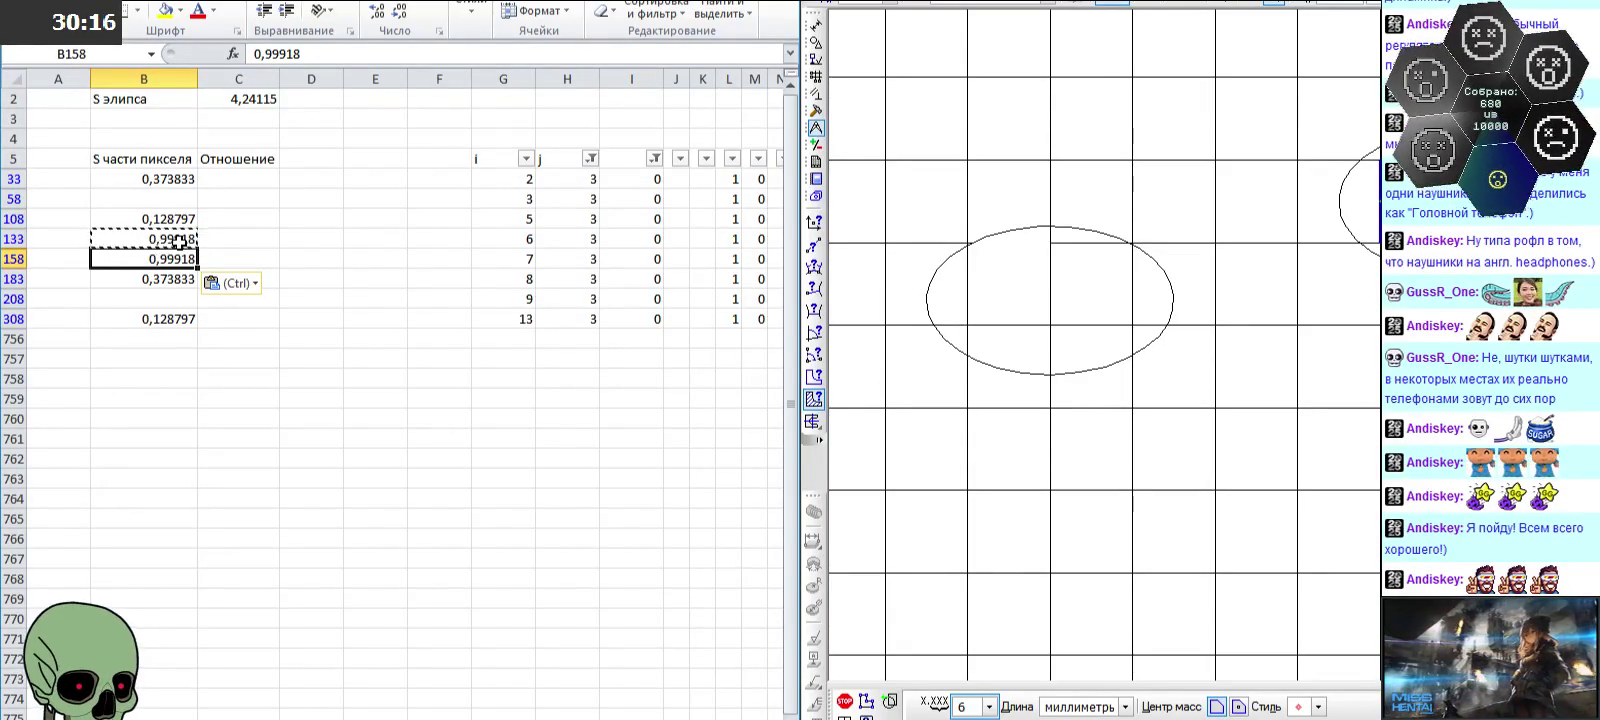
{"action": "key", "text": "Down"}
{"action": "key", "text": "Down"}
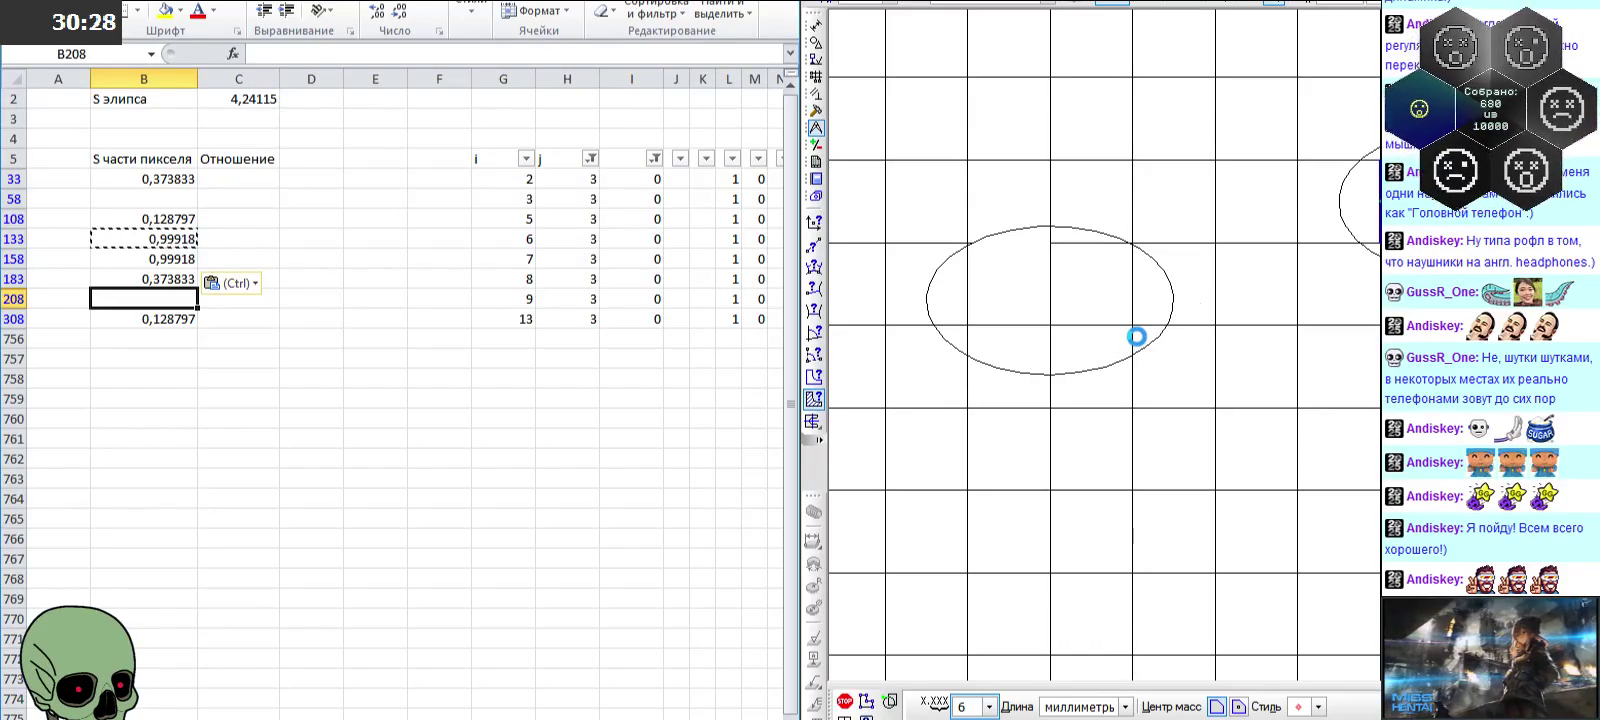
{"action": "left_click", "coordinate": [815, 398]}
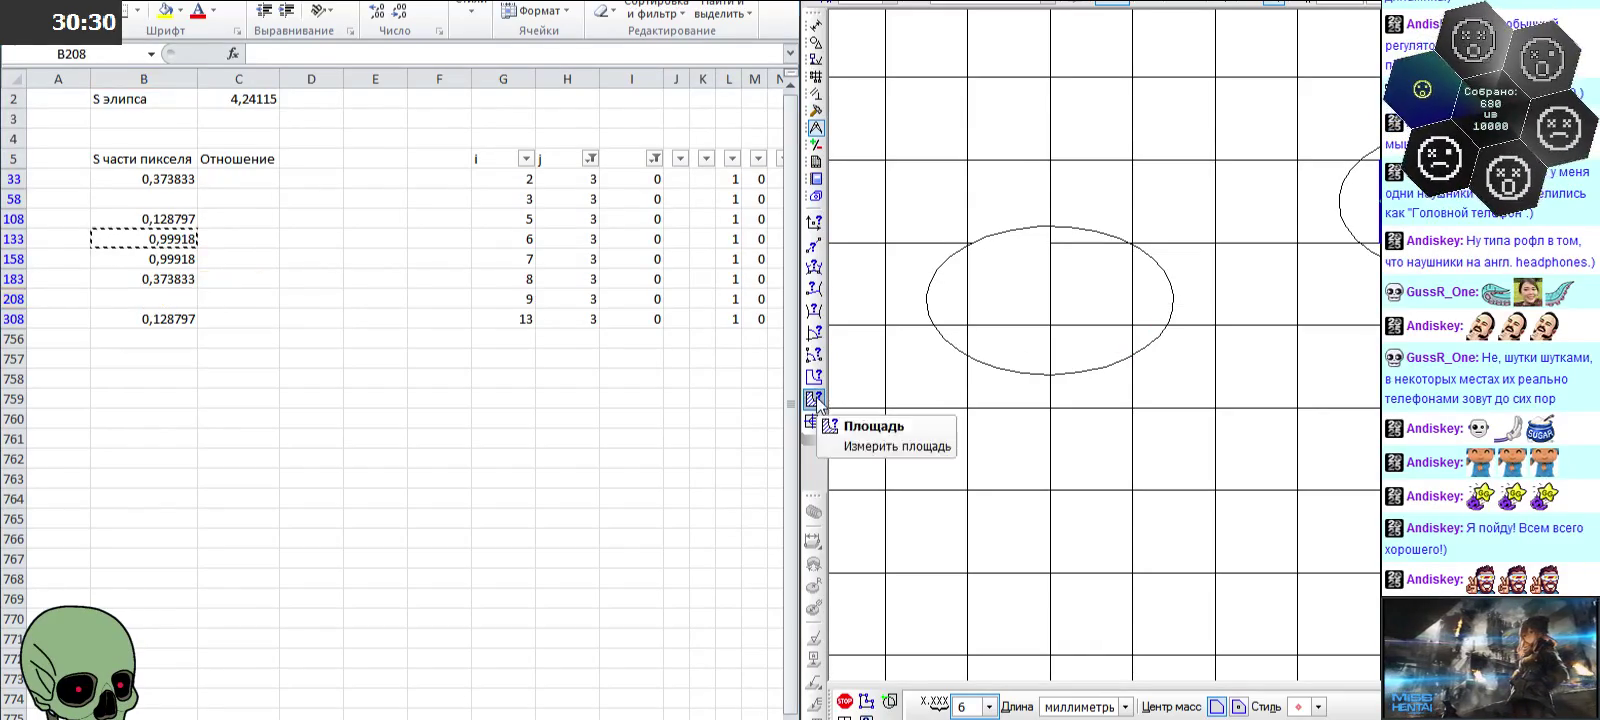
Step: Measure another ellipse region and enter 0,090789 in B208
{"action": "left_click", "coordinate": [1150, 329]}
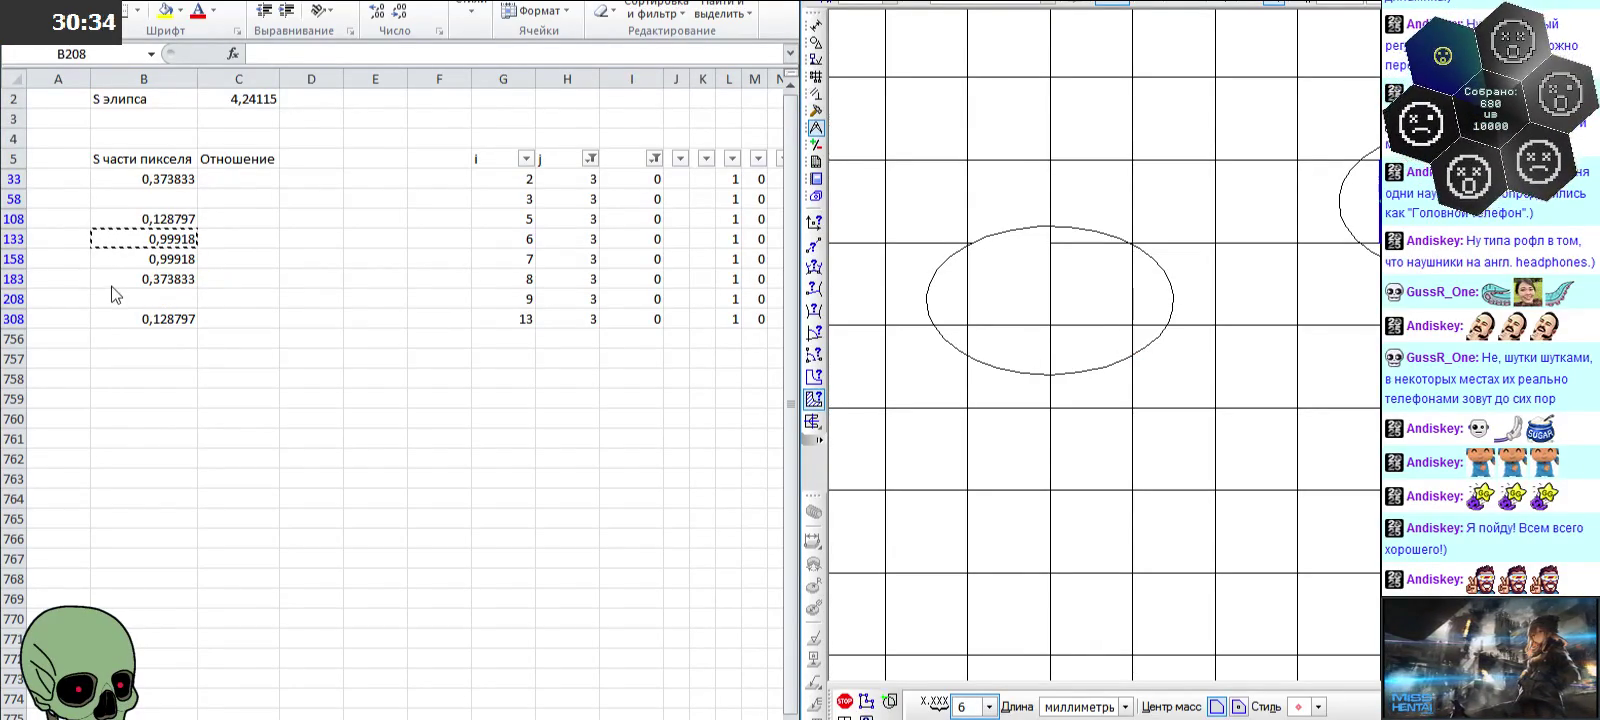
{"action": "left_click", "coordinate": [150, 298]}
{"action": "key", "text": "ctrl+v"}
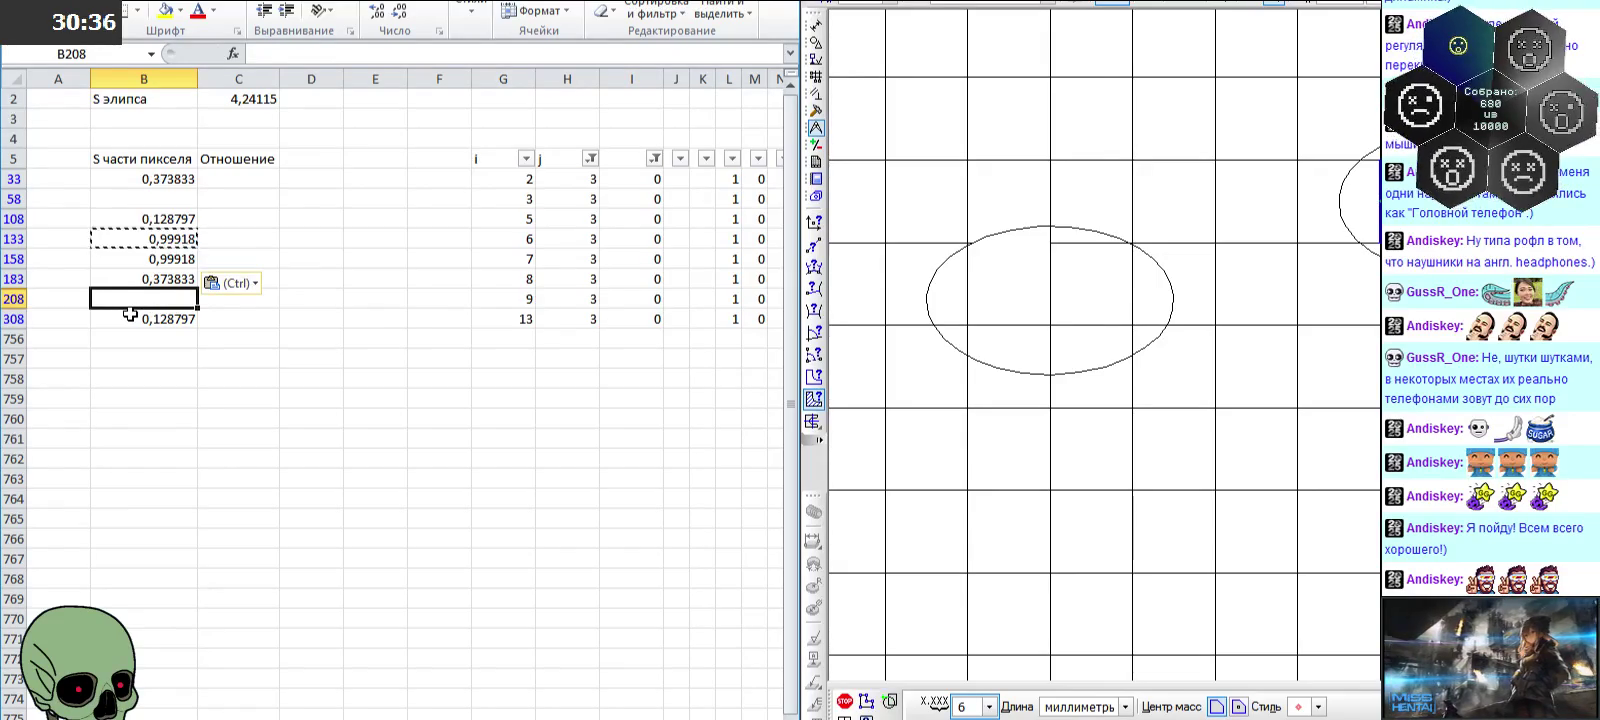
{"action": "type", "text": "0,090"}
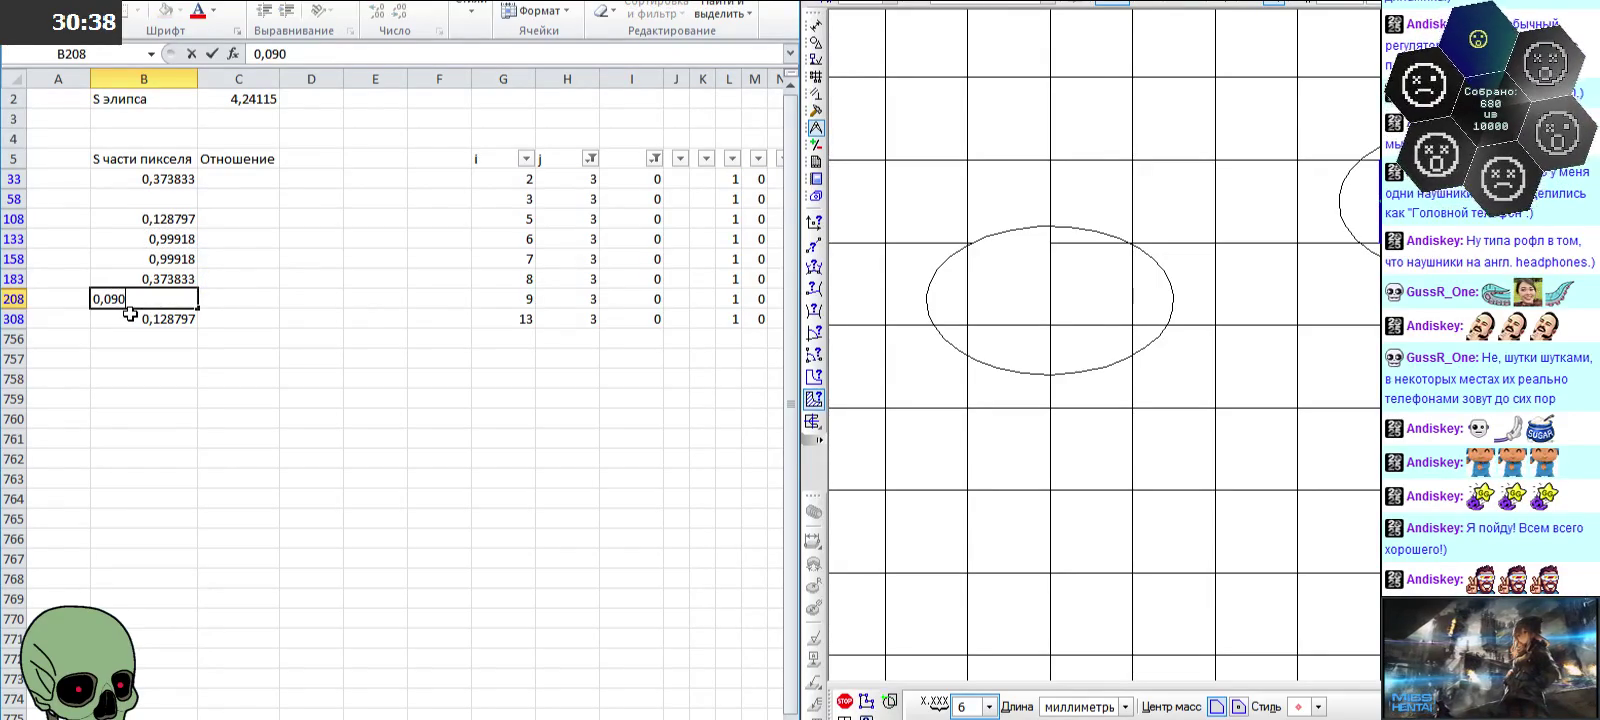
{"action": "type", "text": "789"}
{"action": "key", "text": "Return"}
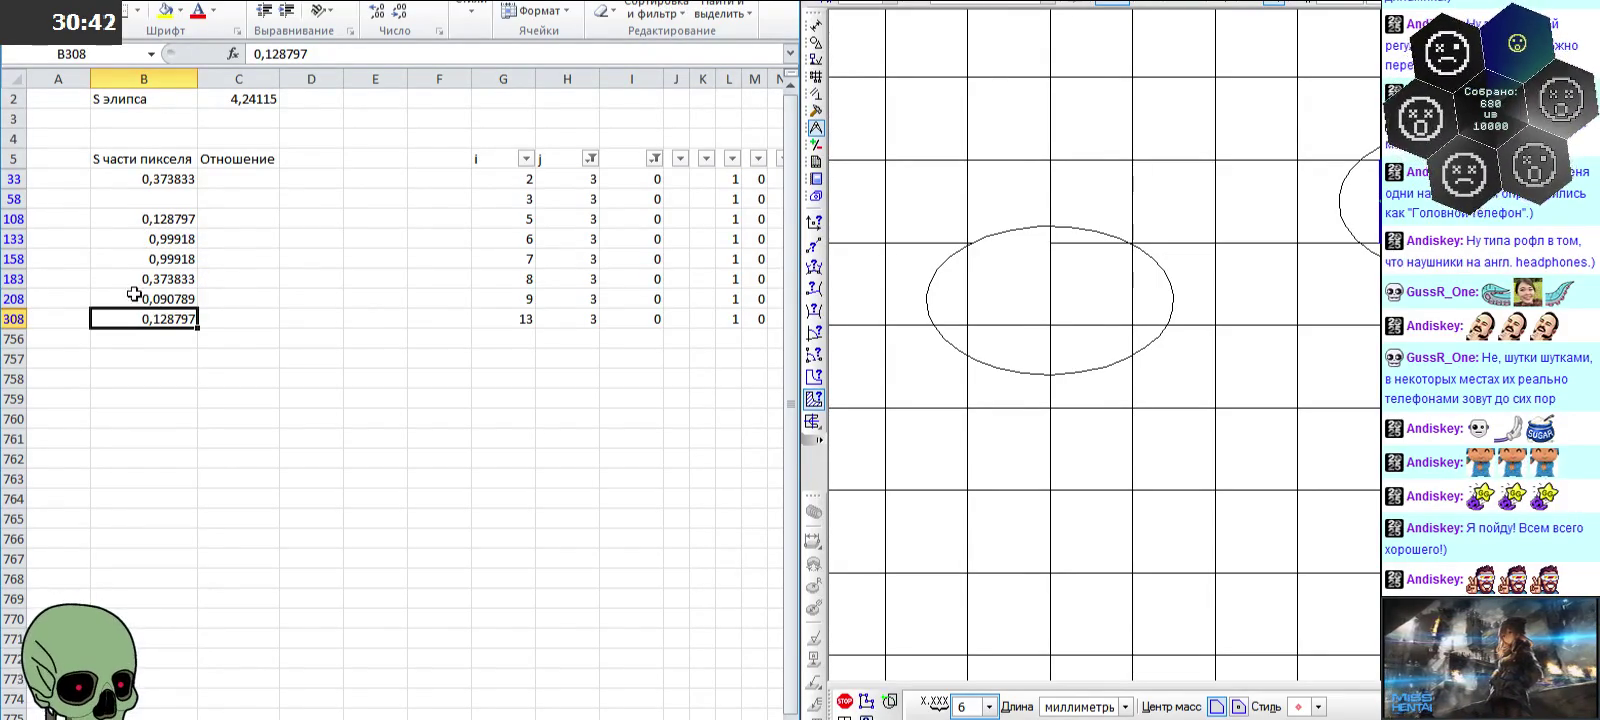
Step: Measure the lower-centre ellipse region and enter 0,527976 in B58
{"action": "left_click", "coordinate": [159, 199]}
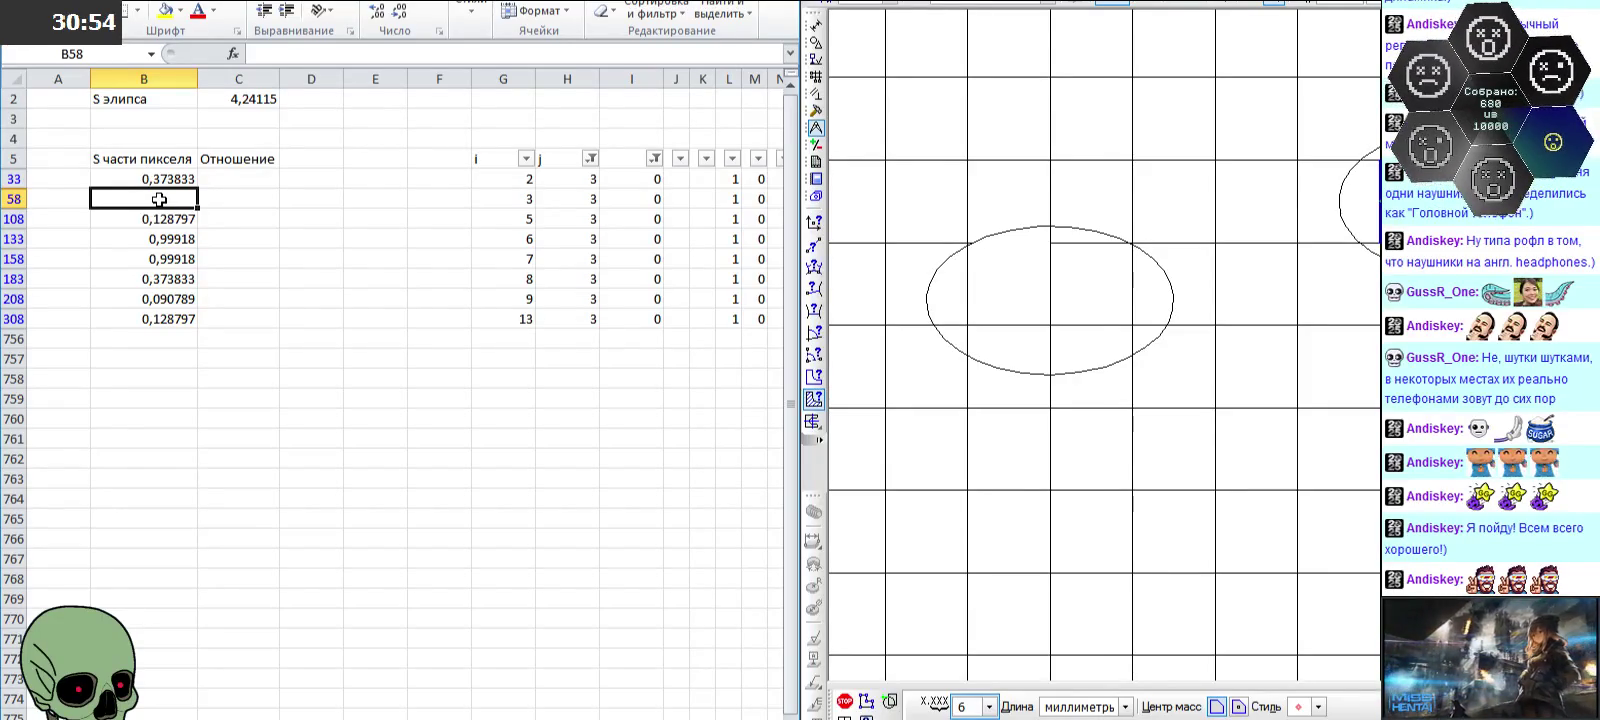
{"action": "left_click", "coordinate": [905, 368]}
{"action": "left_click", "coordinate": [1073, 348]}
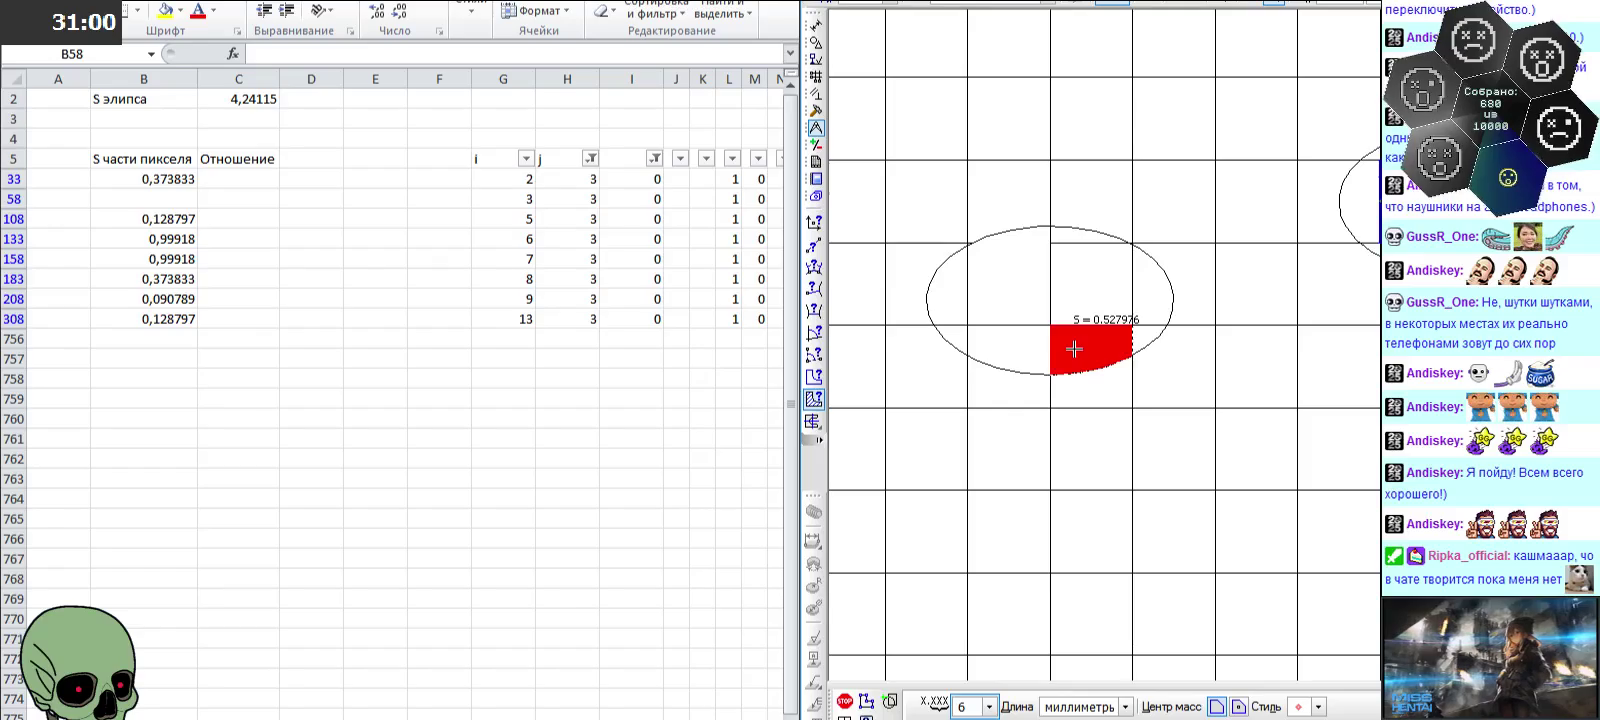
{"action": "left_click", "coordinate": [171, 203]}
{"action": "type", "text": "0,5"}
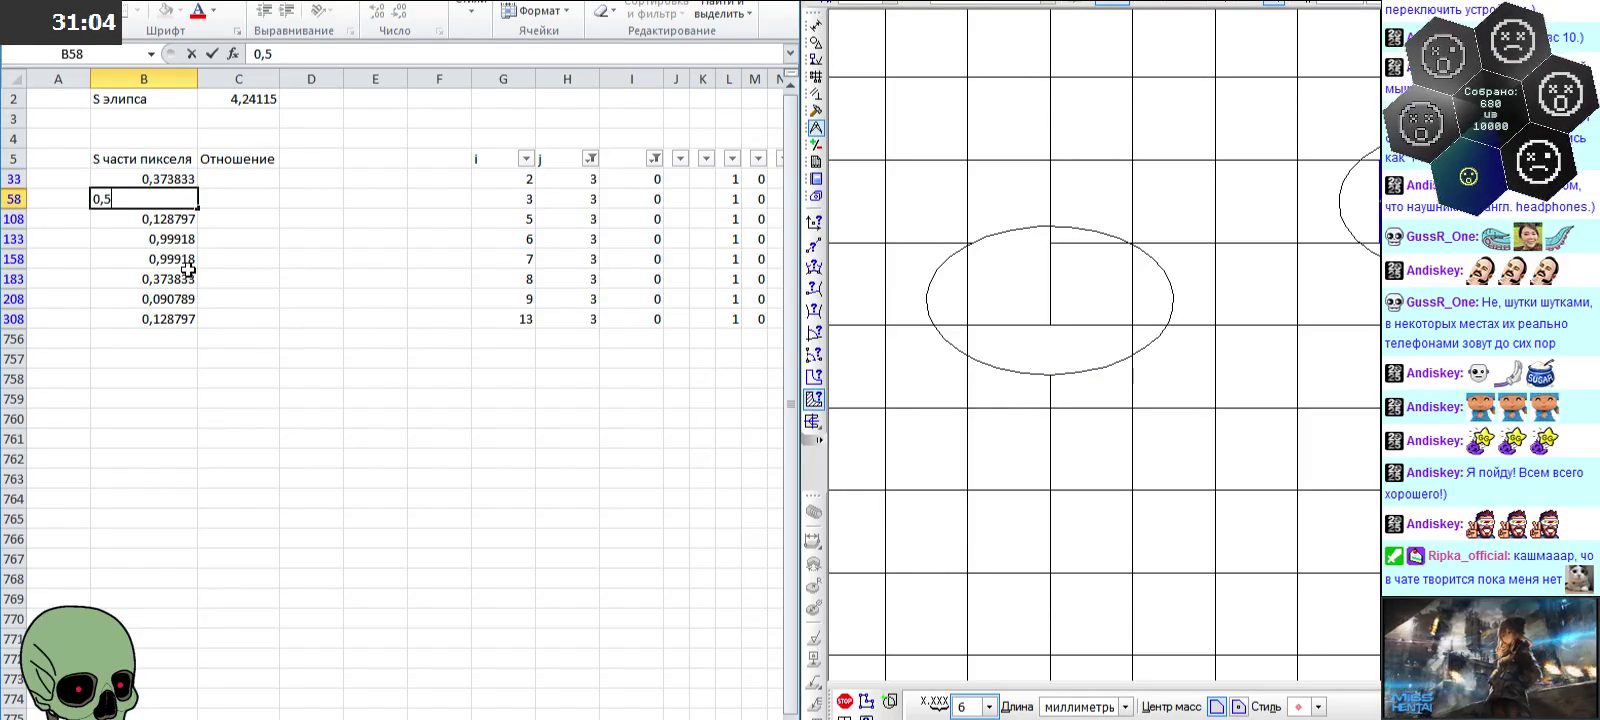
{"action": "type", "text": "76"}
{"action": "key", "text": "Return"}
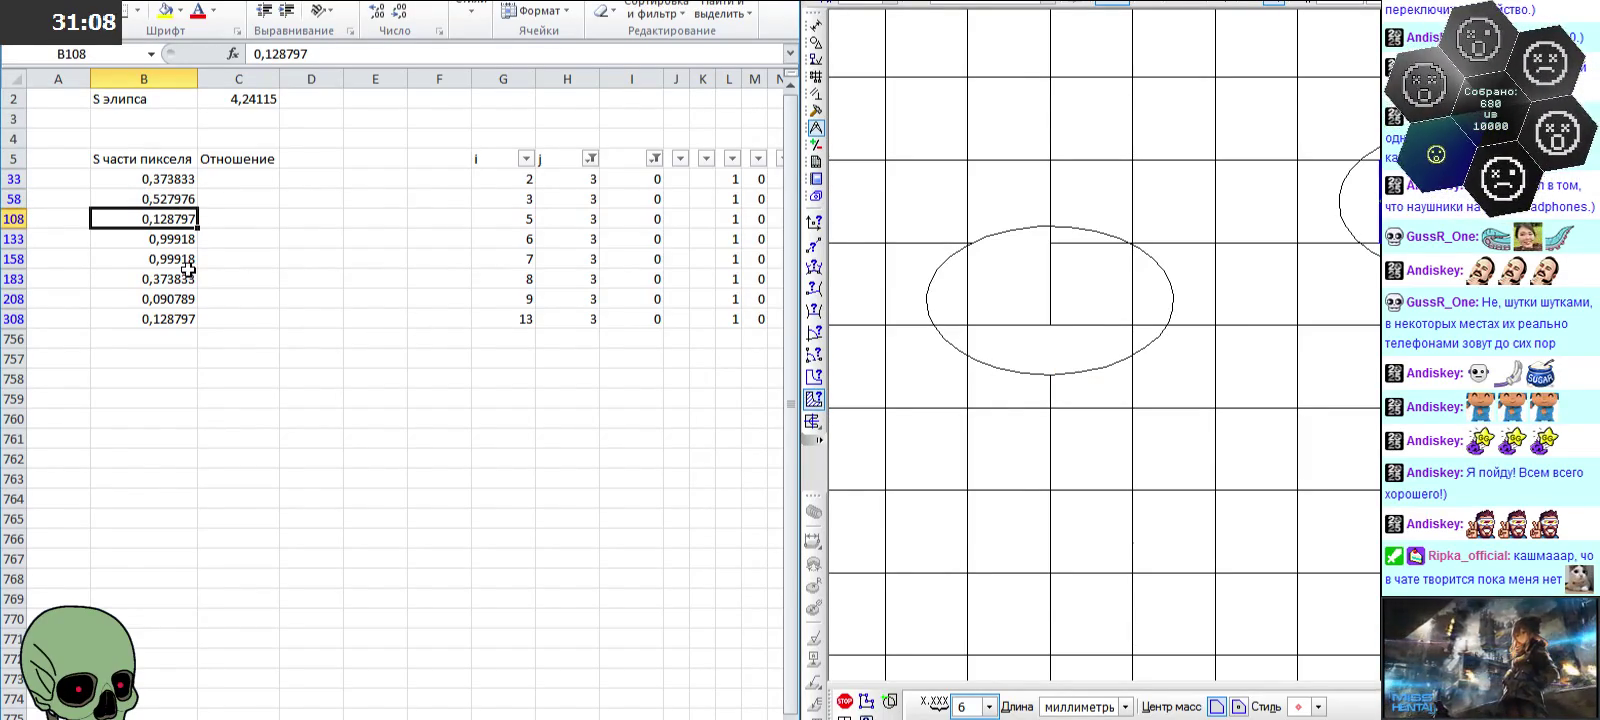
Step: Check the area units and stop the Area measurement command
{"action": "left_click", "coordinate": [1124, 707]}
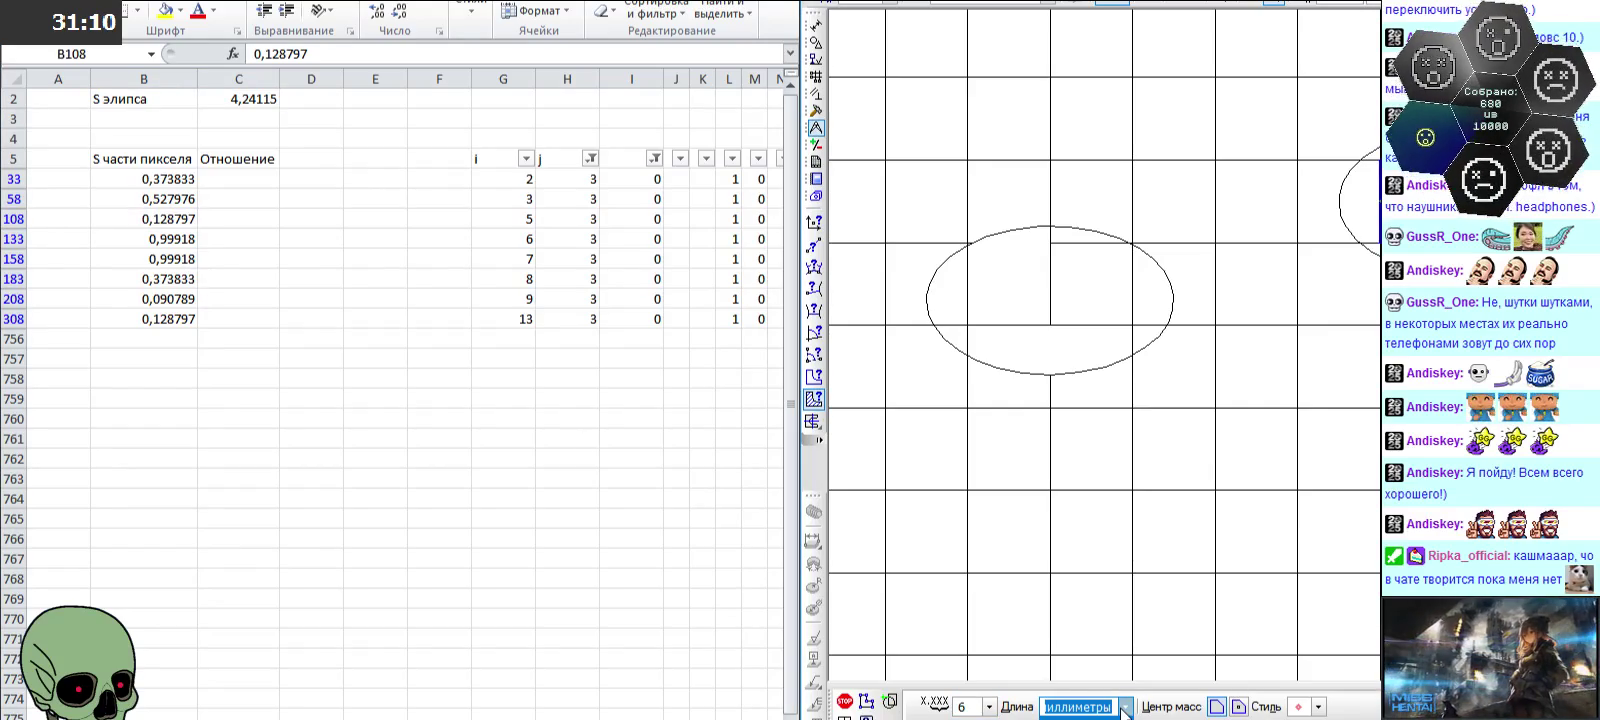
{"action": "left_click", "coordinate": [845, 702]}
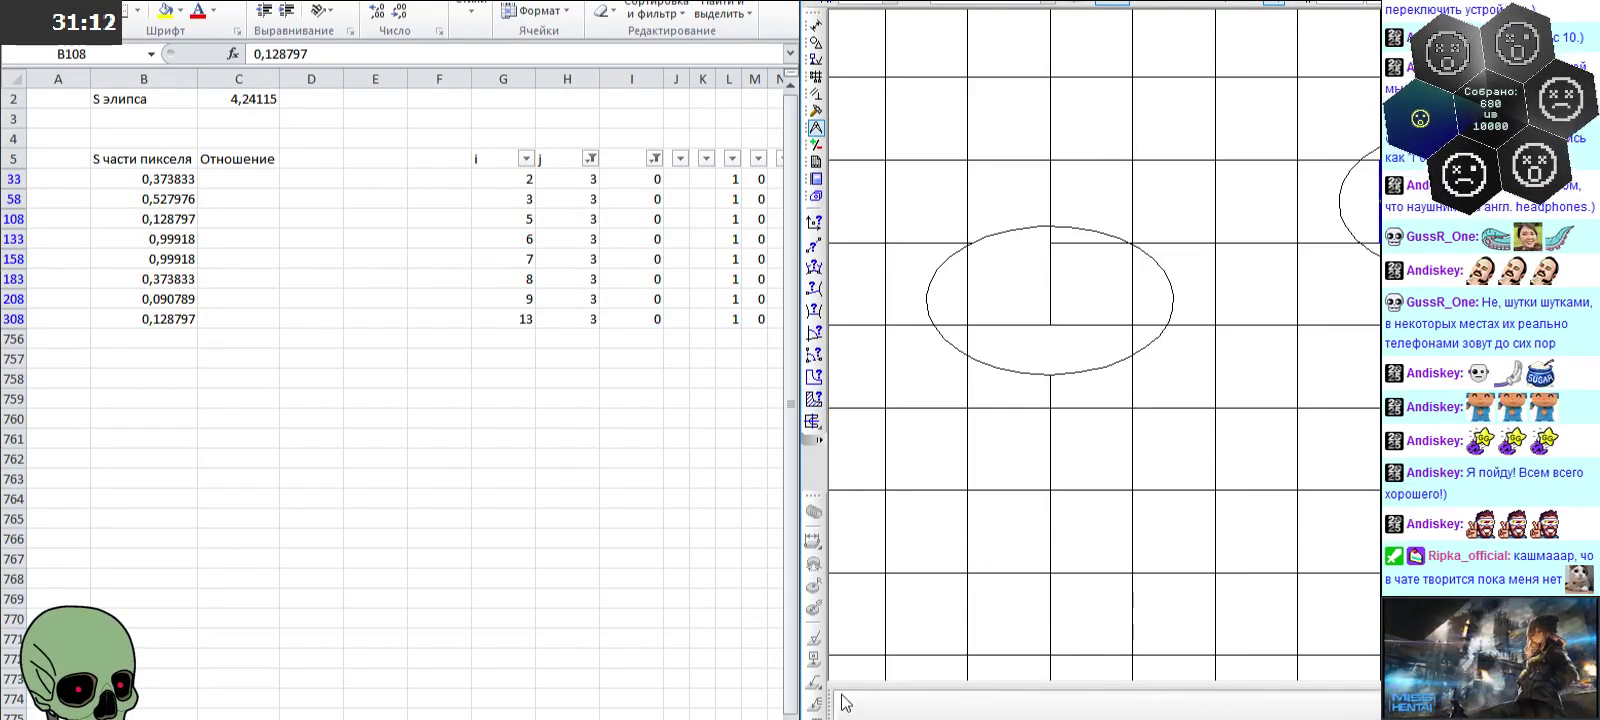
{"action": "scroll", "coordinate": [1063, 447], "scroll_direction": "down", "scroll_amount": 1}
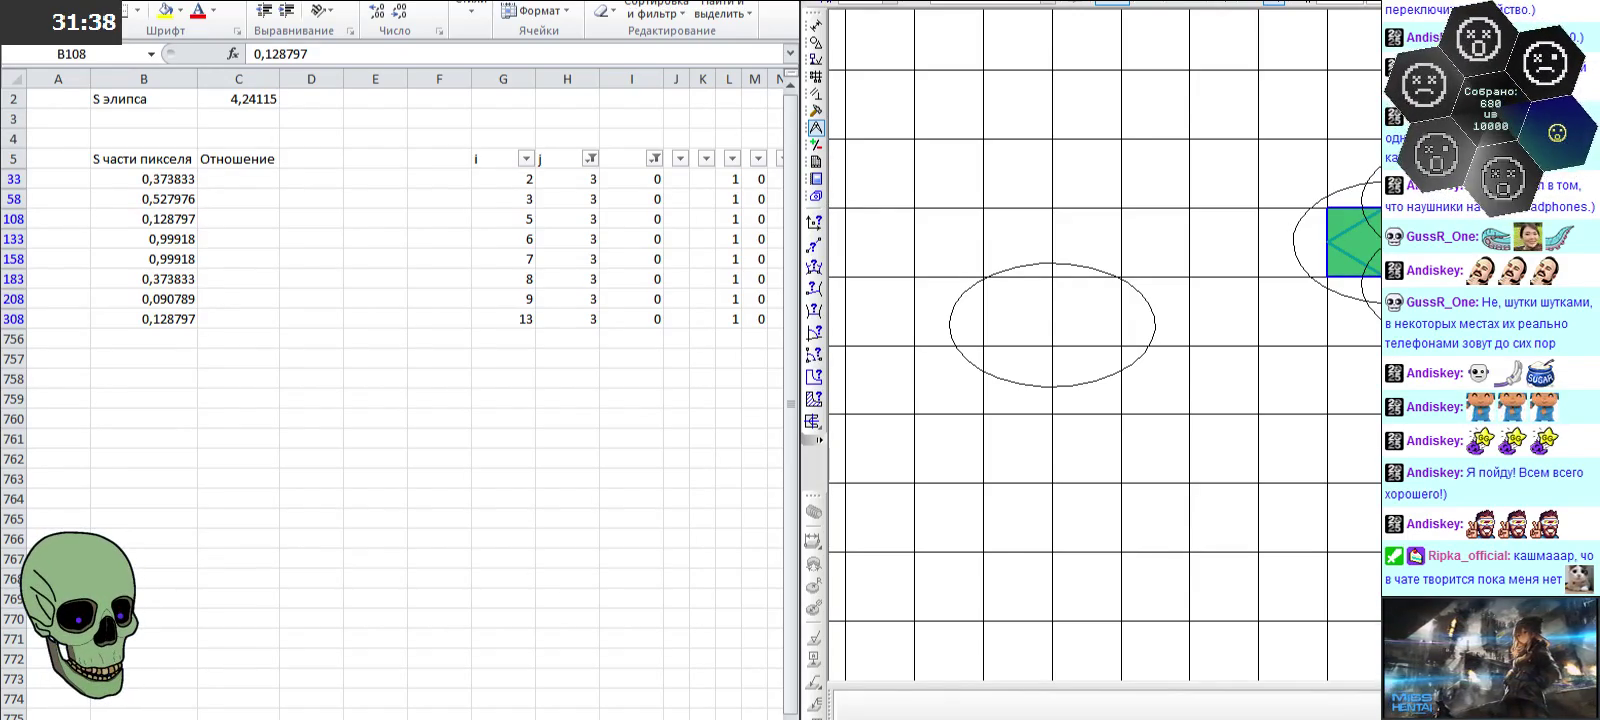
Step: Switch back to the Excel table of pixel areas
{"action": "left_click", "coordinate": [194, 213]}
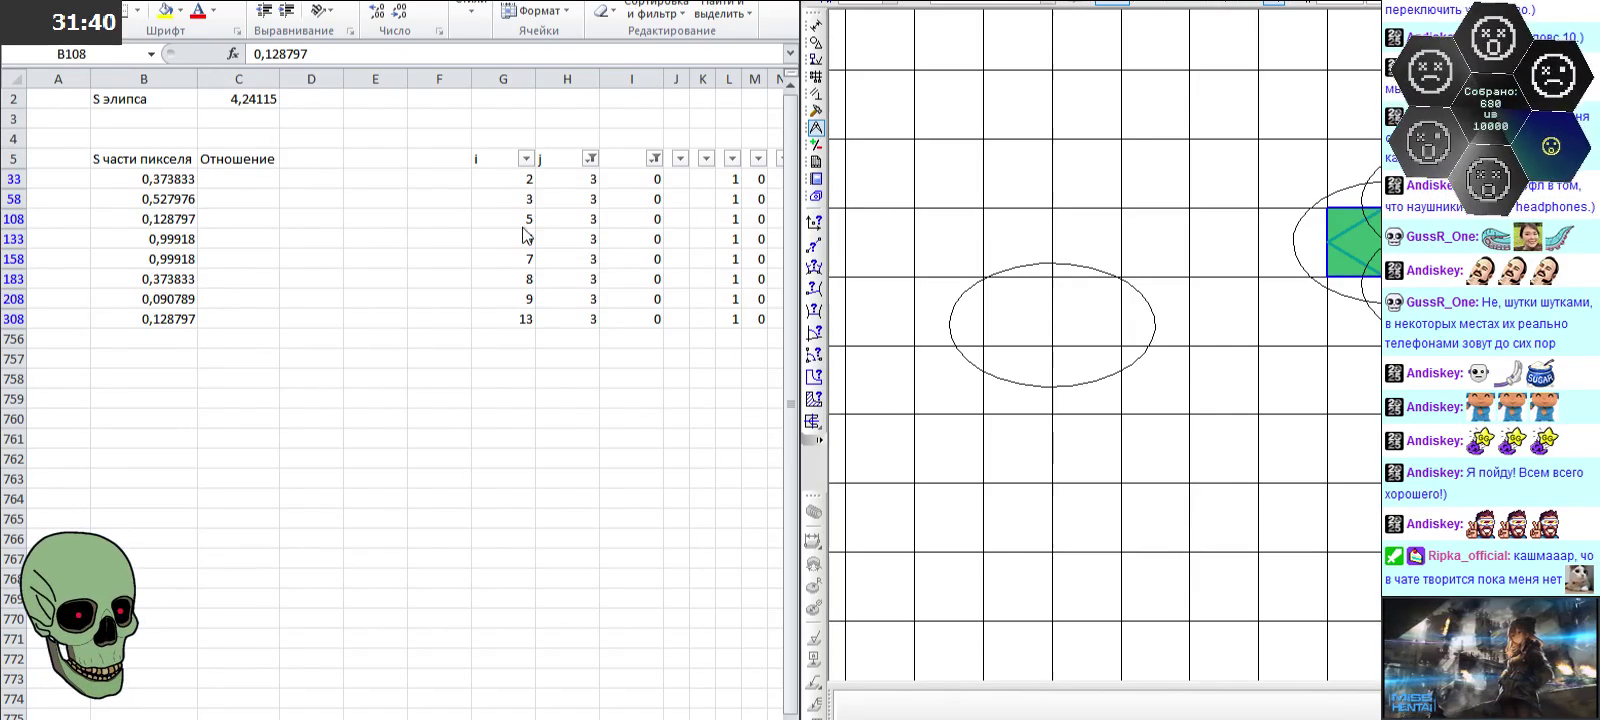
Step: Filter the Excel table's j column to show only j = 4
{"action": "left_click", "coordinate": [590, 159]}
{"action": "left_click", "coordinate": [341, 390]}
{"action": "left_click", "coordinate": [341, 406]}
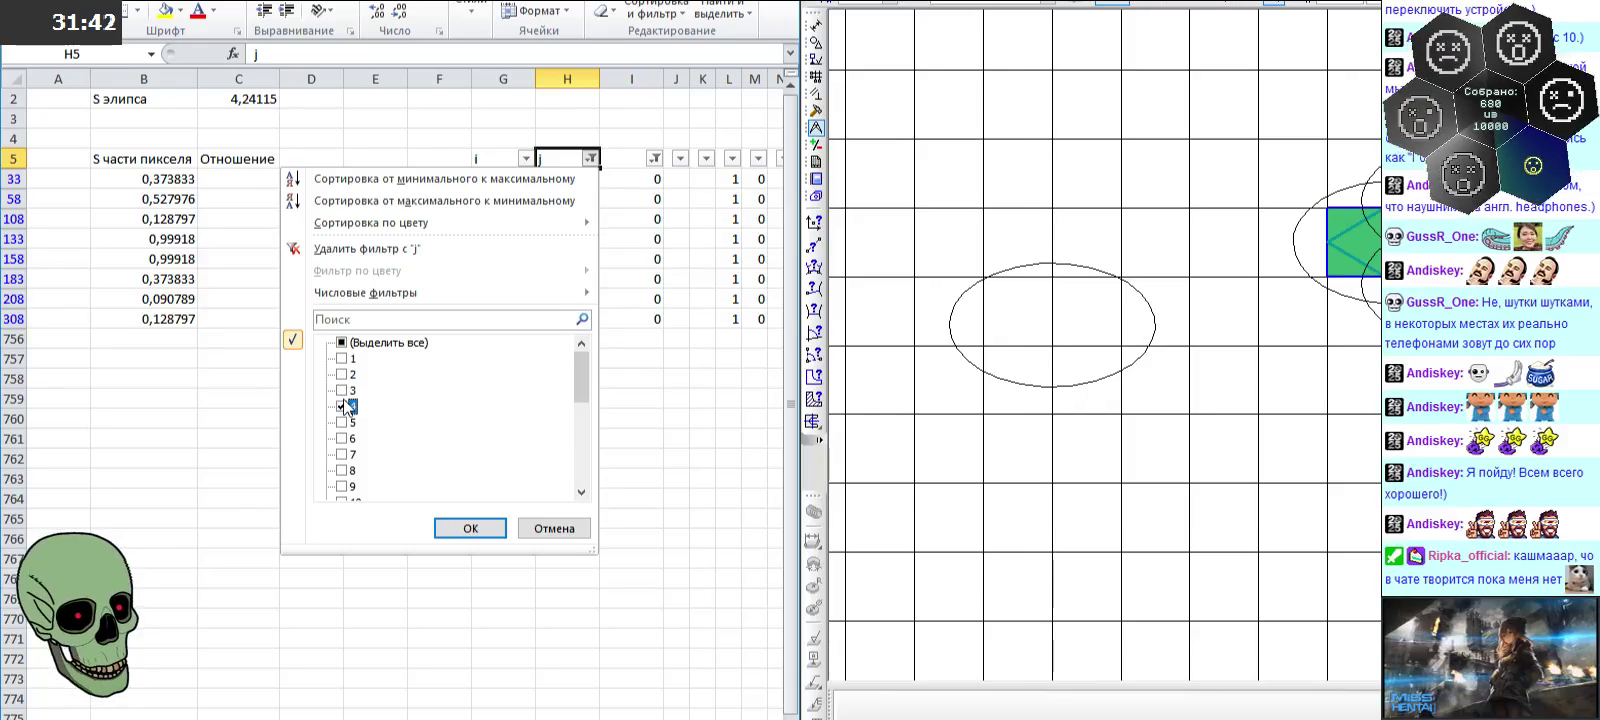
{"action": "left_click", "coordinate": [470, 528]}
{"action": "left_click", "coordinate": [415, 415]}
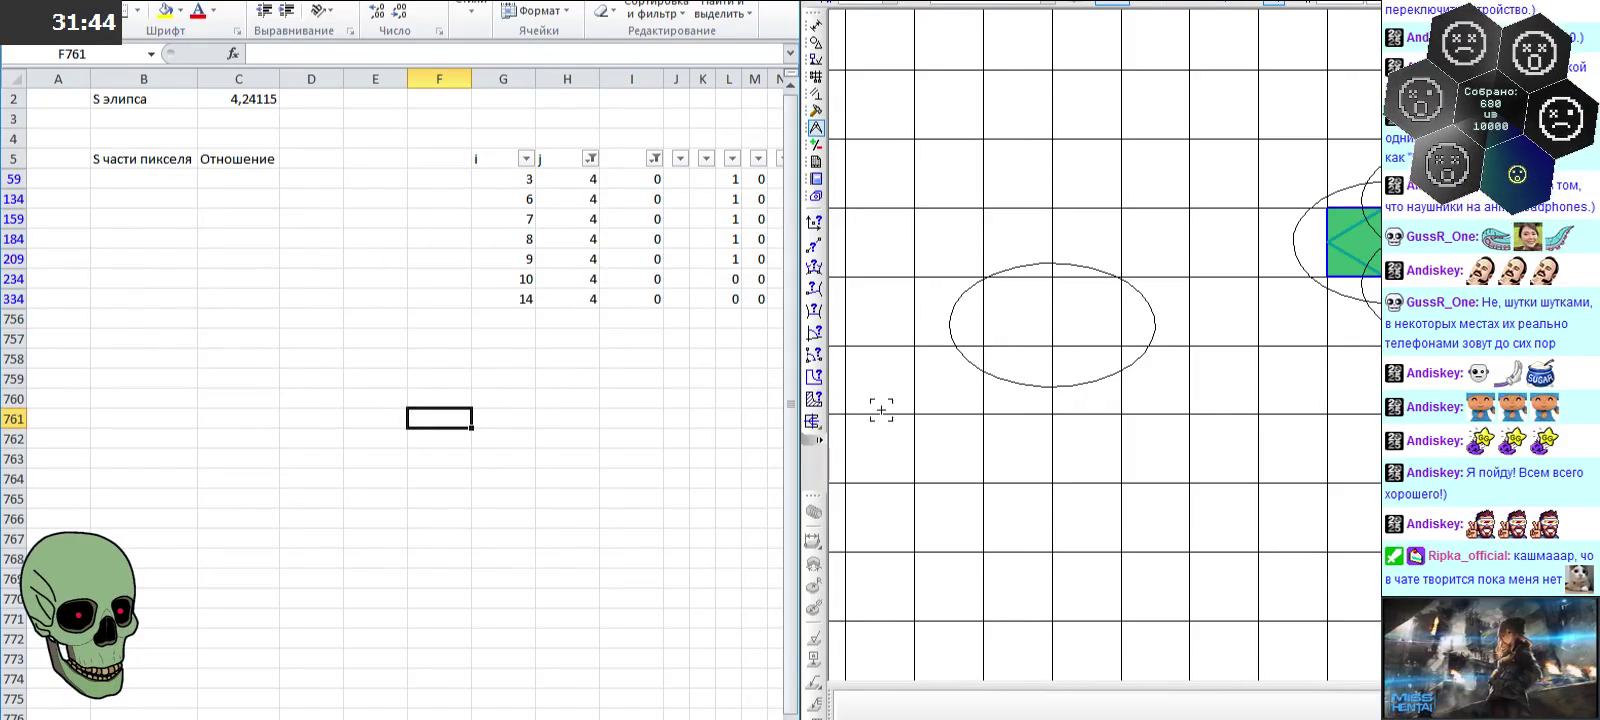
Step: Delete the lone ellipse copy from the KOMPAS grid
{"action": "left_click", "coordinate": [979, 368]}
{"action": "key", "text": "Delete"}
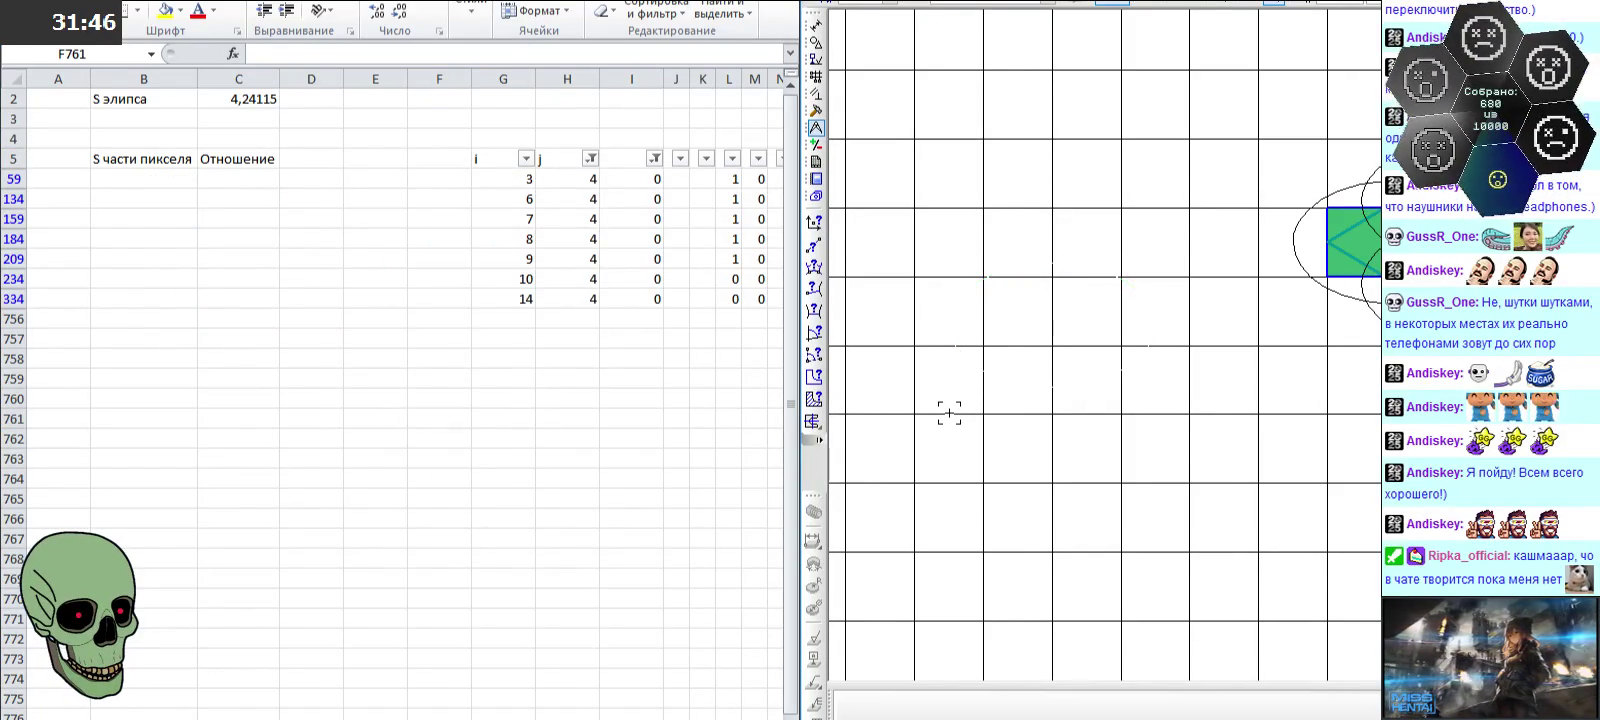
{"action": "scroll", "coordinate": [964, 374], "scroll_direction": "down", "scroll_amount": 1}
{"action": "scroll", "coordinate": [971, 374], "scroll_direction": "down", "scroll_amount": 2}
{"action": "scroll", "coordinate": [1200, 375], "scroll_direction": "up", "scroll_amount": 2}
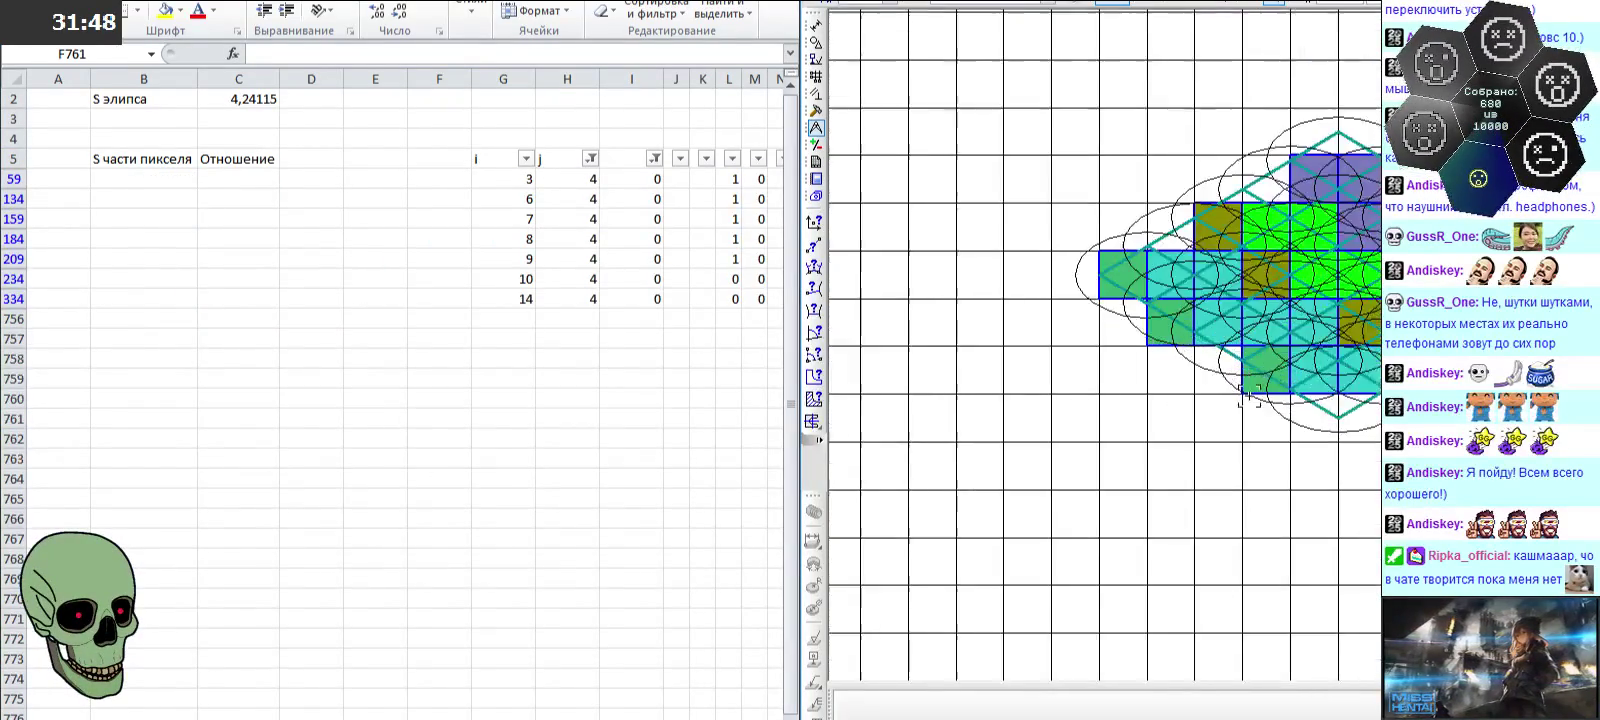
{"action": "scroll", "coordinate": [1275, 375], "scroll_direction": "up", "scroll_amount": 2}
{"action": "scroll", "coordinate": [1275, 375], "scroll_direction": "up", "scroll_amount": 1}
Step: Copy the ellipse at the cluster's lower edge with an X shift of -7
{"action": "left_click", "coordinate": [1217, 400]}
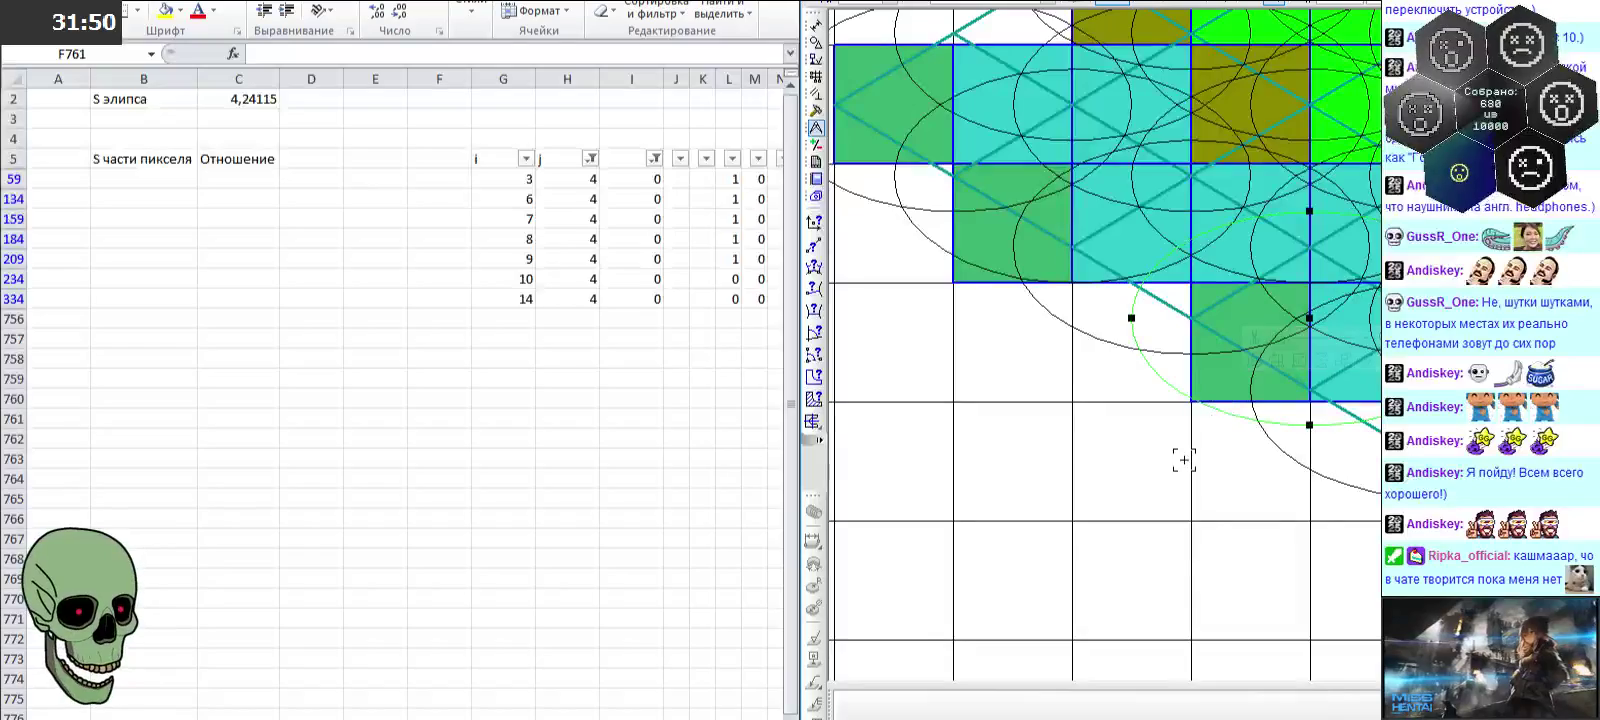
{"action": "left_click", "coordinate": [816, 110]}
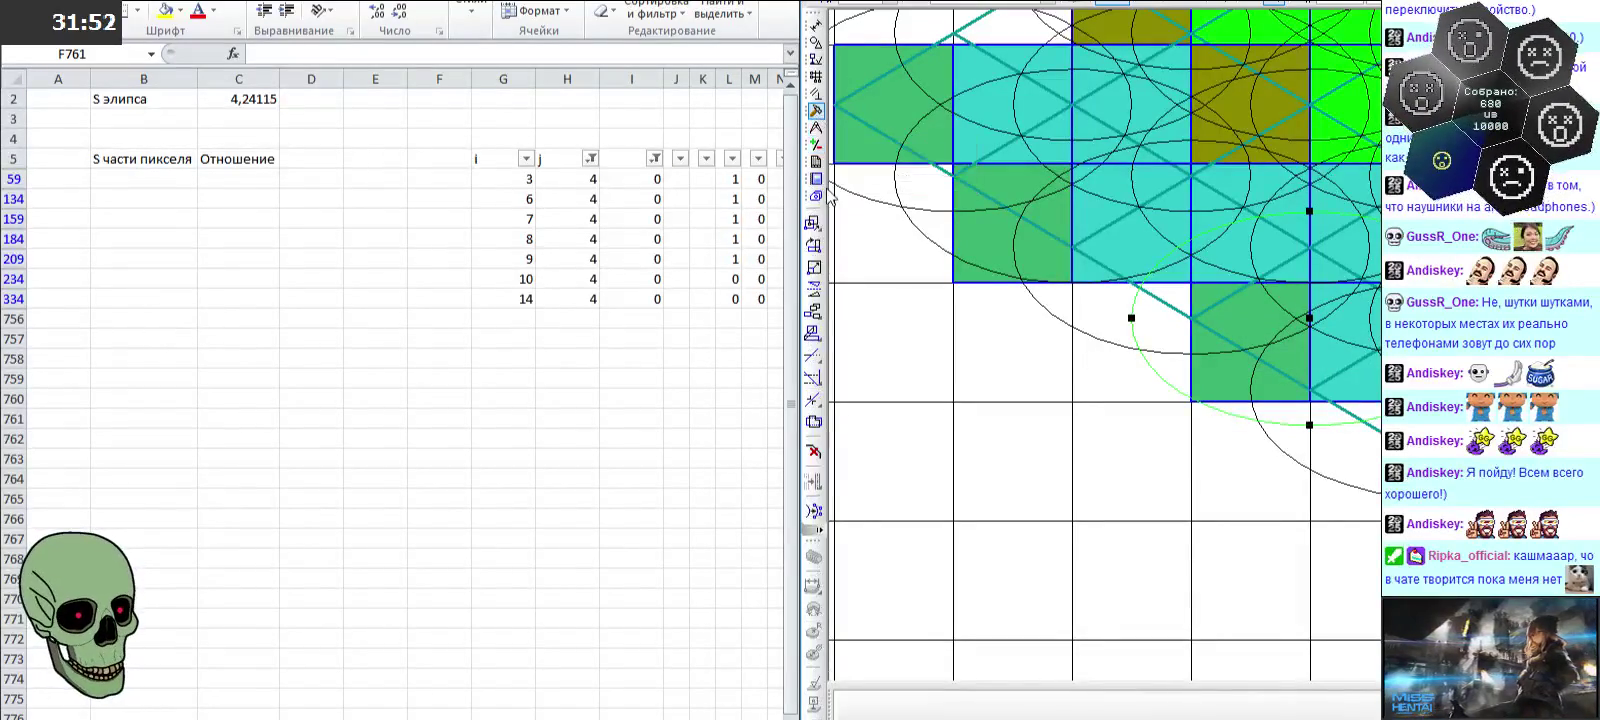
{"action": "left_click", "coordinate": [815, 222]}
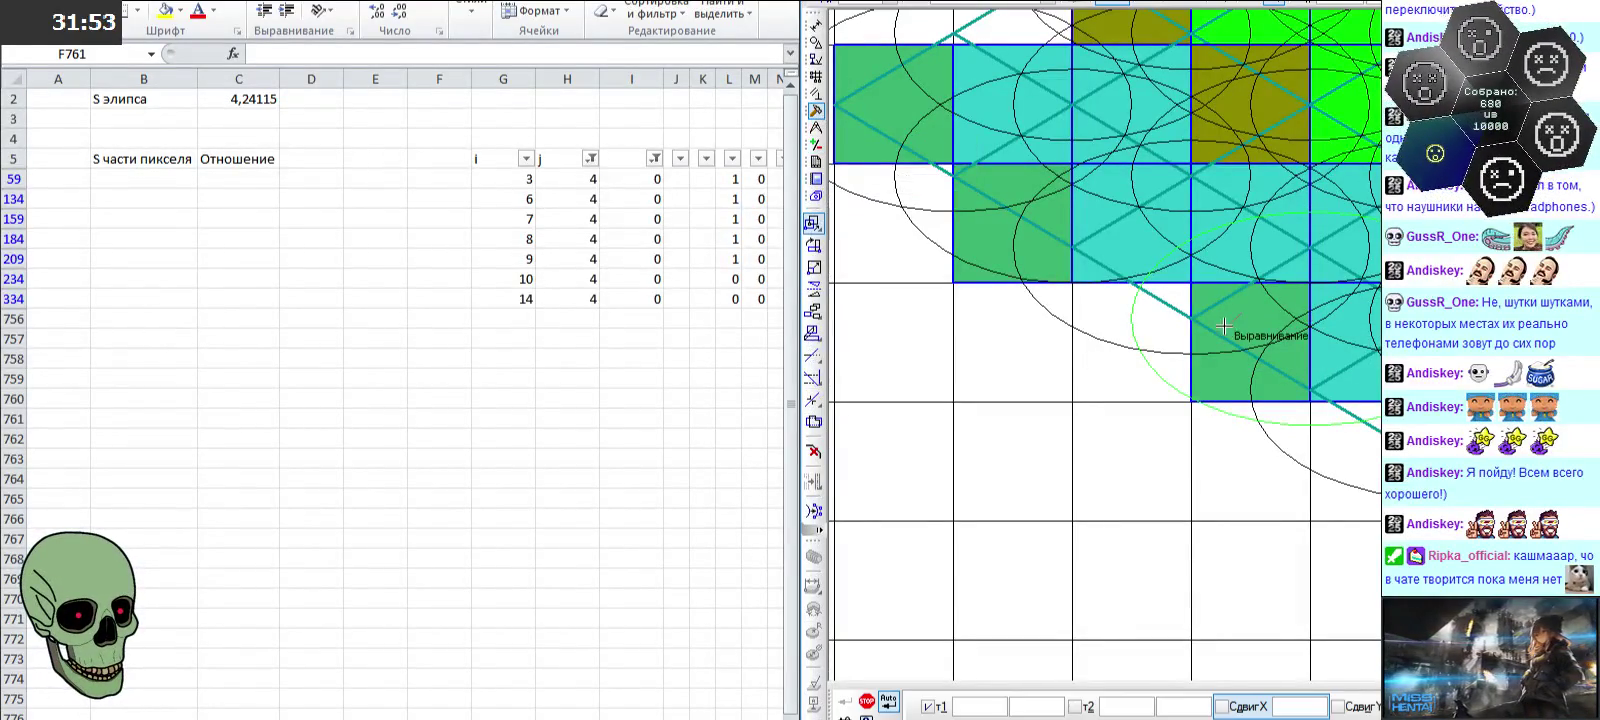
{"action": "left_click", "coordinate": [1311, 318]}
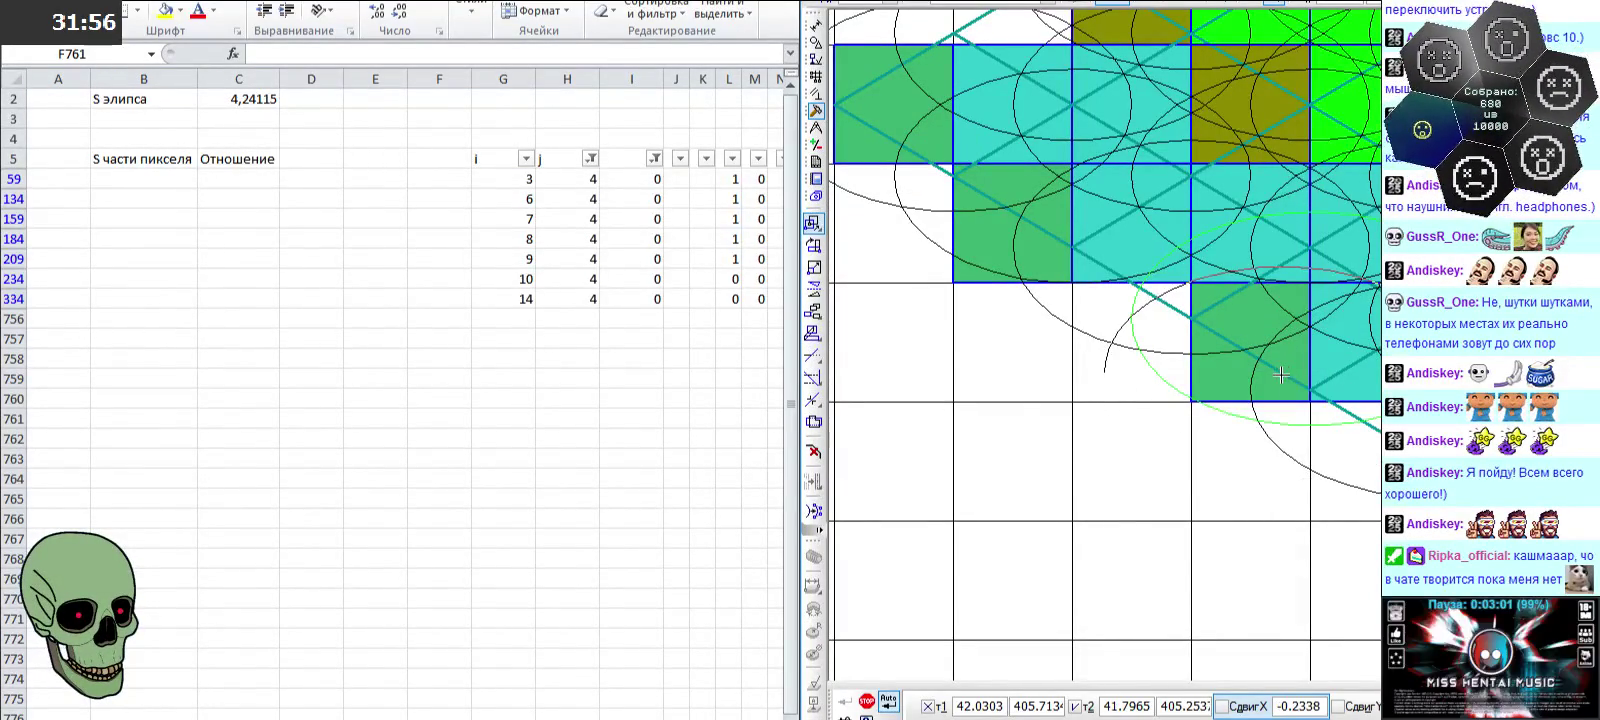
{"action": "type", "text": "0.50"}
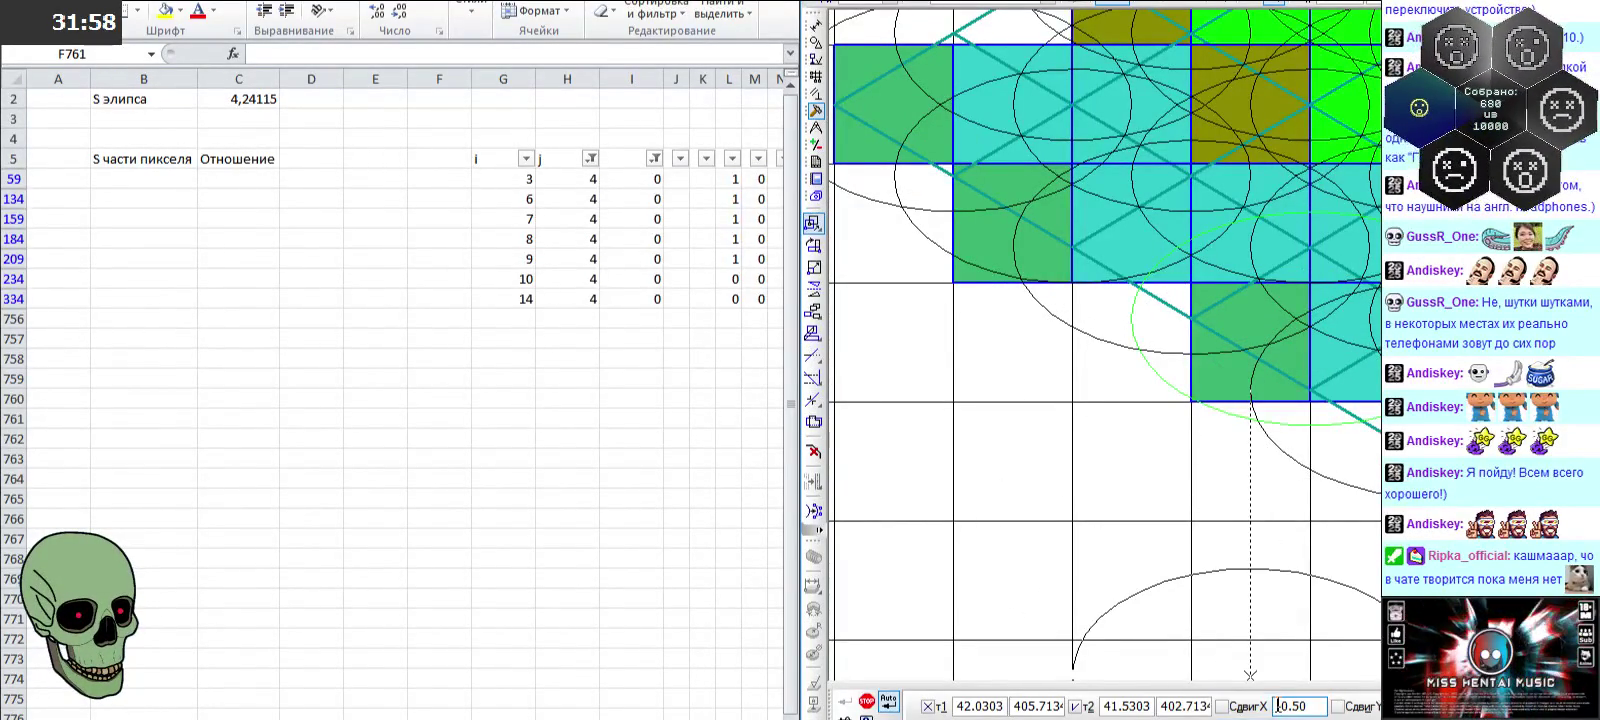
{"action": "key", "text": "BackSpace"}
{"action": "type", "text": "7"}
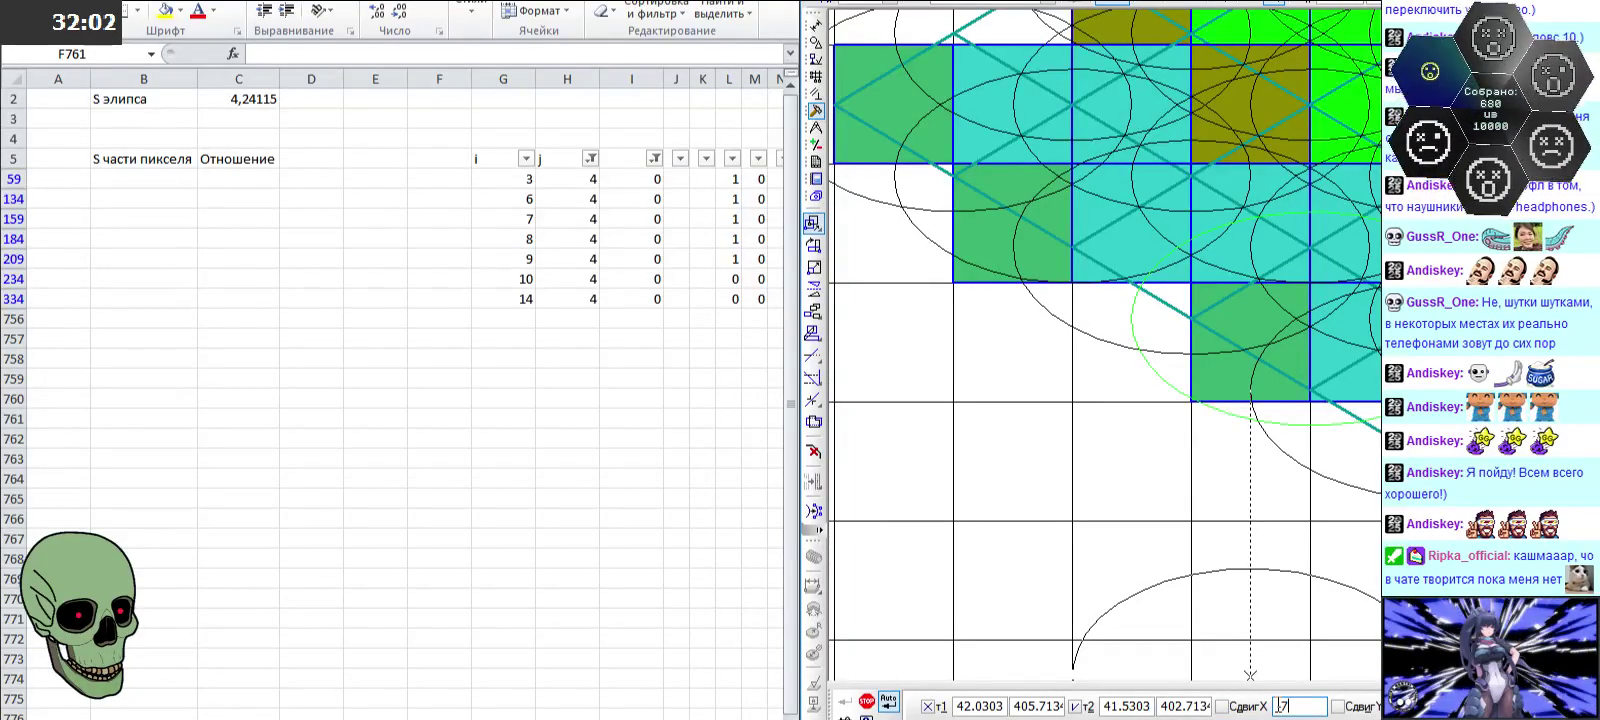
{"action": "key", "text": "Return"}
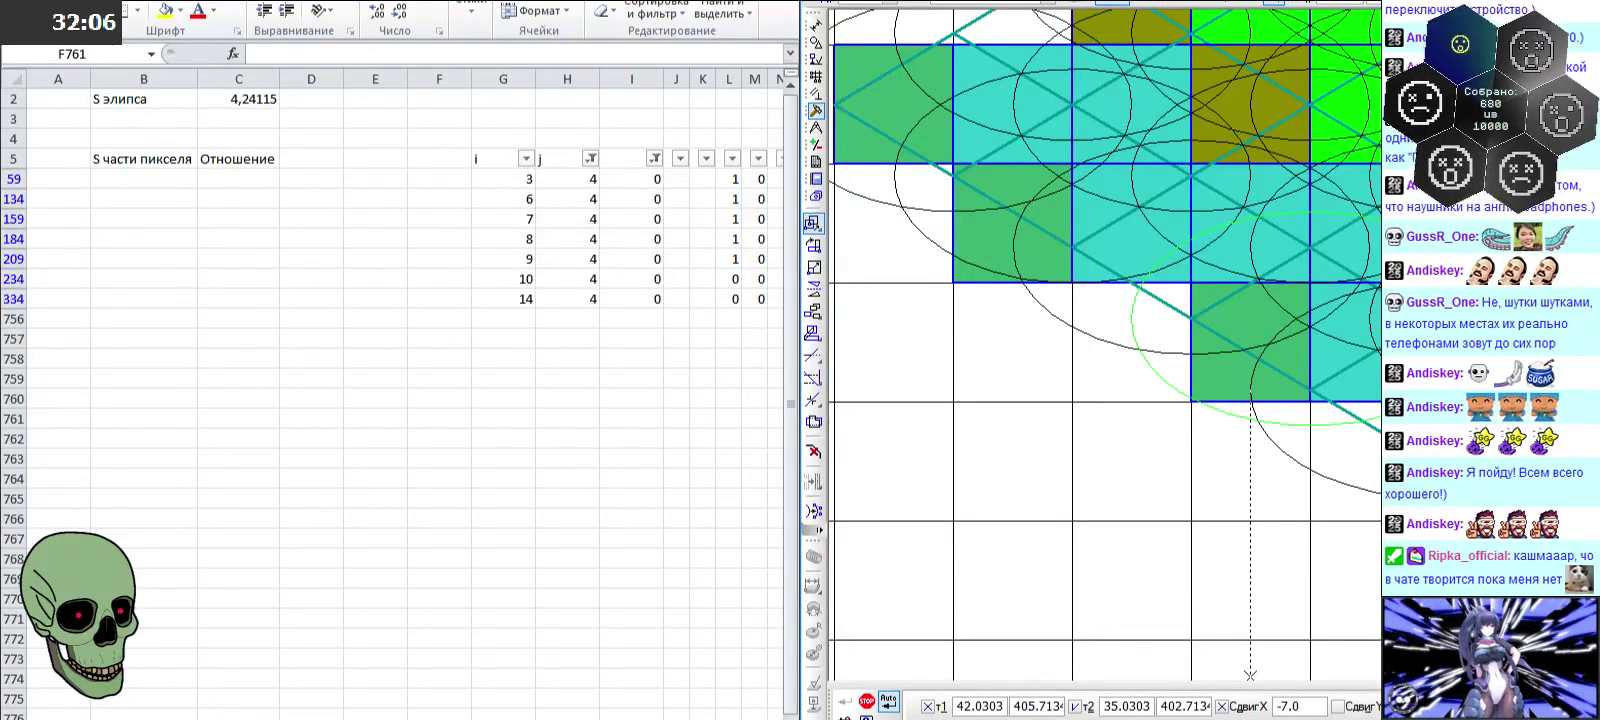
{"action": "key", "text": "ctrl+Return"}
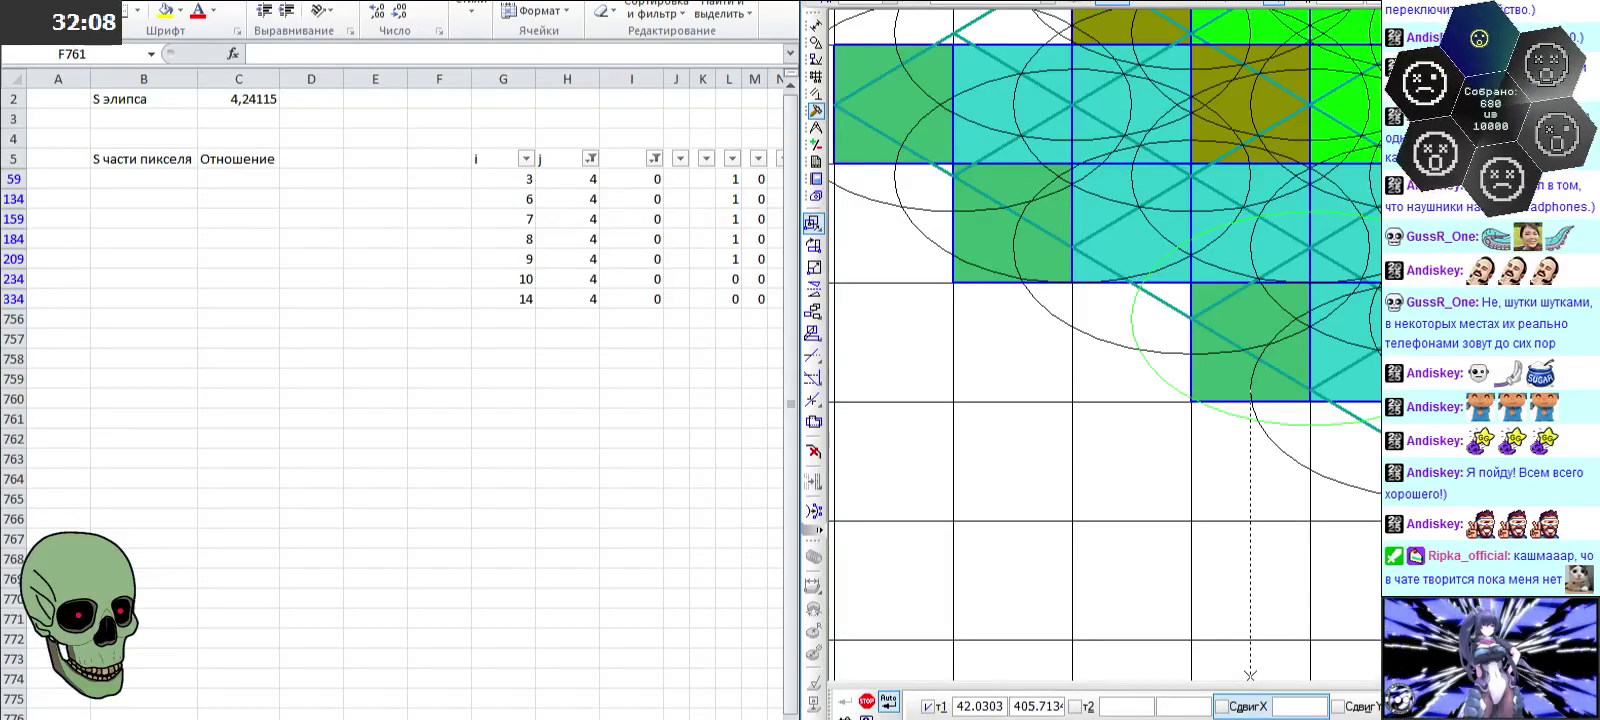
{"action": "key", "text": "Escape"}
{"action": "scroll", "coordinate": [1290, 490], "scroll_direction": "down", "scroll_amount": 2}
{"action": "scroll", "coordinate": [1358, 452], "scroll_direction": "down", "scroll_amount": 2}
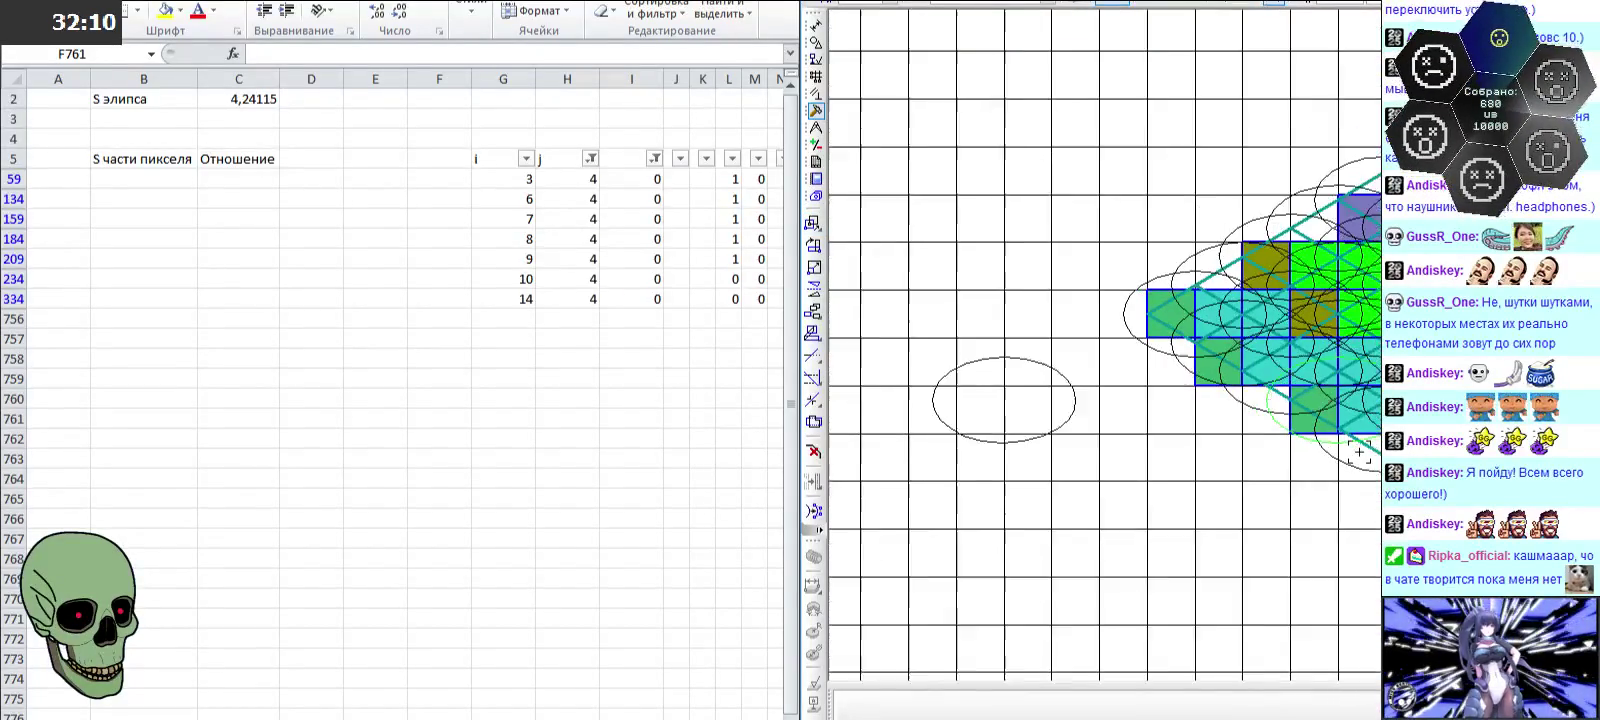
{"action": "scroll", "coordinate": [1358, 452], "scroll_direction": "down", "scroll_amount": 1}
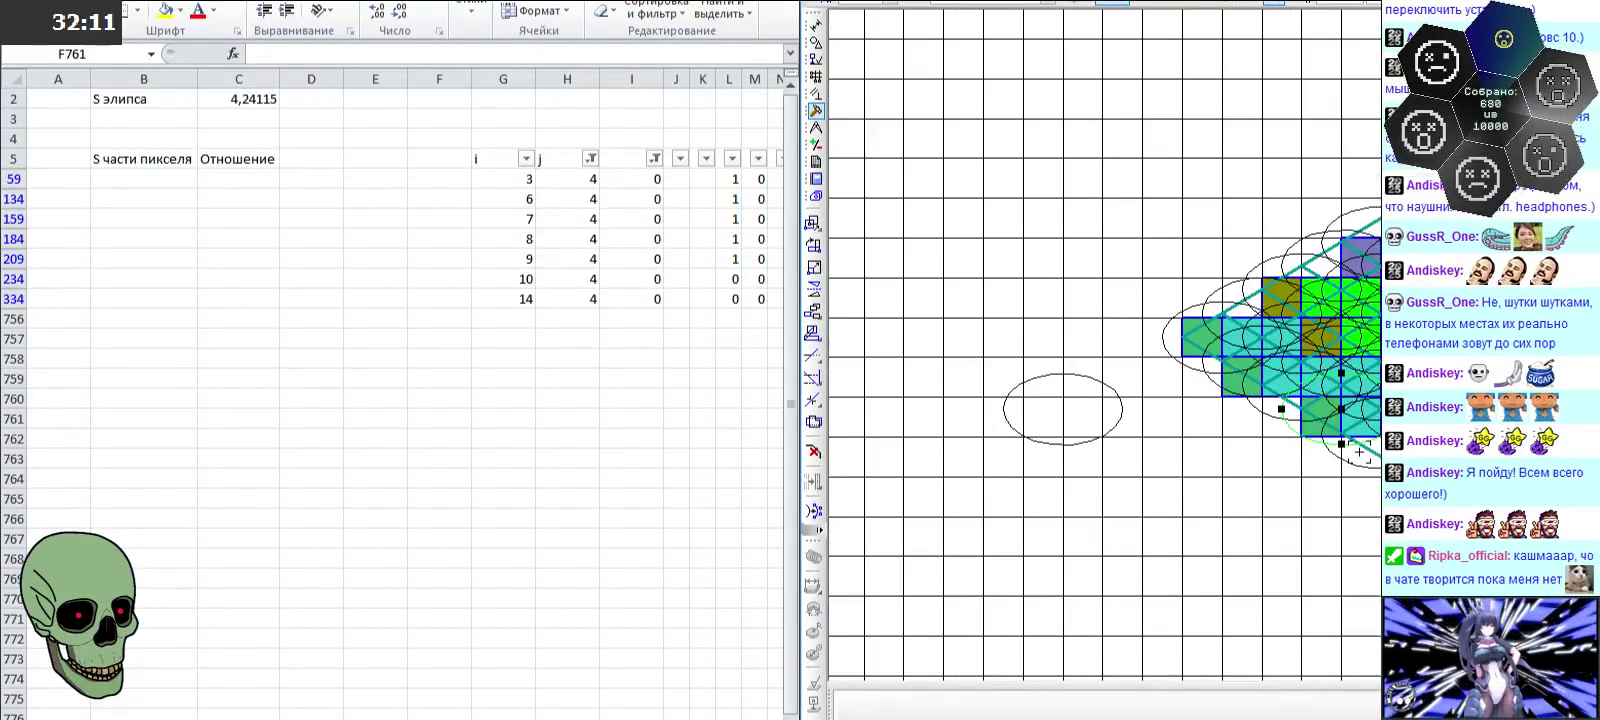
{"action": "left_click", "coordinate": [1048, 462]}
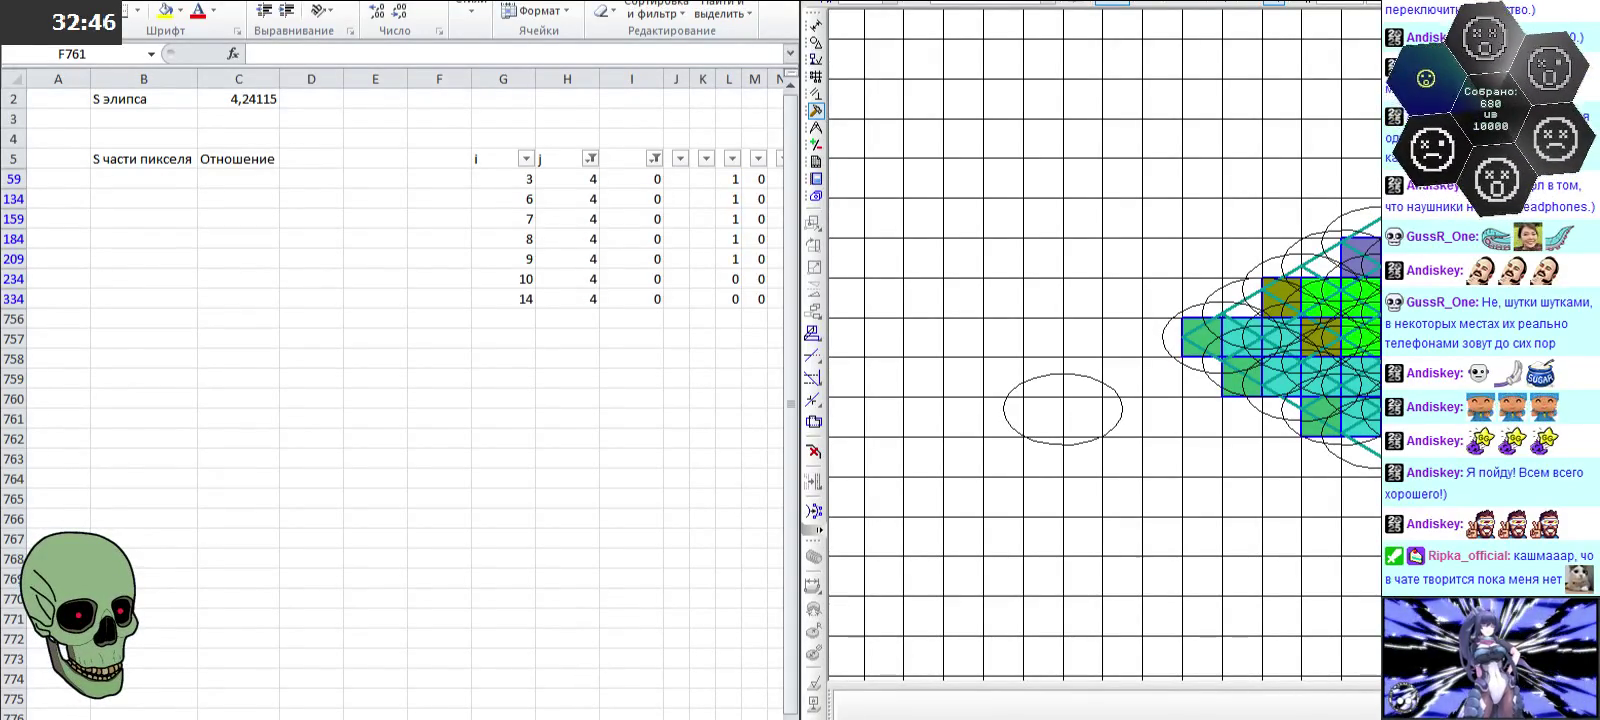
Step: Zoom in on the new ellipse copy and bring up the measurement tools
{"action": "scroll", "coordinate": [1005, 477], "scroll_direction": "up", "scroll_amount": 3}
{"action": "scroll", "coordinate": [1021, 479], "scroll_direction": "up", "scroll_amount": 1}
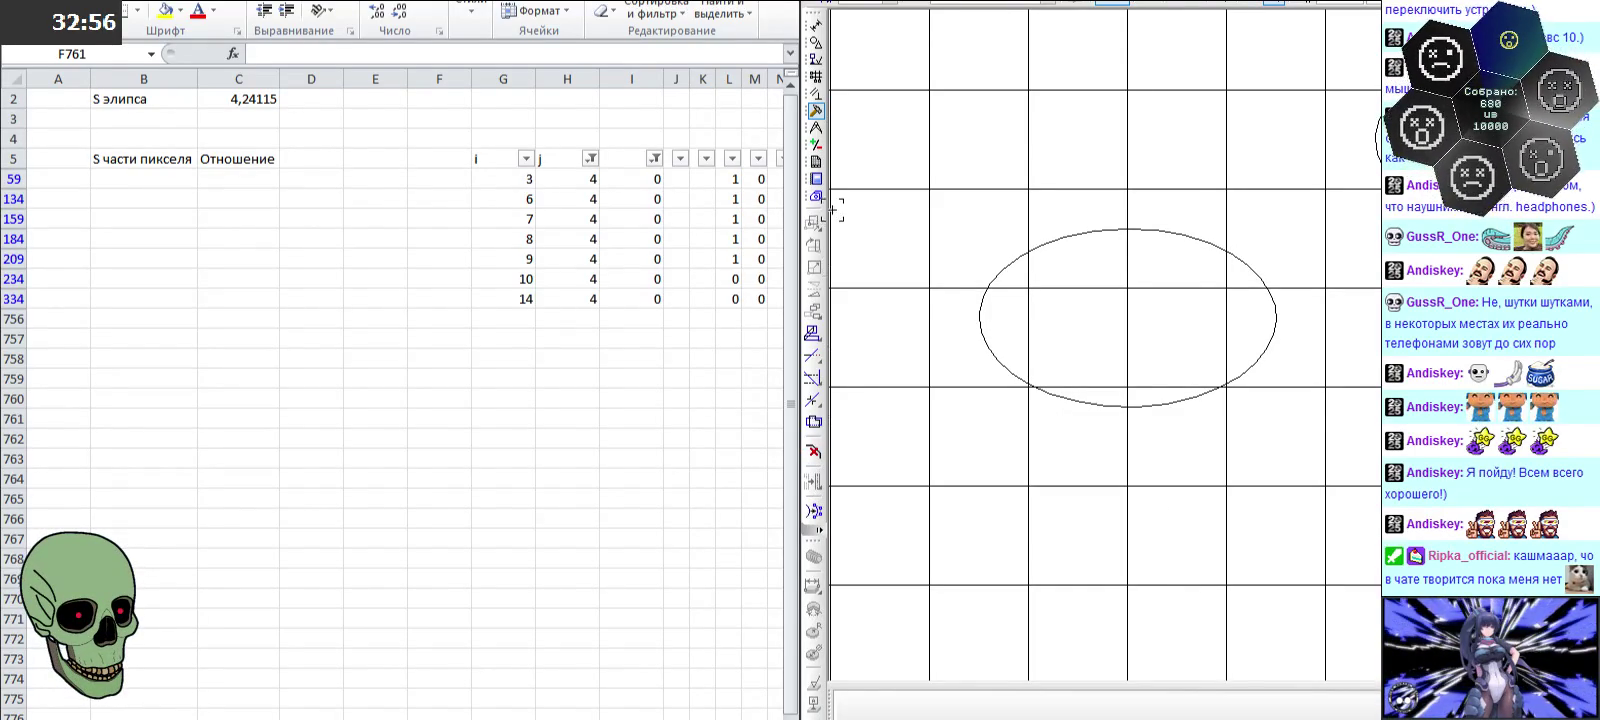
{"action": "left_click", "coordinate": [815, 128]}
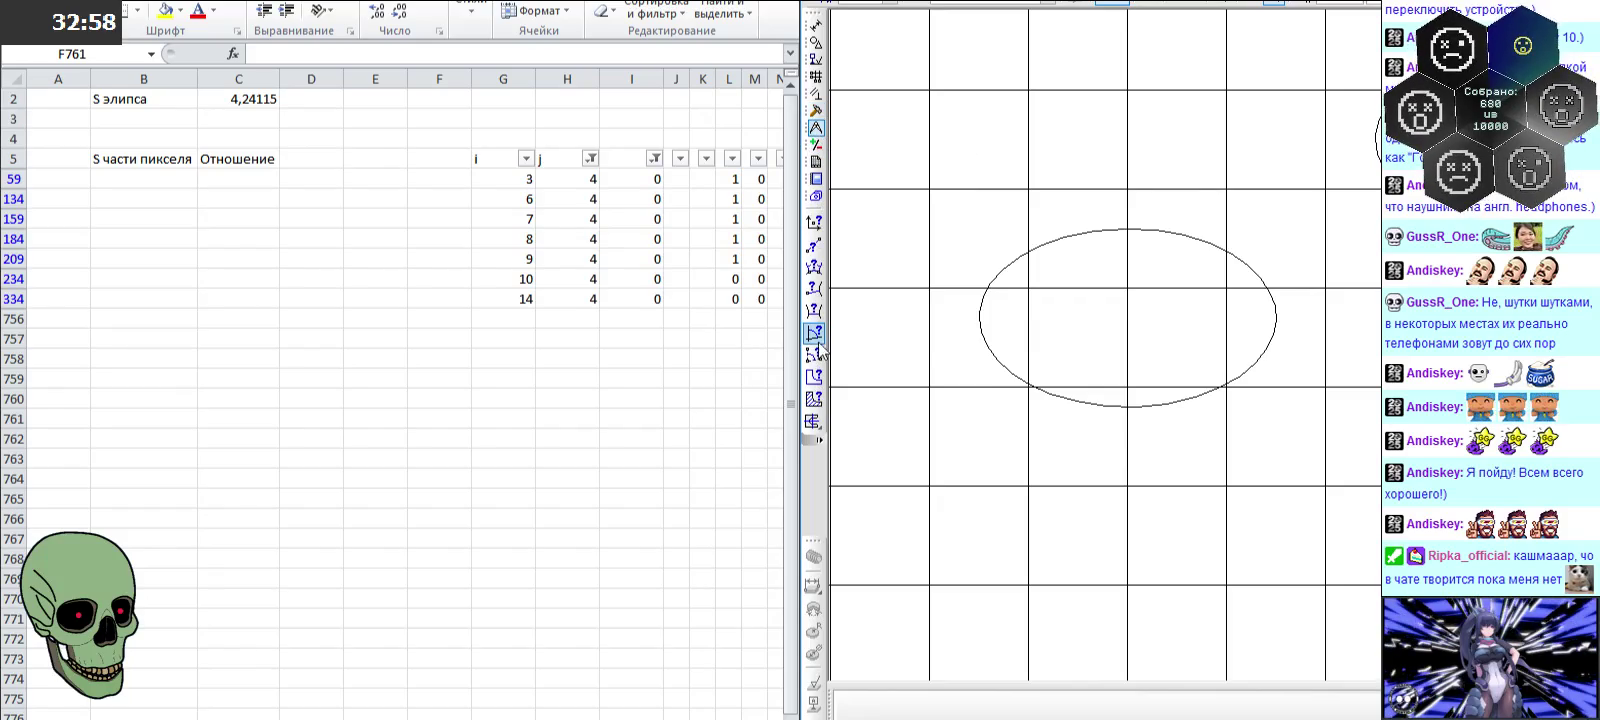
Step: Measure the full grid cell inside the ellipse and enter a first value in B59
{"action": "left_click", "coordinate": [814, 398]}
{"action": "left_click", "coordinate": [1075, 345]}
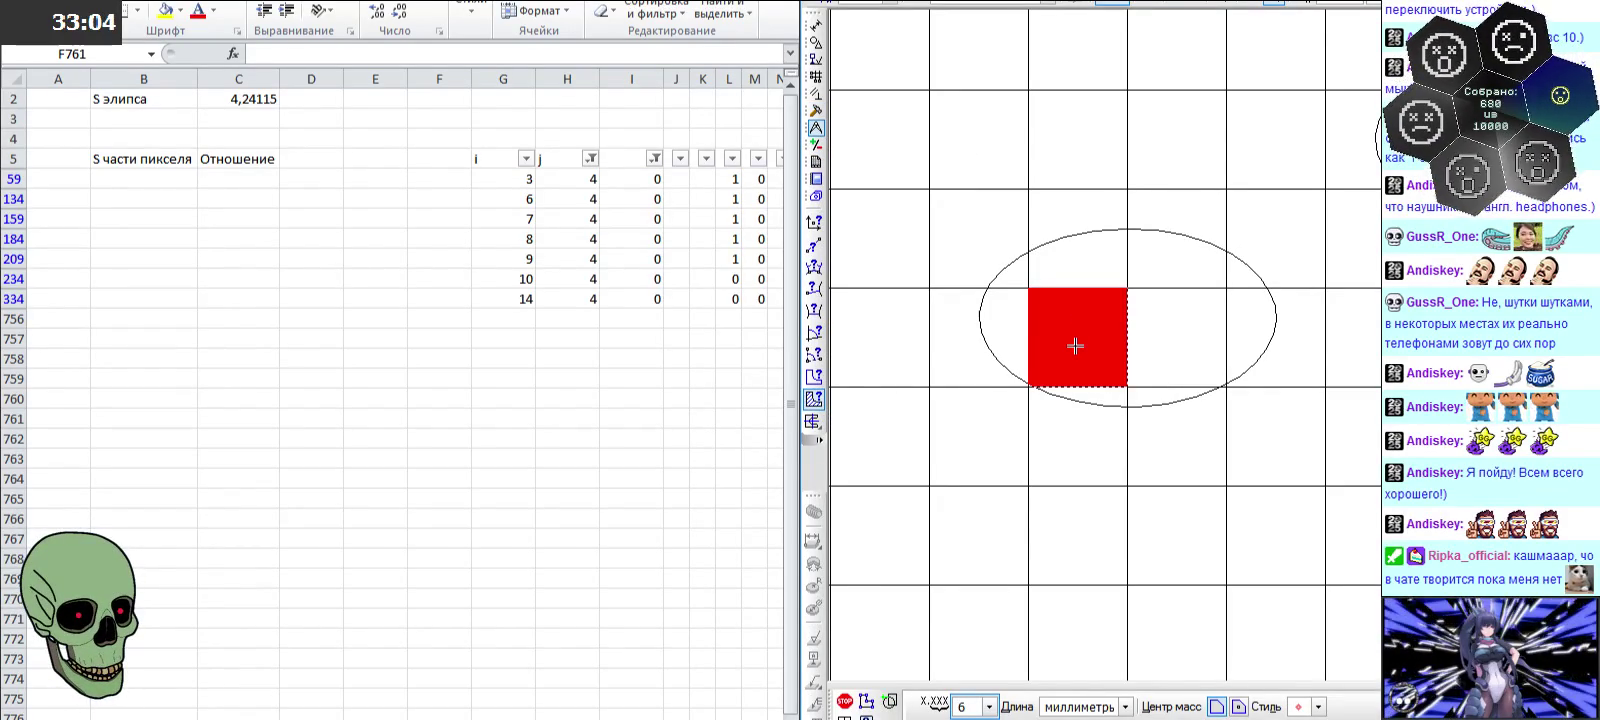
{"action": "left_click", "coordinate": [186, 183]}
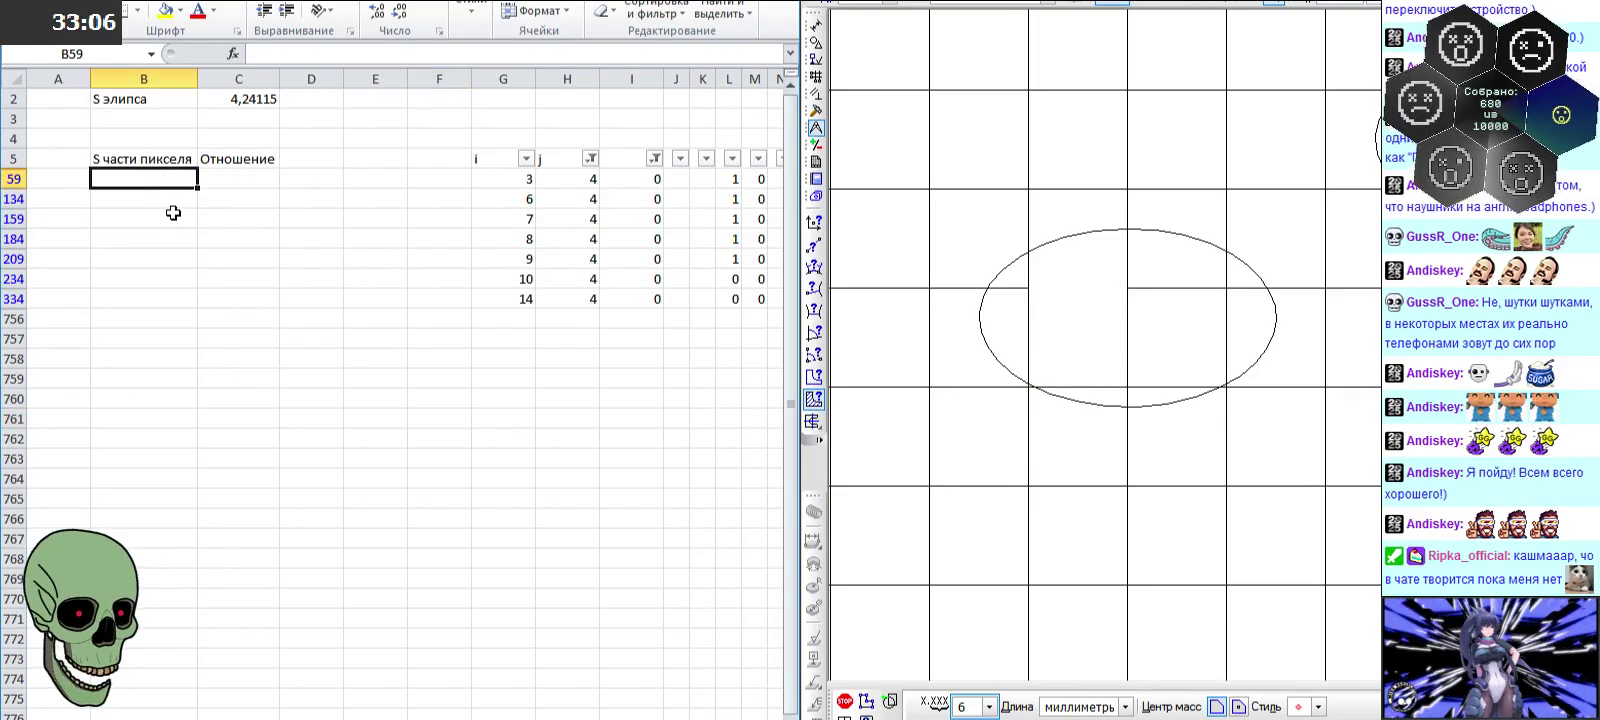
{"action": "type", "text": "0,999180"}
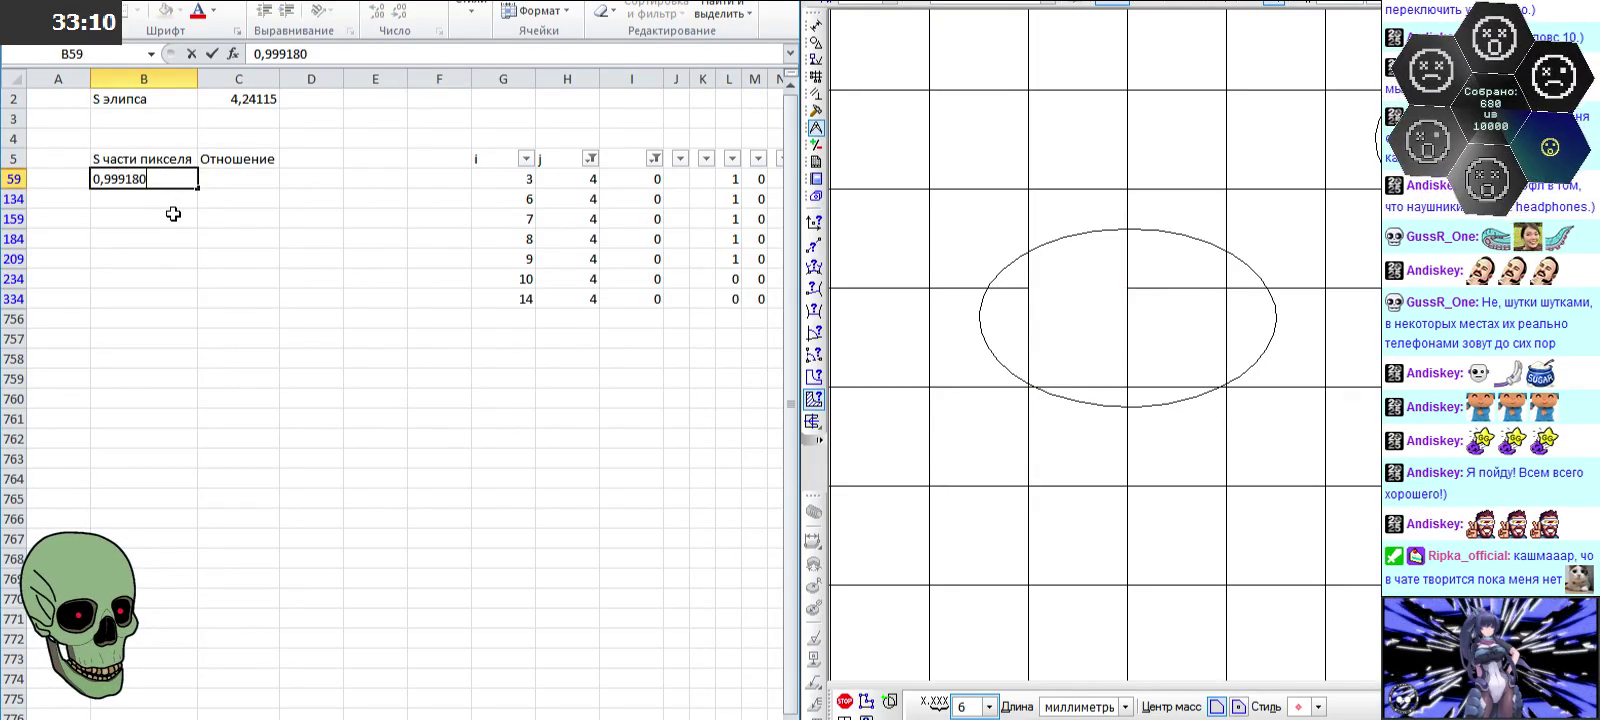
{"action": "key", "text": "Return"}
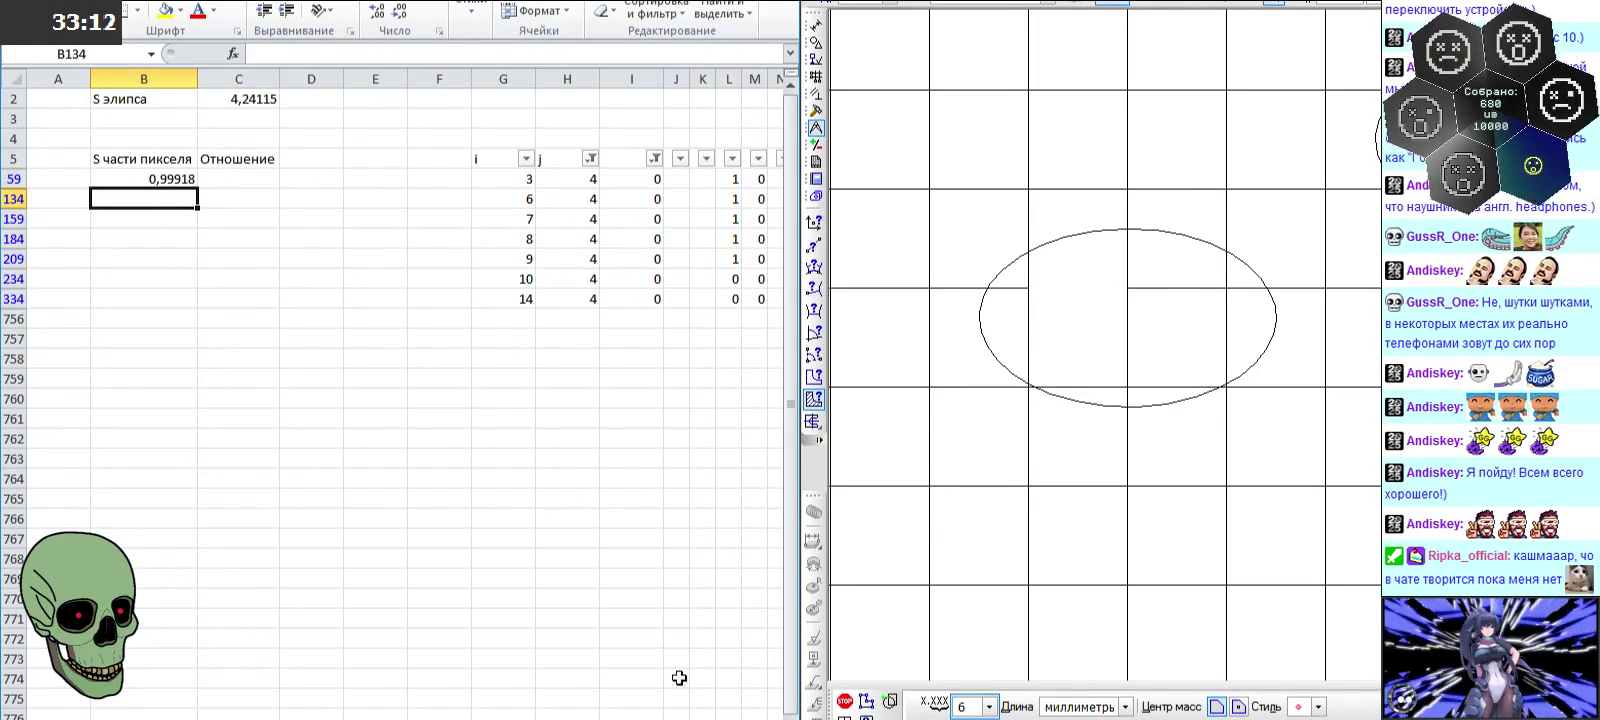
{"action": "left_click", "coordinate": [845, 701]}
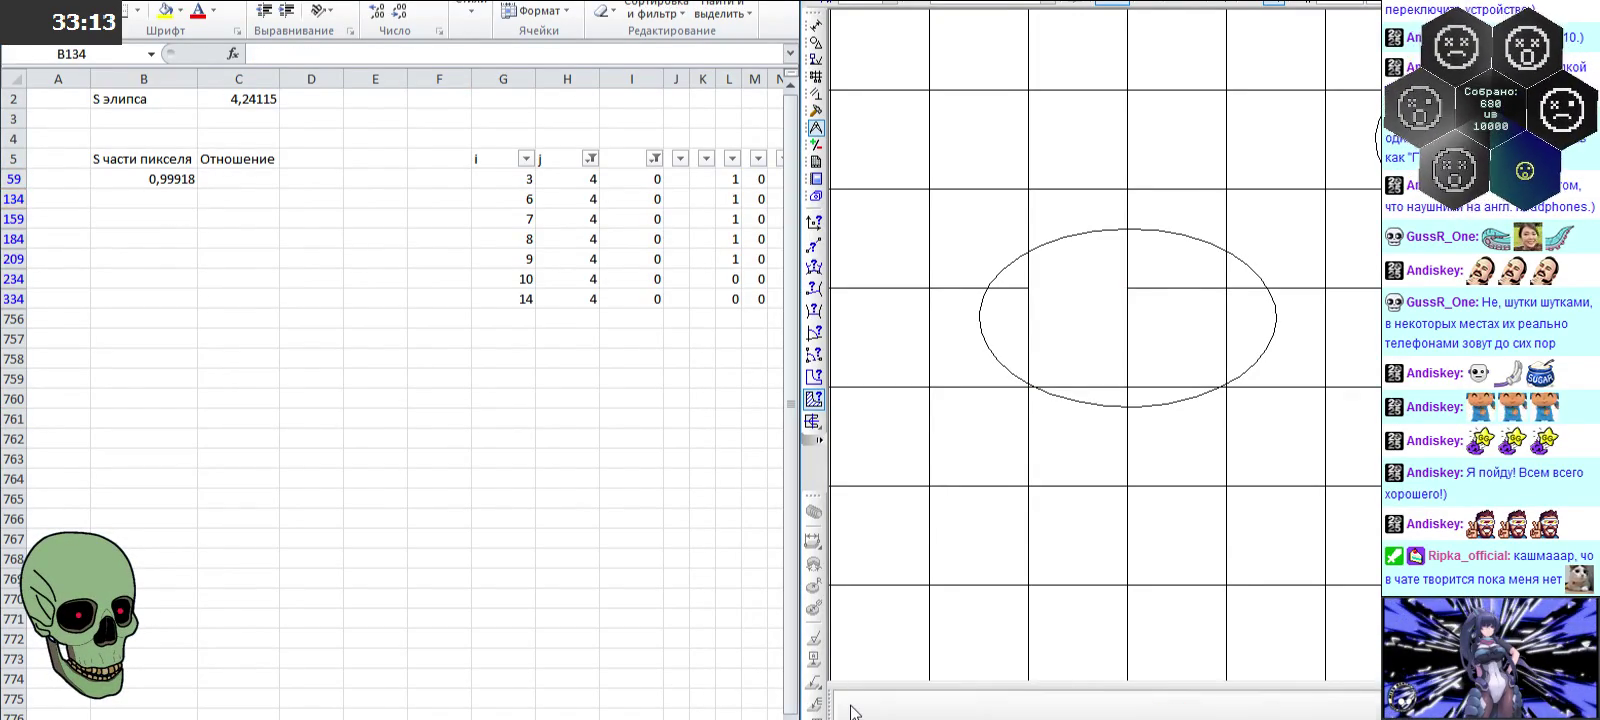
{"action": "left_click", "coordinate": [813, 399]}
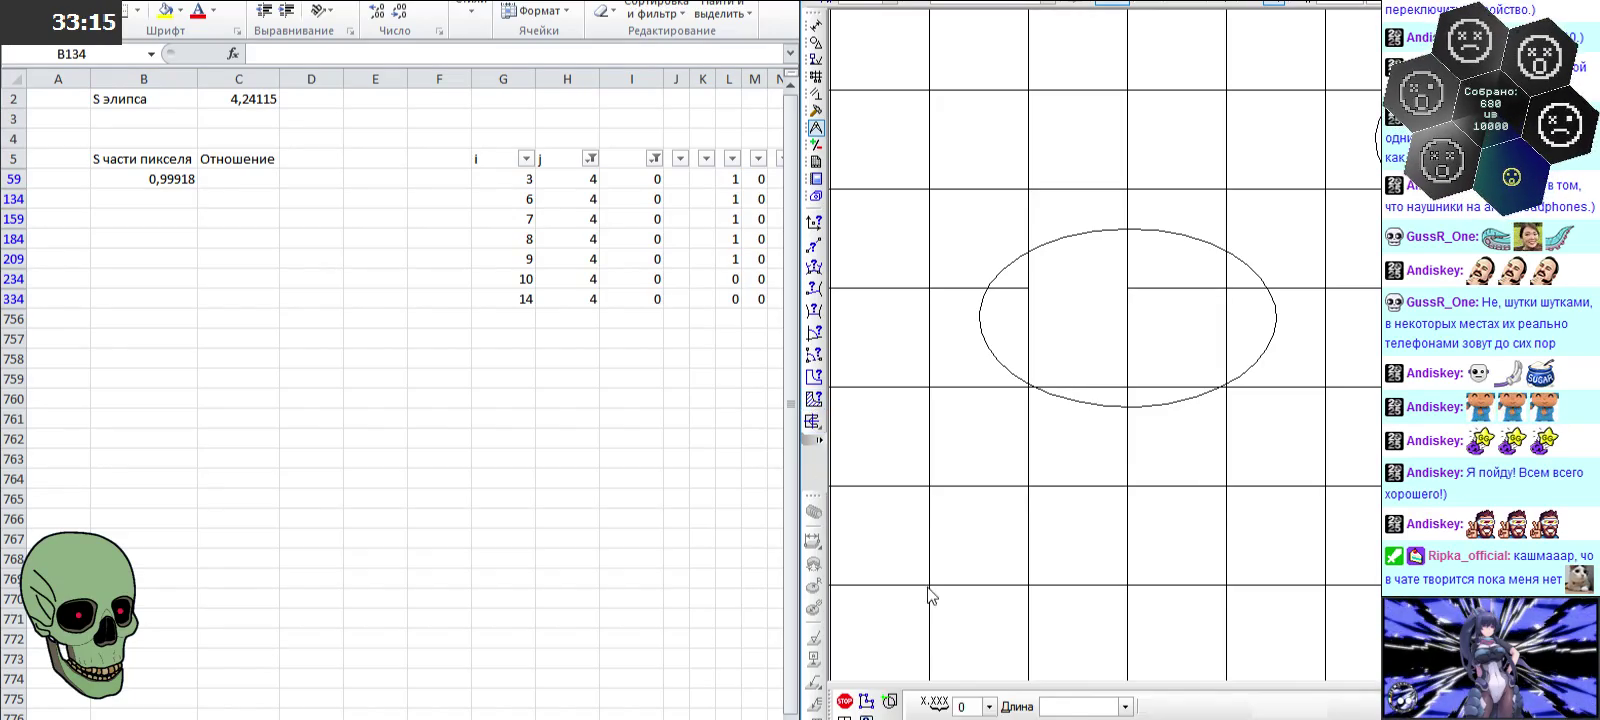
{"action": "left_click", "coordinate": [990, 708]}
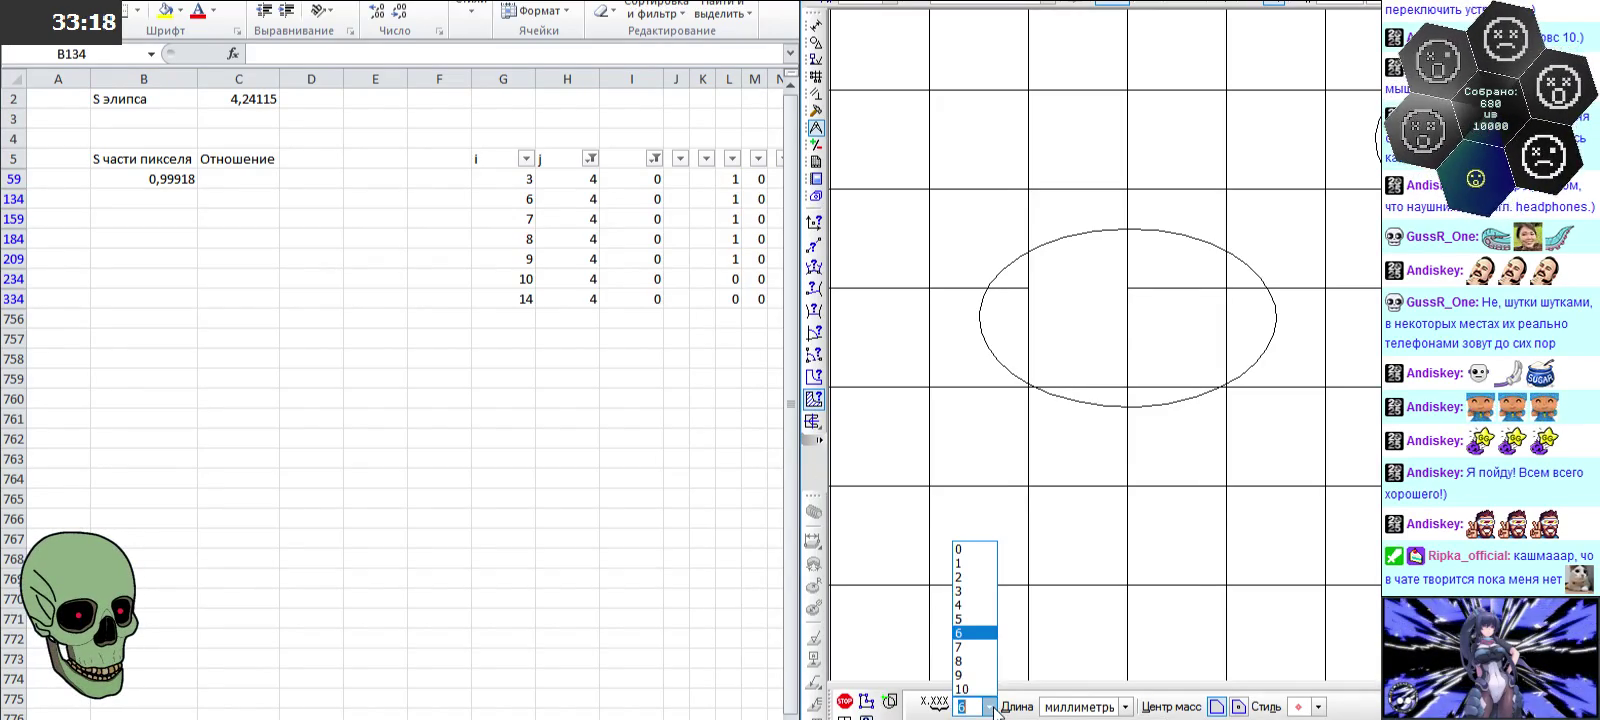
{"action": "left_click", "coordinate": [978, 690]}
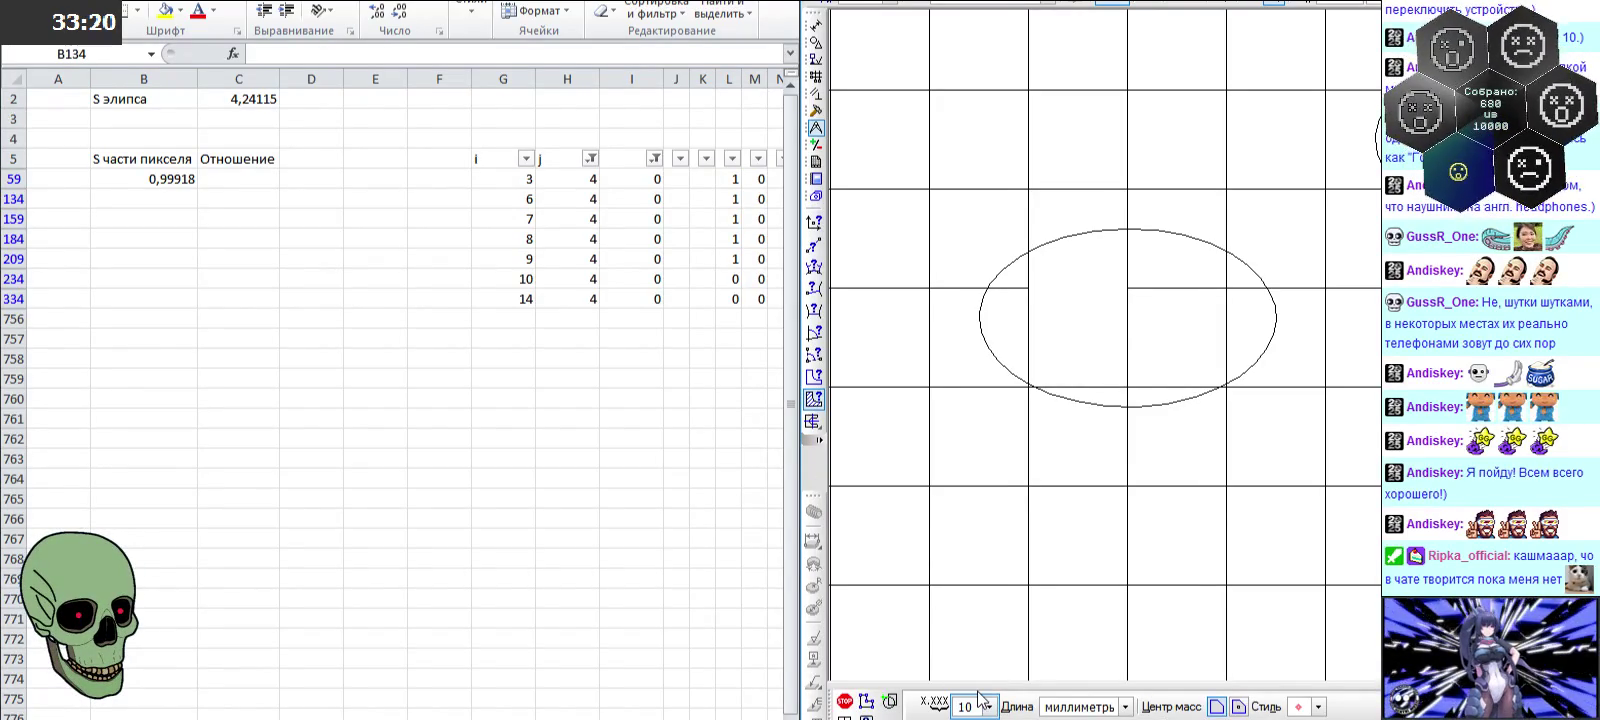
{"action": "left_click", "coordinate": [1093, 362]}
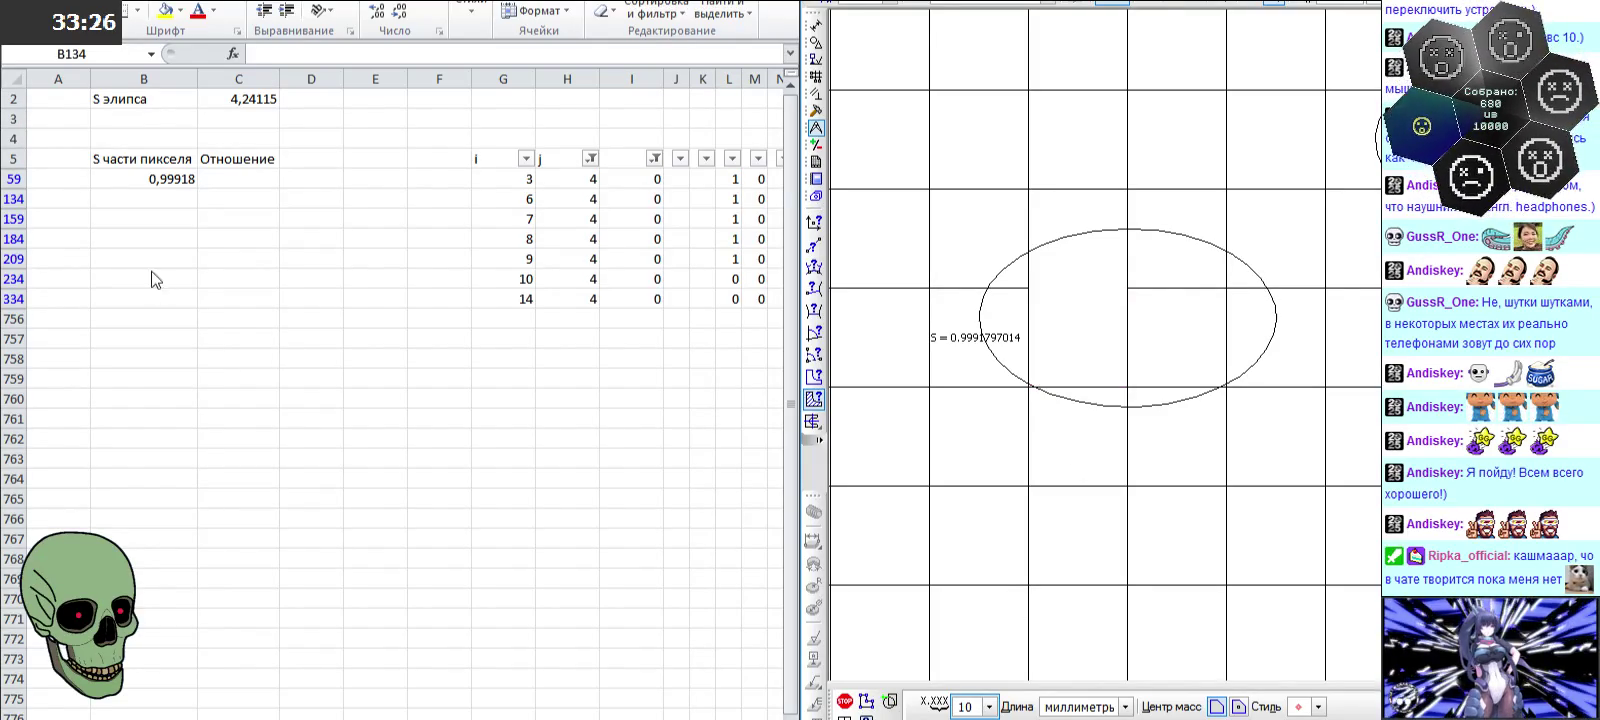
{"action": "left_click", "coordinate": [146, 180]}
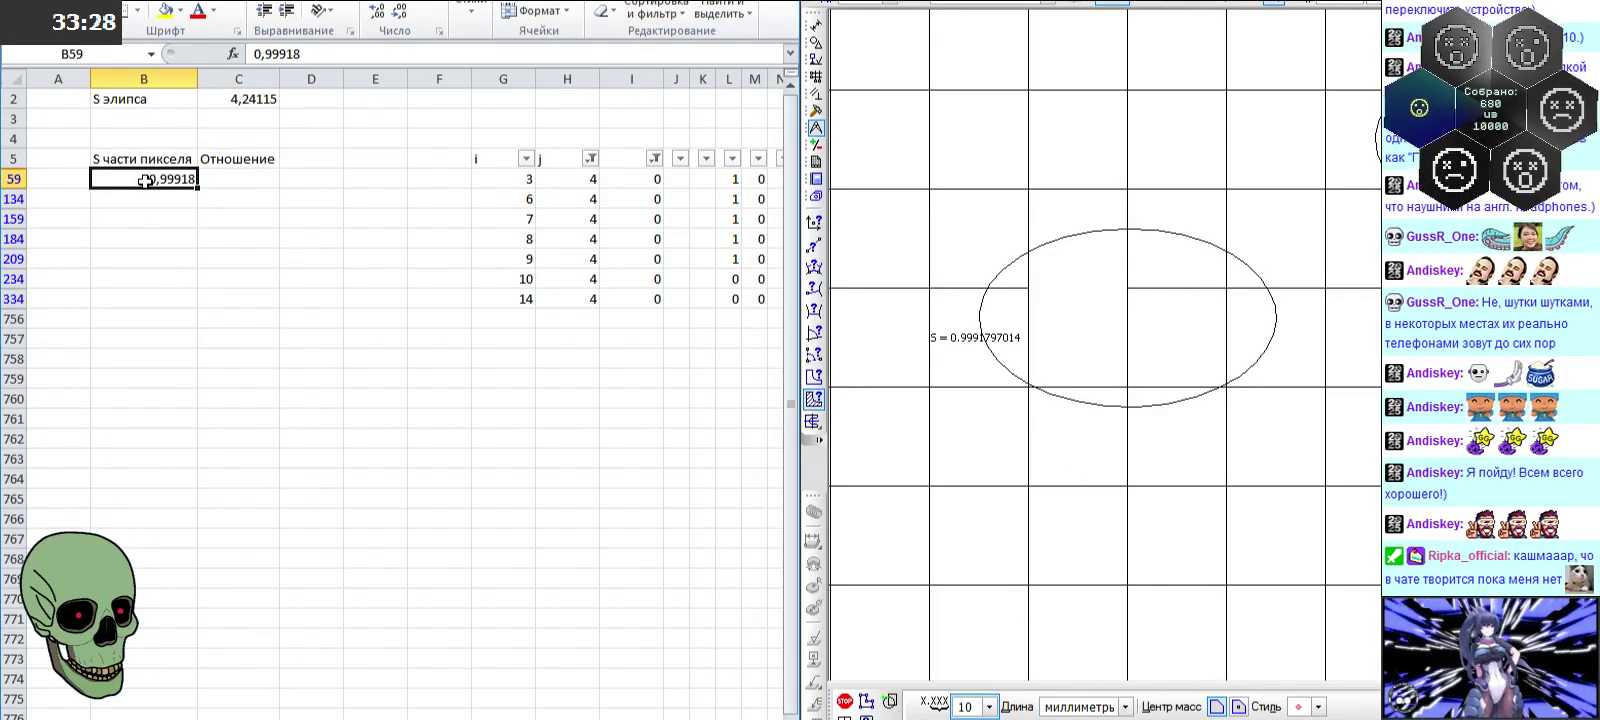
{"action": "type", "text": "0,9991797014"}
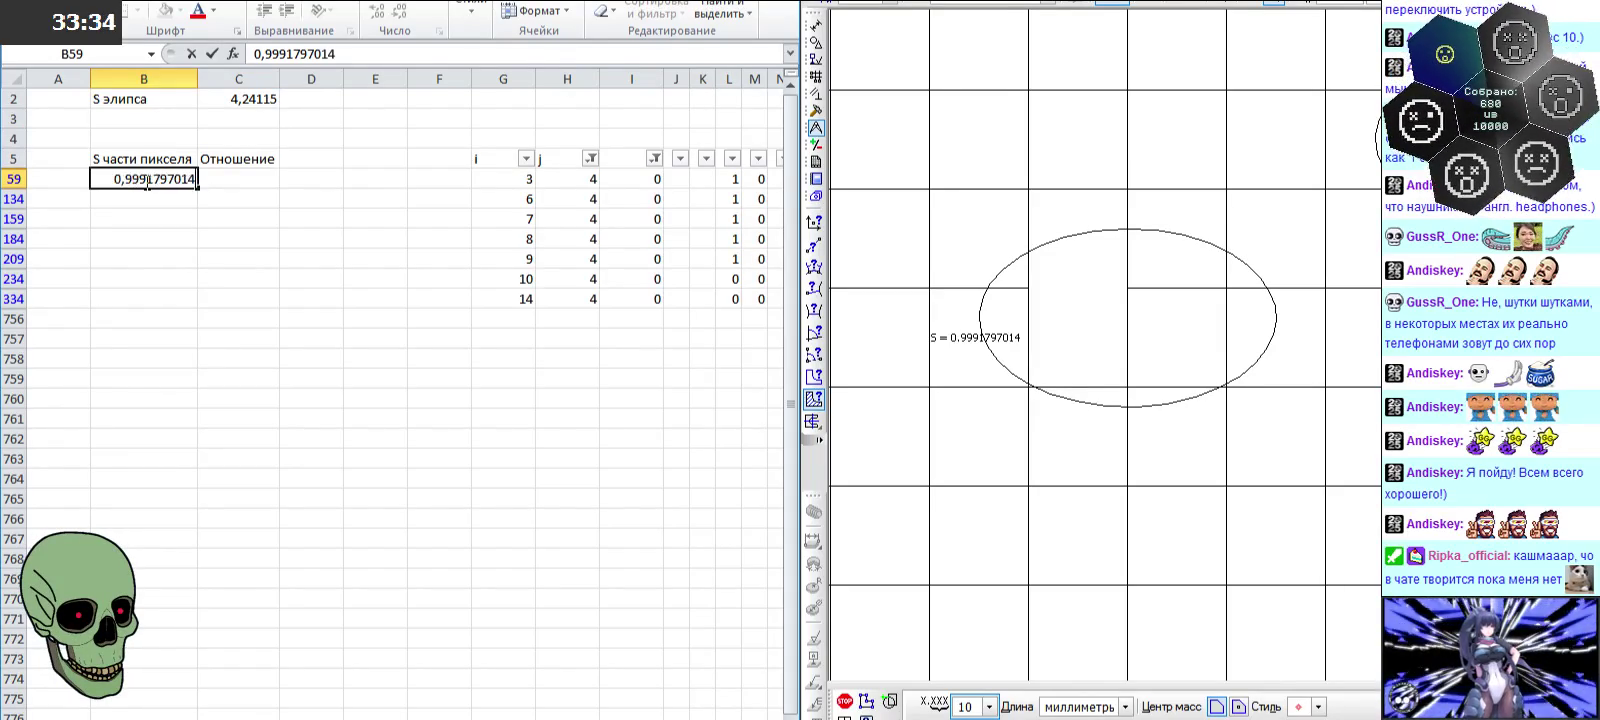
{"action": "key", "text": "Return"}
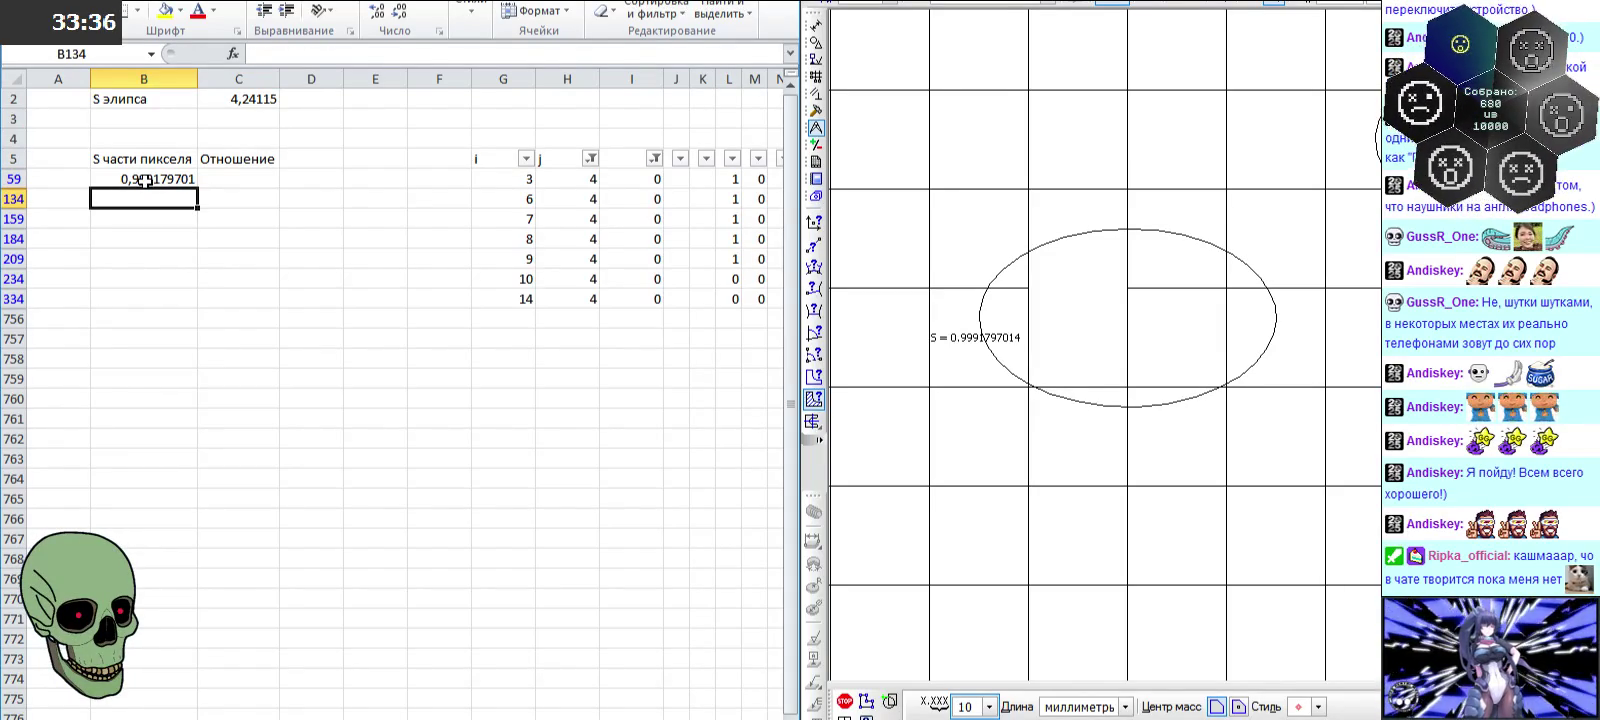
{"action": "left_click", "coordinate": [843, 703]}
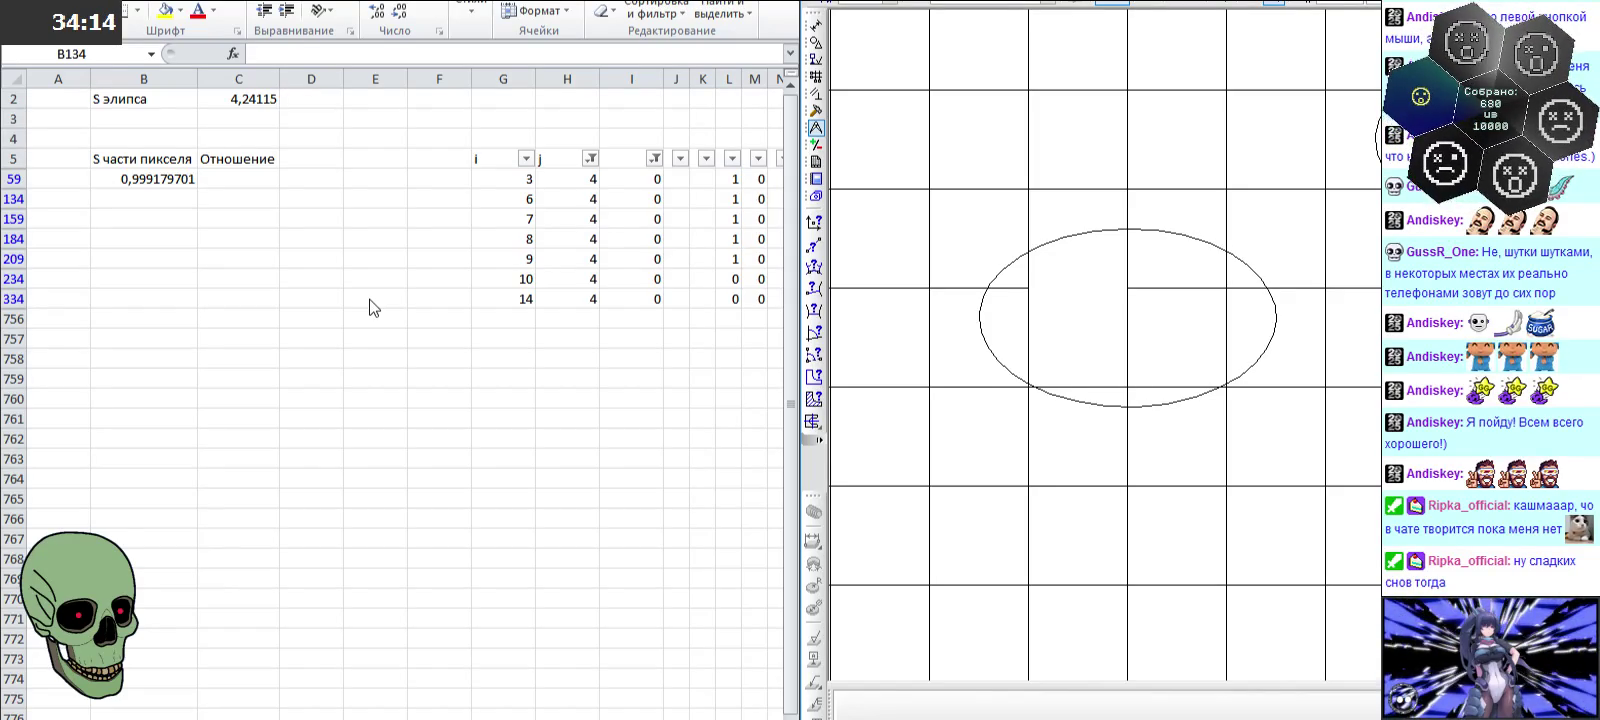
{"action": "key", "text": "Up"}
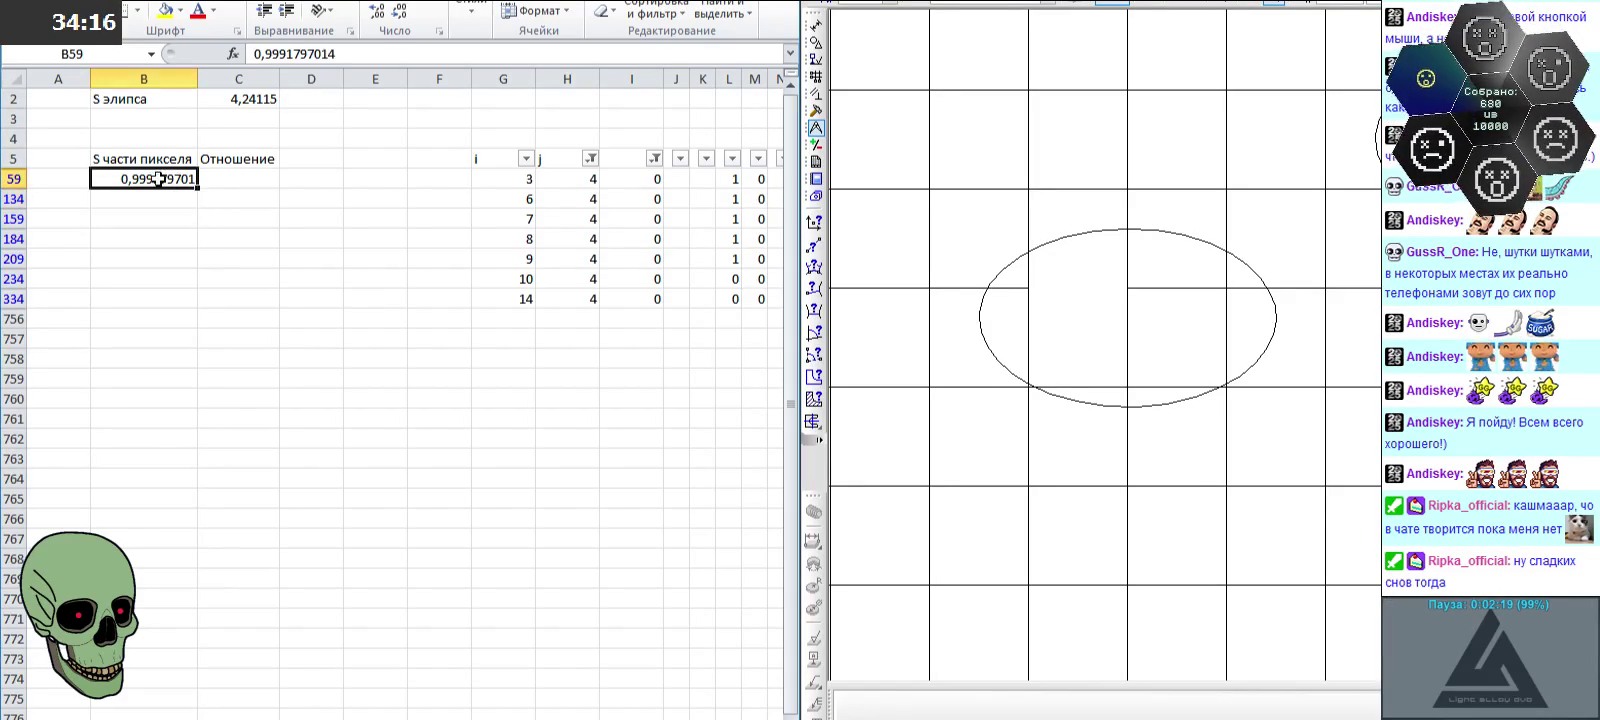
Step: Copy the full-pixel area from B59 into B209
{"action": "key", "text": "ctrl+c"}
{"action": "left_click", "coordinate": [169, 259]}
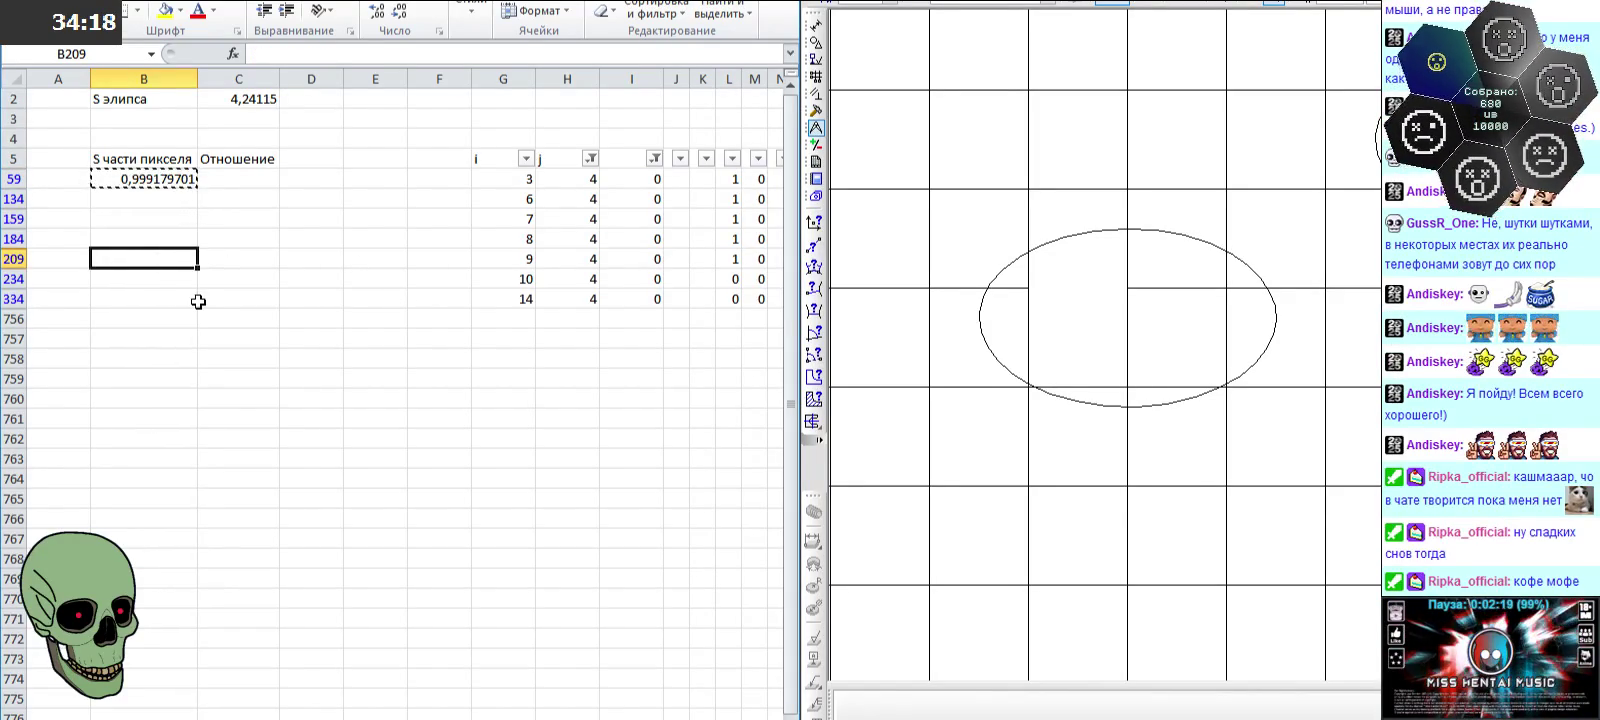
{"action": "key", "text": "ctrl+v"}
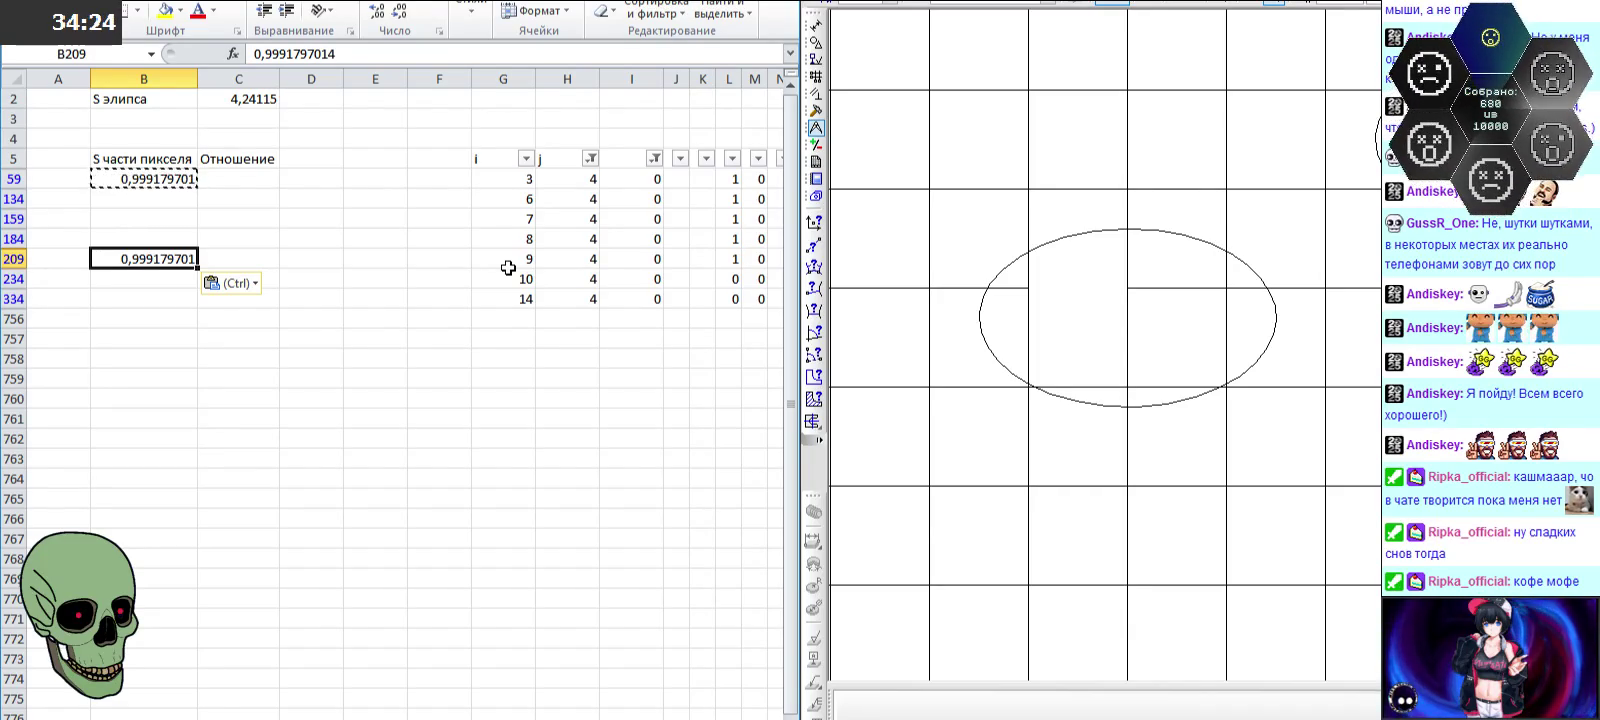
{"action": "left_click", "coordinate": [981, 509]}
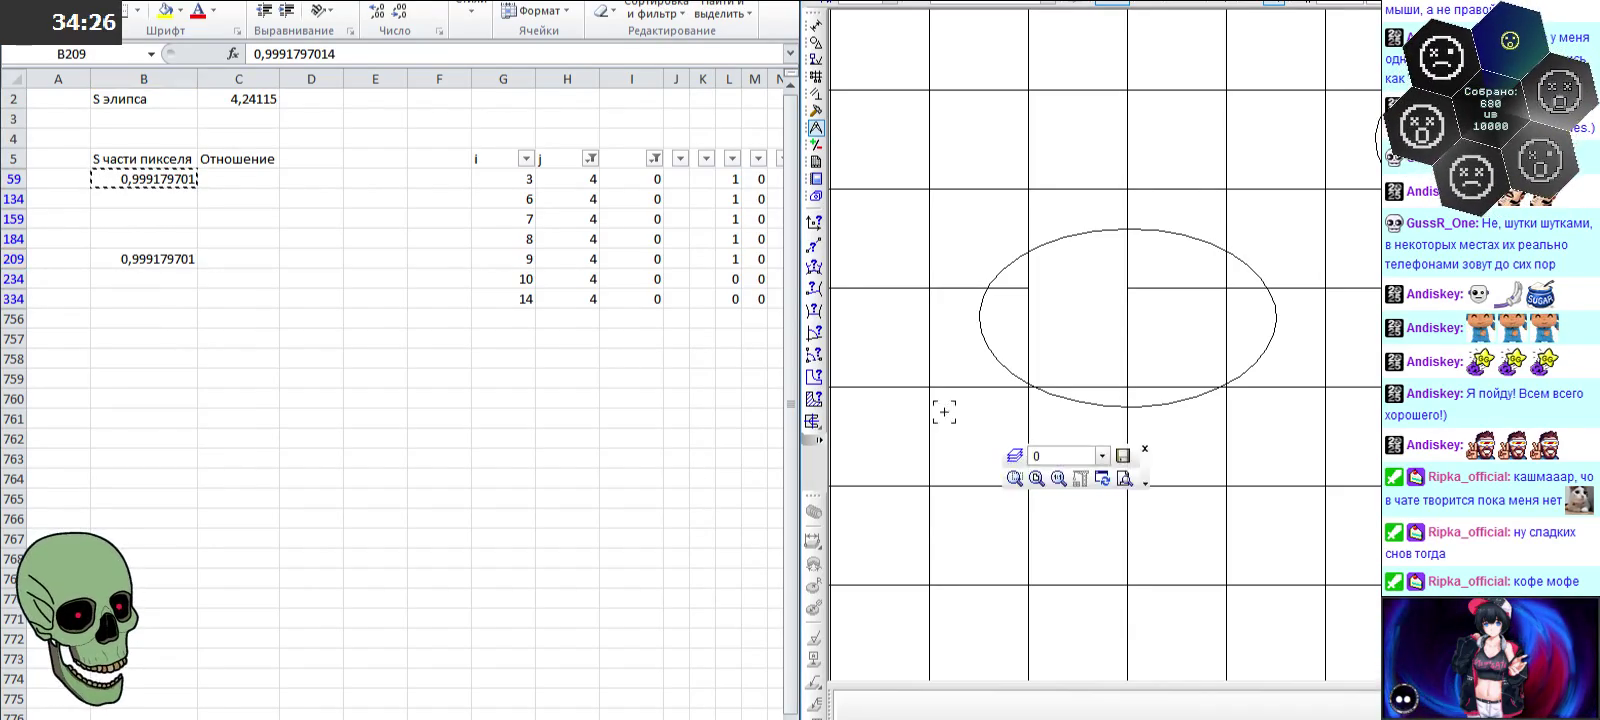
{"action": "left_click", "coordinate": [815, 398]}
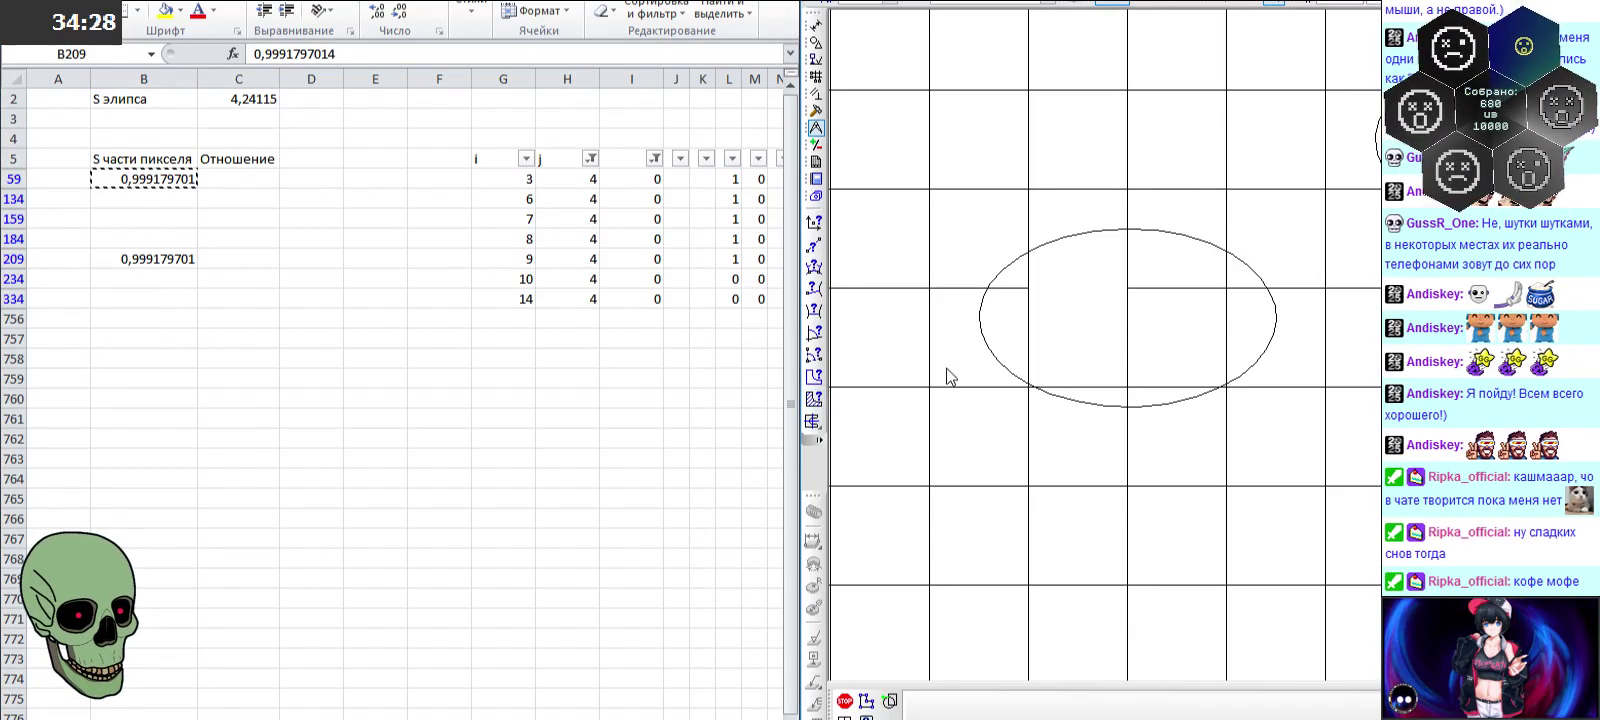
{"action": "left_click", "coordinate": [1100, 264]}
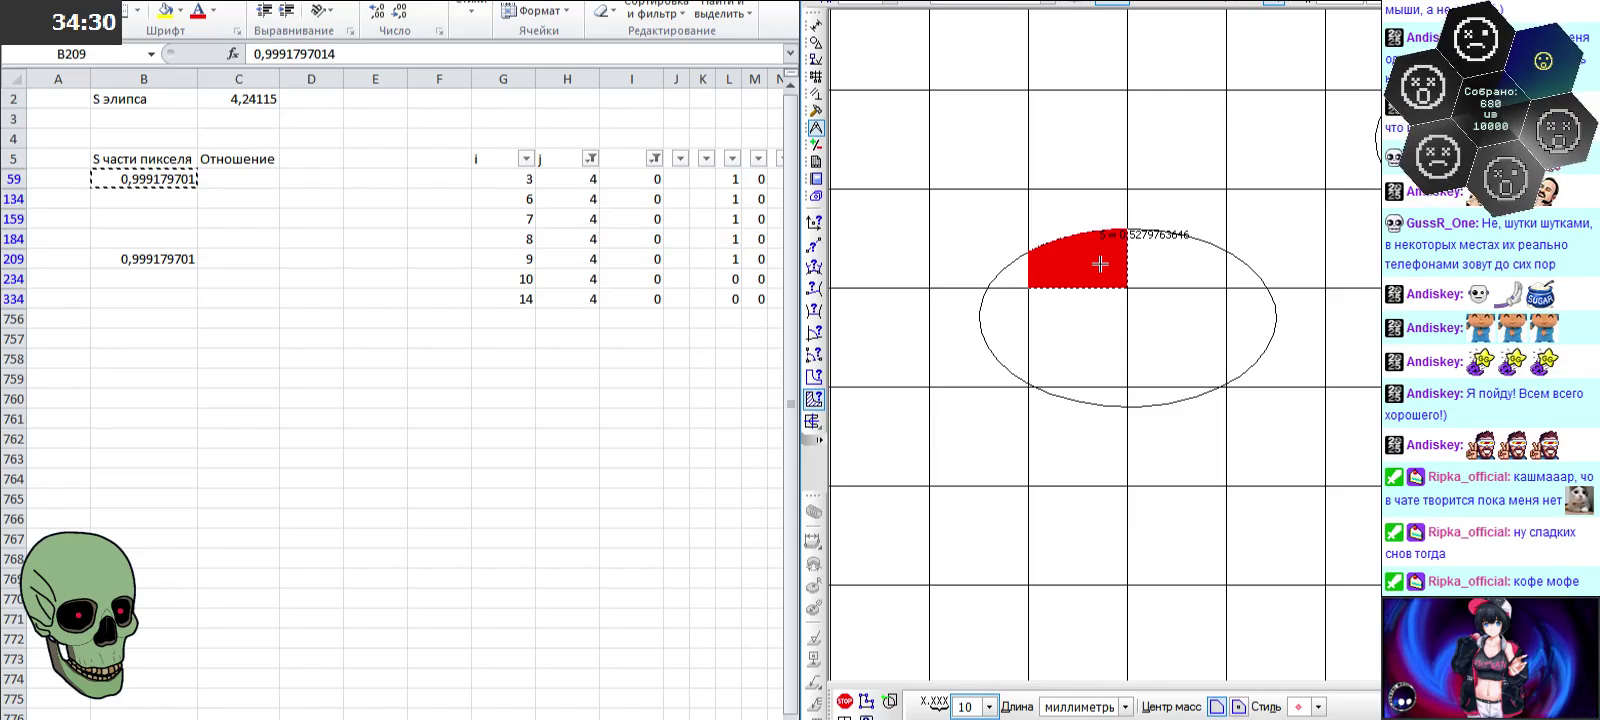
{"action": "left_click", "coordinate": [150, 219]}
{"action": "type", "text": "0,5279763646"}
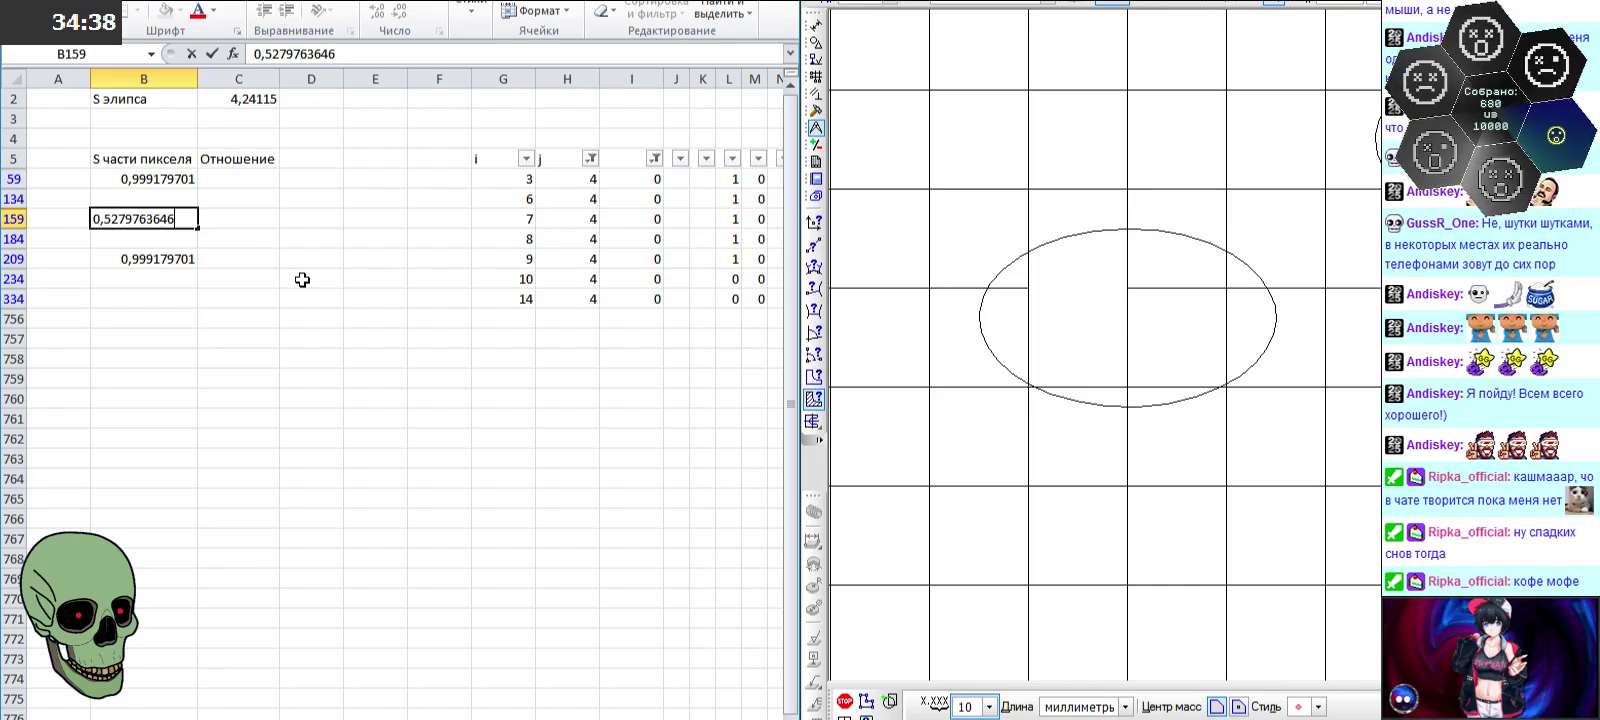
{"action": "key", "text": "Return"}
Step: Copy the B159 area into B184 and restart the area measurement in the drawing
{"action": "left_click", "coordinate": [173, 218]}
{"action": "key", "text": "ctrl+c"}
{"action": "key", "text": "ctrl+v"}
{"action": "left_click", "coordinate": [203, 315]}
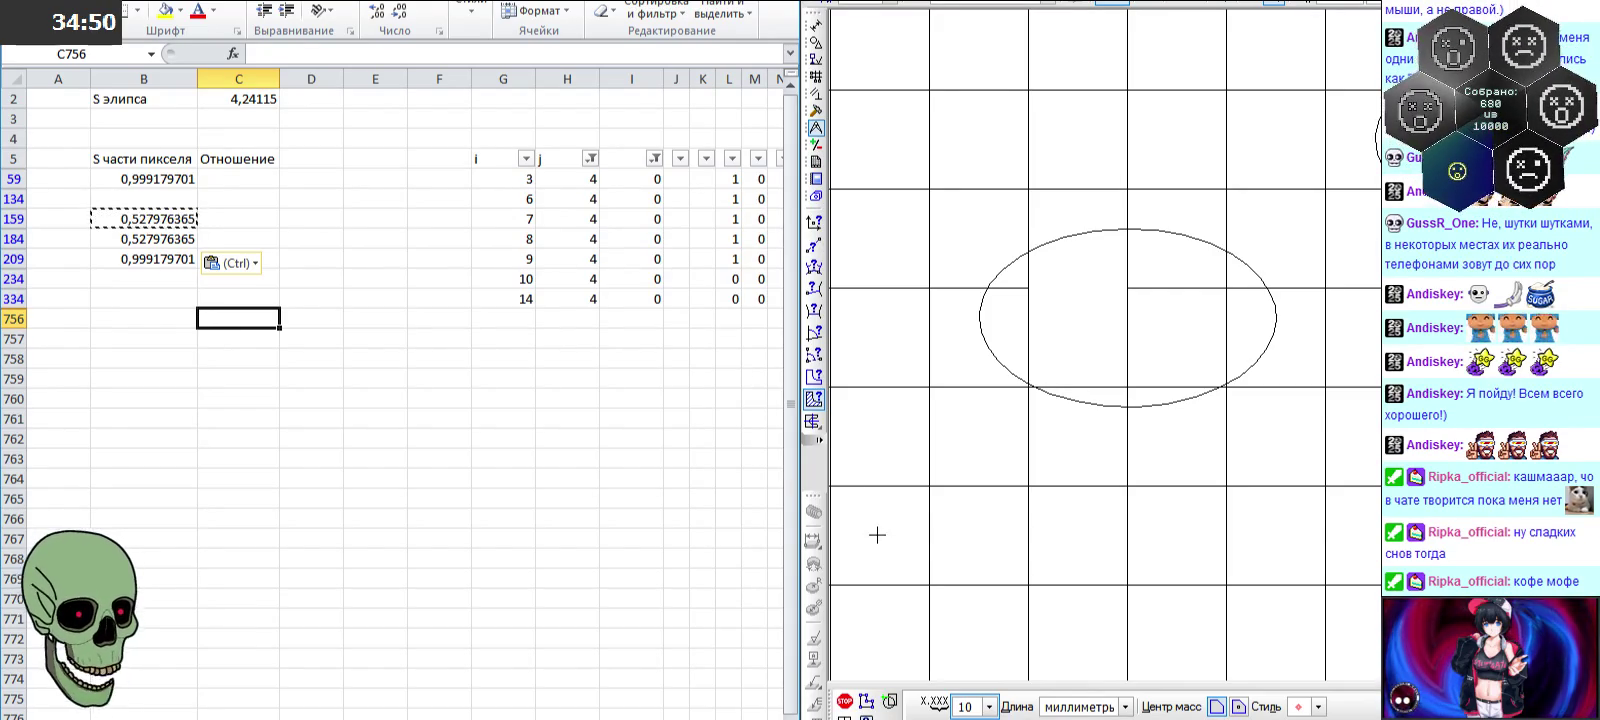
{"action": "left_click", "coordinate": [844, 701]}
{"action": "left_click", "coordinate": [815, 400]}
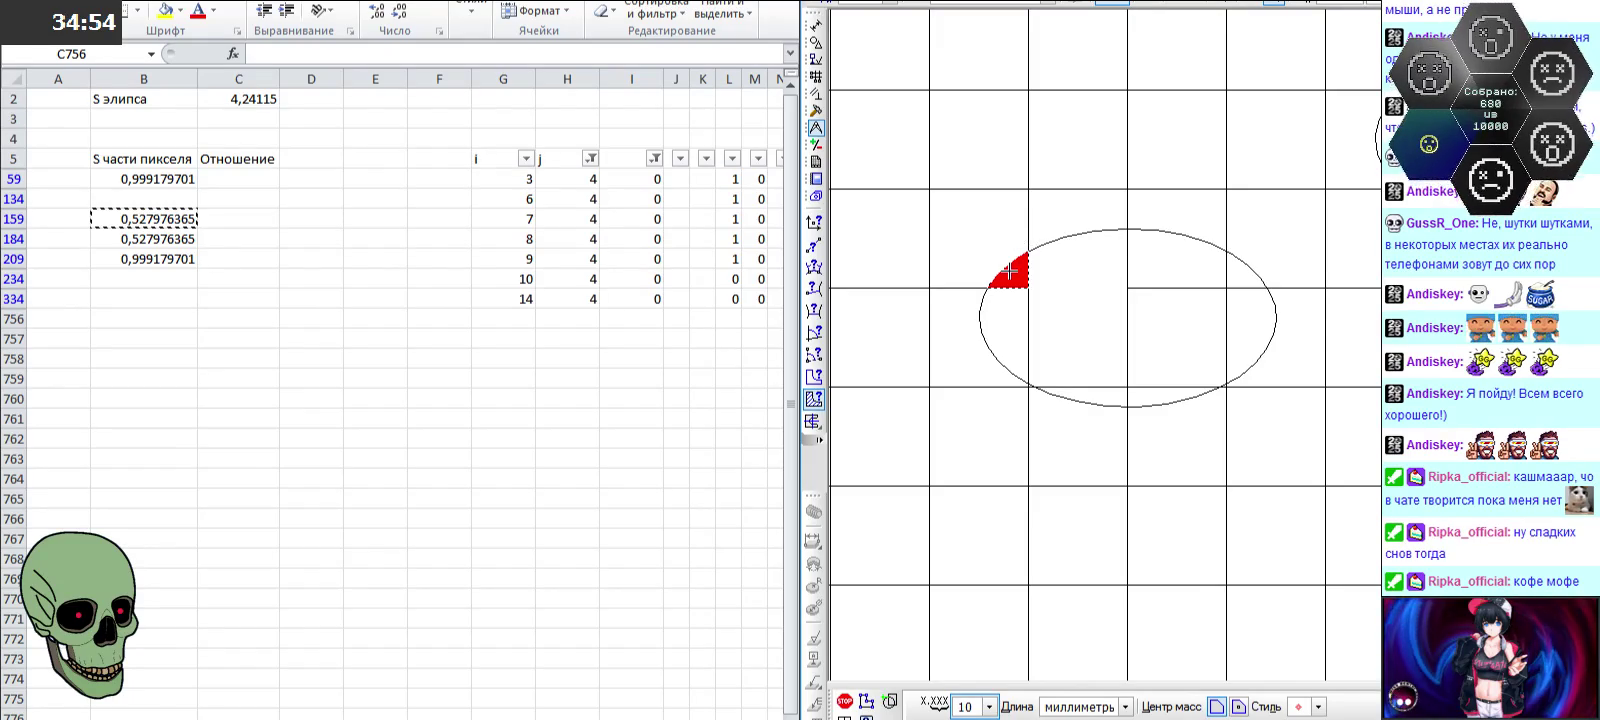
Step: Enter the measured area 0,090789208 in B134
{"action": "left_click", "coordinate": [143, 199]}
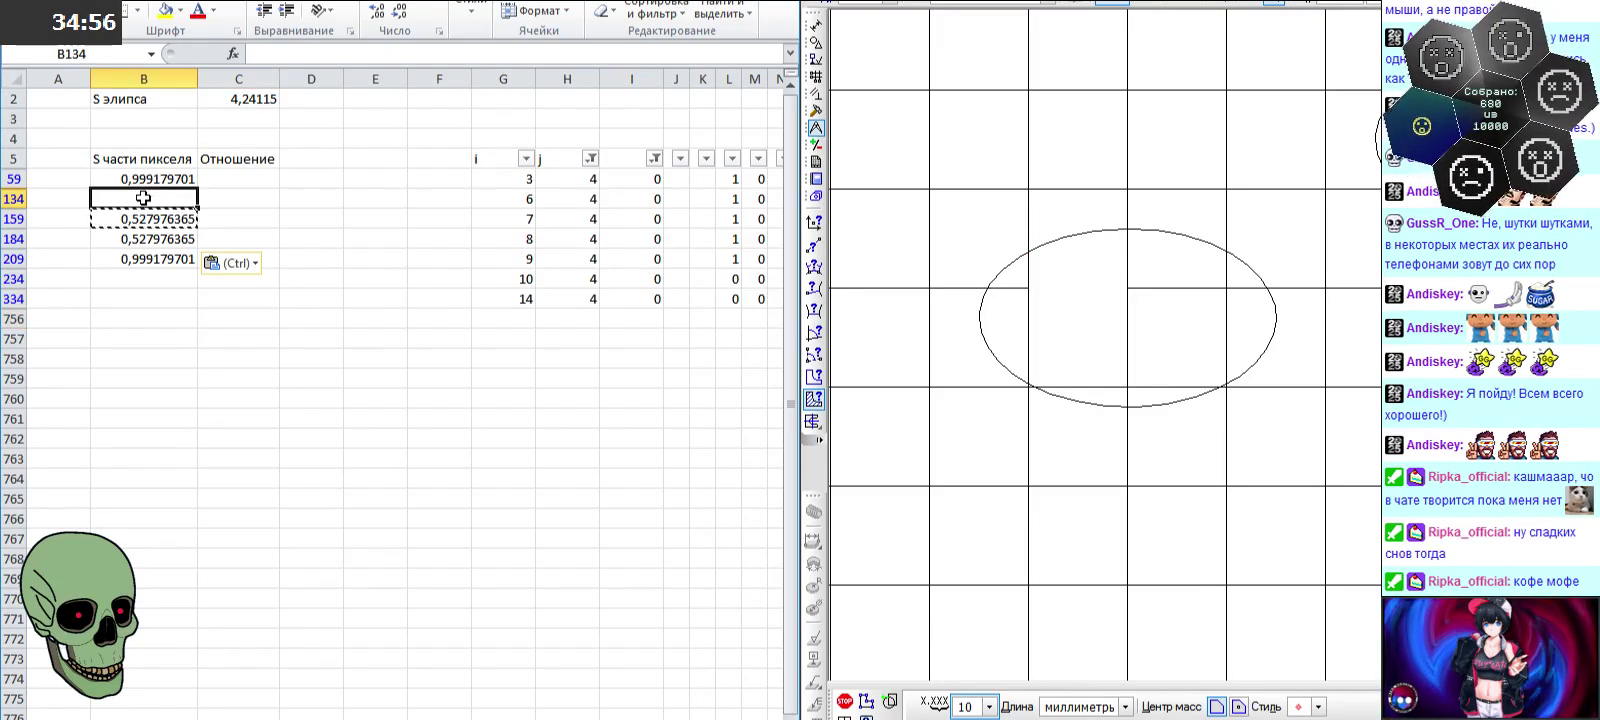
{"action": "type", "text": "0,090"}
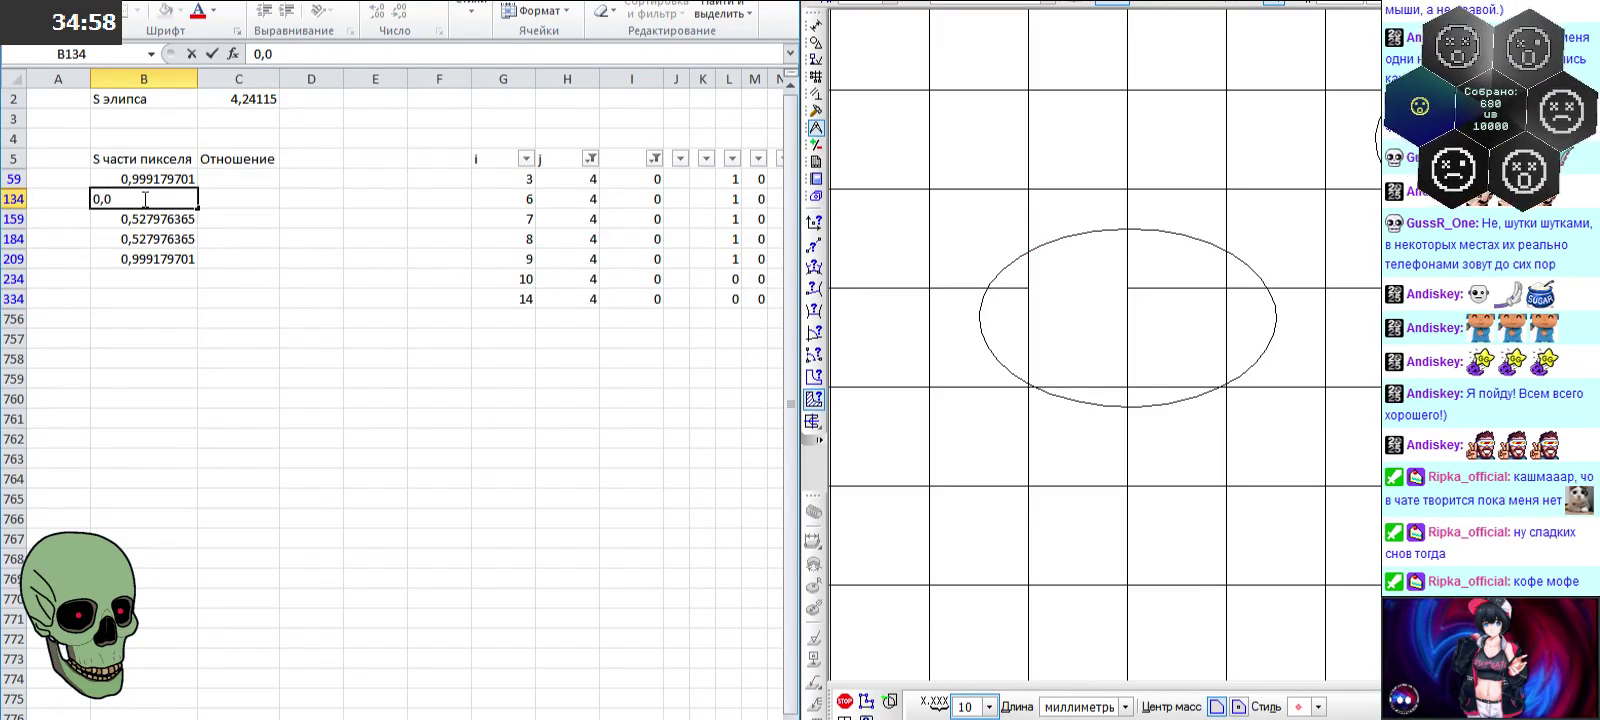
{"action": "type", "text": "789"}
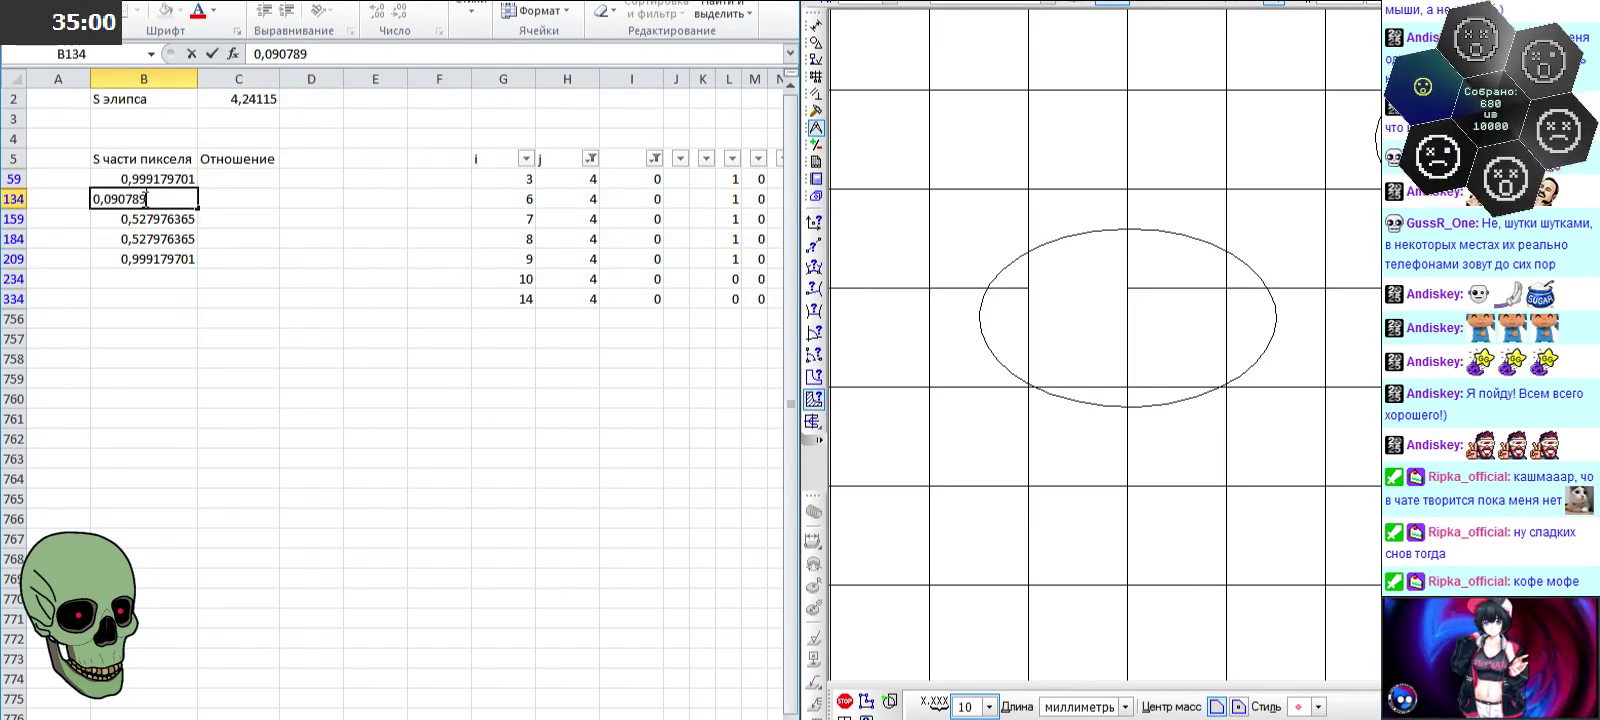
{"action": "type", "text": "20"}
{"action": "type", "text": "78"}
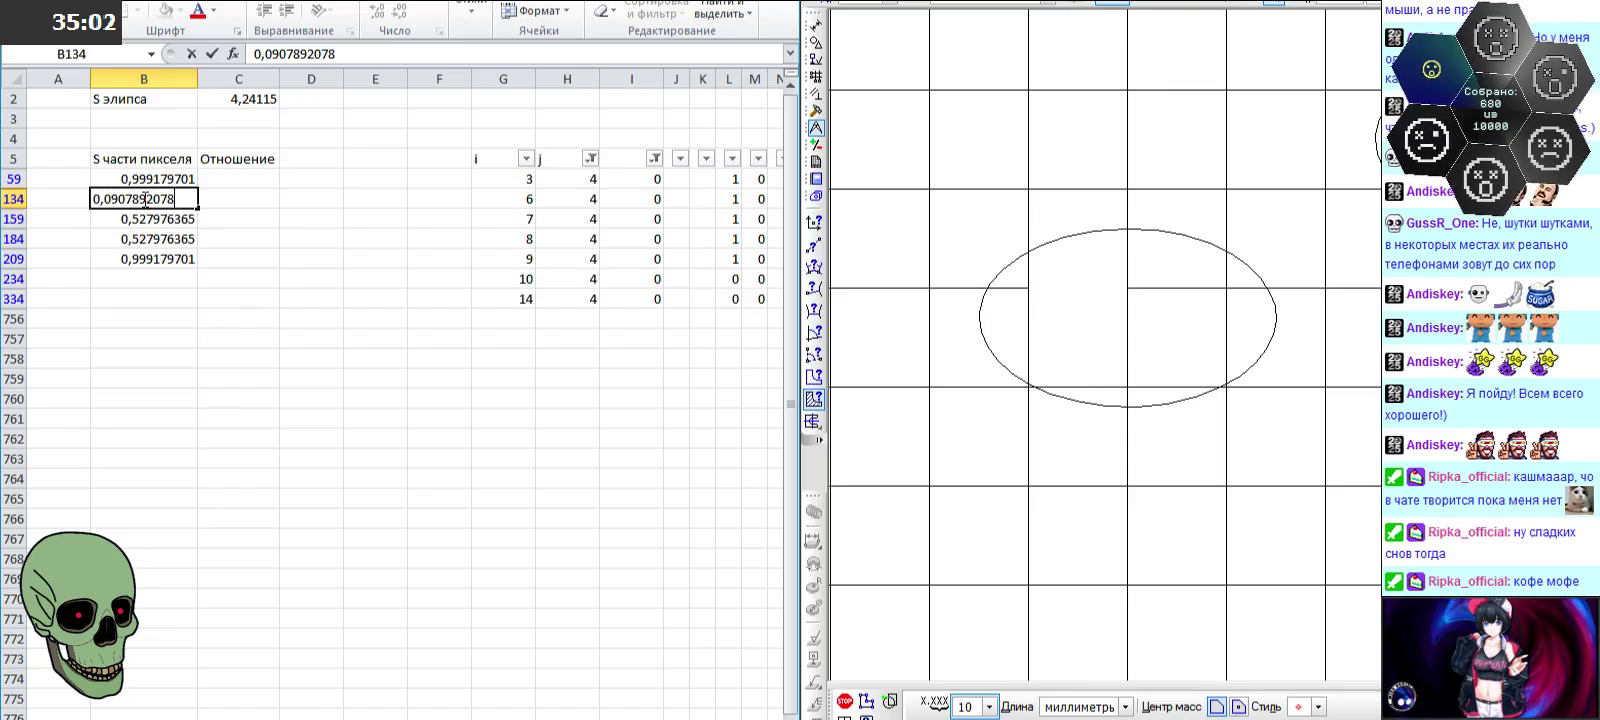
{"action": "key", "text": "Return"}
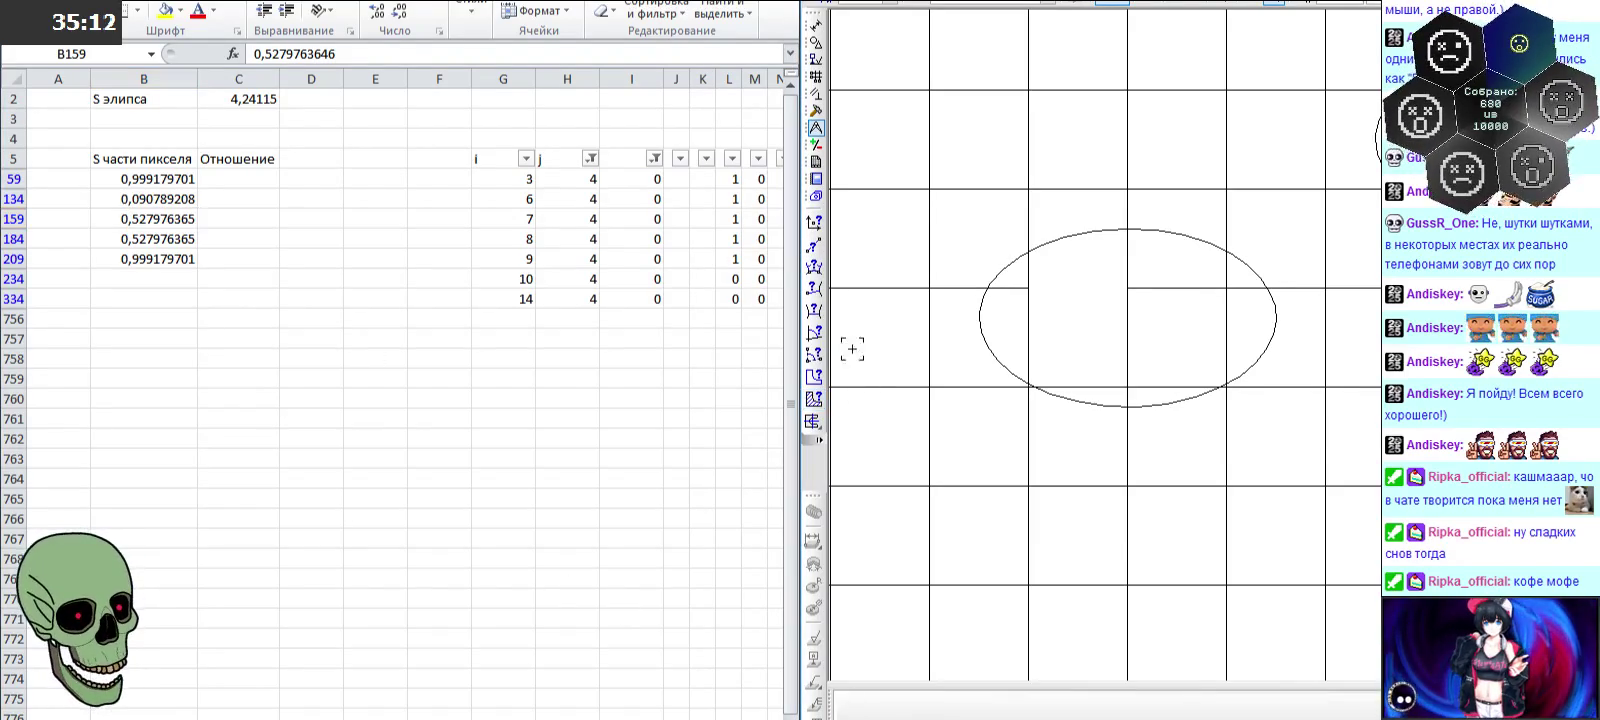
Step: Measure another ellipse part and enter 0,37383310 in B234
{"action": "left_click", "coordinate": [1234, 336]}
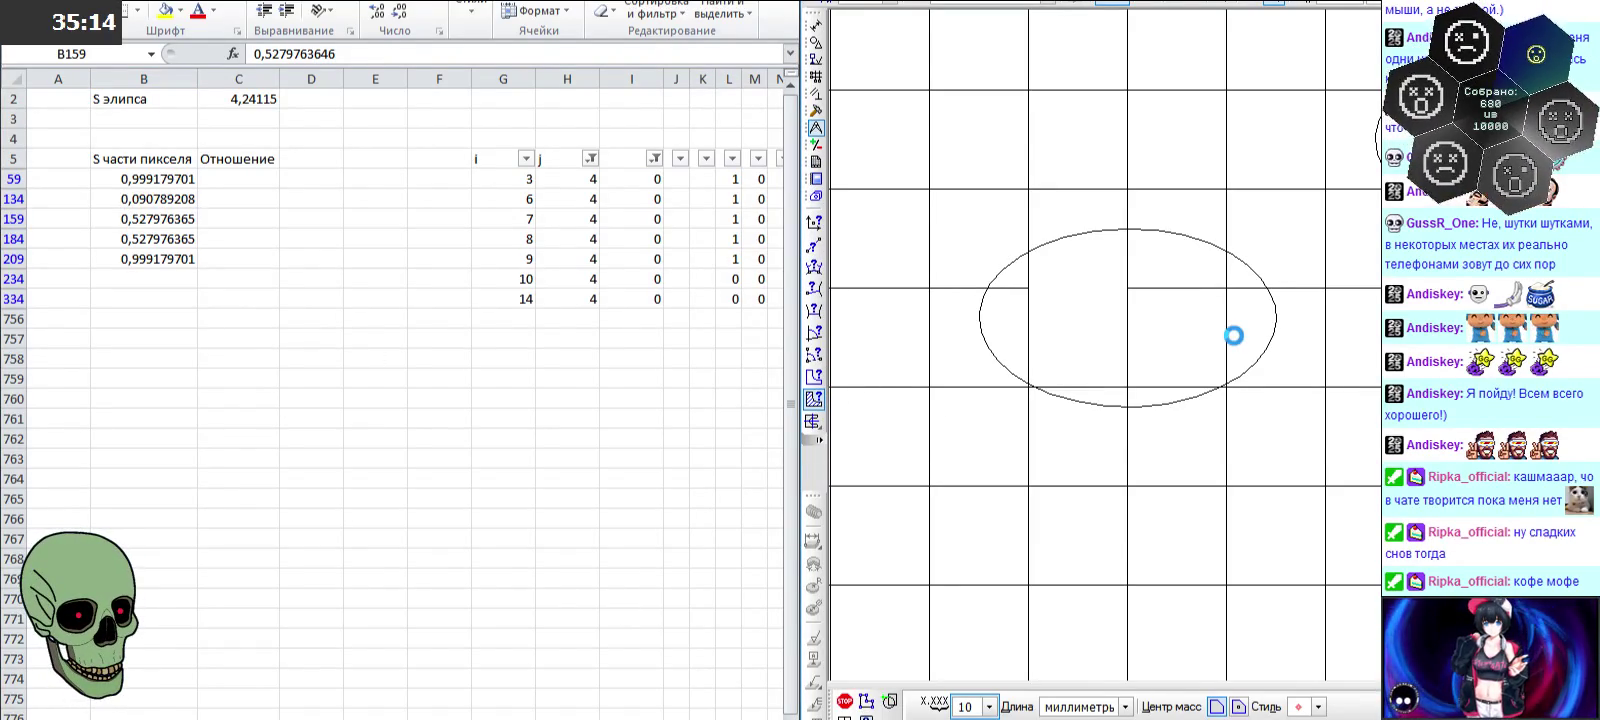
{"action": "key", "text": "alt+Tab"}
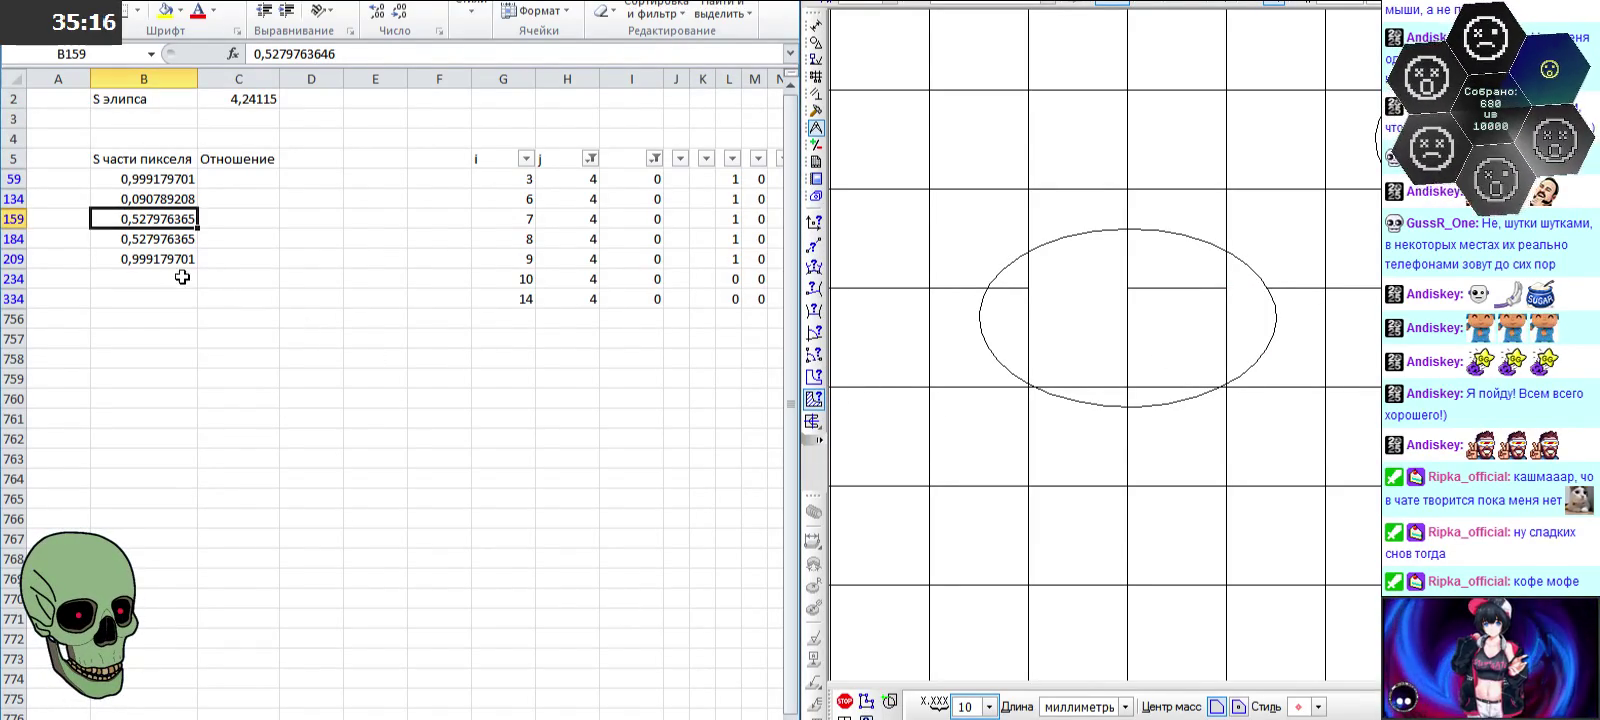
{"action": "left_click", "coordinate": [182, 277]}
{"action": "type", "text": "0,"}
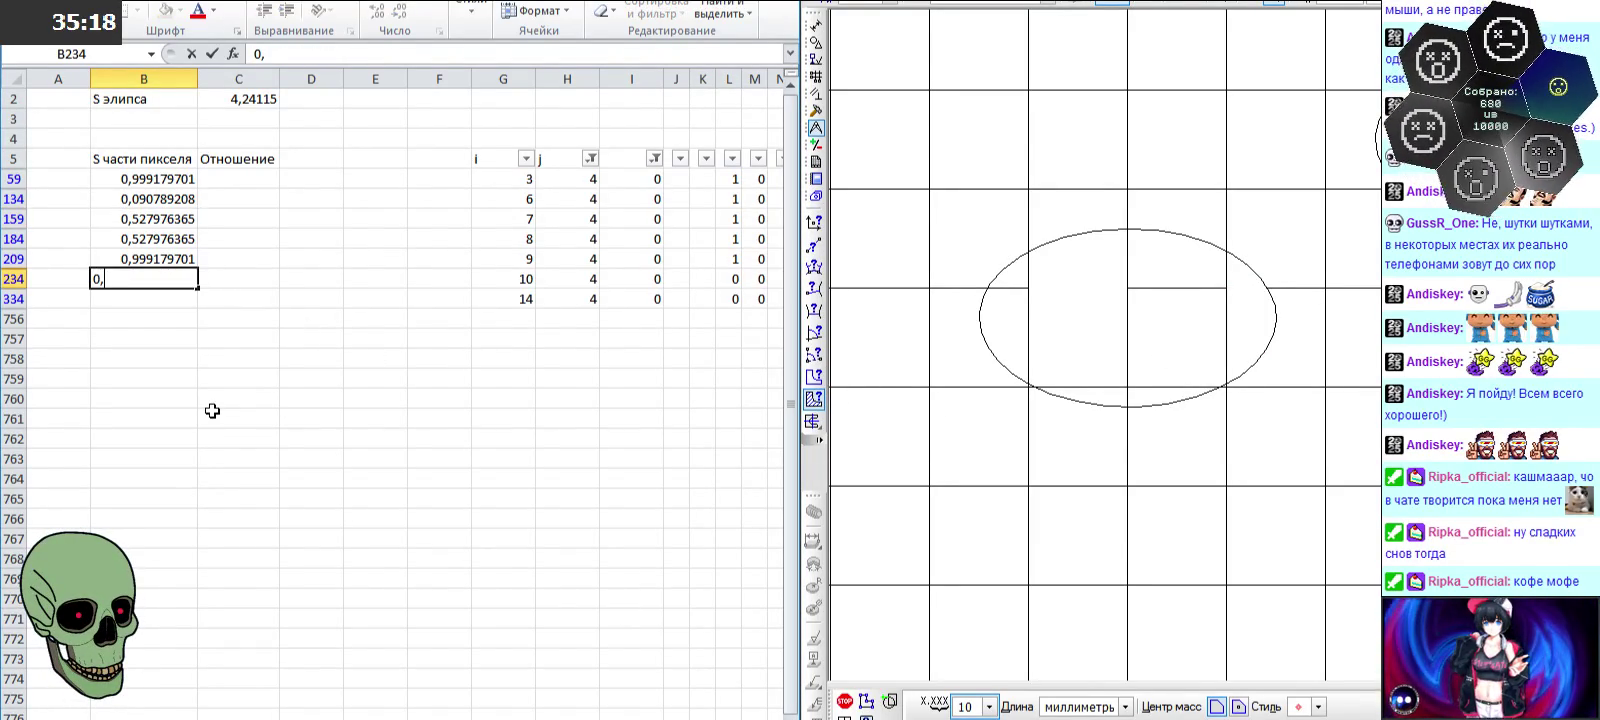
{"action": "type", "text": "373833104"}
{"action": "key", "text": "Return"}
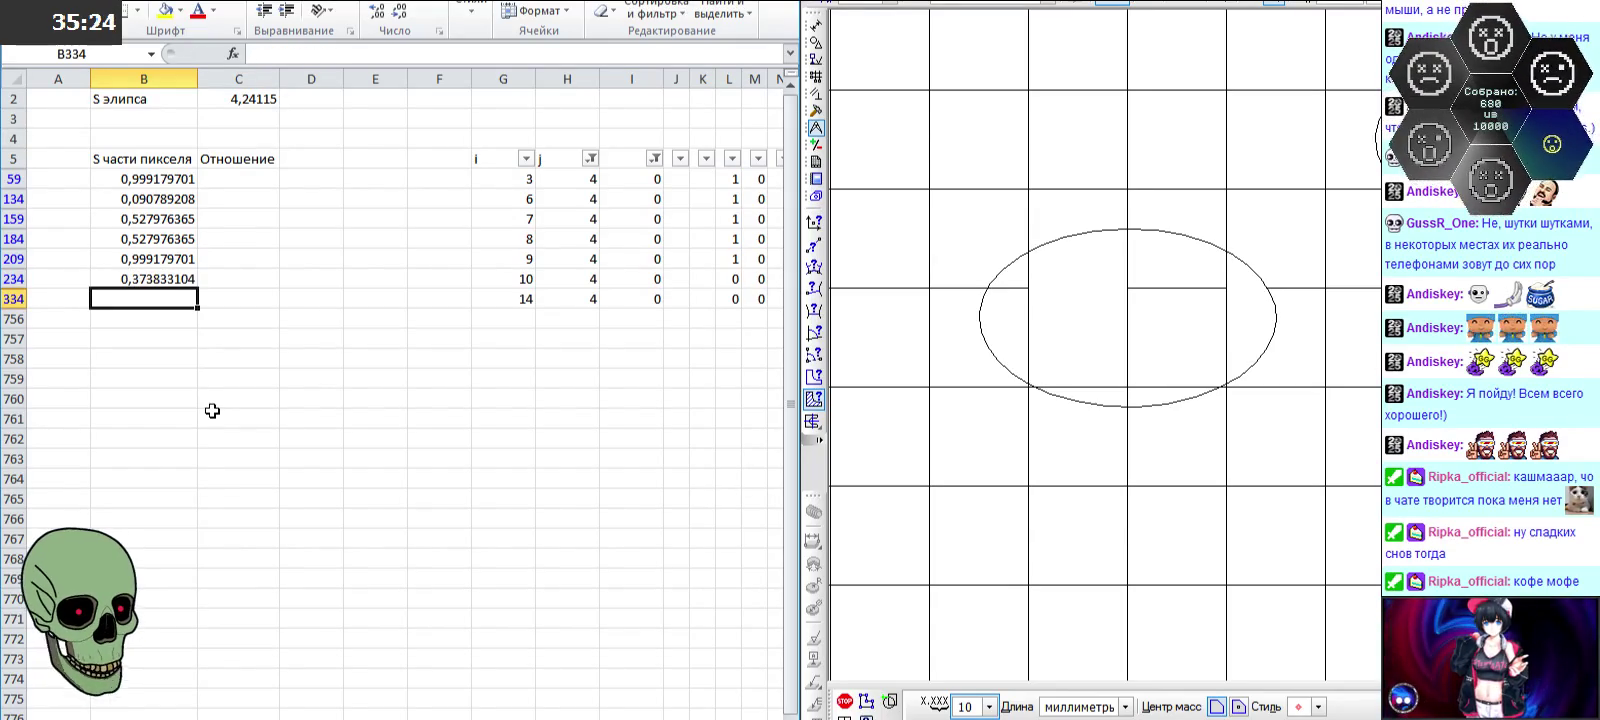
Step: Remeasure the remaining part and enter 0,090789207 in B334
{"action": "left_click", "coordinate": [843, 699]}
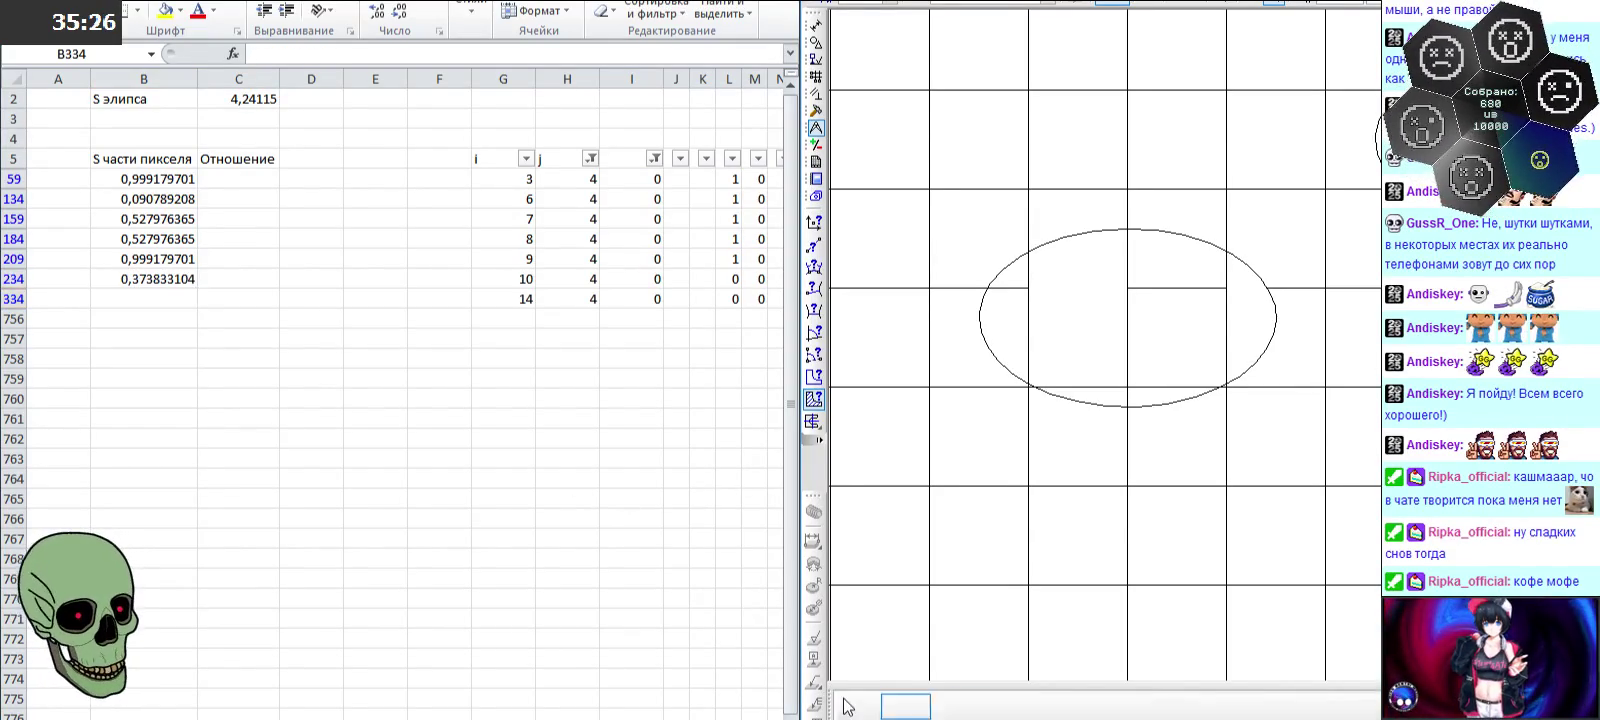
{"action": "left_click", "coordinate": [814, 398]}
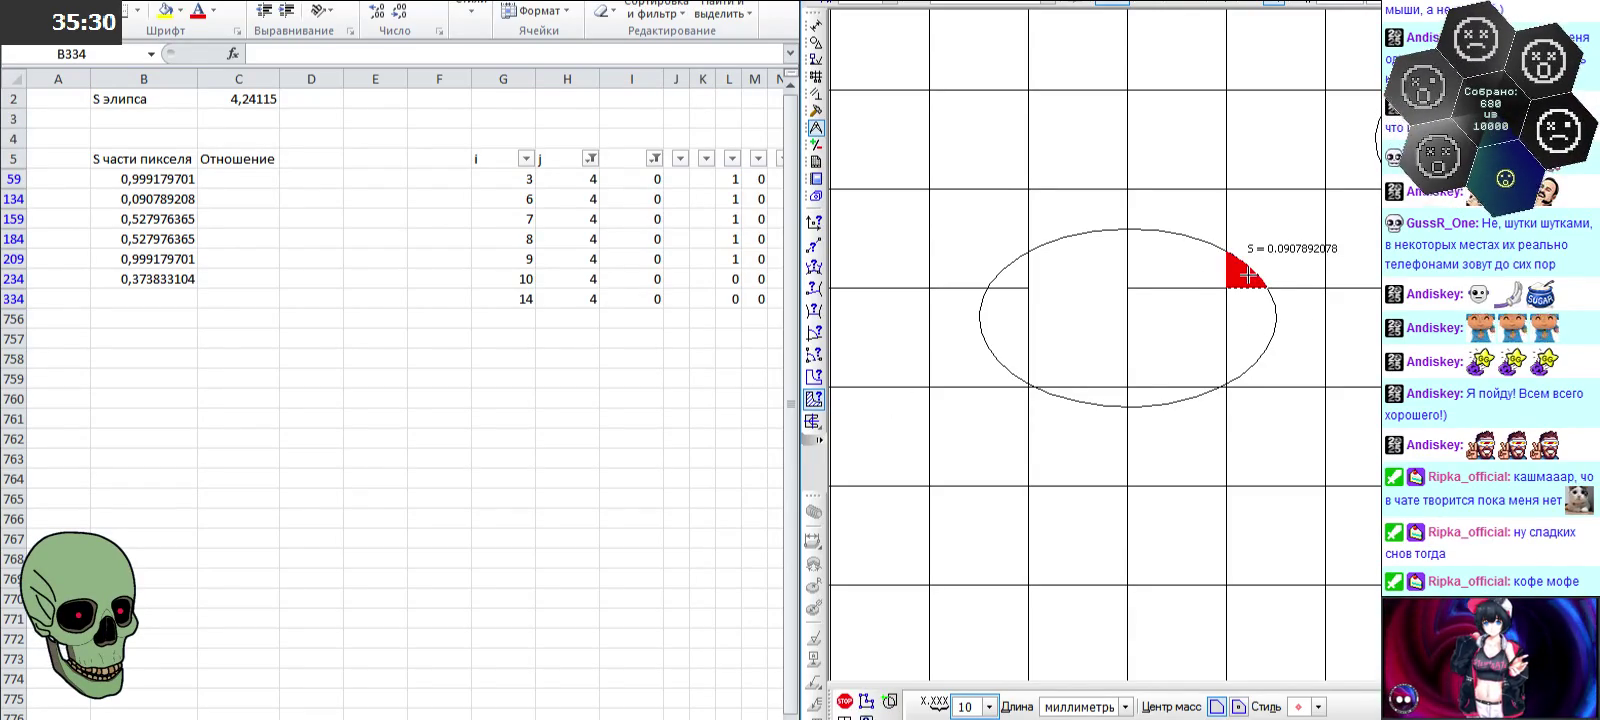
{"action": "left_click", "coordinate": [131, 278]}
{"action": "type", "text": "0,0907892078"}
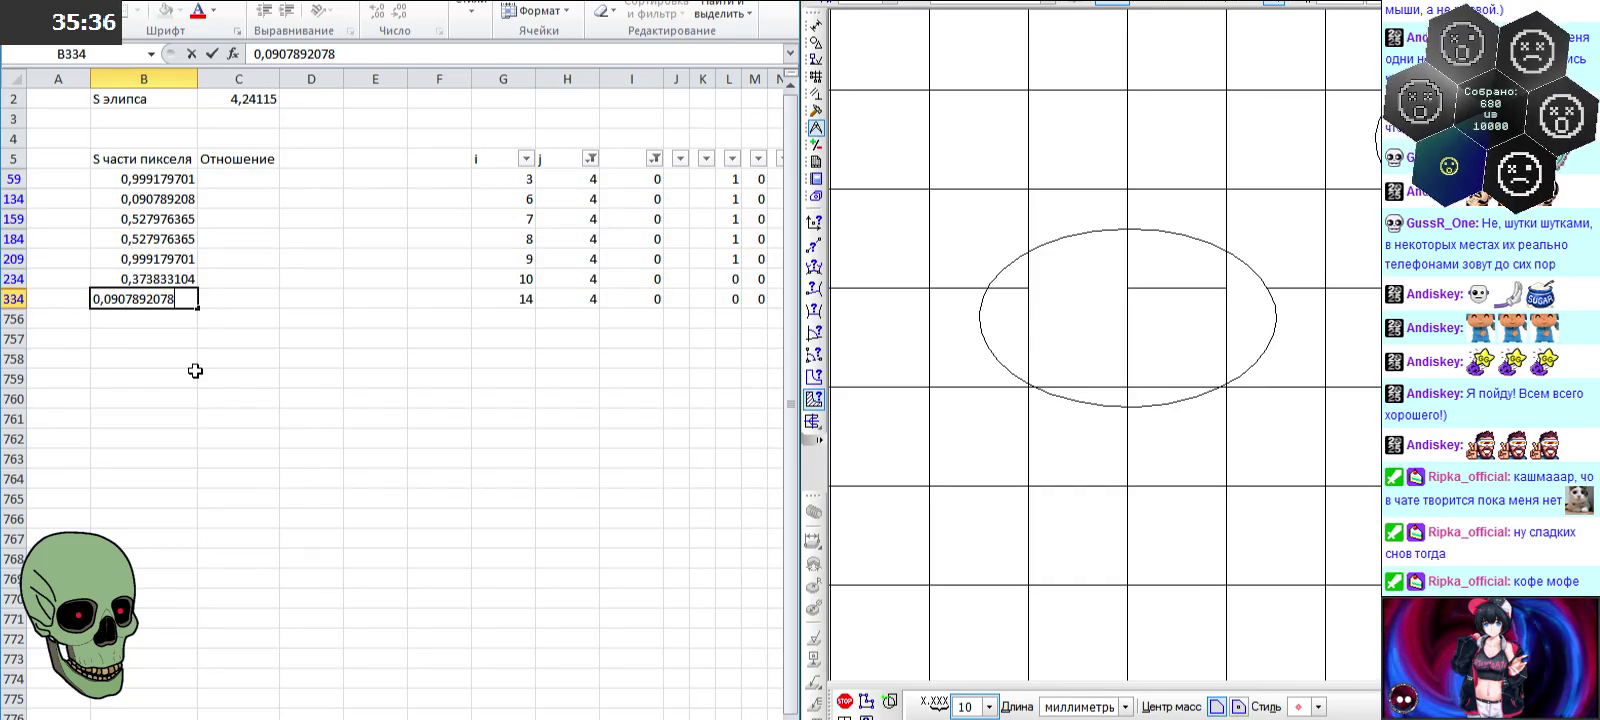
{"action": "key", "text": "Return"}
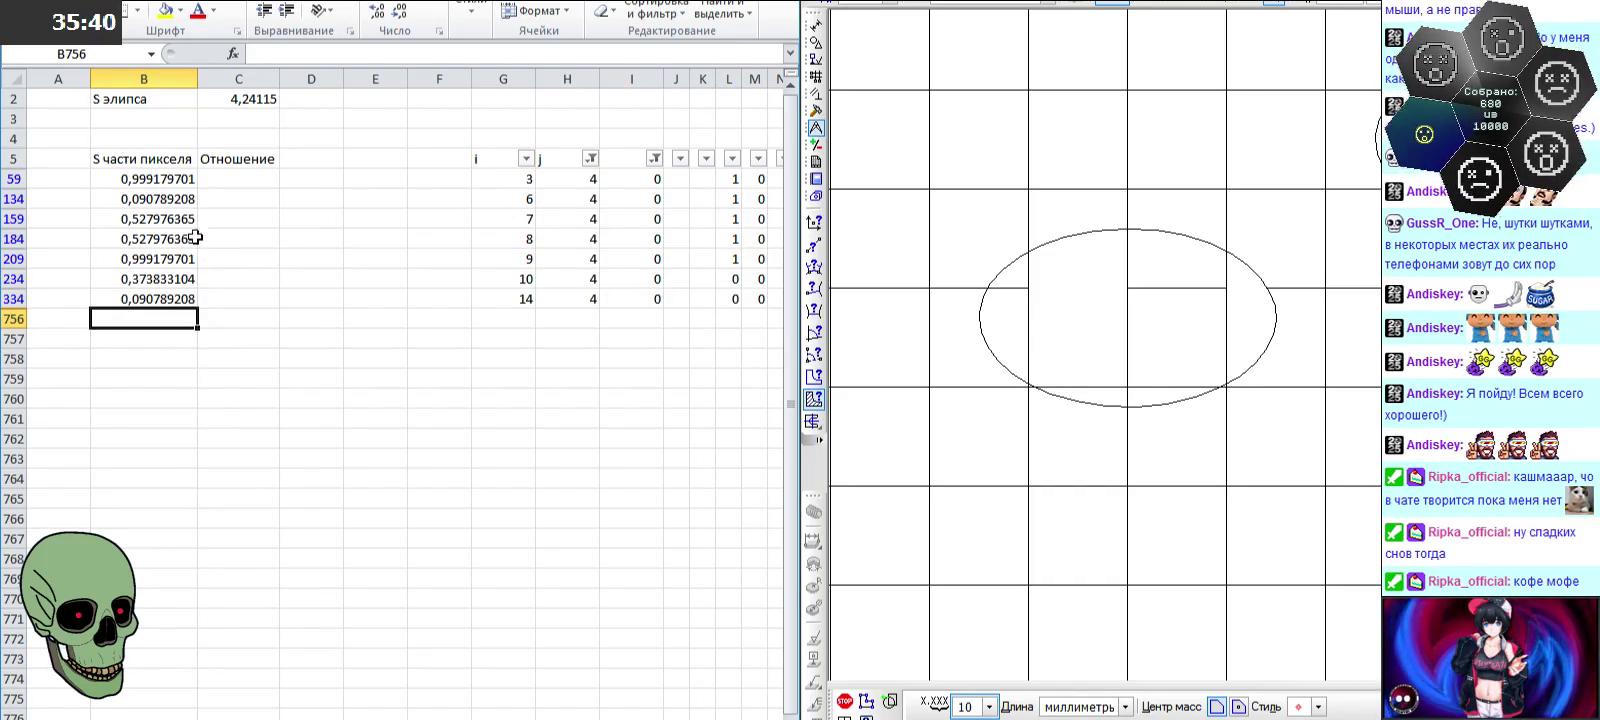
{"action": "left_click", "coordinate": [327, 335]}
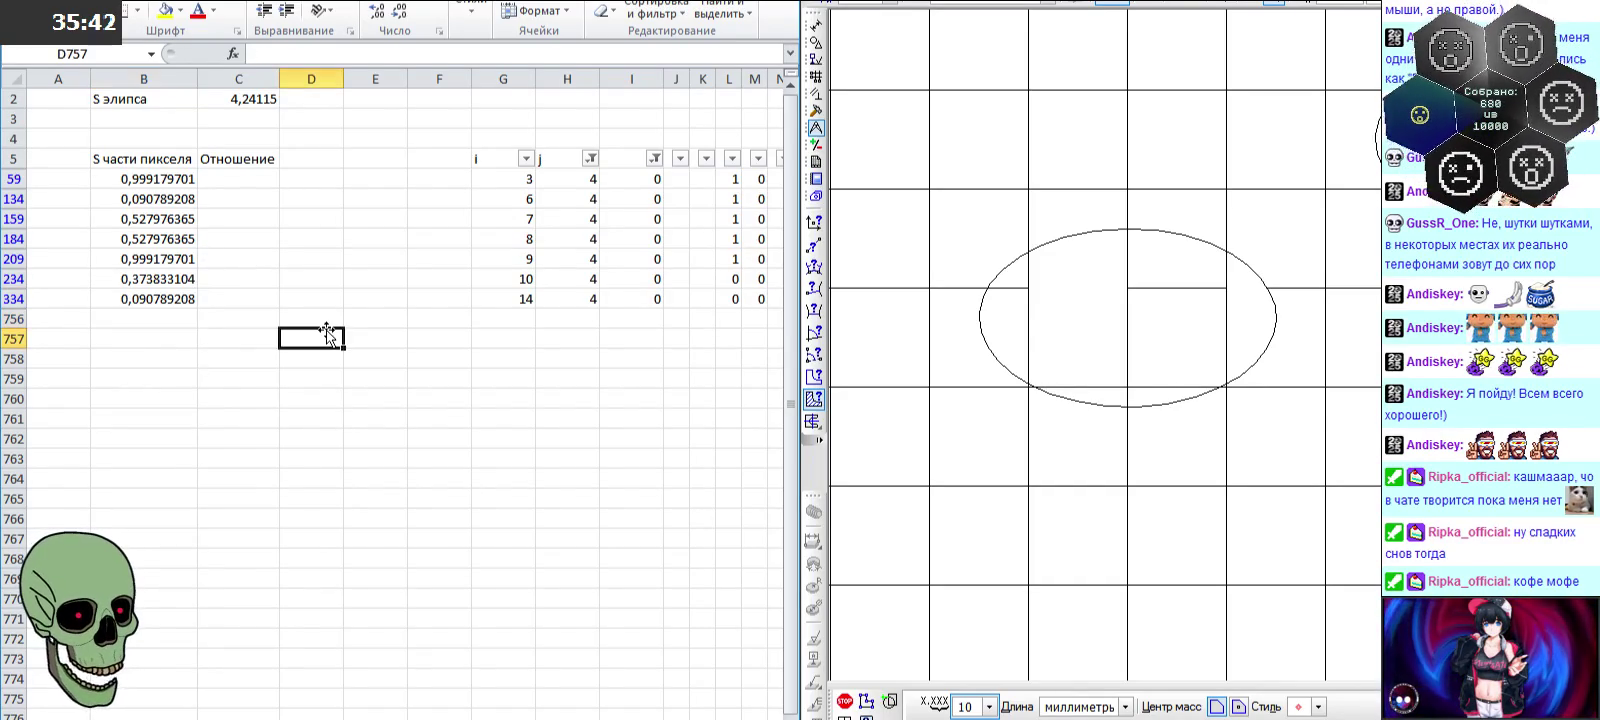
{"action": "left_click", "coordinate": [590, 159]}
Step: Change the j column filter from 4 to 5
{"action": "left_click", "coordinate": [348, 408]}
{"action": "left_click", "coordinate": [470, 528]}
{"action": "left_click", "coordinate": [476, 399]}
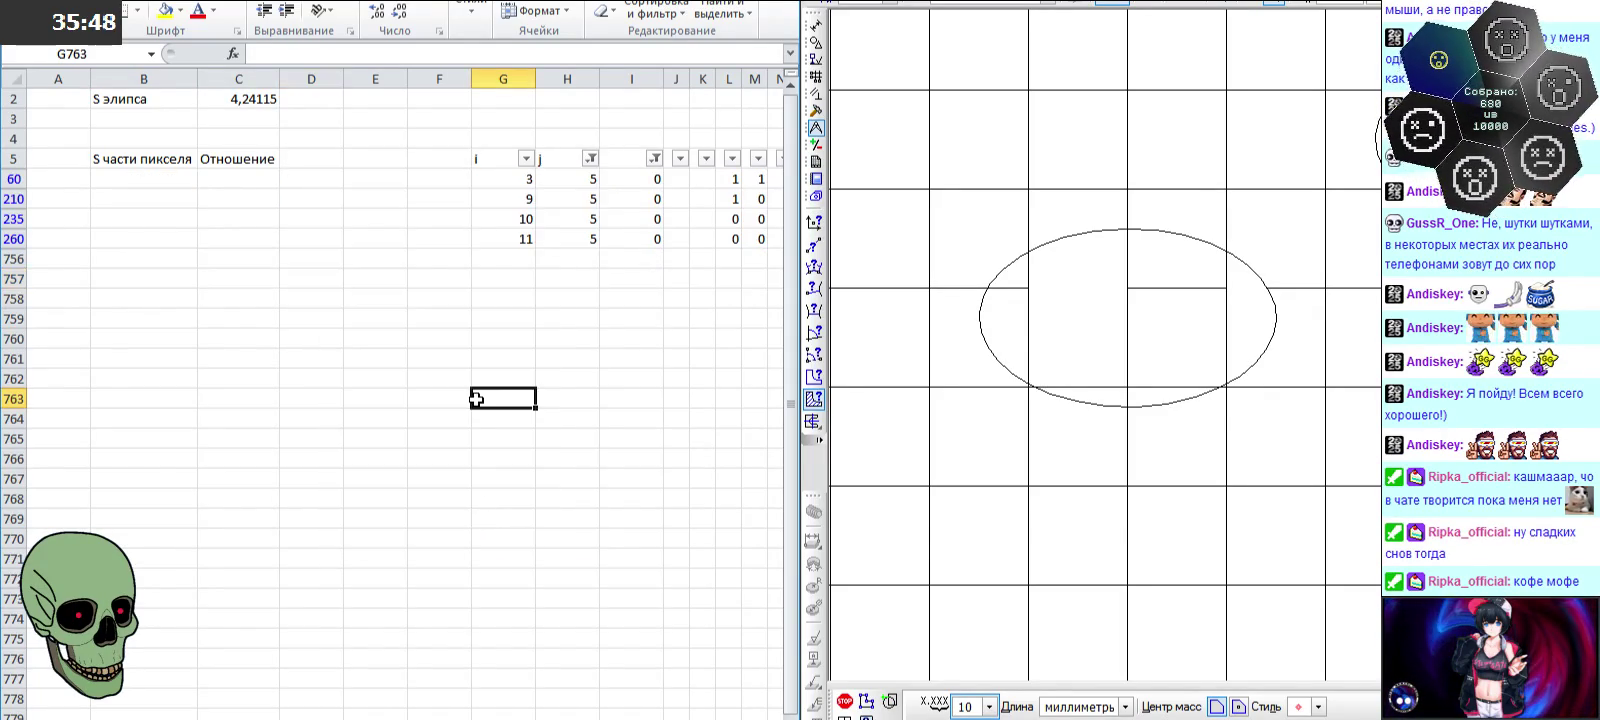
Step: End the running command and zoom back to the coloured pixel grid with ellipses
{"action": "left_click", "coordinate": [845, 701]}
{"action": "scroll", "coordinate": [990, 440], "scroll_direction": "down", "scroll_amount": 2}
{"action": "scroll", "coordinate": [1000, 430], "scroll_direction": "down", "scroll_amount": 2}
{"action": "scroll", "coordinate": [1150, 400], "scroll_direction": "up", "scroll_amount": 3}
{"action": "scroll", "coordinate": [1260, 420], "scroll_direction": "up", "scroll_amount": 3}
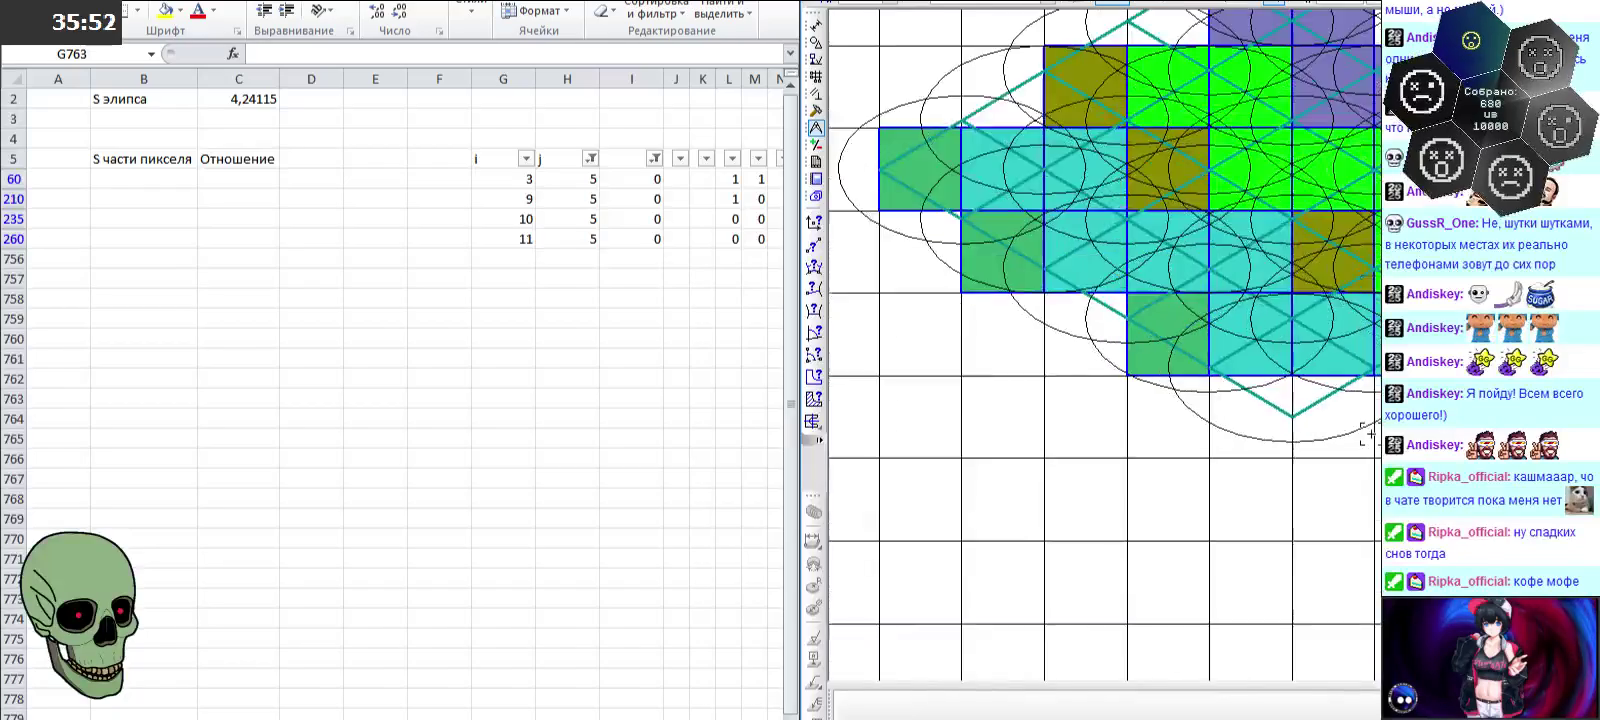
{"action": "scroll", "coordinate": [1368, 435], "scroll_direction": "up", "scroll_amount": 2}
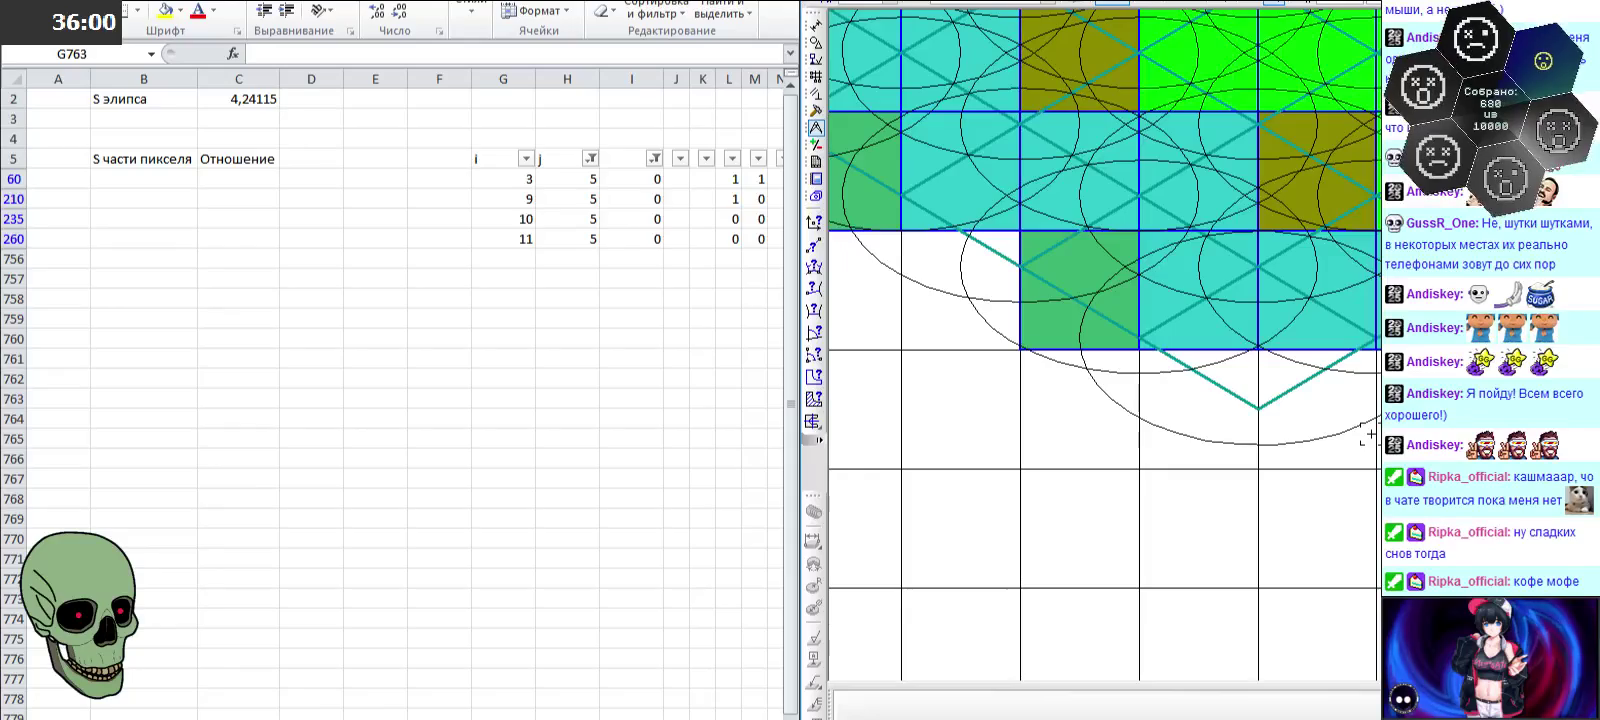
Step: Place a copy of the ellipse on an empty stretch of the grid
{"action": "left_click", "coordinate": [1345, 426]}
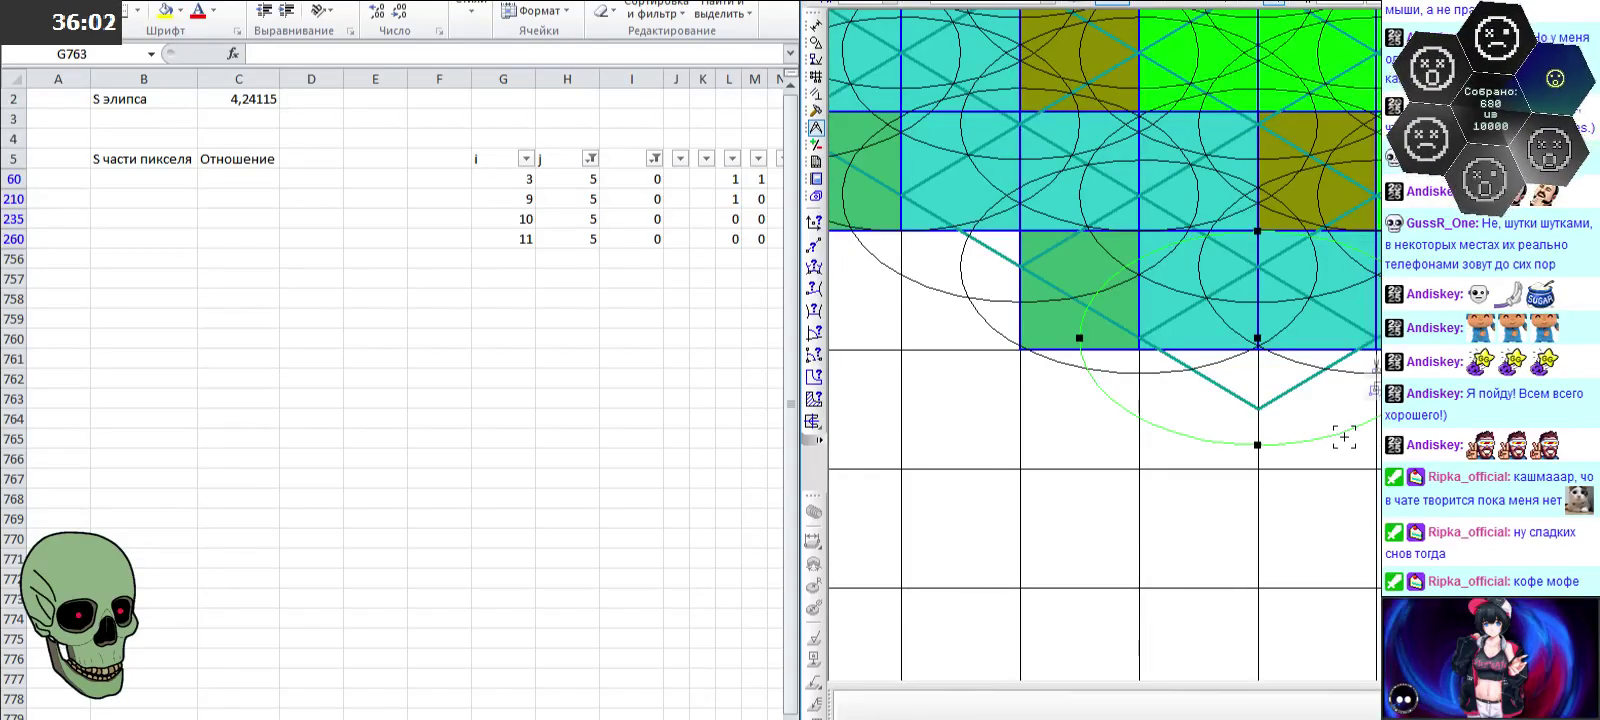
{"action": "scroll", "coordinate": [1263, 224], "scroll_direction": "up", "scroll_amount": 4}
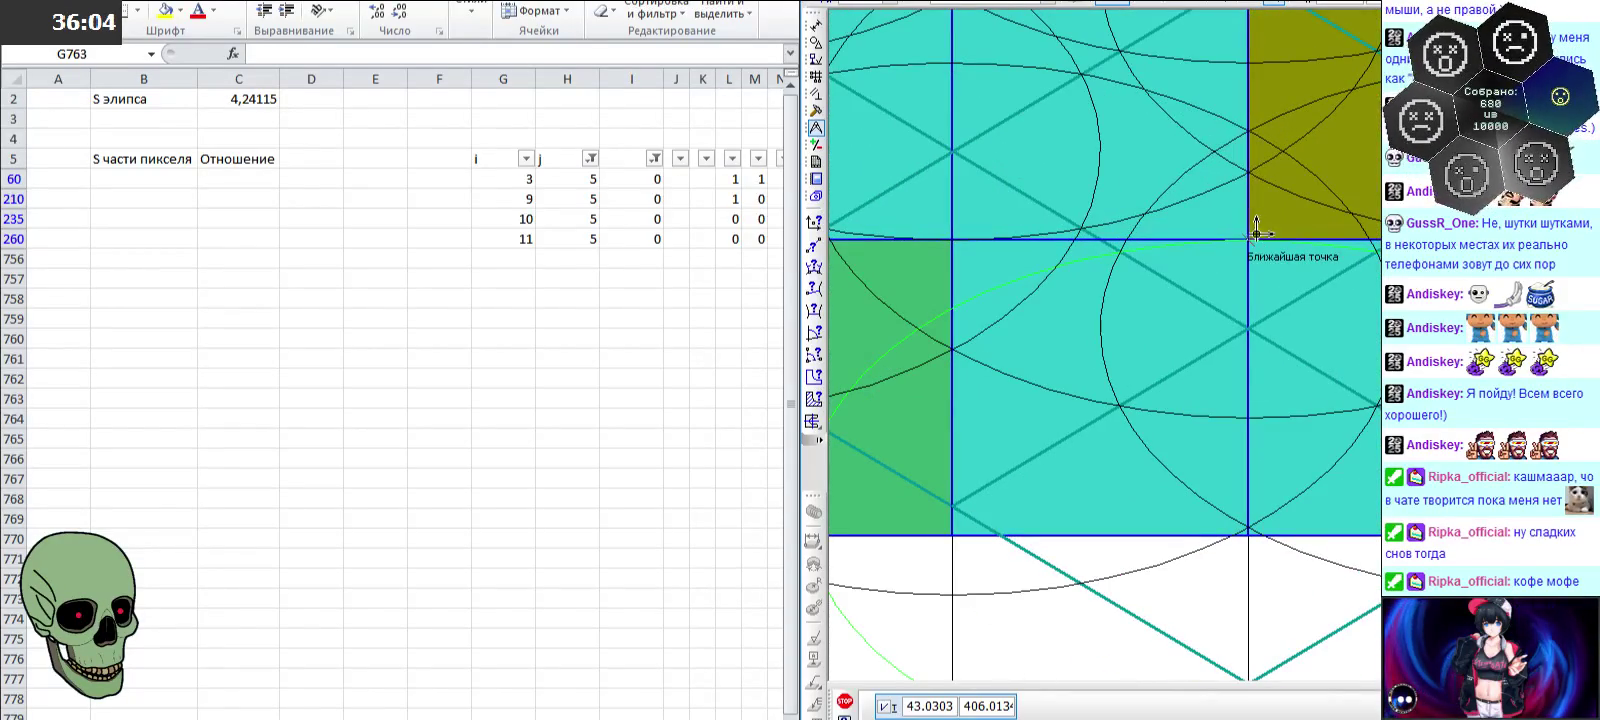
{"action": "left_click", "coordinate": [1249, 255]}
{"action": "scroll", "coordinate": [1289, 381], "scroll_direction": "down", "scroll_amount": 5}
{"action": "scroll", "coordinate": [1289, 381], "scroll_direction": "down", "scroll_amount": 3}
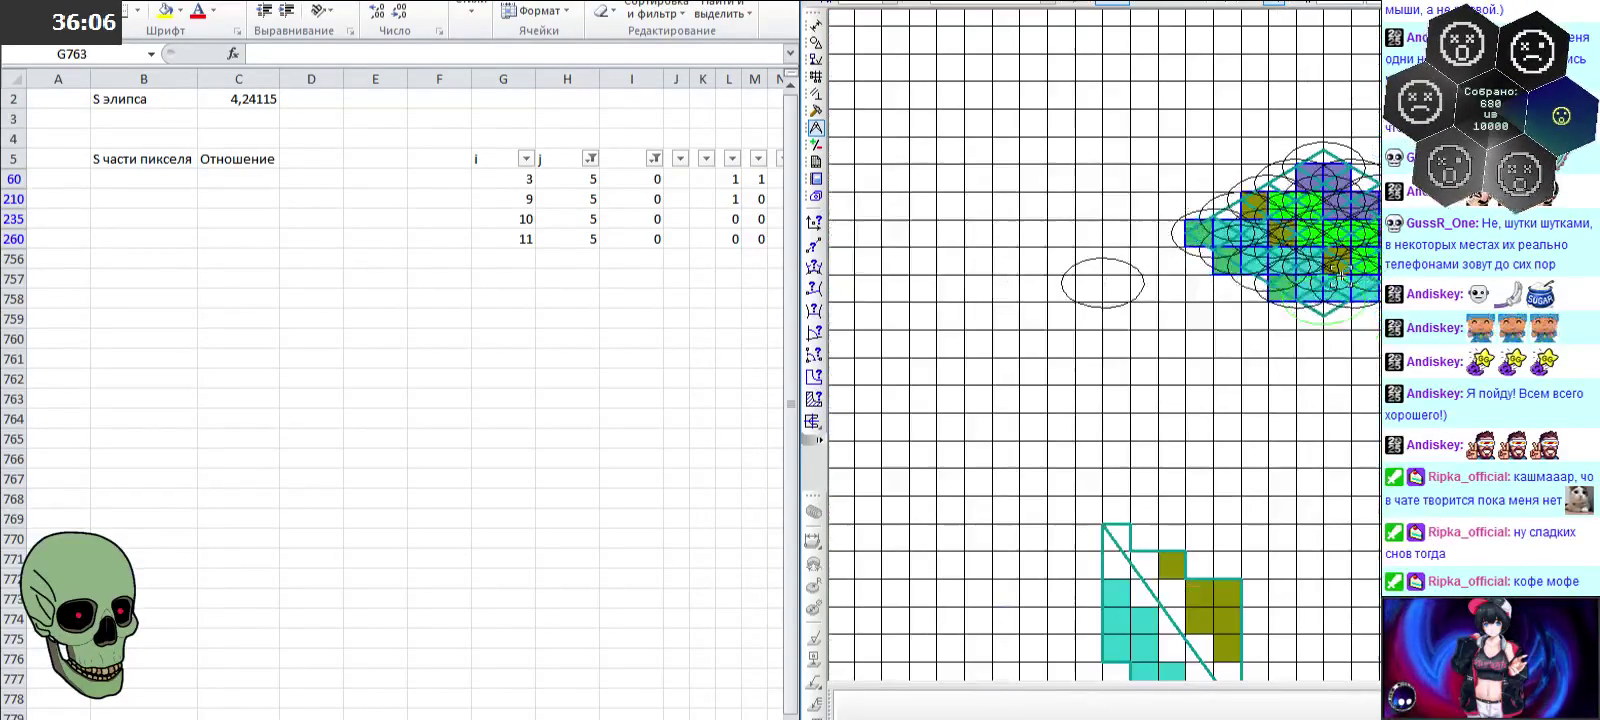
{"action": "left_click_drag", "start_coordinate": [1107, 258], "coordinate": [1093, 316]}
{"action": "scroll", "coordinate": [975, 296], "scroll_direction": "up", "scroll_amount": 2}
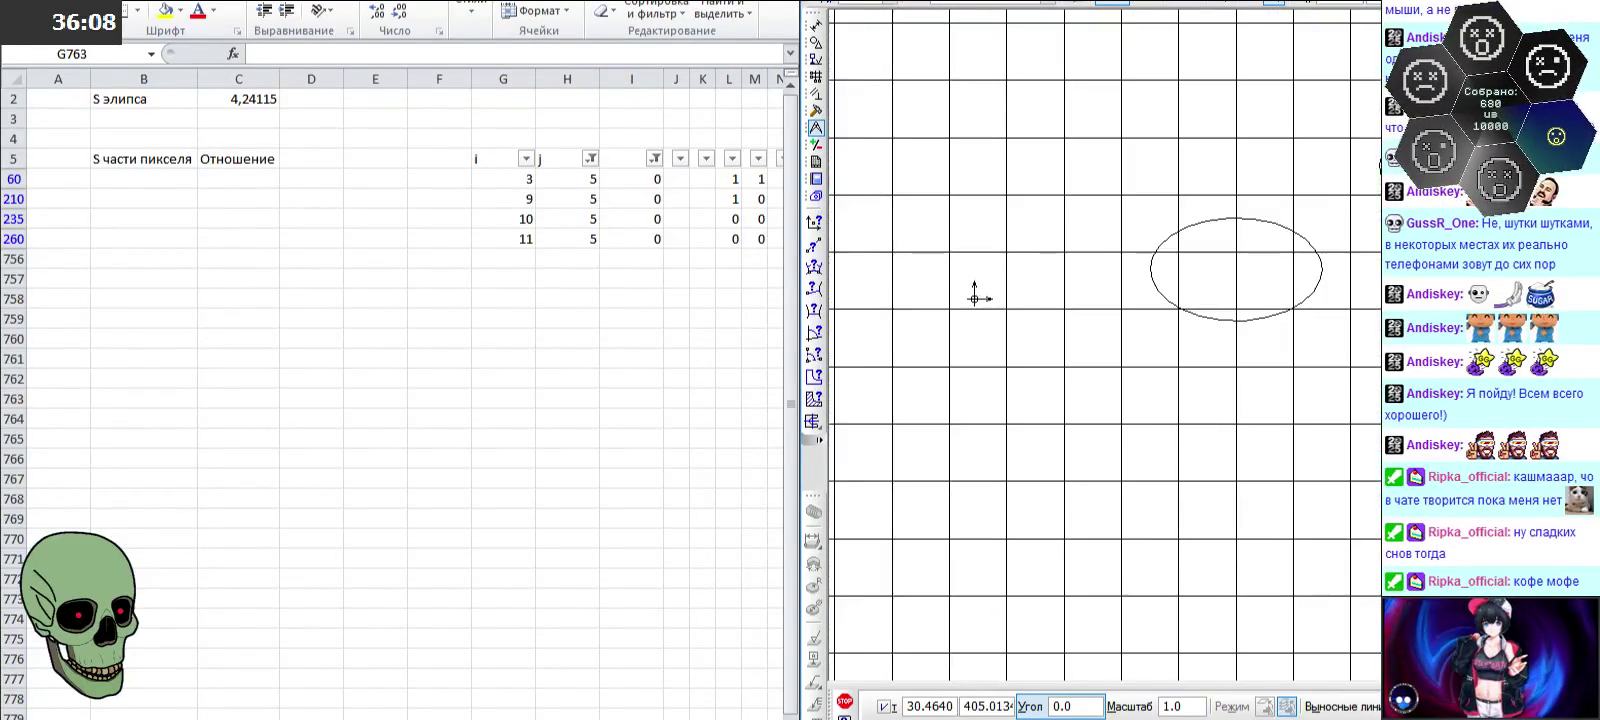
{"action": "left_click", "coordinate": [953, 251]}
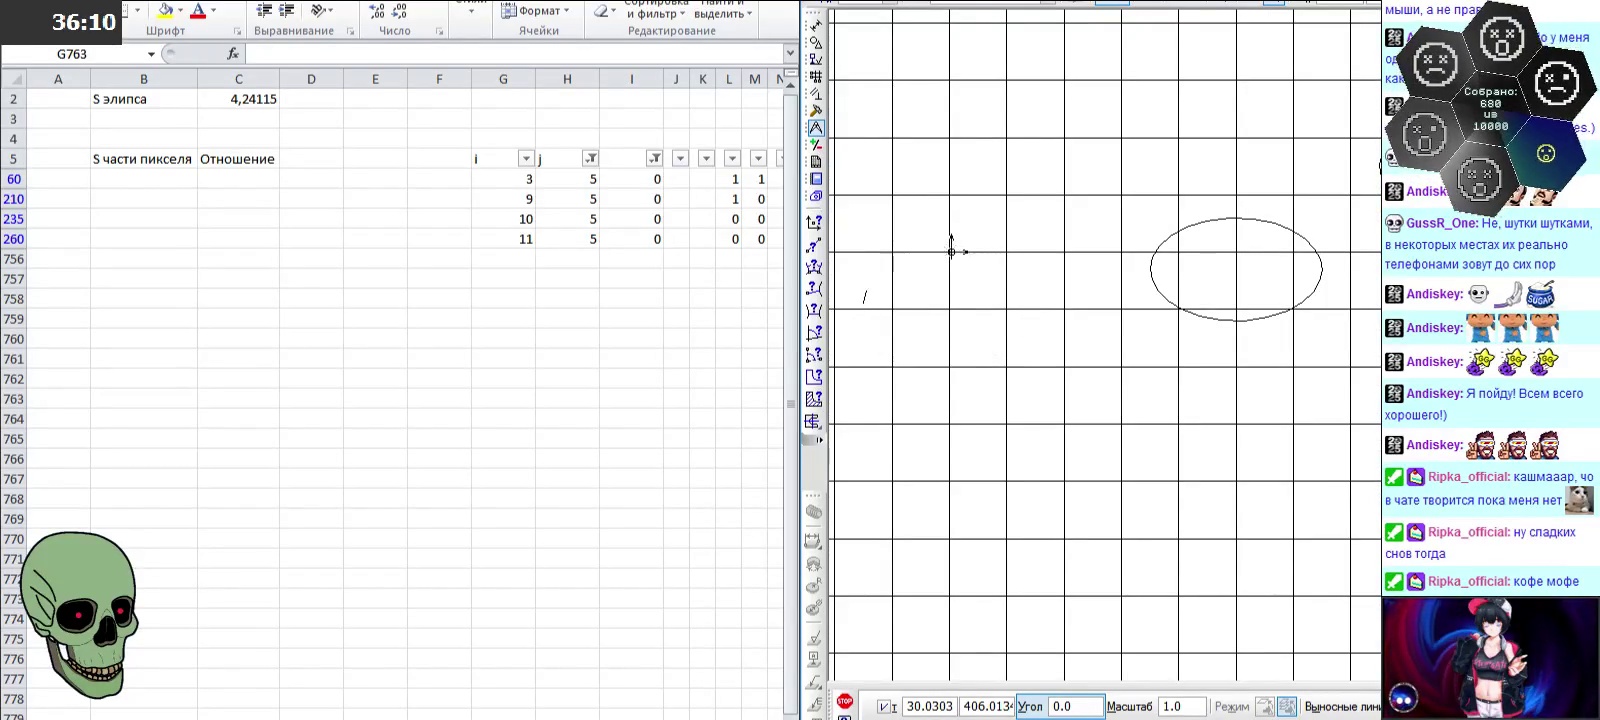
{"action": "left_click", "coordinate": [845, 701]}
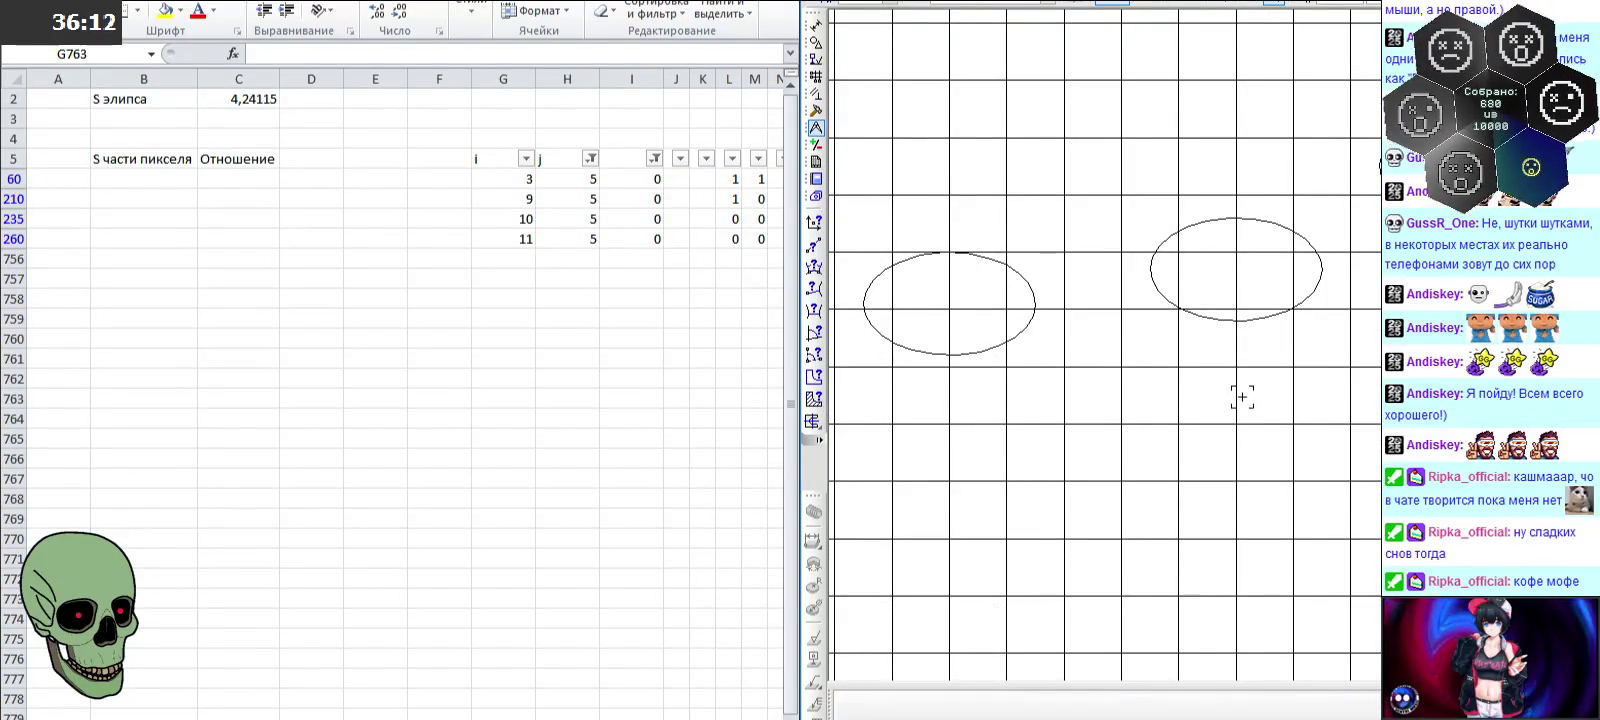
Step: Measure the area of the ellipse part left of the vertical grid line
{"action": "scroll", "coordinate": [1240, 396], "scroll_direction": "down", "scroll_amount": 3}
{"action": "scroll", "coordinate": [1140, 374], "scroll_direction": "up", "scroll_amount": 3}
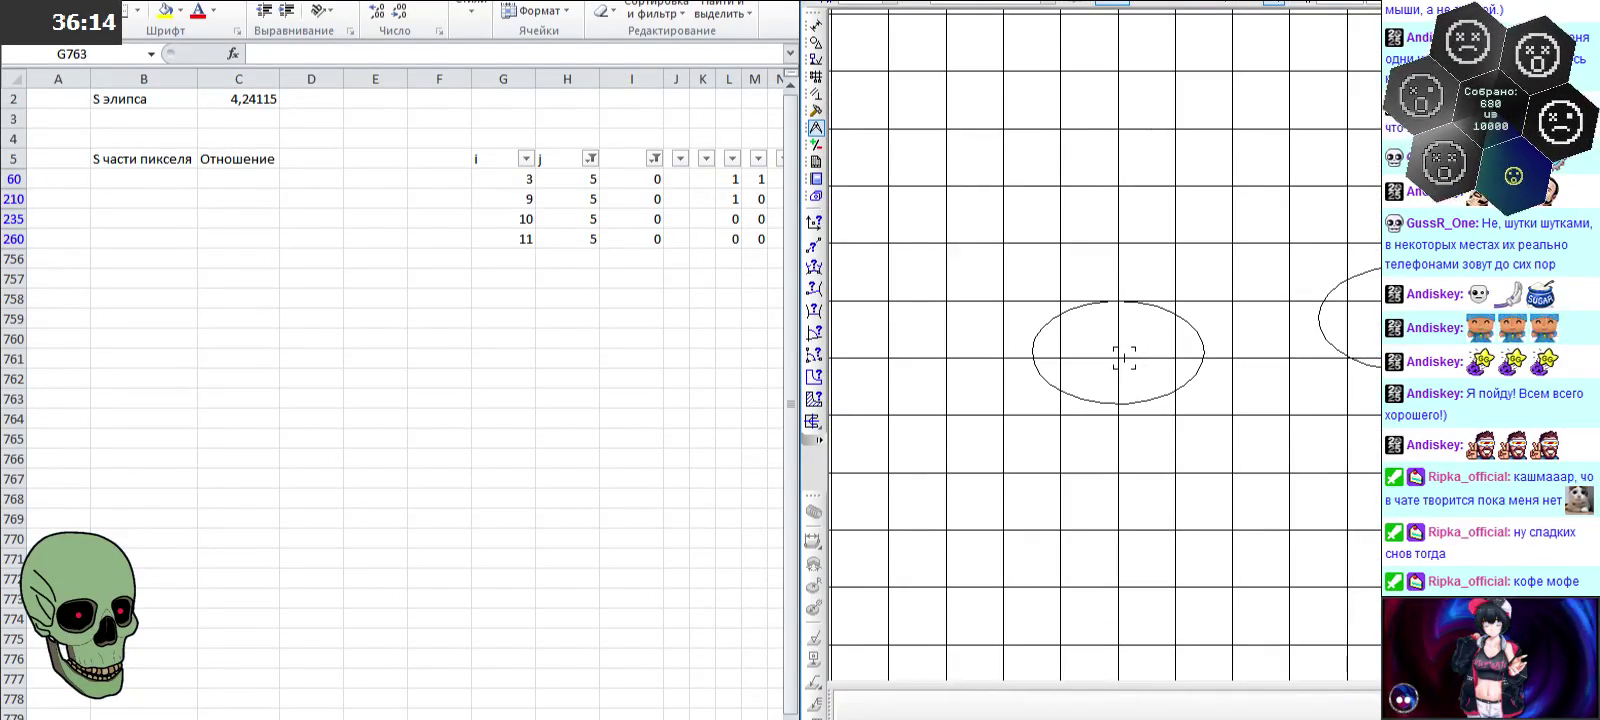
{"action": "scroll", "coordinate": [1071, 346], "scroll_direction": "up", "scroll_amount": 1}
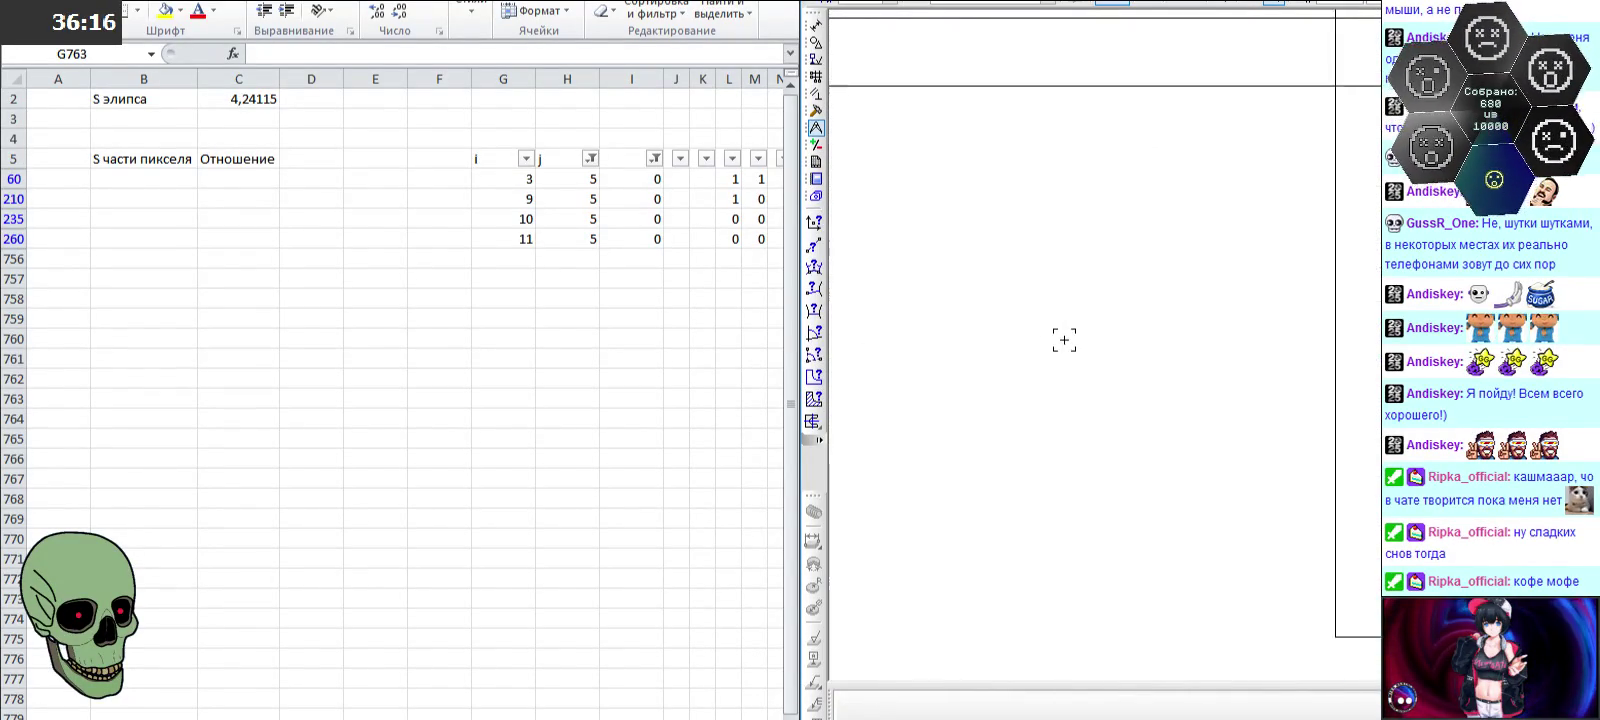
{"action": "left_click", "coordinate": [814, 398]}
{"action": "left_click", "coordinate": [1030, 340]}
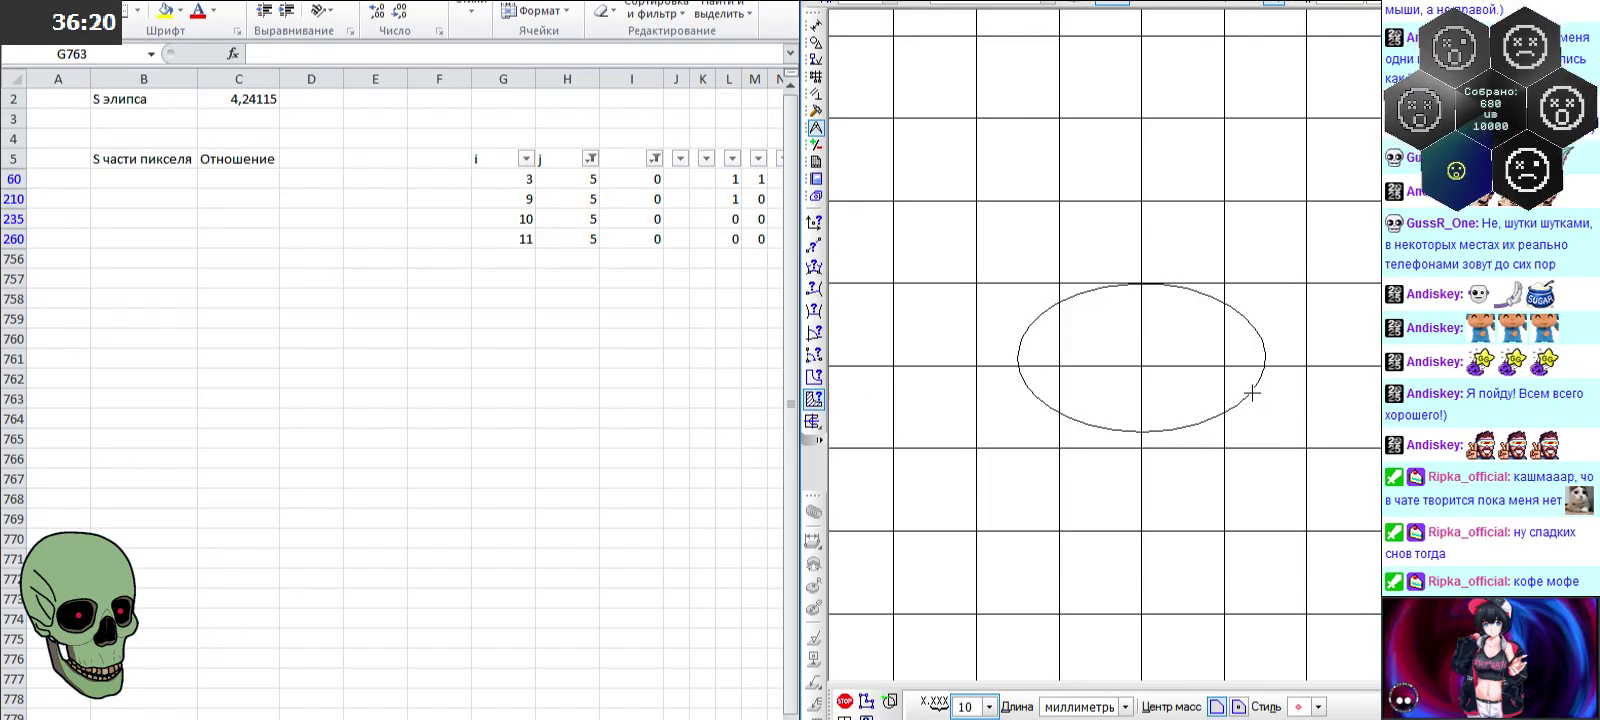
{"action": "left_click", "coordinate": [190, 182]}
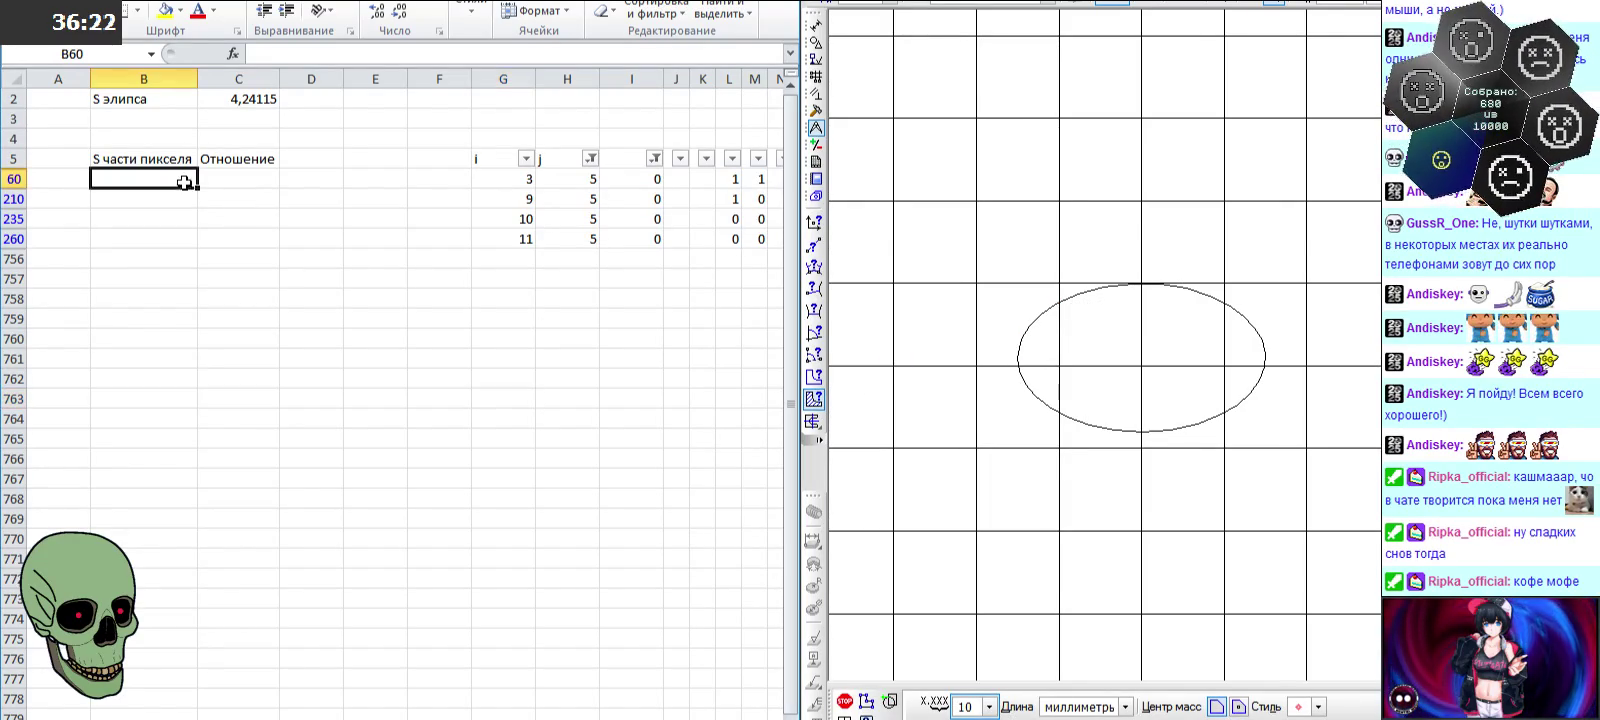
{"action": "type", "text": "0,2820019399"}
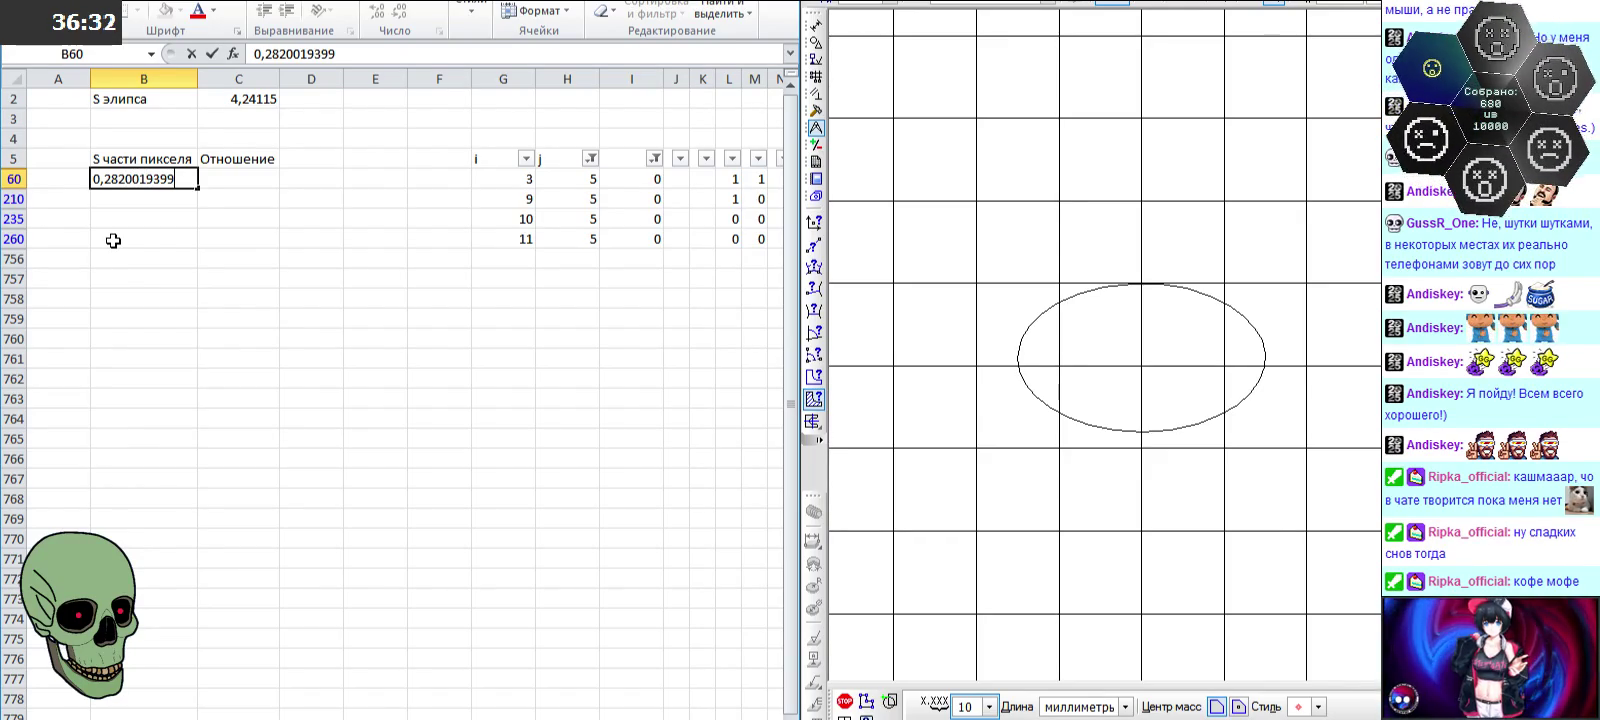
{"action": "key", "text": "Return"}
{"action": "key", "text": "Up"}
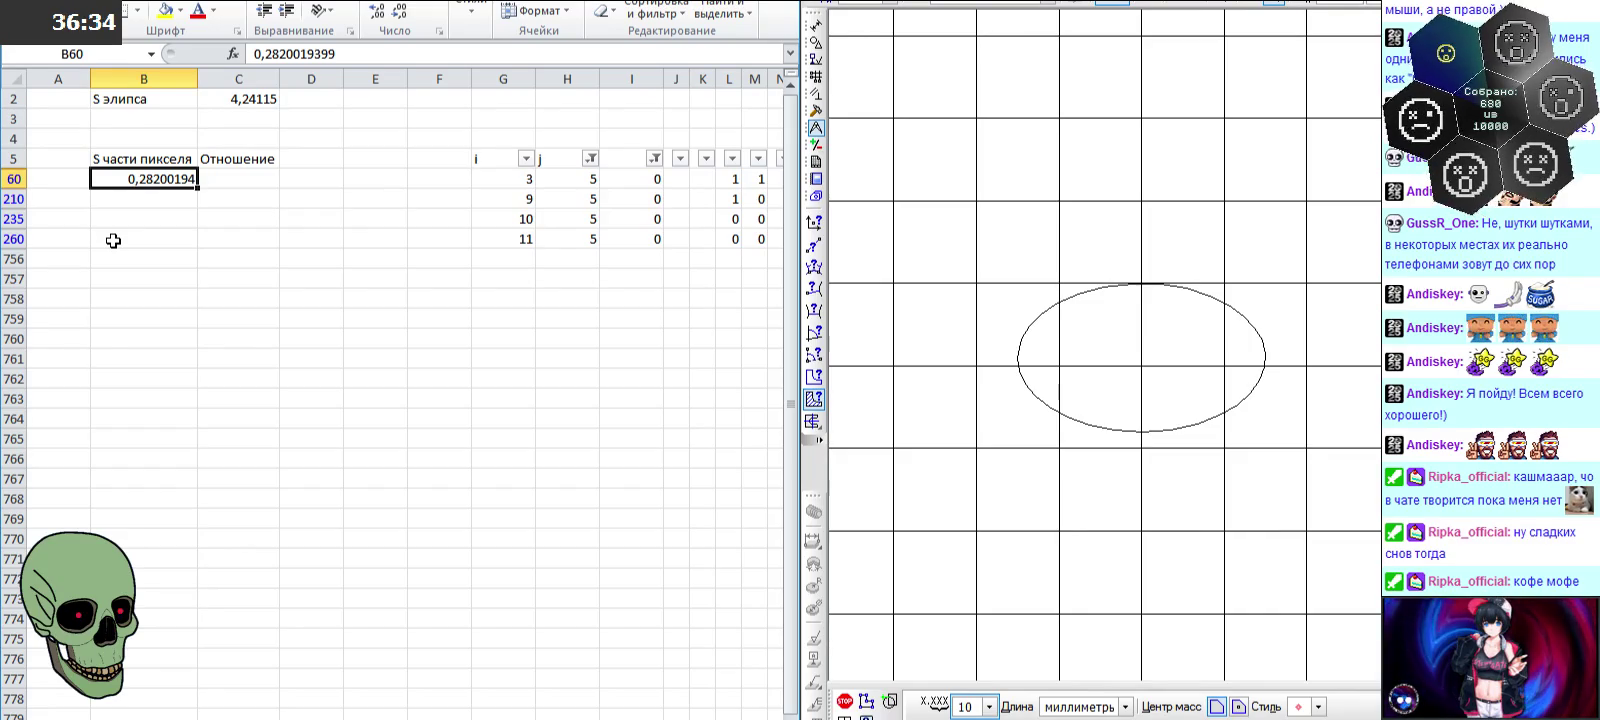
{"action": "key", "text": "ctrl+c"}
{"action": "key", "text": "Down"}
{"action": "key", "text": "Down"}
{"action": "key", "text": "ctrl+v"}
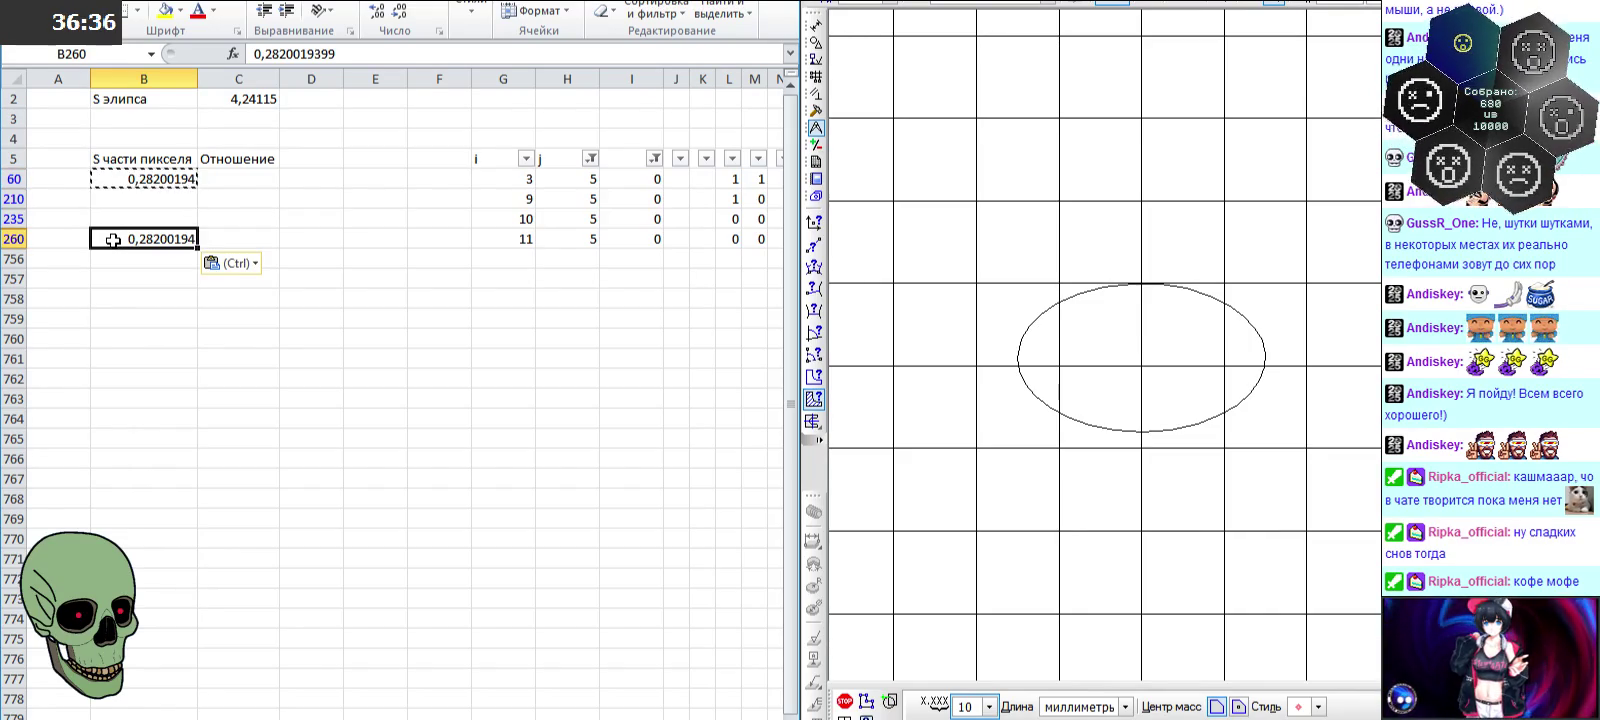
{"action": "key", "text": "Up"}
{"action": "key", "text": "Up"}
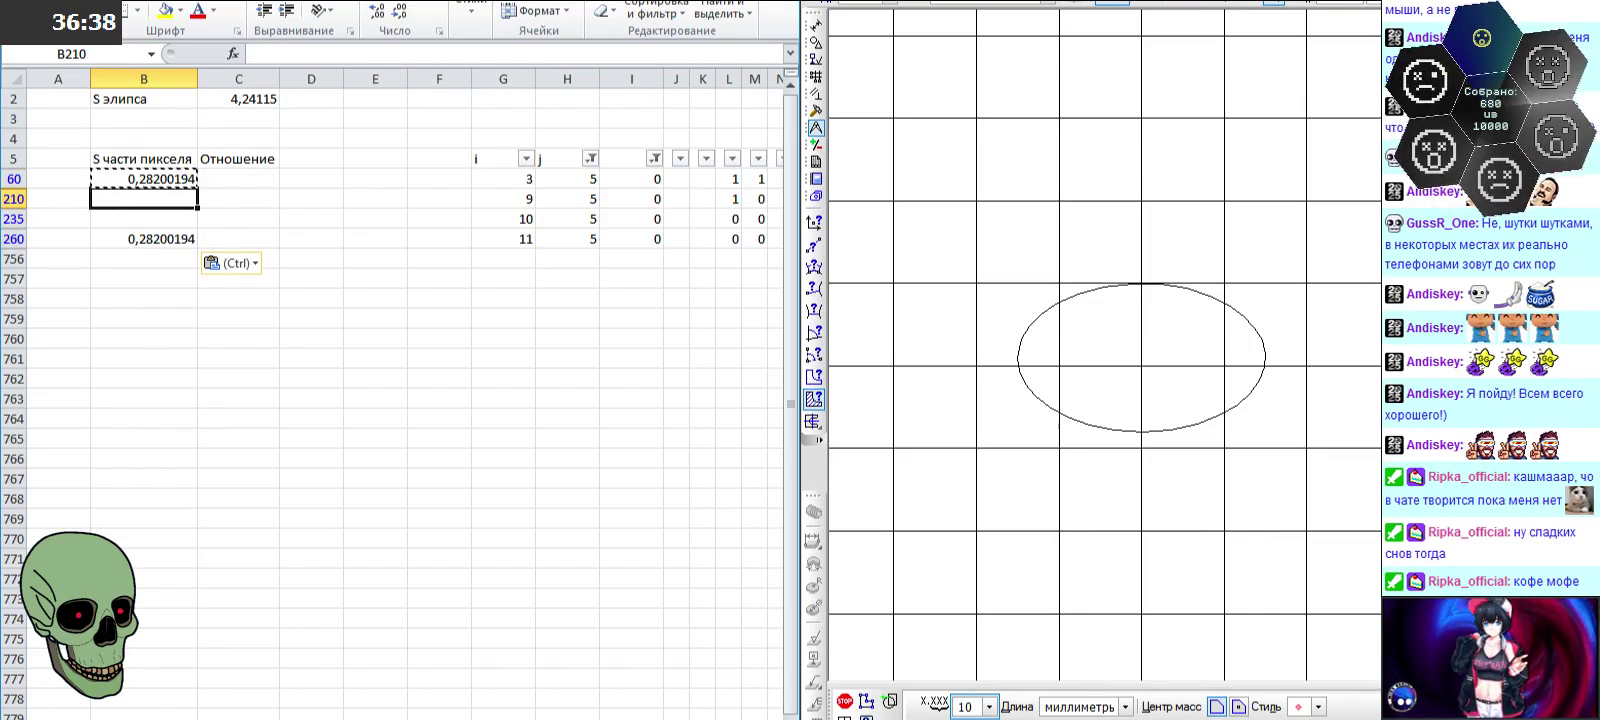
Step: Measure again, enter 0,92797636 in B210 and copy it into B235
{"action": "left_click", "coordinate": [845, 701]}
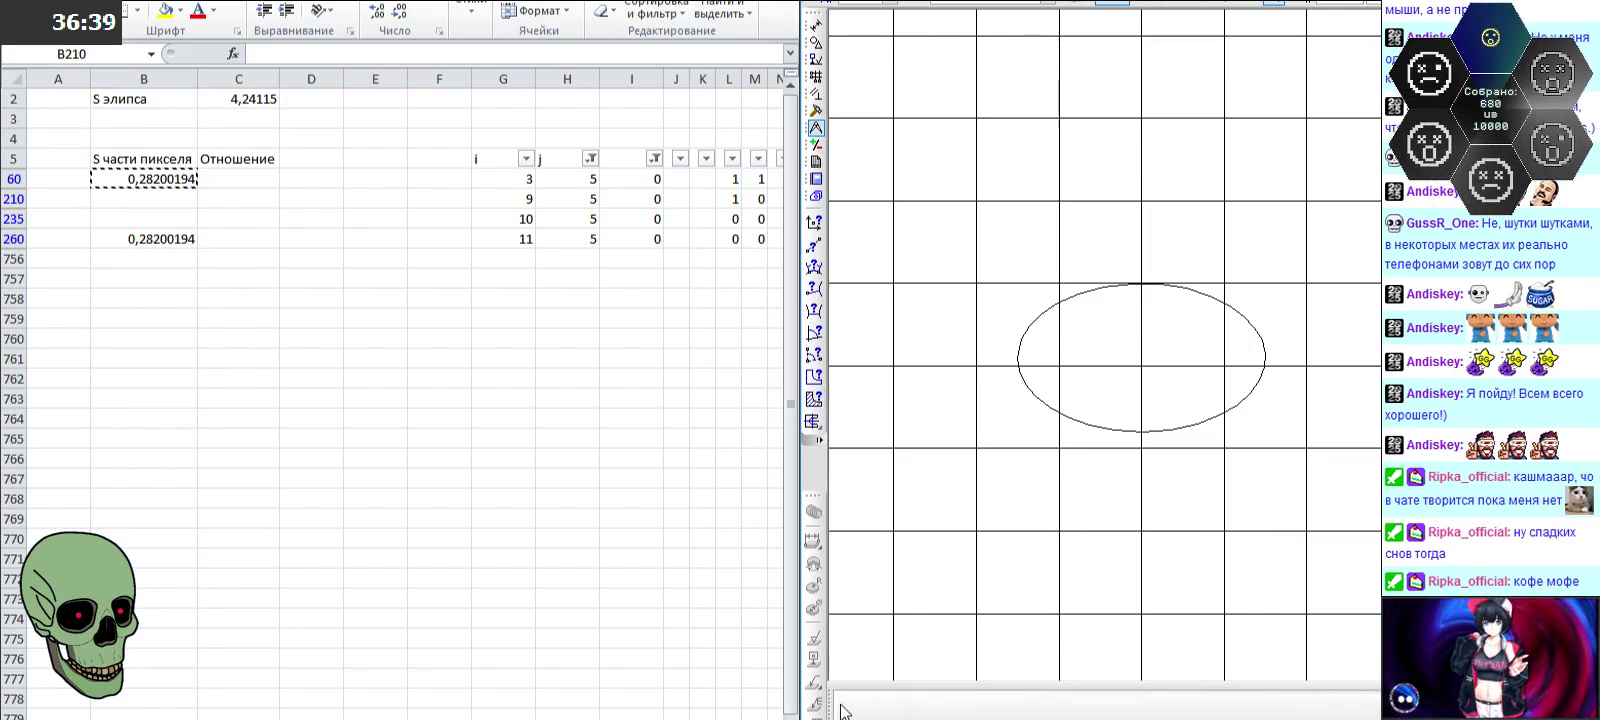
{"action": "left_click", "coordinate": [815, 399]}
{"action": "type", "text": "0,92797"}
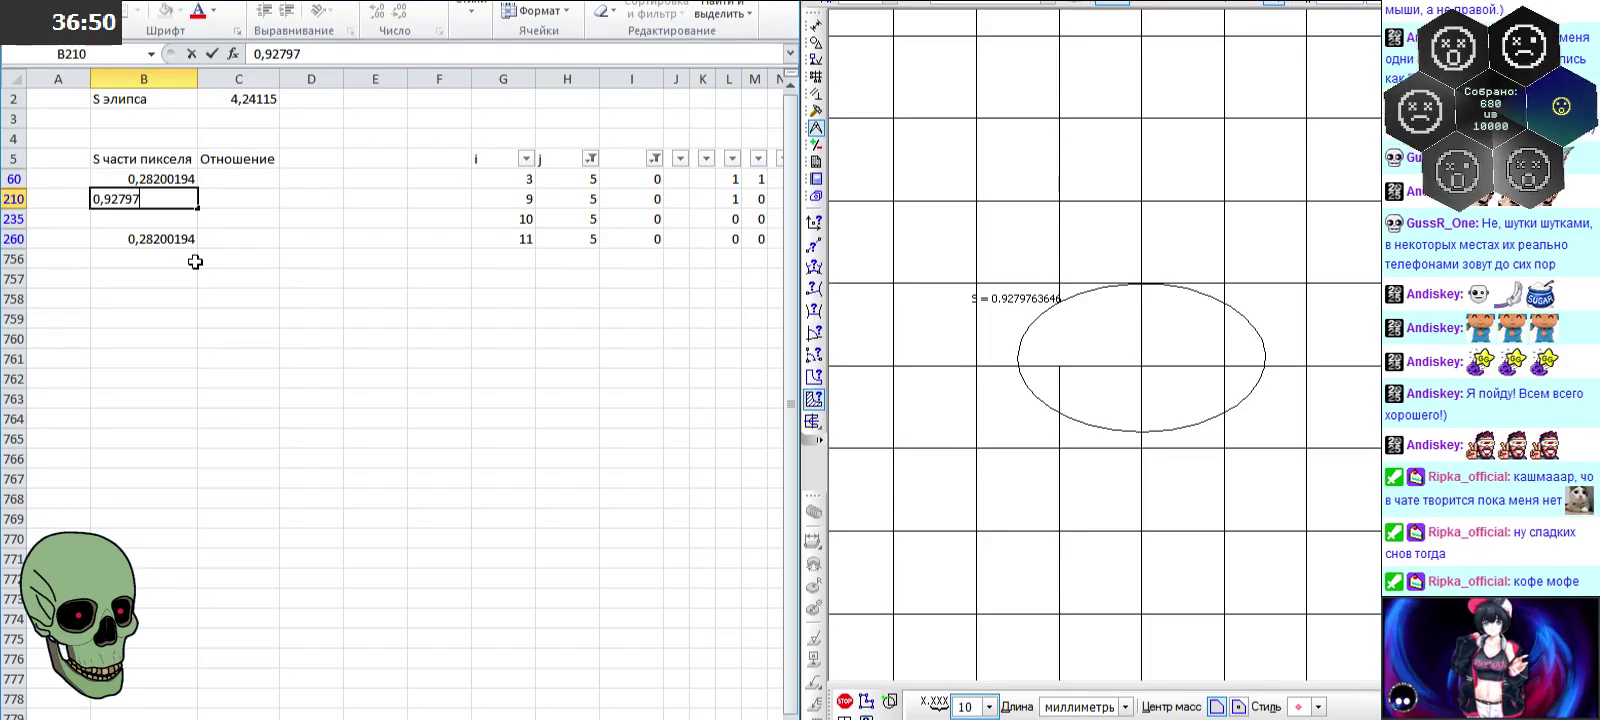
{"action": "type", "text": "63646"}
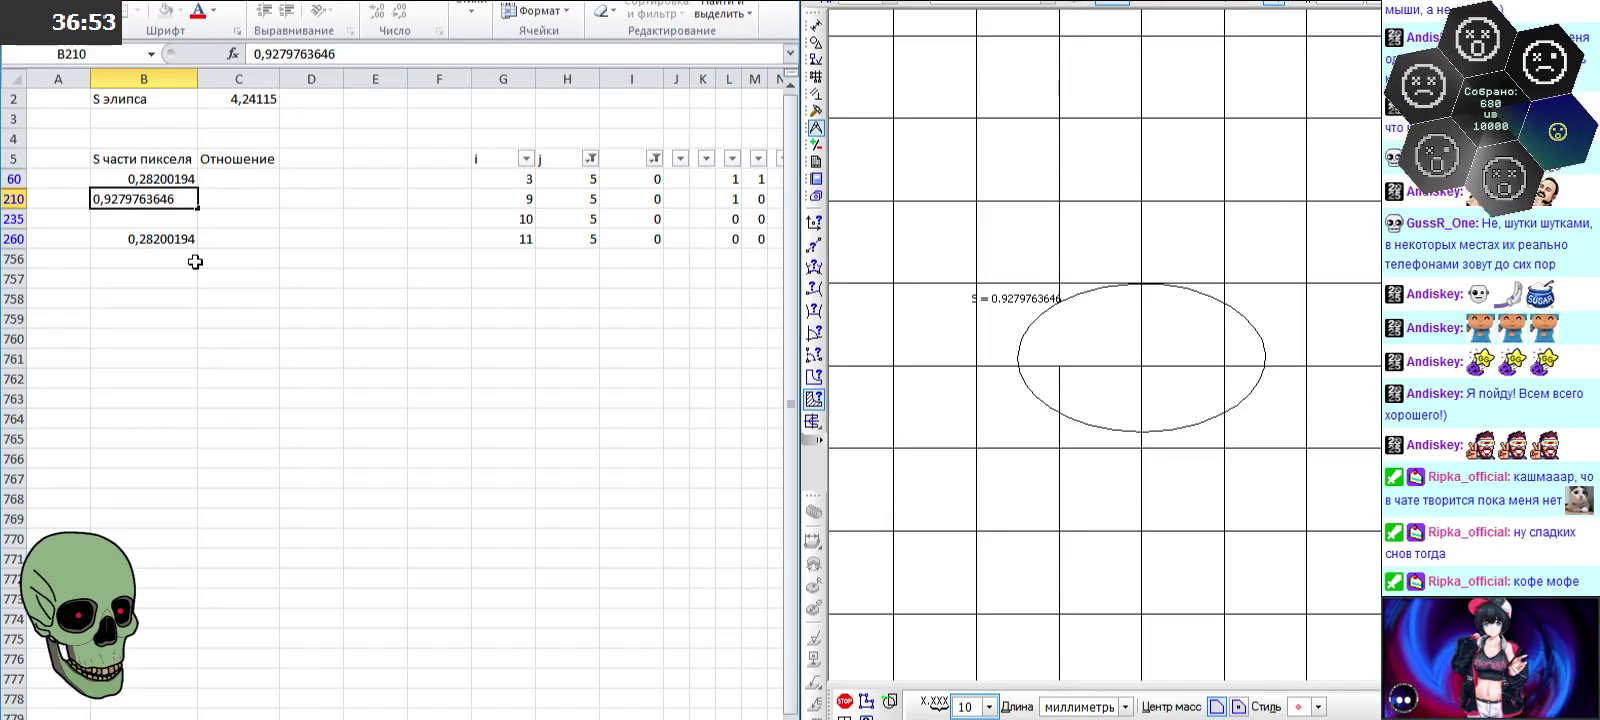
{"action": "key", "text": "ctrl+Return"}
{"action": "key", "text": "ctrl+c"}
{"action": "key", "text": "Down"}
{"action": "key", "text": "ctrl+v"}
{"action": "key", "text": "Down"}
{"action": "key", "text": "Down"}
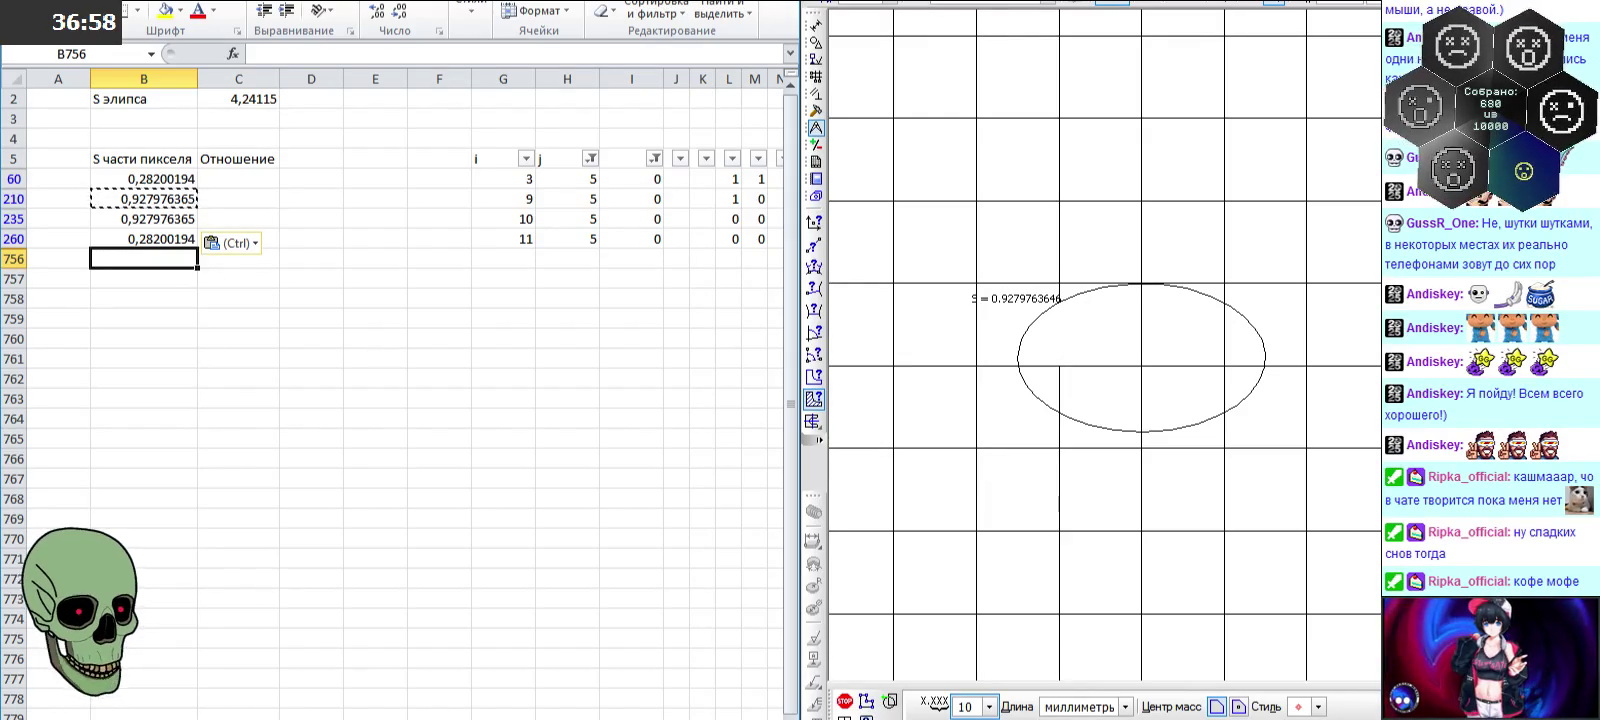
{"action": "key", "text": "alt+Tab"}
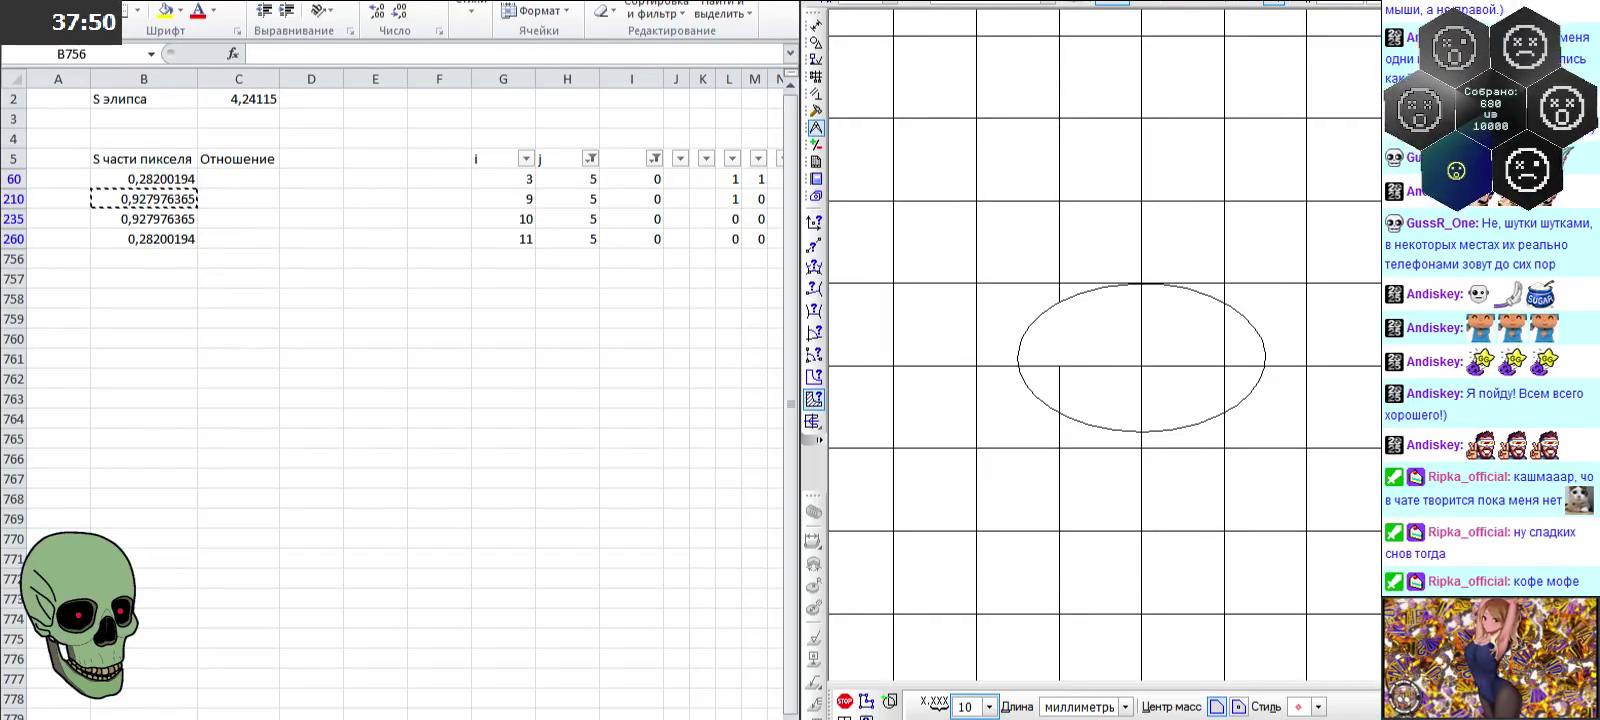
{"action": "left_click", "coordinate": [845, 701]}
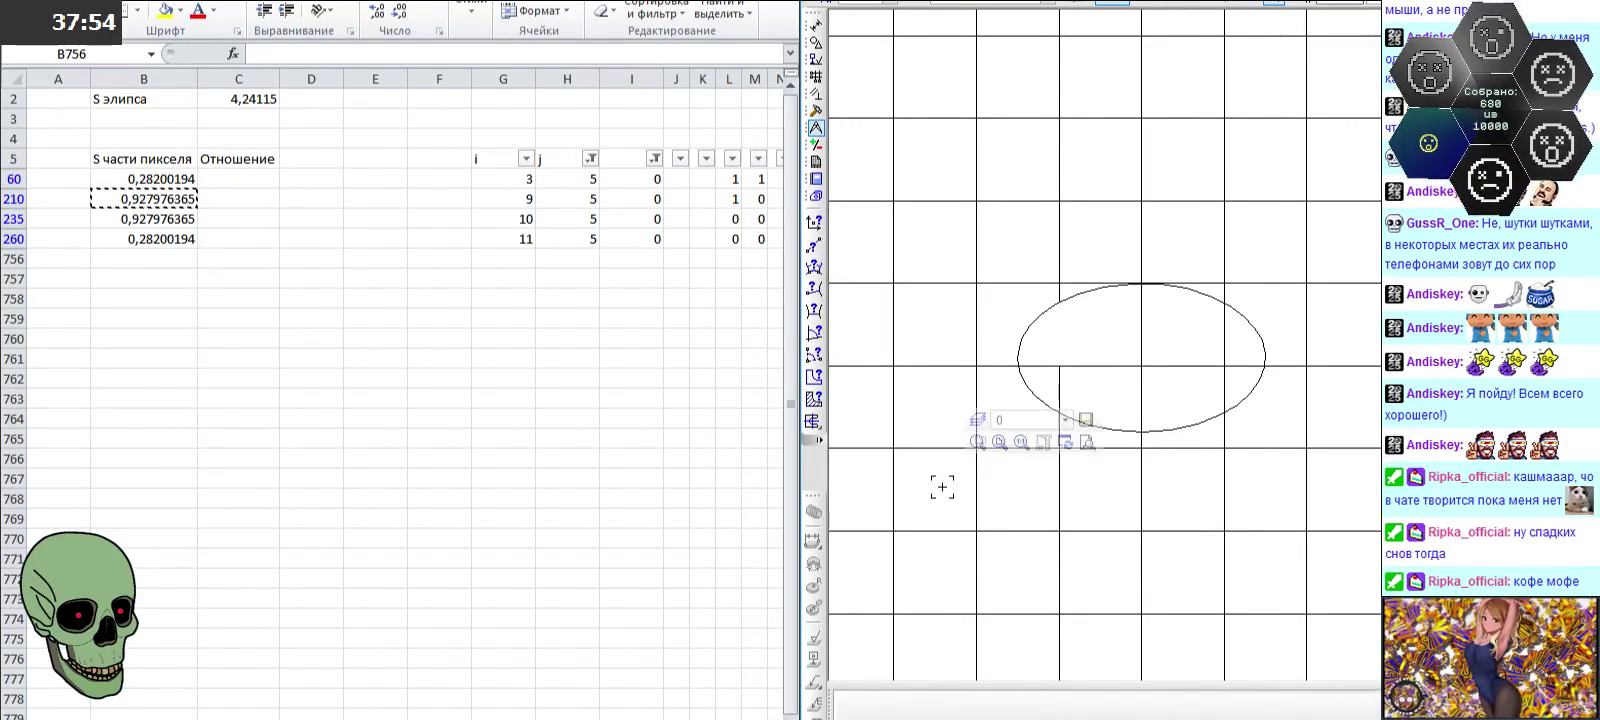
Step: Select an ellipse and paste a new copy above the earlier one on the grid
{"action": "scroll", "coordinate": [962, 494], "scroll_direction": "down", "scroll_amount": 3}
{"action": "scroll", "coordinate": [1370, 320], "scroll_direction": "up", "scroll_amount": 3}
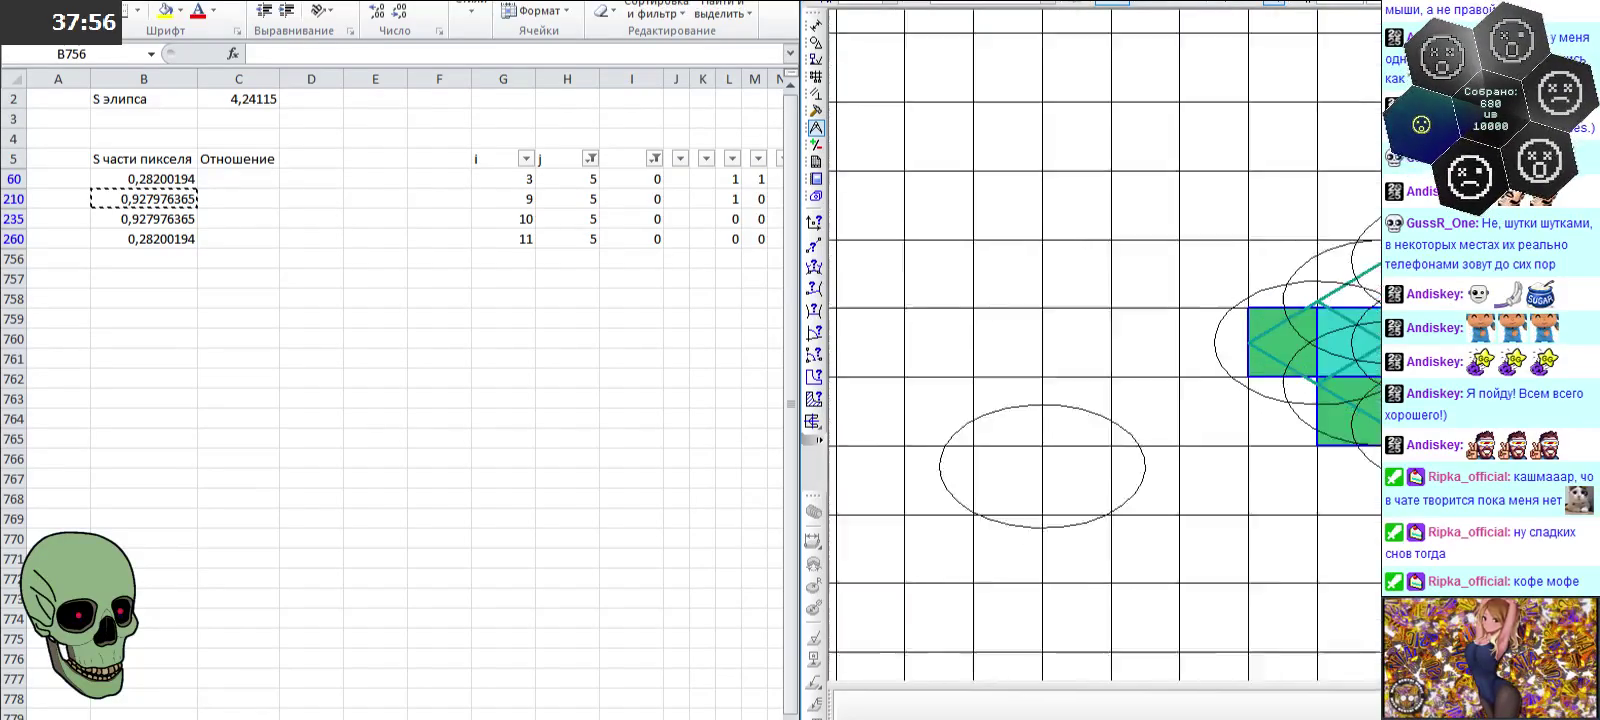
{"action": "scroll", "coordinate": [1370, 320], "scroll_direction": "up", "scroll_amount": 2}
{"action": "scroll", "coordinate": [1370, 320], "scroll_direction": "up", "scroll_amount": 1}
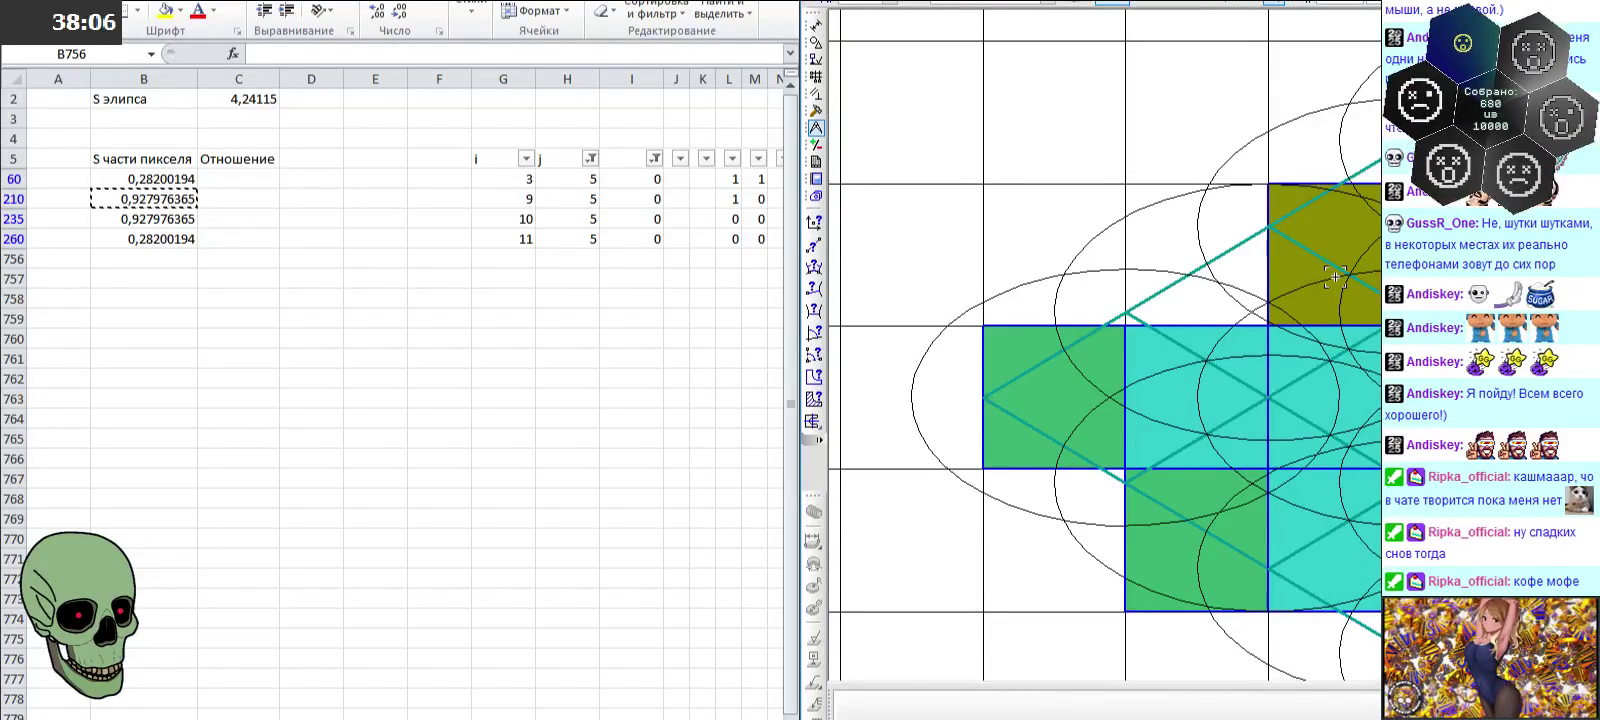
{"action": "scroll", "coordinate": [1335, 277], "scroll_direction": "down", "scroll_amount": 2}
{"action": "left_click", "coordinate": [1197, 255]}
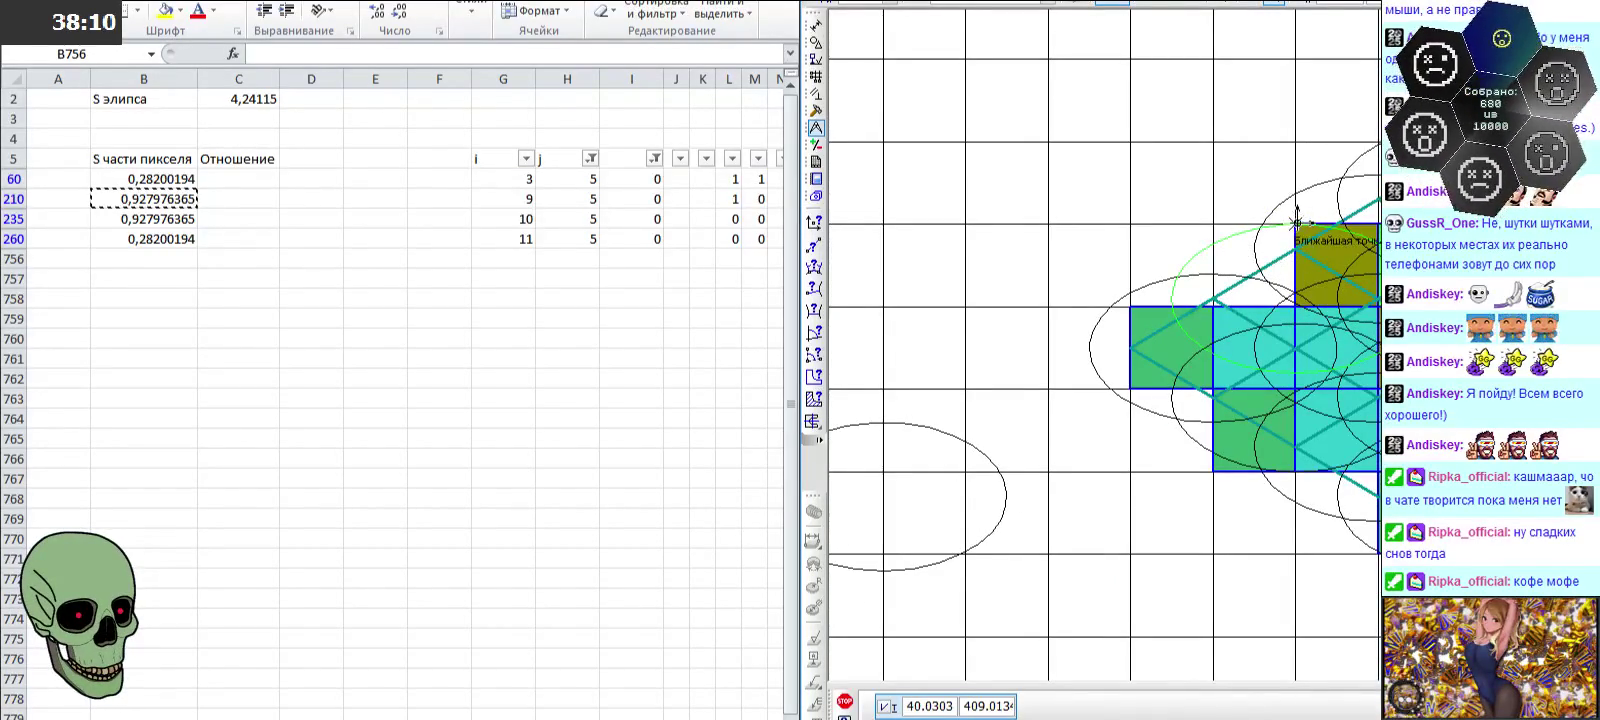
{"action": "scroll", "coordinate": [1290, 236], "scroll_direction": "down", "scroll_amount": 2}
{"action": "key", "text": "ctrl+v"}
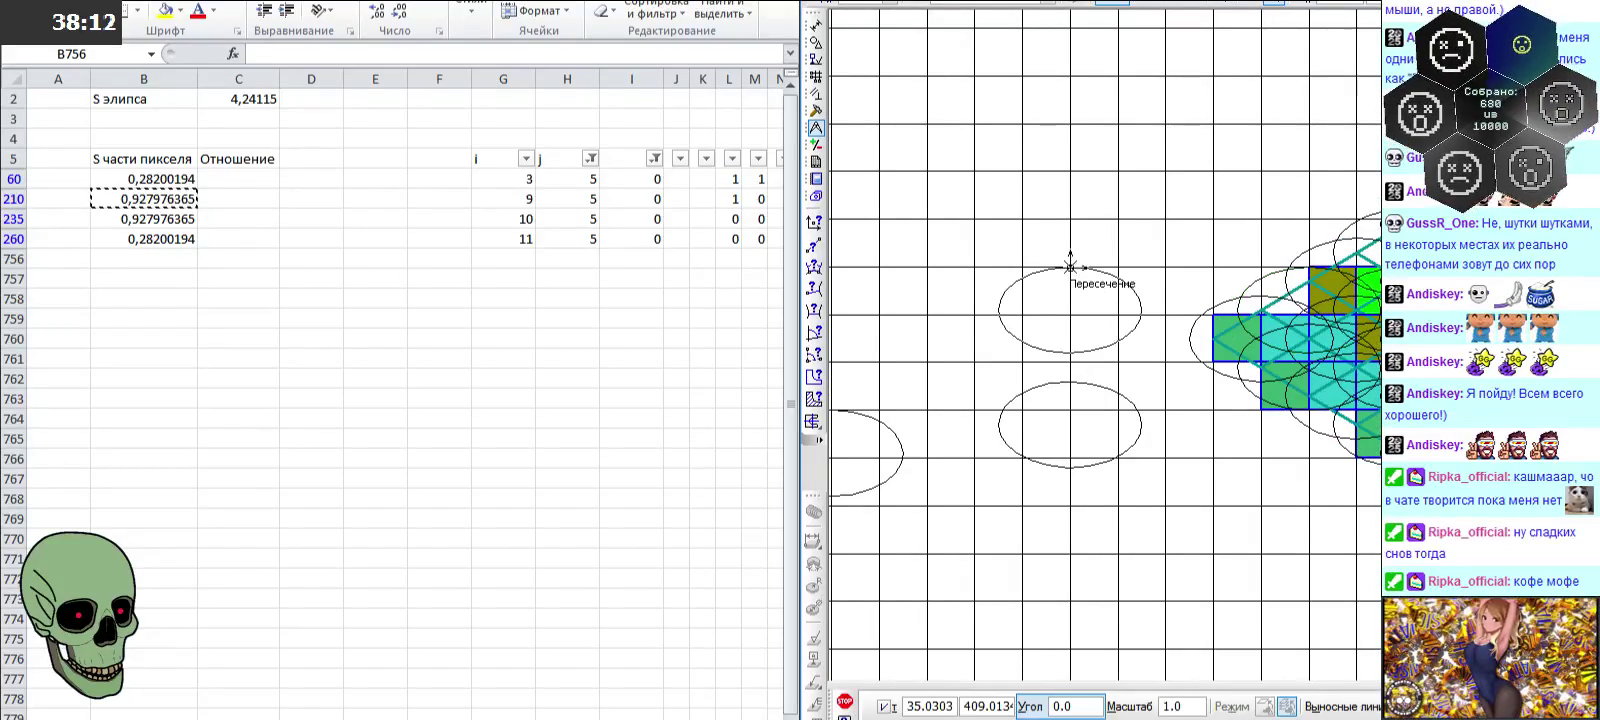
{"action": "left_click", "coordinate": [844, 703]}
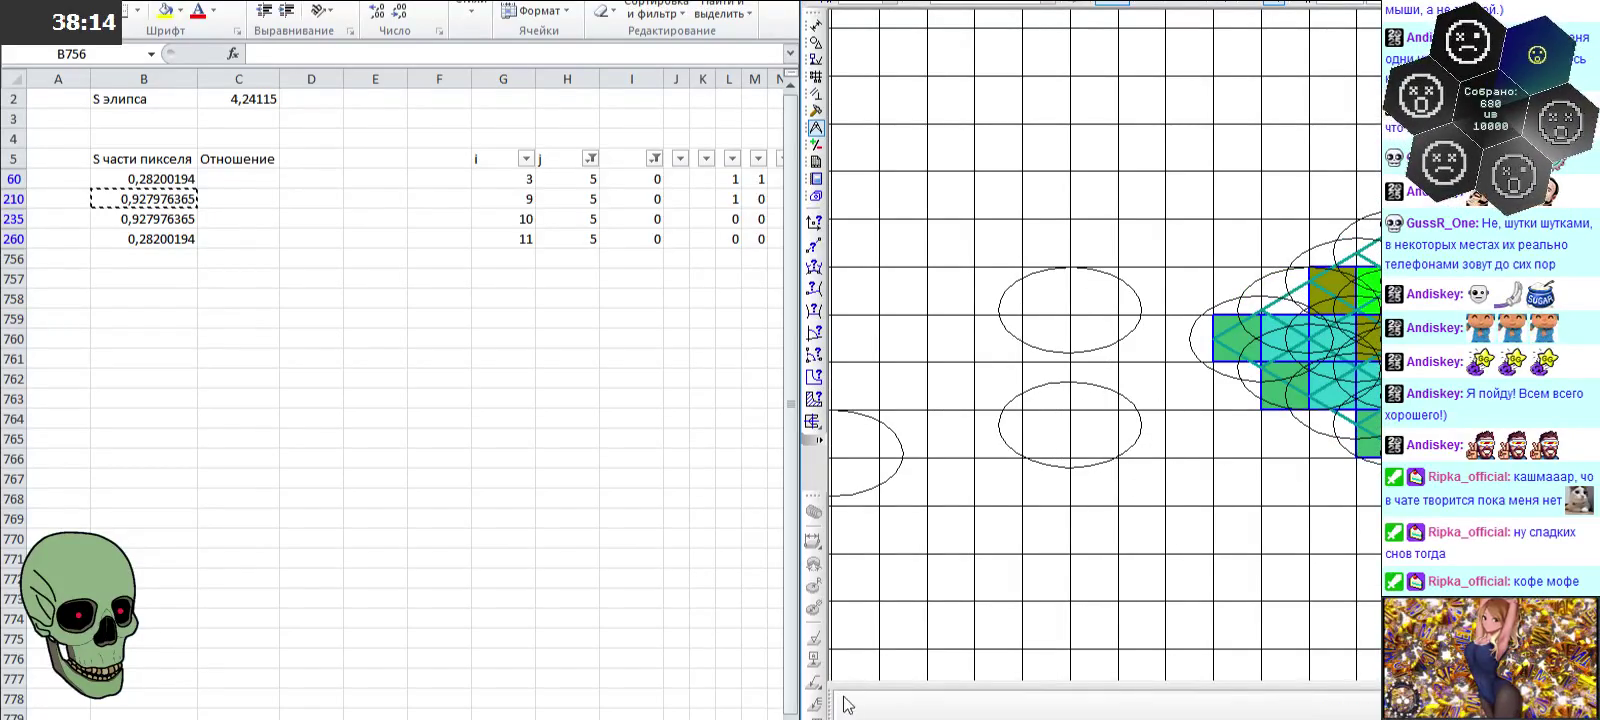
{"action": "key", "text": "ctrl+v"}
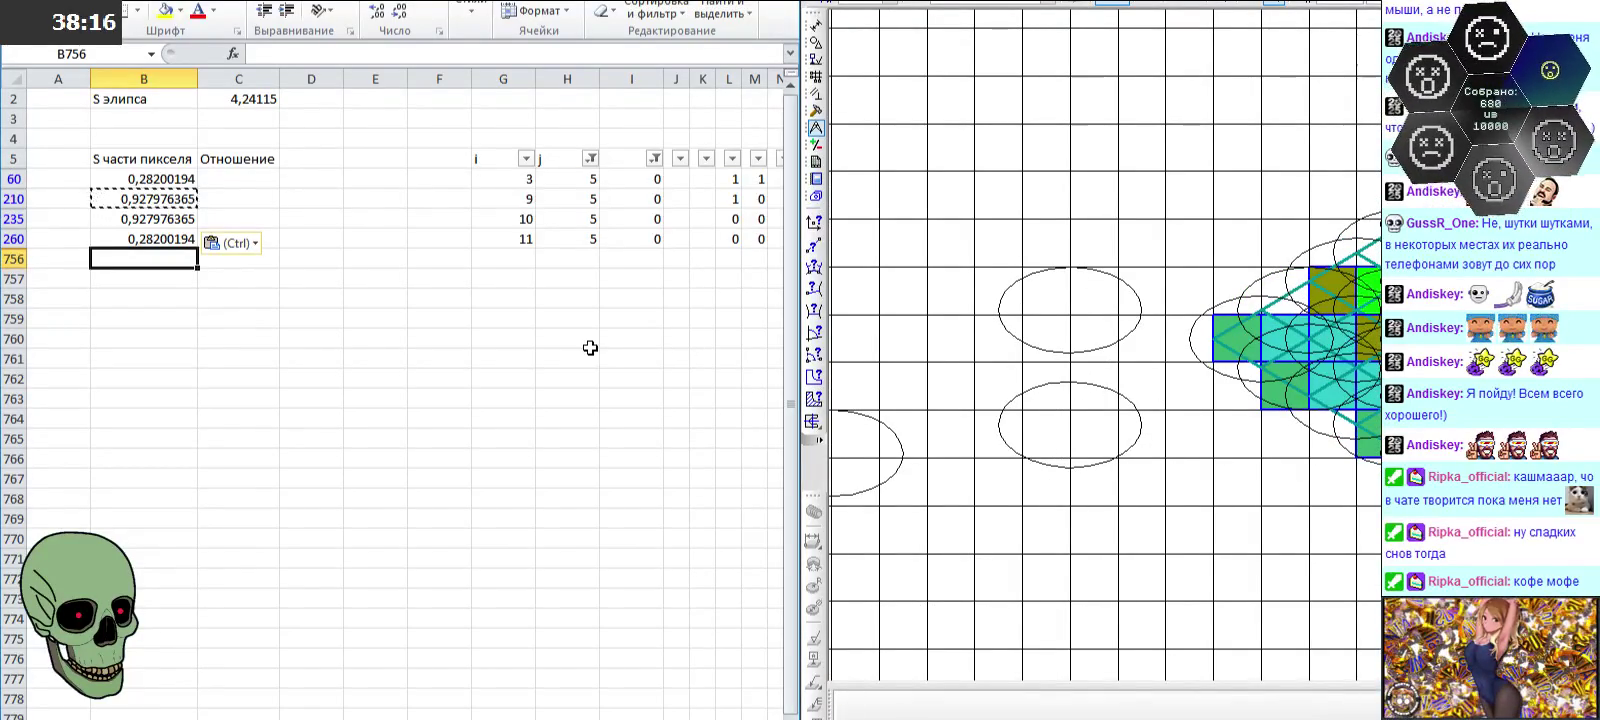
Step: Switch the j column filter from 5 to 6, showing the six j=6 rows
{"action": "left_click", "coordinate": [590, 159]}
{"action": "left_click", "coordinate": [342, 422]}
{"action": "left_click", "coordinate": [342, 438]}
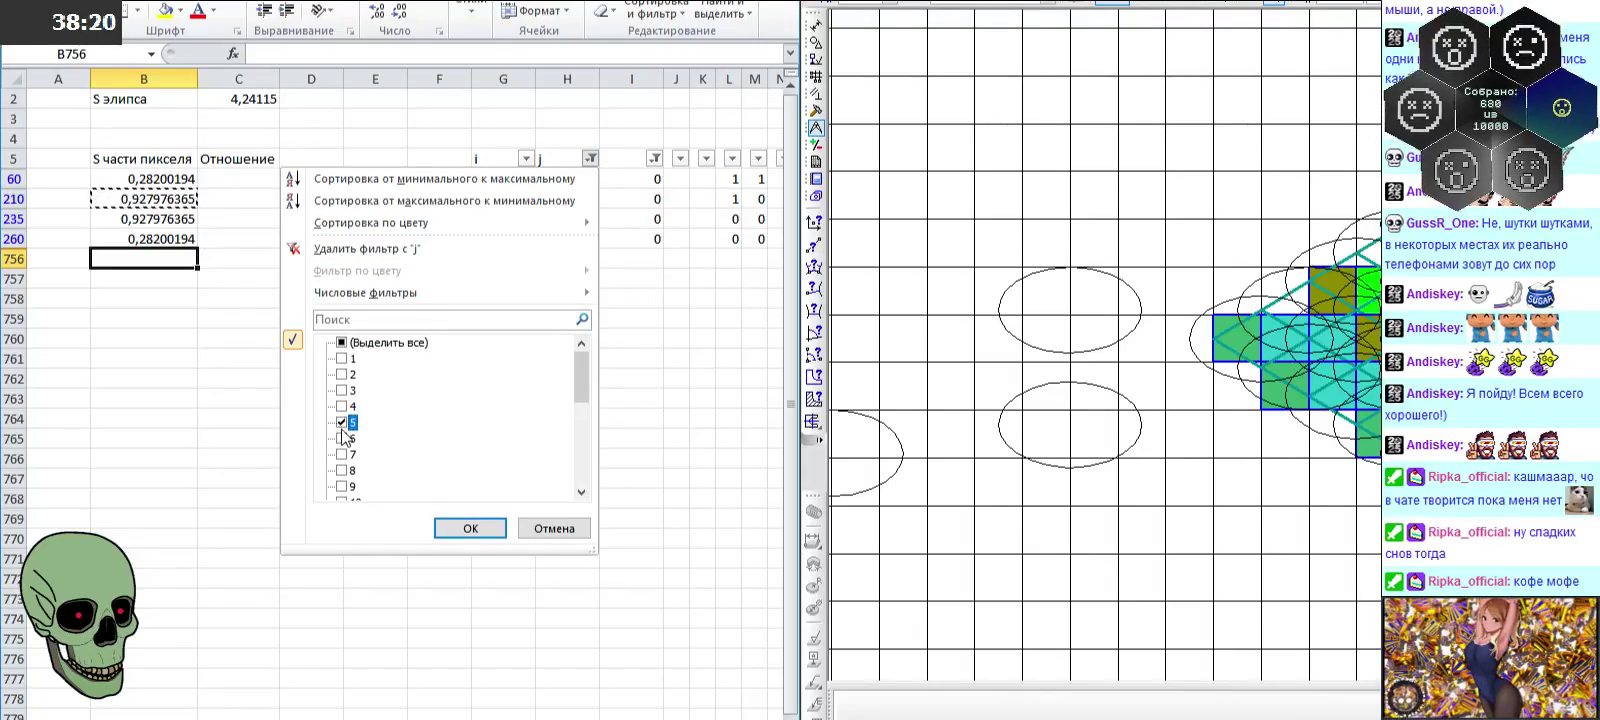
{"action": "left_click", "coordinate": [470, 528]}
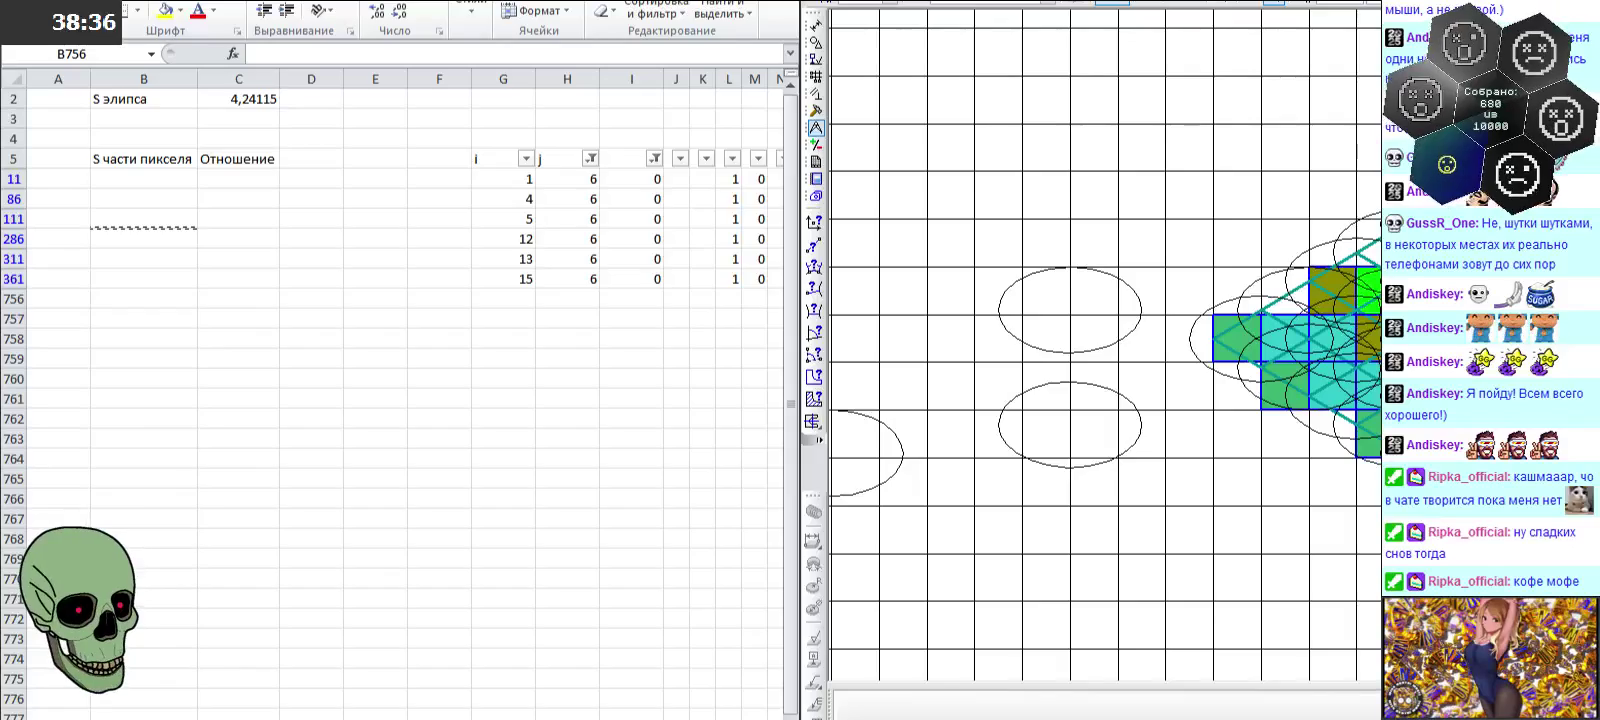
{"action": "left_click", "coordinate": [185, 300]}
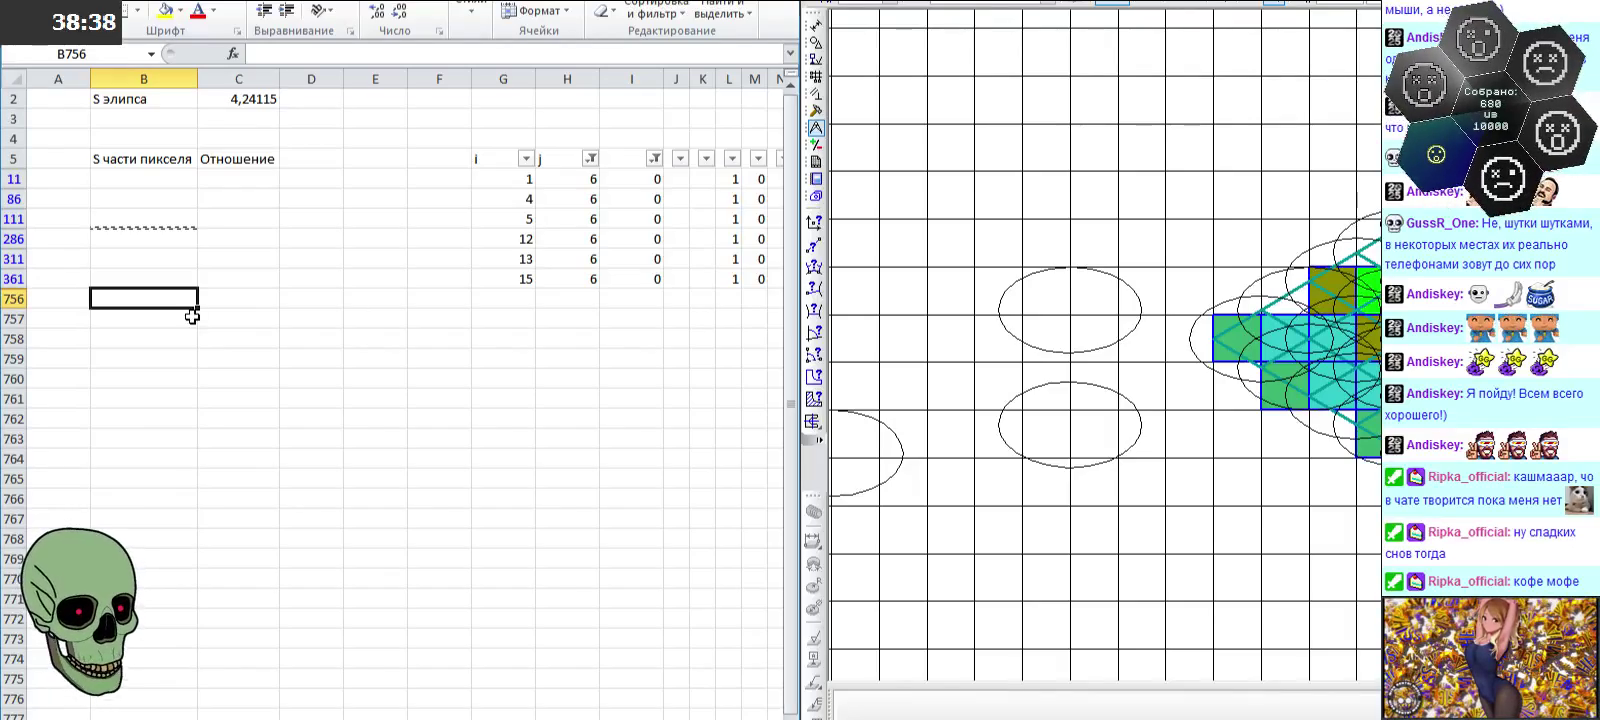
Step: Measure with the Area tool and enter 0,927976365 in B286 for pixel i=12
{"action": "left_click", "coordinate": [162, 185]}
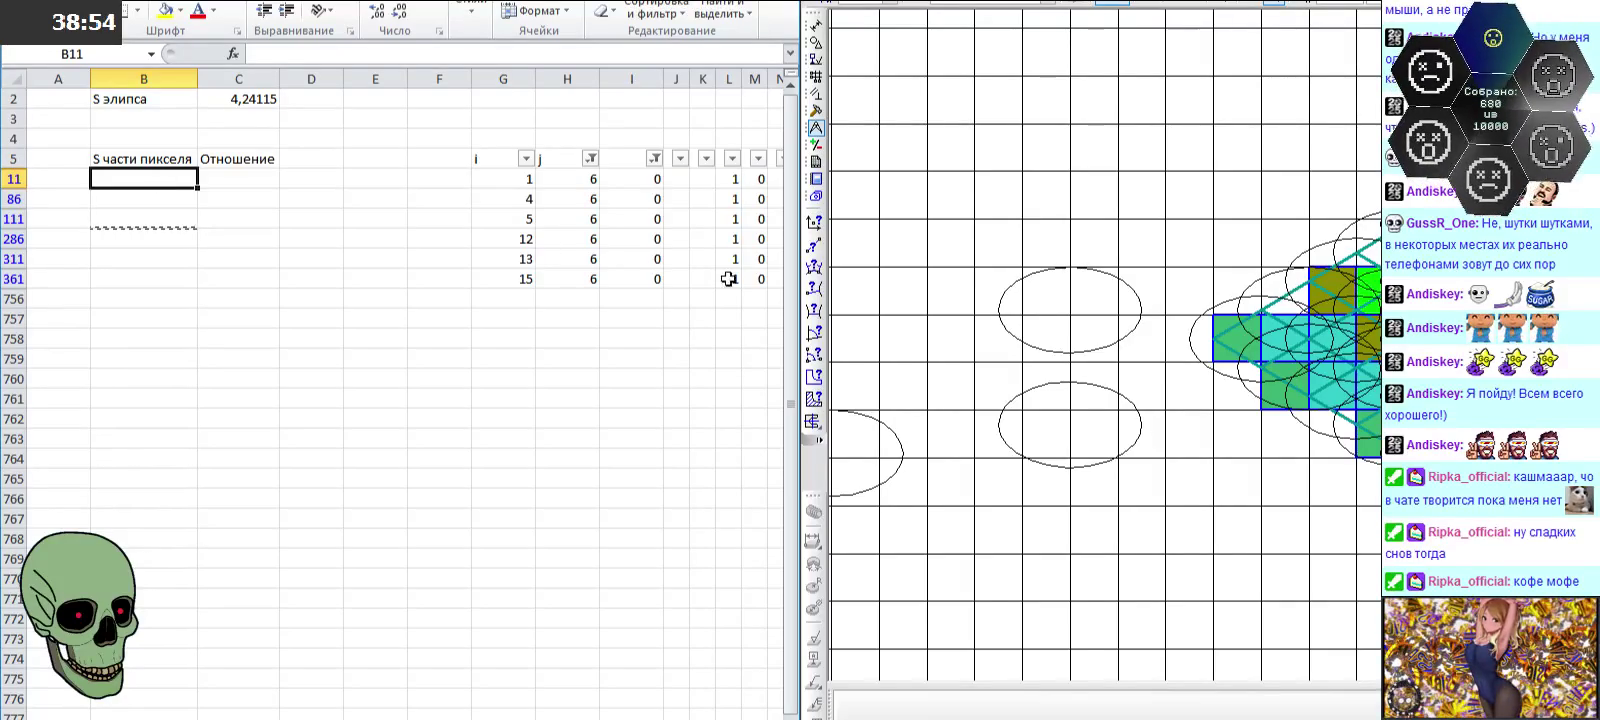
{"action": "left_click", "coordinate": [815, 400]}
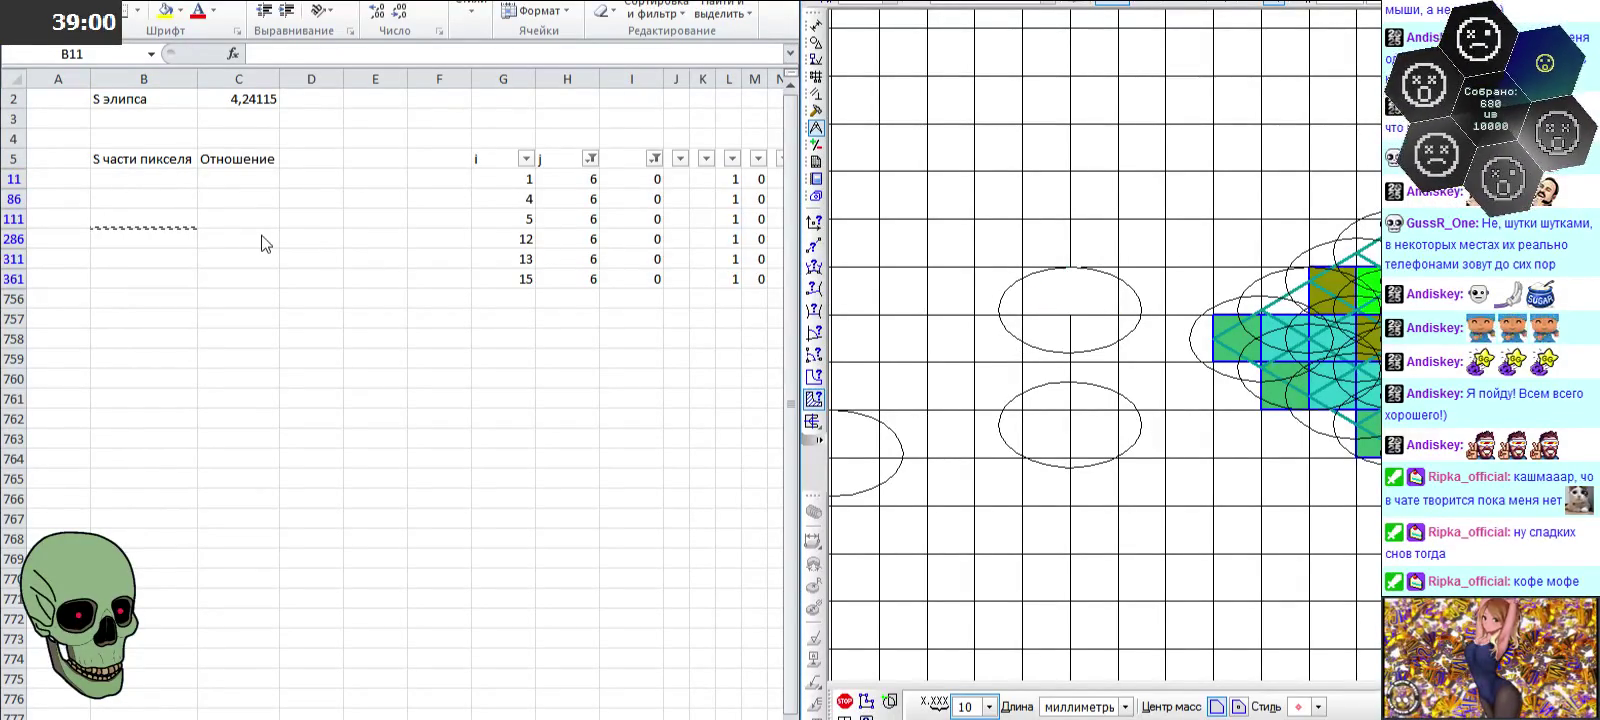
{"action": "left_click", "coordinate": [172, 240]}
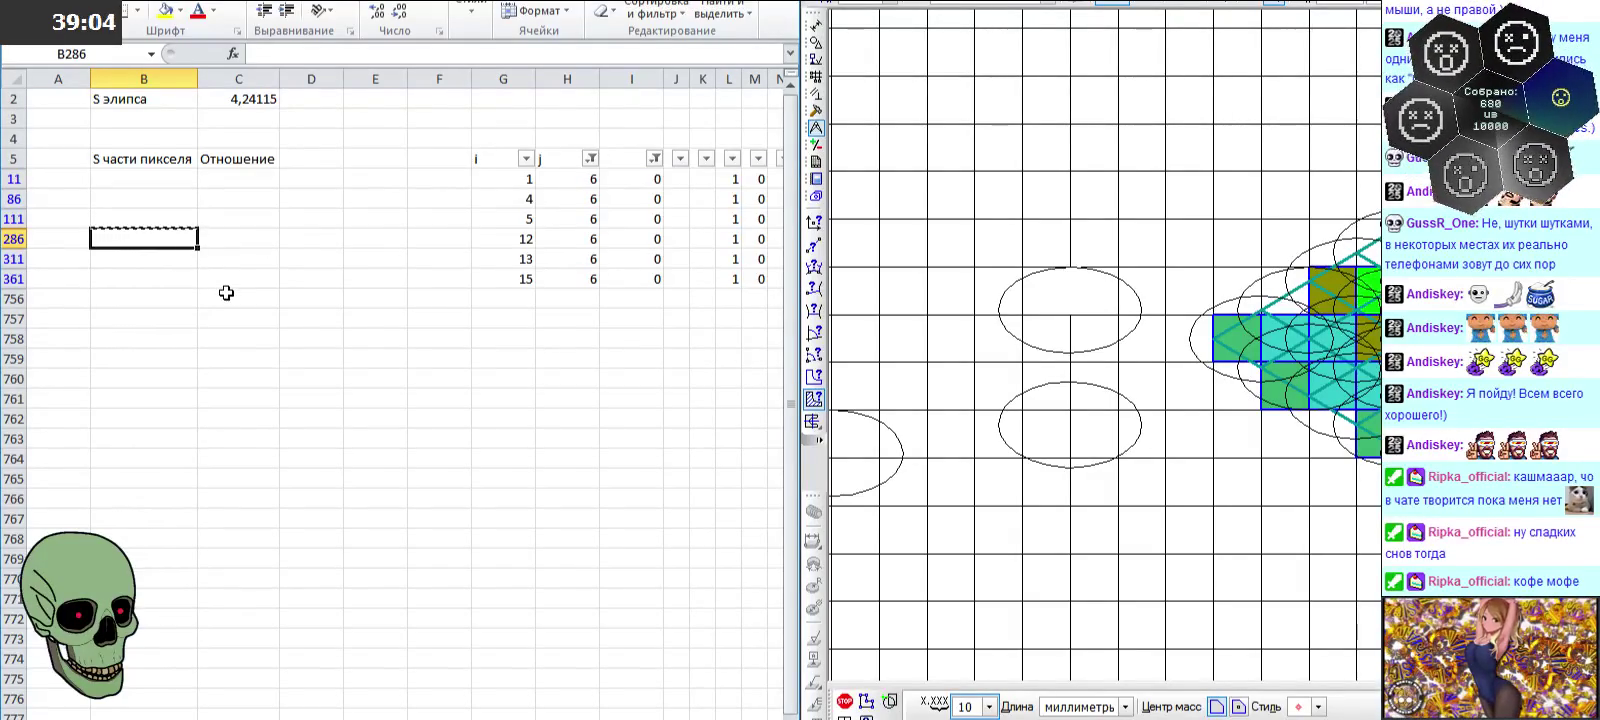
{"action": "type", "text": "0,9279763"}
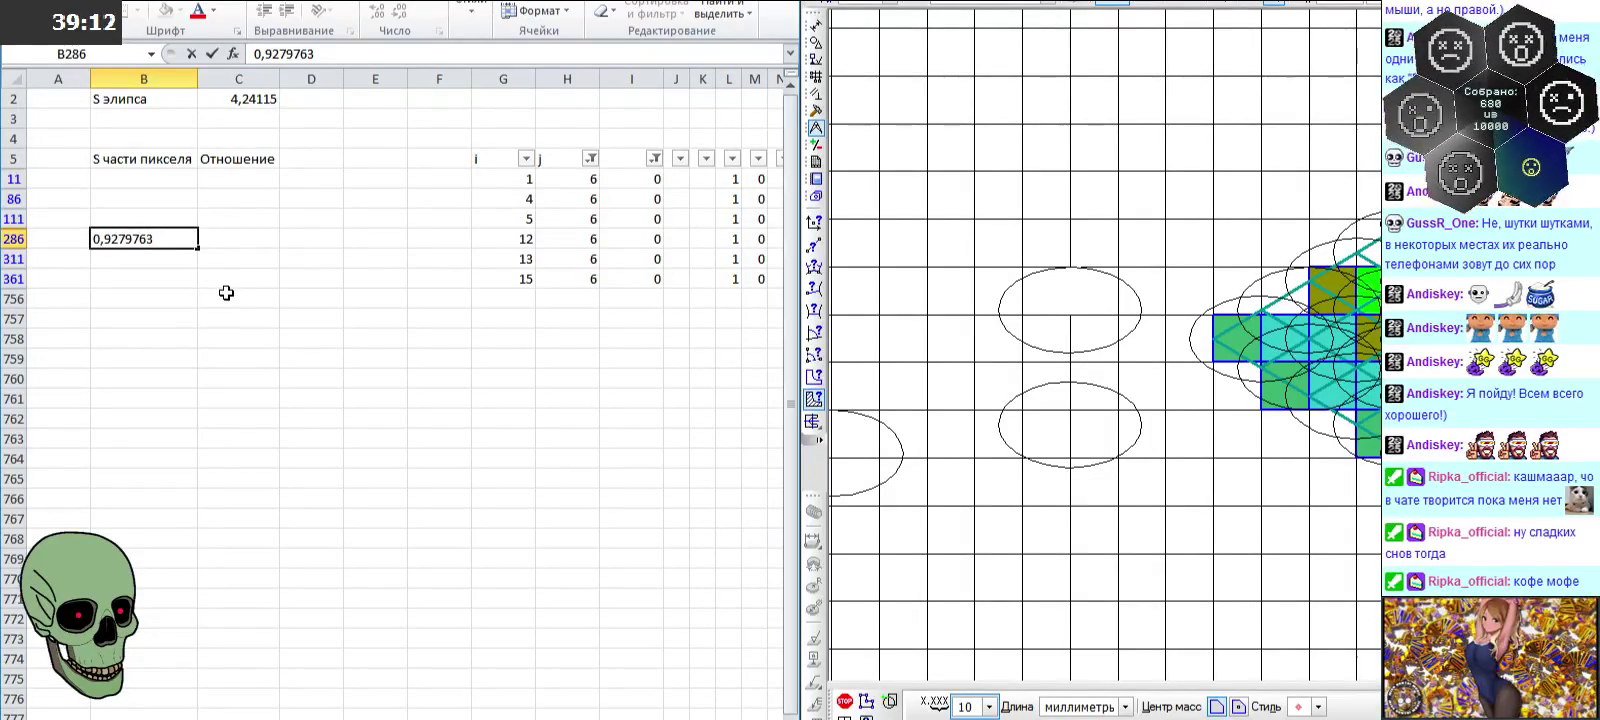
{"action": "type", "text": "65"}
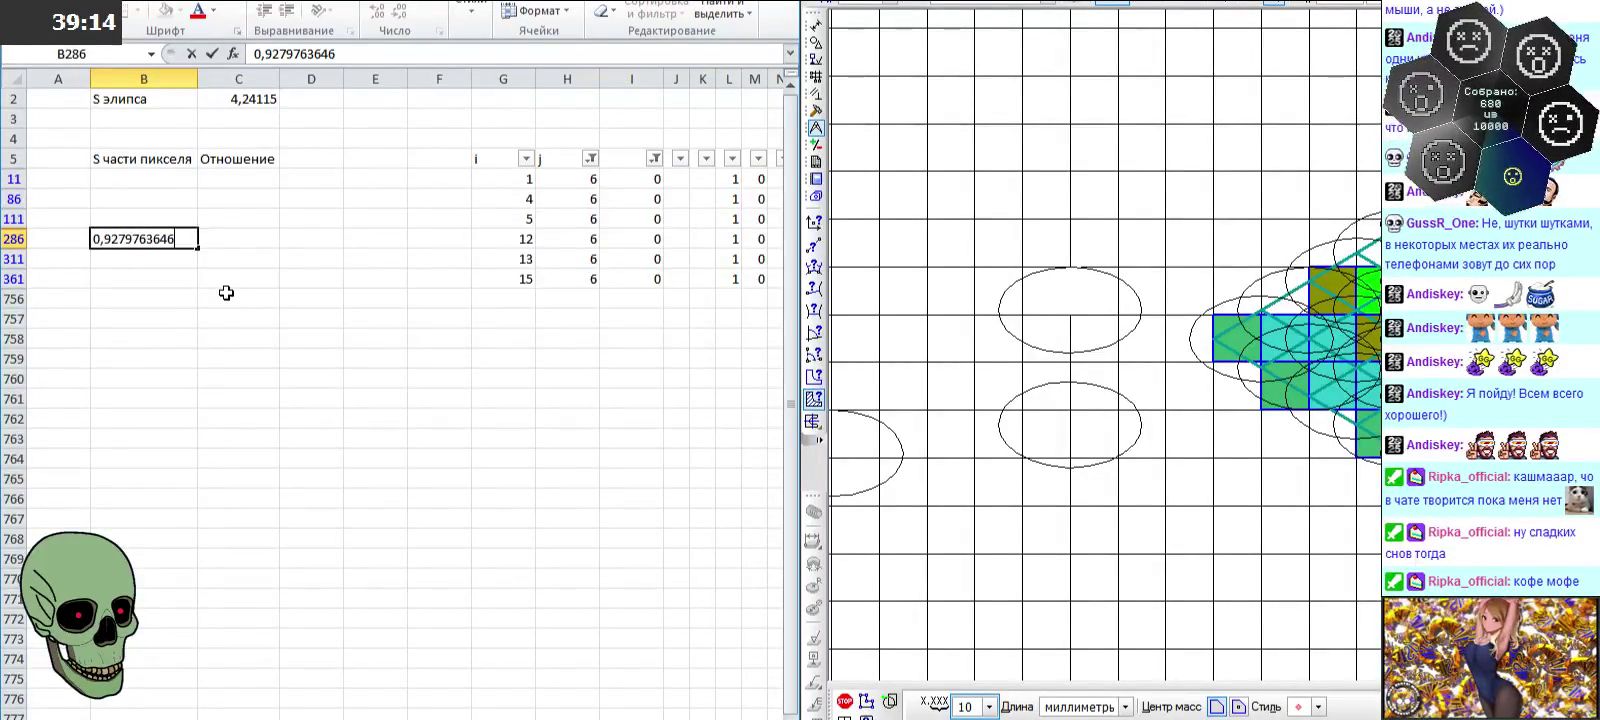
{"action": "key", "text": "Return"}
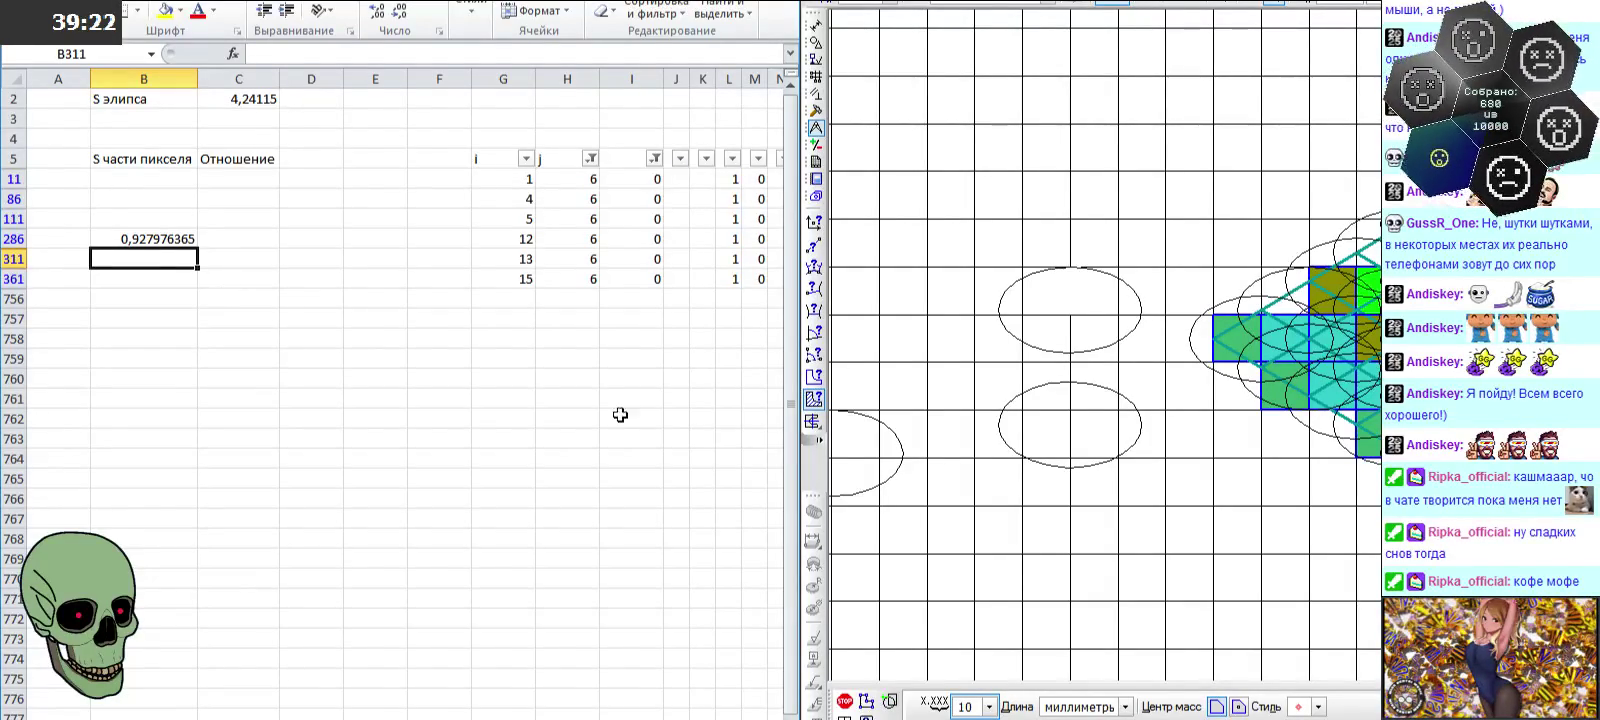
{"action": "left_click", "coordinate": [845, 704]}
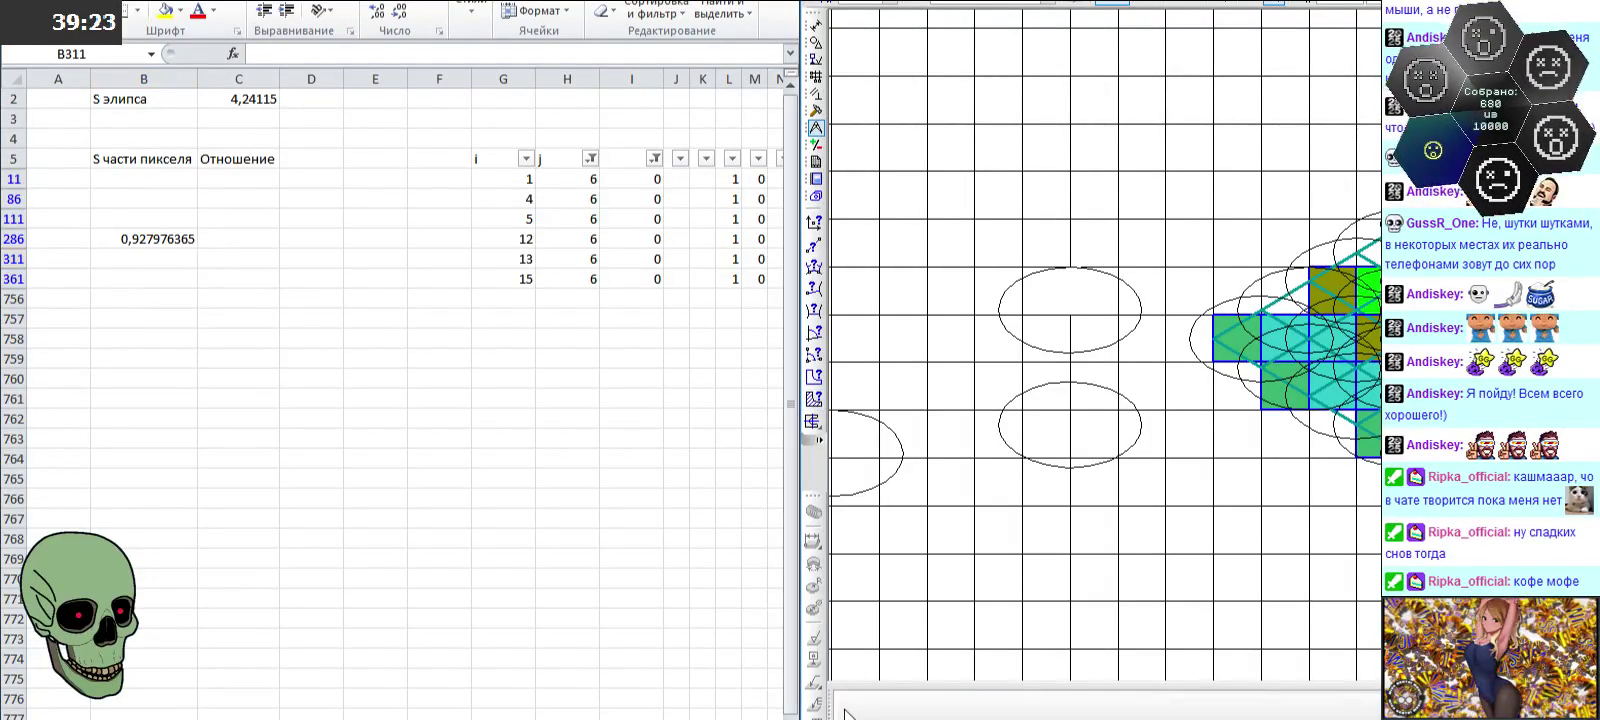
{"action": "left_click", "coordinate": [815, 398]}
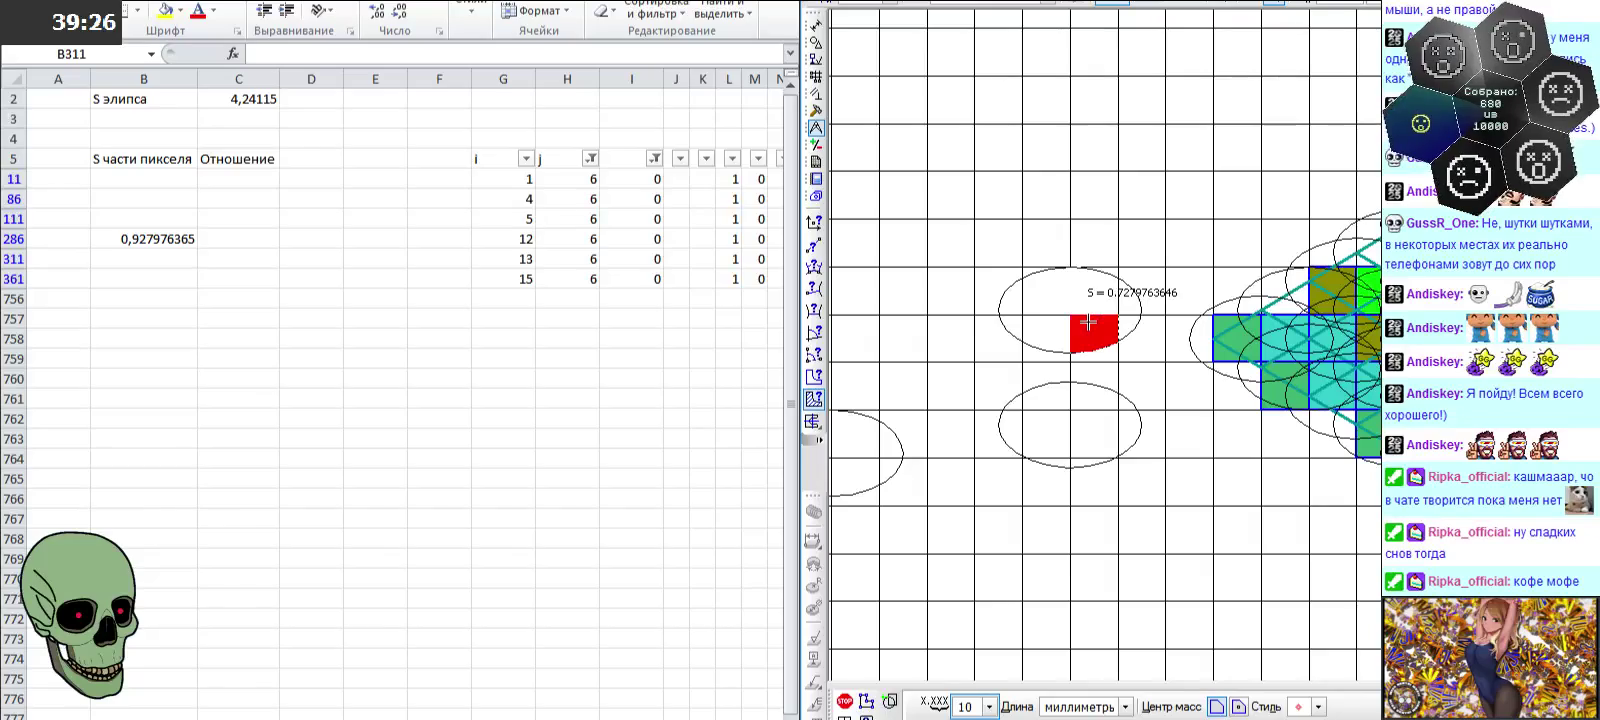
{"action": "left_click", "coordinate": [165, 202]}
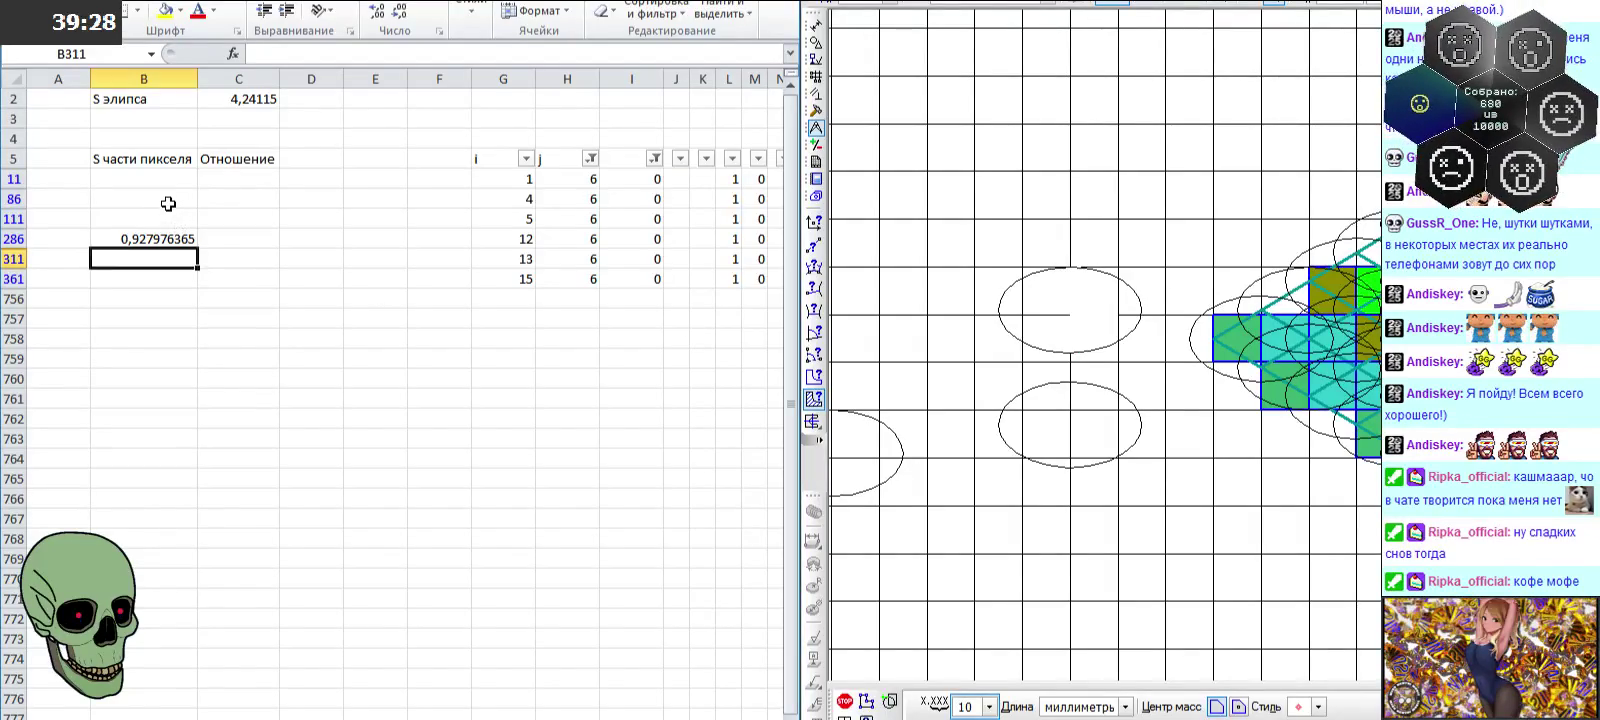
{"action": "type", "text": "0,7279763646"}
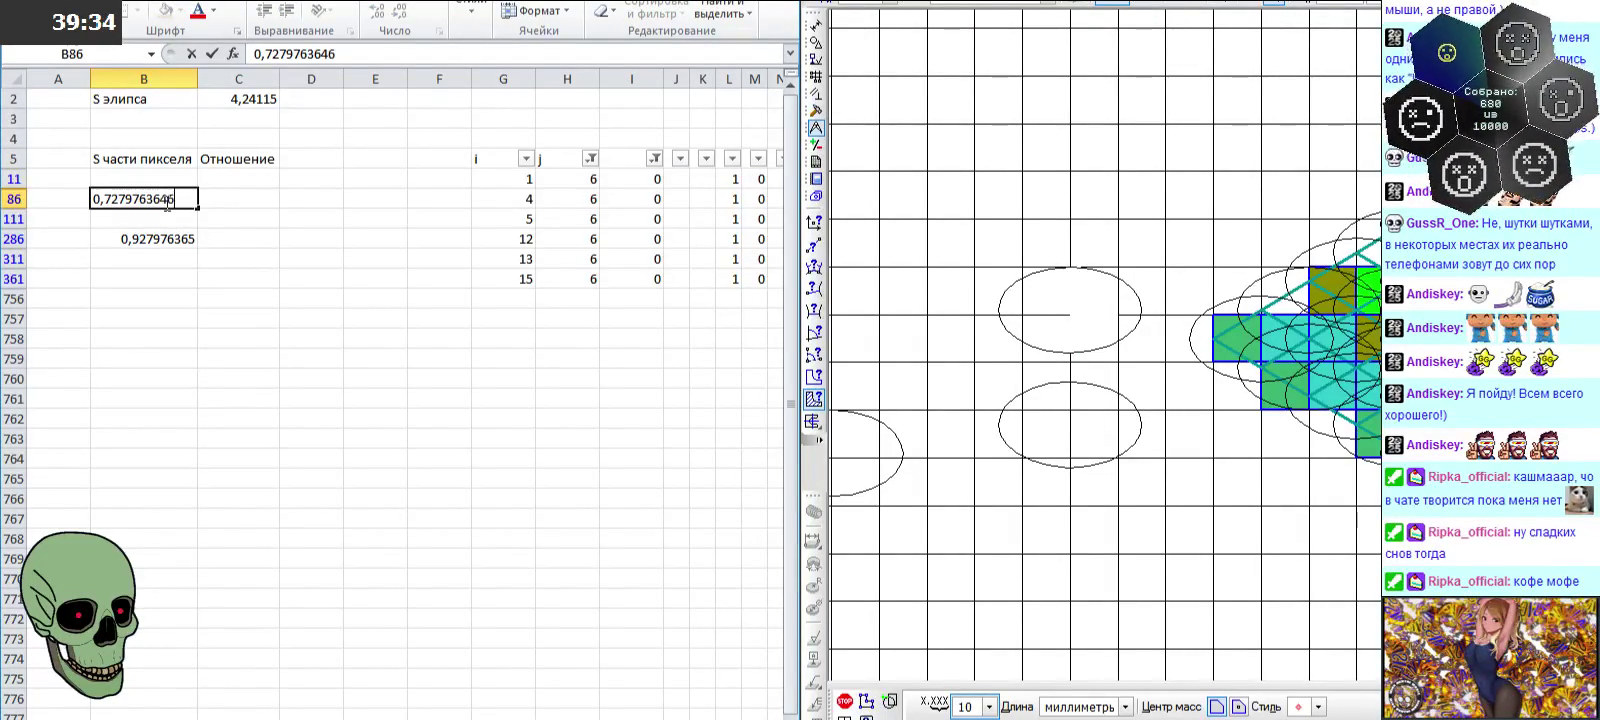
{"action": "key", "text": "Return"}
{"action": "left_click", "coordinate": [165, 200]}
{"action": "key", "text": "ctrl+c"}
{"action": "key", "text": "Down"}
{"action": "key", "text": "ctrl+v"}
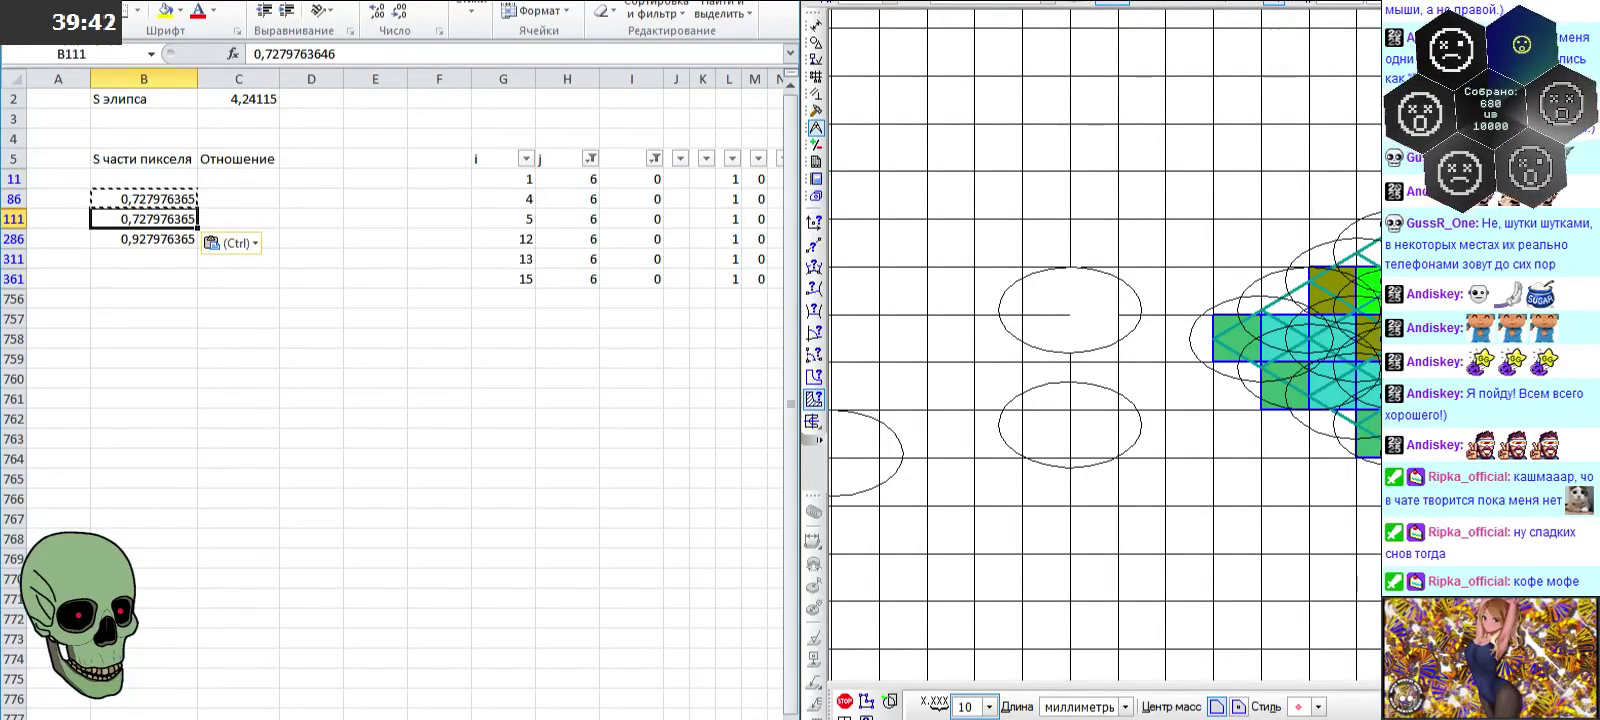
Step: Remeasure and enter 0,182620372 in B11 for pixel i=1
{"action": "left_click", "coordinate": [845, 701]}
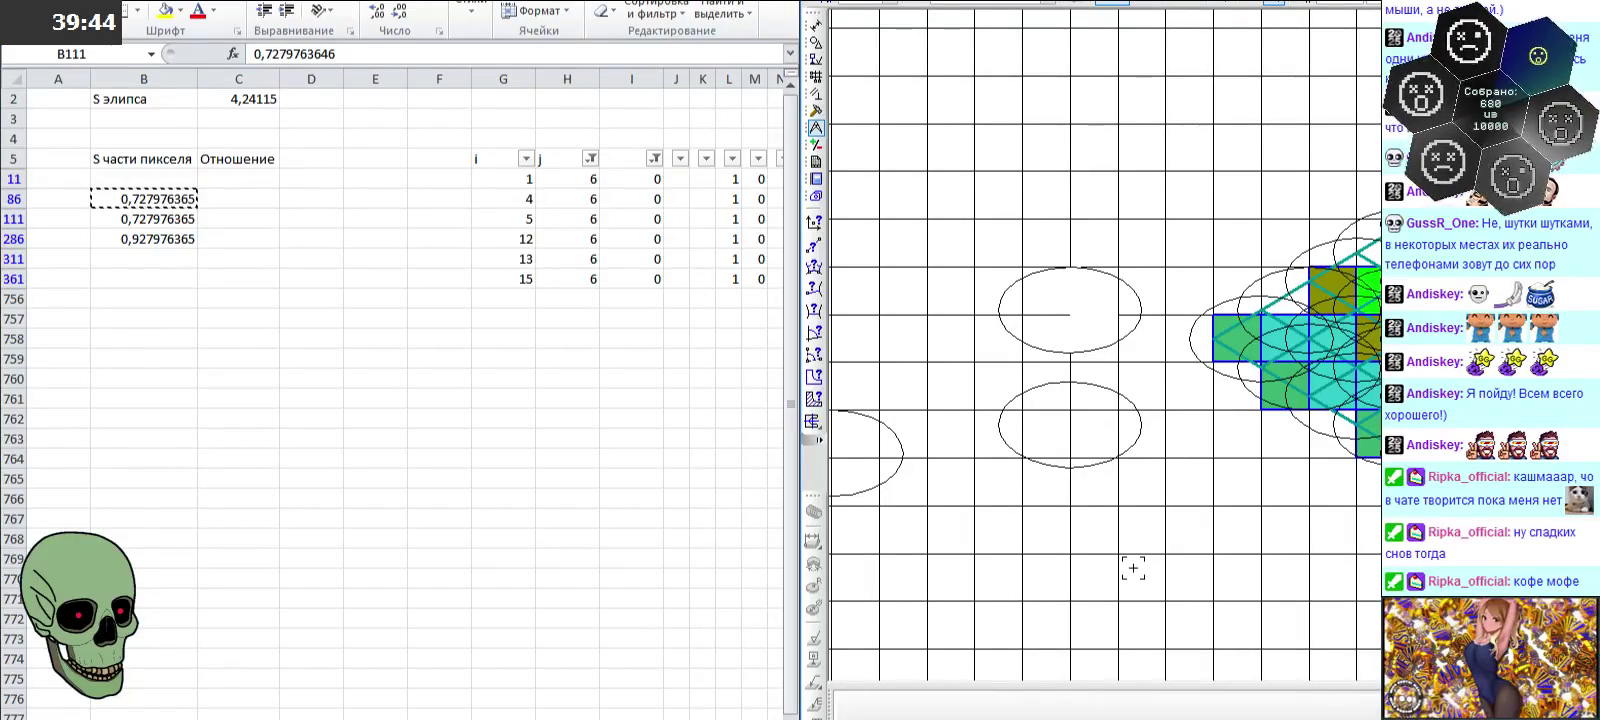
{"action": "left_click", "coordinate": [814, 398]}
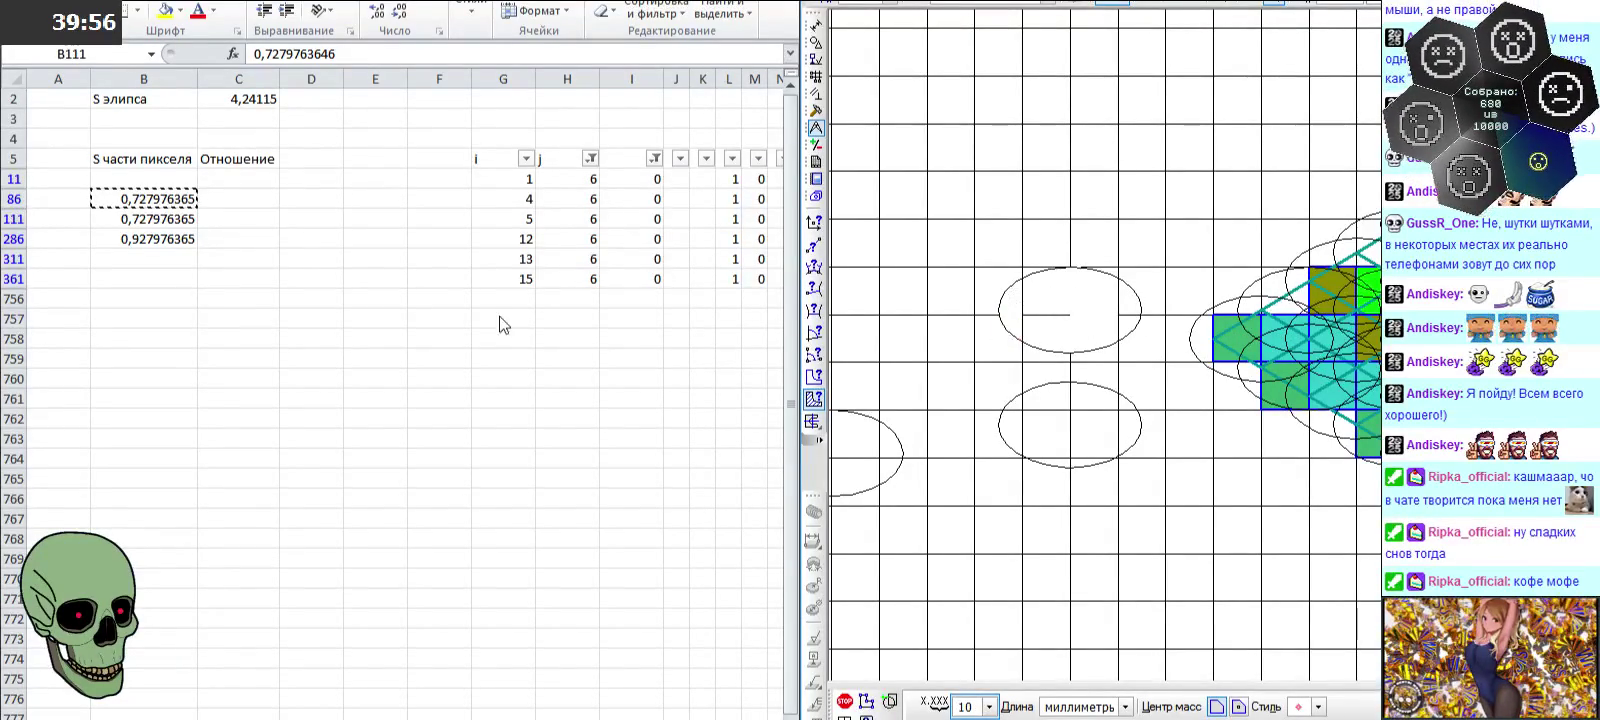
{"action": "left_click", "coordinate": [150, 219]}
{"action": "key", "text": "ctrl+v"}
{"action": "left_click", "coordinate": [150, 178]}
{"action": "type", "text": "0,182620372"}
{"action": "key", "text": "Return"}
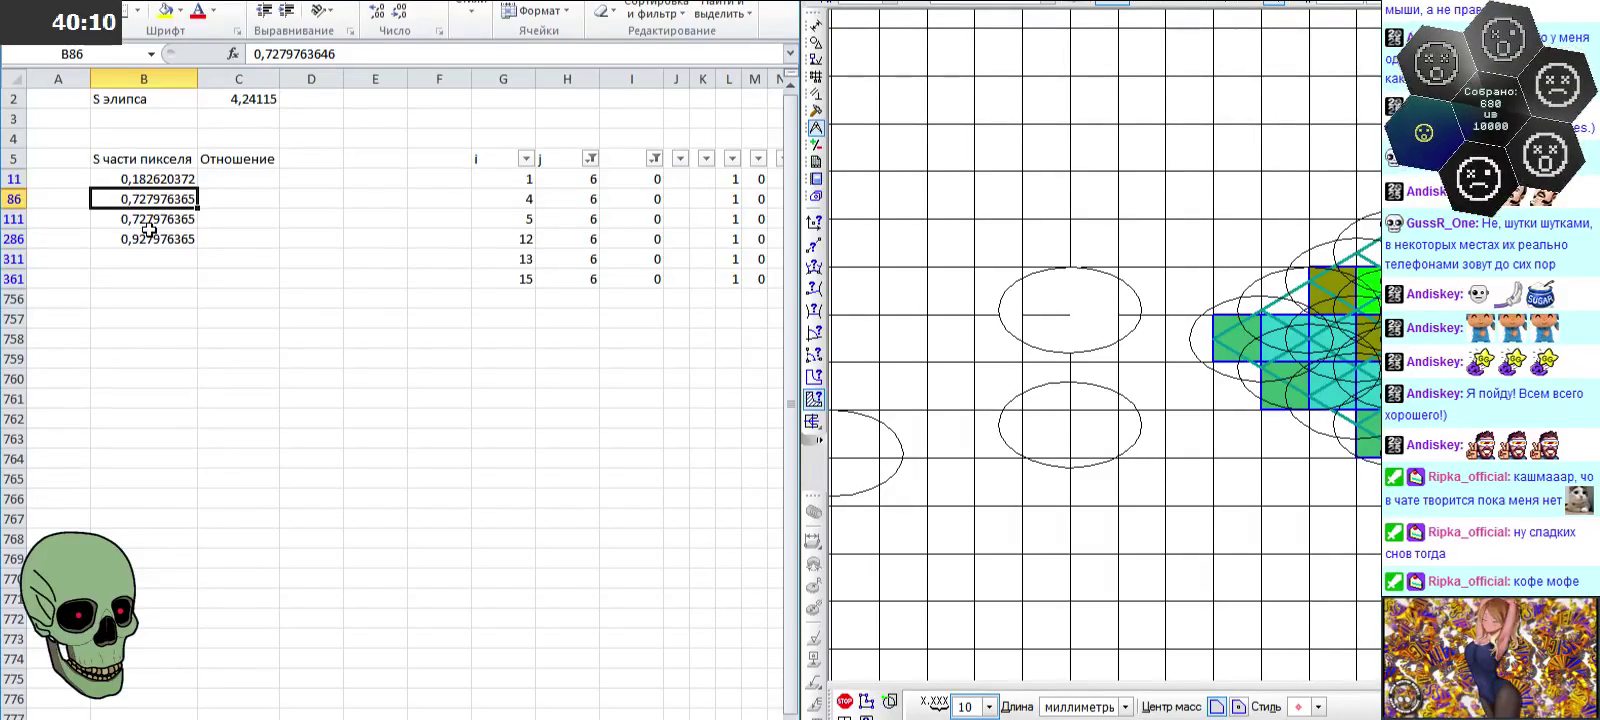
Step: Remeasure and enter 0,182620372 in B311
{"action": "left_click", "coordinate": [845, 703]}
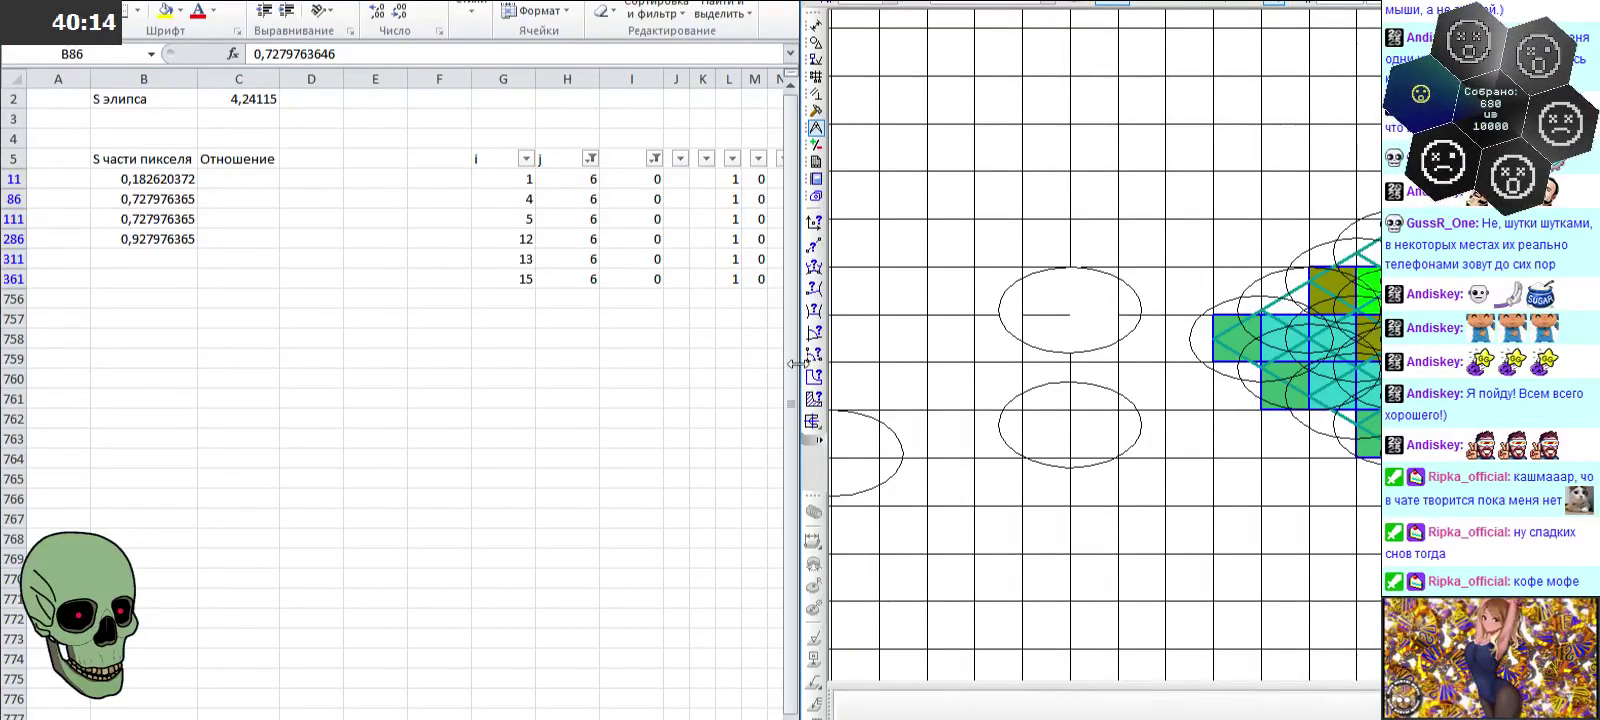
{"action": "left_click", "coordinate": [814, 398]}
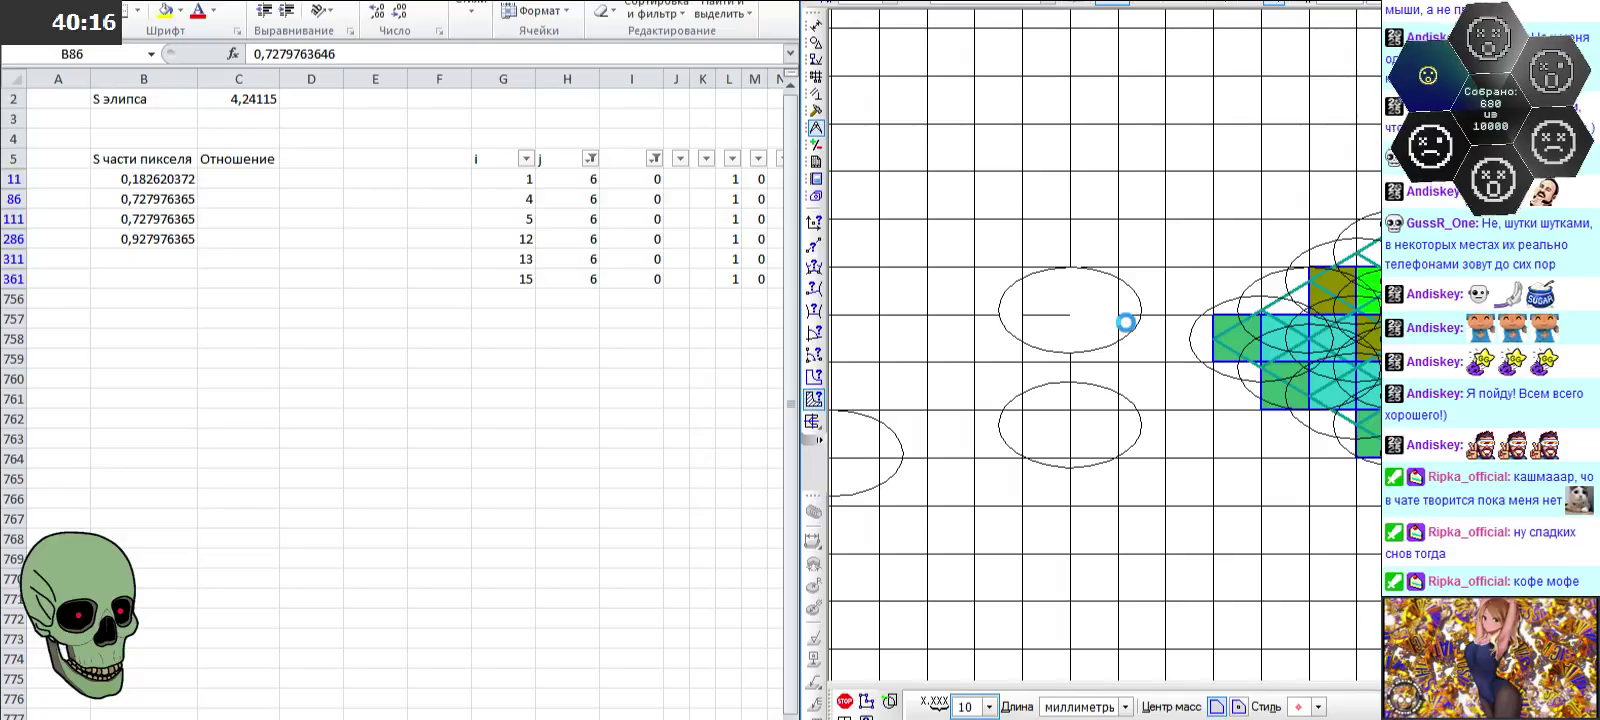
{"action": "key", "text": "alt+Tab"}
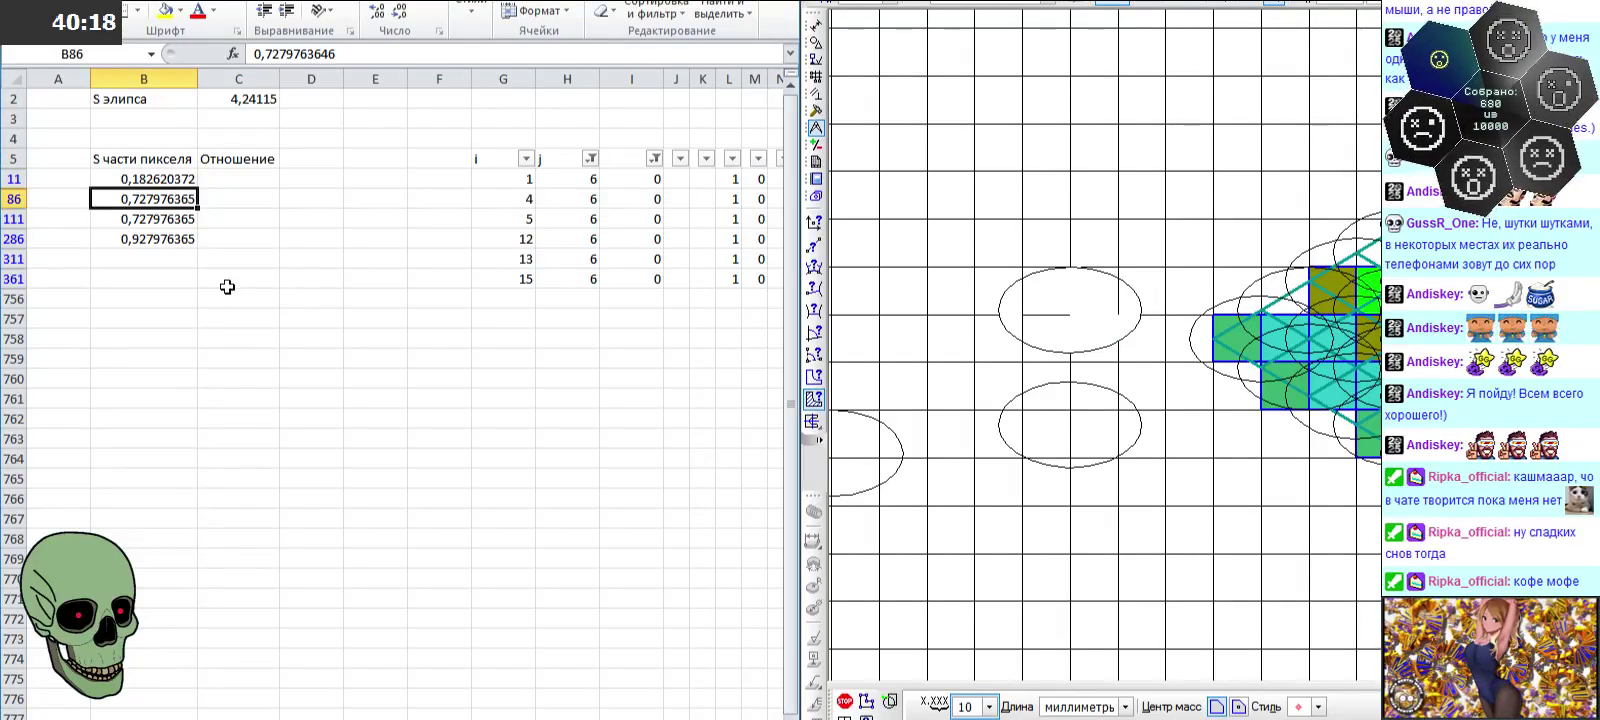
{"action": "left_click", "coordinate": [188, 259]}
{"action": "type", "text": "0,1"}
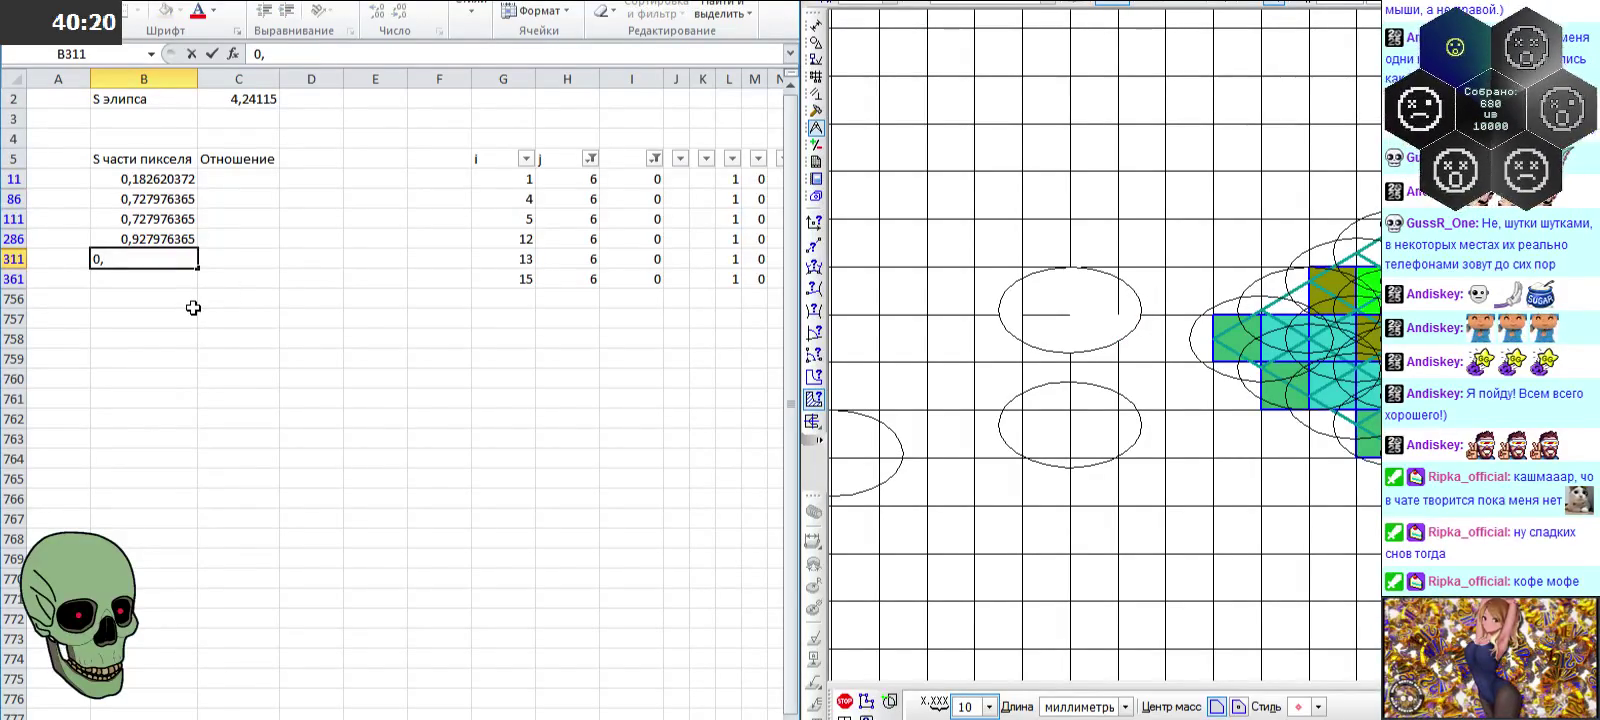
{"action": "type", "text": "82620372"}
{"action": "key", "text": "Return"}
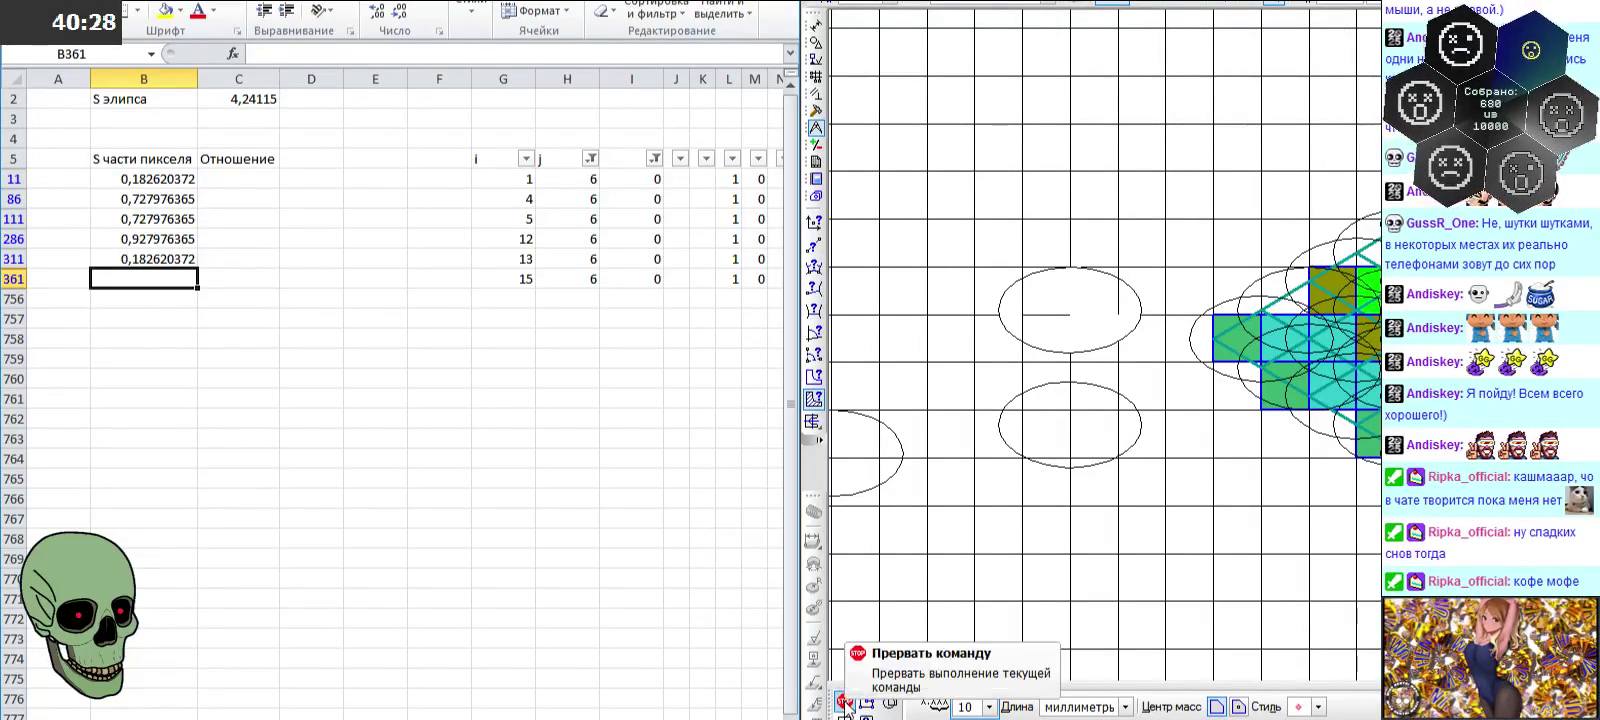
Step: Remeasure, enter 0,28200193 in B361 and end the area command
{"action": "left_click", "coordinate": [843, 703]}
{"action": "left_click", "coordinate": [815, 401]}
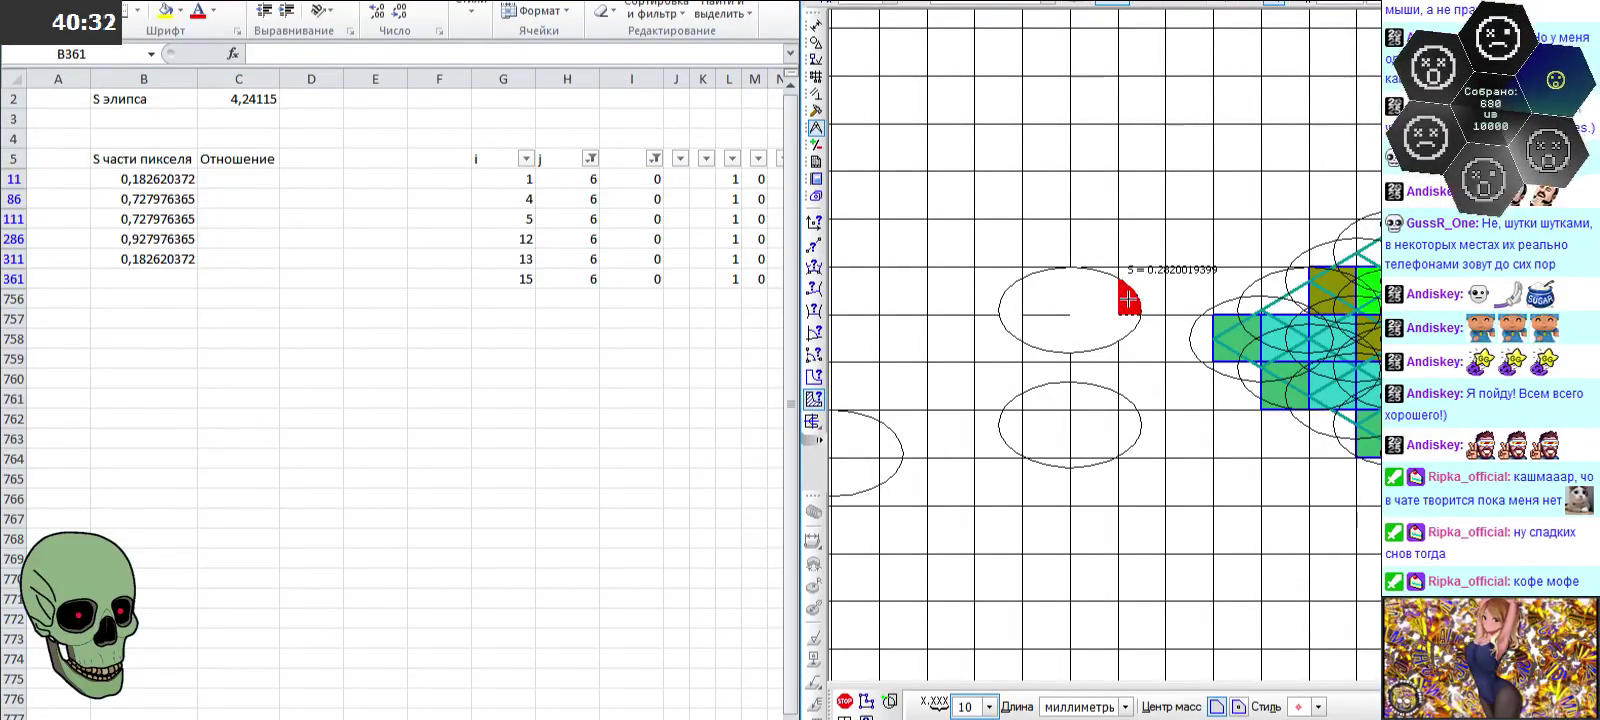
{"action": "key", "text": "alt+Tab"}
{"action": "type", "text": "0,282"}
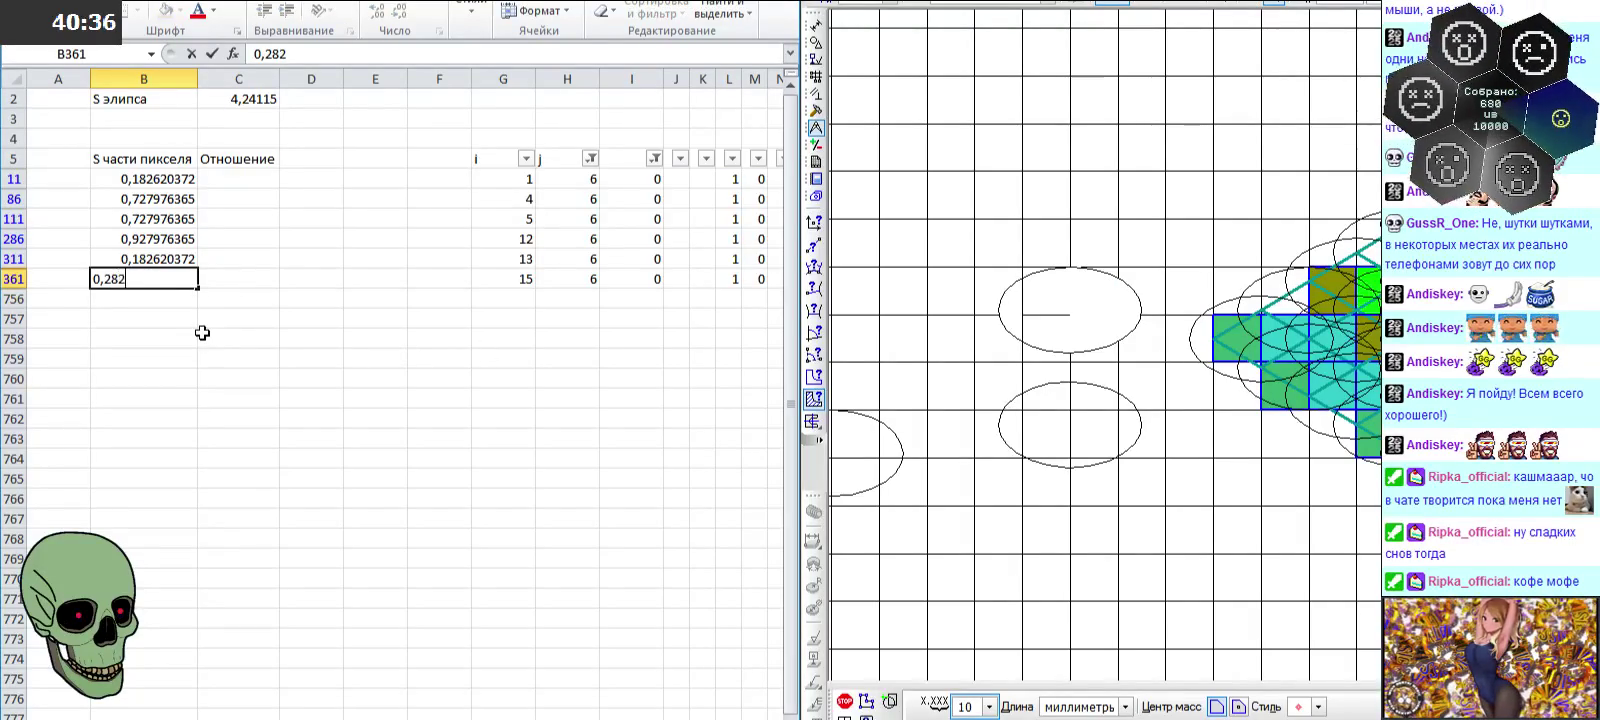
{"action": "type", "text": "0019399"}
{"action": "key", "text": "Return"}
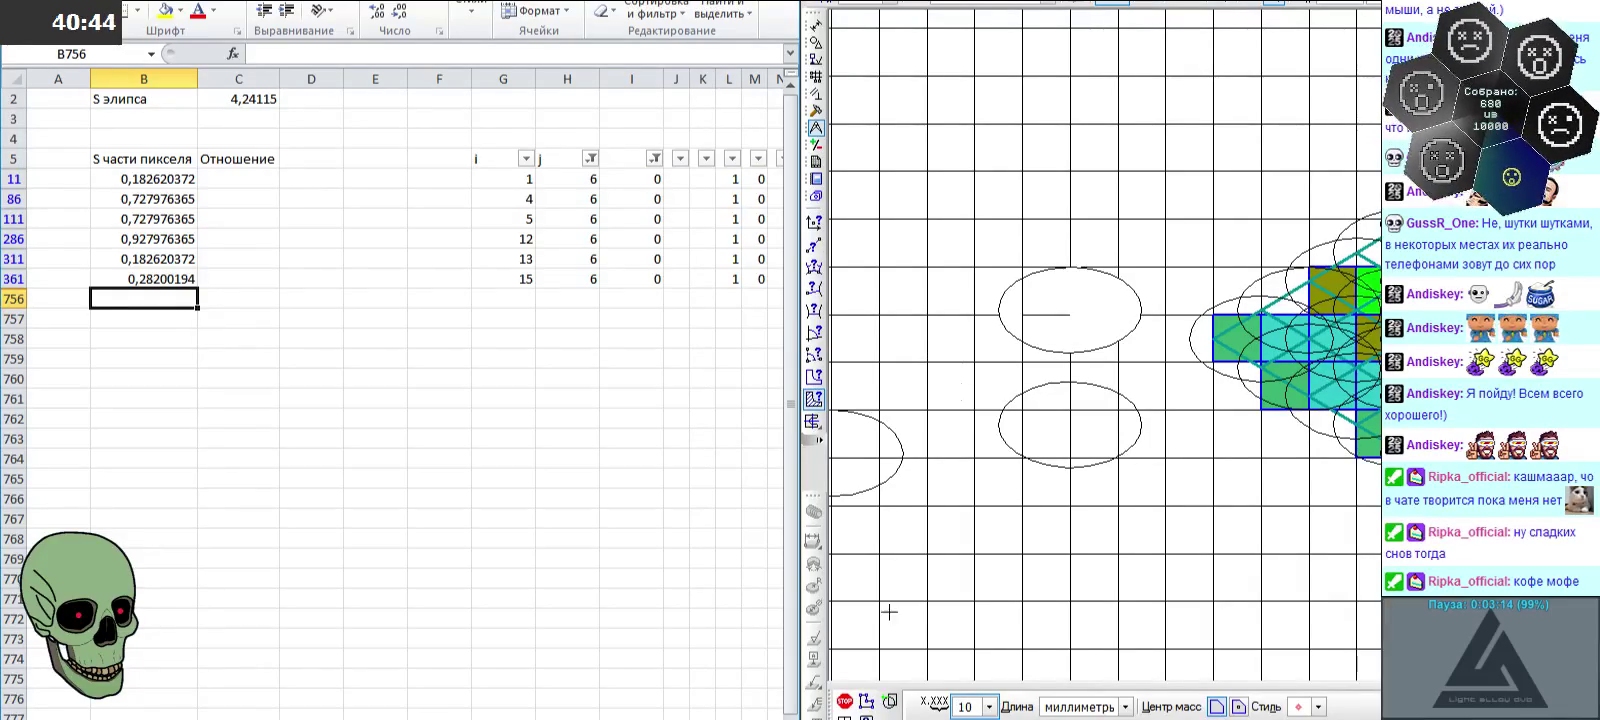
{"action": "left_click", "coordinate": [845, 701]}
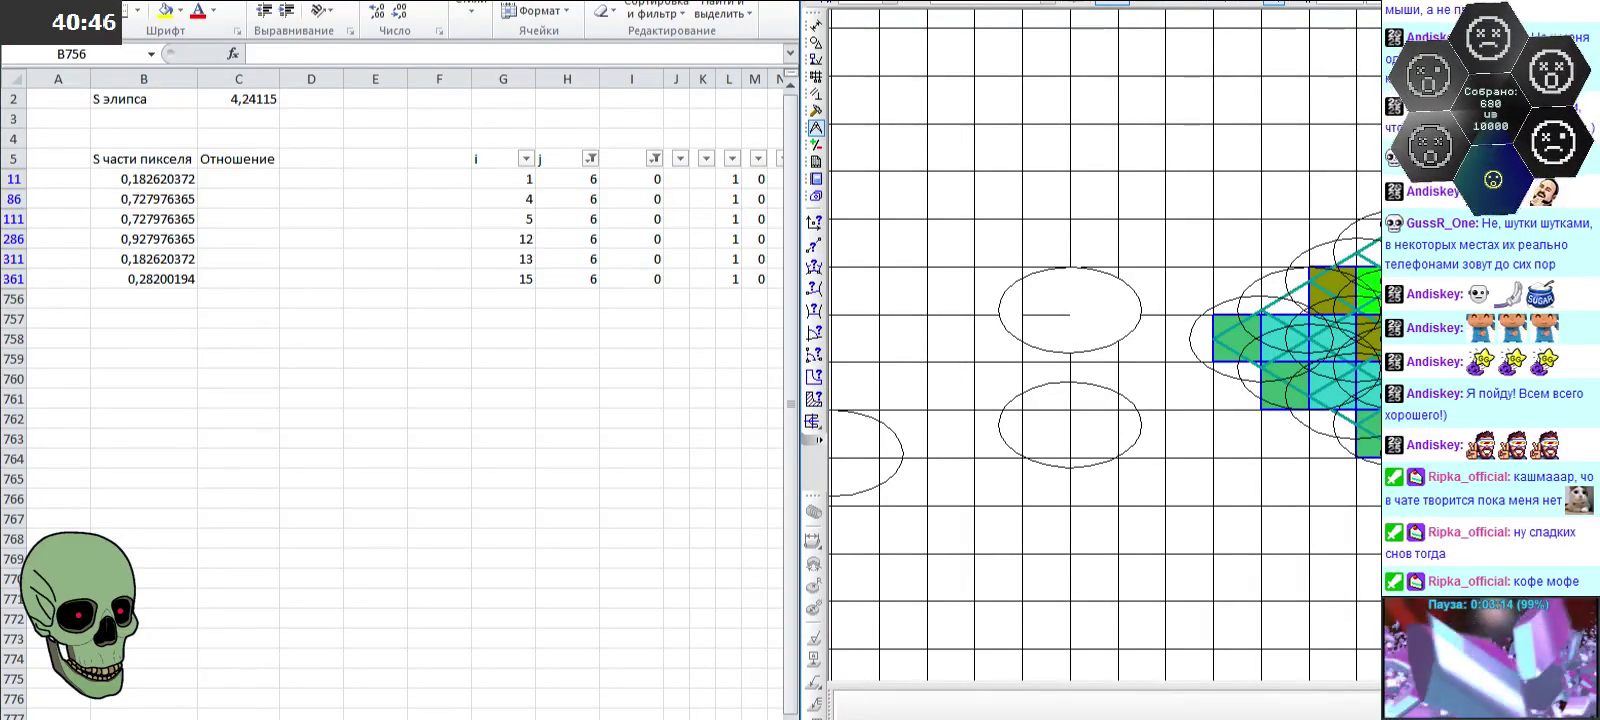
Step: Paste a copy of a whole ellipse onto empty space in the drawing
{"action": "scroll", "coordinate": [1100, 350], "scroll_direction": "down", "scroll_amount": 2}
{"action": "scroll", "coordinate": [1100, 350], "scroll_direction": "down", "scroll_amount": 2}
{"action": "scroll", "coordinate": [1100, 350], "scroll_direction": "down", "scroll_amount": 2}
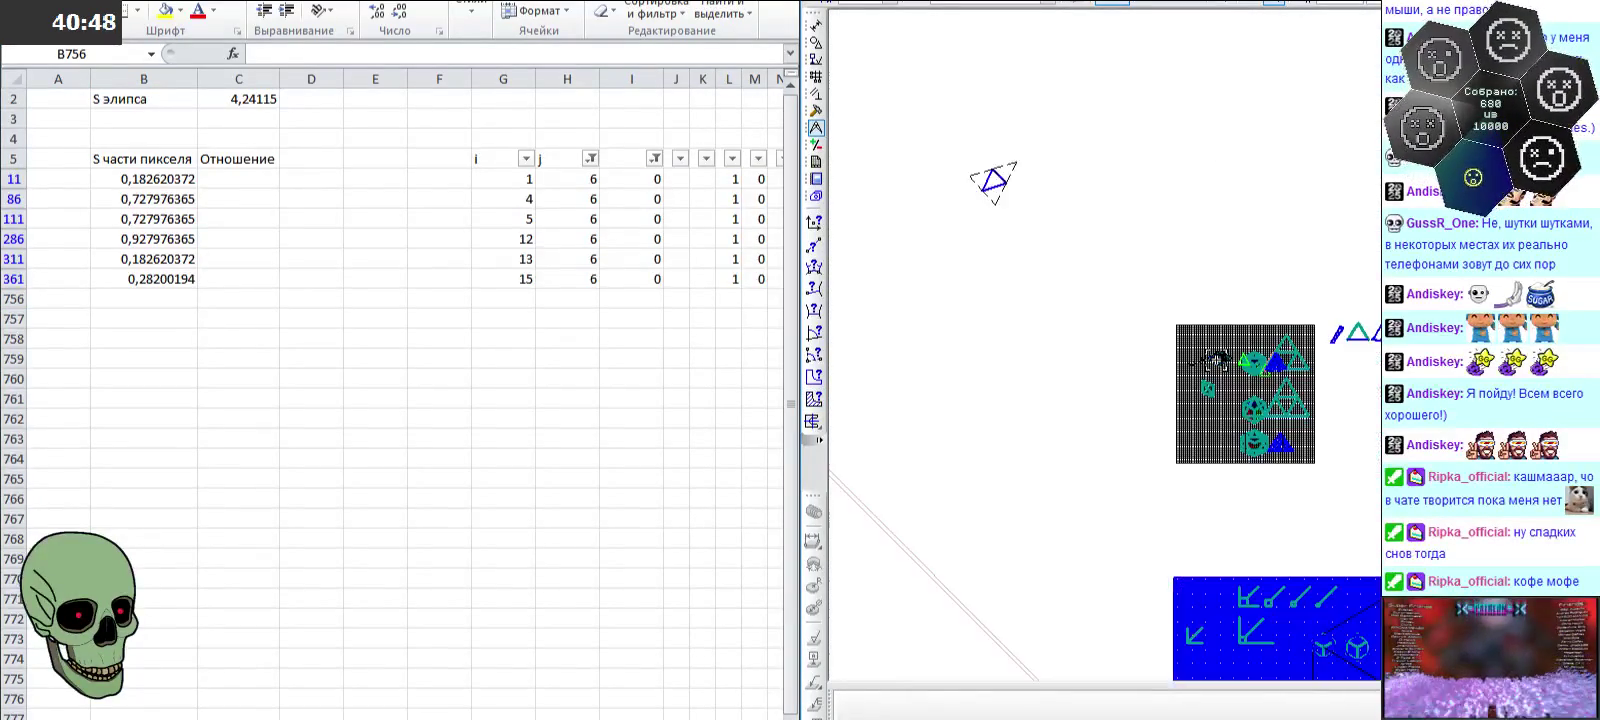
{"action": "scroll", "coordinate": [1220, 370], "scroll_direction": "up", "scroll_amount": 2}
{"action": "scroll", "coordinate": [1220, 370], "scroll_direction": "up", "scroll_amount": 2}
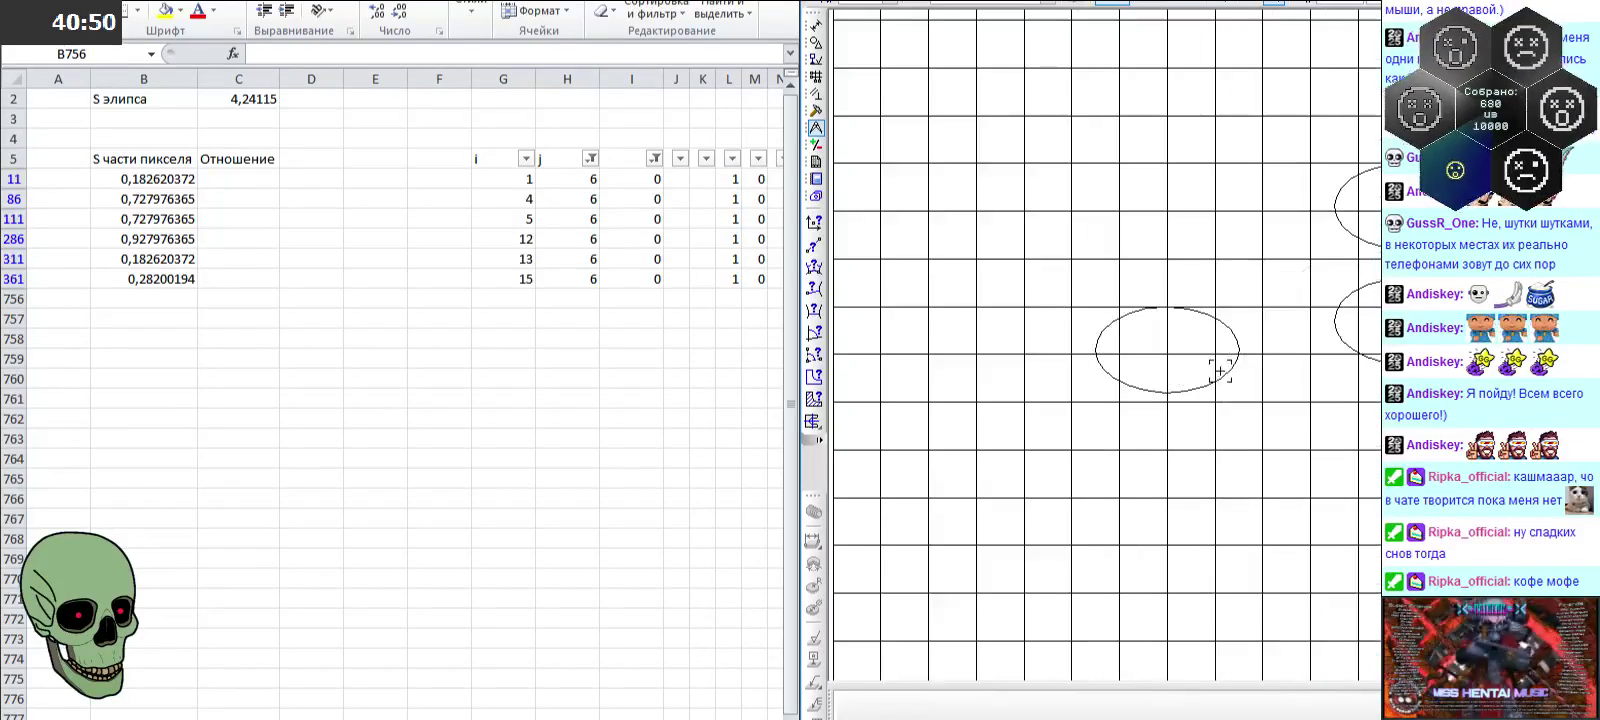
{"action": "double_click", "coordinate": [1203, 315]}
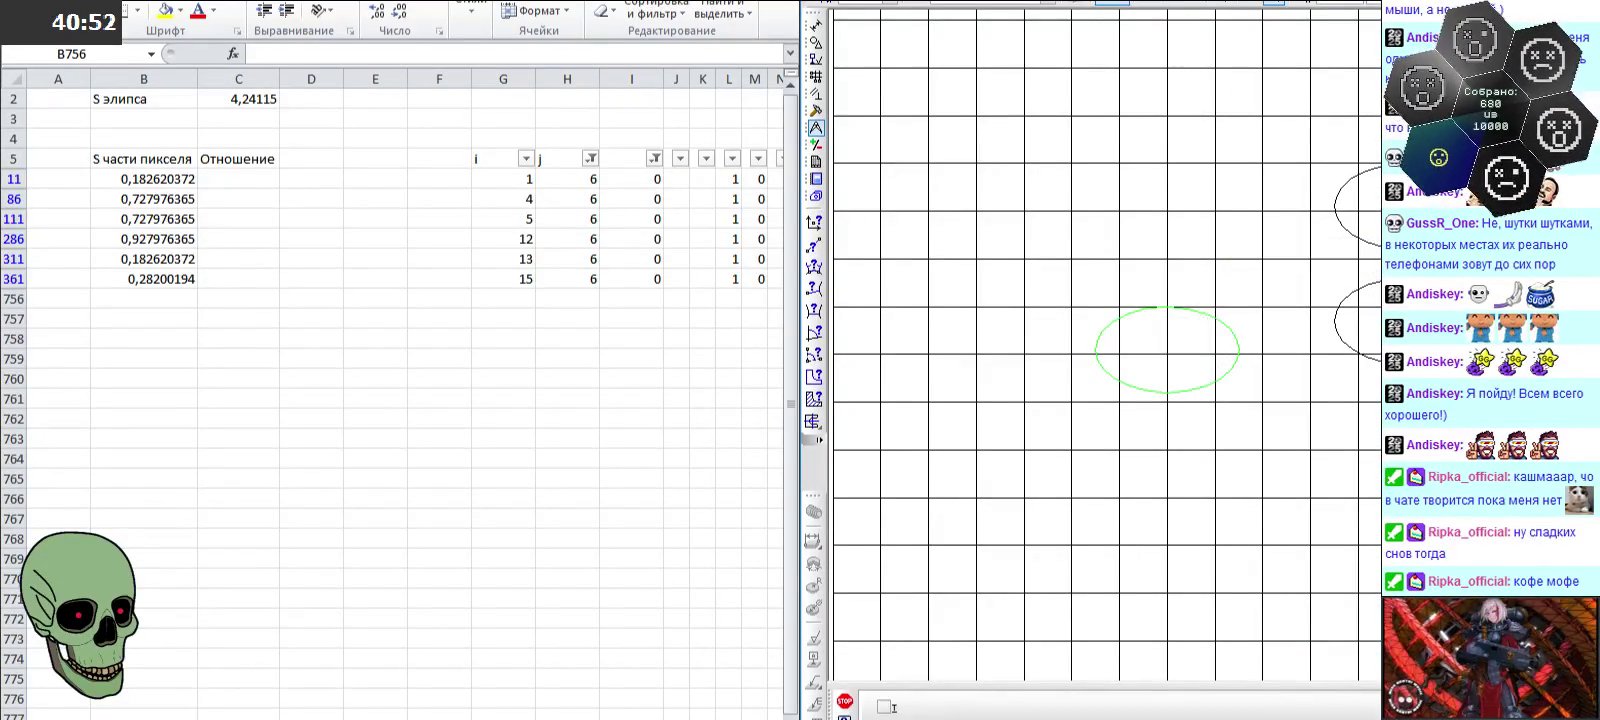
{"action": "key", "text": "Escape"}
{"action": "scroll", "coordinate": [1089, 450], "scroll_direction": "down", "scroll_amount": 3}
{"action": "scroll", "coordinate": [1089, 250], "scroll_direction": "down", "scroll_amount": 2}
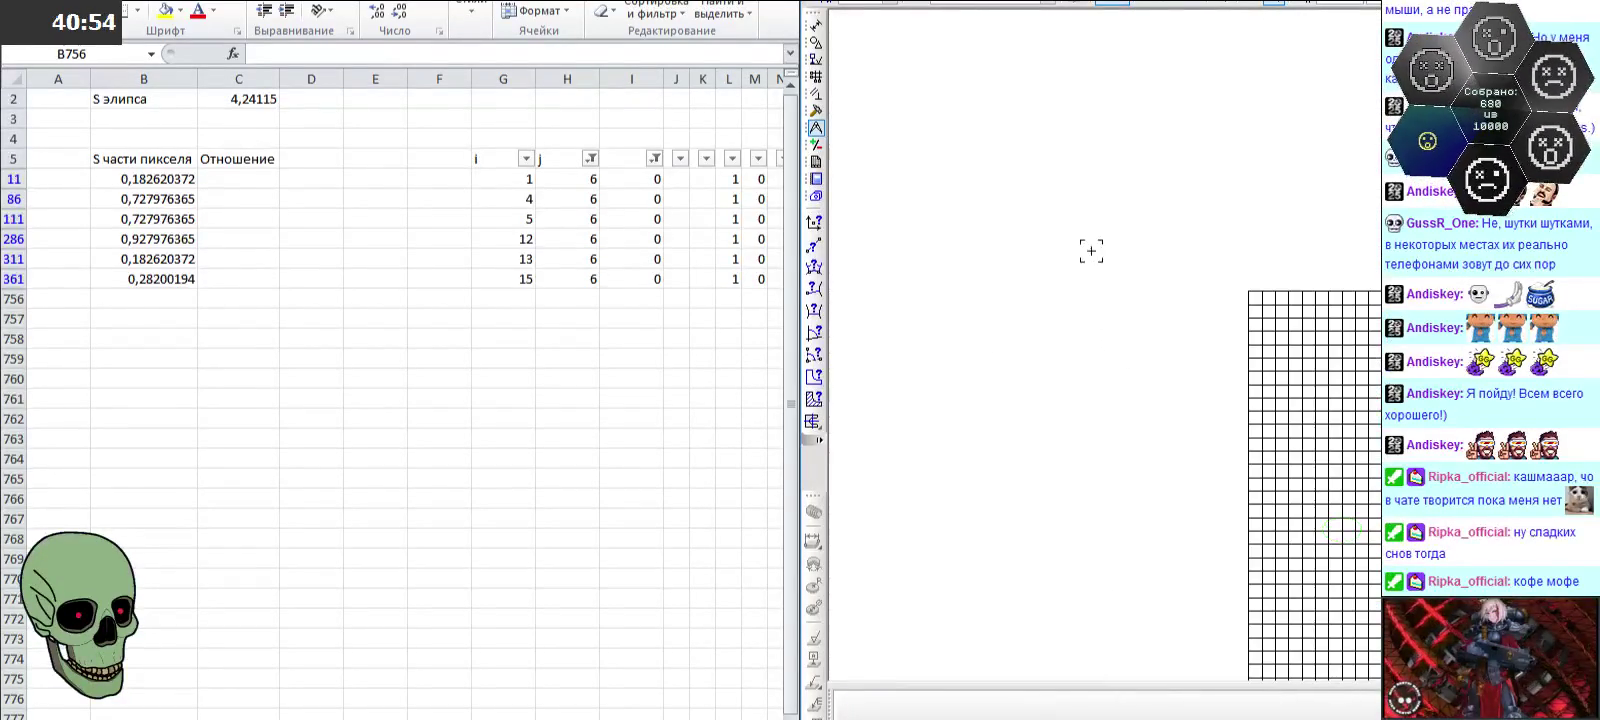
{"action": "key", "text": "ctrl+v"}
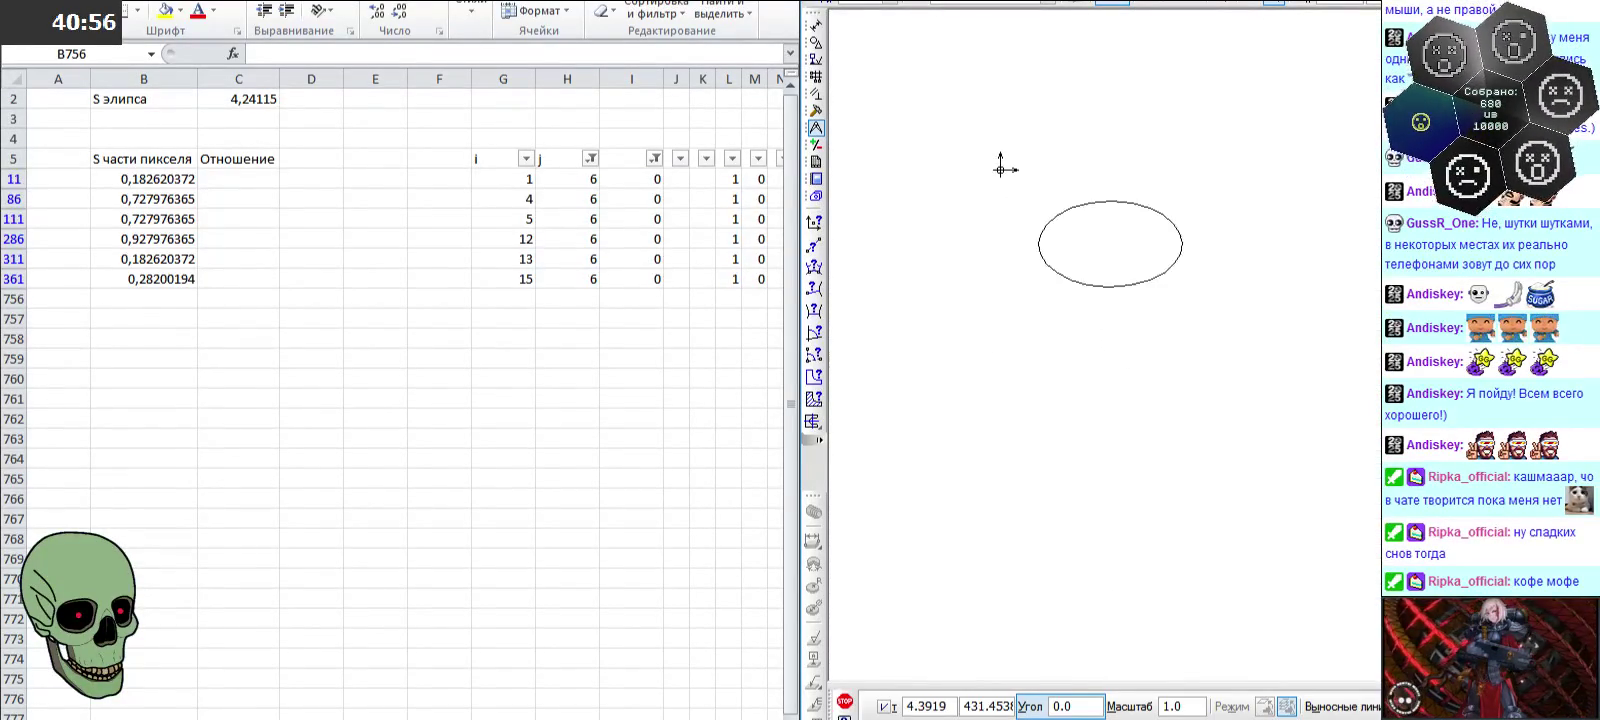
{"action": "left_click", "coordinate": [845, 701]}
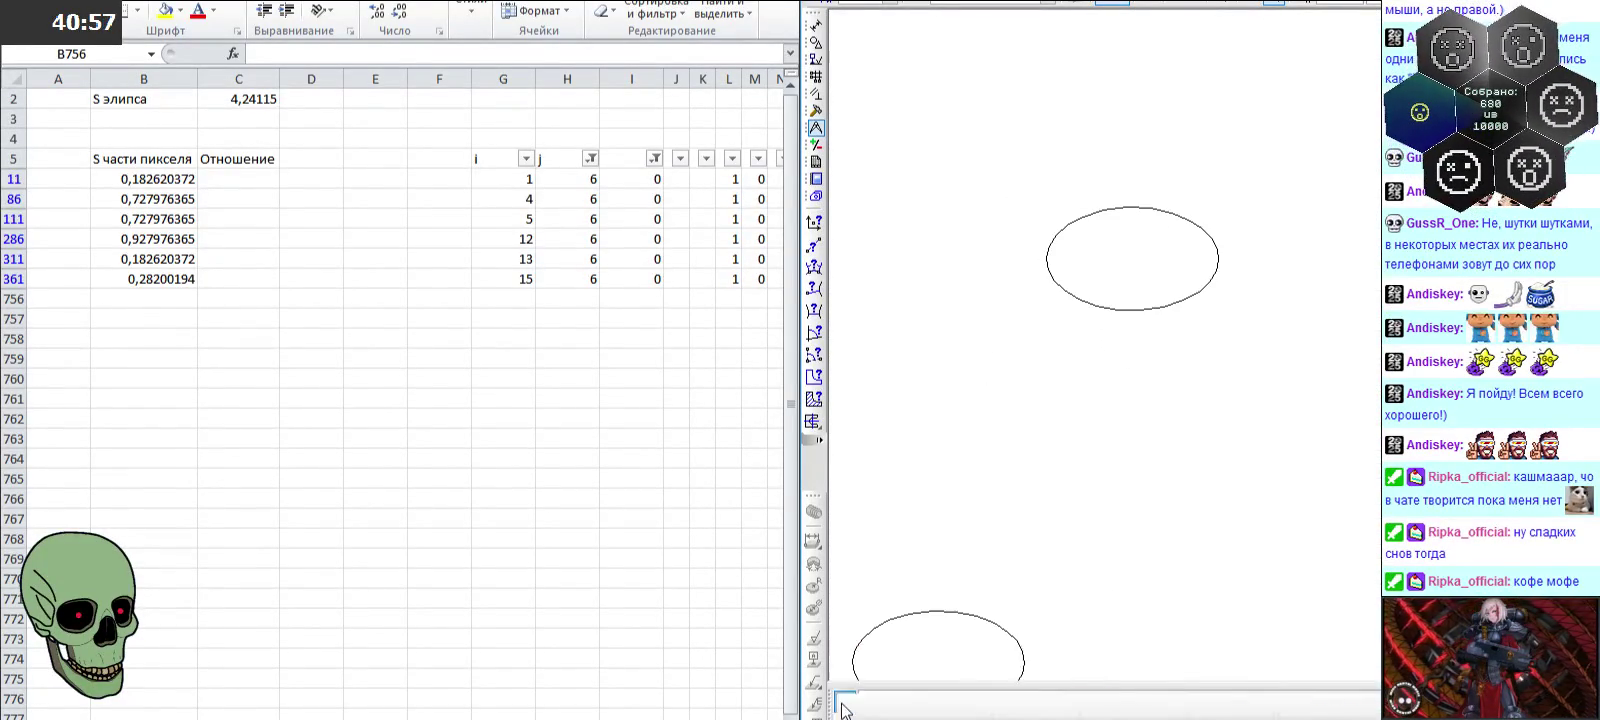
{"action": "left_click", "coordinate": [814, 400]}
{"action": "left_click", "coordinate": [1153, 279]}
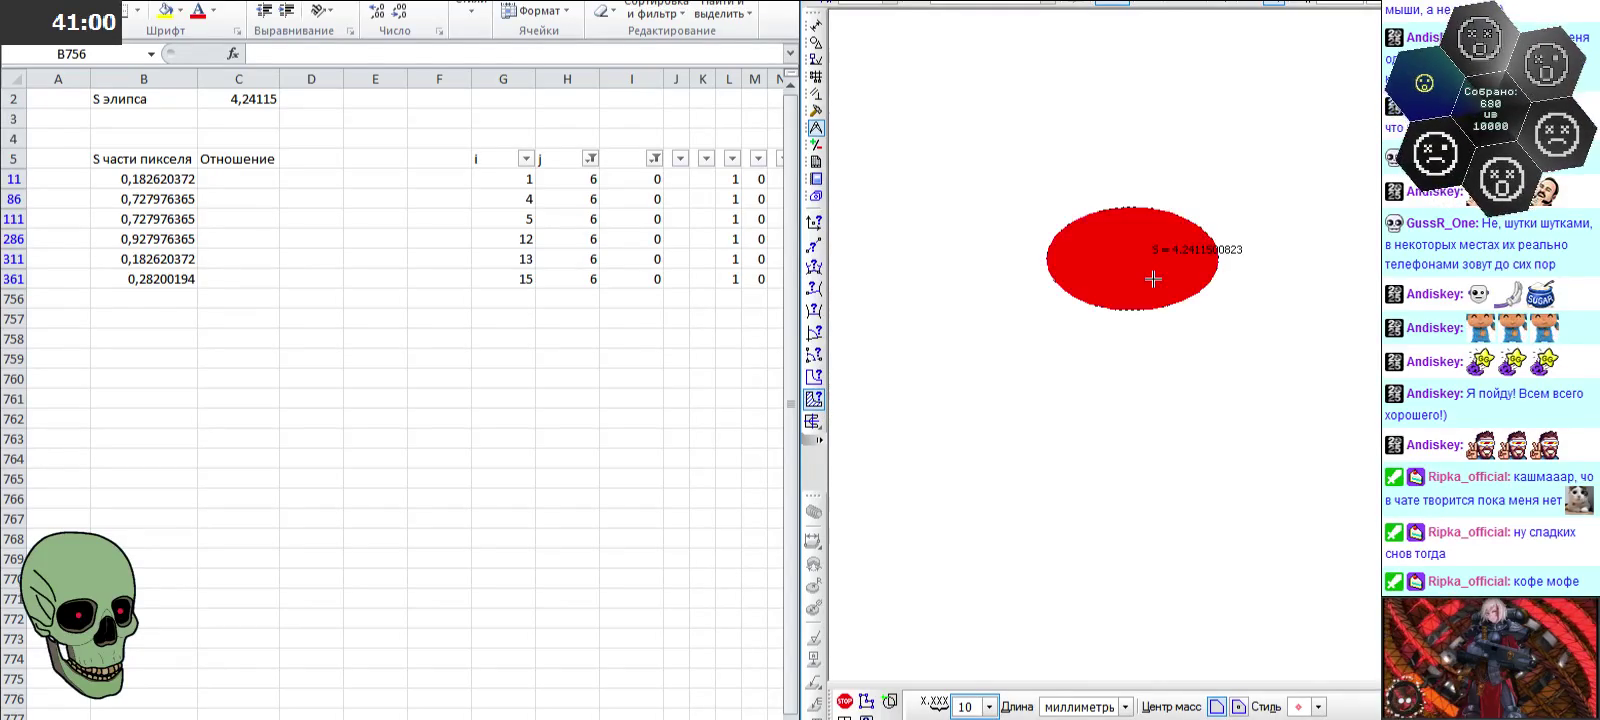
{"action": "left_click", "coordinate": [243, 100]}
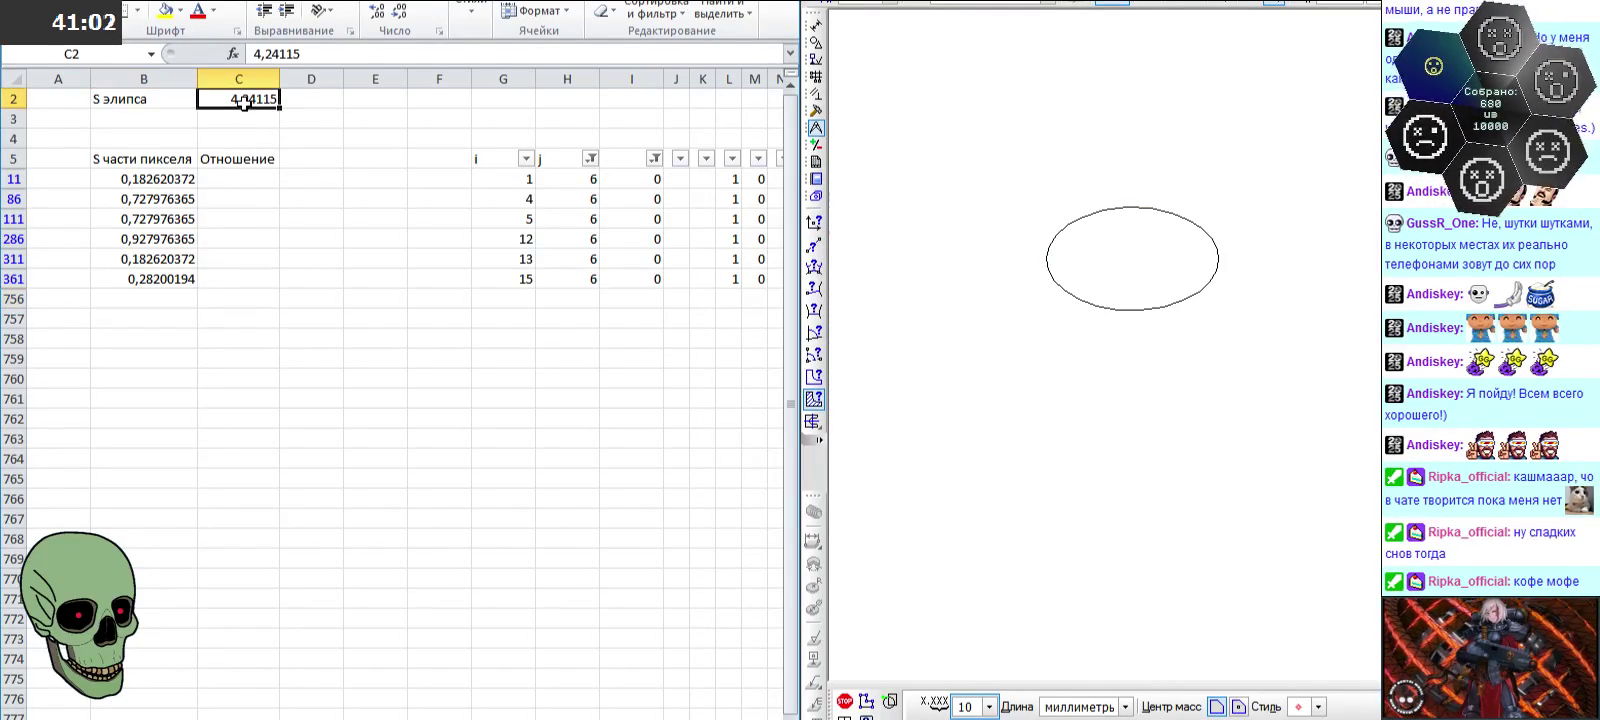
{"action": "type", "text": "4,2411500823"}
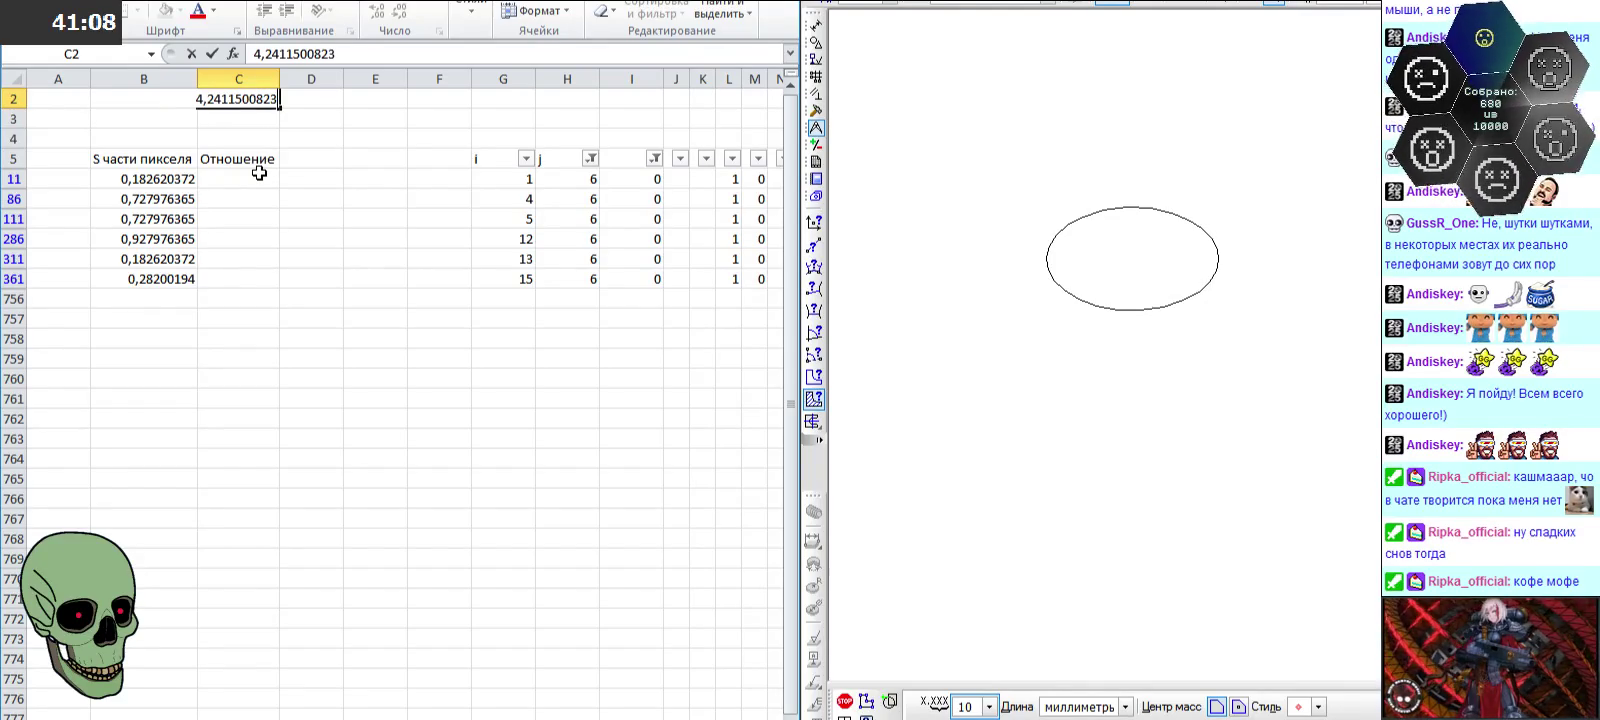
Step: Confirm 4,241150082 in C2, widen column C, and filter column j from 6 to 7
{"action": "key", "text": "Return"}
{"action": "left_click_drag", "start_coordinate": [278, 83], "coordinate": [280, 83]}
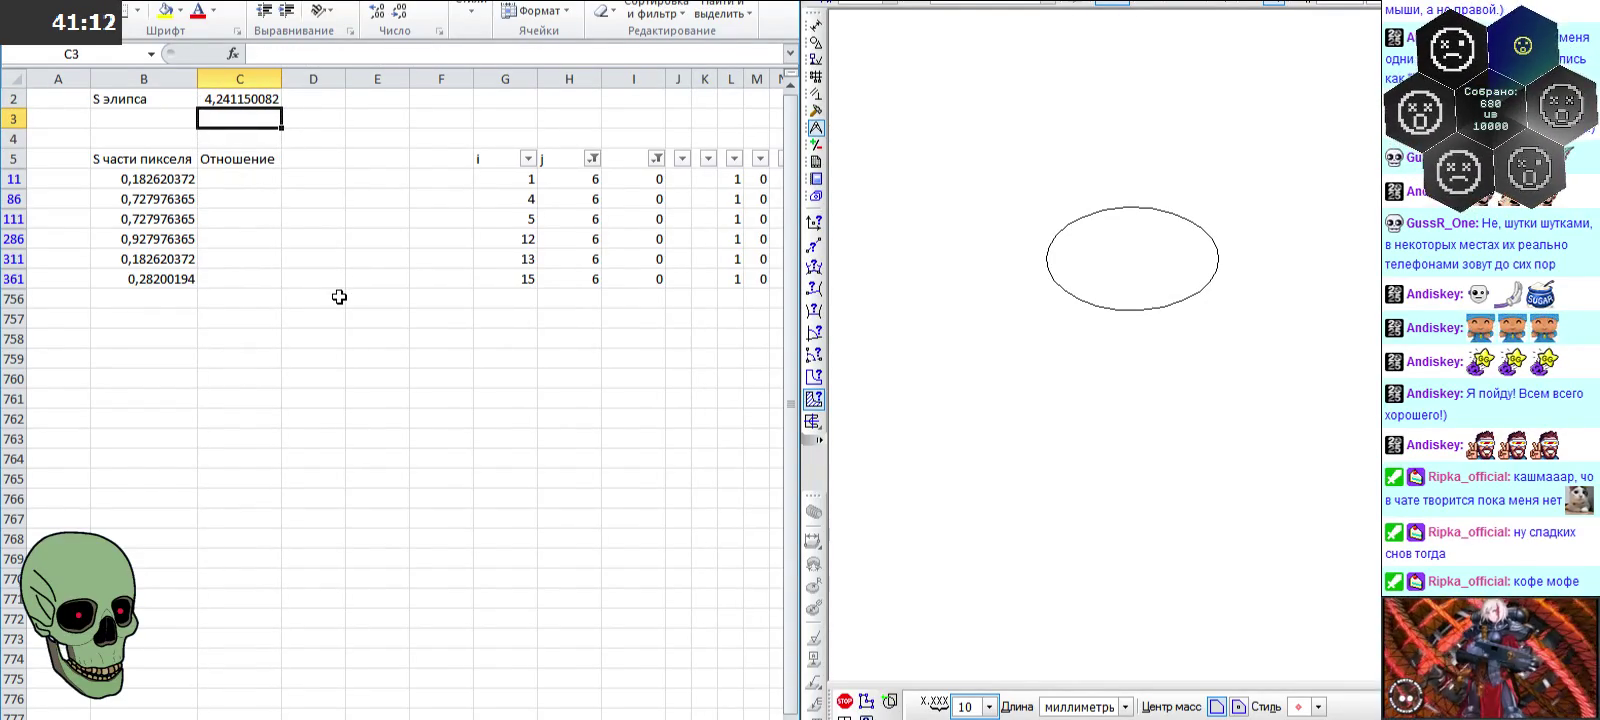
{"action": "left_click", "coordinate": [593, 158]}
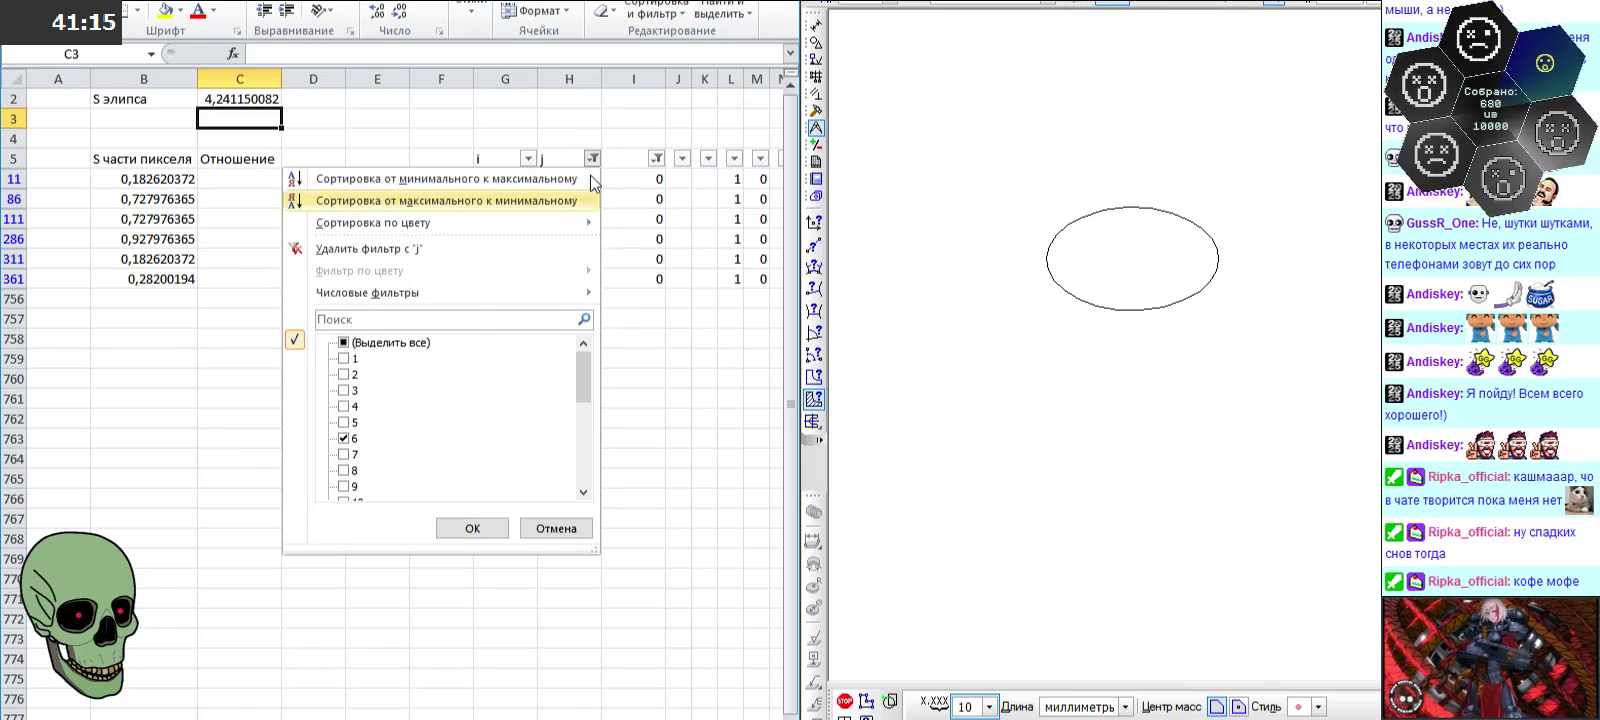
{"action": "left_click", "coordinate": [352, 440]}
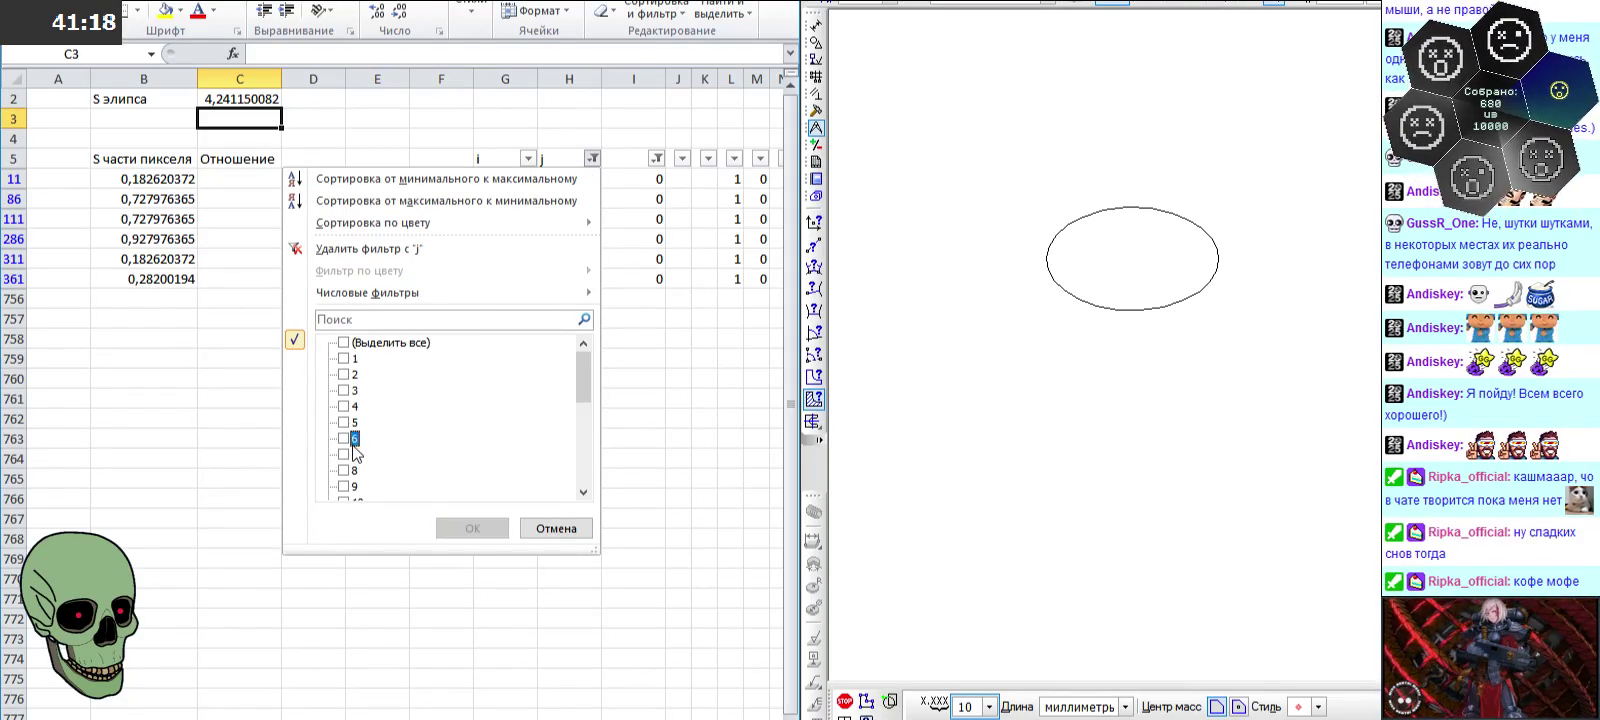
{"action": "left_click", "coordinate": [478, 530]}
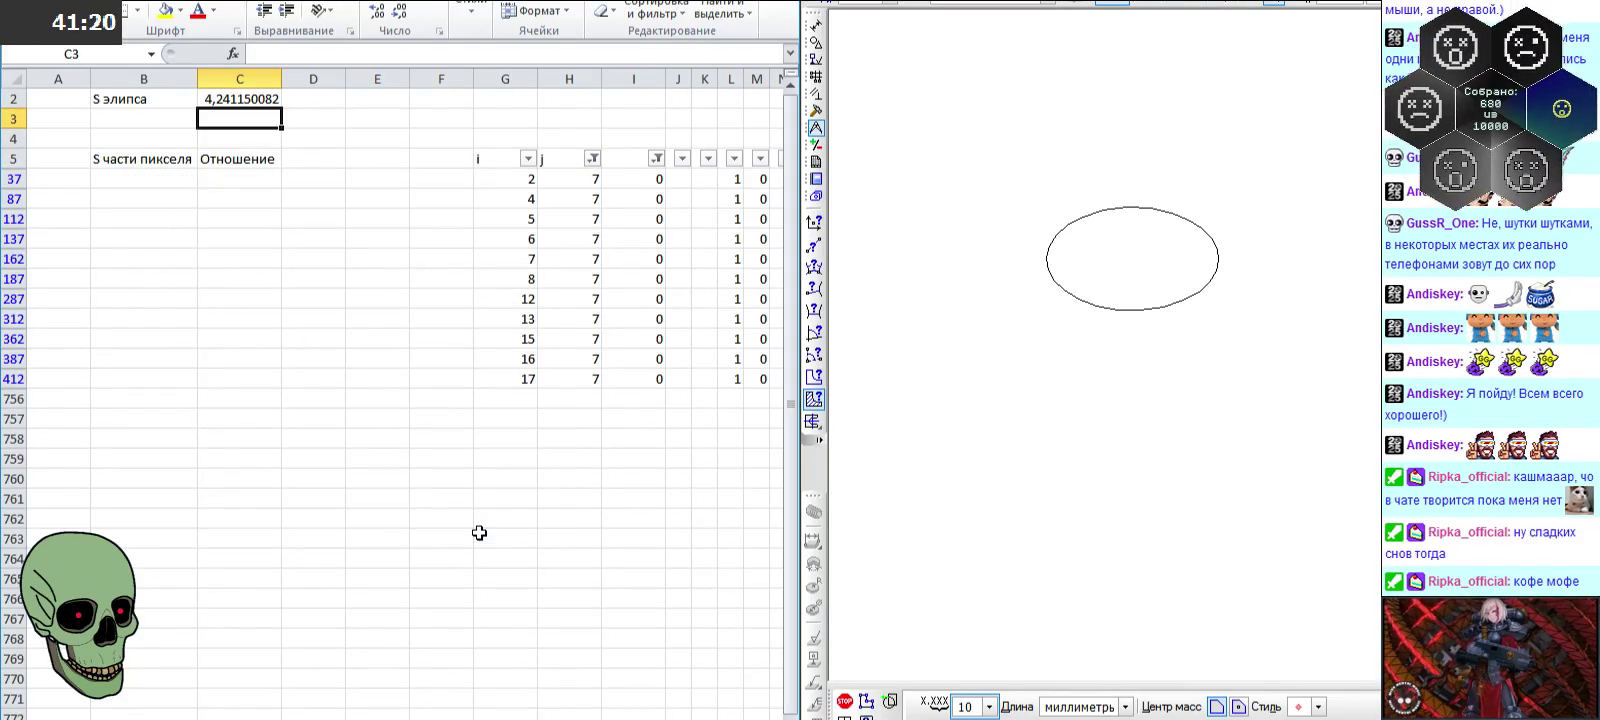
{"action": "left_click", "coordinate": [847, 701]}
{"action": "scroll", "coordinate": [1000, 185], "scroll_direction": "down", "scroll_amount": 3}
Step: Copy an ellipse with its base point on the ellipse itself
{"action": "scroll", "coordinate": [993, 190], "scroll_direction": "down", "scroll_amount": 4}
{"action": "scroll", "coordinate": [1125, 316], "scroll_direction": "up", "scroll_amount": 2}
{"action": "scroll", "coordinate": [1125, 316], "scroll_direction": "up", "scroll_amount": 2}
{"action": "scroll", "coordinate": [1125, 316], "scroll_direction": "up", "scroll_amount": 2}
{"action": "scroll", "coordinate": [1125, 316], "scroll_direction": "down", "scroll_amount": 2}
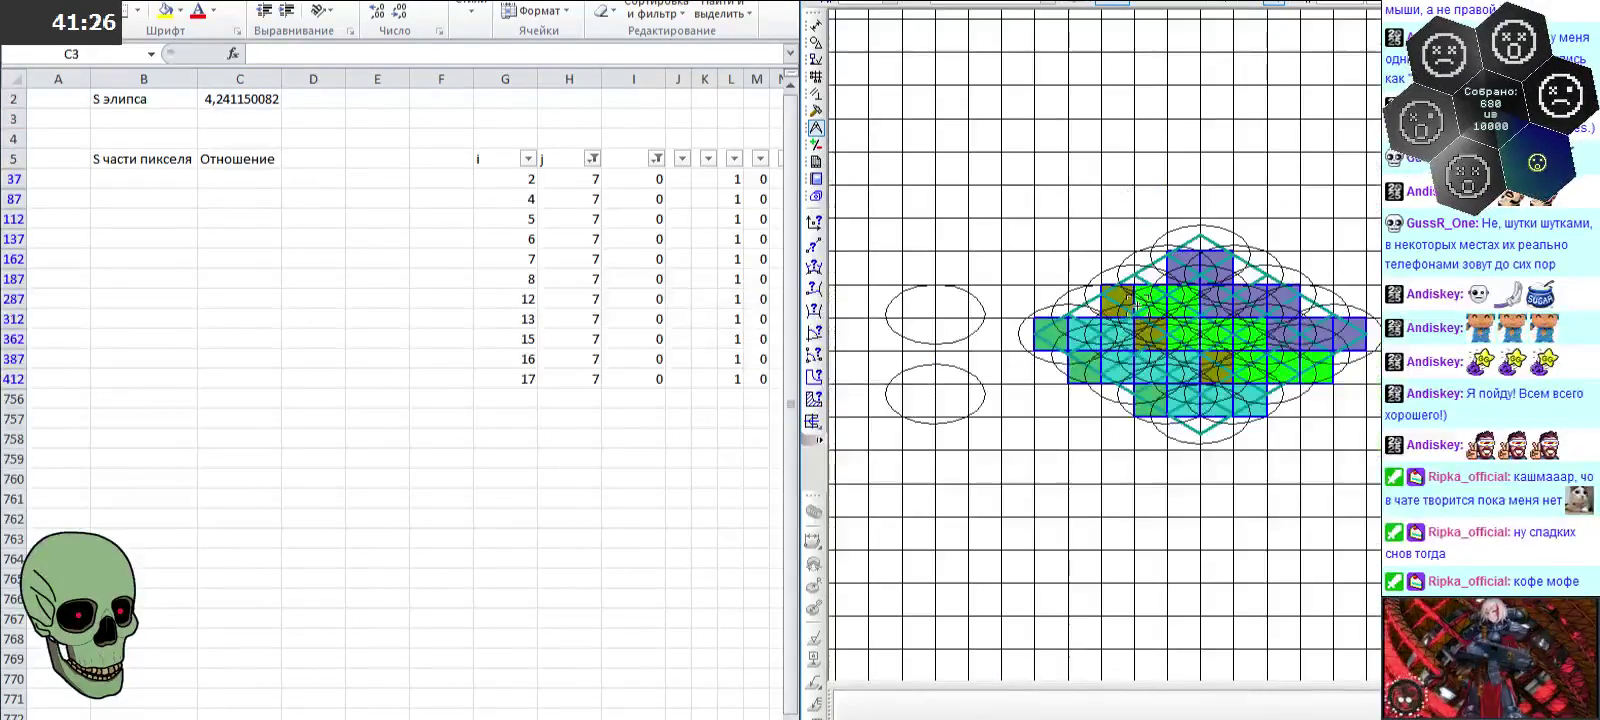
{"action": "scroll", "coordinate": [1090, 318], "scroll_direction": "up", "scroll_amount": 3}
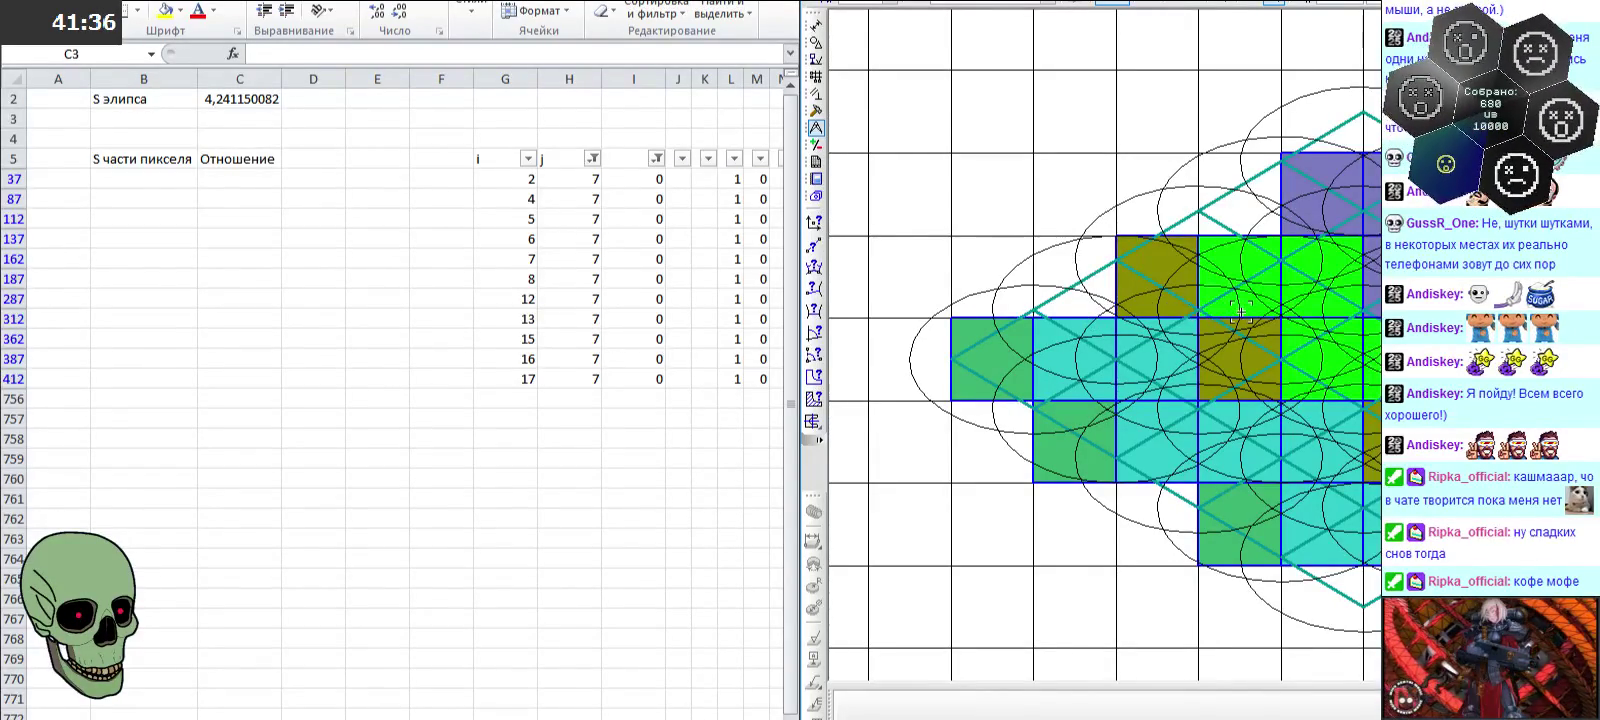
{"action": "scroll", "coordinate": [1238, 310], "scroll_direction": "down", "scroll_amount": 3}
{"action": "scroll", "coordinate": [1238, 310], "scroll_direction": "up", "scroll_amount": 2}
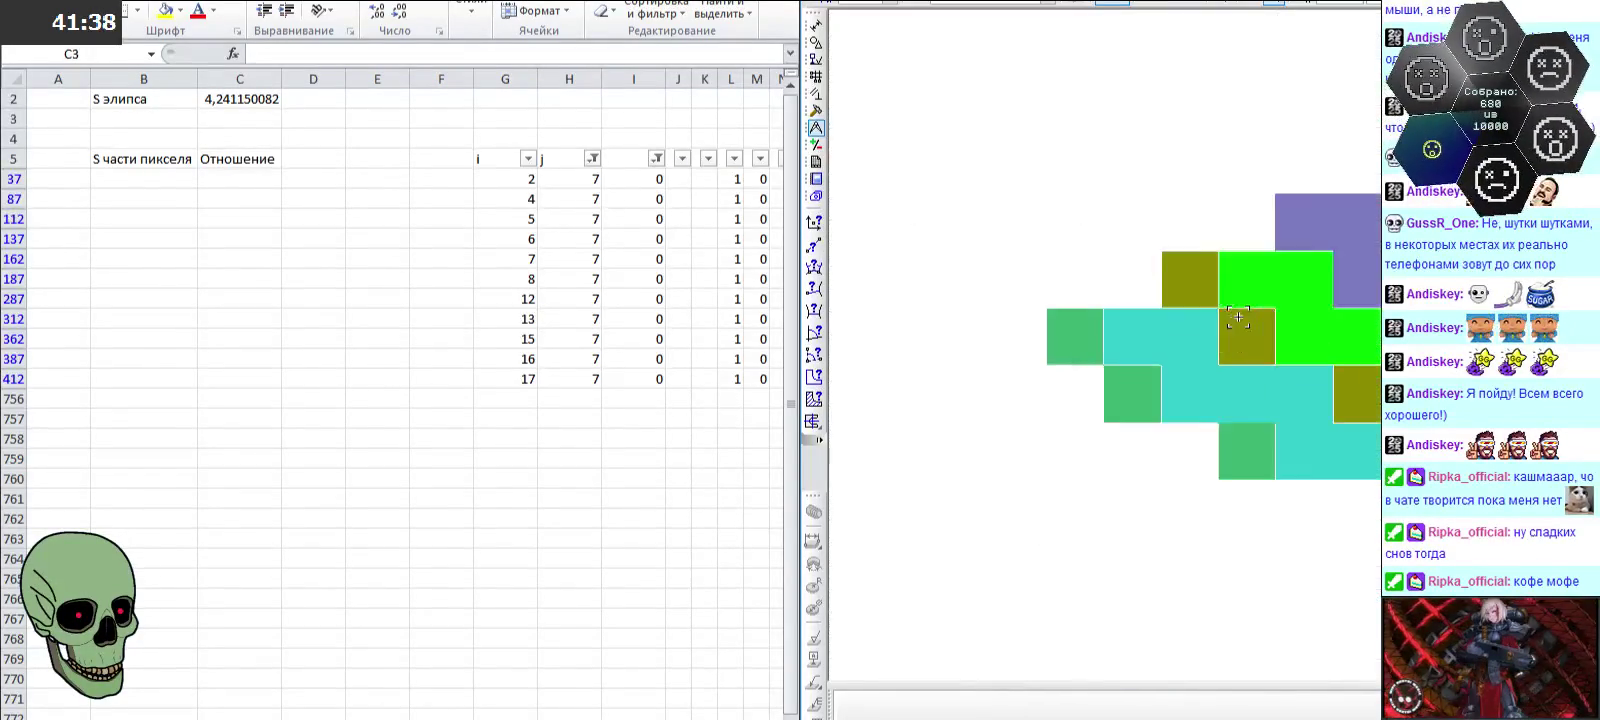
{"action": "scroll", "coordinate": [1238, 318], "scroll_direction": "up", "scroll_amount": 2}
{"action": "left_click", "coordinate": [1021, 358]}
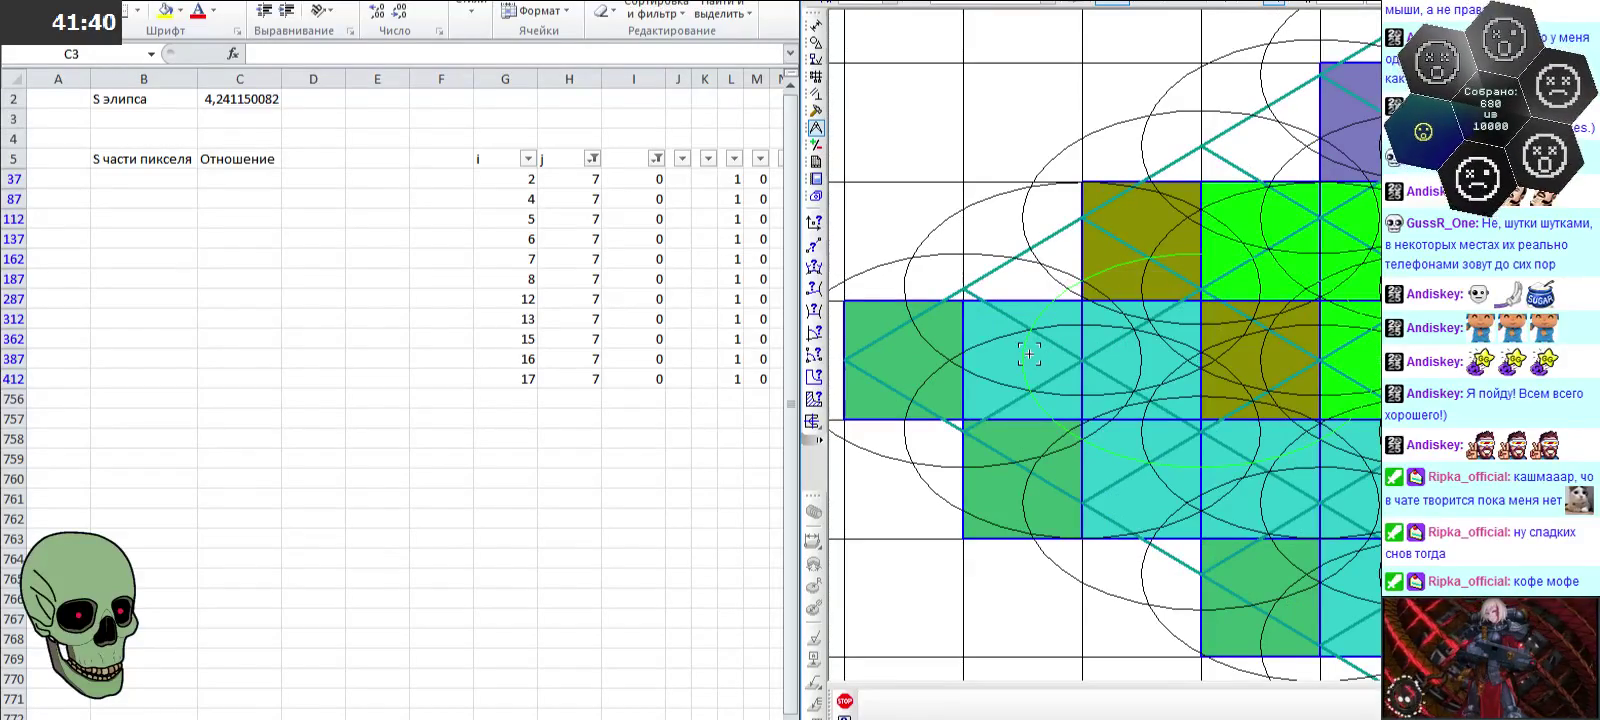
{"action": "scroll", "coordinate": [1176, 370], "scroll_direction": "up", "scroll_amount": 2}
{"action": "scroll", "coordinate": [1043, 332], "scroll_direction": "up", "scroll_amount": 2}
{"action": "scroll", "coordinate": [1268, 329], "scroll_direction": "up", "scroll_amount": 1}
{"action": "left_click", "coordinate": [1285, 404]}
Step: Place the ellipse copies on the empty grid left of the coloured cells
{"action": "scroll", "coordinate": [1285, 404], "scroll_direction": "down", "scroll_amount": 1}
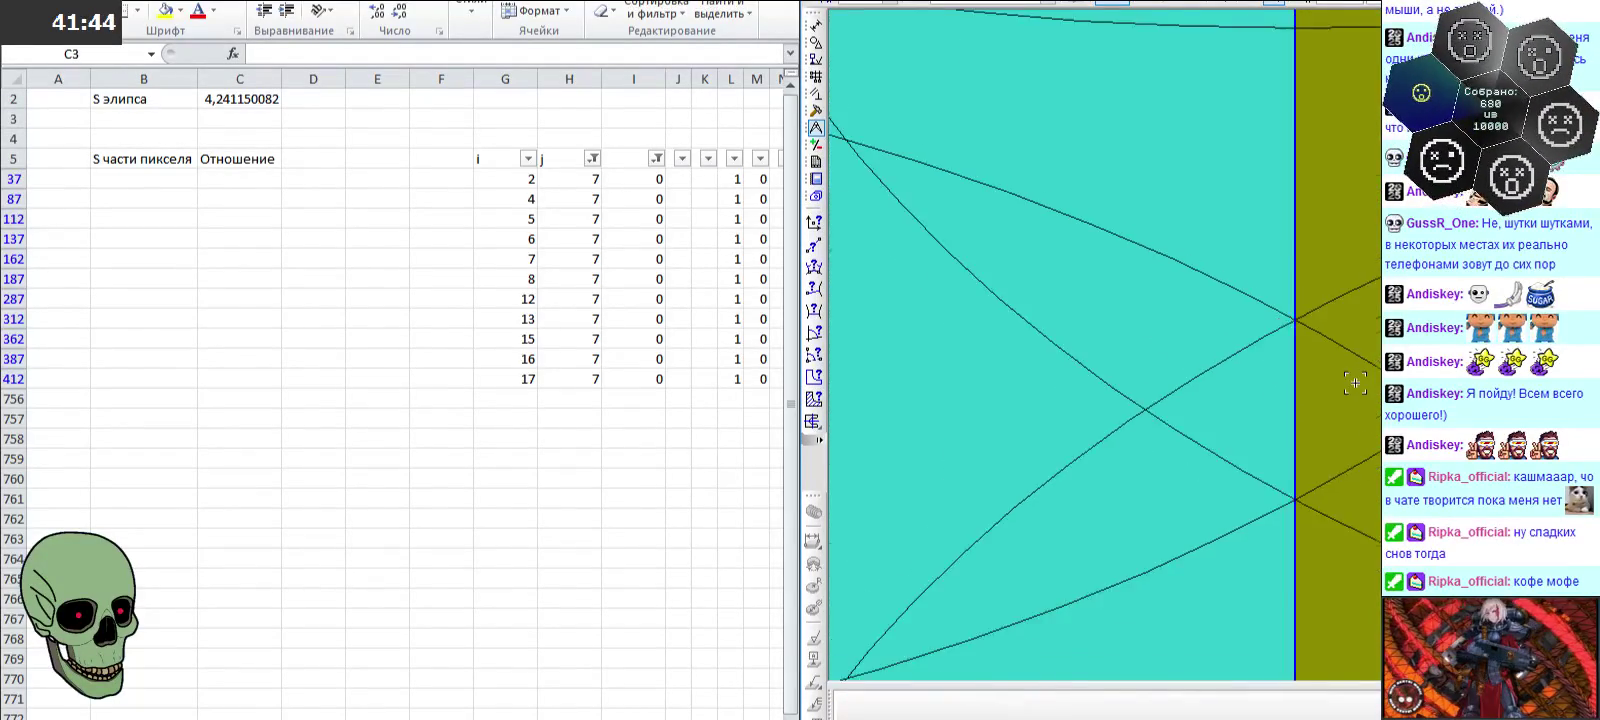
{"action": "scroll", "coordinate": [1300, 395], "scroll_direction": "down", "scroll_amount": 2}
{"action": "scroll", "coordinate": [1367, 368], "scroll_direction": "down", "scroll_amount": 2}
{"action": "scroll", "coordinate": [1365, 368], "scroll_direction": "down", "scroll_amount": 3}
{"action": "scroll", "coordinate": [1365, 368], "scroll_direction": "down", "scroll_amount": 2}
{"action": "scroll", "coordinate": [1089, 368], "scroll_direction": "up", "scroll_amount": 3}
{"action": "scroll", "coordinate": [1096, 367], "scroll_direction": "up", "scroll_amount": 3}
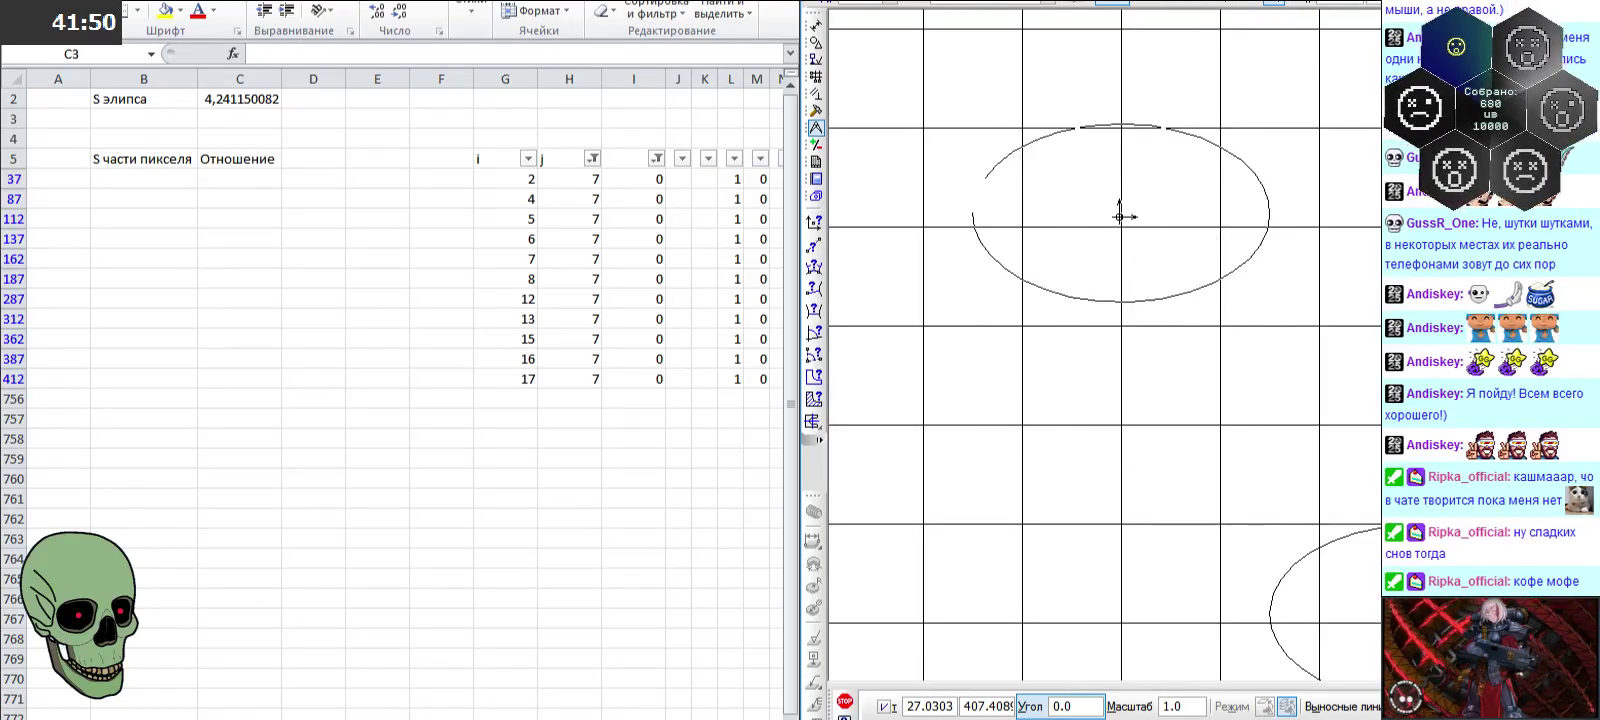
{"action": "scroll", "coordinate": [1149, 315], "scroll_direction": "down", "scroll_amount": 3}
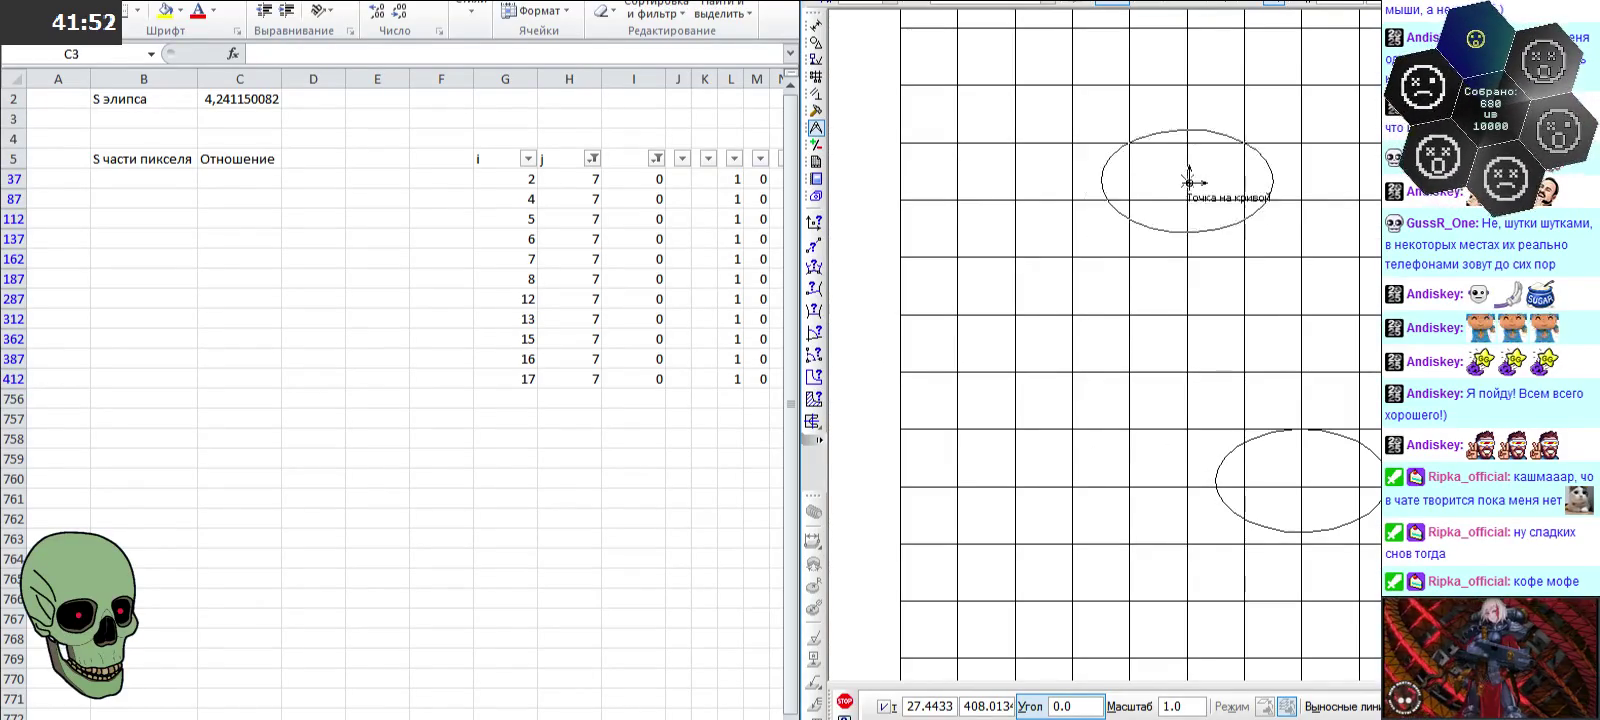
{"action": "scroll", "coordinate": [1186, 108], "scroll_direction": "down", "scroll_amount": 2}
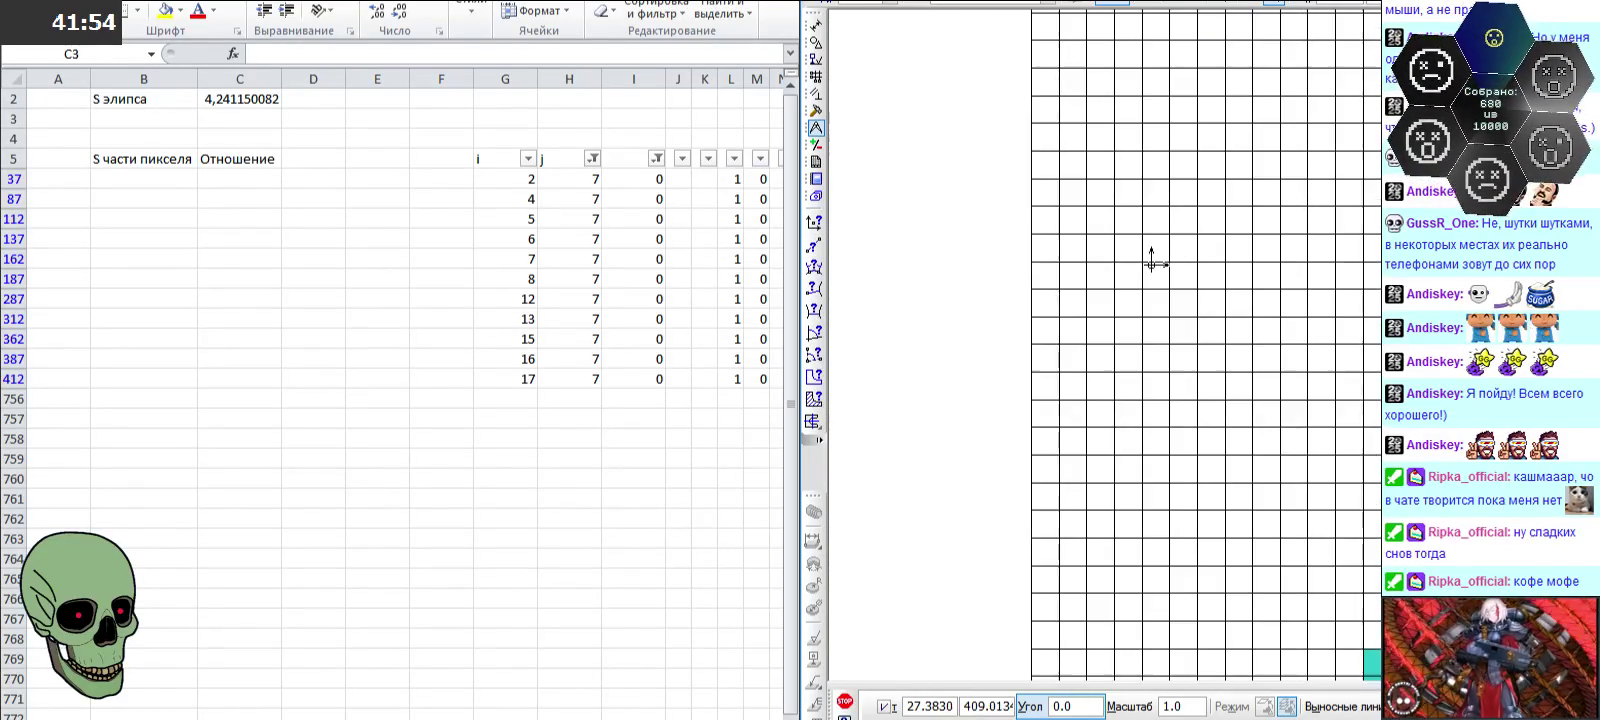
{"action": "scroll", "coordinate": [1182, 143], "scroll_direction": "up", "scroll_amount": 2}
{"action": "scroll", "coordinate": [1210, 118], "scroll_direction": "up", "scroll_amount": 2}
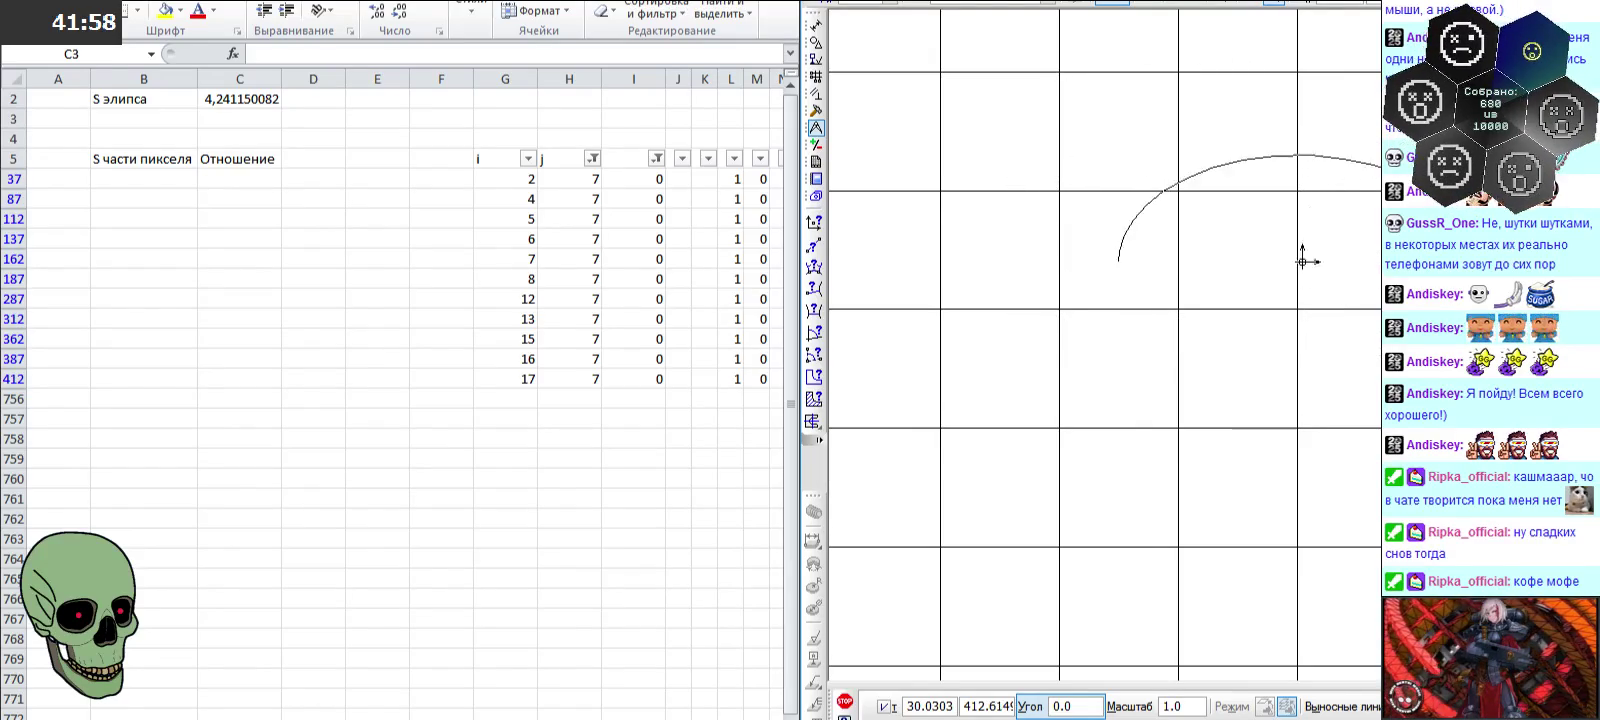
{"action": "scroll", "coordinate": [957, 317], "scroll_direction": "down", "scroll_amount": 2}
{"action": "scroll", "coordinate": [960, 318], "scroll_direction": "down", "scroll_amount": 3}
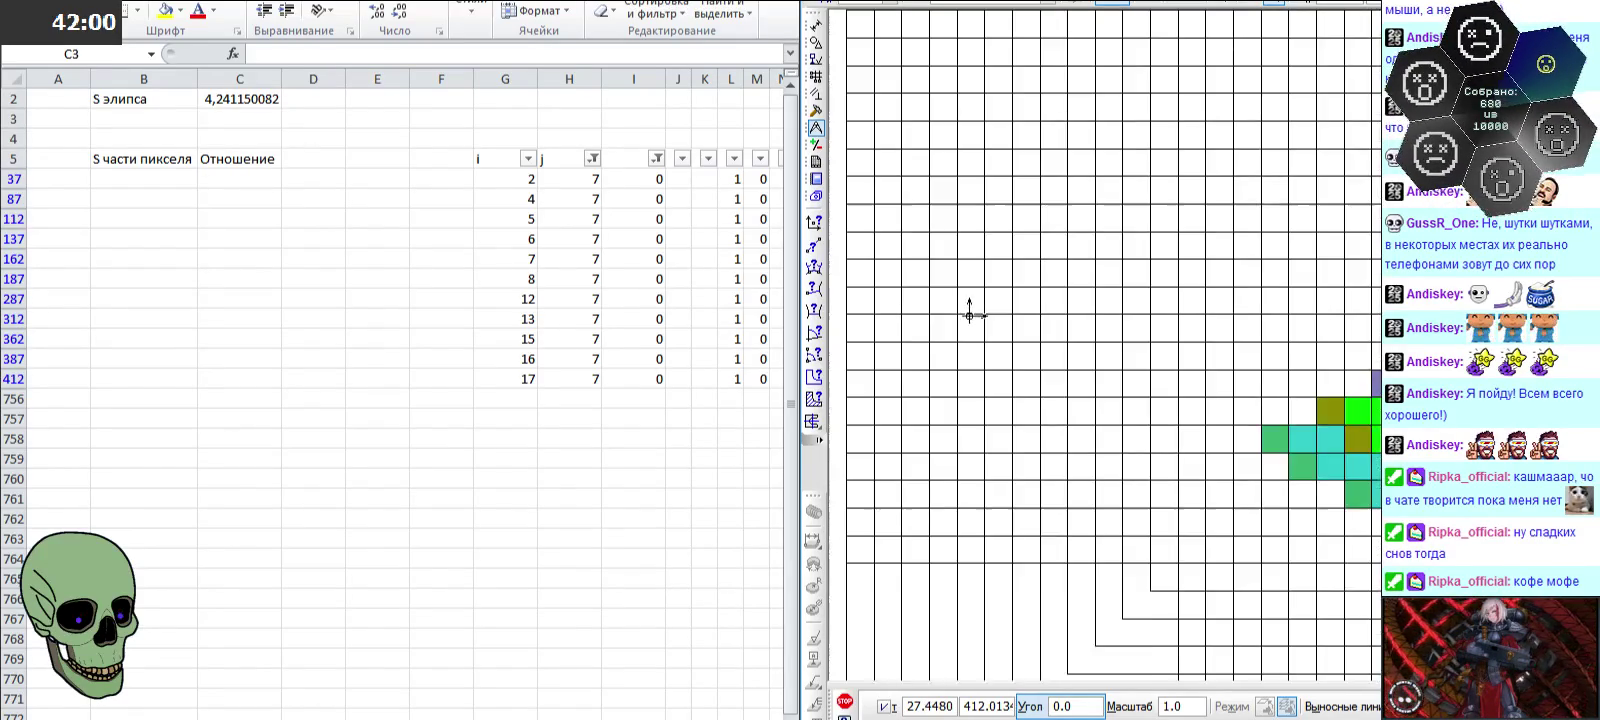
{"action": "scroll", "coordinate": [1040, 360], "scroll_direction": "up", "scroll_amount": 3}
{"action": "scroll", "coordinate": [1015, 385], "scroll_direction": "up", "scroll_amount": 2}
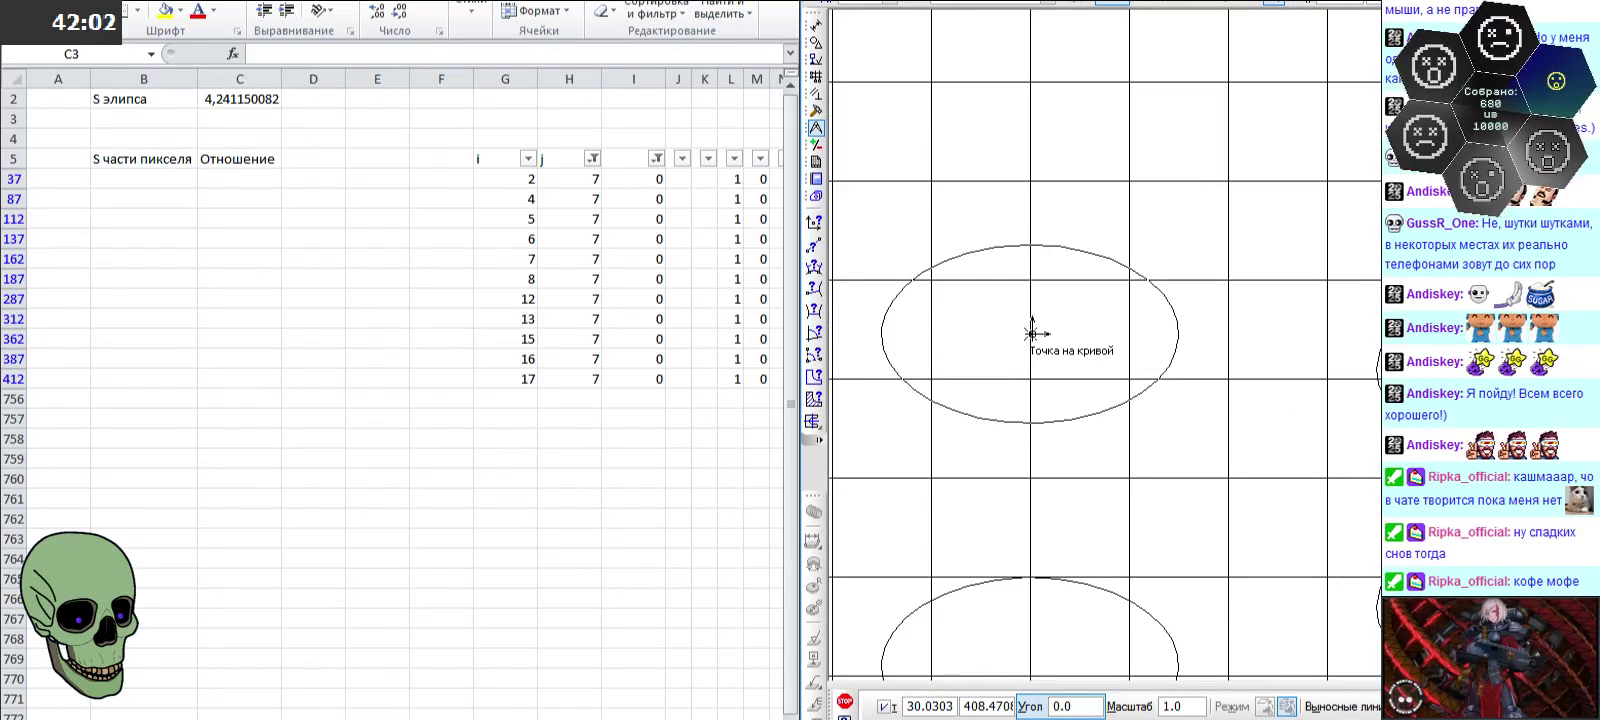
{"action": "left_click", "coordinate": [845, 703]}
Step: Copy the cluster's leftmost ellipse with a horizontal shift of X = -10
{"action": "scroll", "coordinate": [1128, 346], "scroll_direction": "down", "scroll_amount": 3}
{"action": "scroll", "coordinate": [1253, 400], "scroll_direction": "up", "scroll_amount": 3}
{"action": "scroll", "coordinate": [1270, 338], "scroll_direction": "down", "scroll_amount": 3}
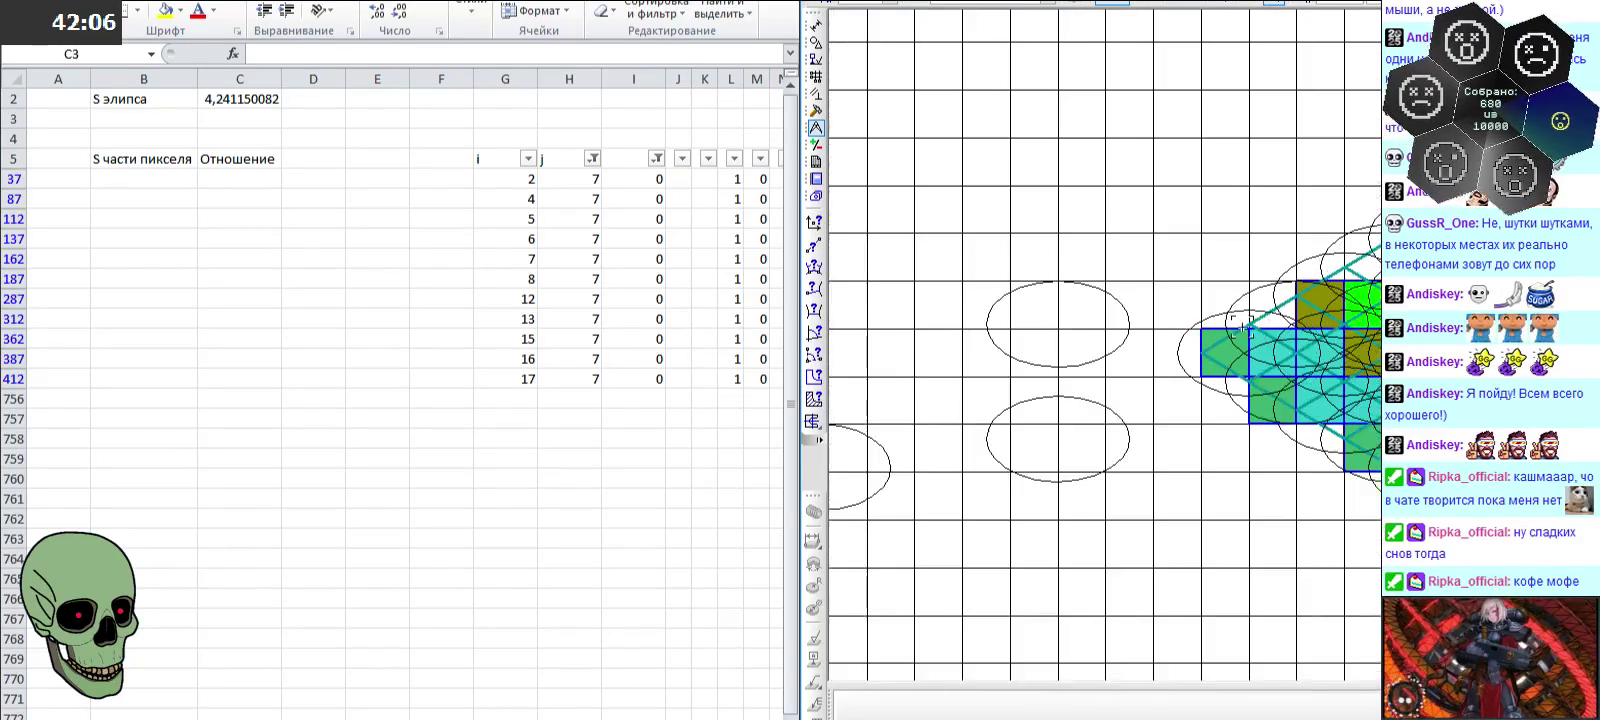
{"action": "left_click", "coordinate": [1178, 350]}
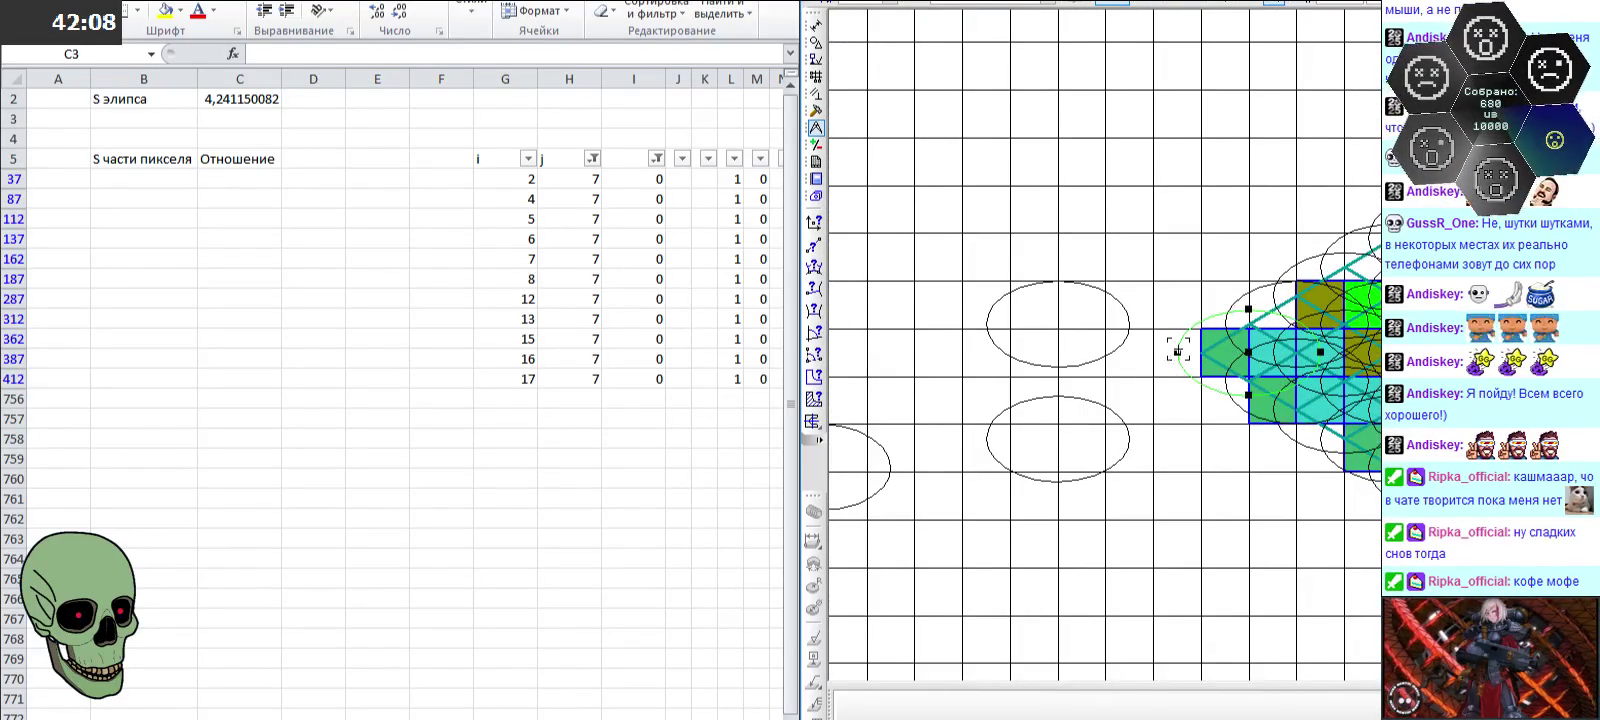
{"action": "left_click", "coordinate": [815, 110]}
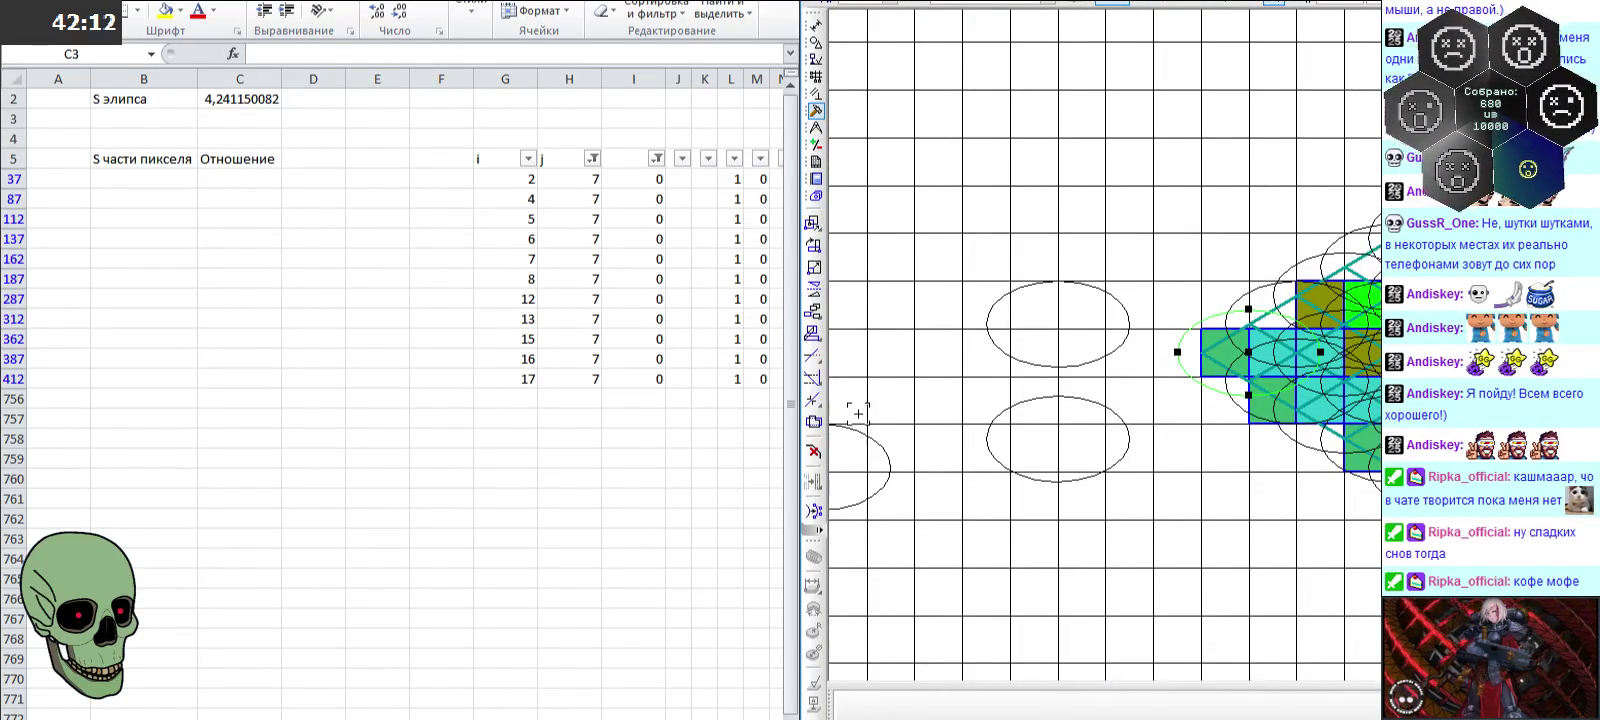
{"action": "left_click", "coordinate": [813, 222]}
{"action": "left_click", "coordinate": [1294, 708]}
{"action": "type", "text": "-10"}
{"action": "key", "text": "Return"}
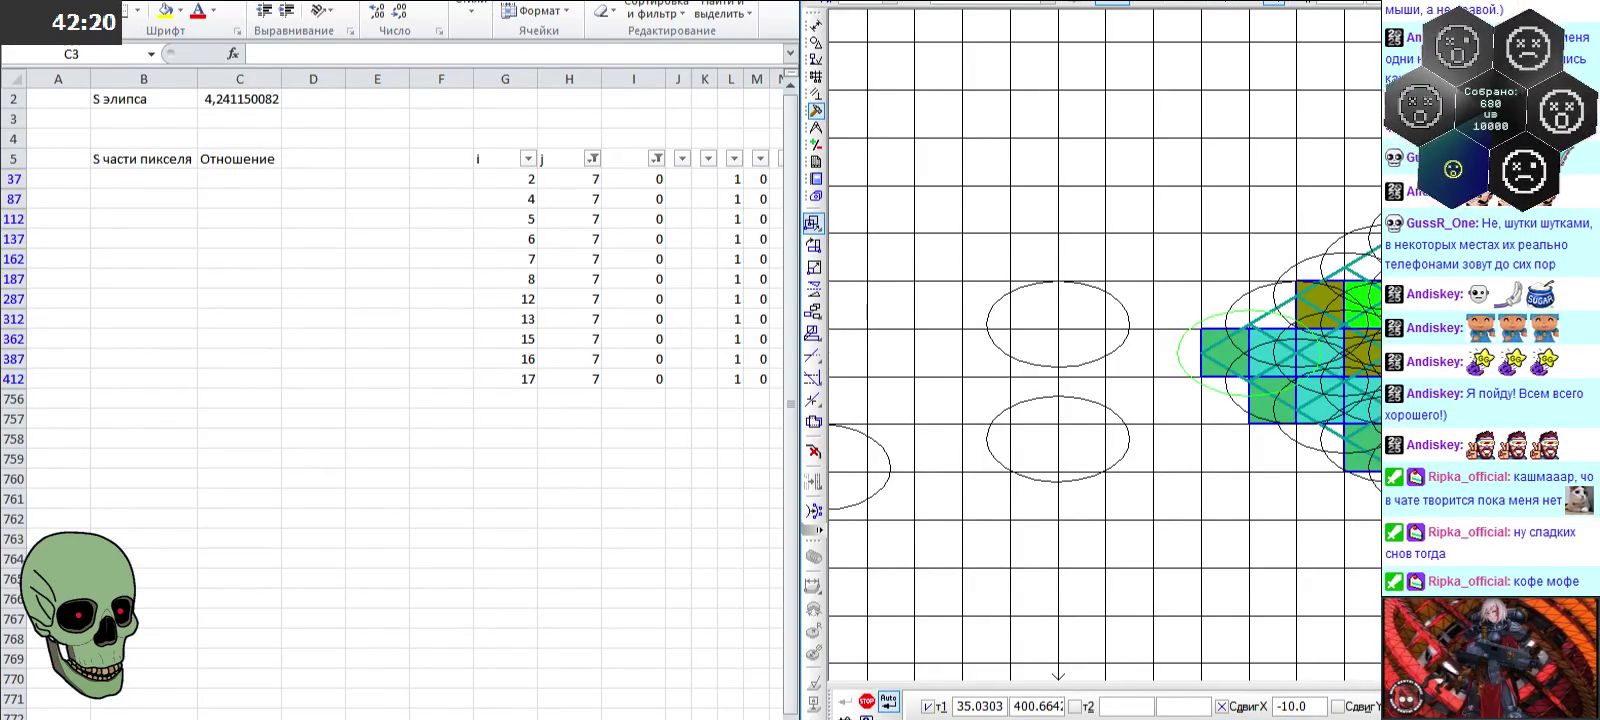
Step: End the copy command and clear the selection
{"action": "scroll", "coordinate": [1375, 540], "scroll_direction": "down", "scroll_amount": 2}
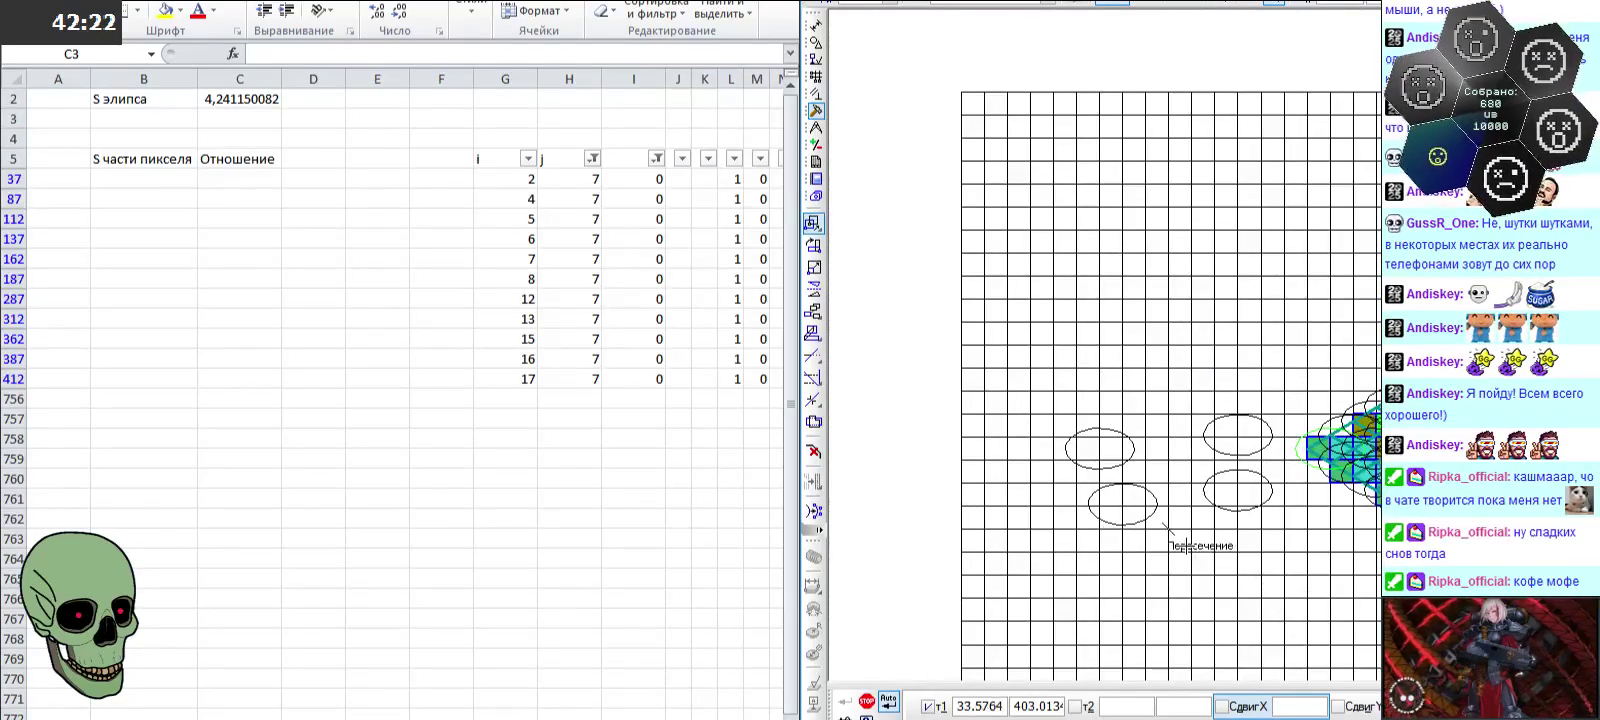
{"action": "key", "text": "Escape"}
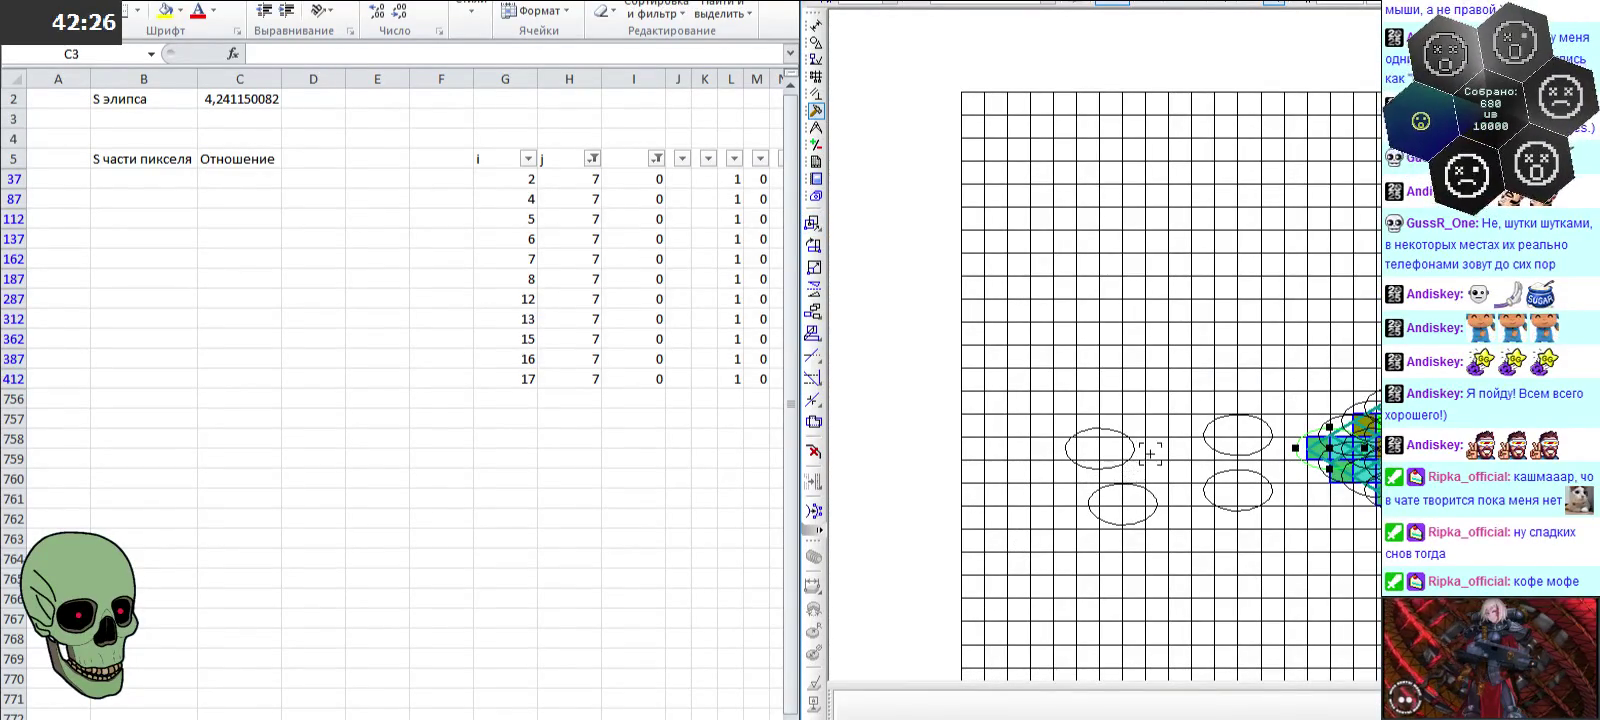
{"action": "scroll", "coordinate": [1086, 453], "scroll_direction": "up", "scroll_amount": 2}
{"action": "scroll", "coordinate": [1086, 453], "scroll_direction": "up", "scroll_amount": 3}
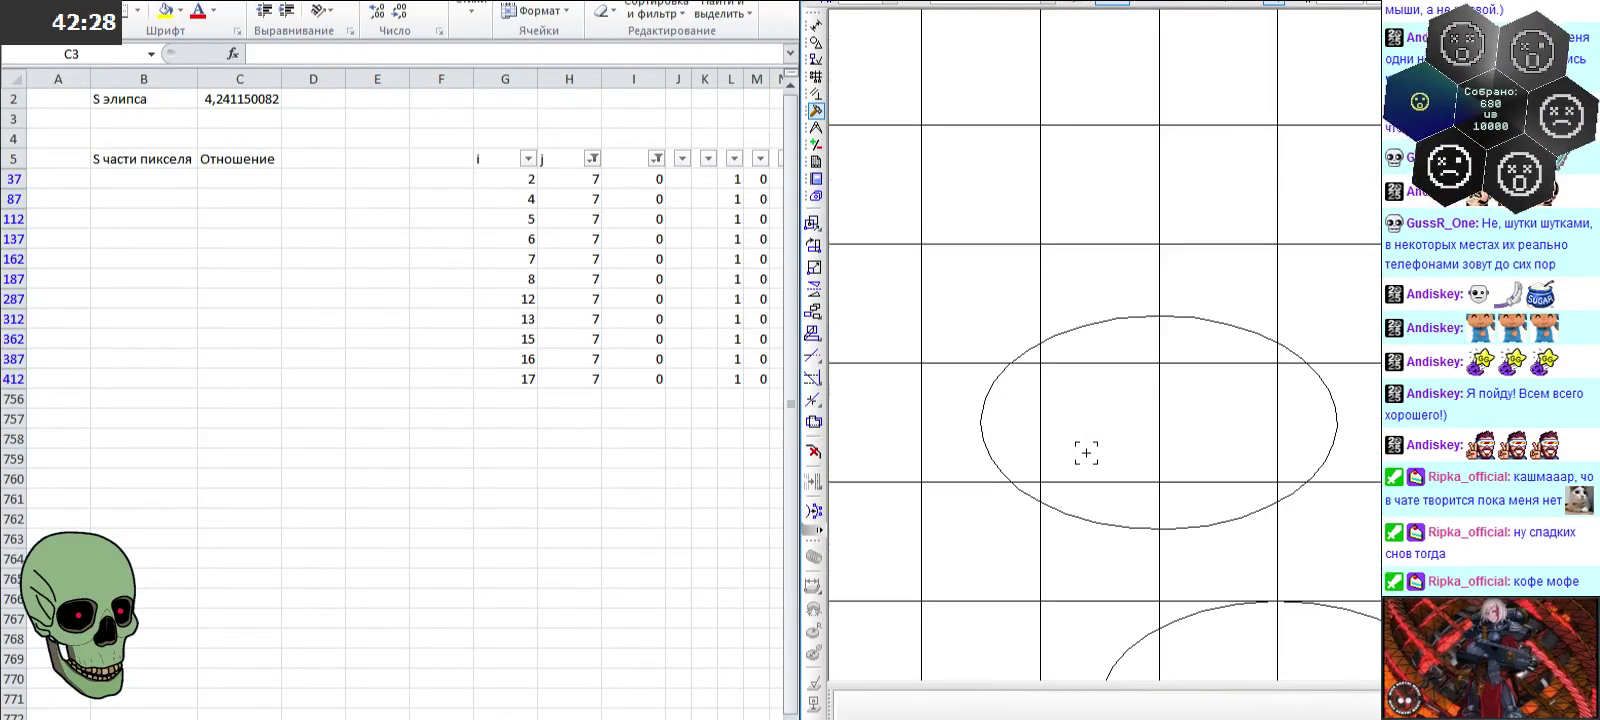
{"action": "left_click", "coordinate": [970, 626]}
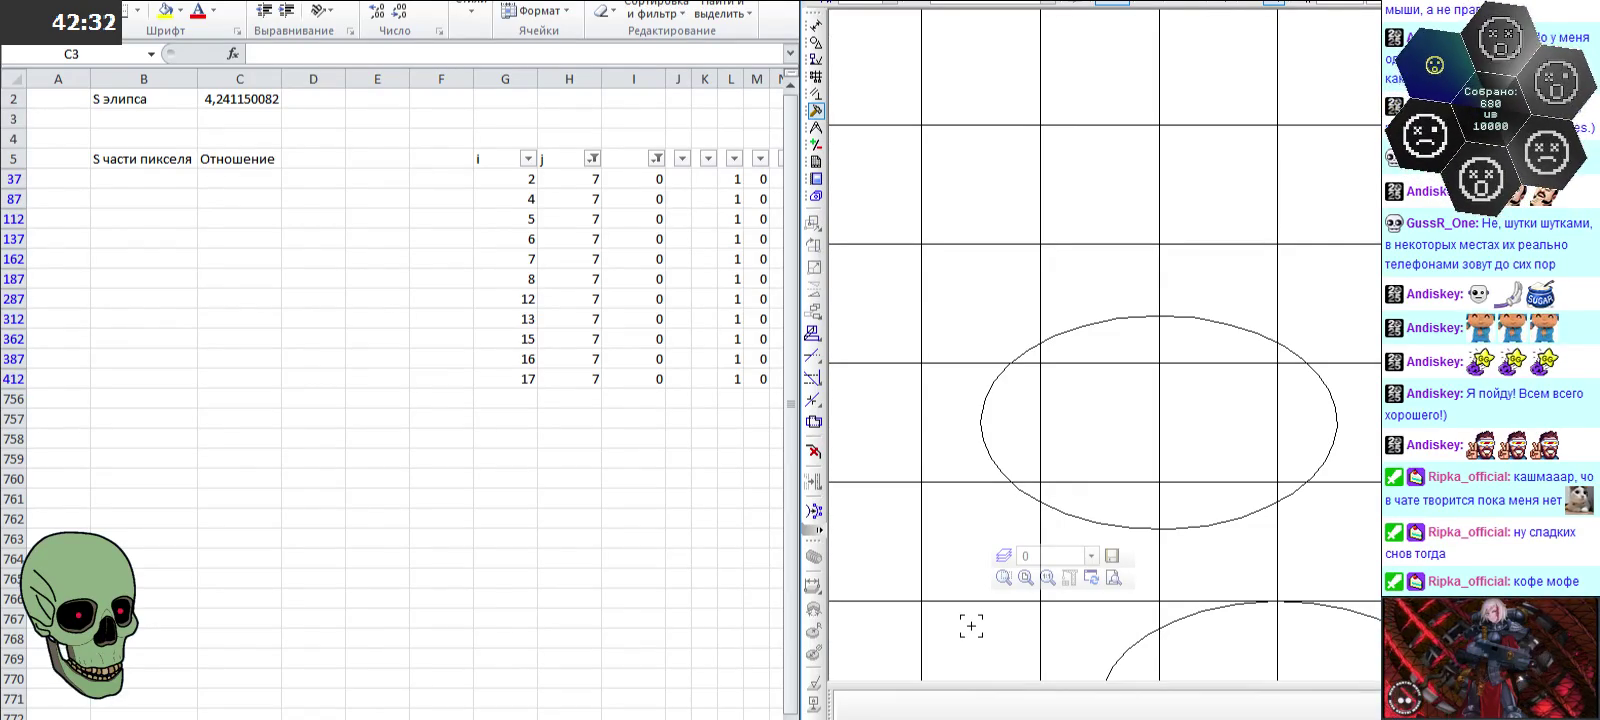
{"action": "scroll", "coordinate": [970, 626], "scroll_direction": "down", "scroll_amount": 4}
{"action": "scroll", "coordinate": [1060, 300], "scroll_direction": "up", "scroll_amount": 2}
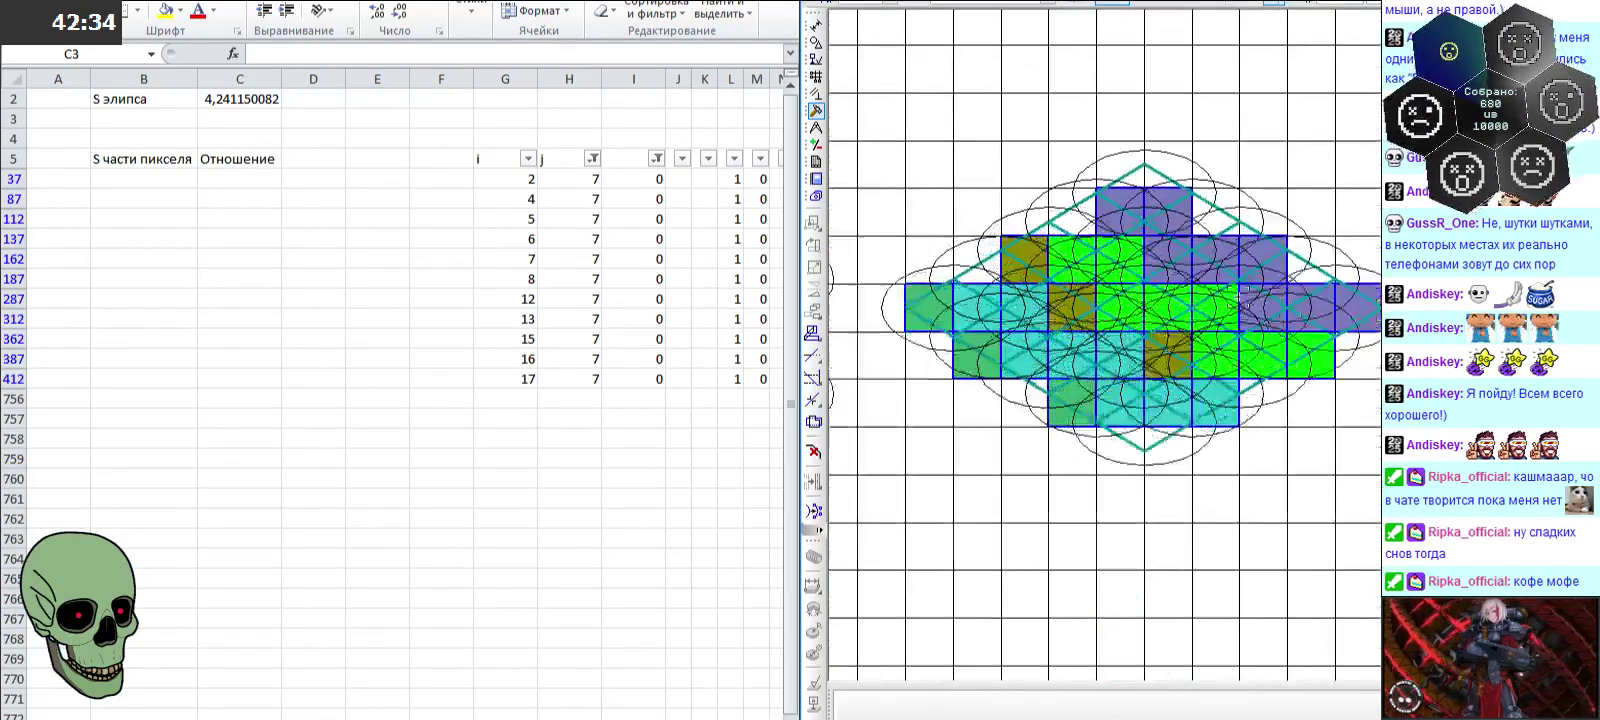
{"action": "scroll", "coordinate": [1060, 300], "scroll_direction": "up", "scroll_amount": 2}
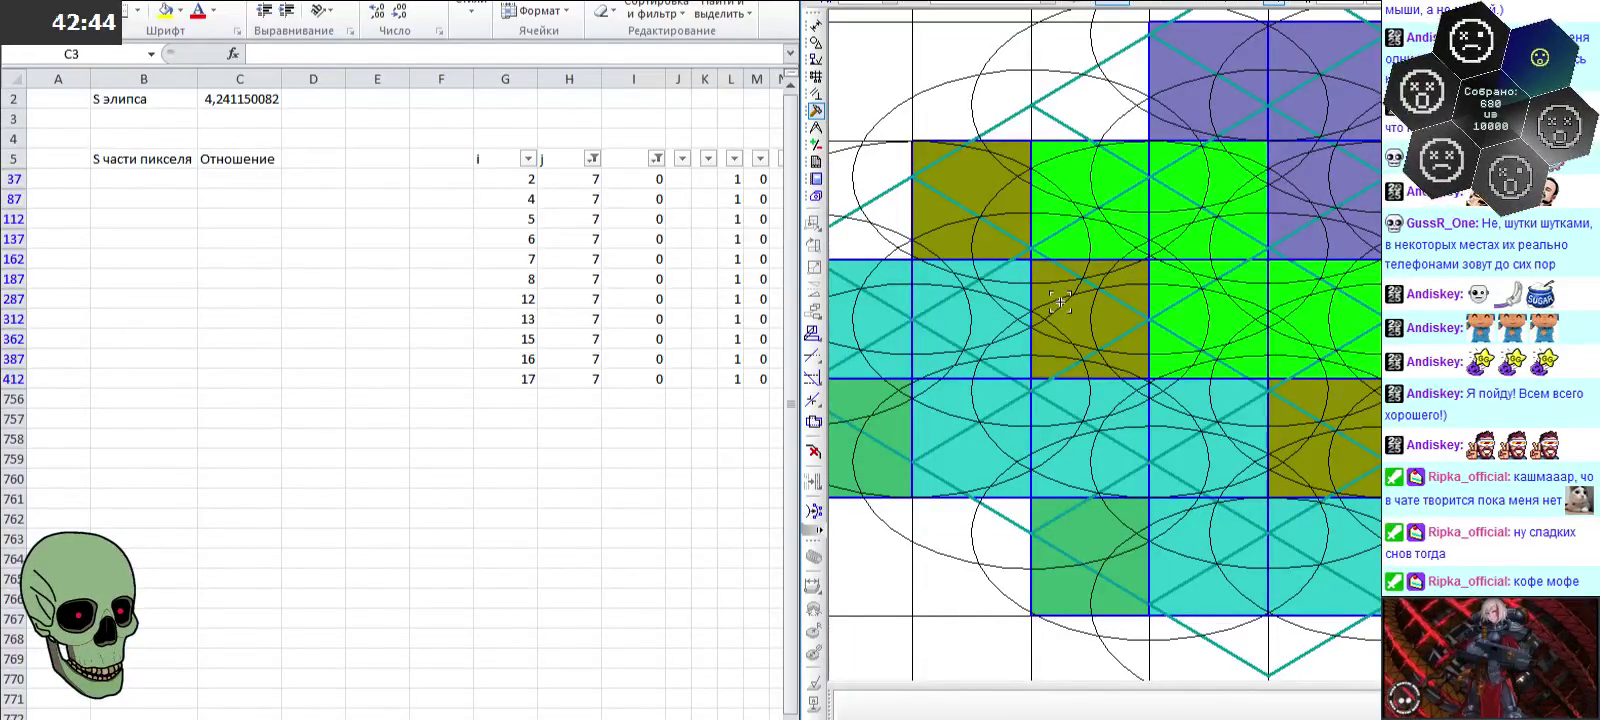
{"action": "scroll", "coordinate": [1060, 302], "scroll_direction": "down", "scroll_amount": 3}
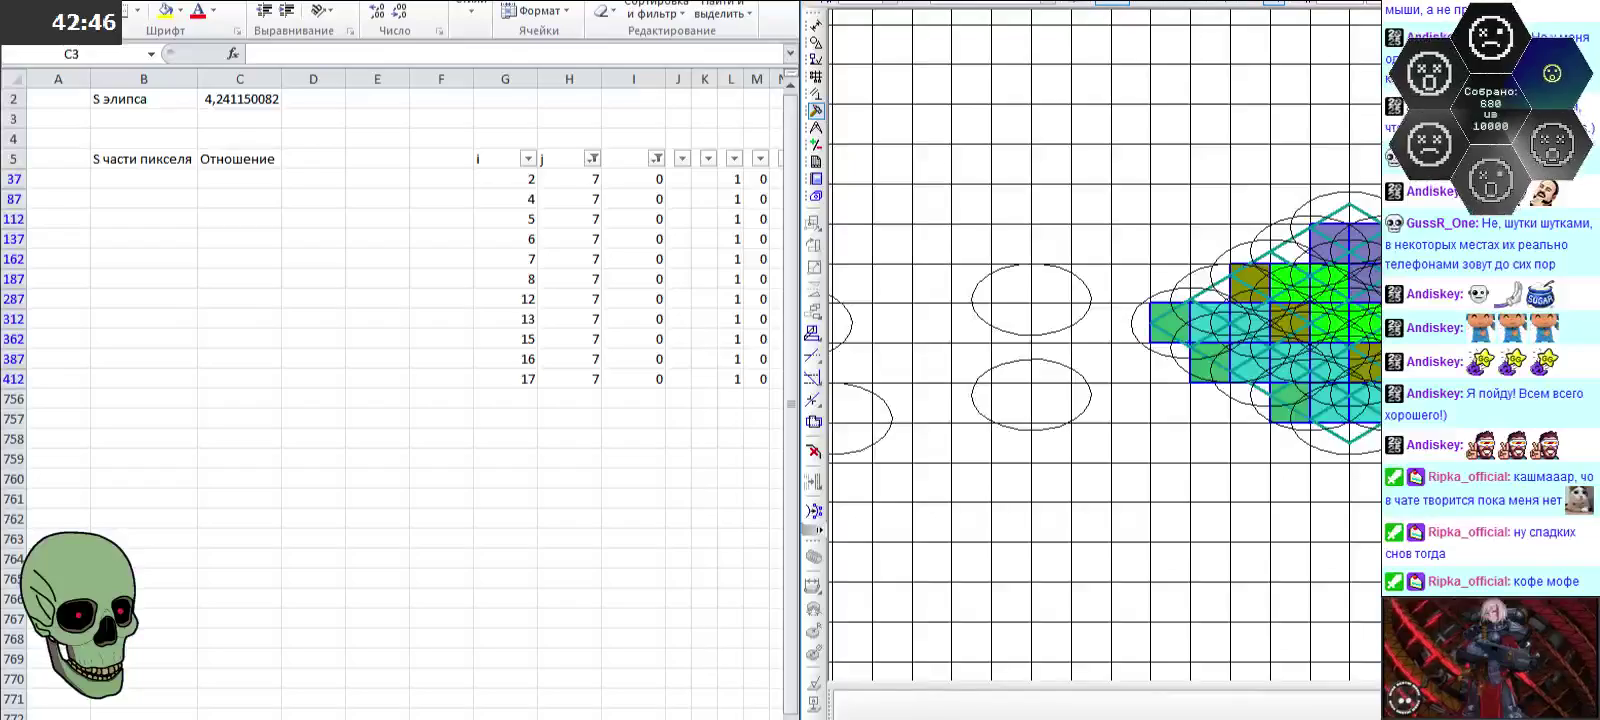
{"action": "scroll", "coordinate": [1370, 320], "scroll_direction": "down", "scroll_amount": 1}
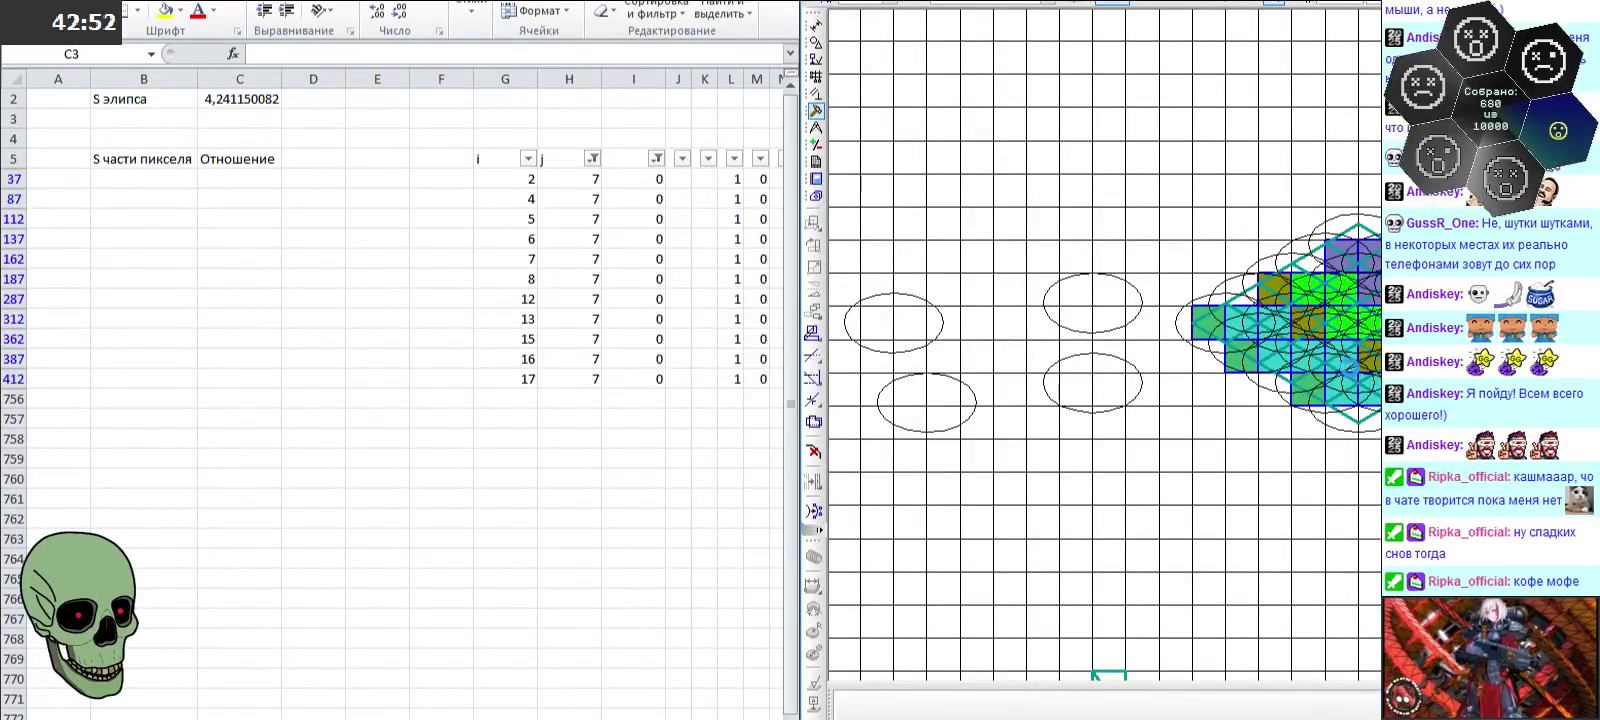
{"action": "scroll", "coordinate": [1350, 370], "scroll_direction": "up", "scroll_amount": 2}
{"action": "scroll", "coordinate": [1352, 378], "scroll_direction": "up", "scroll_amount": 2}
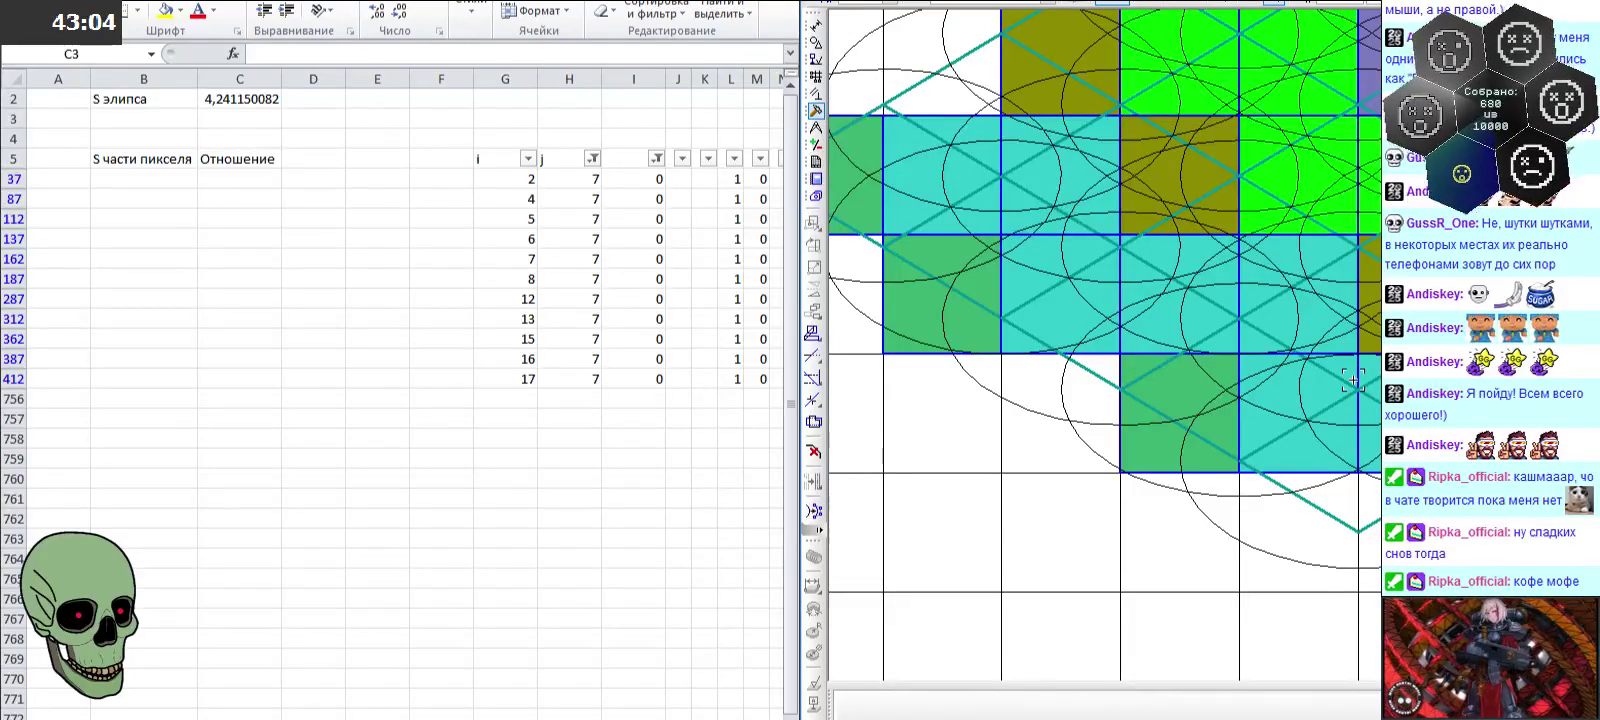
{"action": "scroll", "coordinate": [1352, 379], "scroll_direction": "down", "scroll_amount": 1}
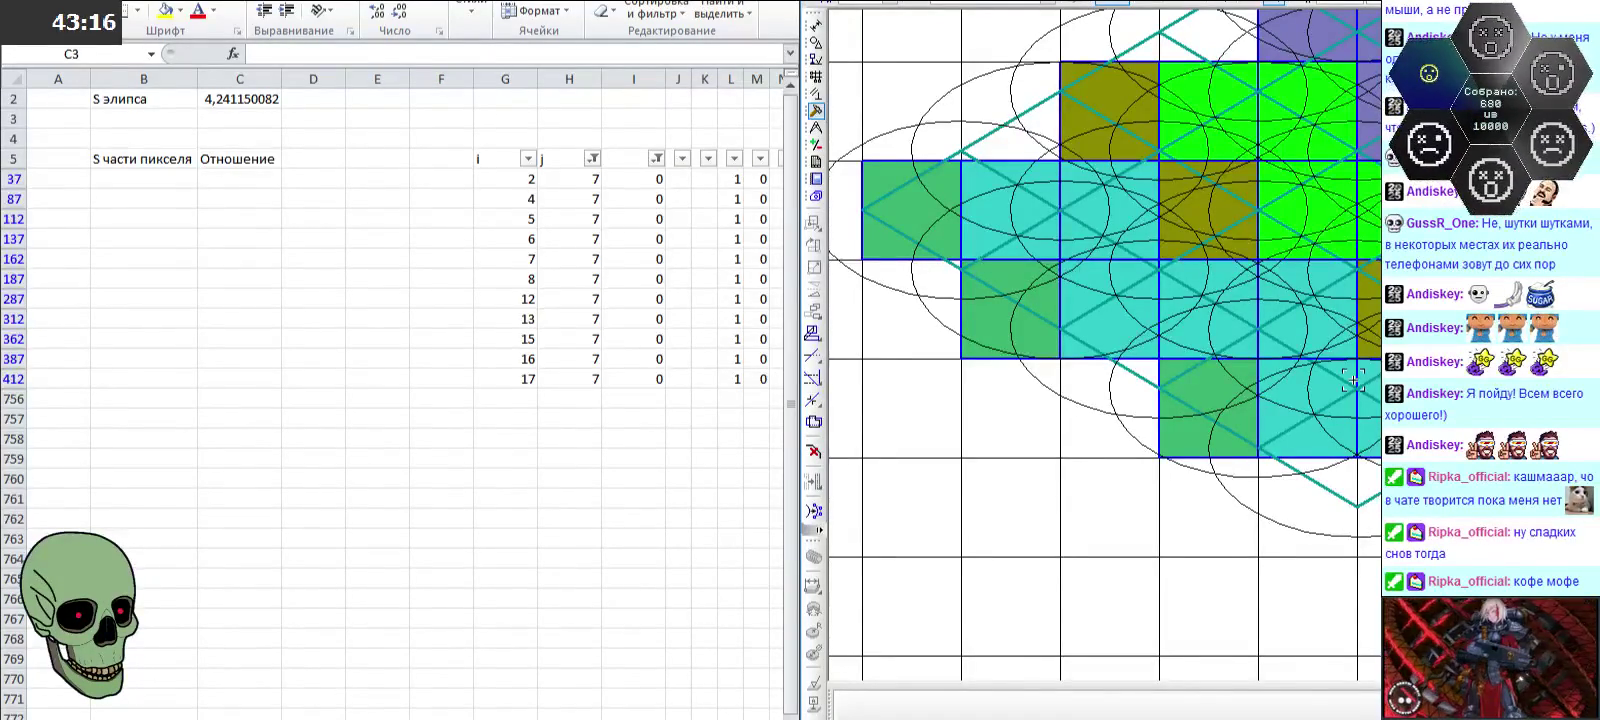
{"action": "scroll", "coordinate": [1352, 380], "scroll_direction": "down", "scroll_amount": 1}
{"action": "scroll", "coordinate": [1352, 381], "scroll_direction": "down", "scroll_amount": 1}
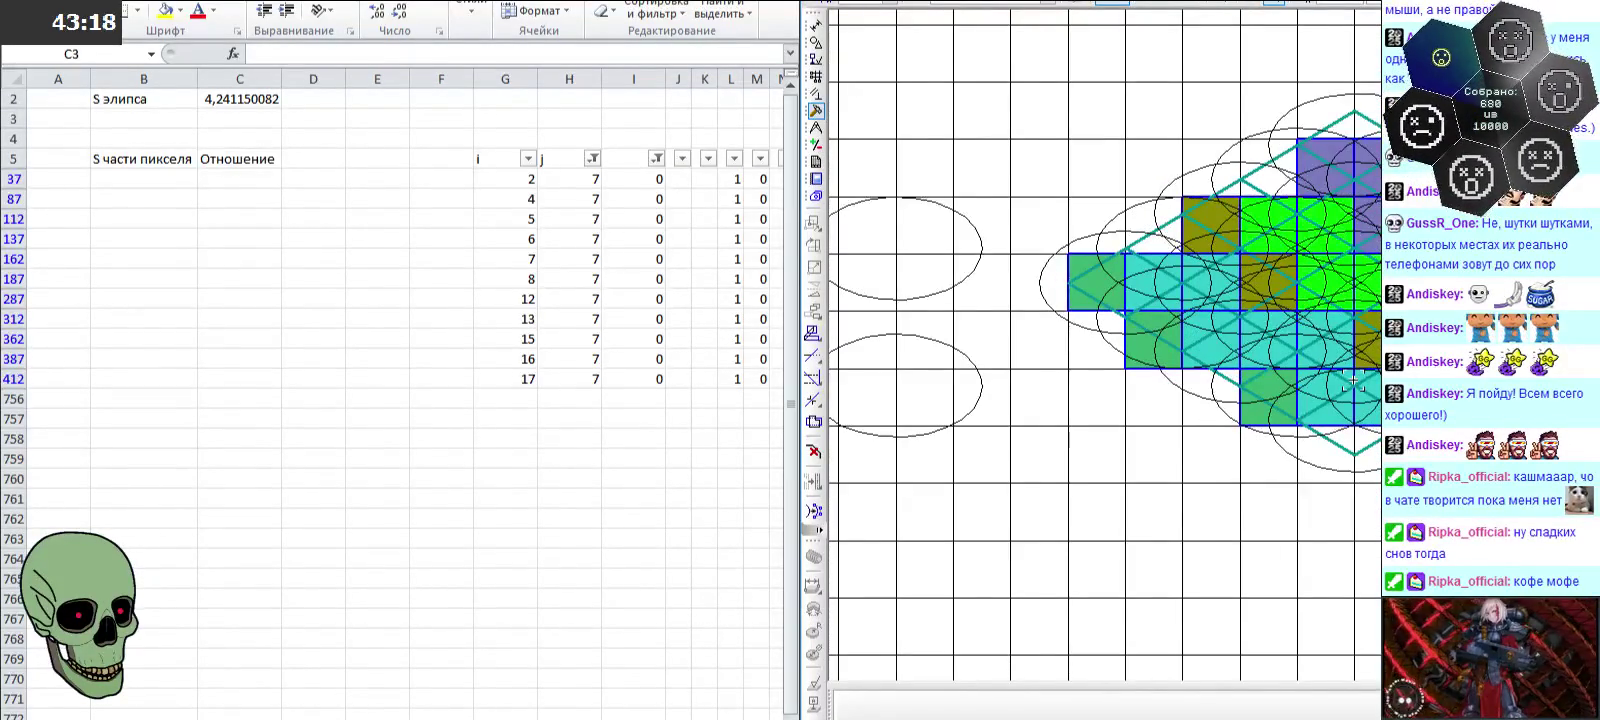
{"action": "scroll", "coordinate": [1352, 380], "scroll_direction": "up", "scroll_amount": 2}
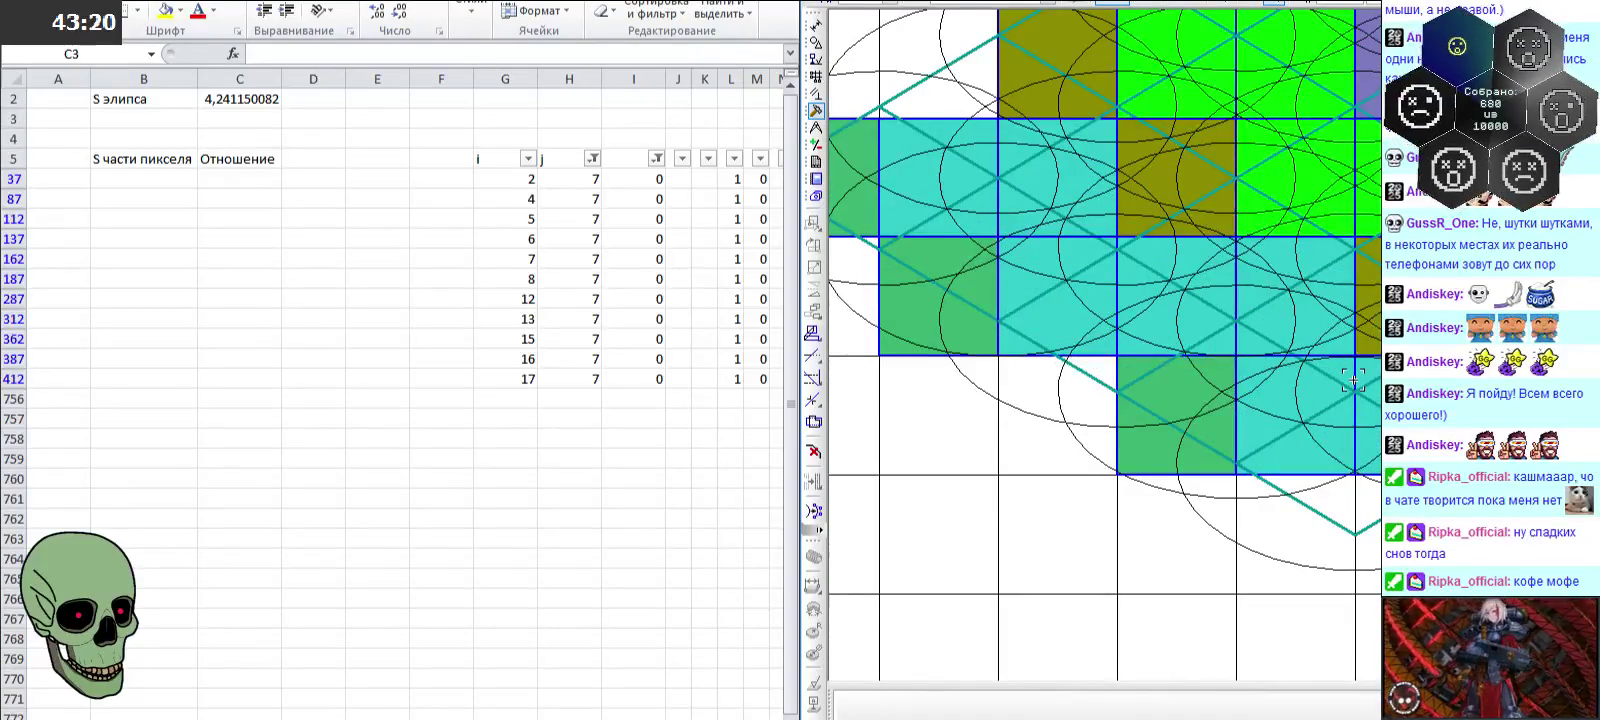
{"action": "scroll", "coordinate": [1352, 380], "scroll_direction": "down", "scroll_amount": 1}
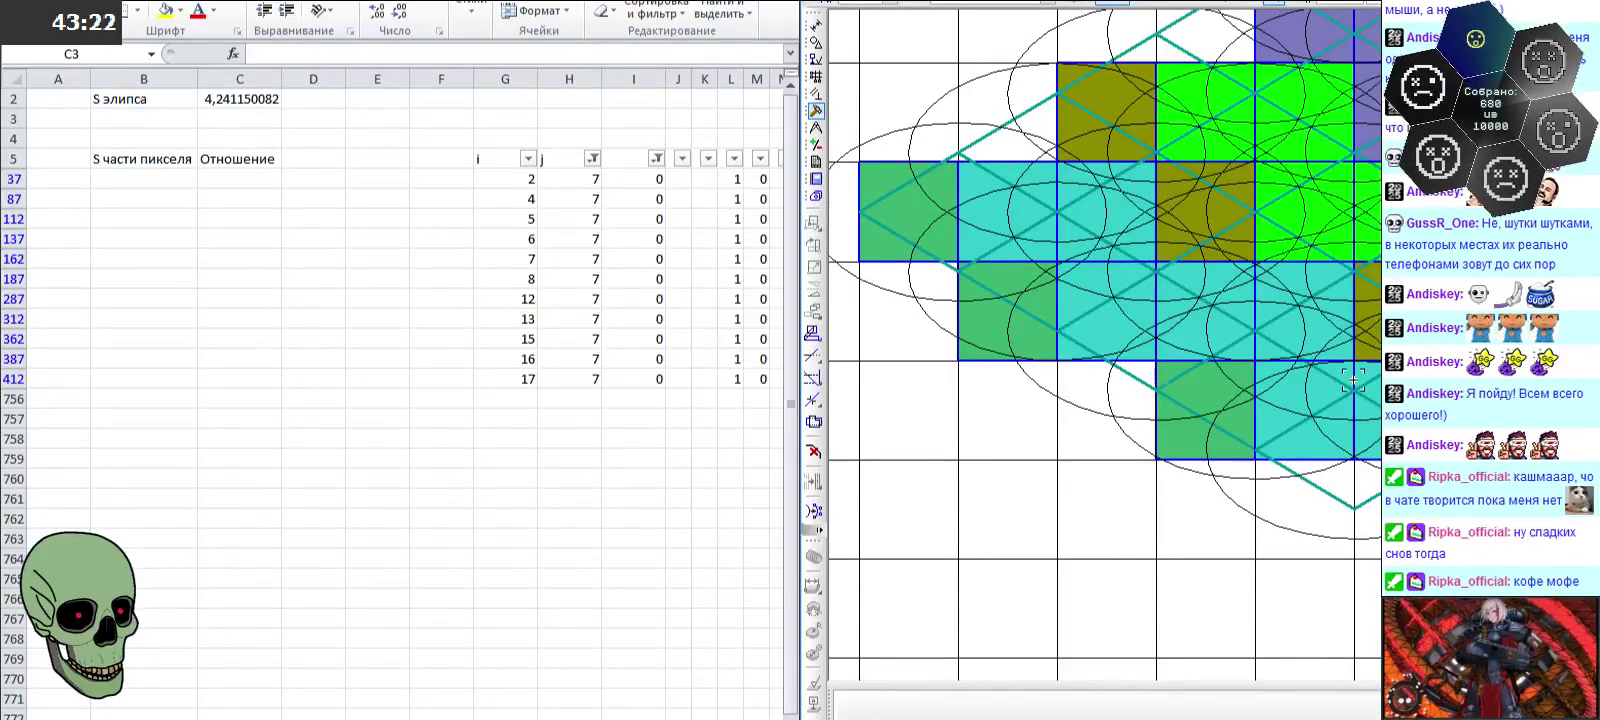
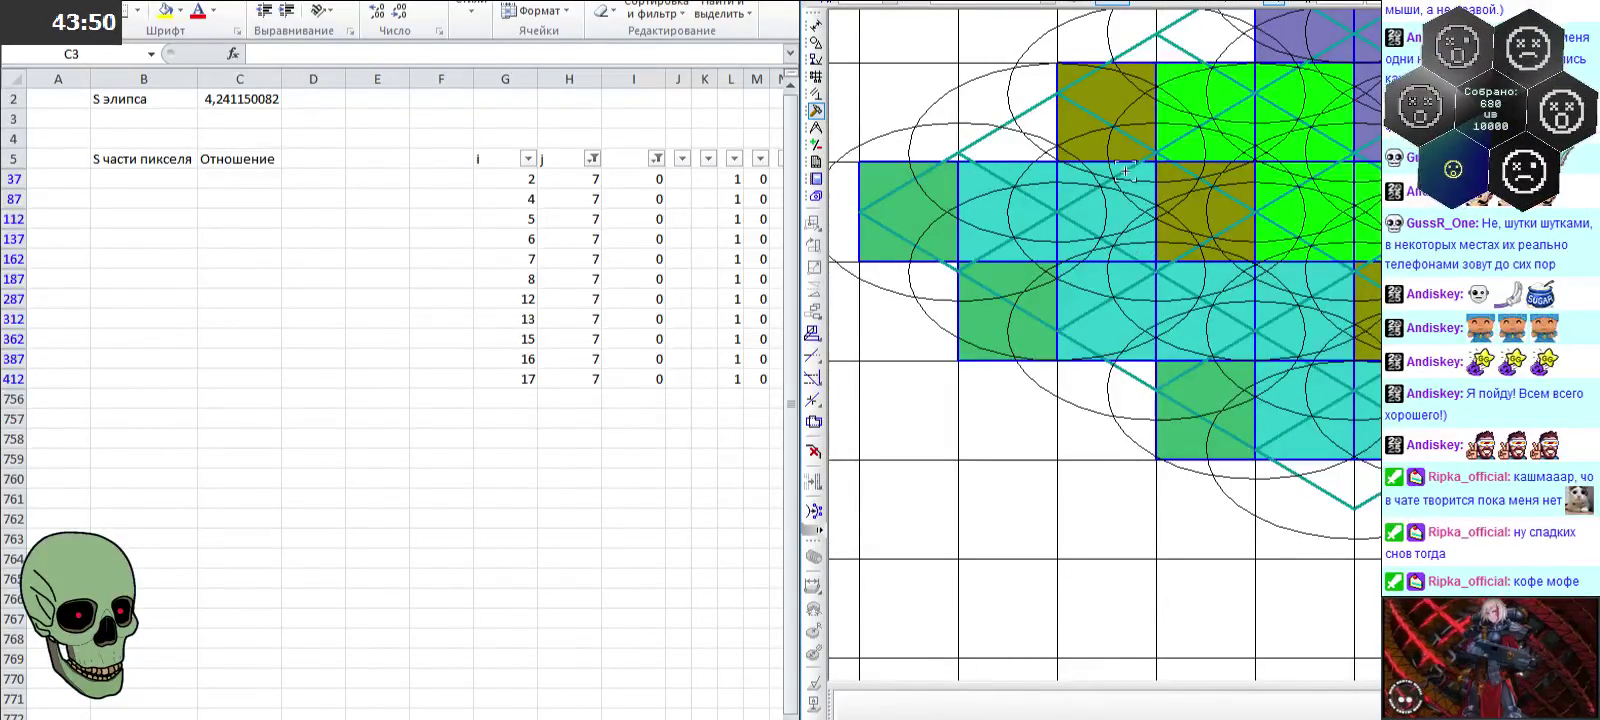
Step: Attempt a line segment from the ellipse edge twice, cancelling both attempts
{"action": "left_click", "coordinate": [815, 44]}
{"action": "left_click", "coordinate": [812, 268]}
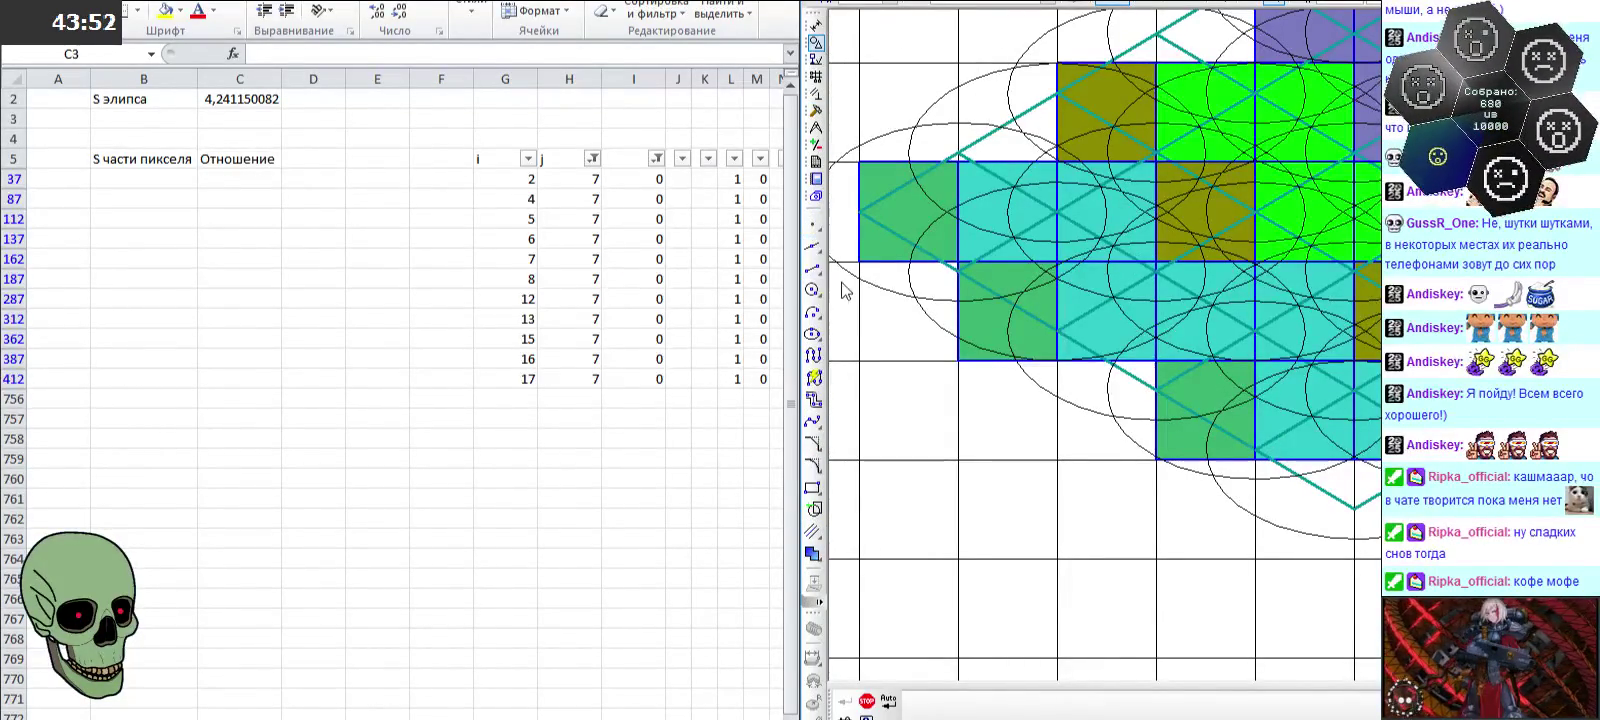
{"action": "scroll", "coordinate": [1008, 305], "scroll_direction": "up", "scroll_amount": 3}
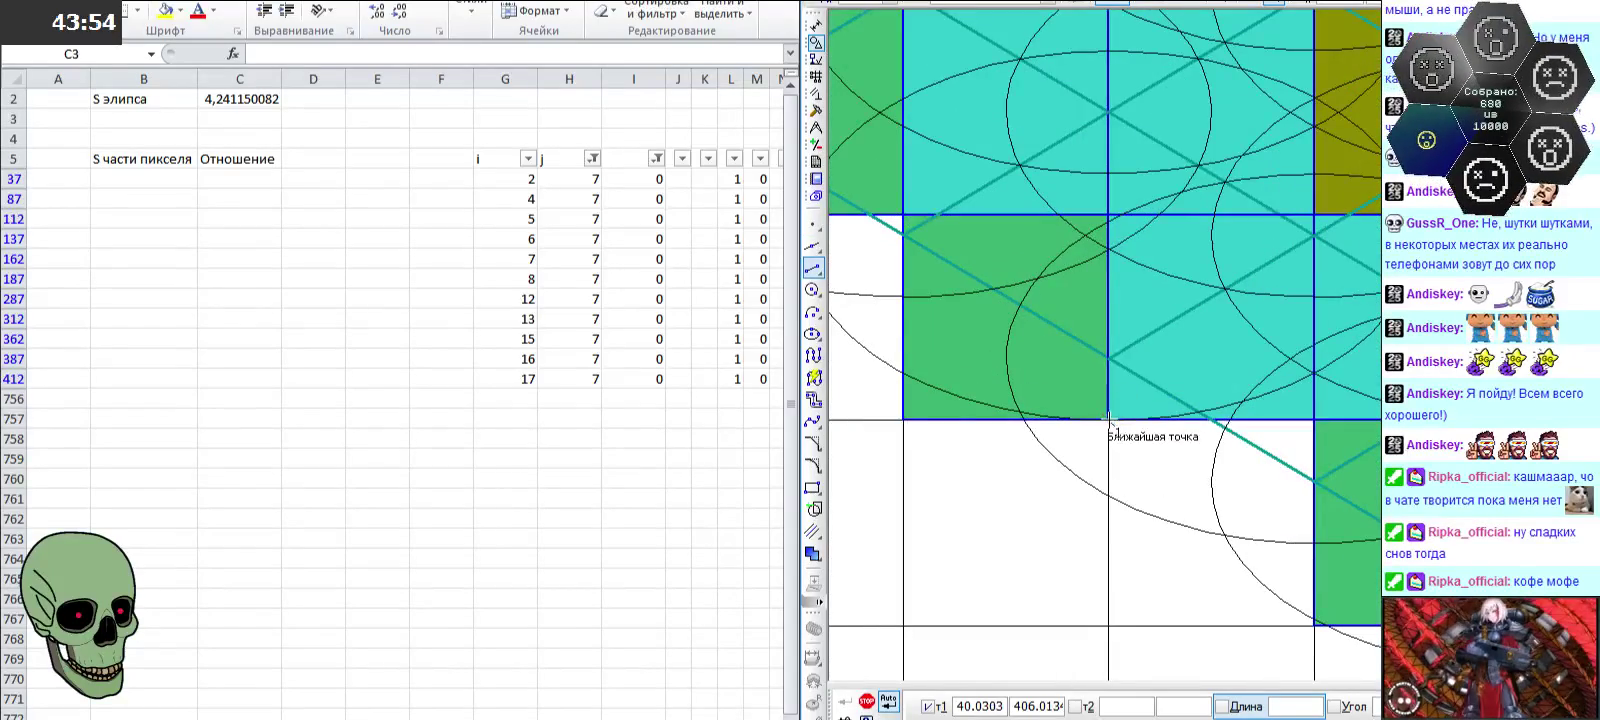
{"action": "left_click", "coordinate": [1108, 240]}
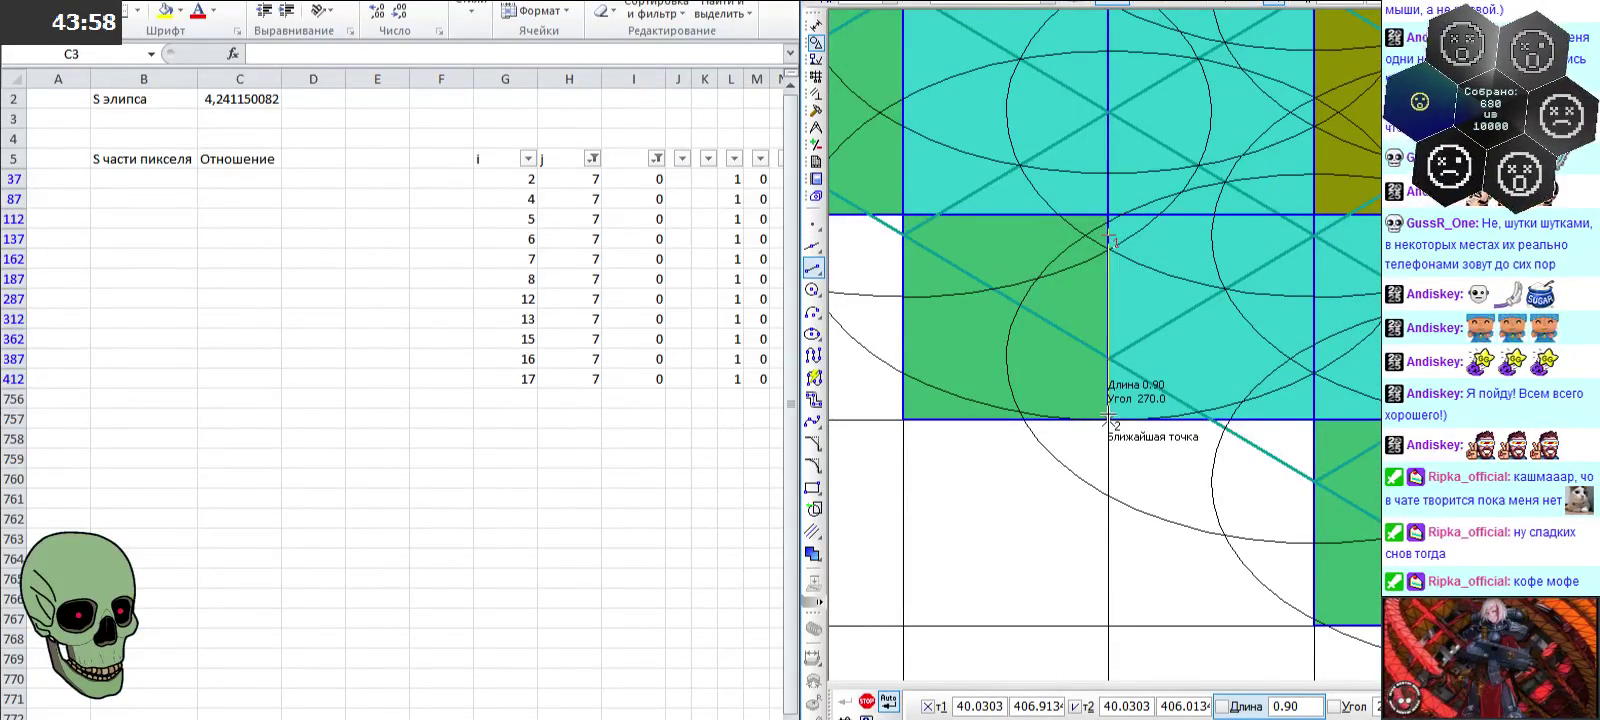
{"action": "key", "text": "Escape"}
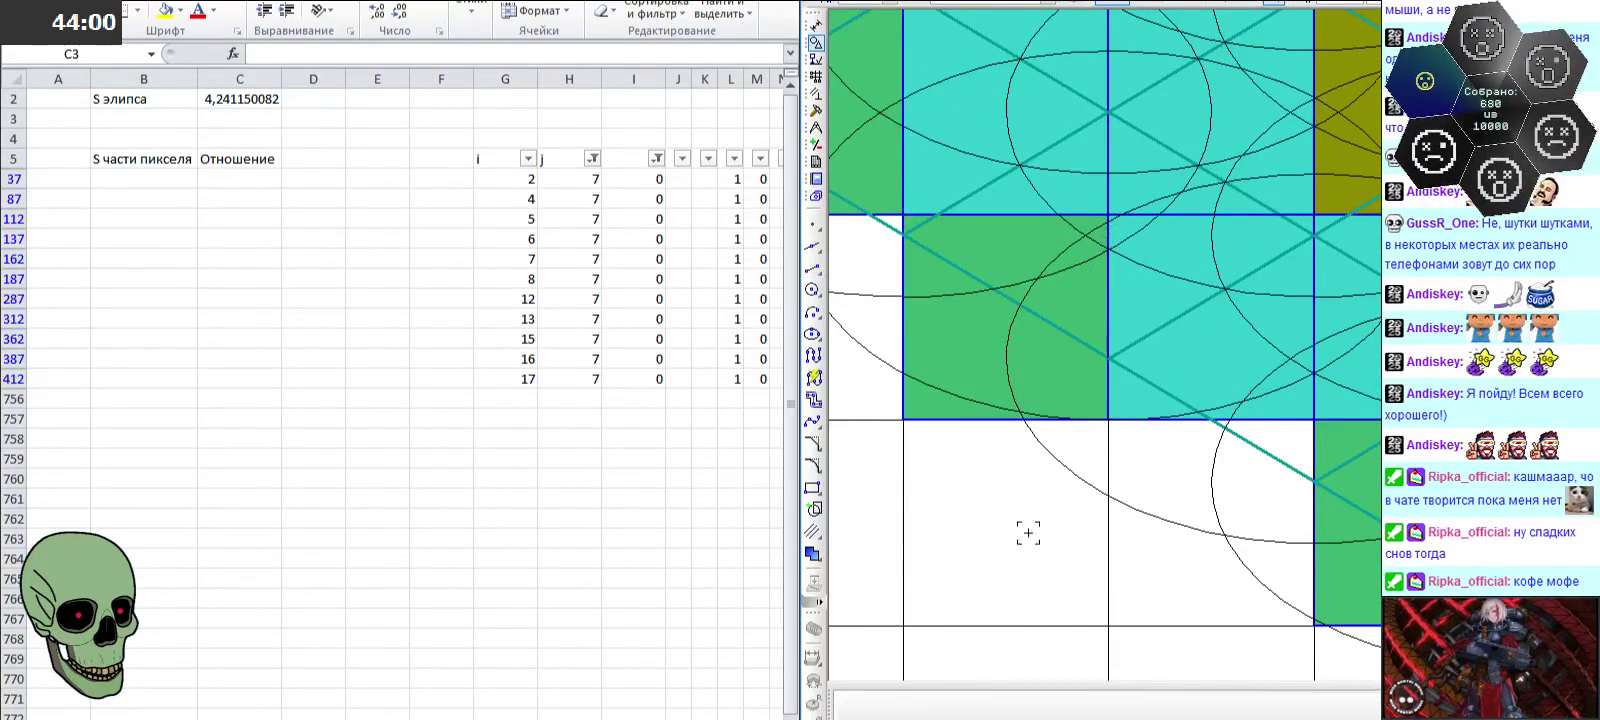
{"action": "scroll", "coordinate": [1011, 339], "scroll_direction": "down", "scroll_amount": 2}
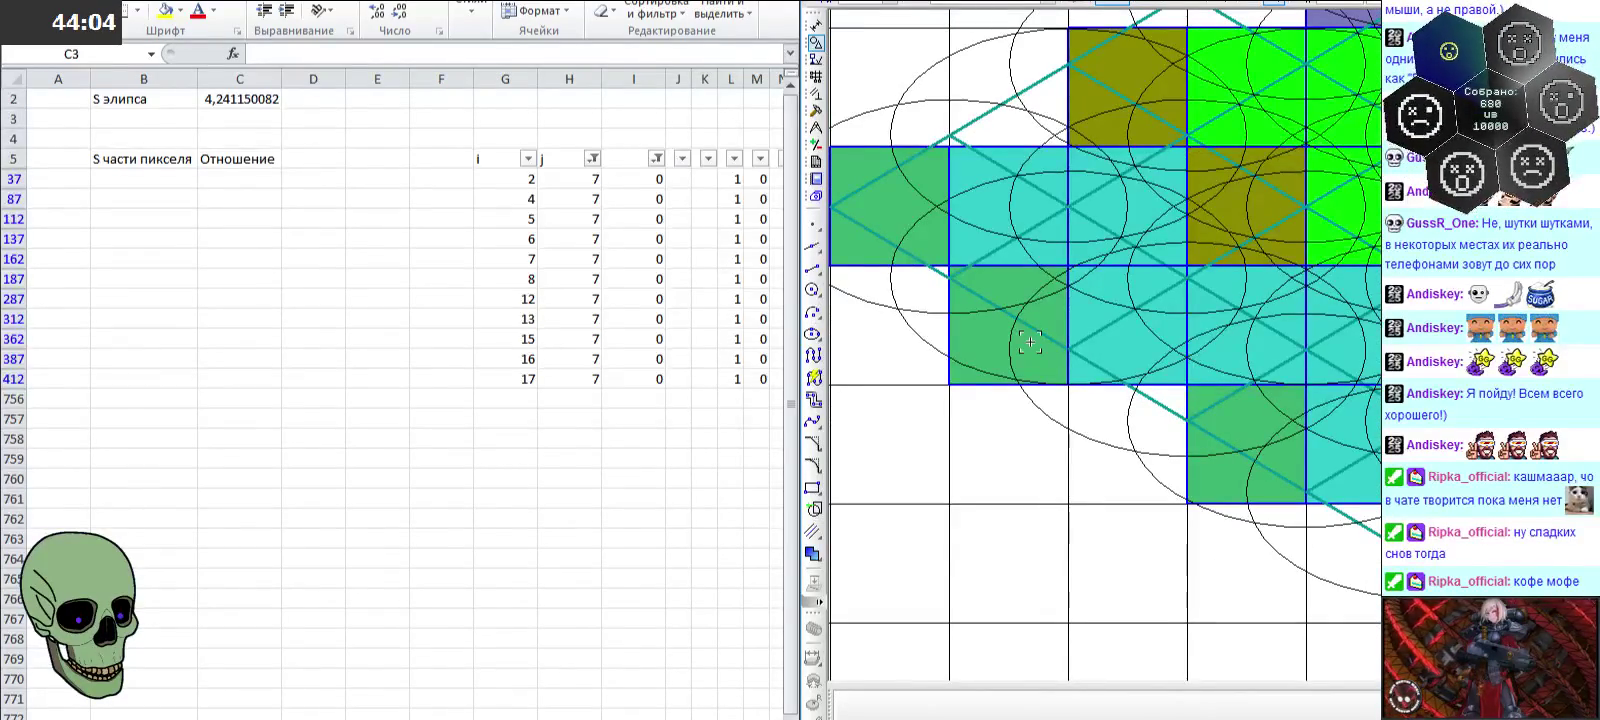
{"action": "scroll", "coordinate": [1300, 385], "scroll_direction": "up", "scroll_amount": 2}
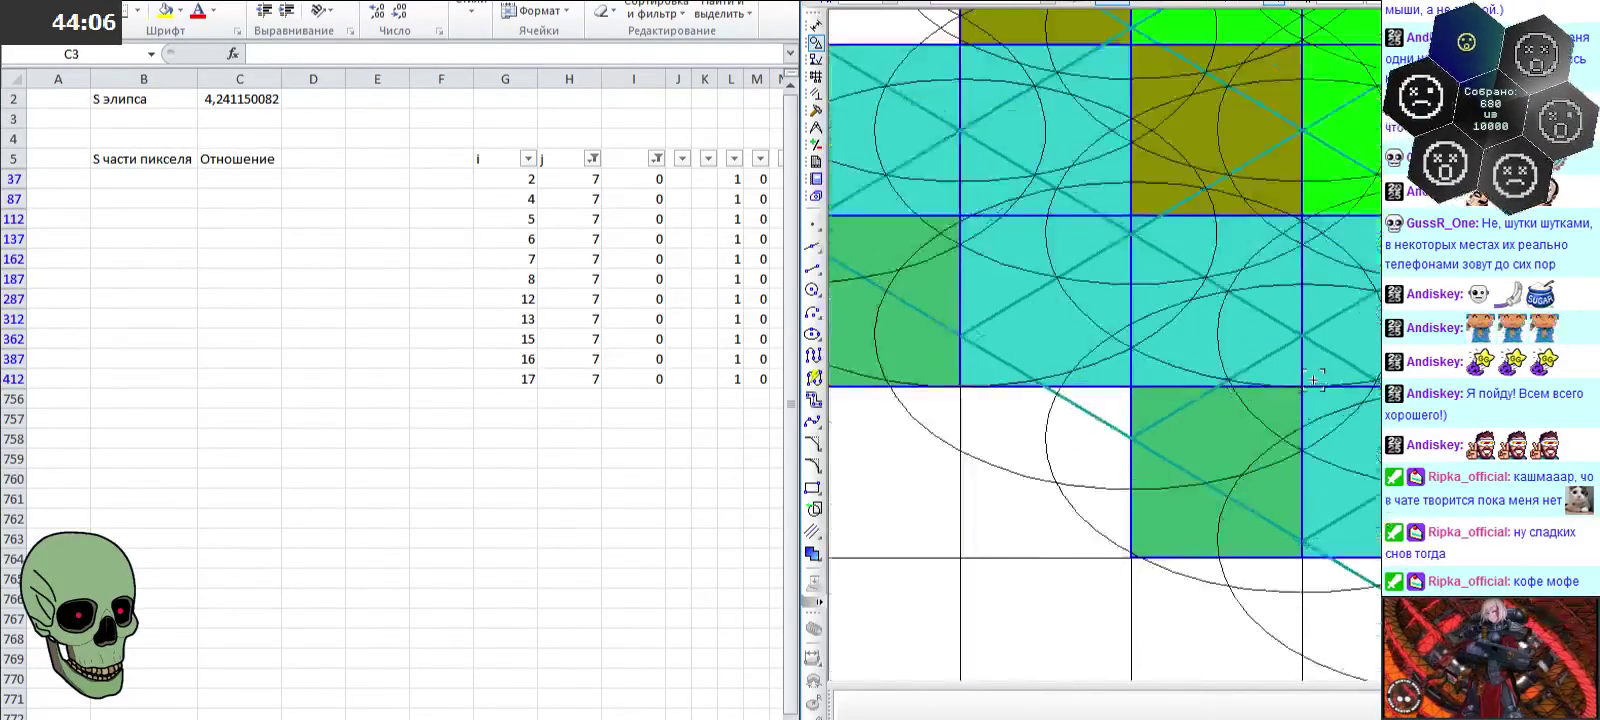
{"action": "scroll", "coordinate": [1300, 385], "scroll_direction": "up", "scroll_amount": 1}
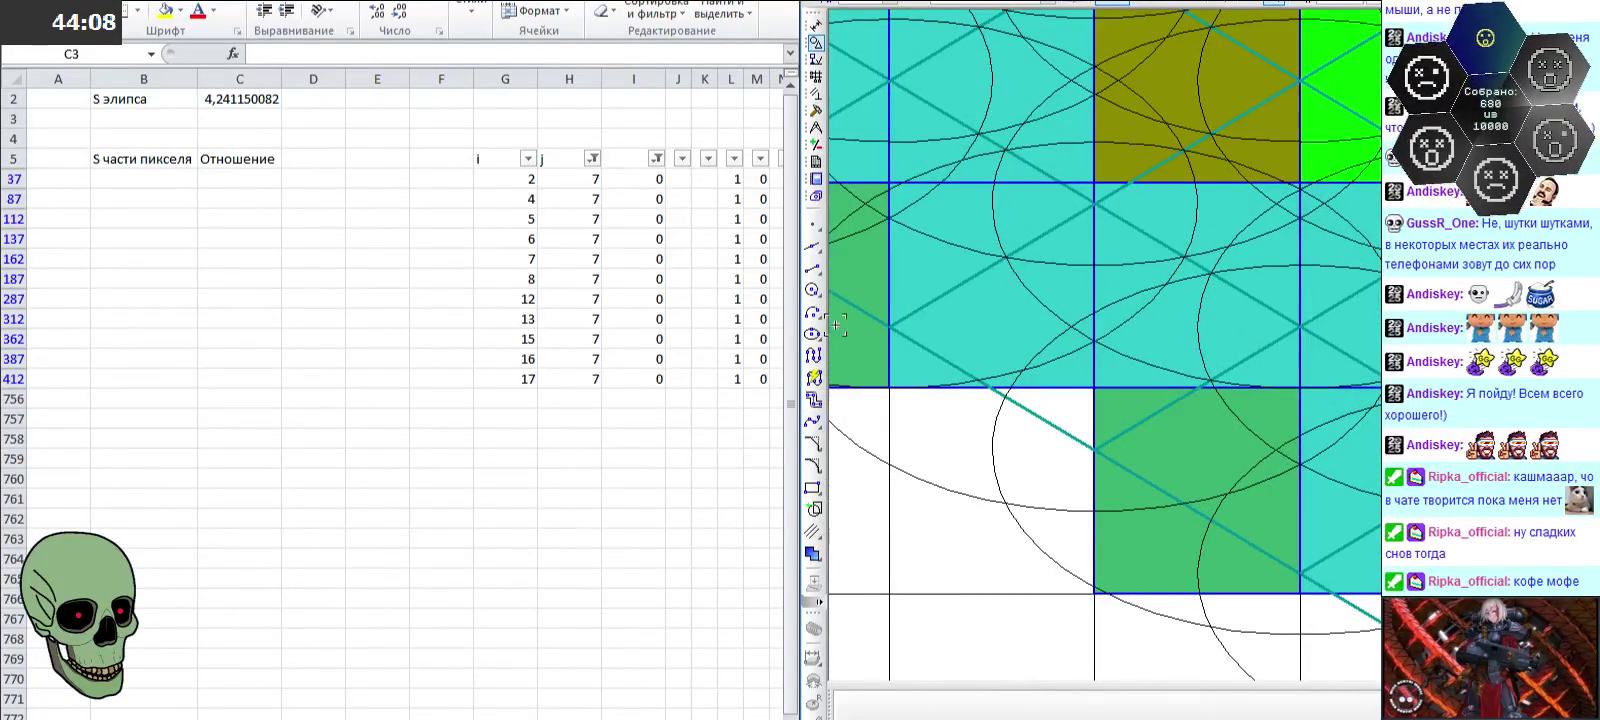
{"action": "left_click", "coordinate": [812, 268]}
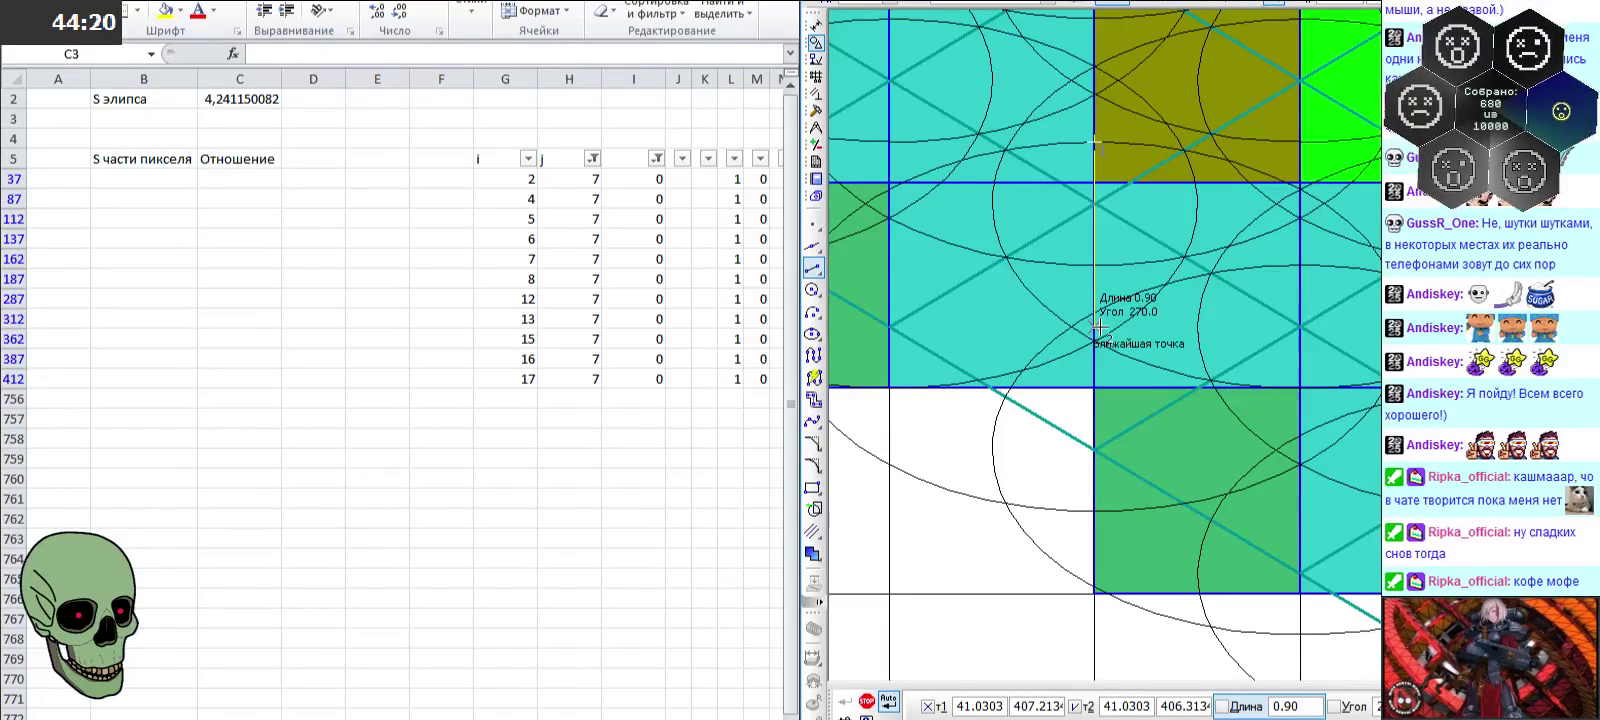
{"action": "key", "text": "Escape"}
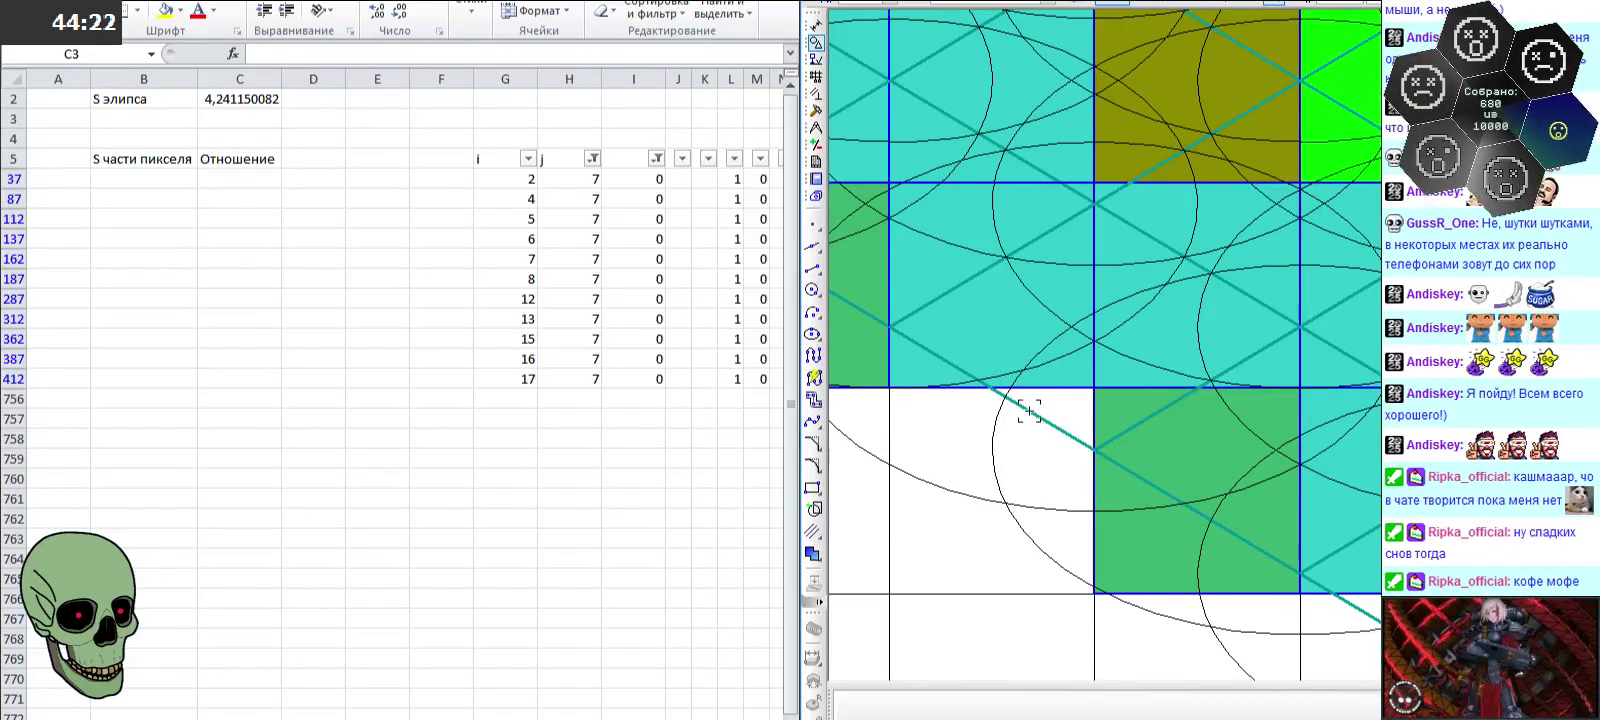
{"action": "scroll", "coordinate": [1029, 410], "scroll_direction": "down", "scroll_amount": 2}
{"action": "scroll", "coordinate": [1211, 366], "scroll_direction": "down", "scroll_amount": 1}
{"action": "scroll", "coordinate": [1211, 366], "scroll_direction": "down", "scroll_amount": 1}
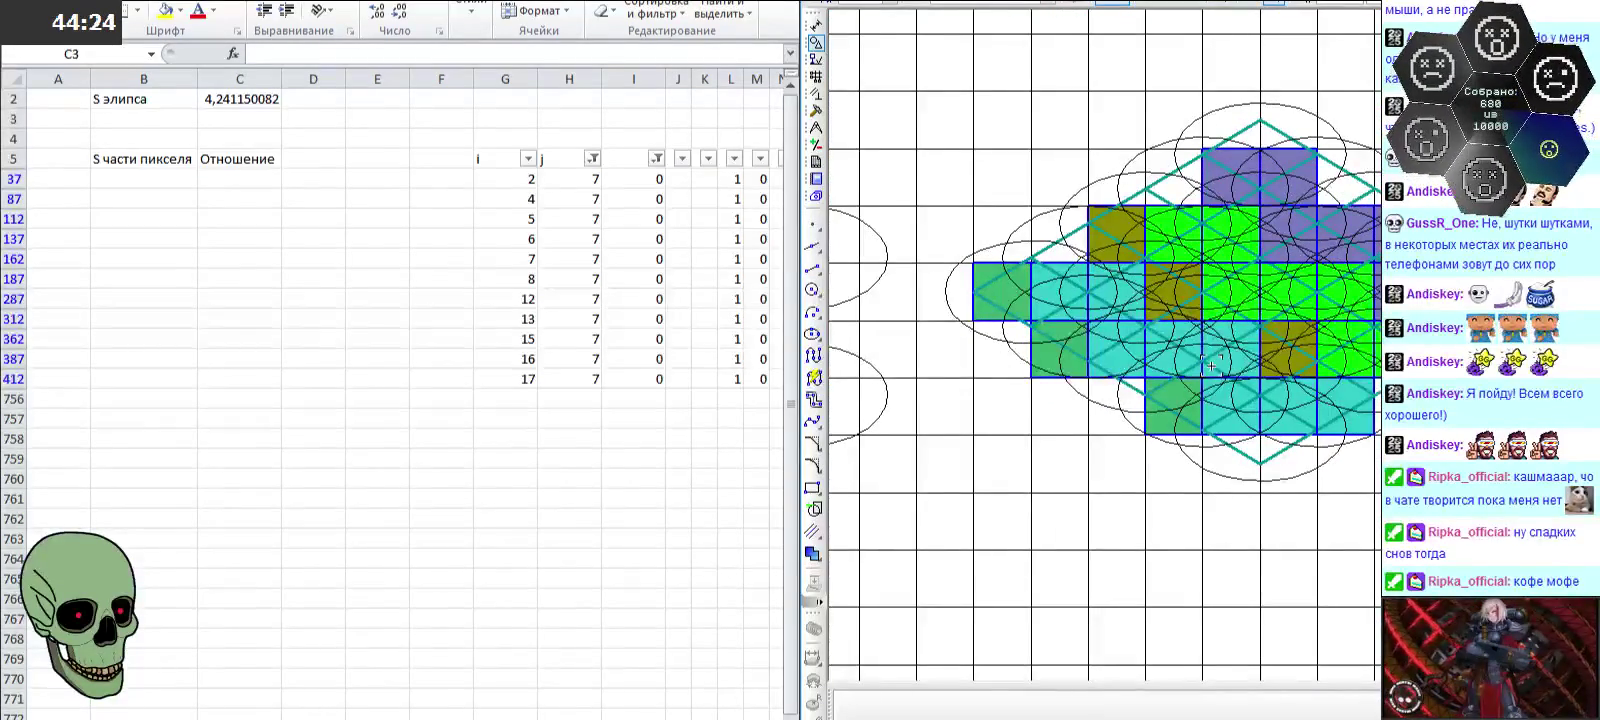
{"action": "scroll", "coordinate": [1211, 365], "scroll_direction": "down", "scroll_amount": 1}
{"action": "scroll", "coordinate": [1211, 365], "scroll_direction": "down", "scroll_amount": 1}
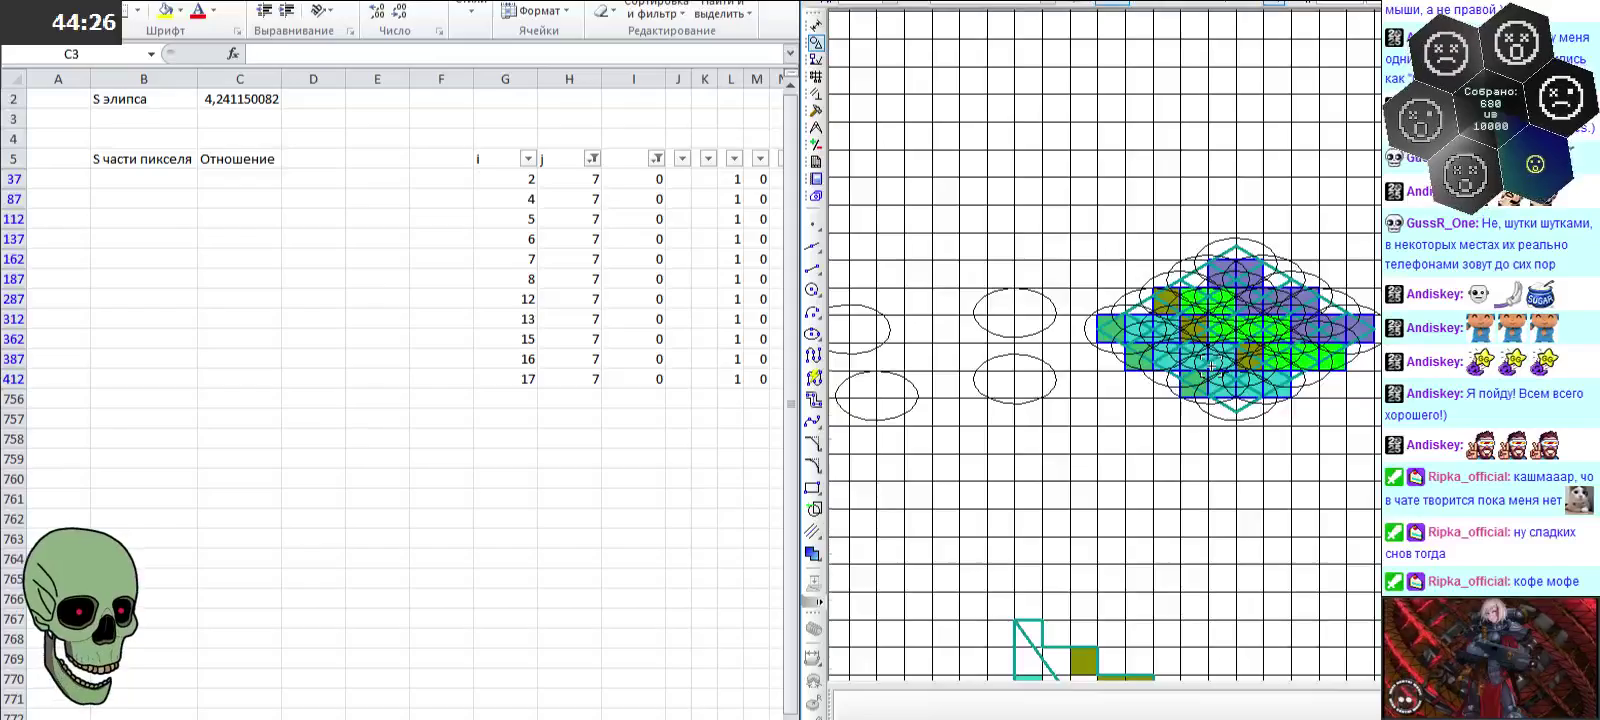
{"action": "scroll", "coordinate": [1212, 360], "scroll_direction": "down", "scroll_amount": 1}
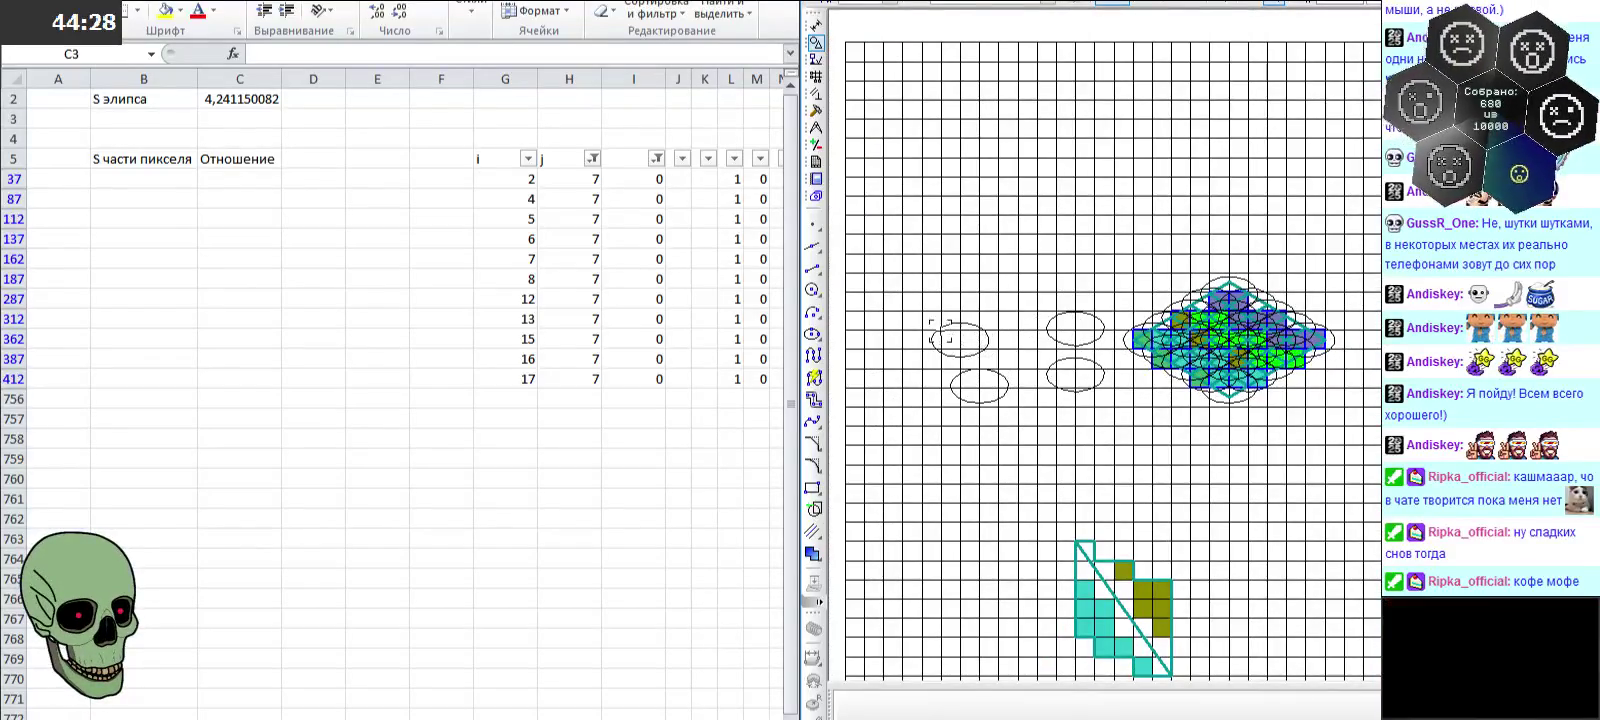
{"action": "scroll", "coordinate": [930, 330], "scroll_direction": "up", "scroll_amount": 2}
{"action": "scroll", "coordinate": [930, 330], "scroll_direction": "up", "scroll_amount": 1}
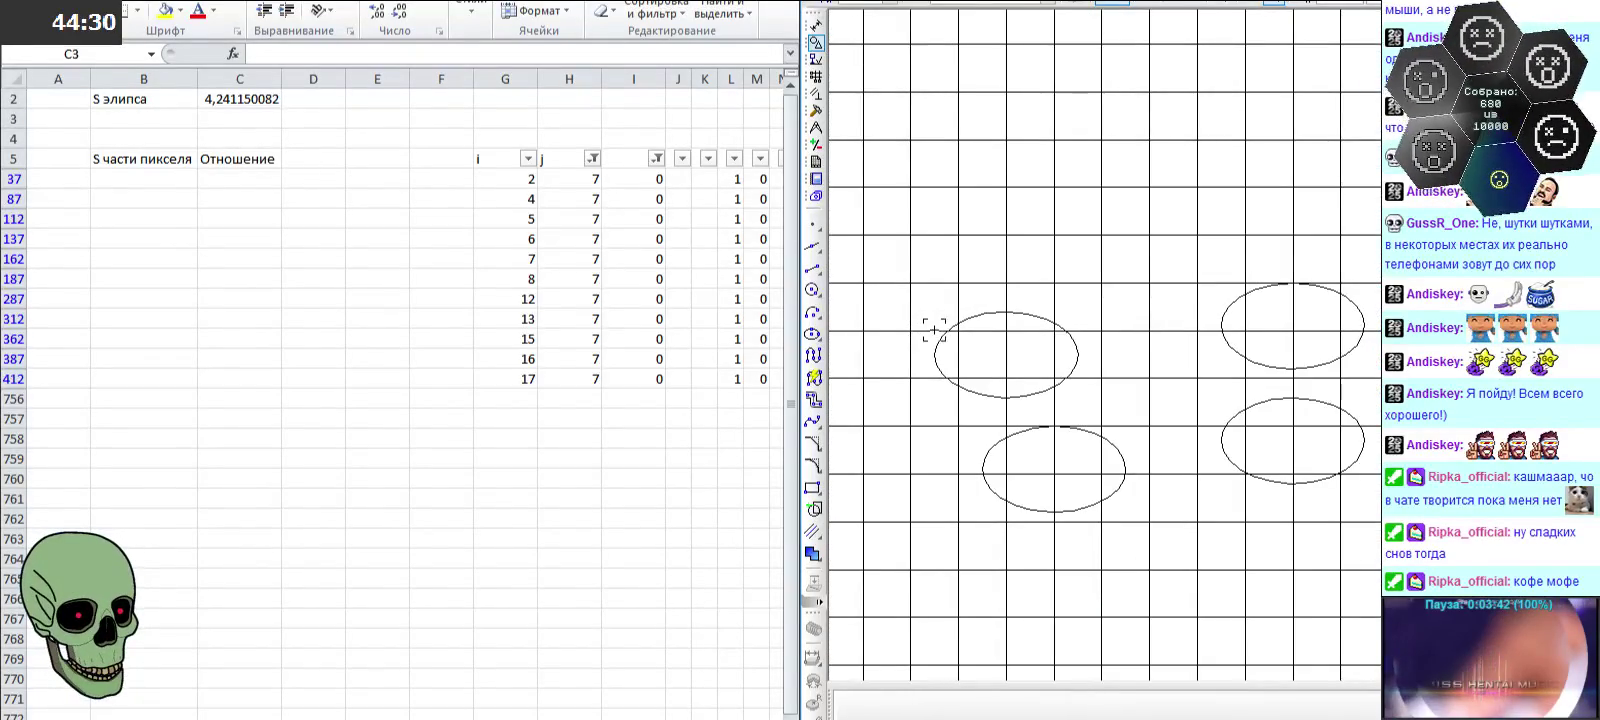
{"action": "scroll", "coordinate": [930, 330], "scroll_direction": "up", "scroll_amount": 1}
{"action": "scroll", "coordinate": [1062, 332], "scroll_direction": "down", "scroll_amount": 1}
{"action": "scroll", "coordinate": [1053, 339], "scroll_direction": "down", "scroll_amount": 1}
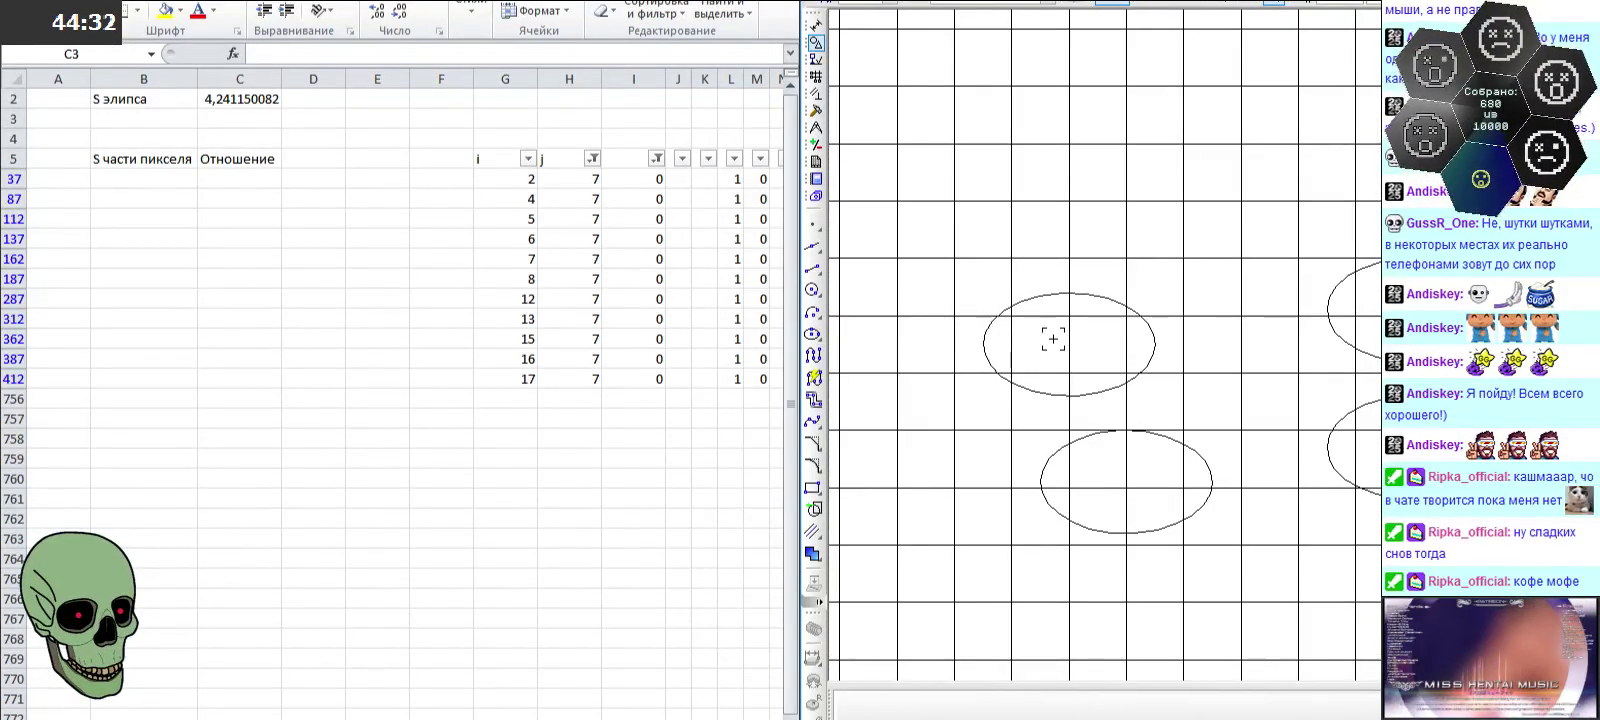
{"action": "scroll", "coordinate": [1053, 339], "scroll_direction": "up", "scroll_amount": 1}
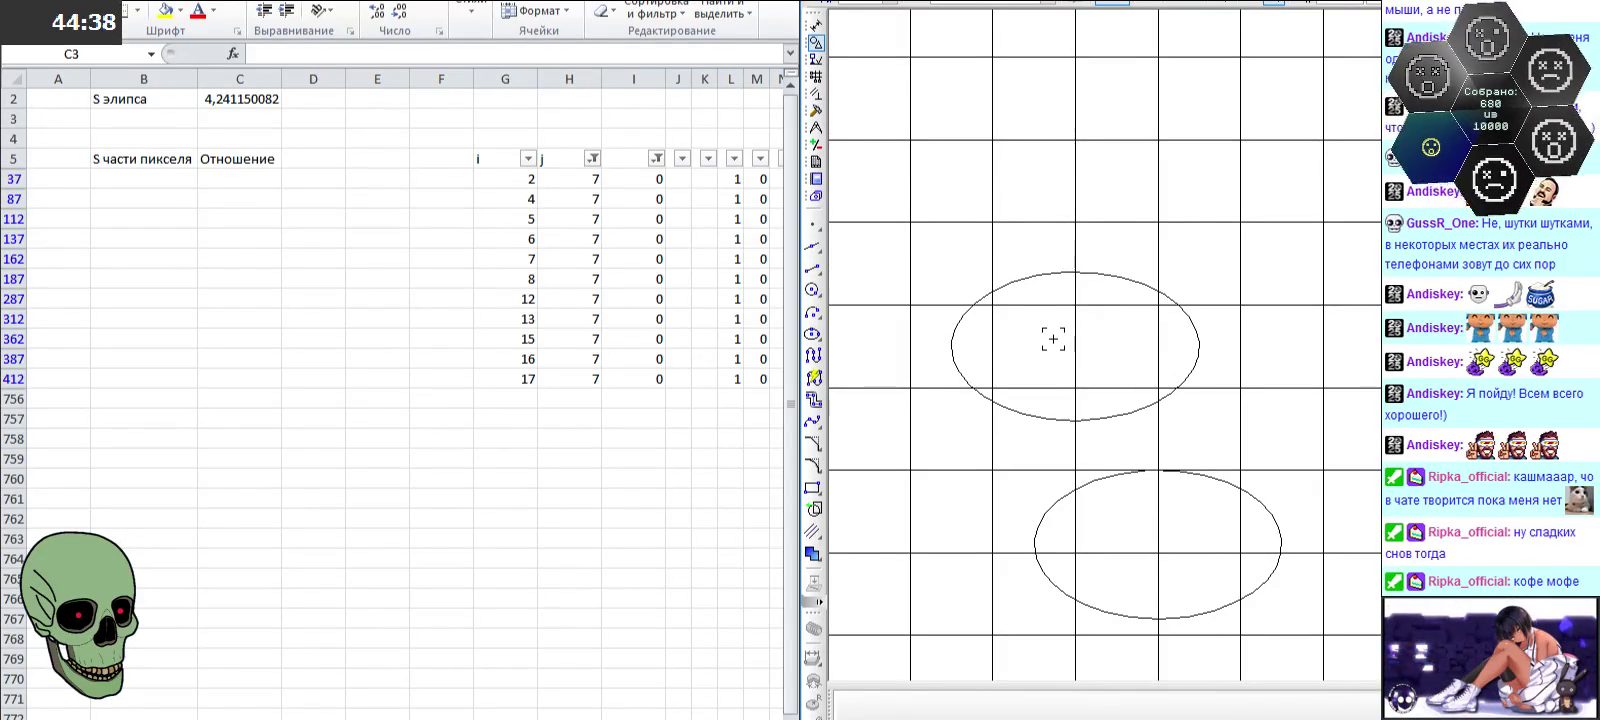
{"action": "scroll", "coordinate": [1053, 339], "scroll_direction": "down", "scroll_amount": 2}
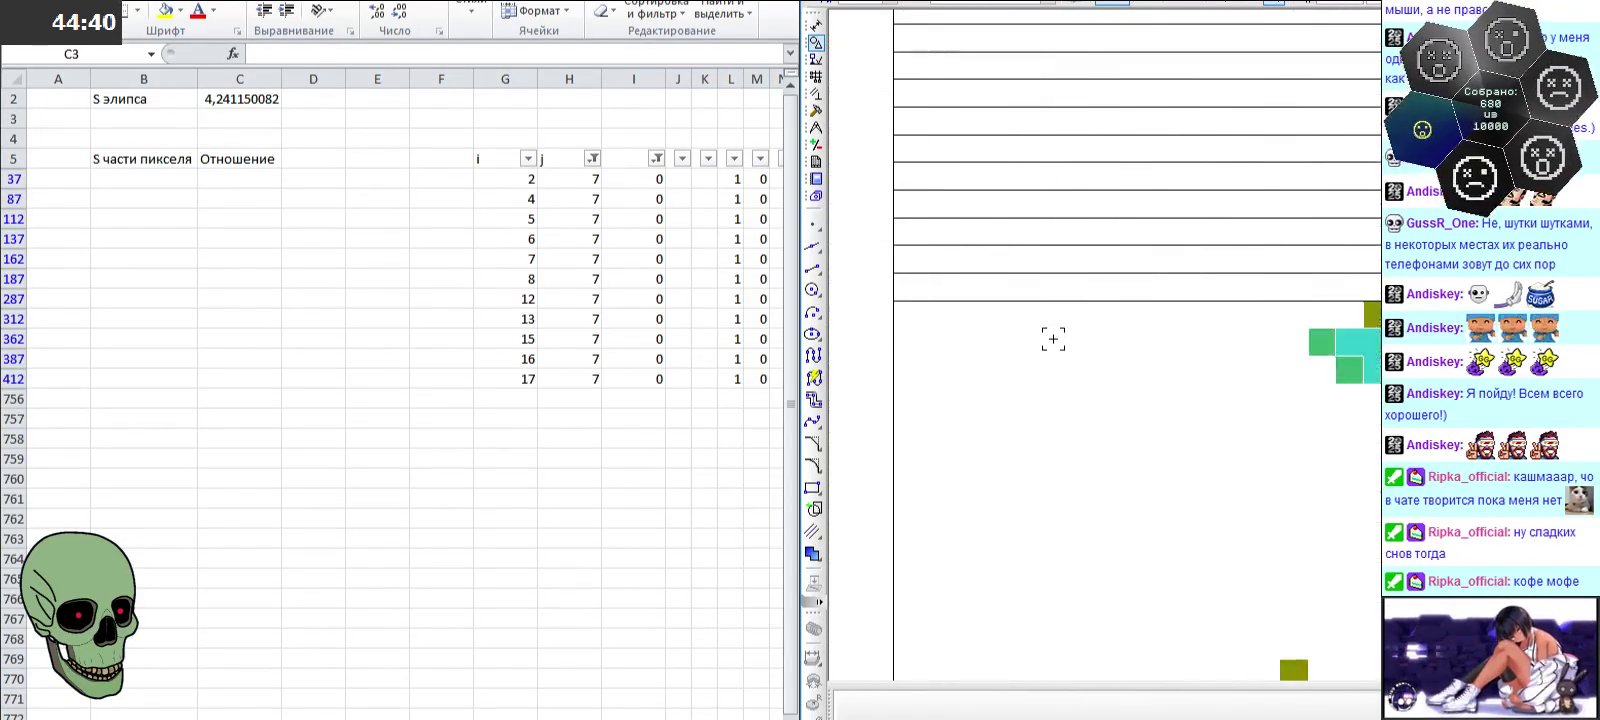
{"action": "scroll", "coordinate": [1370, 340], "scroll_direction": "up", "scroll_amount": 1}
{"action": "scroll", "coordinate": [1370, 340], "scroll_direction": "up", "scroll_amount": 1}
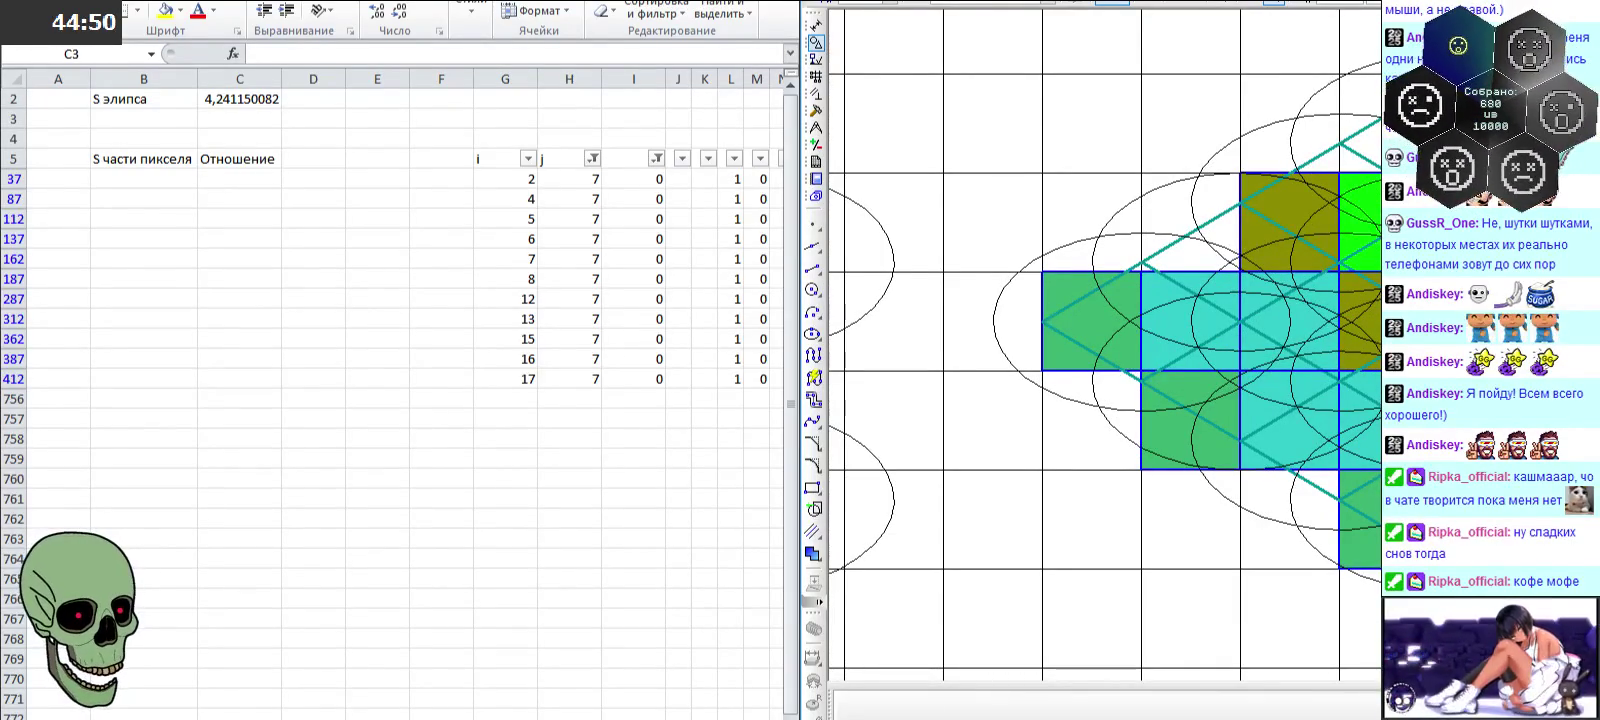
{"action": "scroll", "coordinate": [1422, 352], "scroll_direction": "down", "scroll_amount": 3}
{"action": "scroll", "coordinate": [1393, 348], "scroll_direction": "down", "scroll_amount": 2}
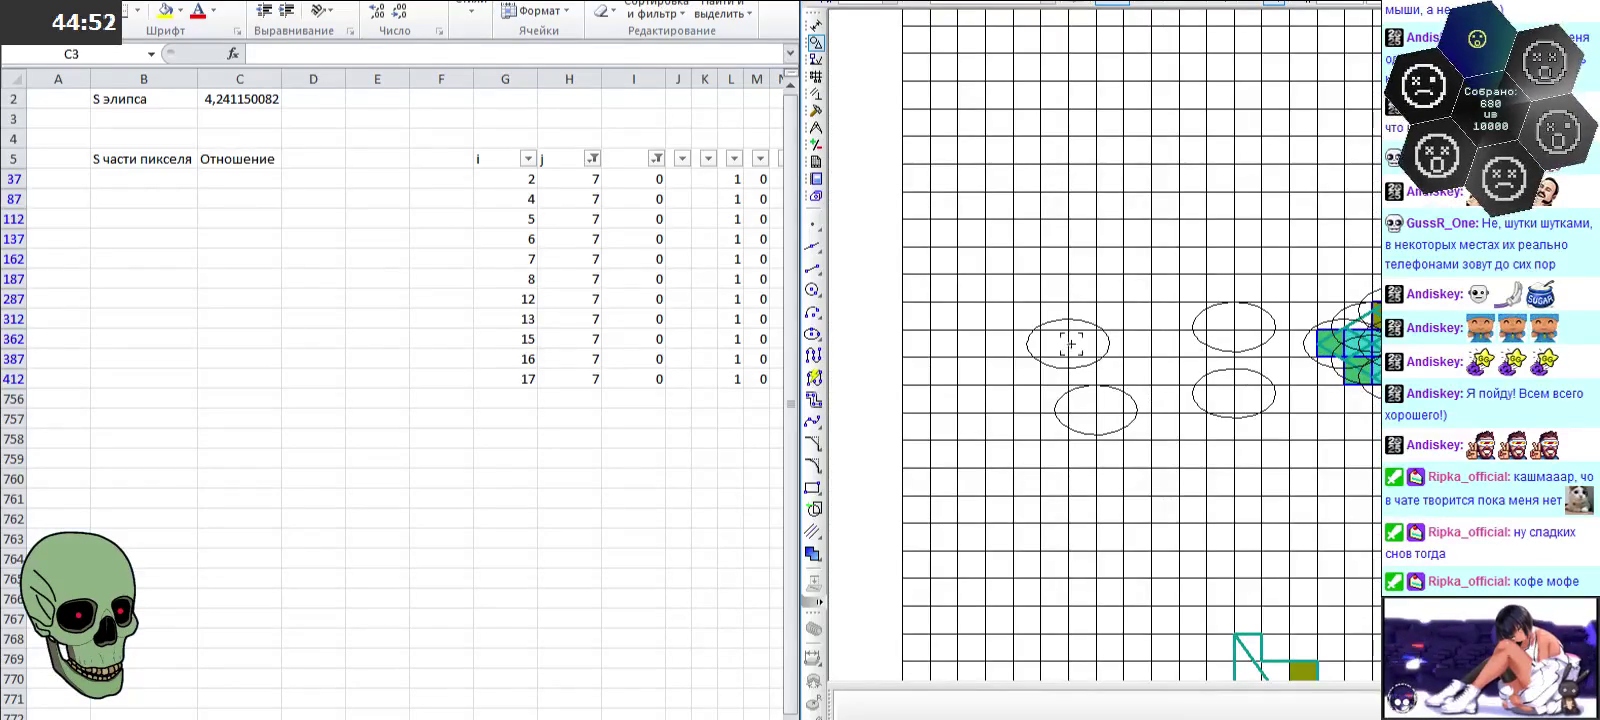
{"action": "scroll", "coordinate": [1036, 345], "scroll_direction": "up", "scroll_amount": 3}
{"action": "scroll", "coordinate": [928, 335], "scroll_direction": "up", "scroll_amount": 3}
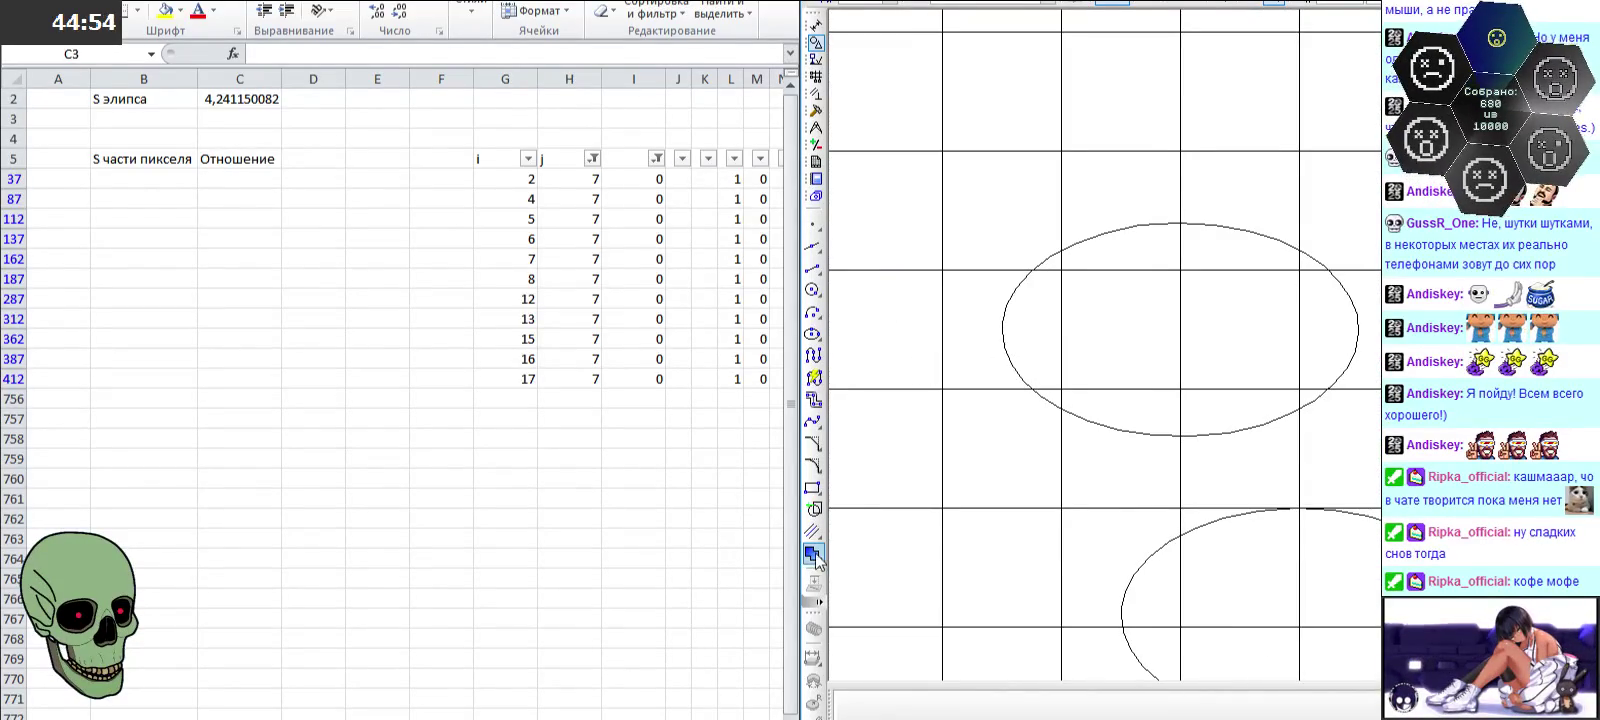
{"action": "left_click", "coordinate": [816, 128]}
{"action": "left_click", "coordinate": [814, 398]}
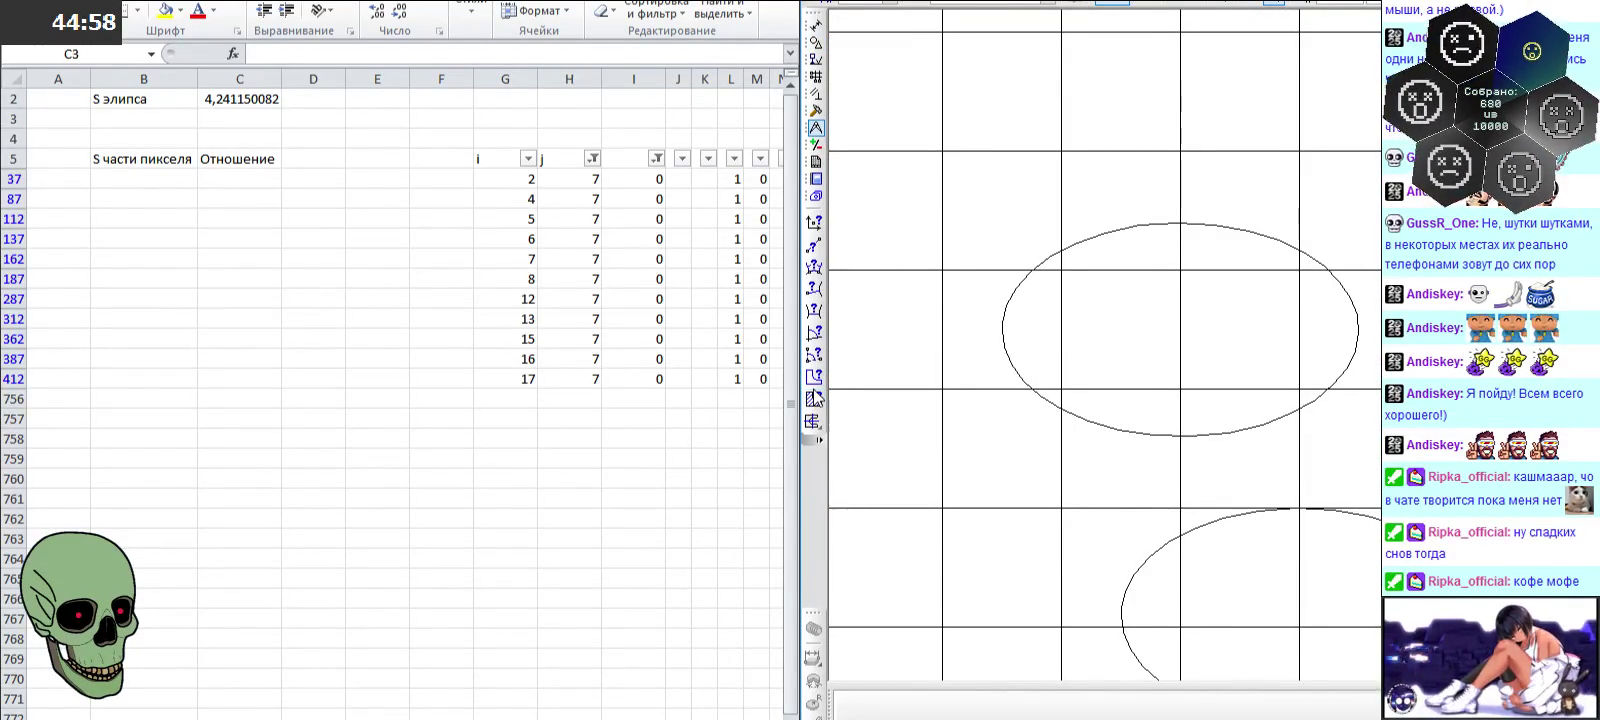
{"action": "left_click", "coordinate": [1039, 310]}
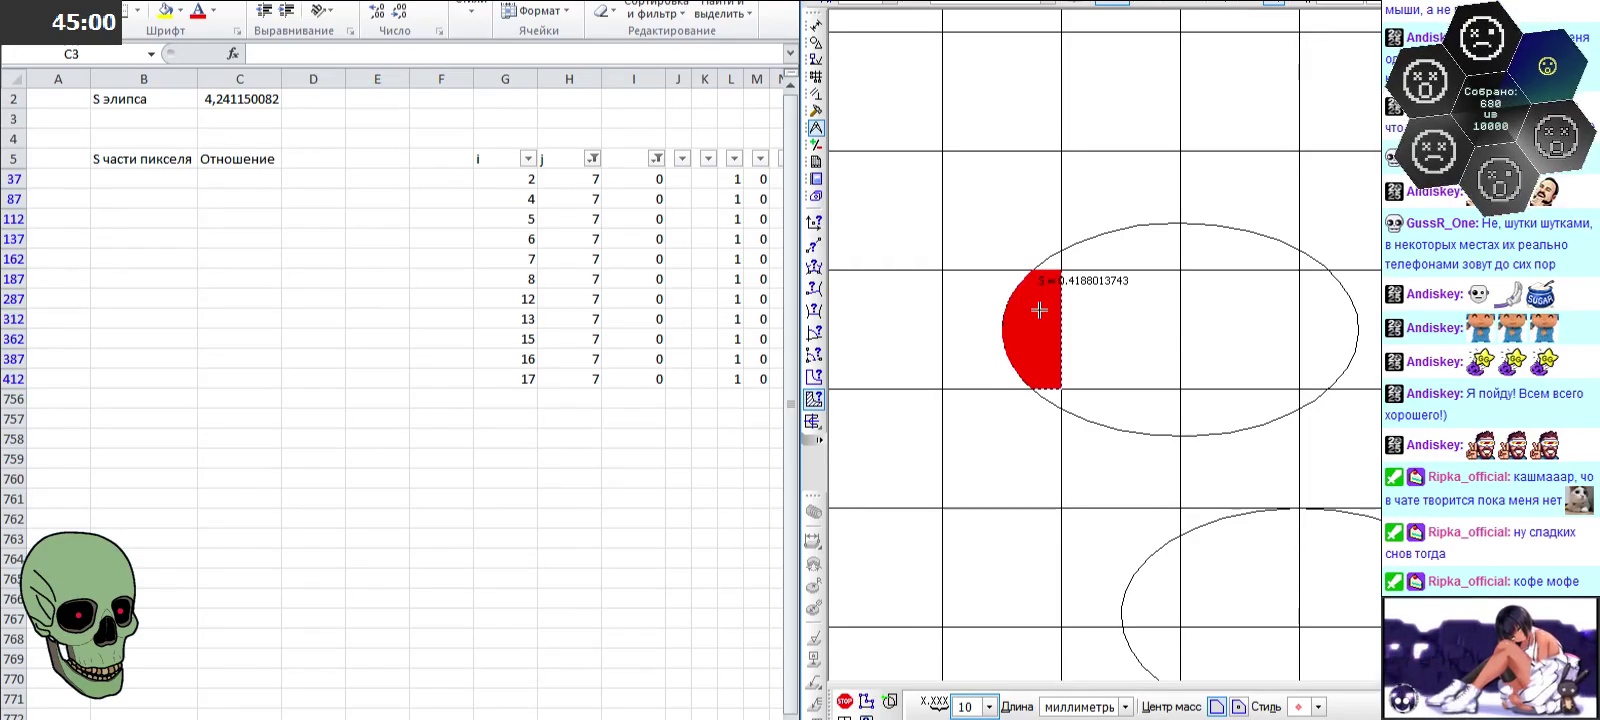
{"action": "left_click", "coordinate": [421, 243]}
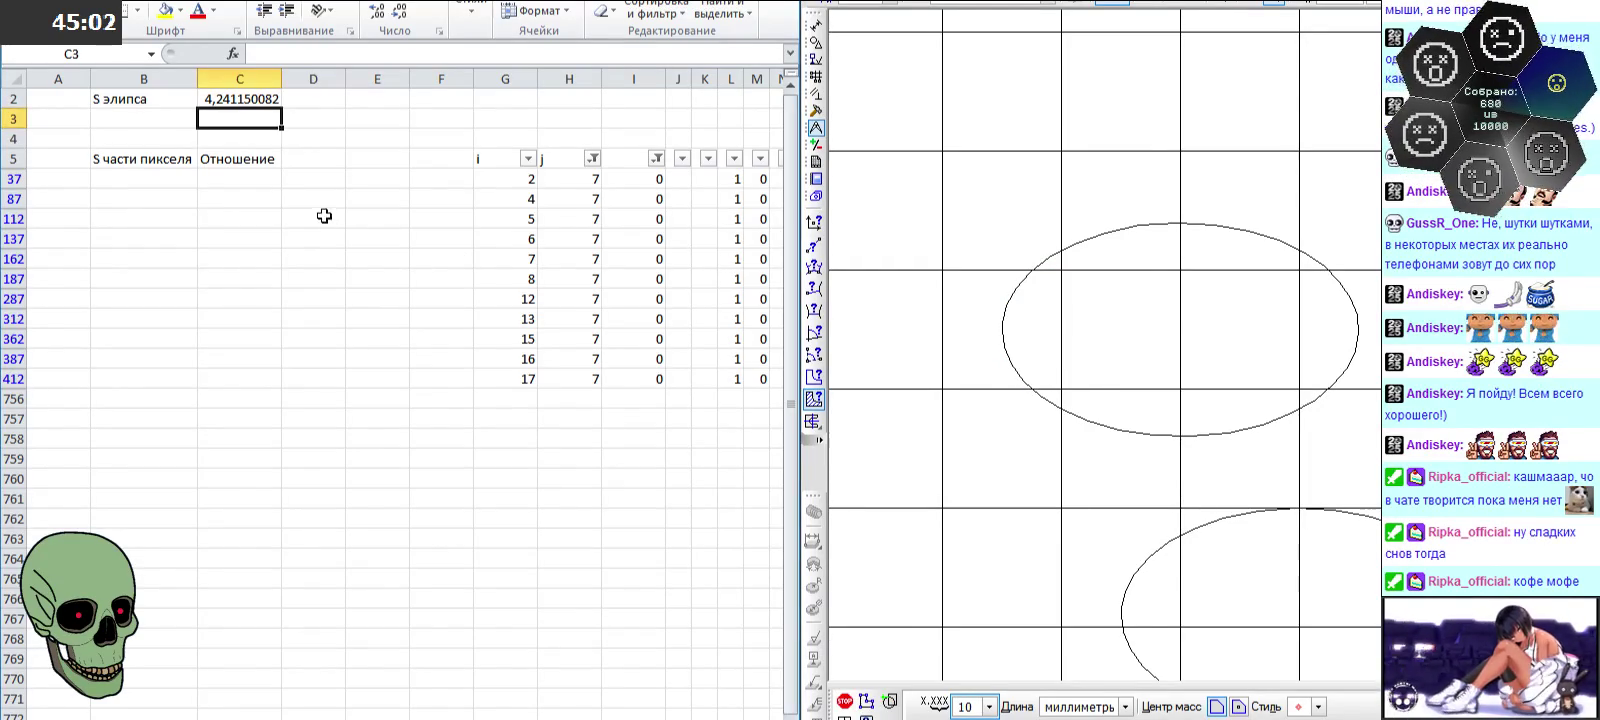
{"action": "left_click", "coordinate": [157, 201]}
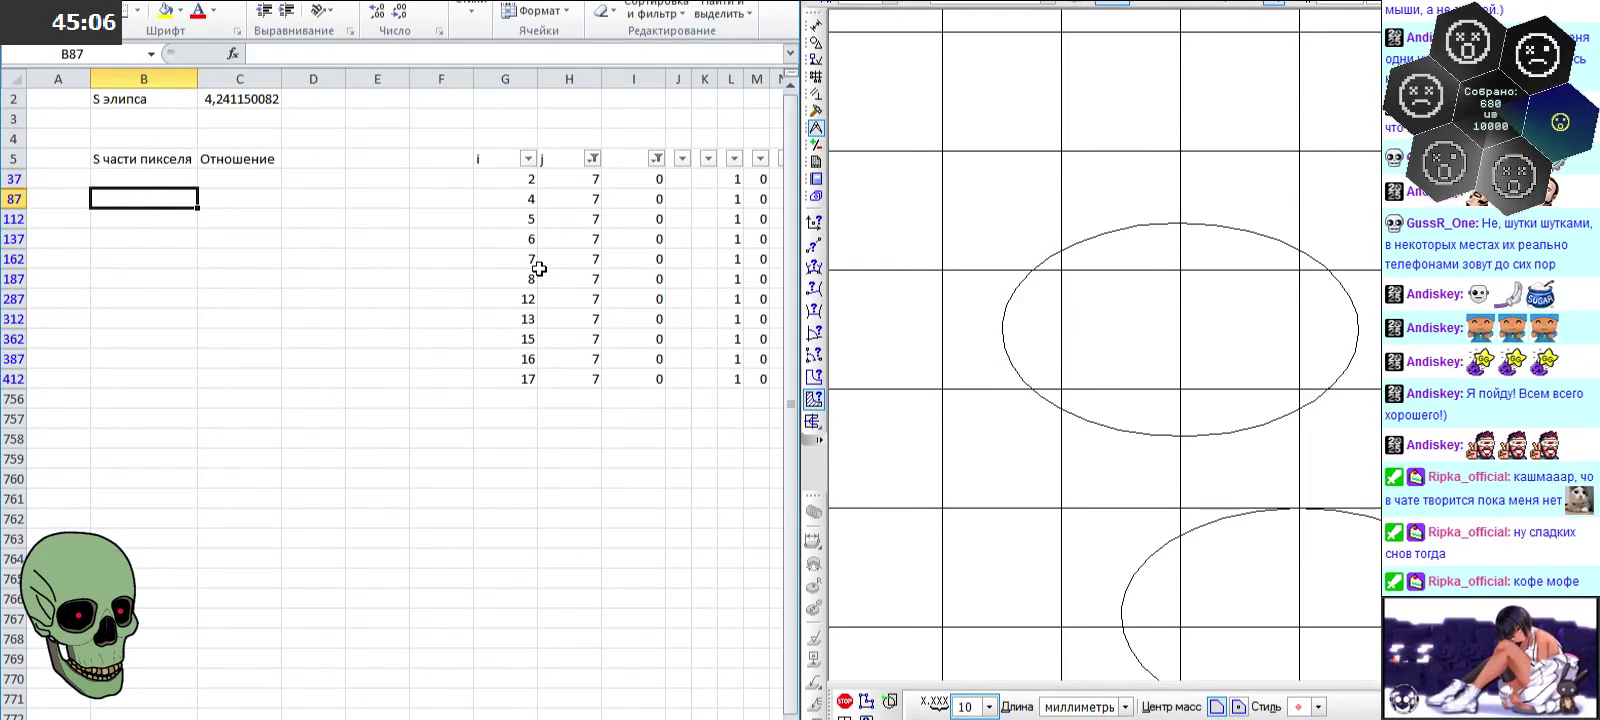
{"action": "type", "text": "0,4188013743"}
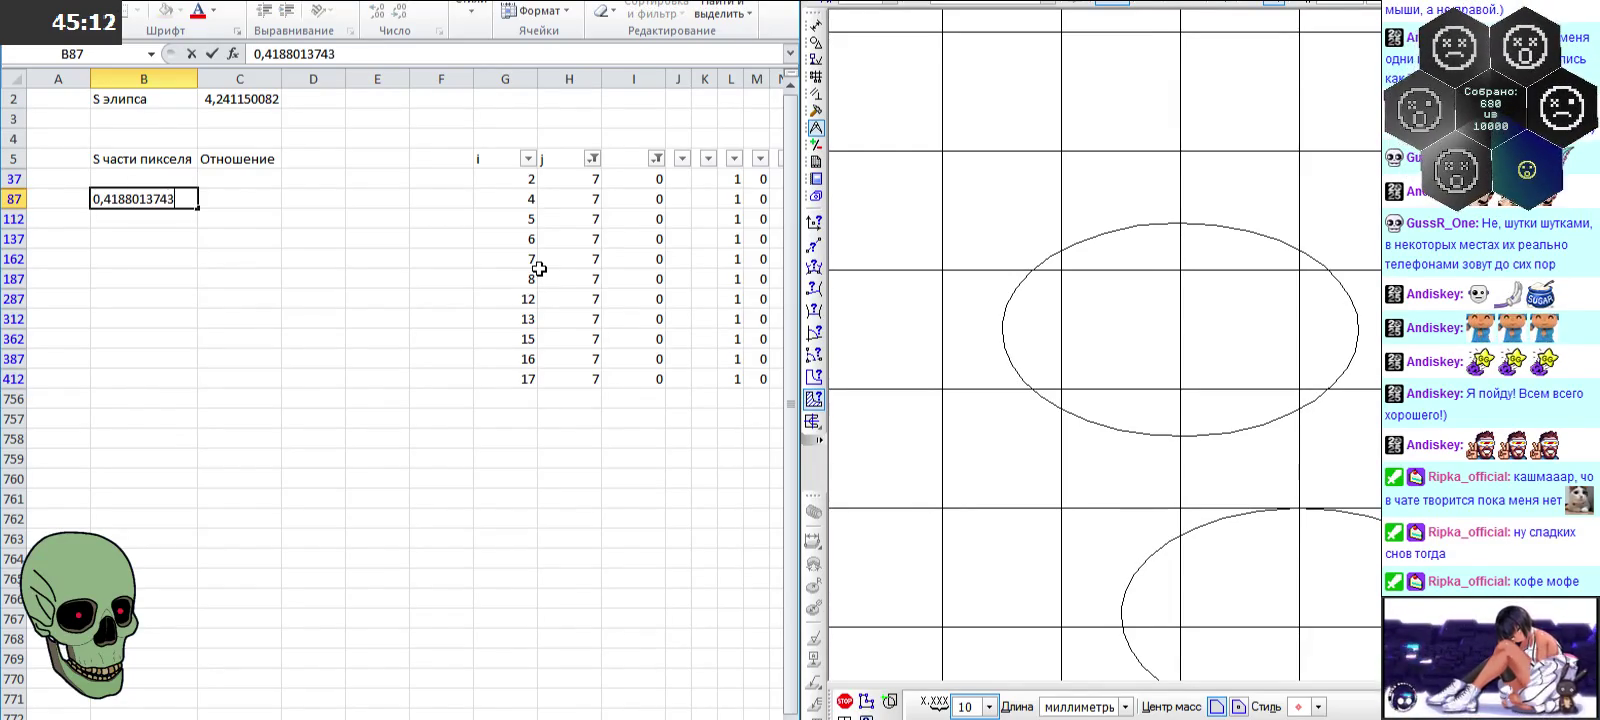
{"action": "key", "text": "Return"}
{"action": "type", "text": "1"}
{"action": "key", "text": "Return"}
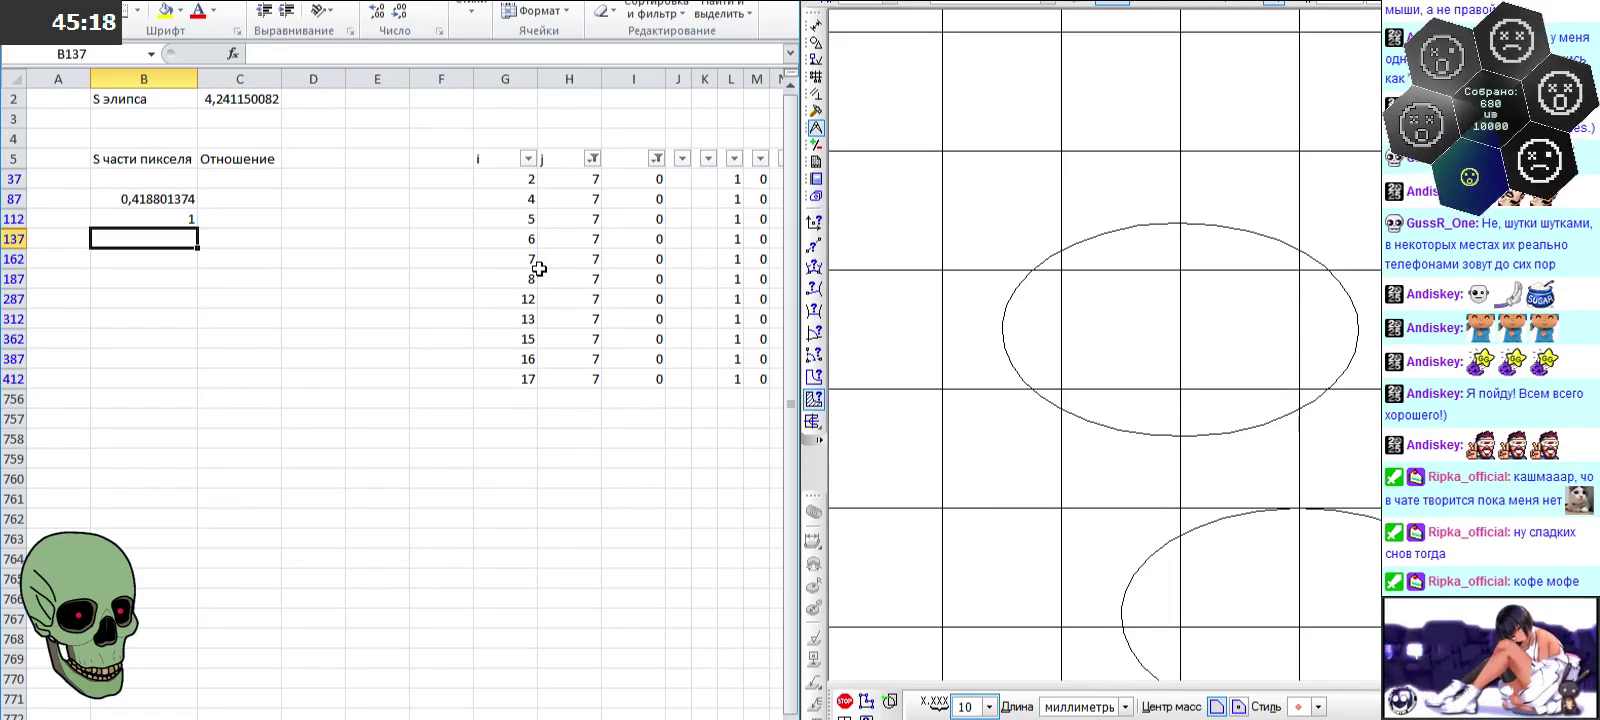
{"action": "key", "text": "Down"}
{"action": "key", "text": "Down"}
{"action": "key", "text": "Down"}
{"action": "type", "text": "1"}
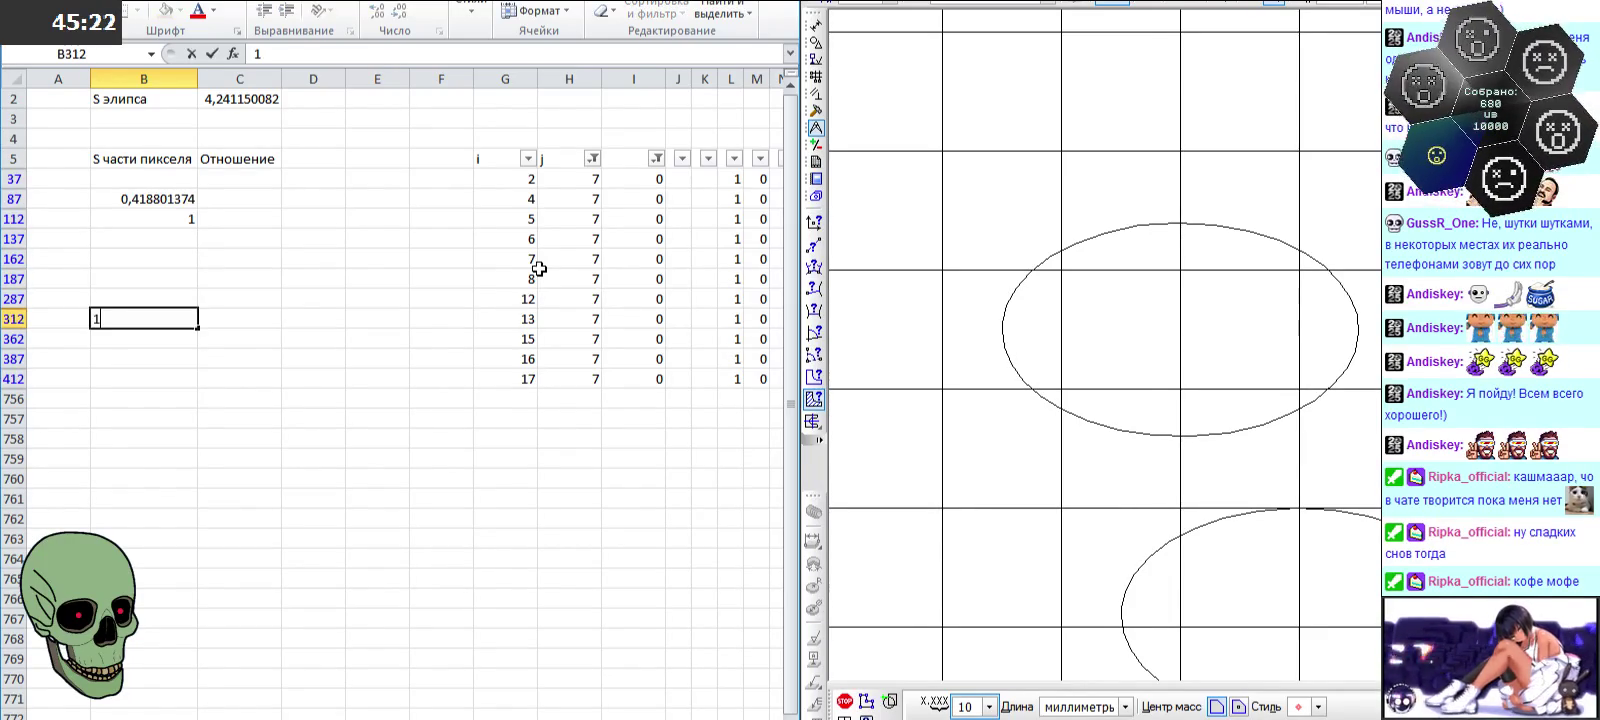
{"action": "key", "text": "Up"}
{"action": "key", "text": "Up"}
{"action": "key", "text": "Up"}
{"action": "key", "text": "Up"}
Step: Copy the B87 area value into B412
{"action": "key", "text": "ctrl+c"}
{"action": "key", "text": "Down"}
{"action": "key", "text": "Down"}
{"action": "key", "text": "Down"}
{"action": "key", "text": "Down"}
{"action": "key", "text": "ctrl+v"}
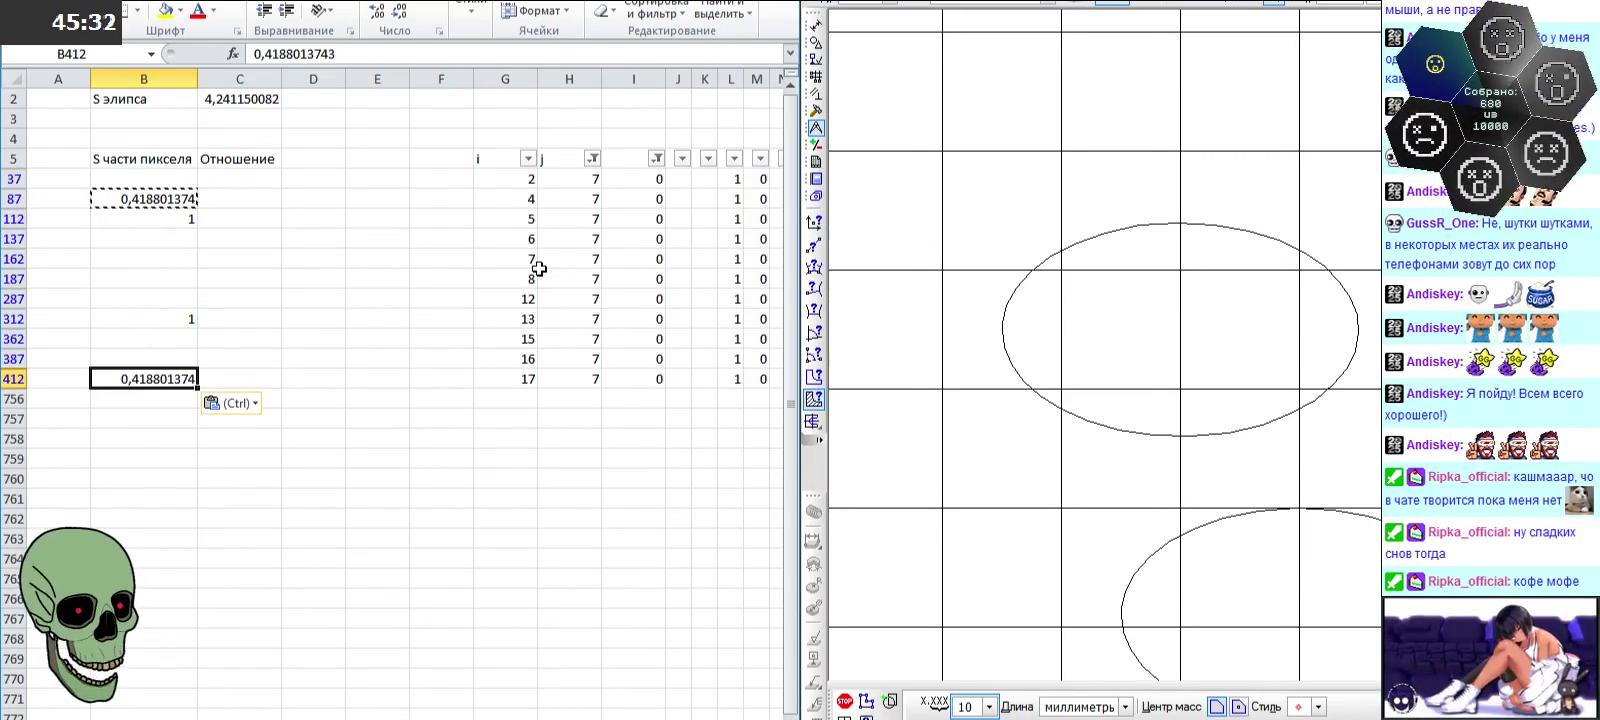
Step: Measure the ellipse area inside its top cell in KOMPAS and paste it into the sheet
{"action": "left_click", "coordinate": [845, 701]}
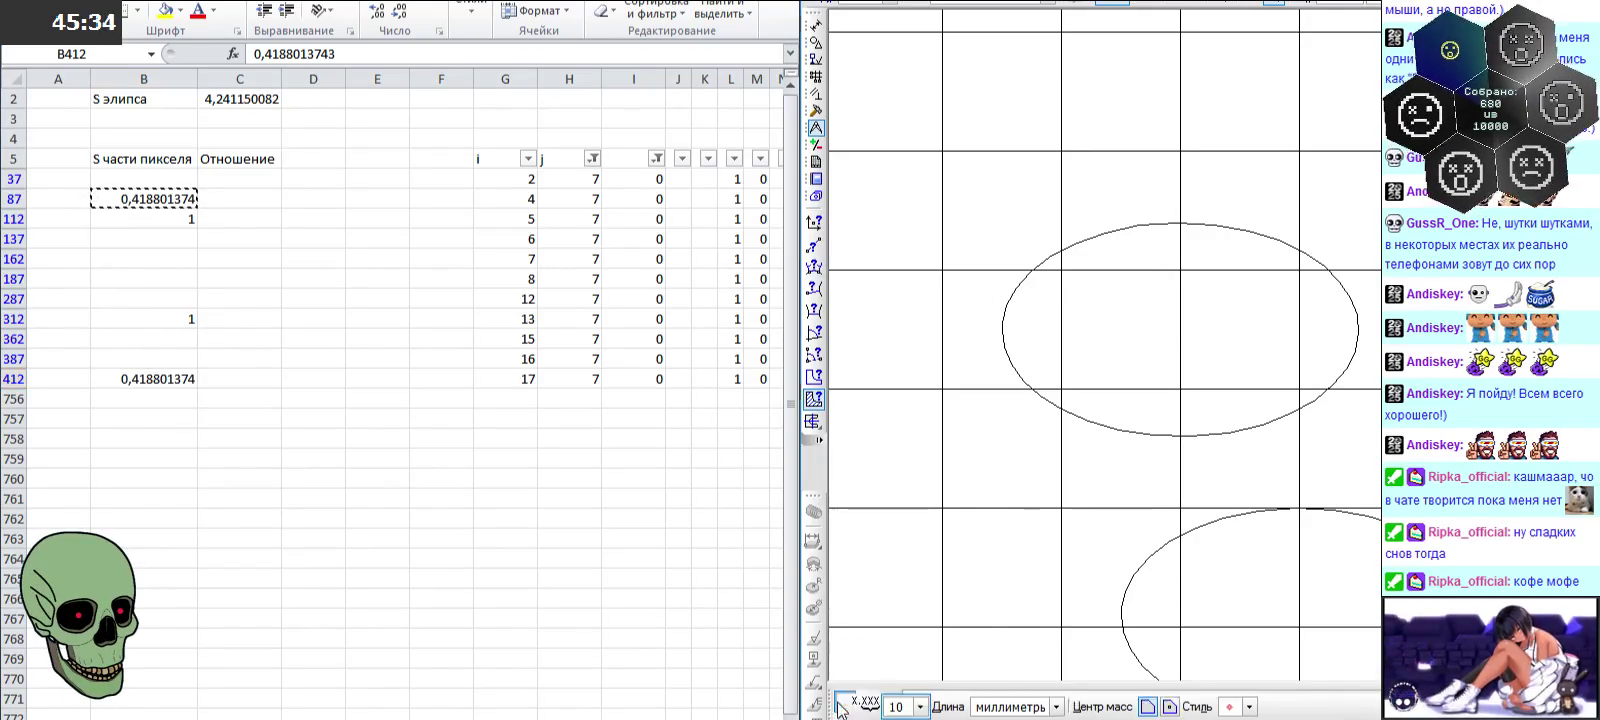
{"action": "left_click", "coordinate": [1160, 246]}
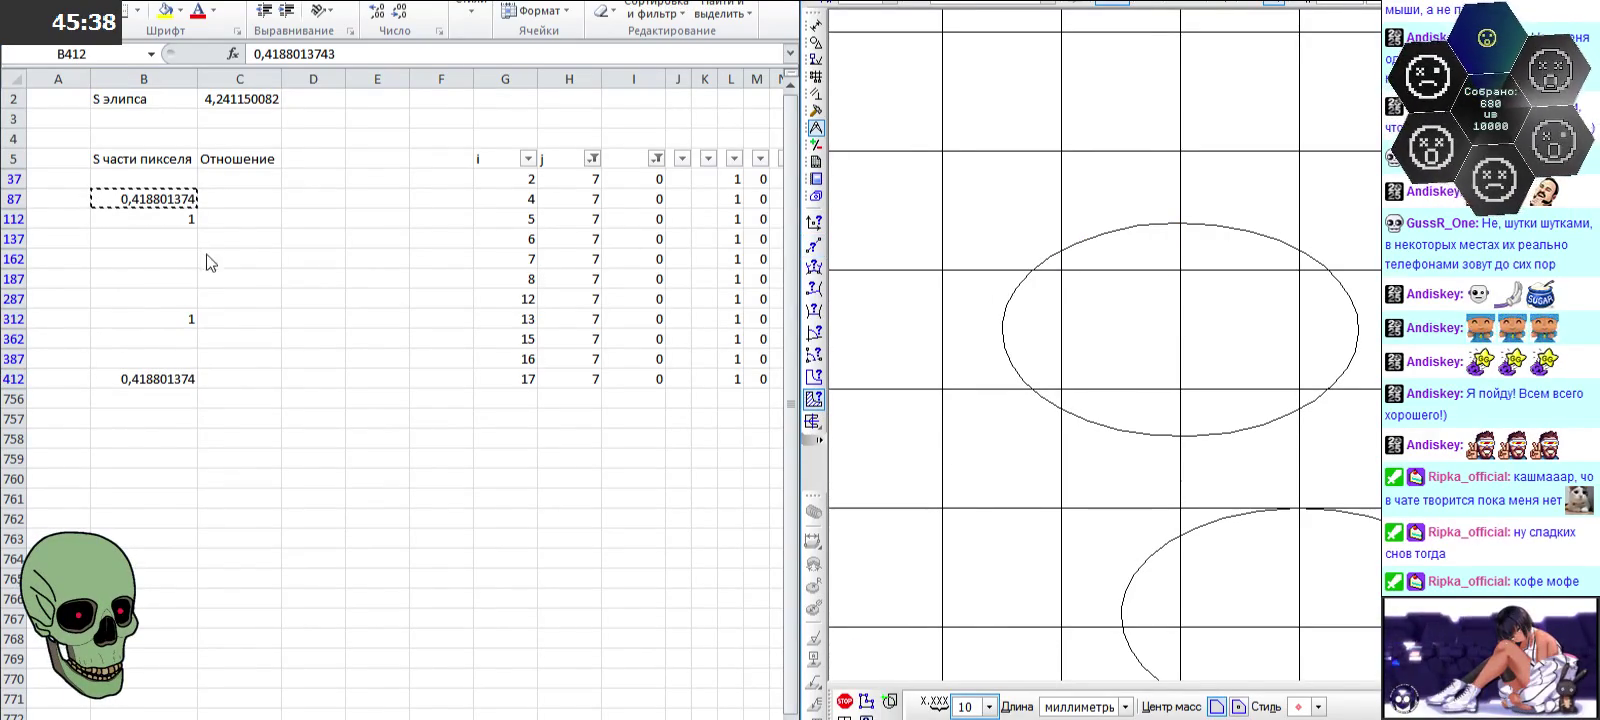
{"action": "key", "text": "alt+Tab"}
{"action": "key", "text": "ctrl+v"}
Step: Enter 0,327976365 in B287 and copy it into the next filtered row
{"action": "left_click", "coordinate": [171, 301]}
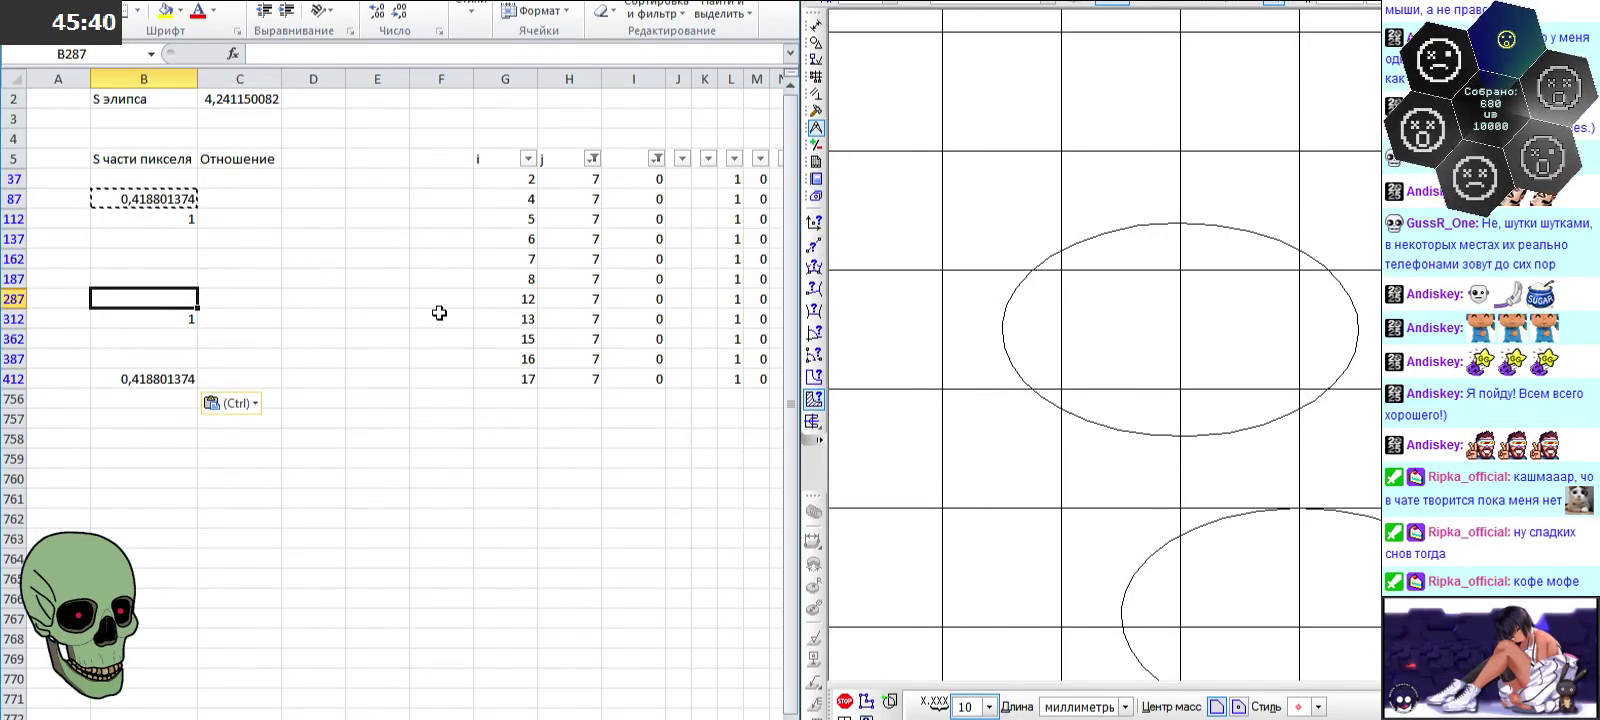
{"action": "type", "text": "0,32"}
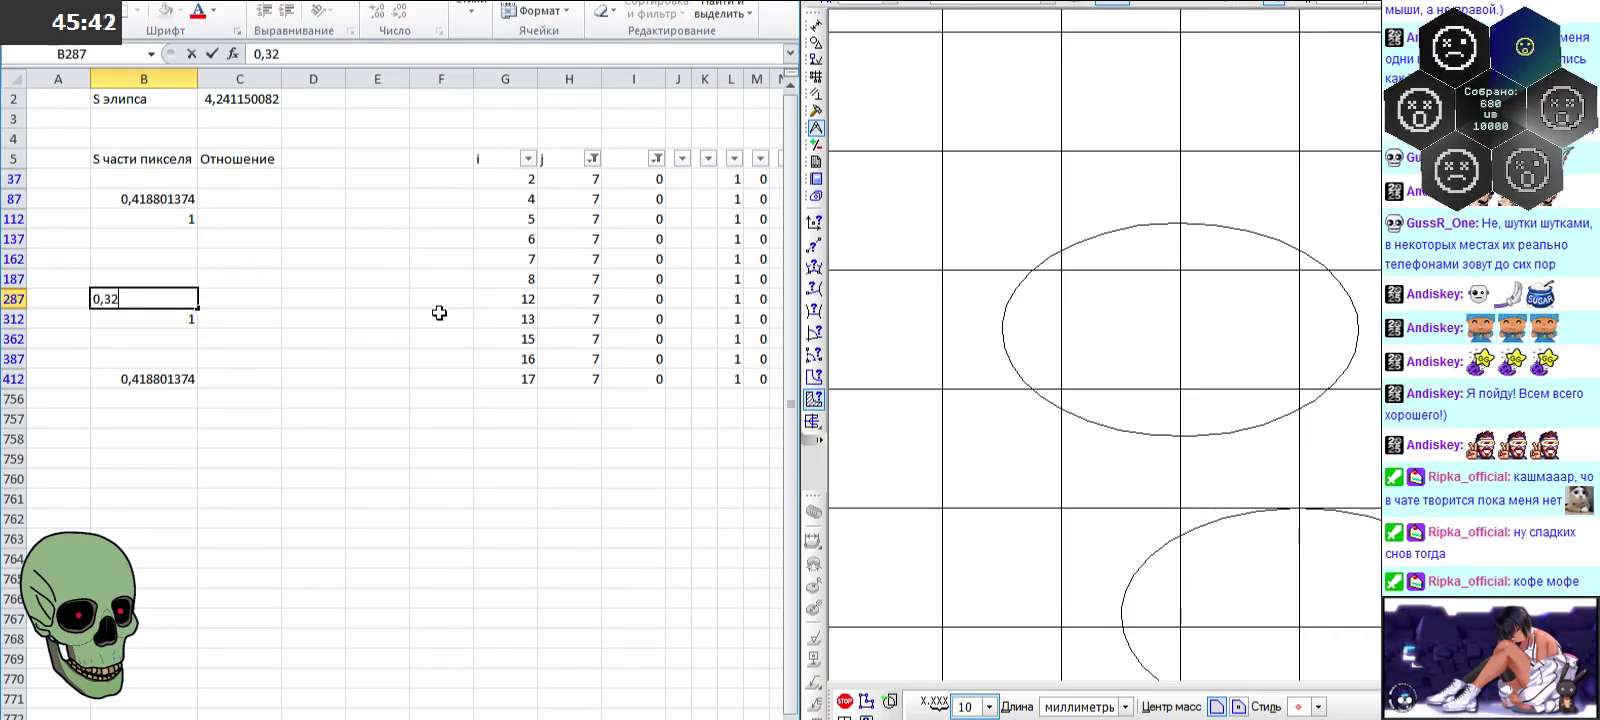
{"action": "type", "text": "7976365"}
{"action": "key", "text": "Return"}
{"action": "key", "text": "Up"}
{"action": "key", "text": "ctrl+c"}
{"action": "key", "text": "Down"}
{"action": "key", "text": "Down"}
{"action": "key", "text": "ctrl+v"}
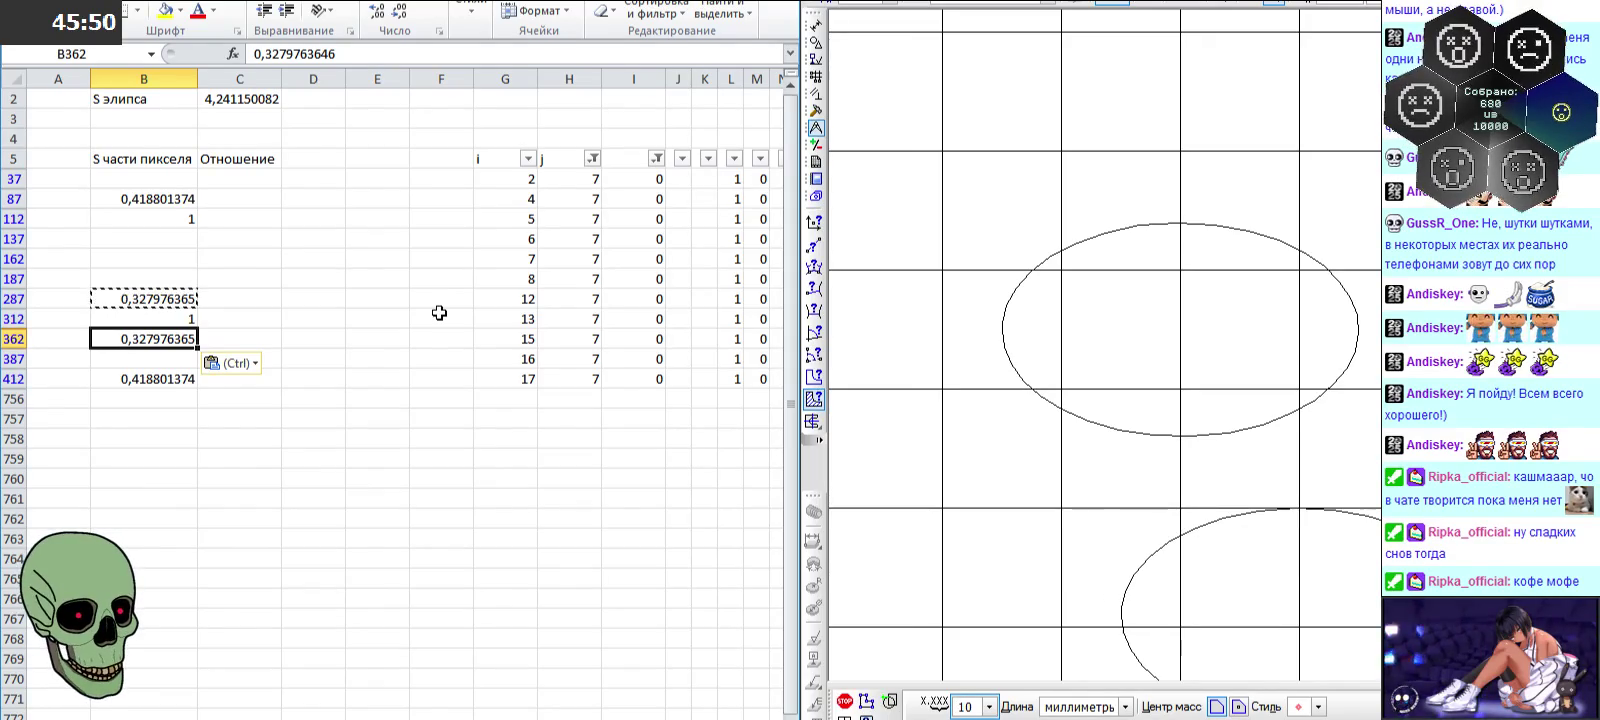
Step: Start another area measurement in KOMPAS and paste the copied value into row 362
{"action": "left_click", "coordinate": [845, 701]}
{"action": "left_click", "coordinate": [813, 398]}
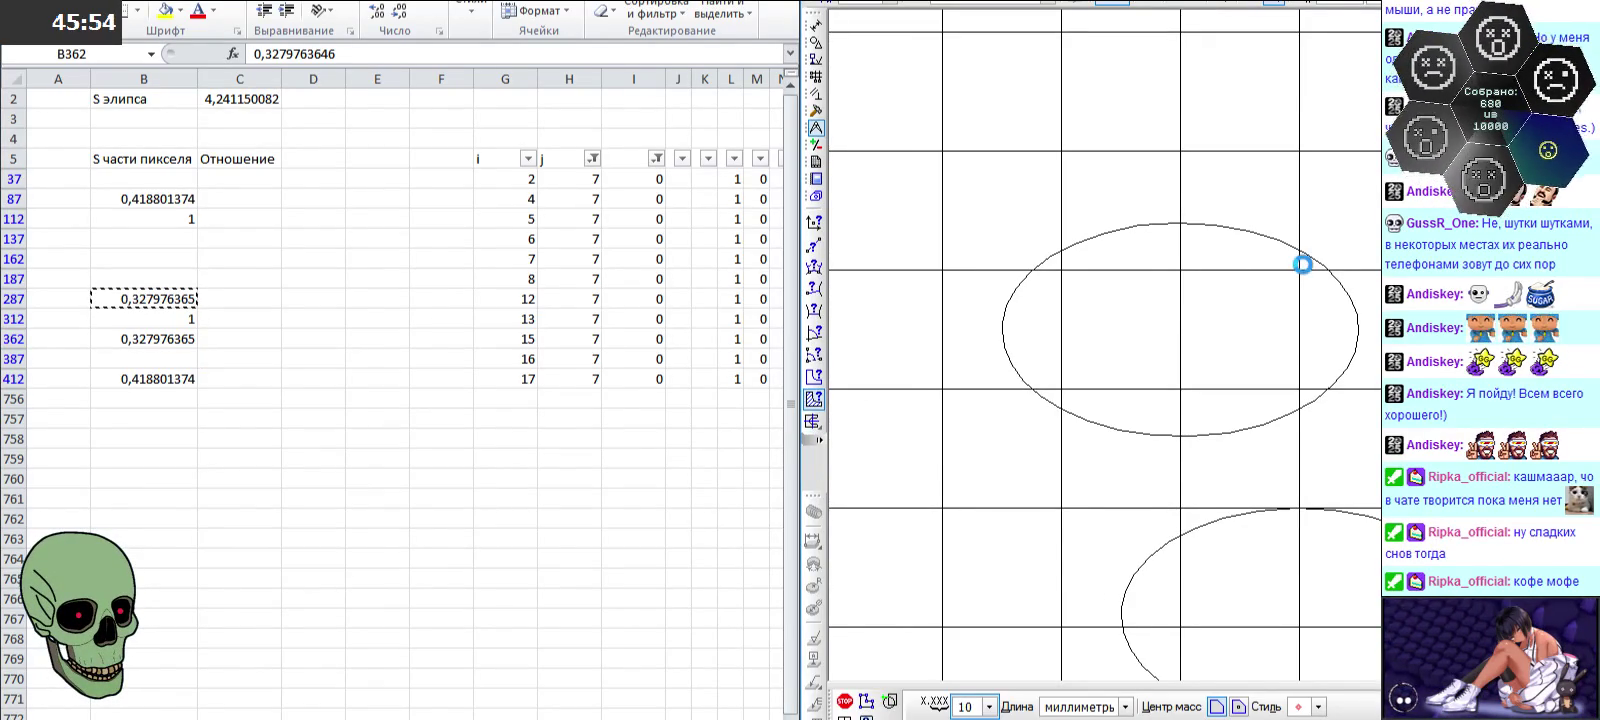
{"action": "left_click", "coordinate": [196, 342]}
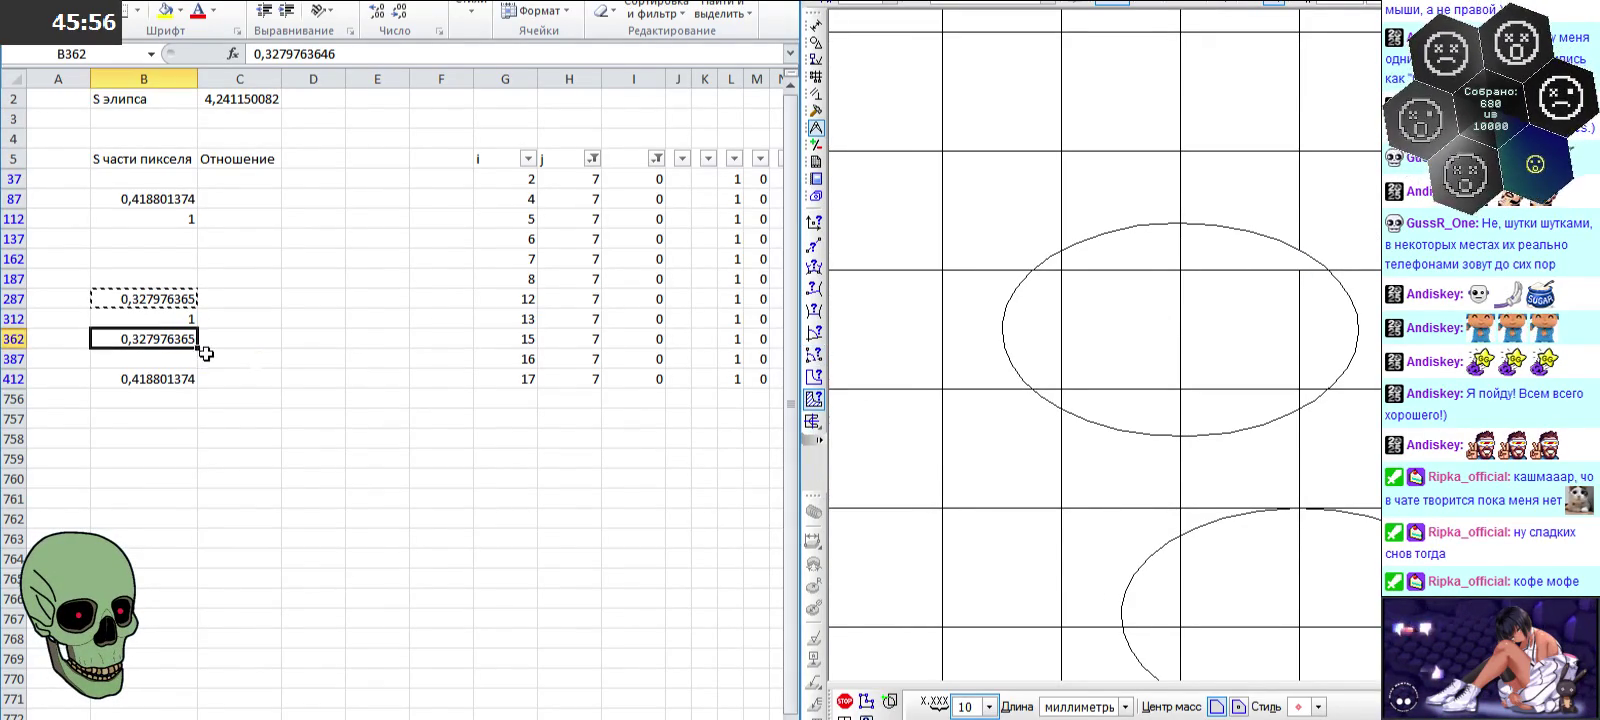
{"action": "key", "text": "ctrl+v"}
Step: Enter 0,022910469 in B387 and paste it into row 187
{"action": "key", "text": "Down"}
{"action": "type", "text": "0,022"}
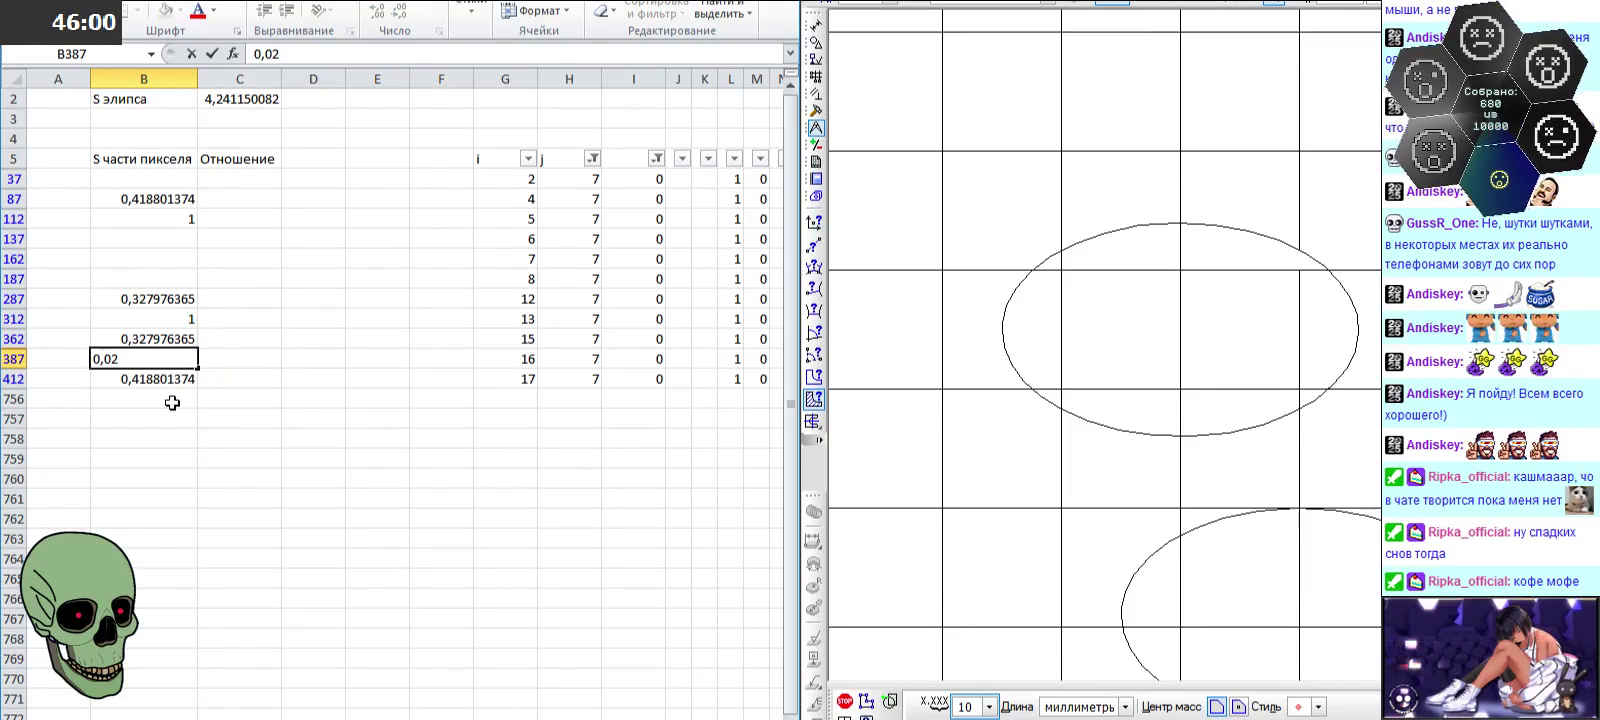
{"action": "type", "text": "91"}
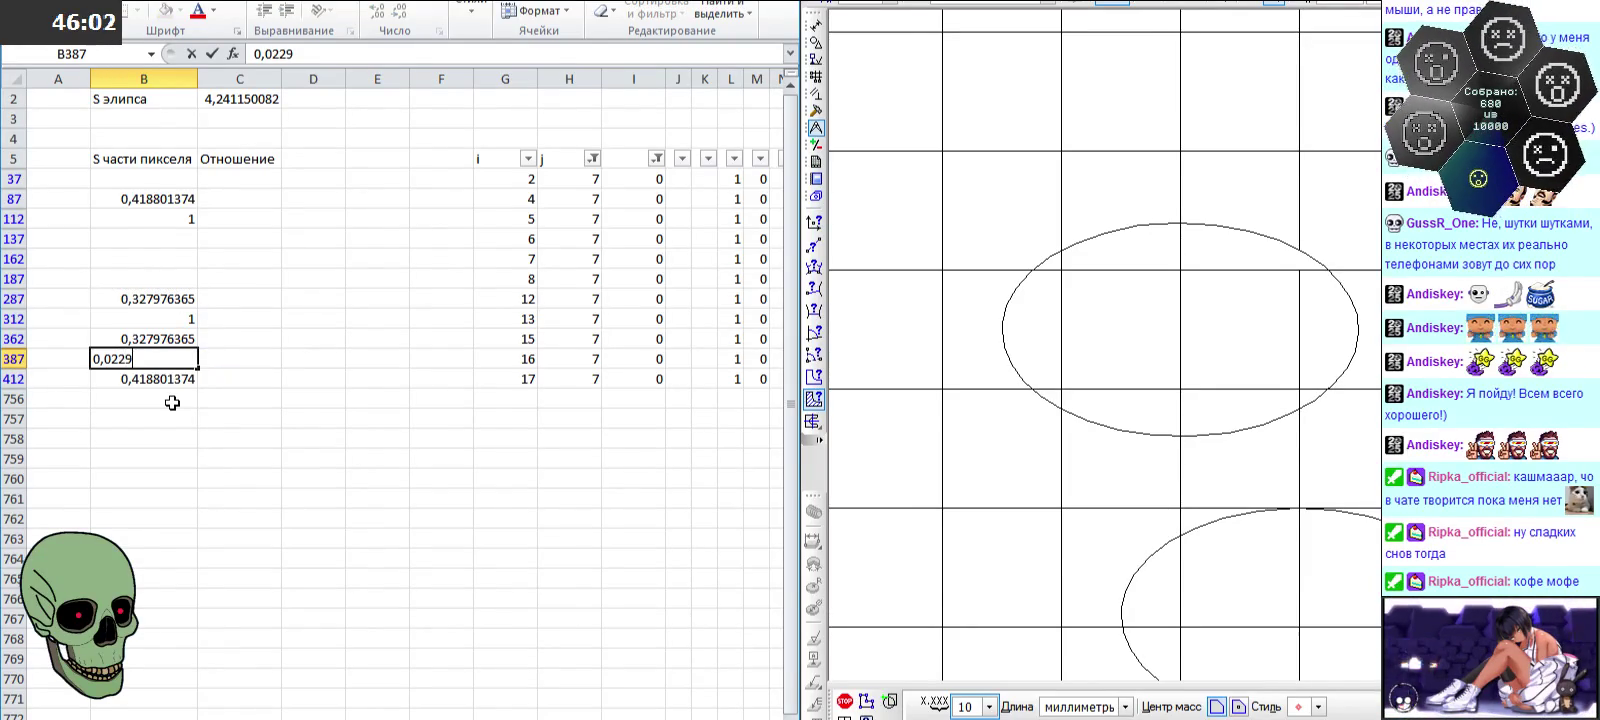
{"action": "type", "text": "046"}
{"action": "type", "text": "9"}
{"action": "key", "text": "Return"}
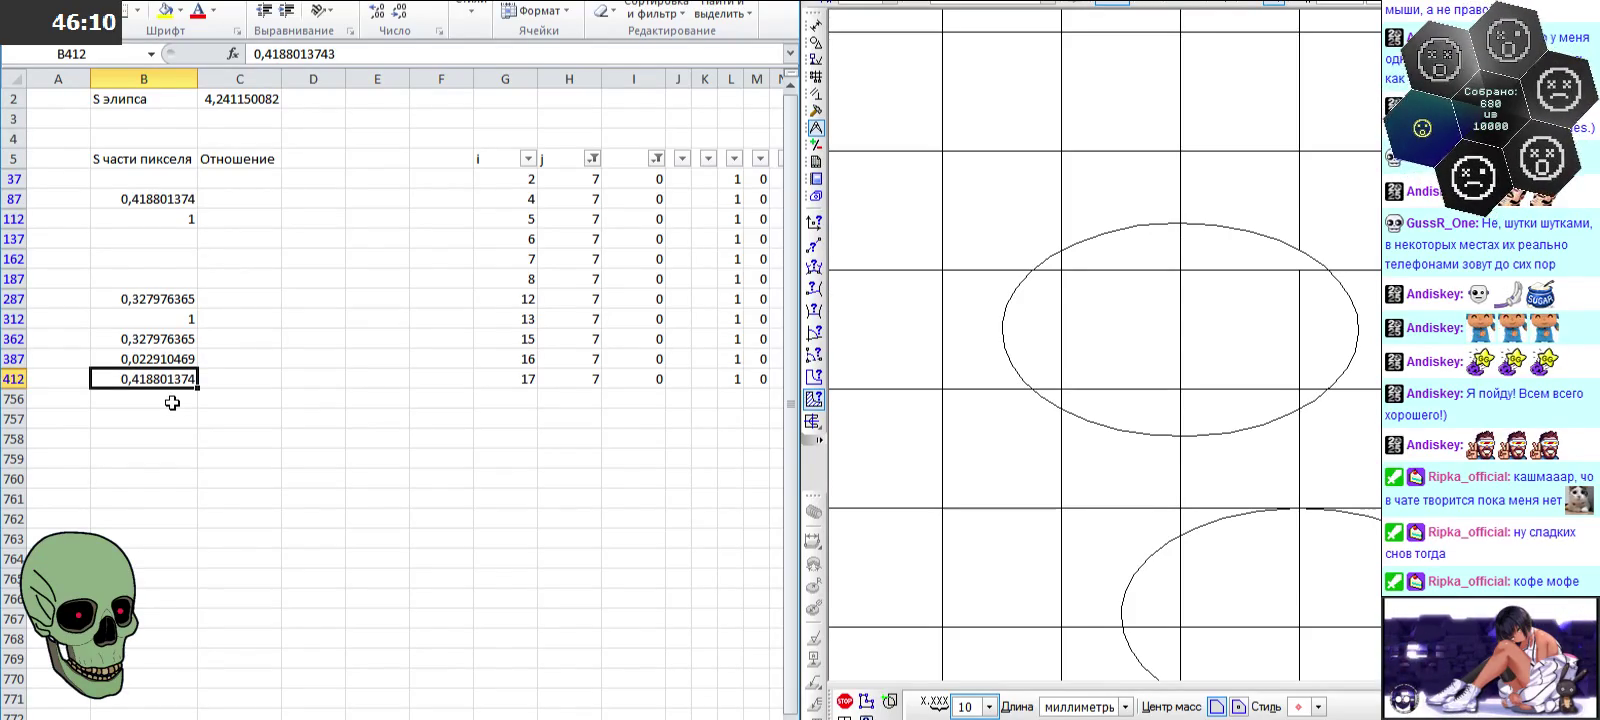
{"action": "key", "text": "Up"}
{"action": "key", "text": "ctrl+c"}
{"action": "key", "text": "Up"}
{"action": "key", "text": "Up"}
{"action": "key", "text": "Up"}
{"action": "key", "text": "Up"}
{"action": "key", "text": "ctrl+v"}
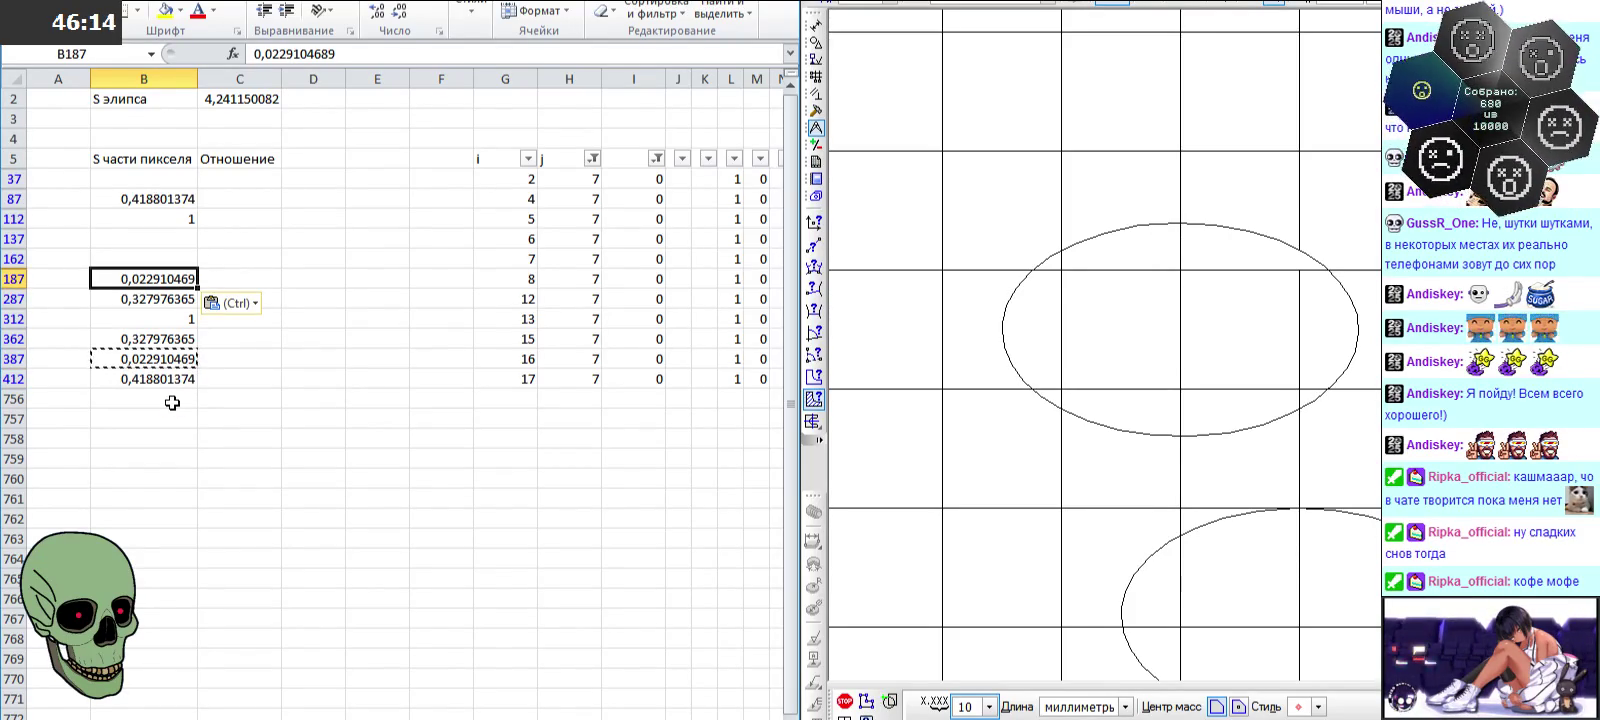
Step: Copy 0,327976365 from row 287 into rows 137 and 162
{"action": "key", "text": "Up"}
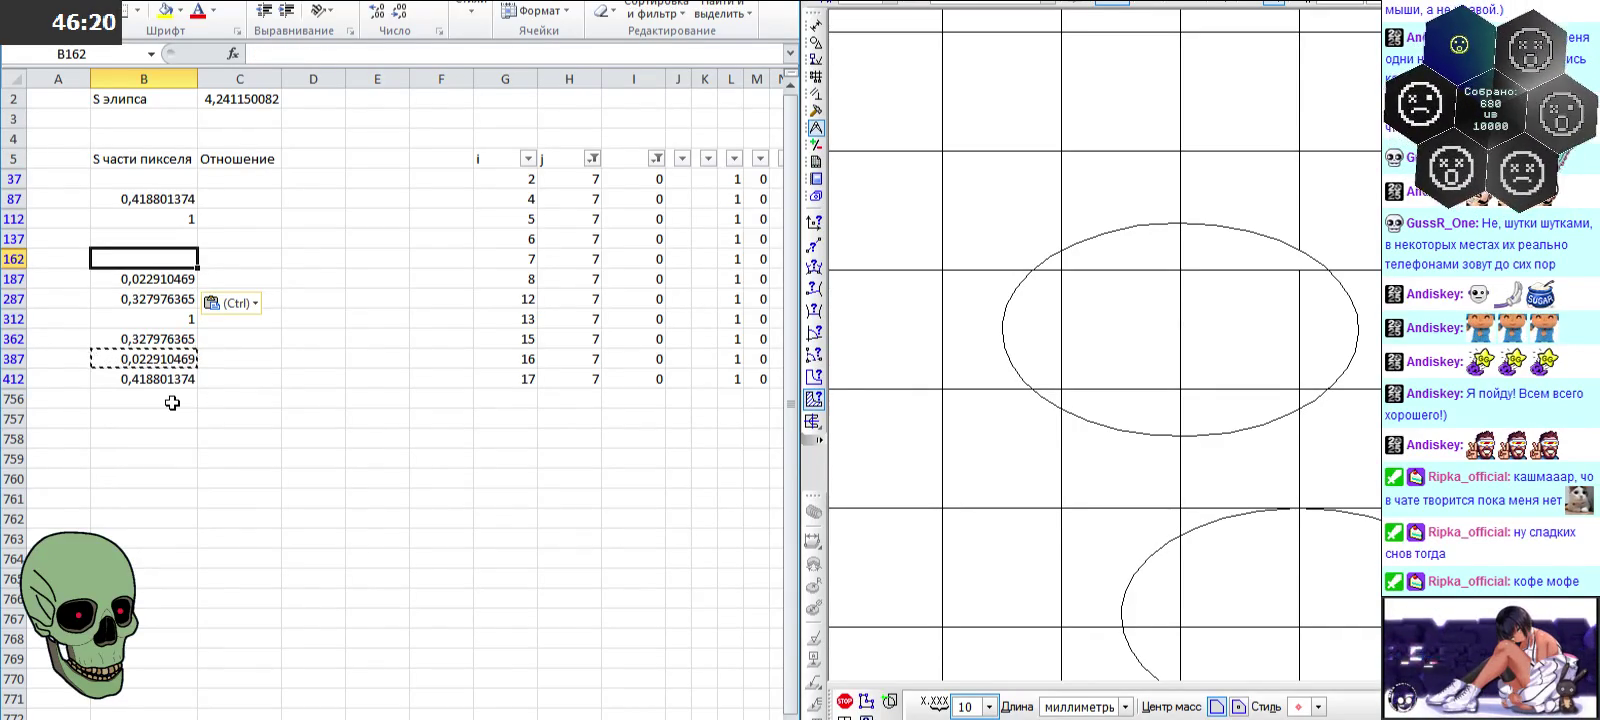
{"action": "key", "text": "Down"}
{"action": "key", "text": "Down"}
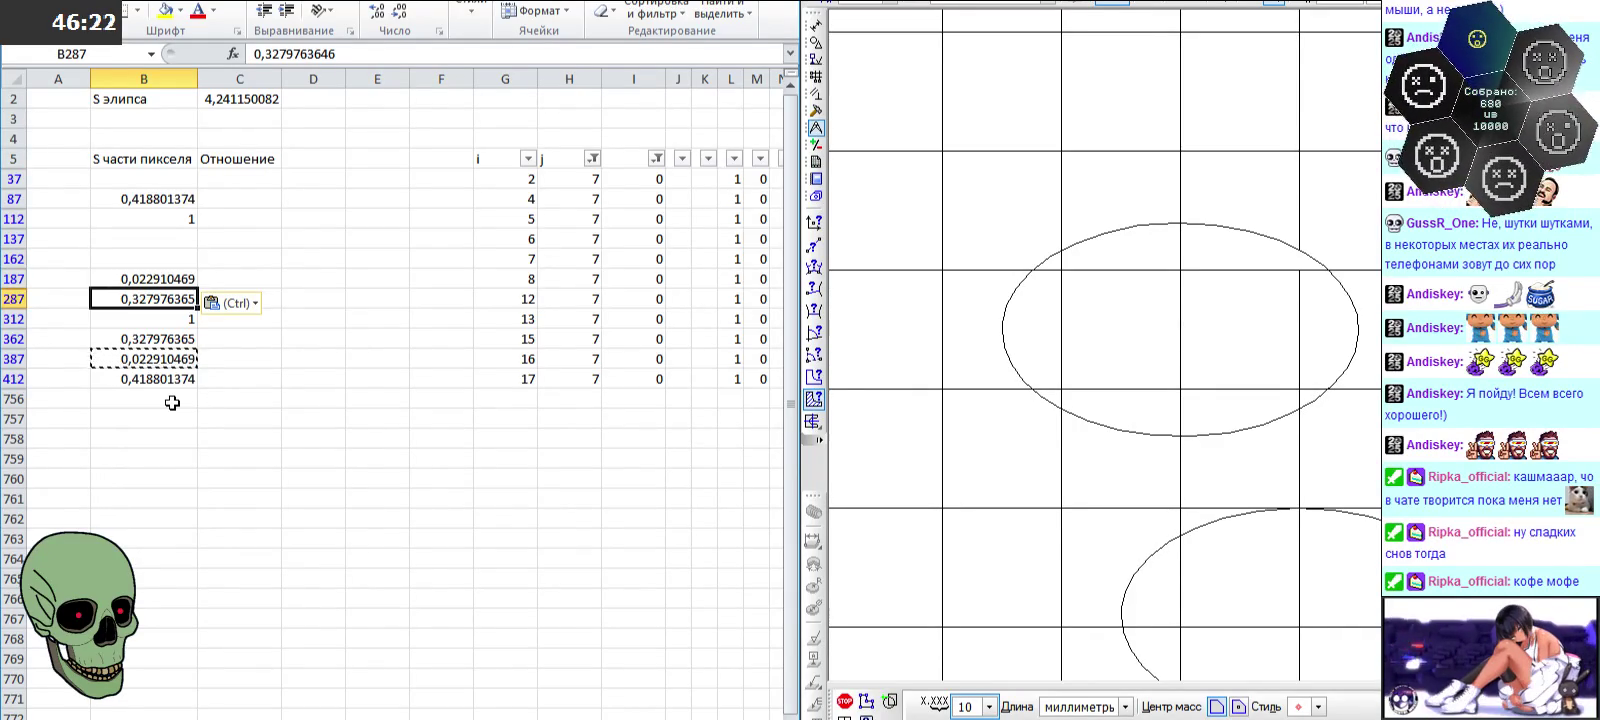
{"action": "key", "text": "ctrl+c"}
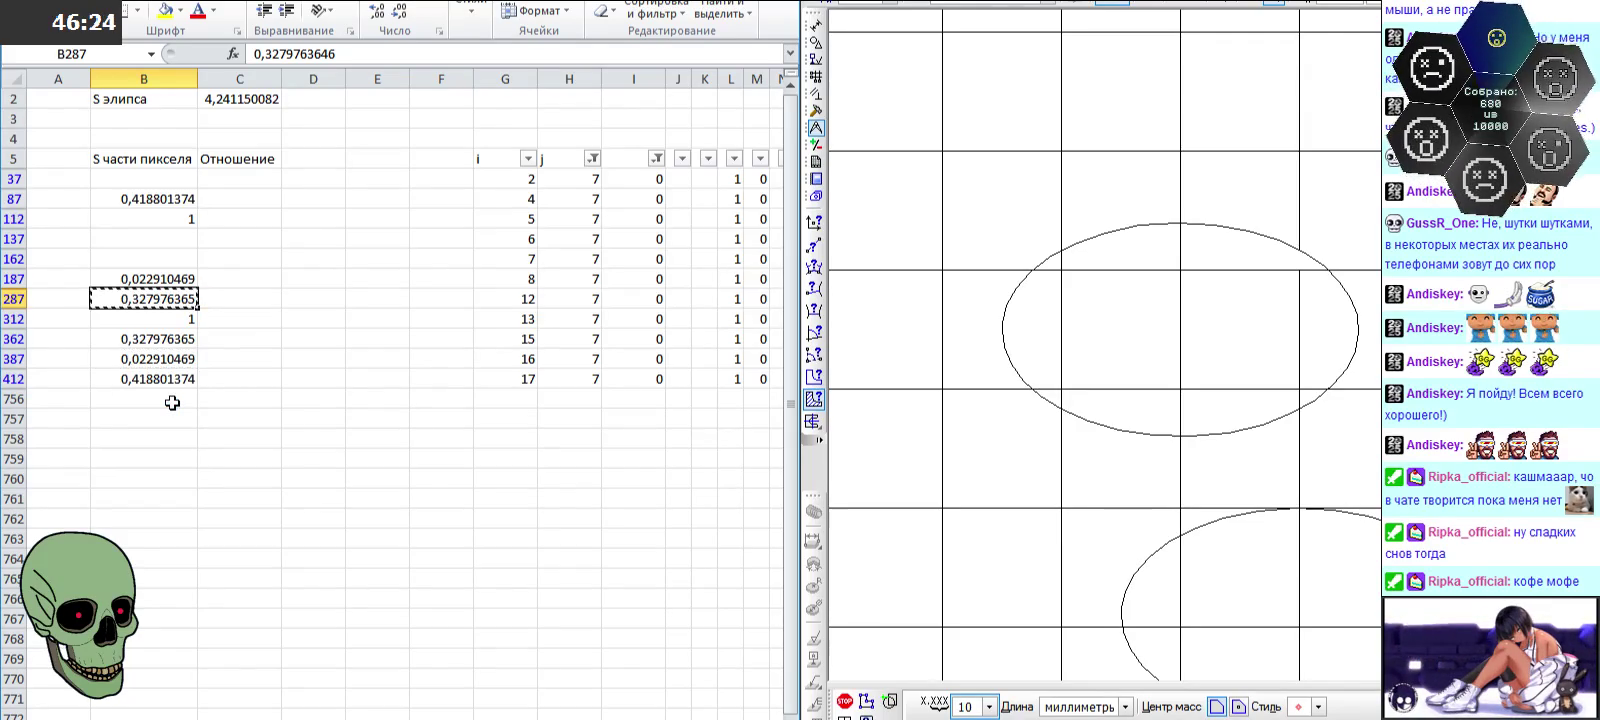
{"action": "key", "text": "Up"}
{"action": "key", "text": "Up"}
{"action": "key", "text": "Up"}
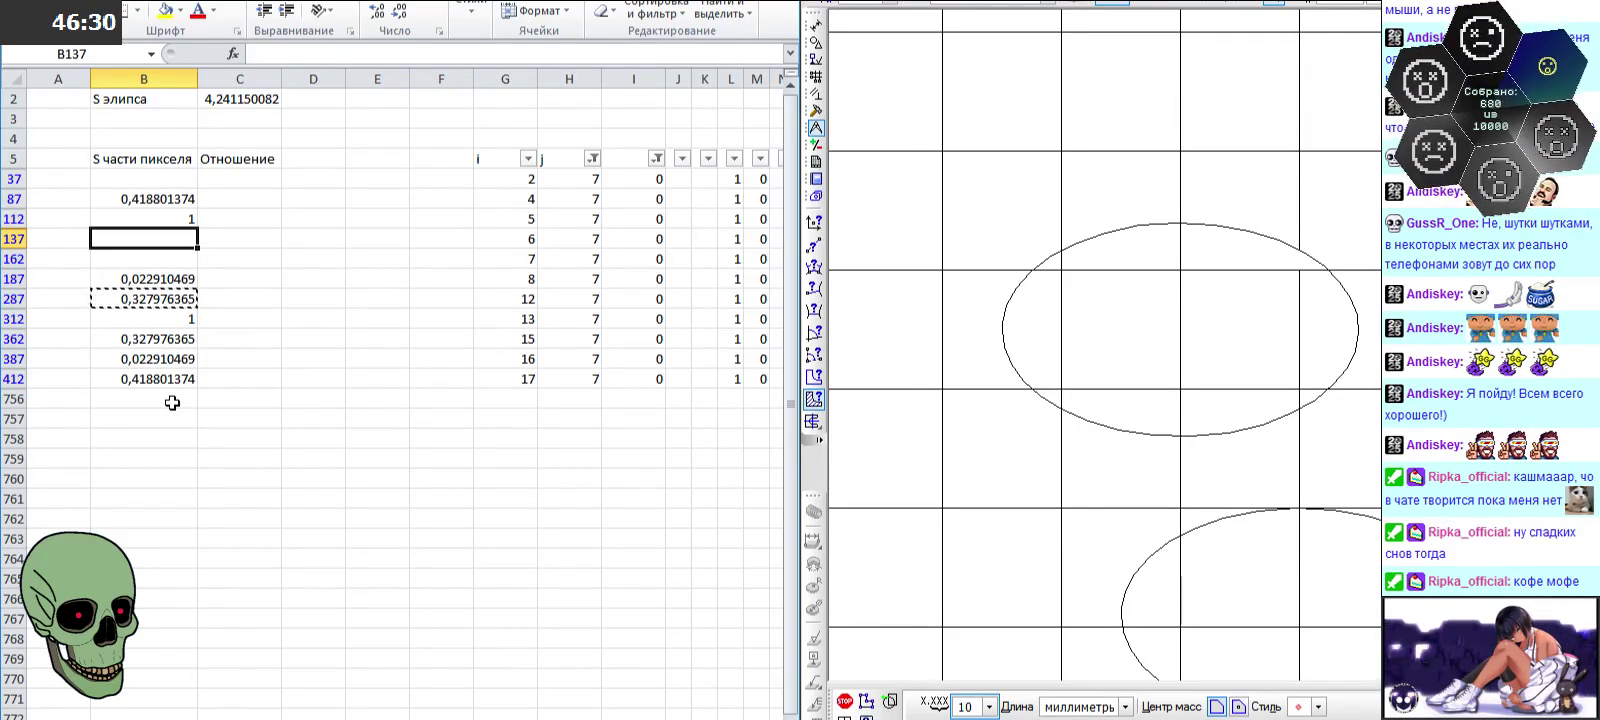
{"action": "key", "text": "ctrl+v"}
{"action": "key", "text": "Down"}
{"action": "key", "text": "ctrl+v"}
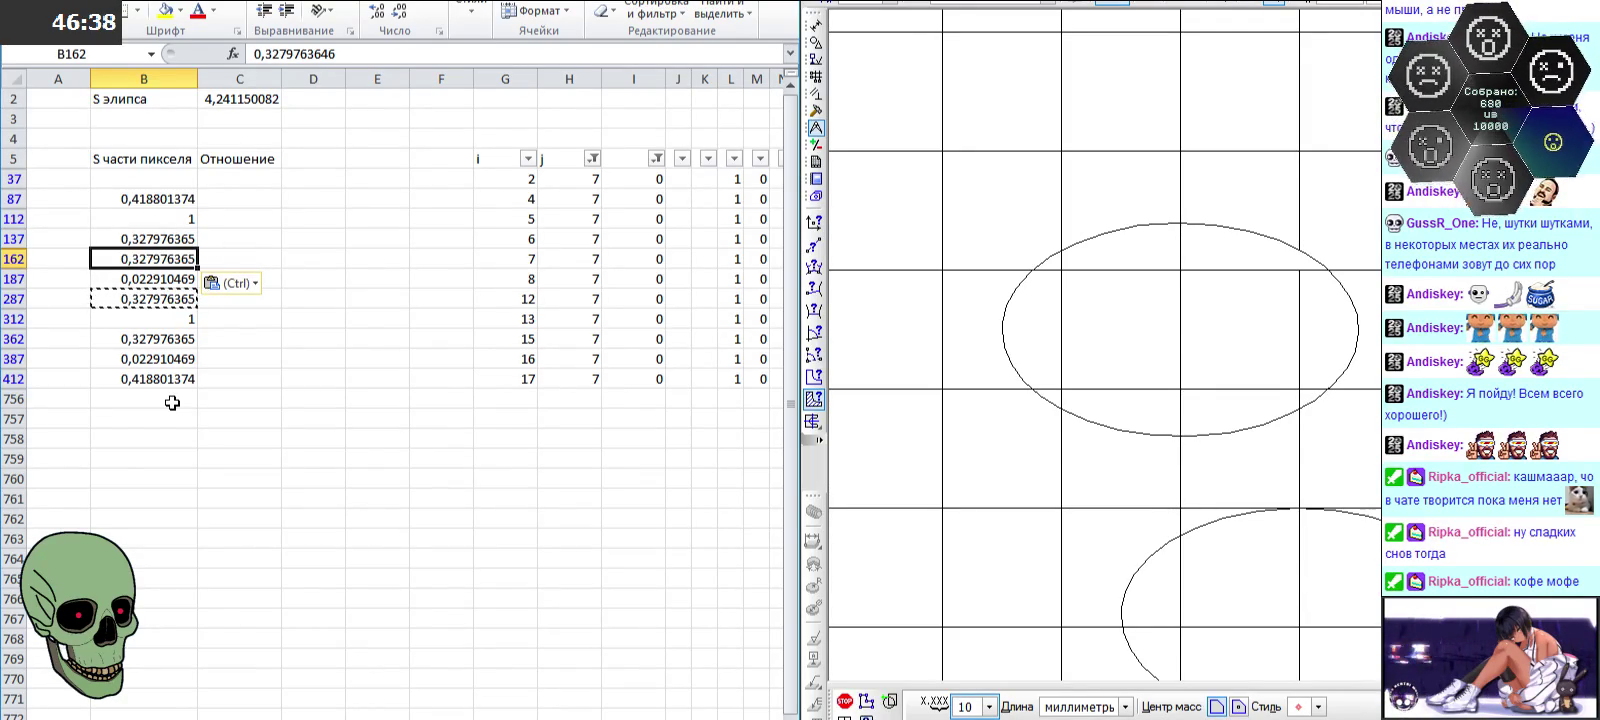
Step: Copy 0,022910469 from row 187 into row 37
{"action": "key", "text": "Up"}
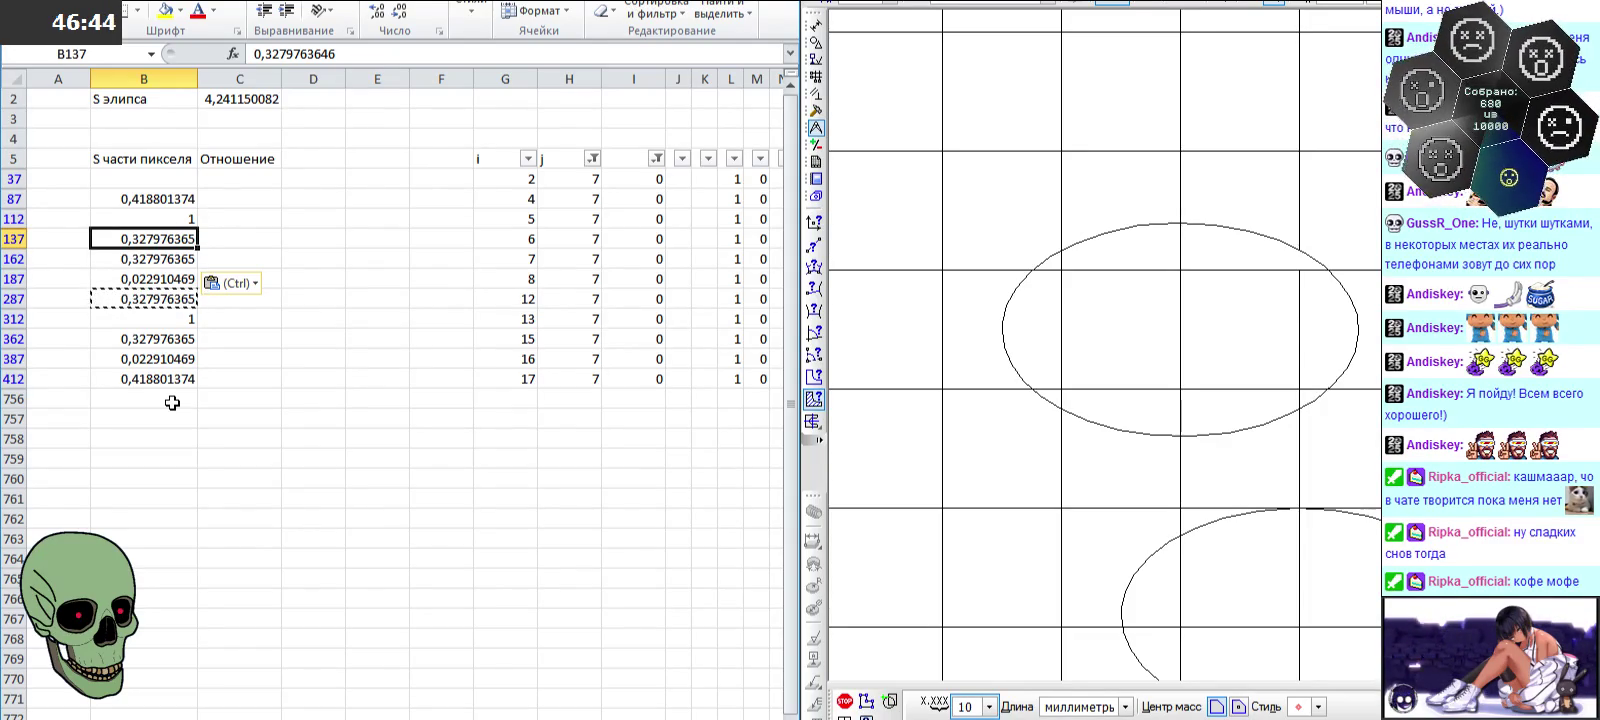
{"action": "key", "text": "Down"}
{"action": "key", "text": "Down"}
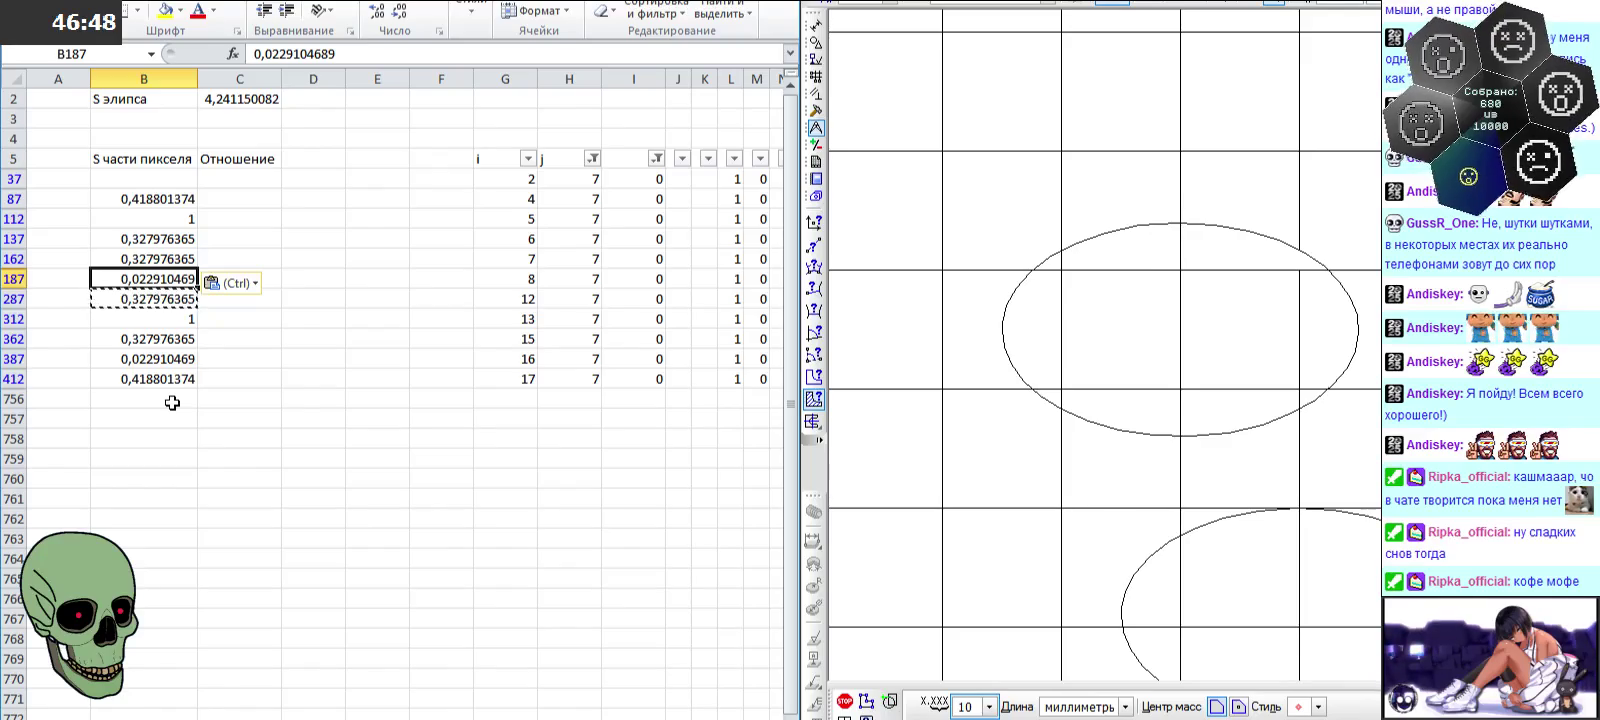
{"action": "key", "text": "ctrl+c"}
{"action": "key", "text": "Up"}
{"action": "key", "text": "Up"}
{"action": "key", "text": "Up"}
{"action": "key", "text": "Up"}
{"action": "key", "text": "Up"}
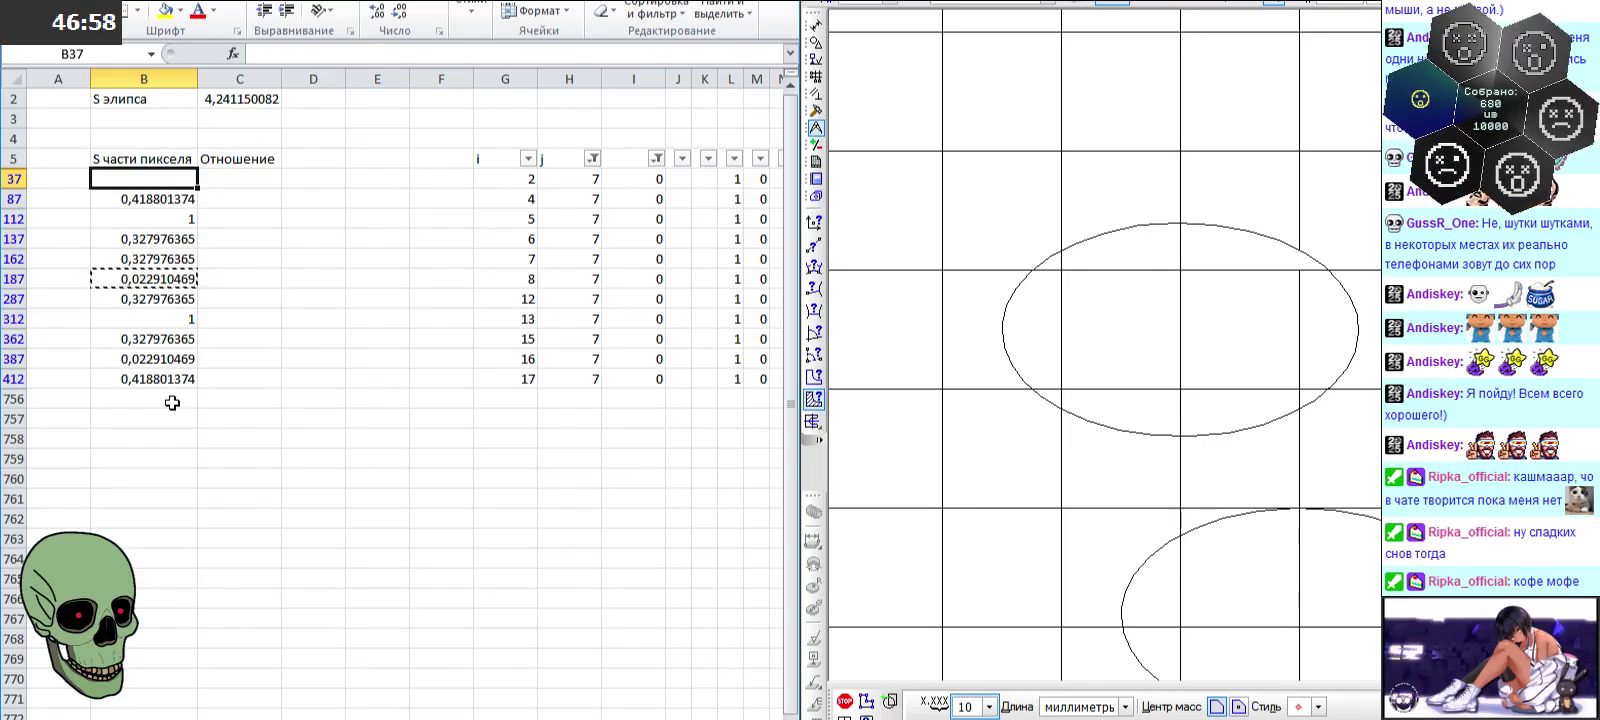
{"action": "key", "text": "ctrl+v"}
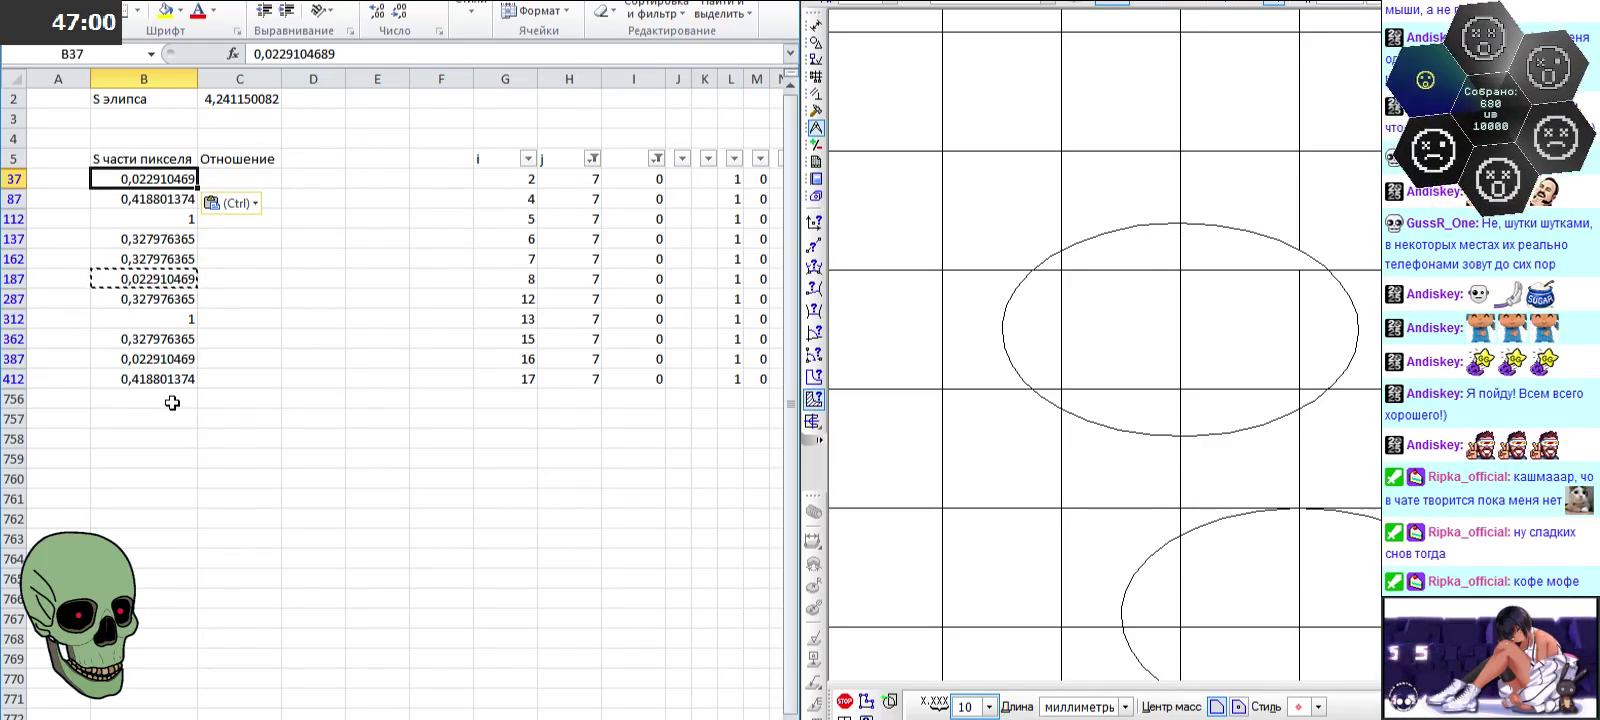
{"action": "key", "text": "Down"}
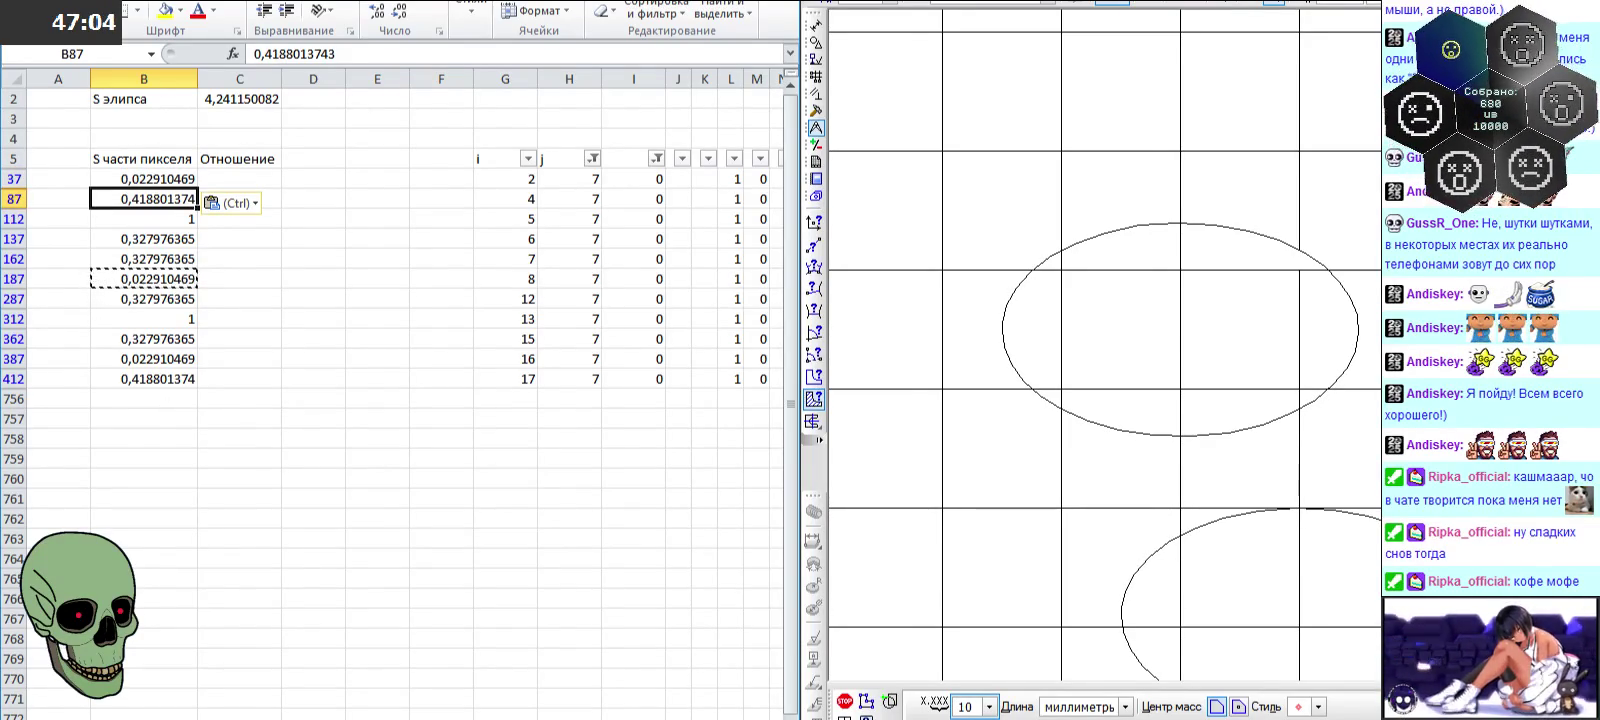
Step: Cancel the KOMPAS command, paste the value once more and deselect the column
{"action": "key", "text": "alt+Tab"}
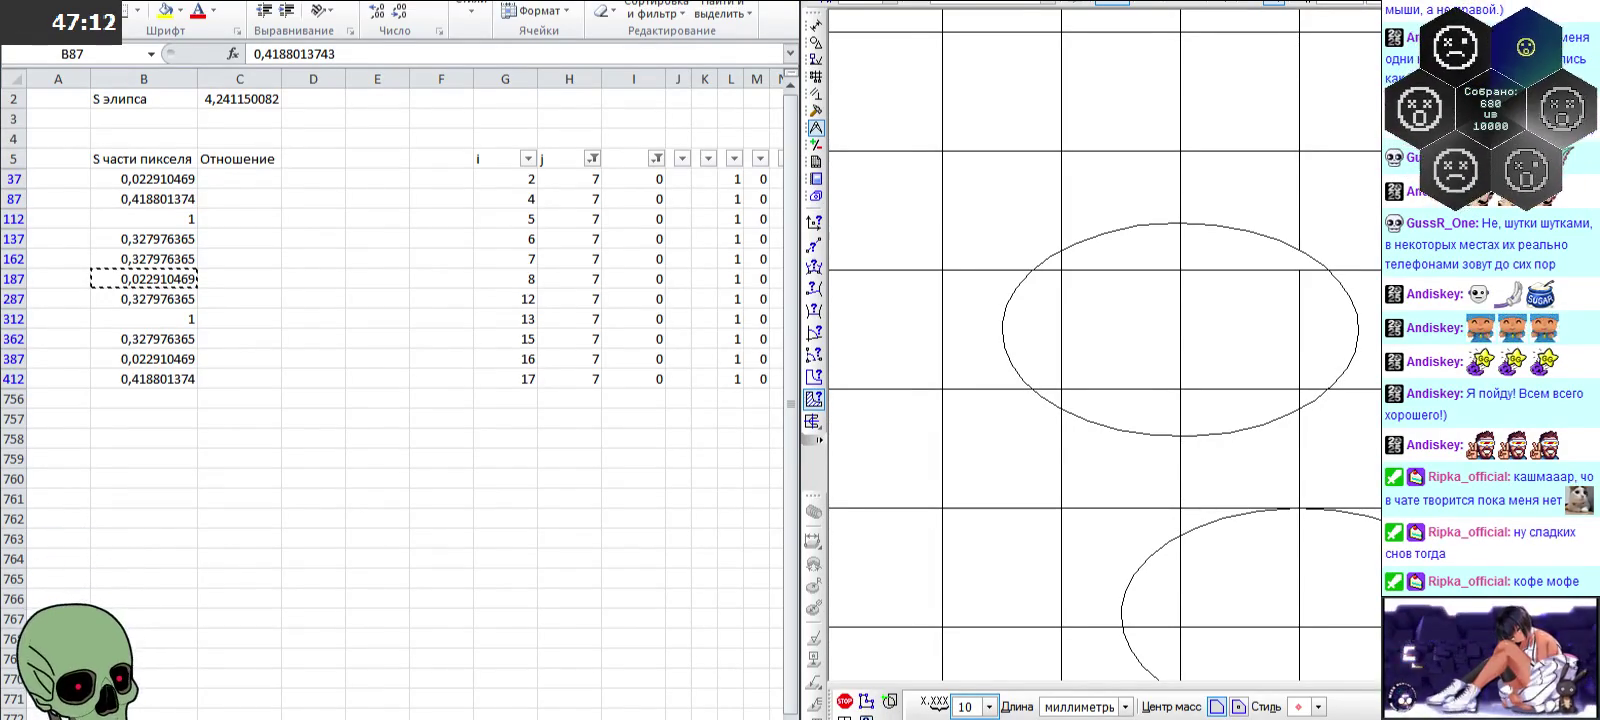
{"action": "key", "text": "Escape"}
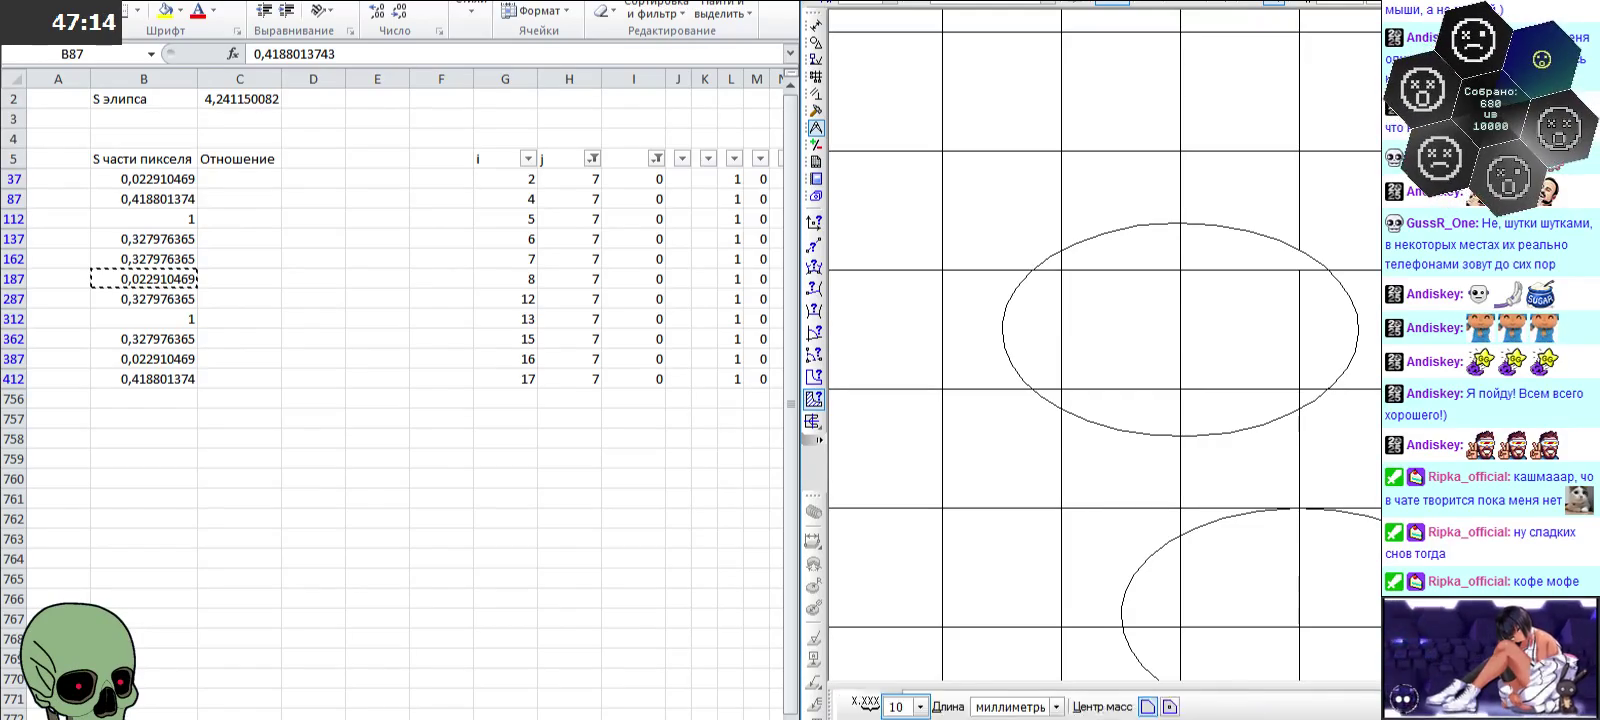
{"action": "key", "text": "ctrl+v"}
{"action": "left_click", "coordinate": [506, 477]}
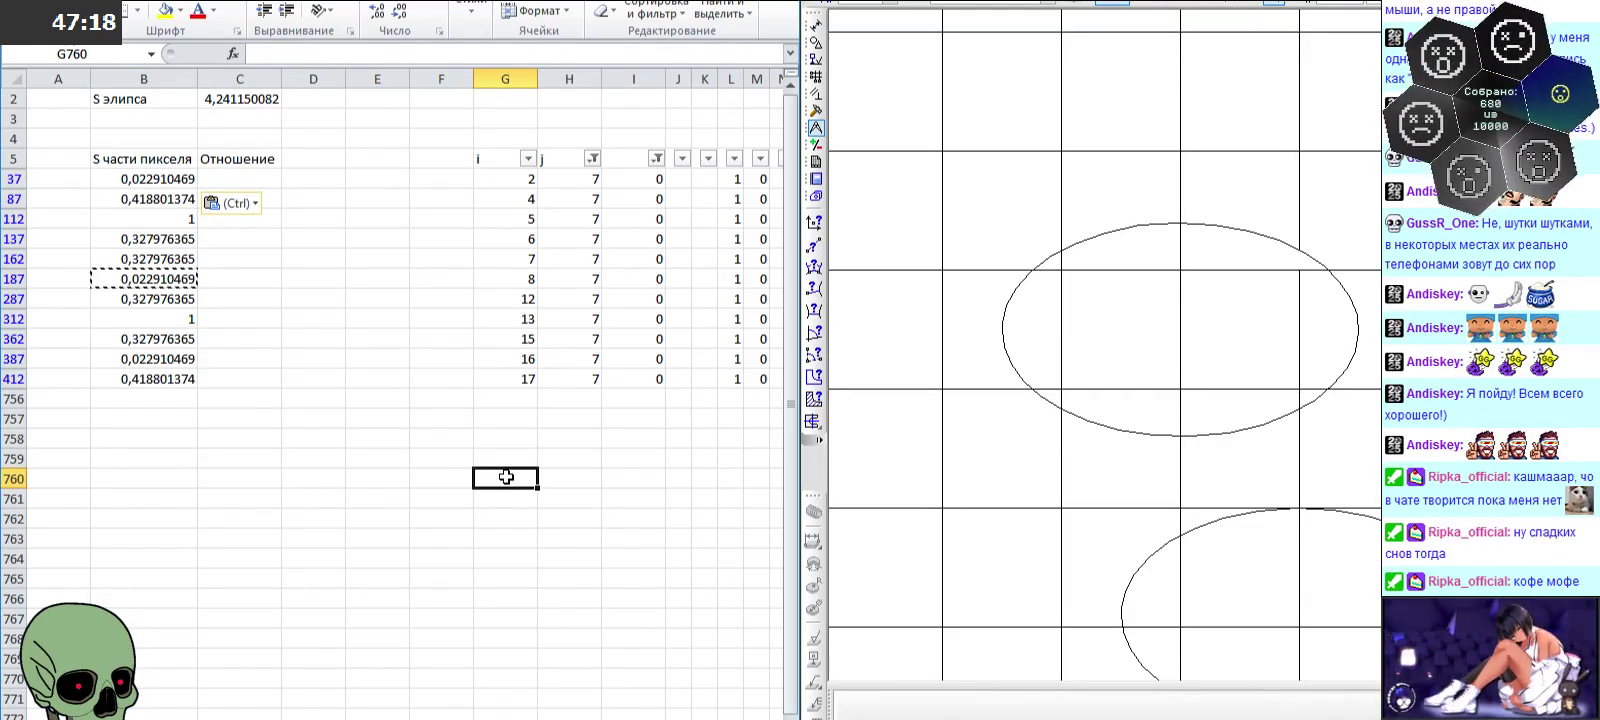
Step: Change the j column filter from 7 to 8 to show the j = 8 rows
{"action": "left_click", "coordinate": [593, 159]}
{"action": "left_click", "coordinate": [344, 454]}
{"action": "left_click", "coordinate": [344, 470]}
{"action": "left_click", "coordinate": [472, 528]}
{"action": "left_click", "coordinate": [322, 497]}
{"action": "scroll", "coordinate": [328, 430], "scroll_direction": "down", "scroll_amount": 2}
{"action": "scroll", "coordinate": [325, 428], "scroll_direction": "up", "scroll_amount": 3}
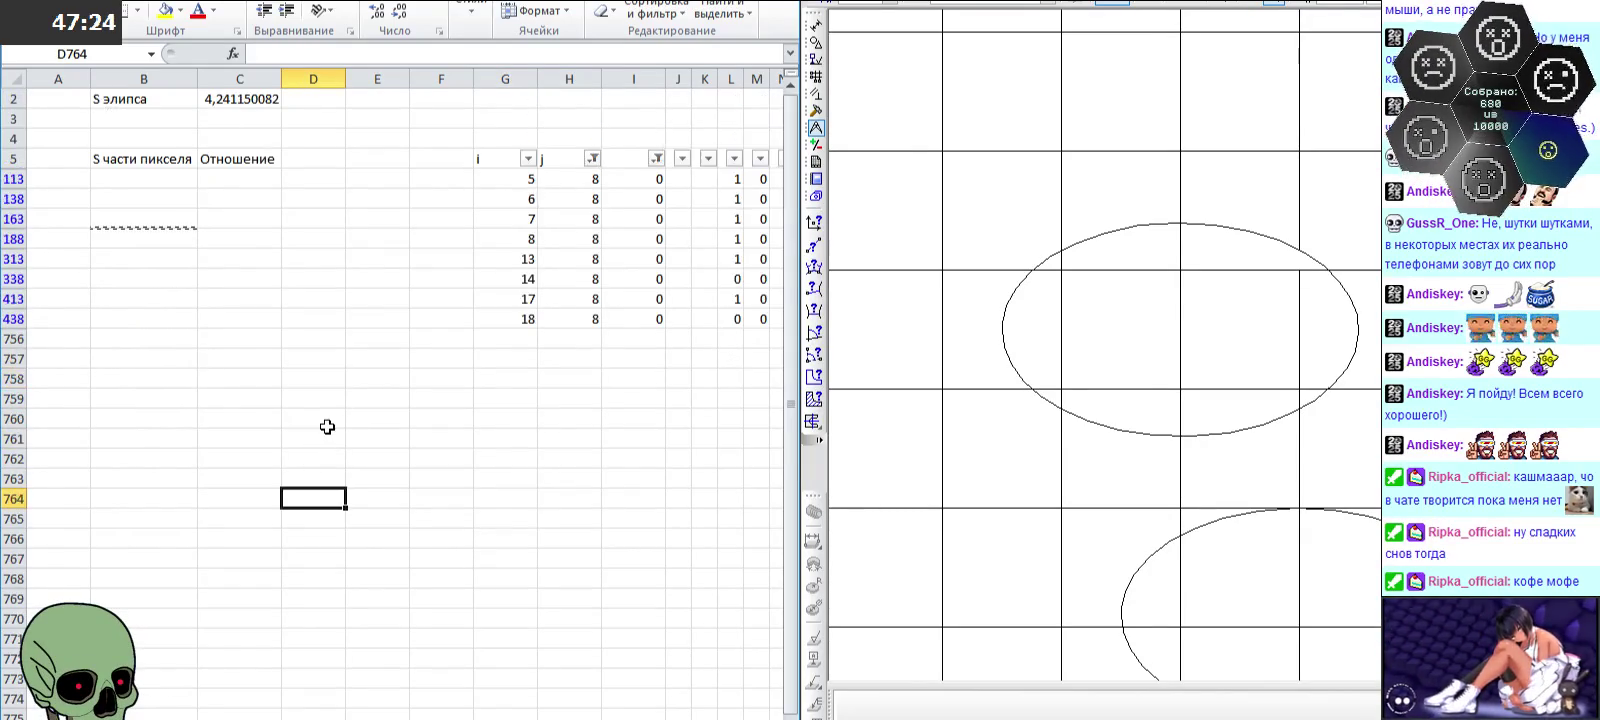
Step: Zoom onto the coloured ellipse-and-grid figure in KOMPAS and select an ellipse
{"action": "left_click", "coordinate": [953, 458]}
{"action": "scroll", "coordinate": [953, 458], "scroll_direction": "down", "scroll_amount": 2}
{"action": "scroll", "coordinate": [911, 417], "scroll_direction": "down", "scroll_amount": 2}
{"action": "scroll", "coordinate": [1216, 392], "scroll_direction": "up", "scroll_amount": 2}
{"action": "scroll", "coordinate": [1216, 392], "scroll_direction": "up", "scroll_amount": 2}
{"action": "scroll", "coordinate": [1216, 392], "scroll_direction": "up", "scroll_amount": 1}
{"action": "scroll", "coordinate": [1190, 370], "scroll_direction": "up", "scroll_amount": 2}
{"action": "scroll", "coordinate": [1186, 366], "scroll_direction": "down", "scroll_amount": 2}
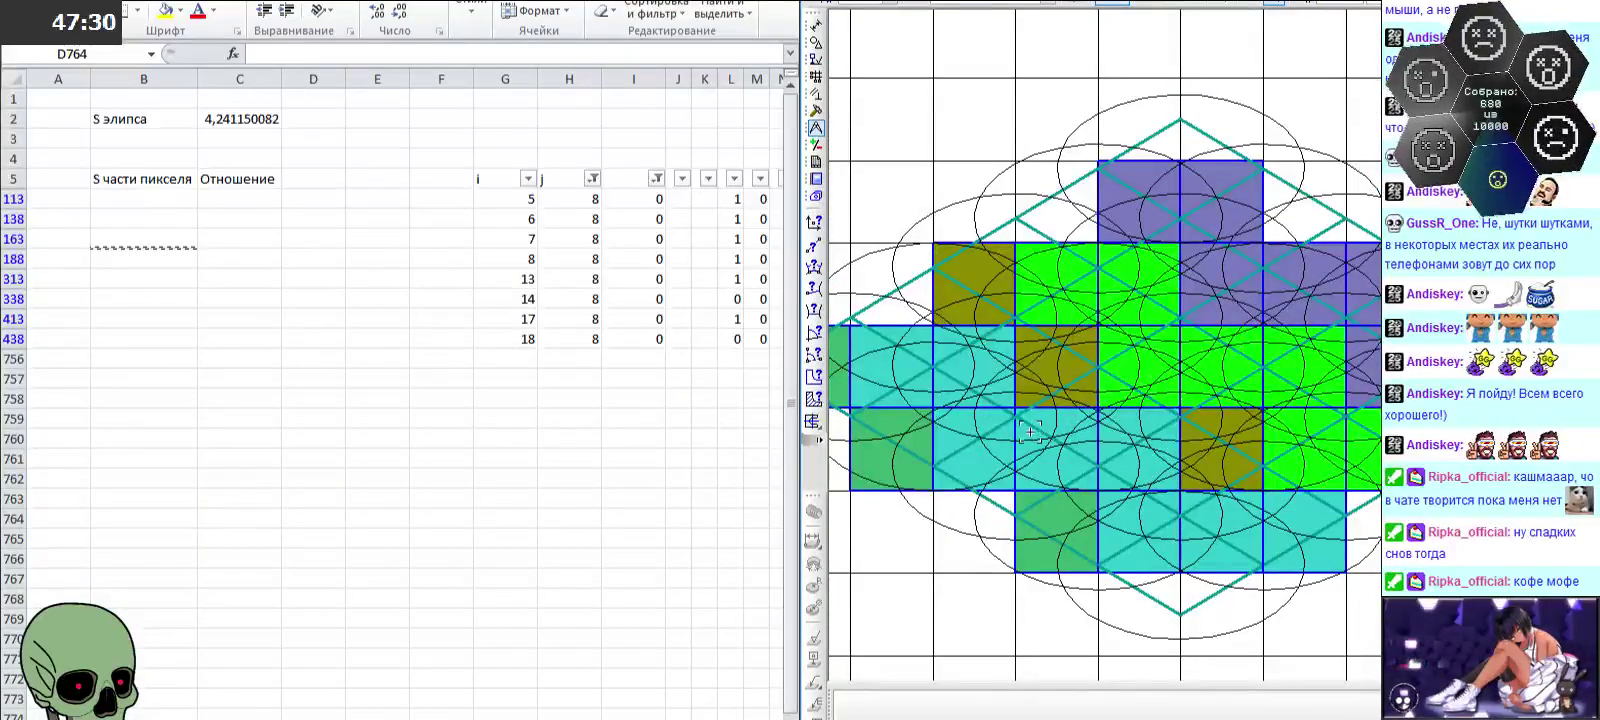
{"action": "scroll", "coordinate": [1213, 395], "scroll_direction": "down", "scroll_amount": 2}
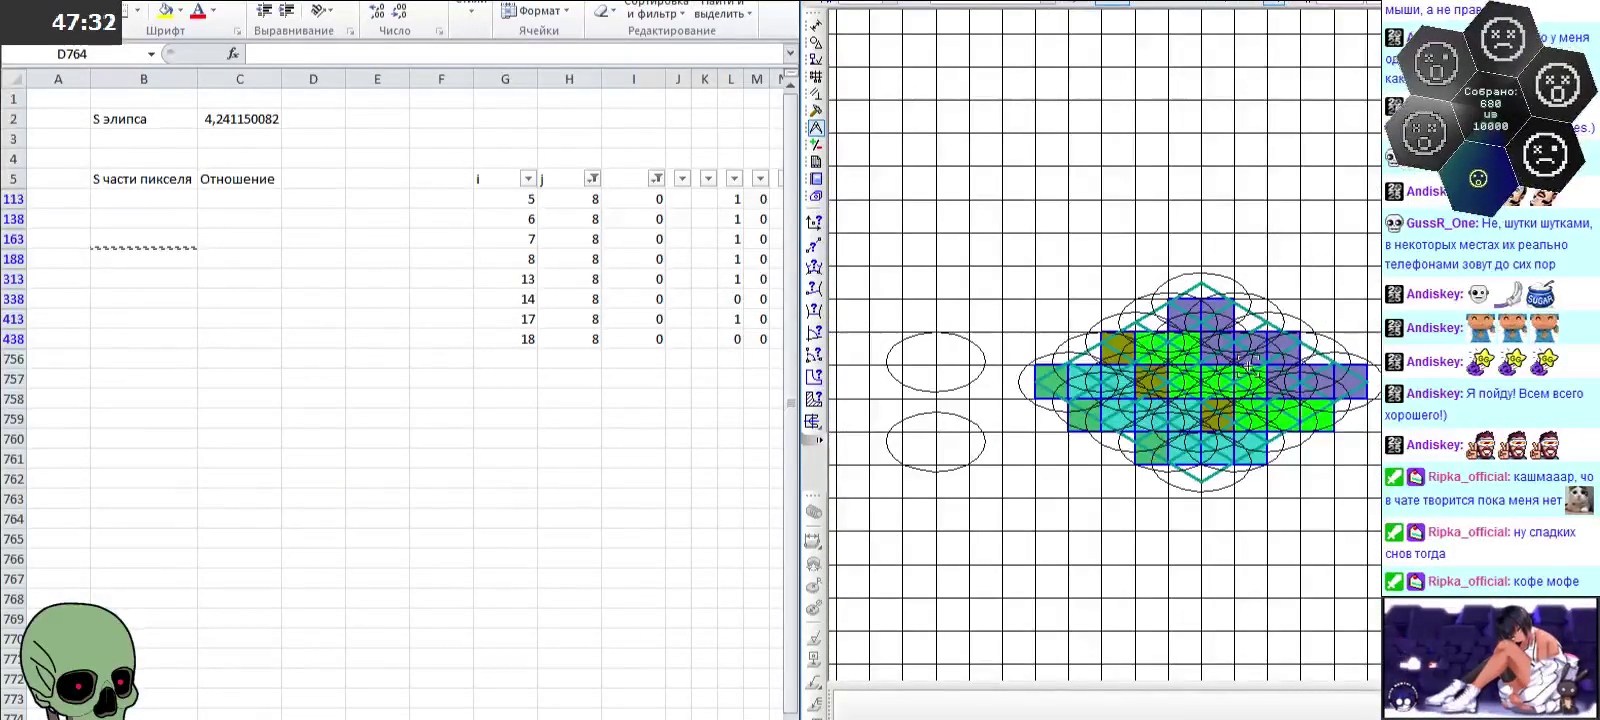
{"action": "scroll", "coordinate": [1177, 448], "scroll_direction": "up", "scroll_amount": 1}
{"action": "scroll", "coordinate": [1221, 417], "scroll_direction": "up", "scroll_amount": 1}
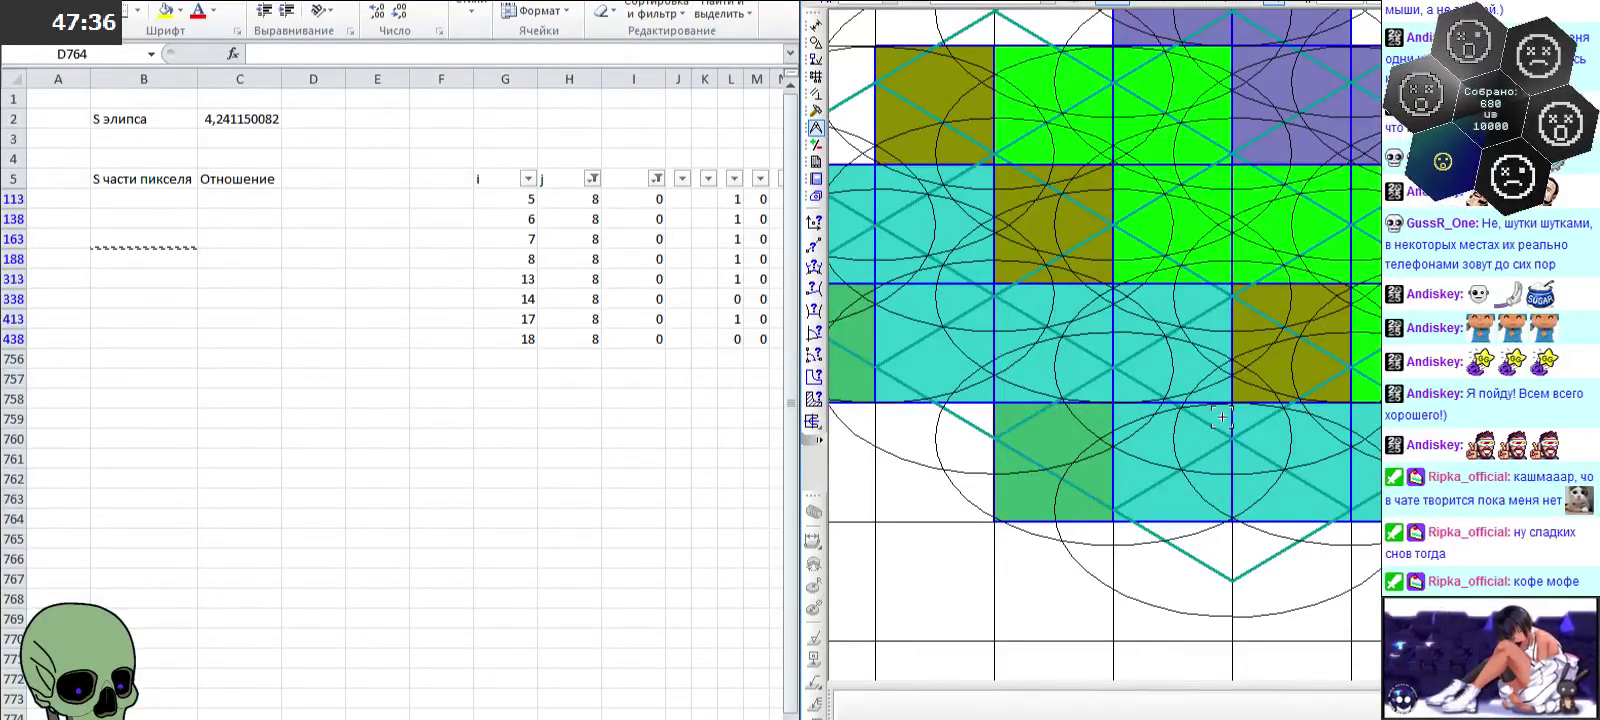
{"action": "scroll", "coordinate": [1221, 417], "scroll_direction": "down", "scroll_amount": 1}
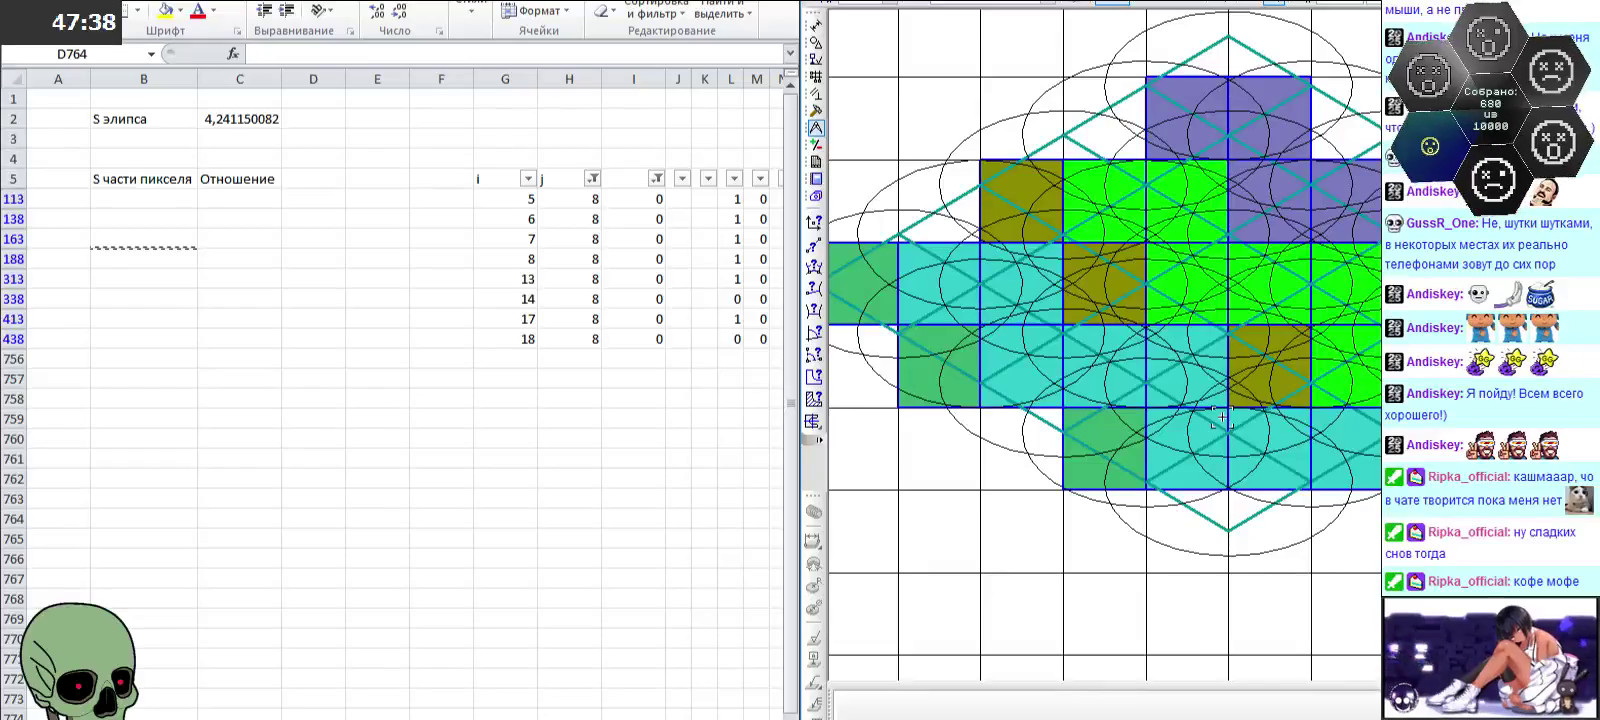
{"action": "left_click", "coordinate": [1047, 365]}
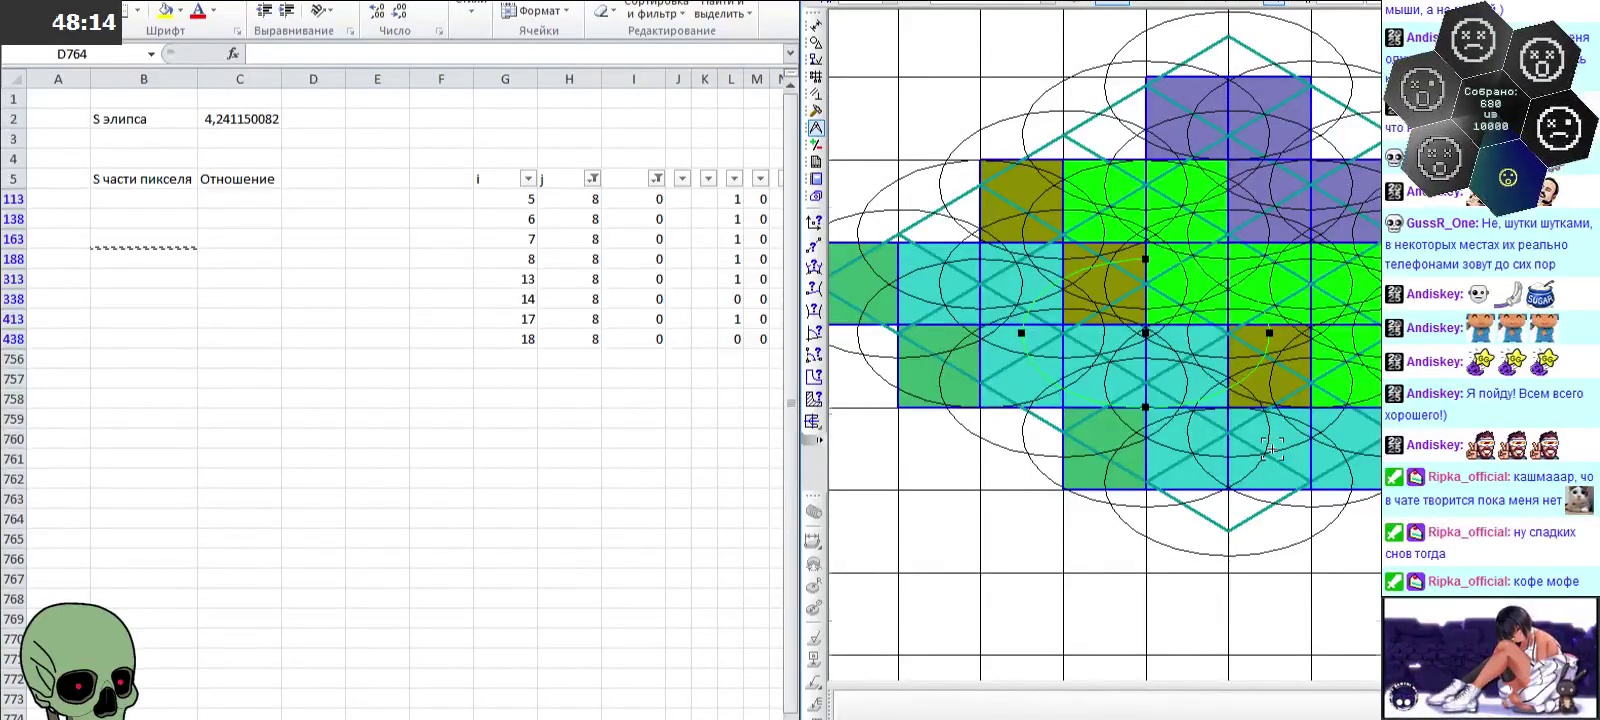
Step: Paste an ellipse copy snapped to the grid intersection left of the existing ellipses
{"action": "scroll", "coordinate": [1272, 448], "scroll_direction": "down", "scroll_amount": 1}
{"action": "scroll", "coordinate": [1101, 346], "scroll_direction": "up", "scroll_amount": 3}
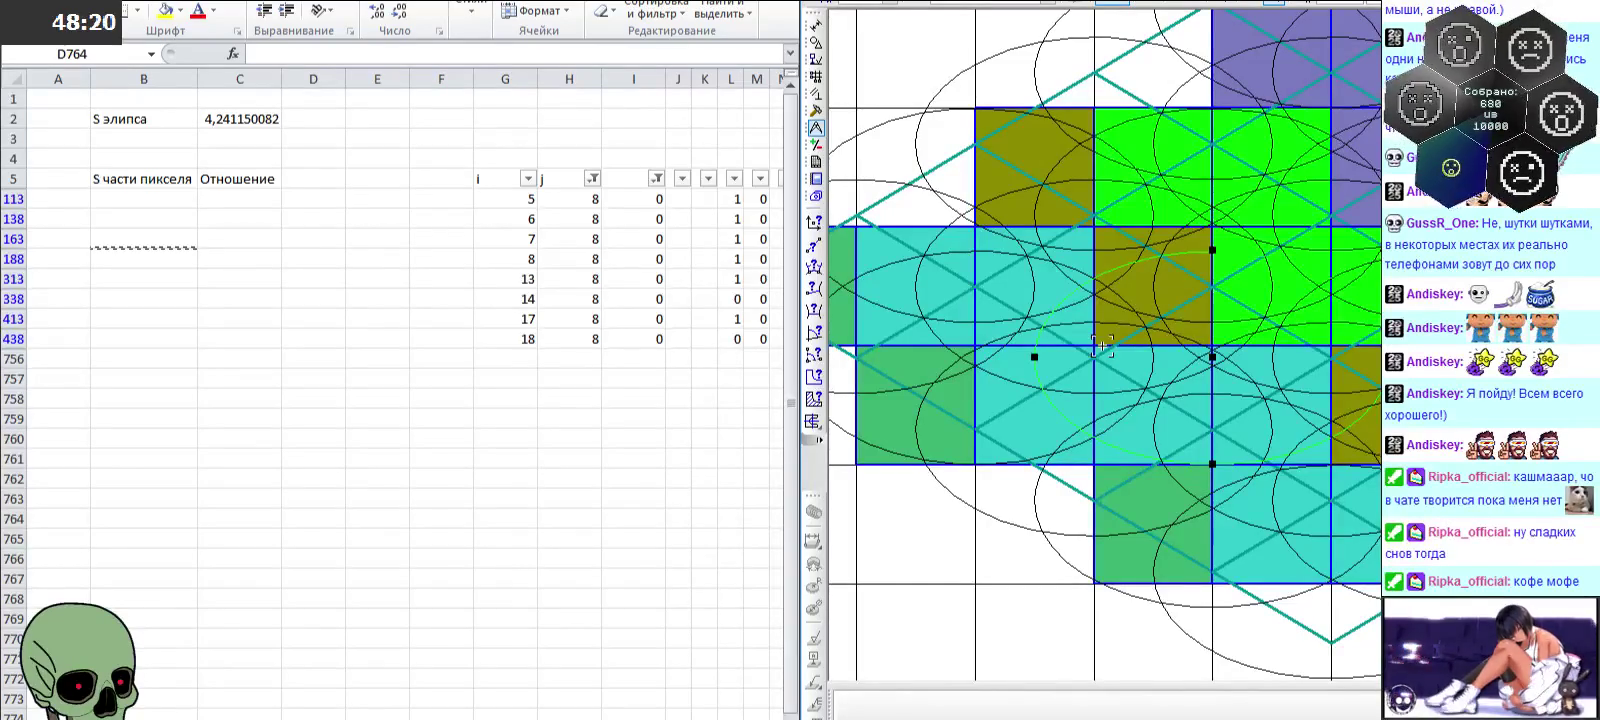
{"action": "scroll", "coordinate": [1101, 345], "scroll_direction": "down", "scroll_amount": 1}
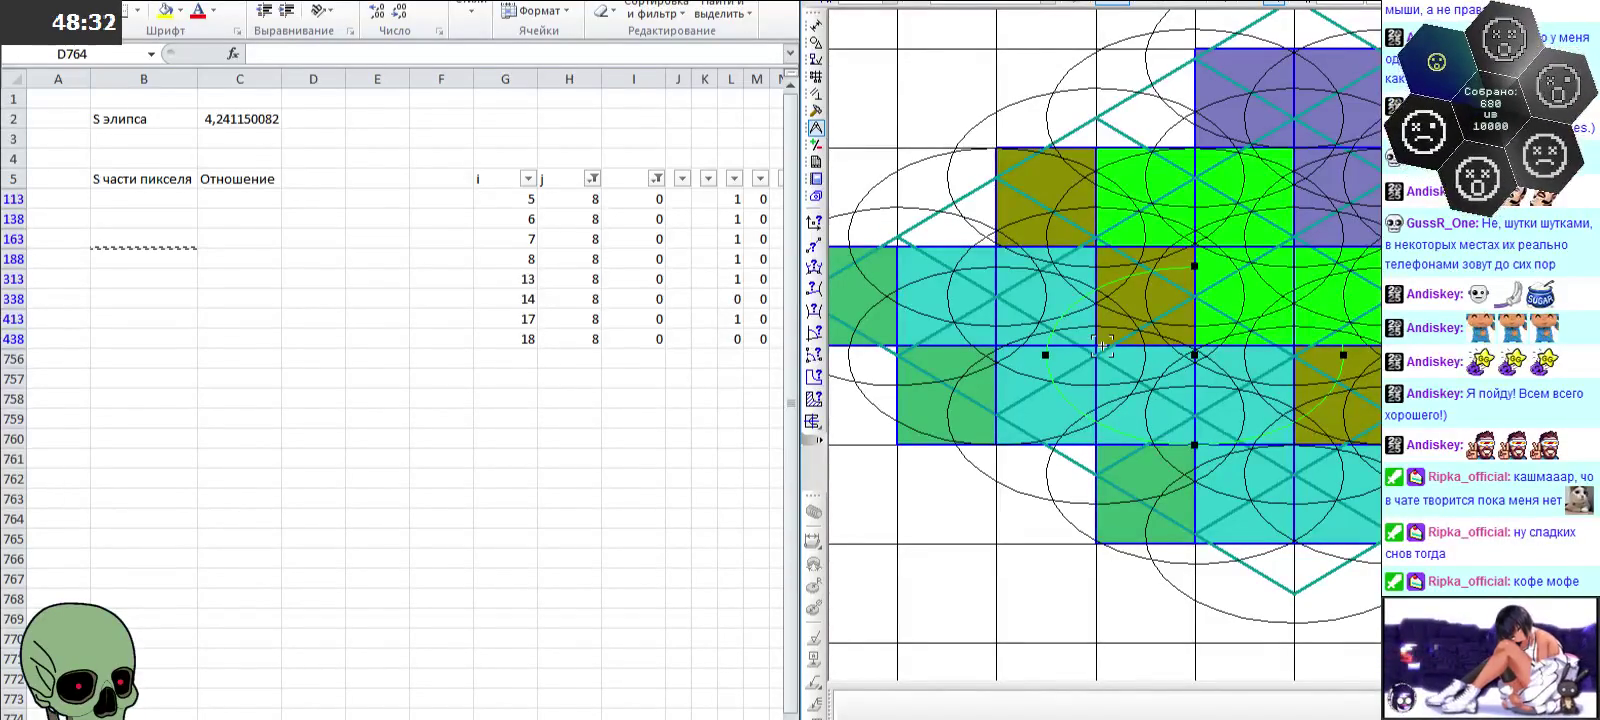
{"action": "scroll", "coordinate": [1102, 345], "scroll_direction": "down", "scroll_amount": 2}
{"action": "scroll", "coordinate": [1110, 350], "scroll_direction": "down", "scroll_amount": 1}
{"action": "scroll", "coordinate": [1140, 356], "scroll_direction": "down", "scroll_amount": 1}
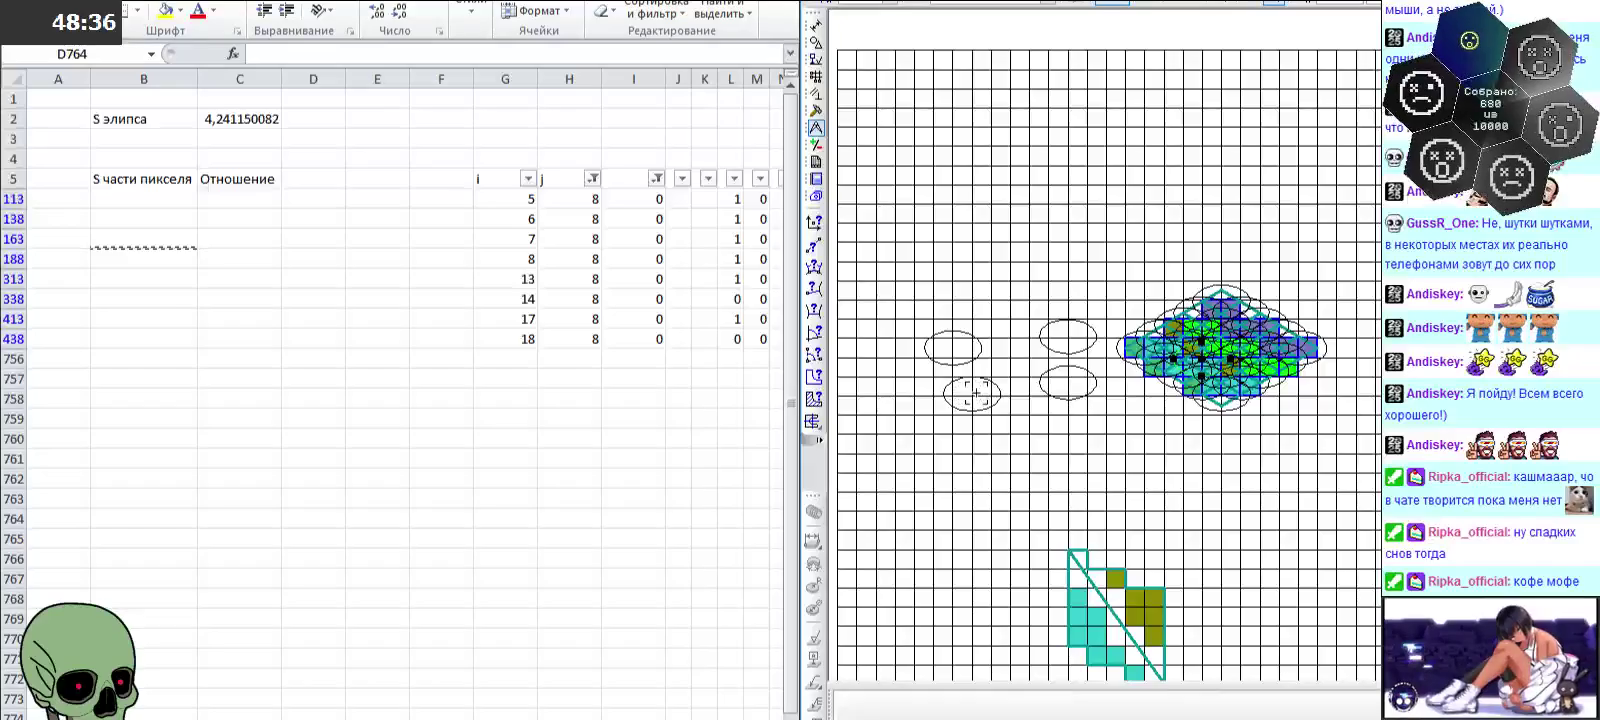
{"action": "scroll", "coordinate": [1040, 395], "scroll_direction": "up", "scroll_amount": 1}
{"action": "scroll", "coordinate": [1042, 396], "scroll_direction": "up", "scroll_amount": 1}
{"action": "scroll", "coordinate": [1045, 396], "scroll_direction": "up", "scroll_amount": 1}
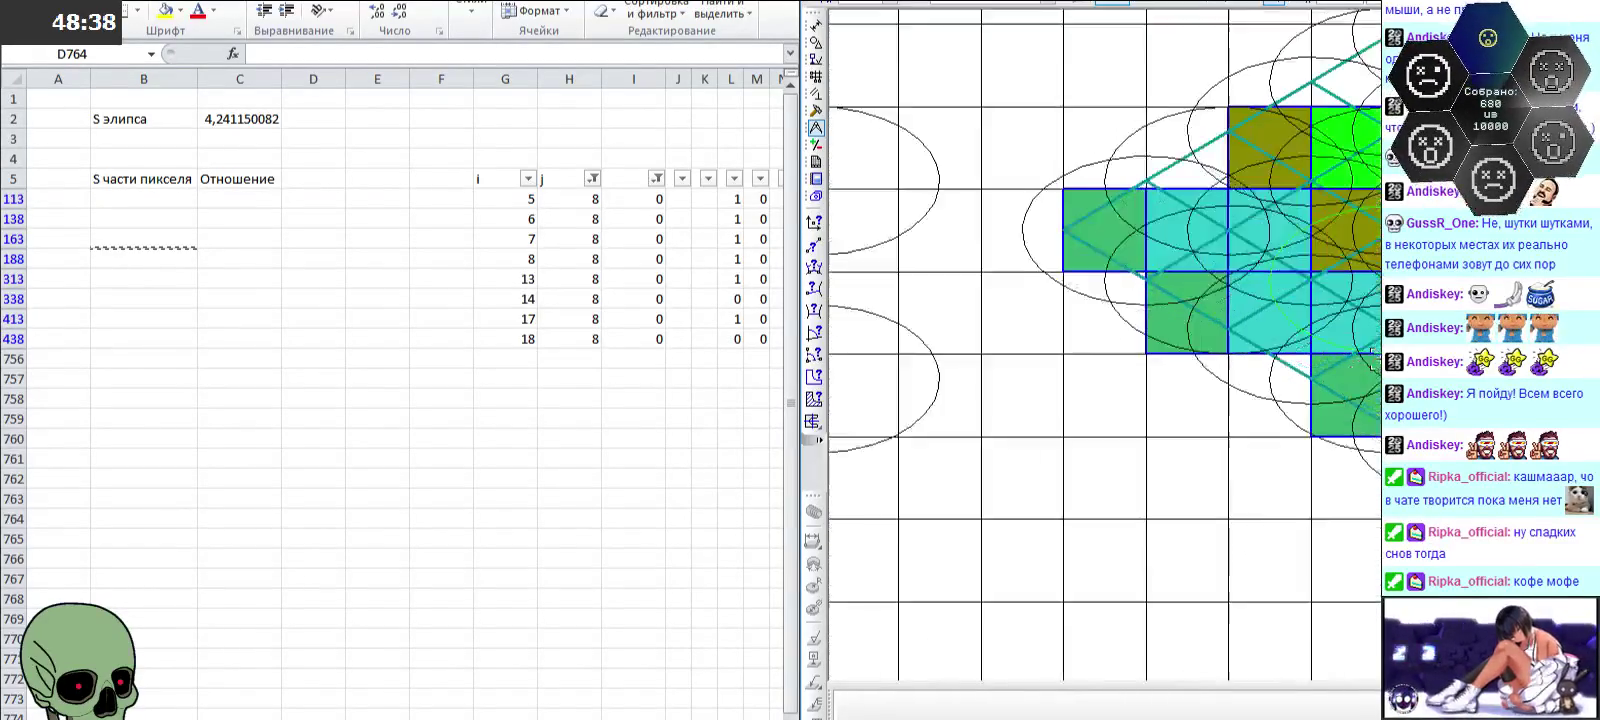
{"action": "scroll", "coordinate": [1374, 352], "scroll_direction": "up", "scroll_amount": 2}
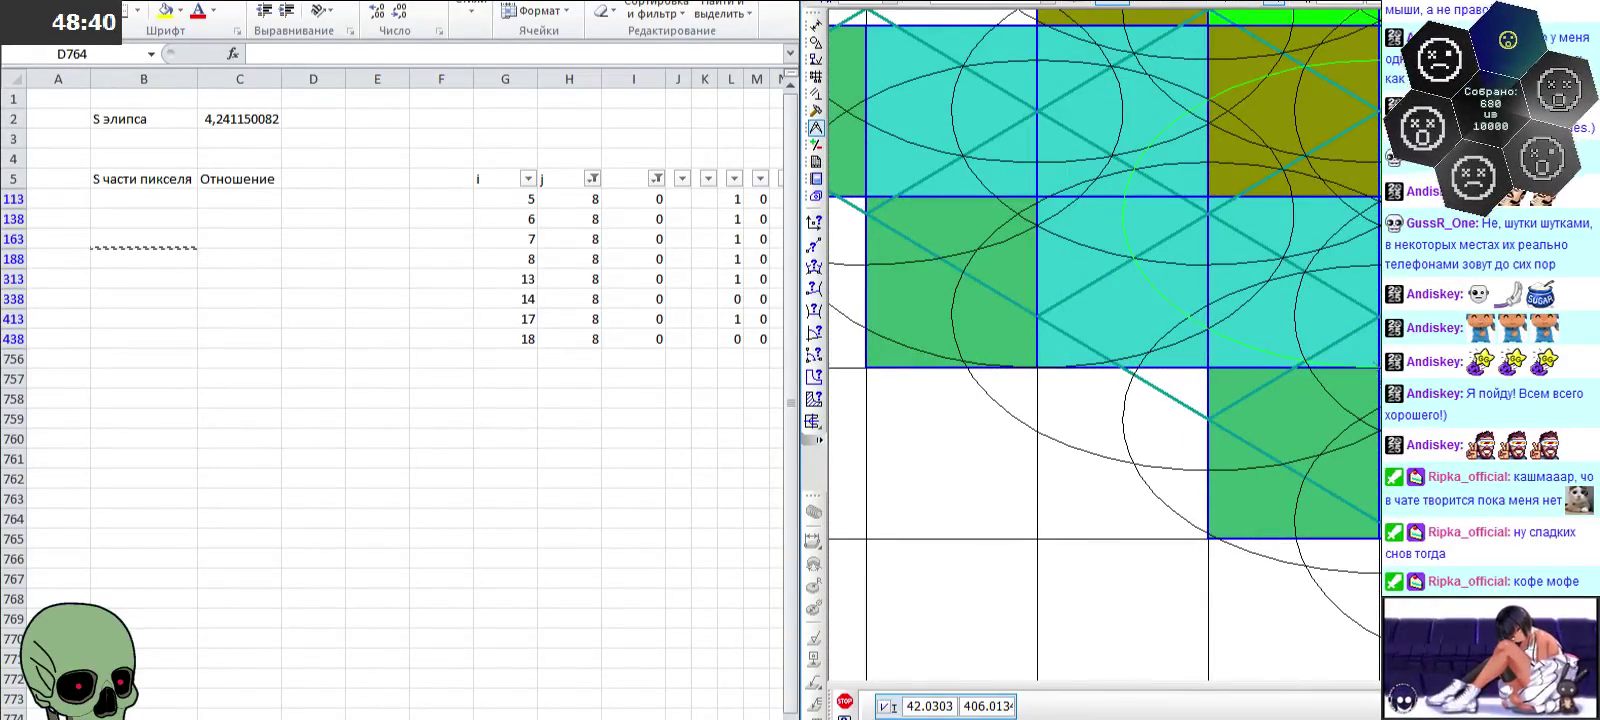
{"action": "scroll", "coordinate": [1376, 403], "scroll_direction": "down", "scroll_amount": 1}
{"action": "scroll", "coordinate": [1376, 403], "scroll_direction": "down", "scroll_amount": 3}
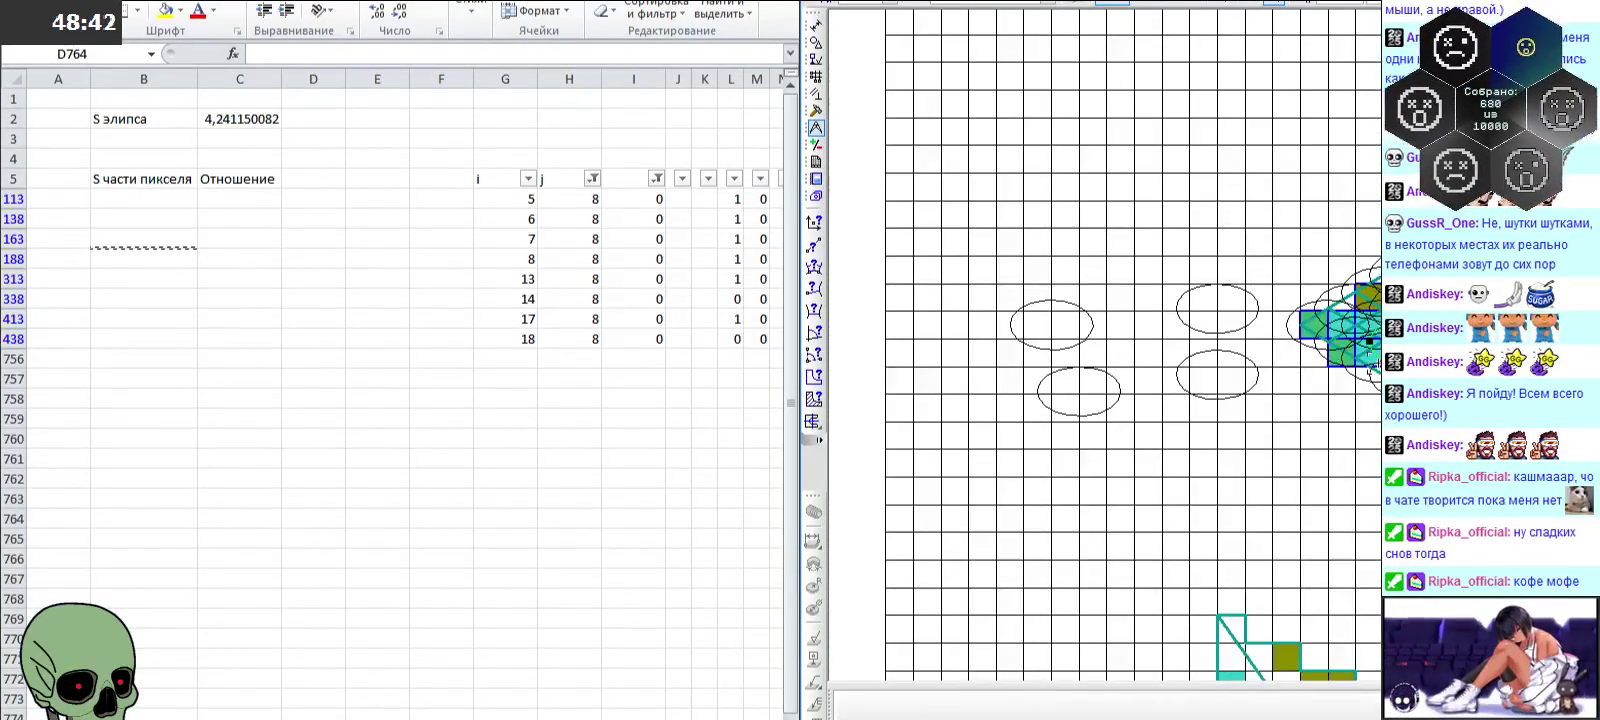
{"action": "key", "text": "ctrl+v"}
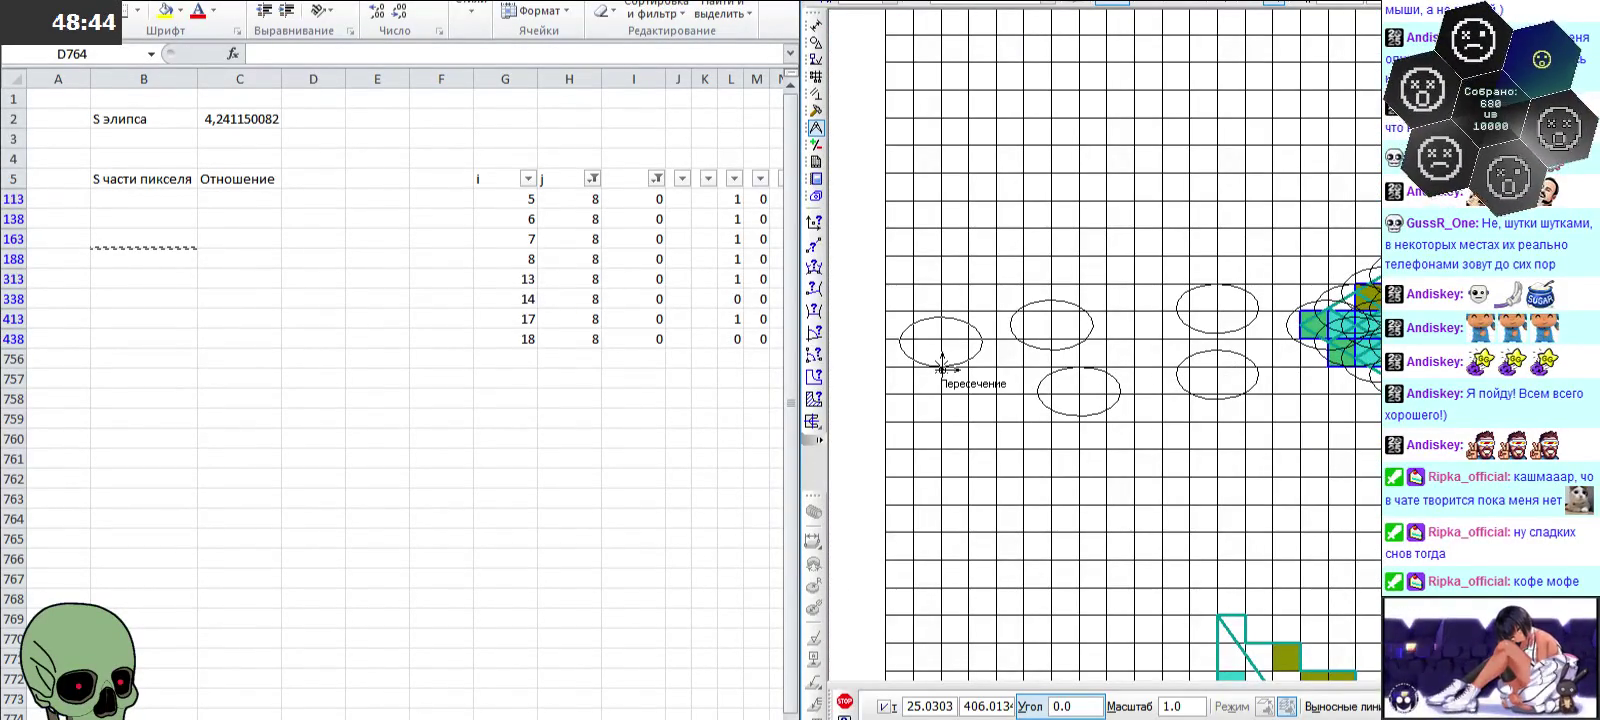
{"action": "scroll", "coordinate": [942, 366], "scroll_direction": "up", "scroll_amount": 2}
{"action": "scroll", "coordinate": [940, 362], "scroll_direction": "up", "scroll_amount": 1}
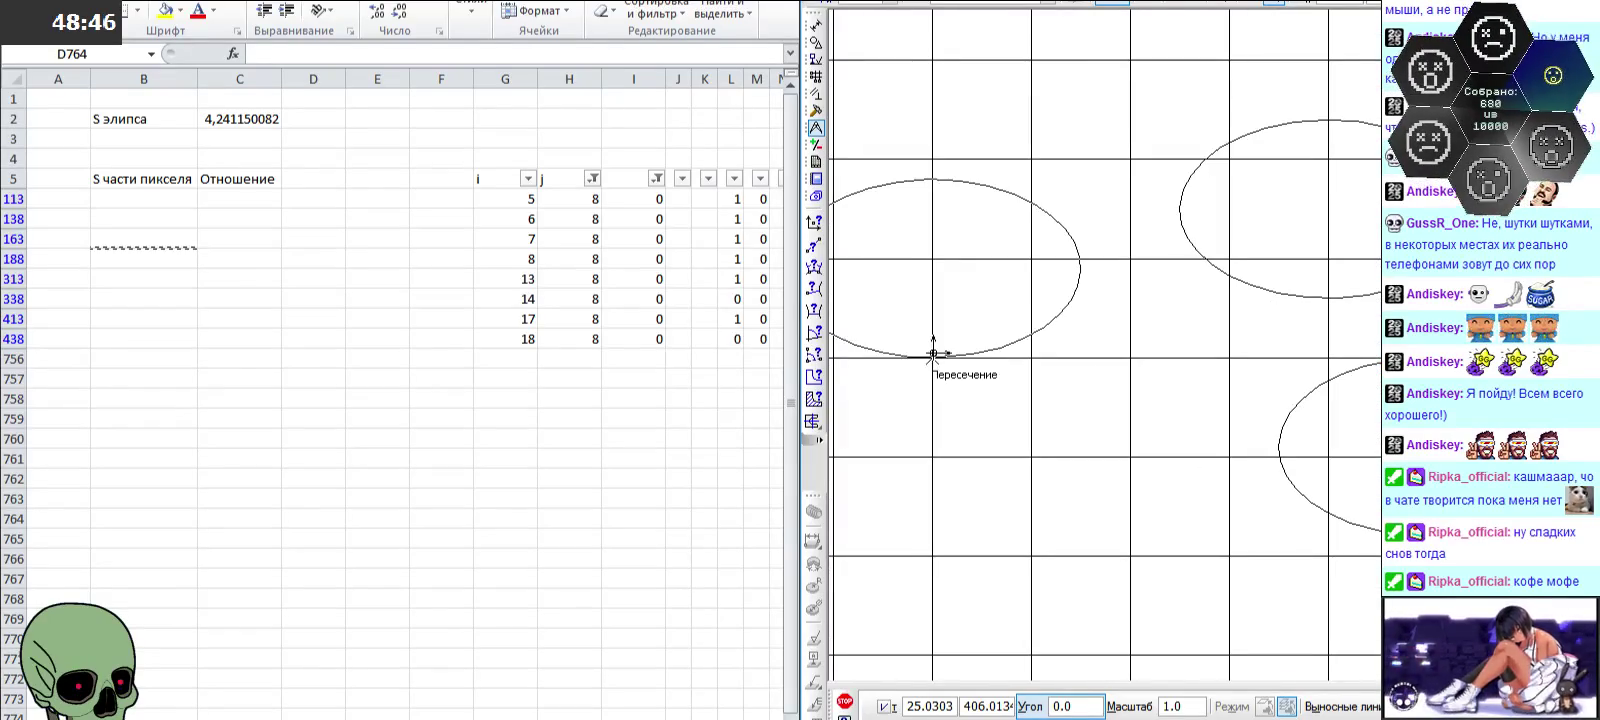
{"action": "left_click", "coordinate": [933, 354]}
{"action": "key", "text": "Escape"}
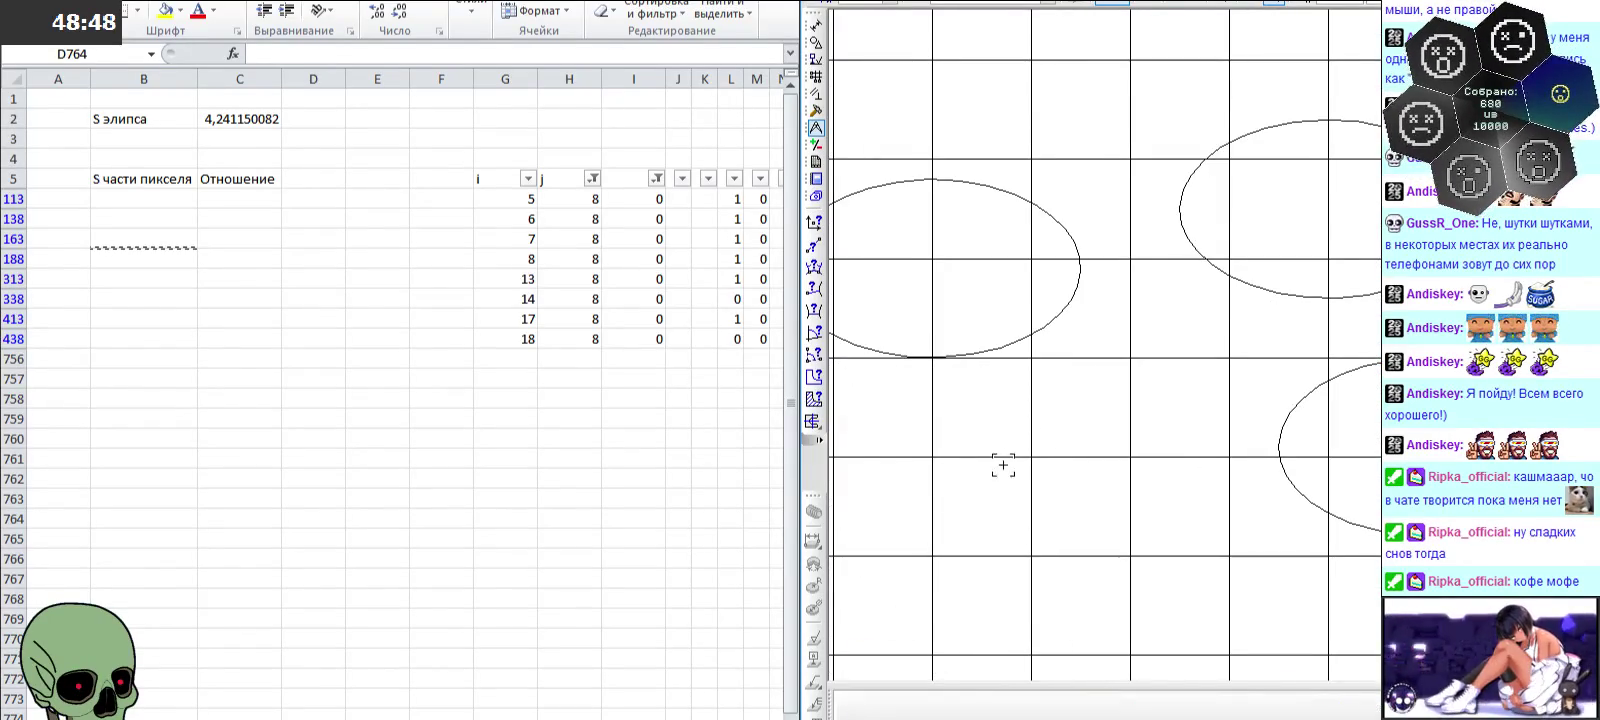
Step: Zoom out and select the first empty S части пикселя cell
{"action": "scroll", "coordinate": [1003, 465], "scroll_direction": "down", "scroll_amount": 3}
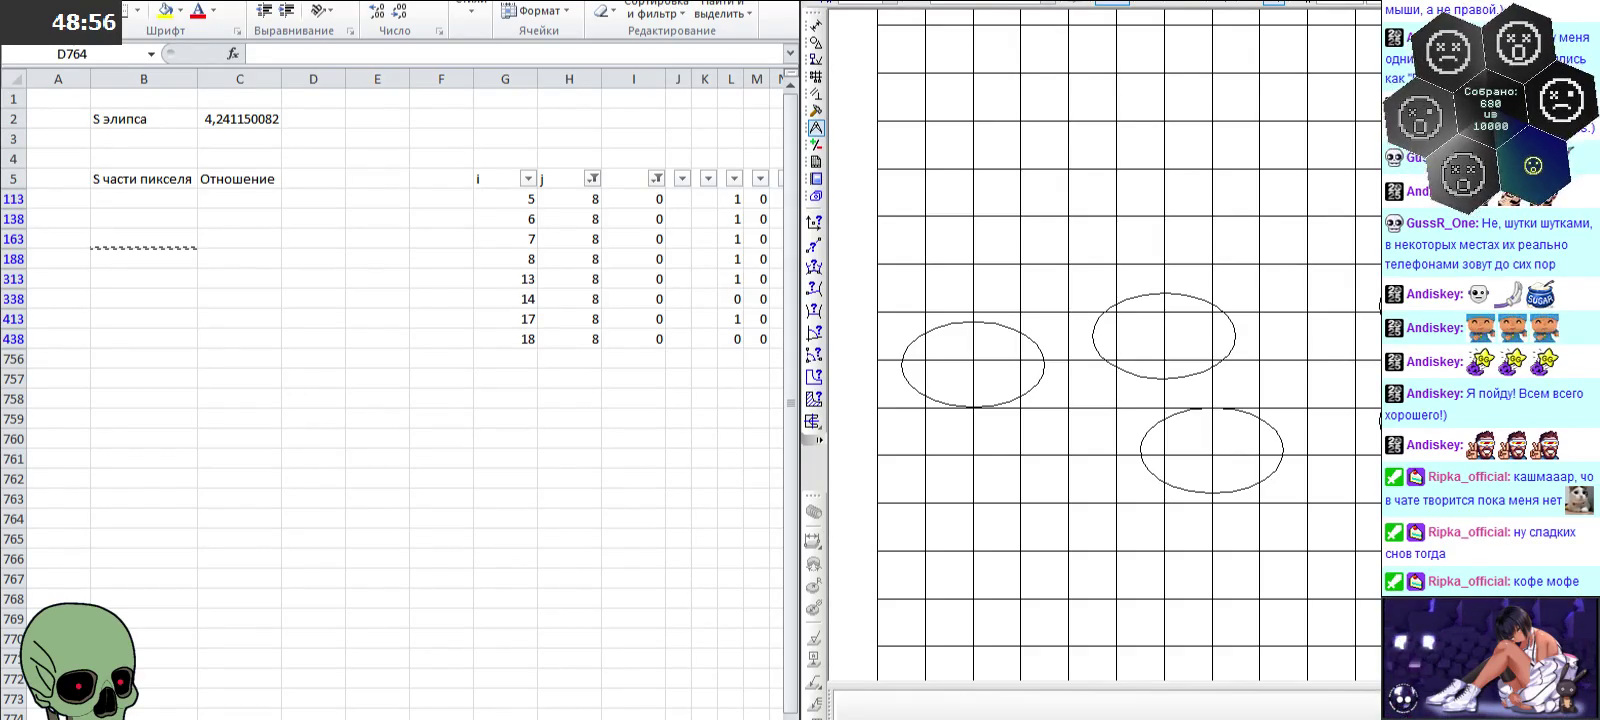
{"action": "scroll", "coordinate": [925, 364], "scroll_direction": "up", "scroll_amount": 1}
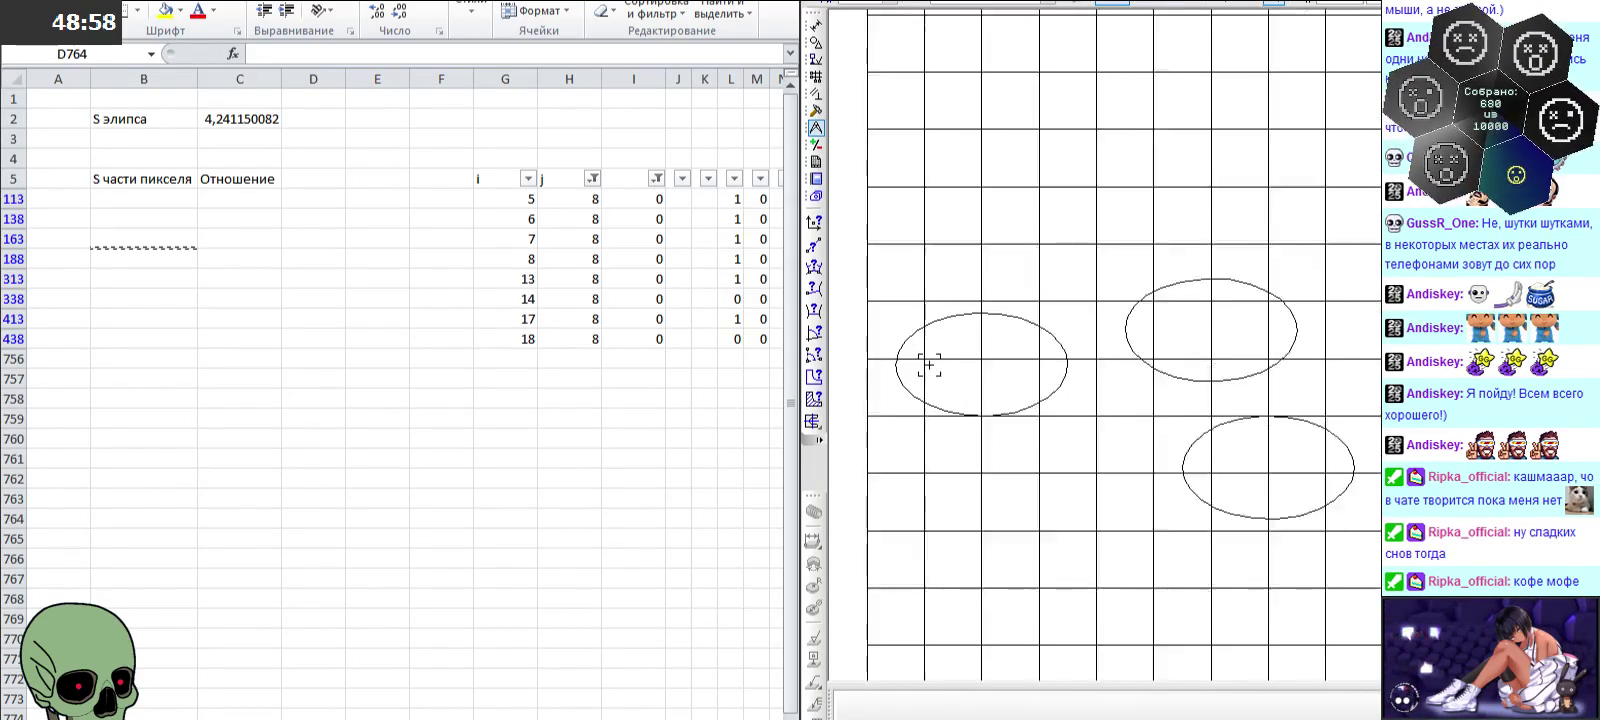
{"action": "scroll", "coordinate": [931, 364], "scroll_direction": "up", "scroll_amount": 1}
{"action": "scroll", "coordinate": [1120, 382], "scroll_direction": "down", "scroll_amount": 2}
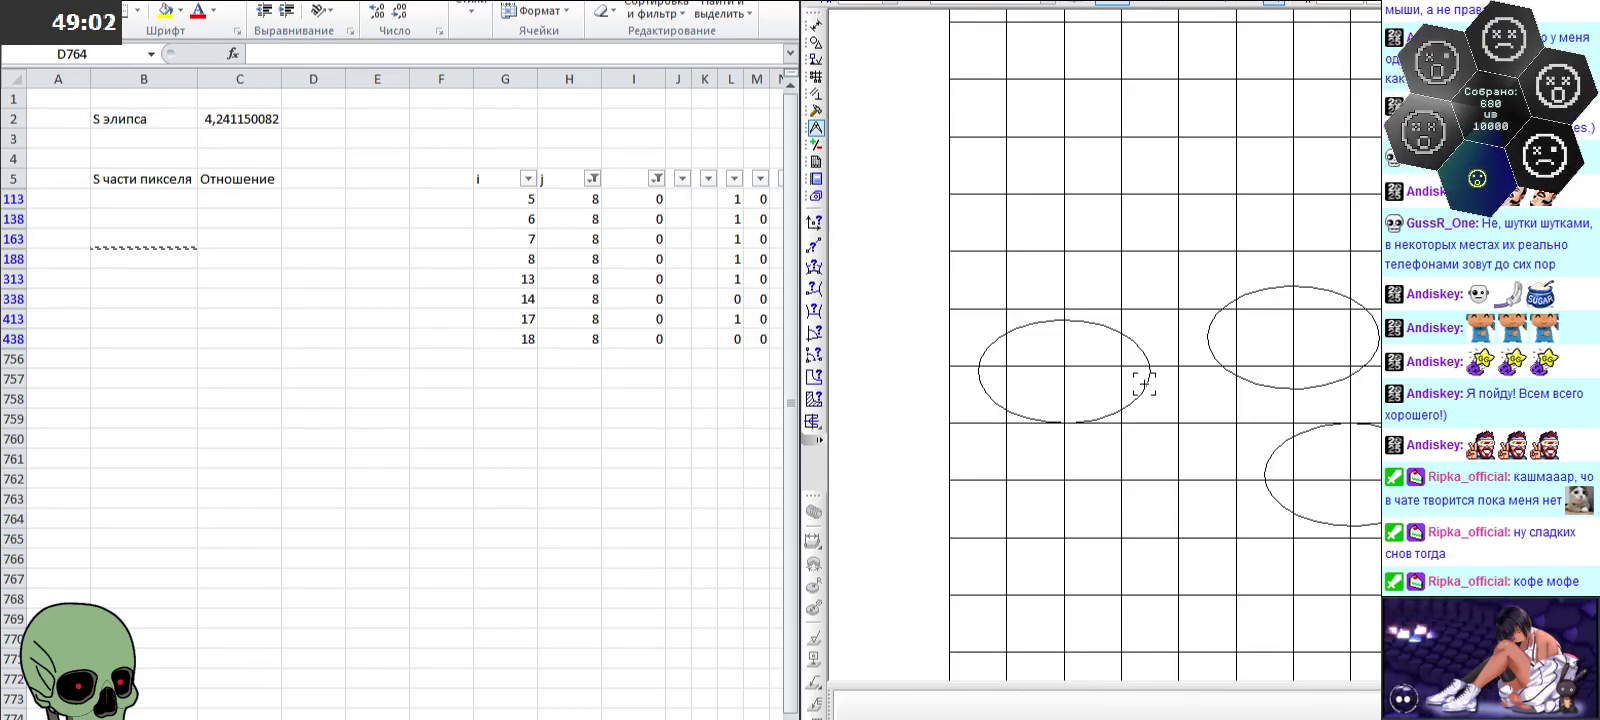
{"action": "left_click", "coordinate": [155, 199]}
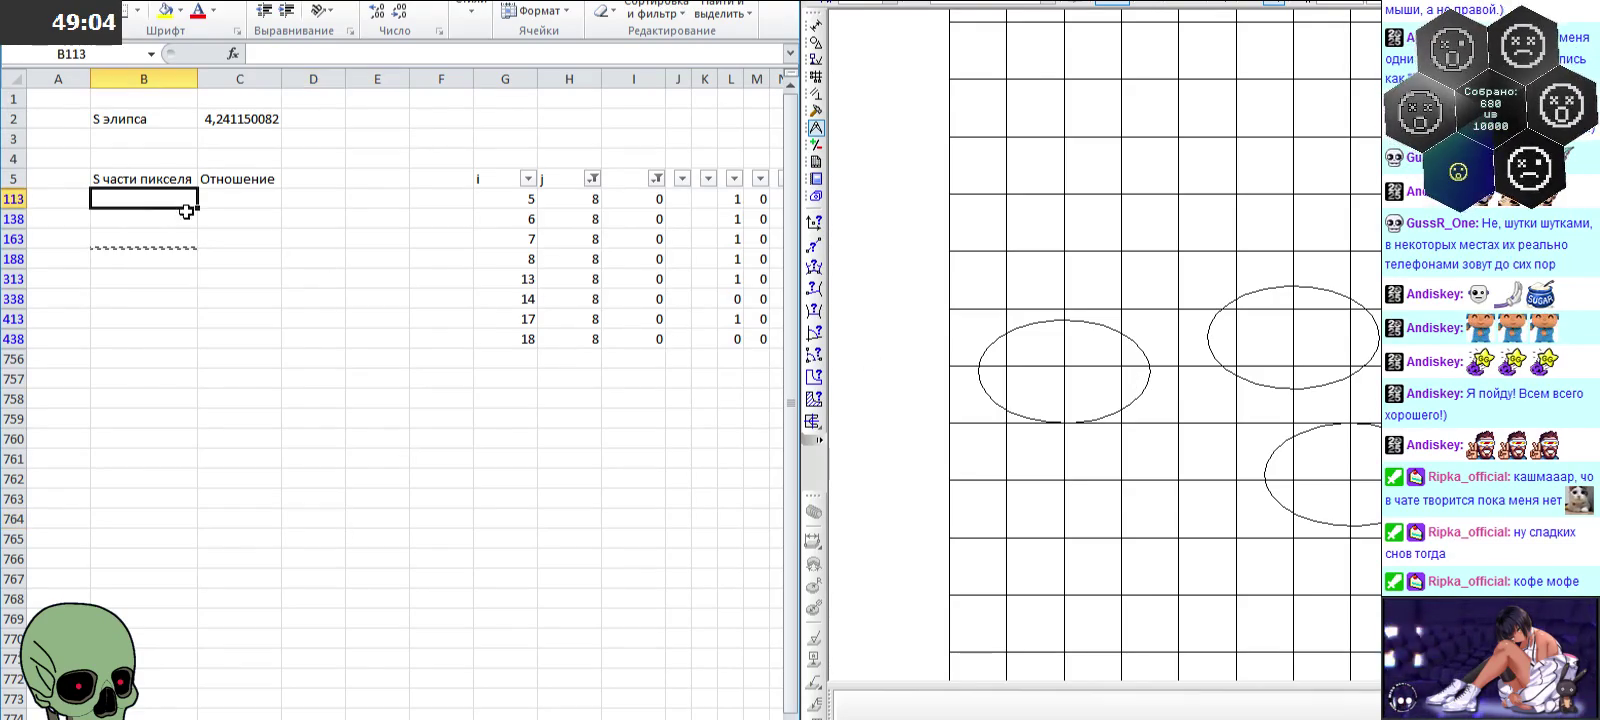
{"action": "left_click", "coordinate": [815, 398]}
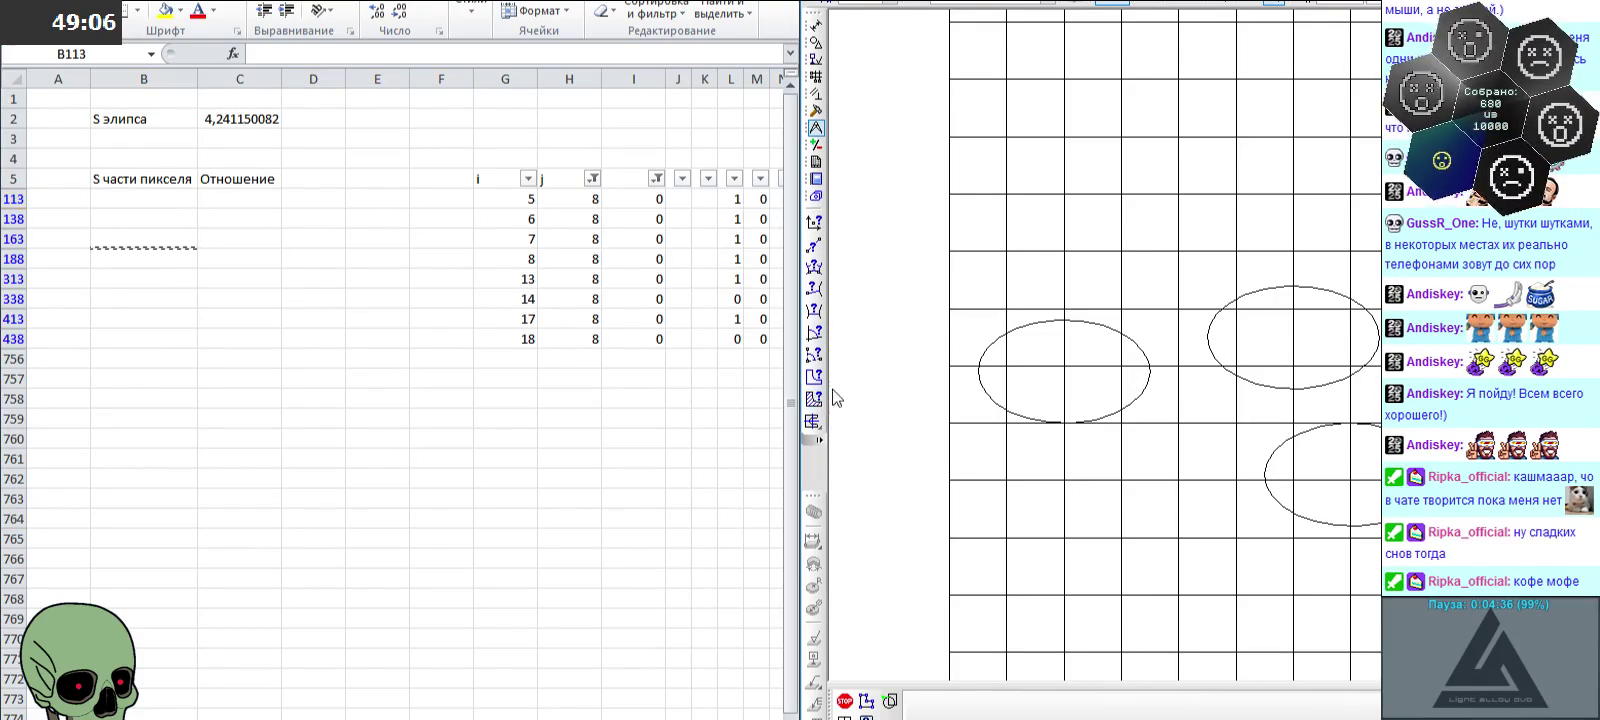
{"action": "left_click", "coordinate": [1002, 345]}
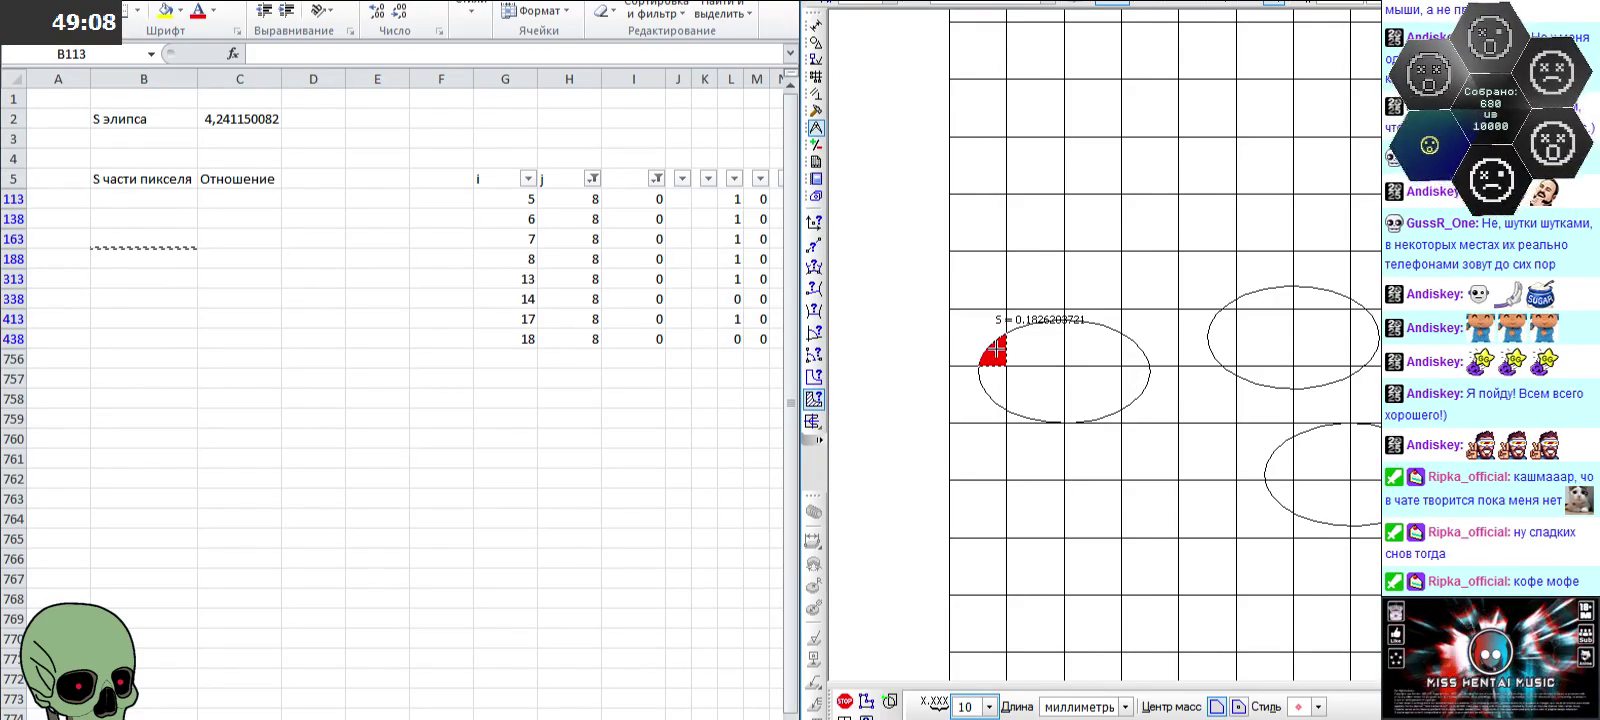
{"action": "left_click", "coordinate": [150, 199]}
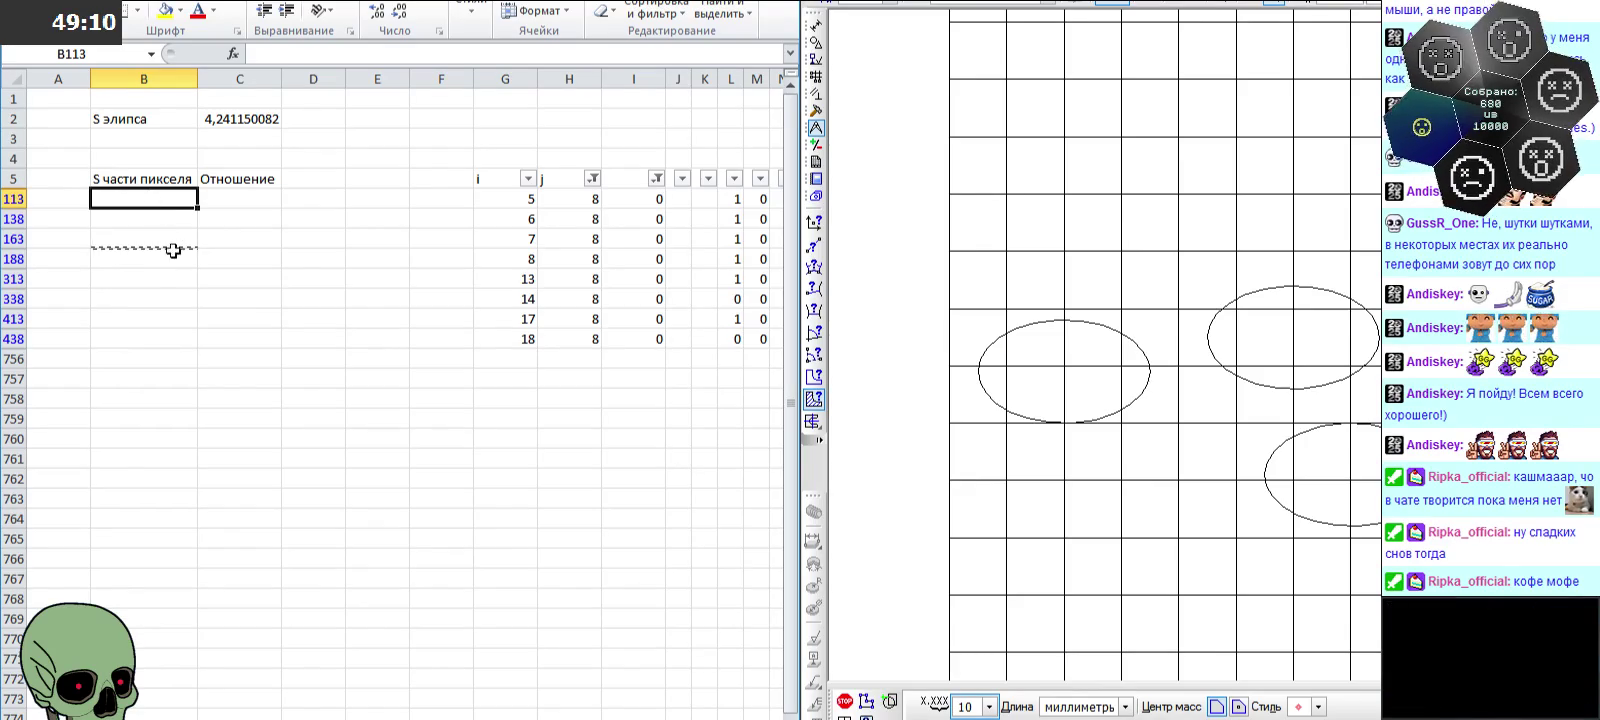
{"action": "type", "text": "0,18"}
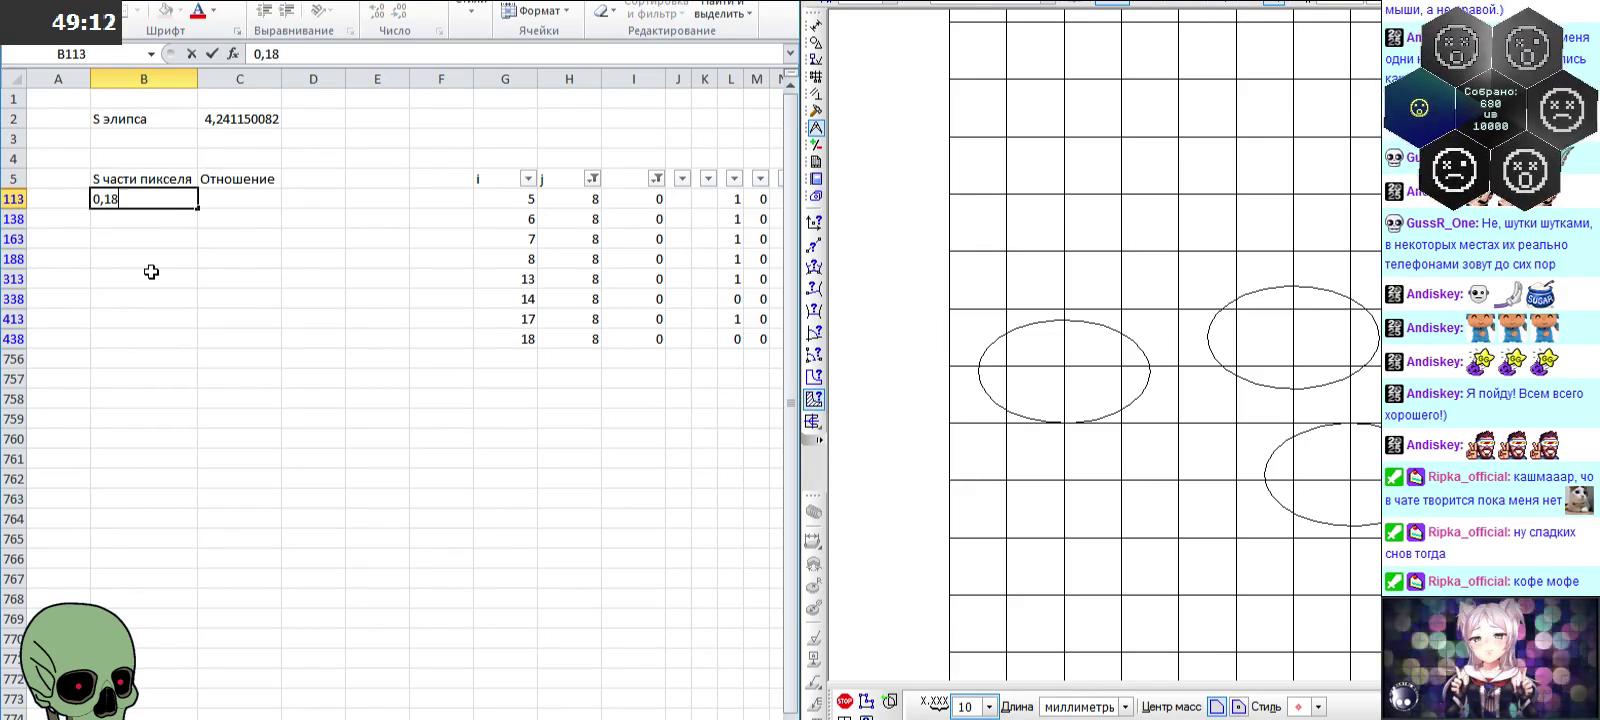
{"action": "type", "text": "2620"}
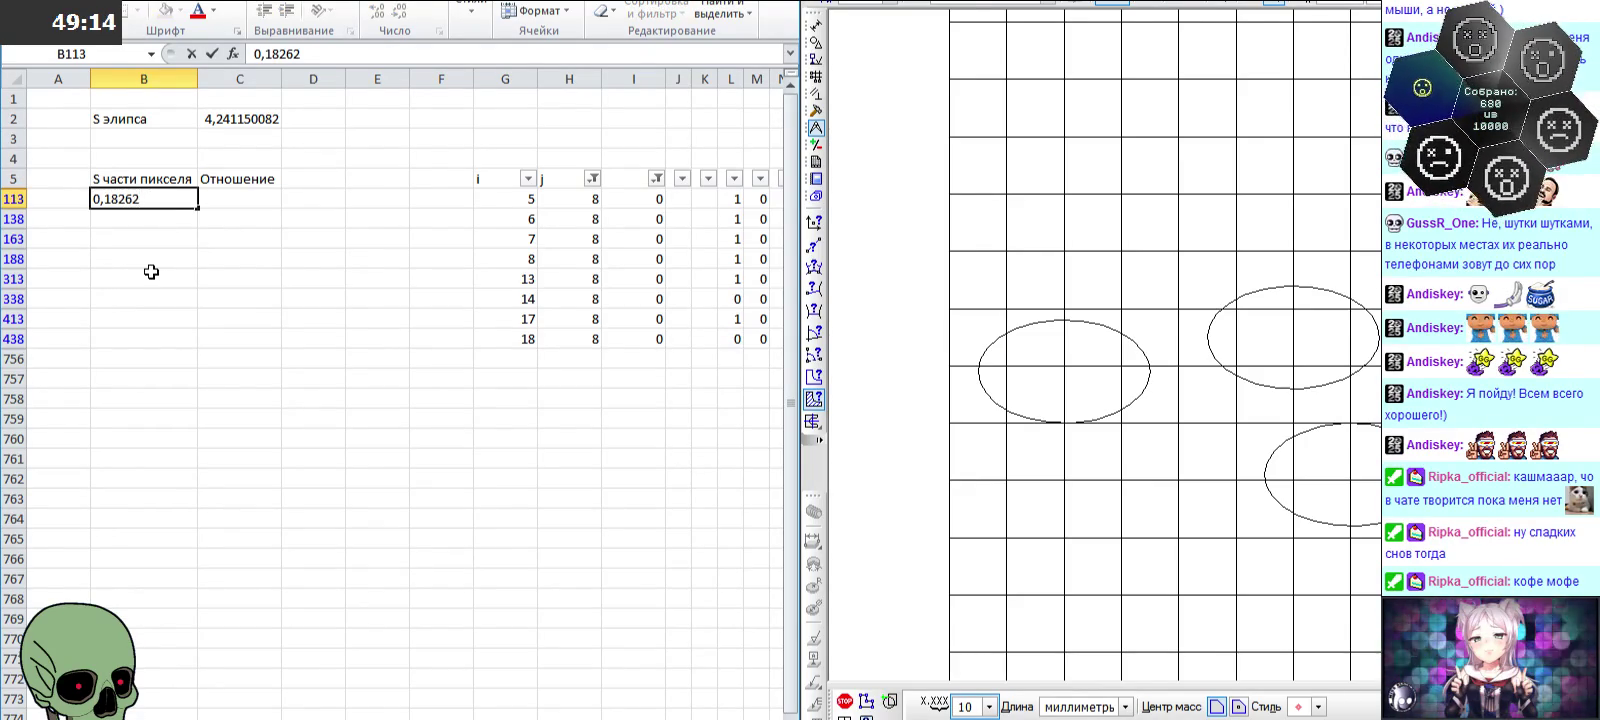
{"action": "type", "text": "3721"}
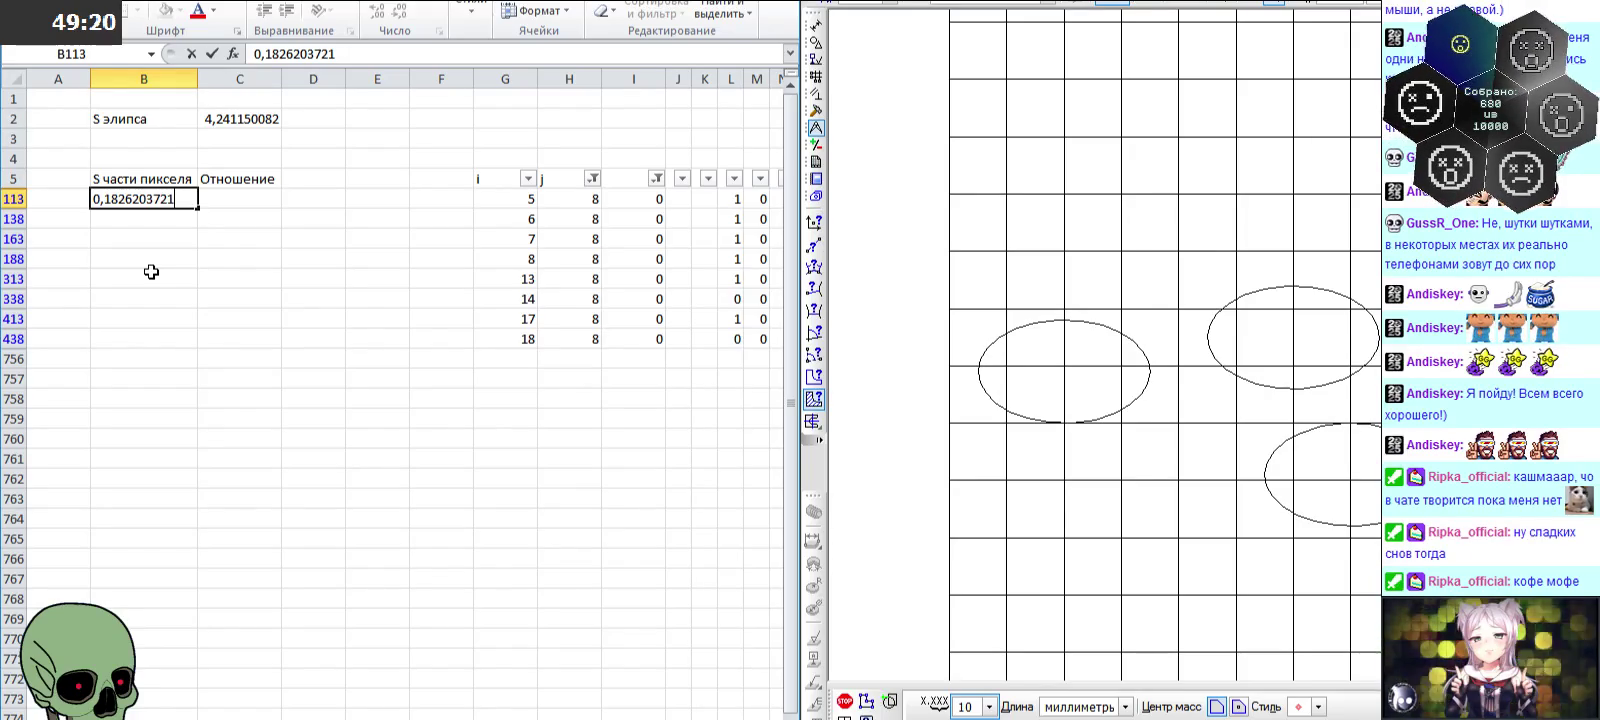
{"action": "key", "text": "Return"}
{"action": "key", "text": "Up"}
{"action": "key", "text": "ctrl+c"}
{"action": "key", "text": "Down"}
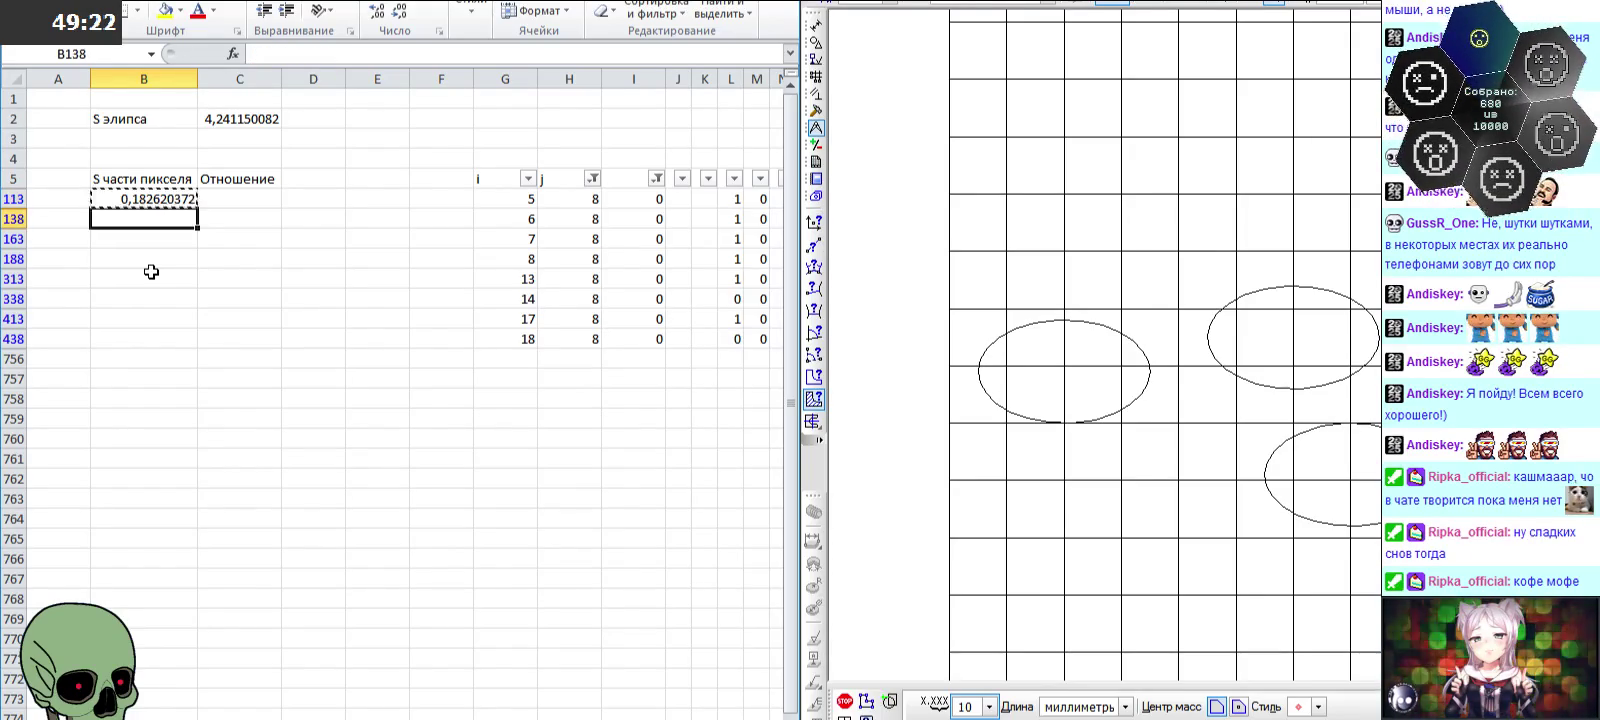
{"action": "key", "text": "Down"}
{"action": "key", "text": "Down"}
{"action": "key", "text": "Down"}
{"action": "key", "text": "Down"}
{"action": "key", "text": "Down"}
{"action": "key", "text": "Down"}
{"action": "key", "text": "ctrl+v"}
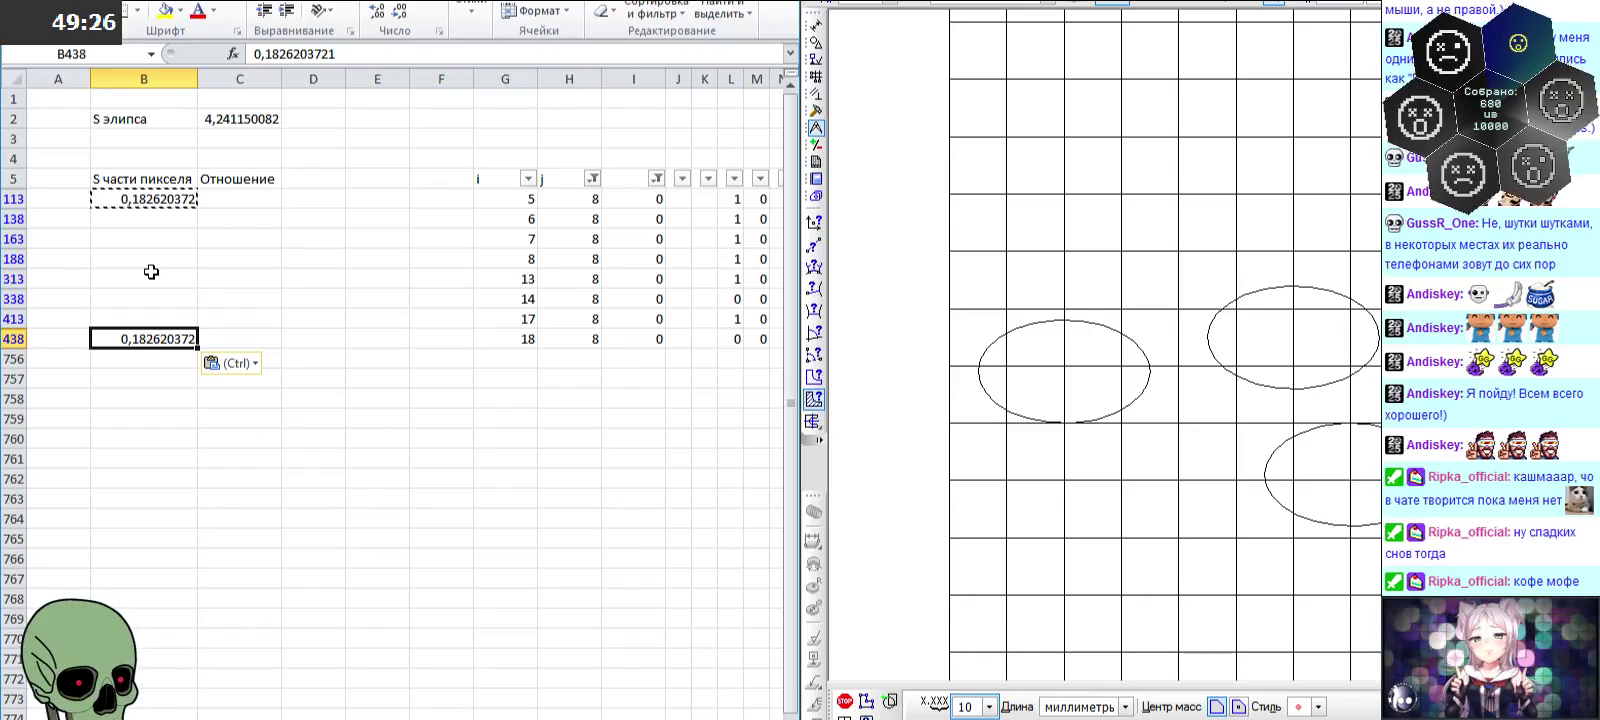
{"action": "key", "text": "Up"}
{"action": "key", "text": "Up"}
{"action": "key", "text": "Up"}
{"action": "key", "text": "Up"}
{"action": "key", "text": "Up"}
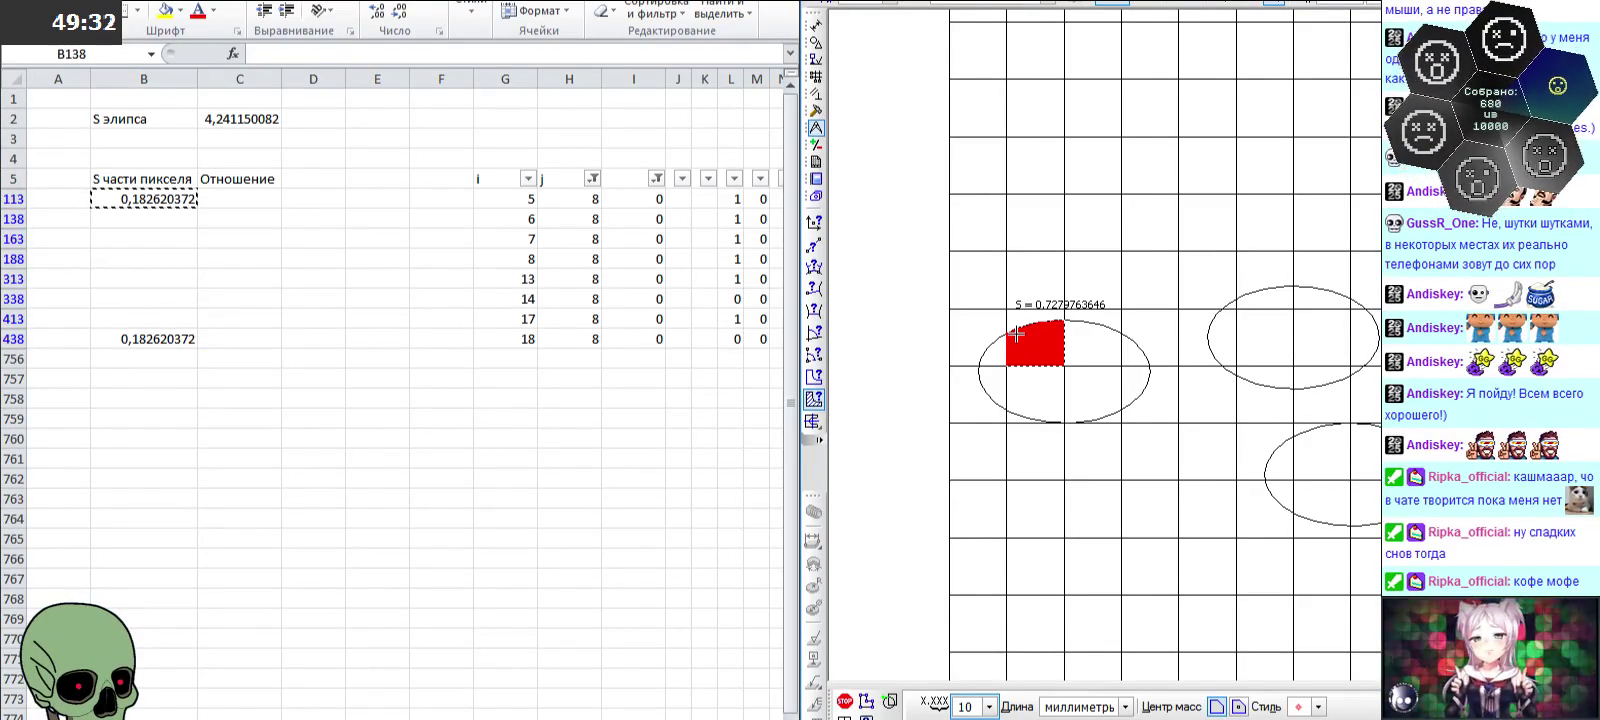
{"action": "left_click", "coordinate": [1298, 310]}
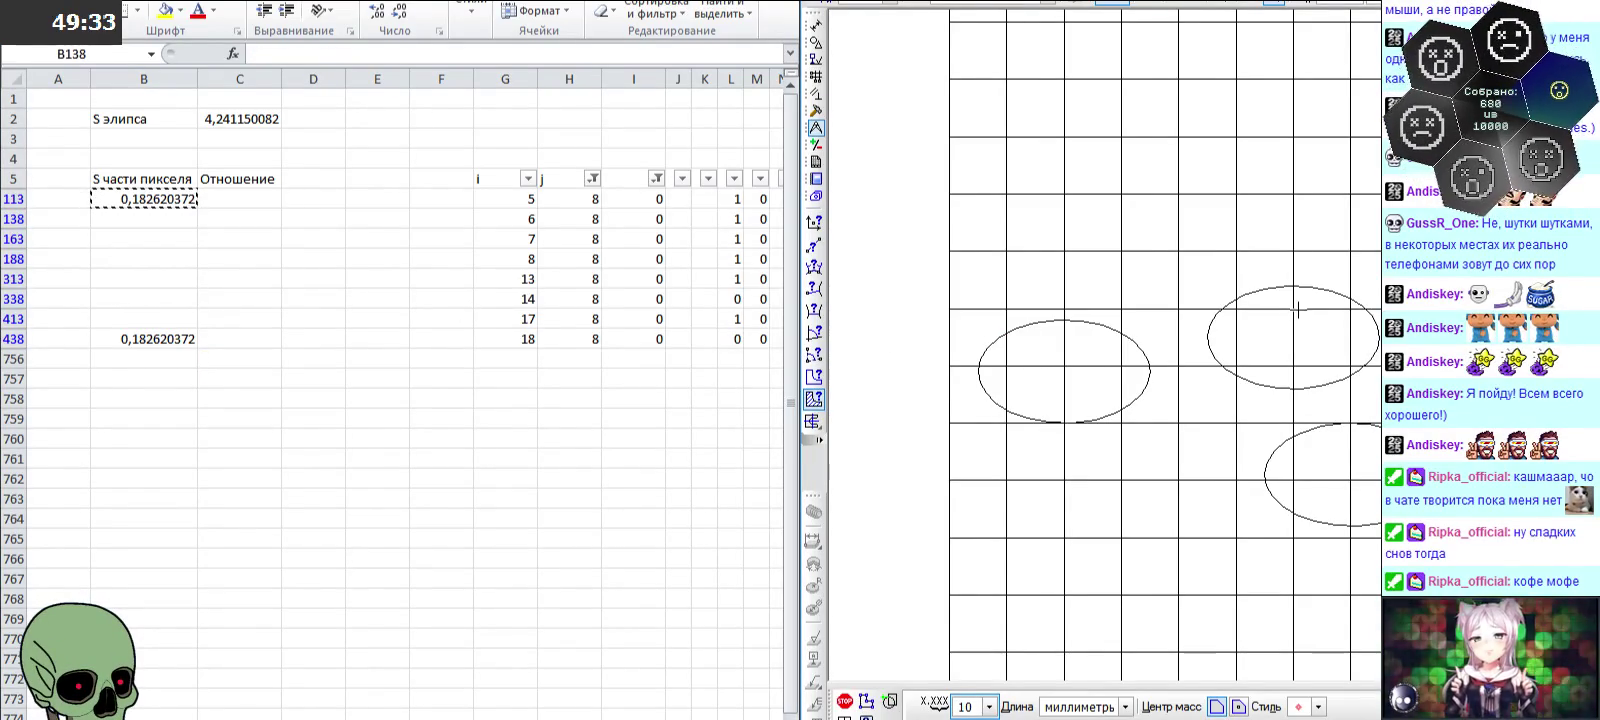
{"action": "left_click", "coordinate": [150, 215]}
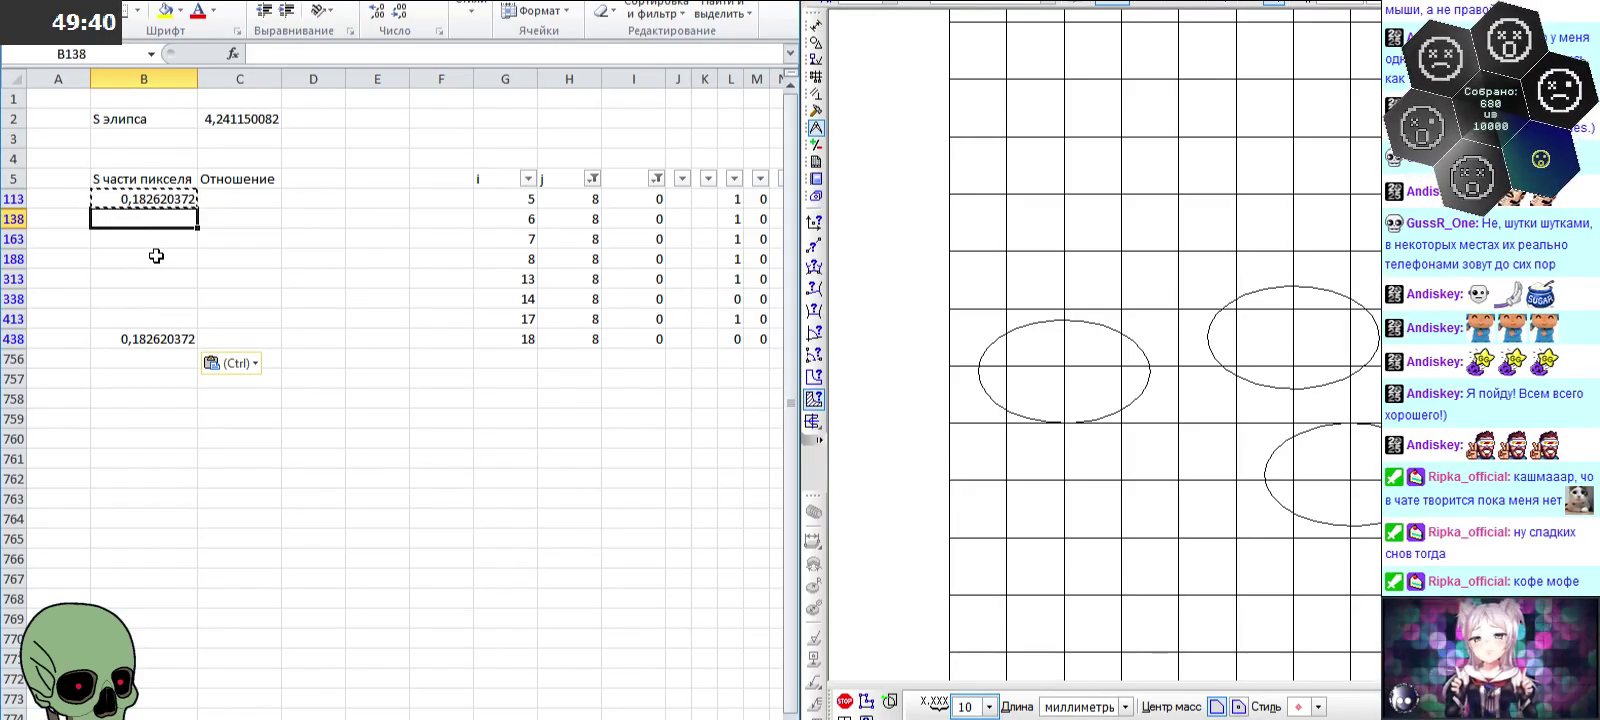
{"action": "key", "text": "Down"}
{"action": "key", "text": "Down"}
{"action": "key", "text": "Down"}
{"action": "key", "text": "Right"}
{"action": "key", "text": "Right"}
{"action": "key", "text": "Right"}
{"action": "key", "text": "Right"}
{"action": "key", "text": "Left"}
{"action": "key", "text": "Left"}
{"action": "key", "text": "Left"}
{"action": "key", "text": "Left"}
{"action": "key", "text": "Left"}
{"action": "key", "text": "Left"}
{"action": "key", "text": "Left"}
{"action": "key", "text": "Right"}
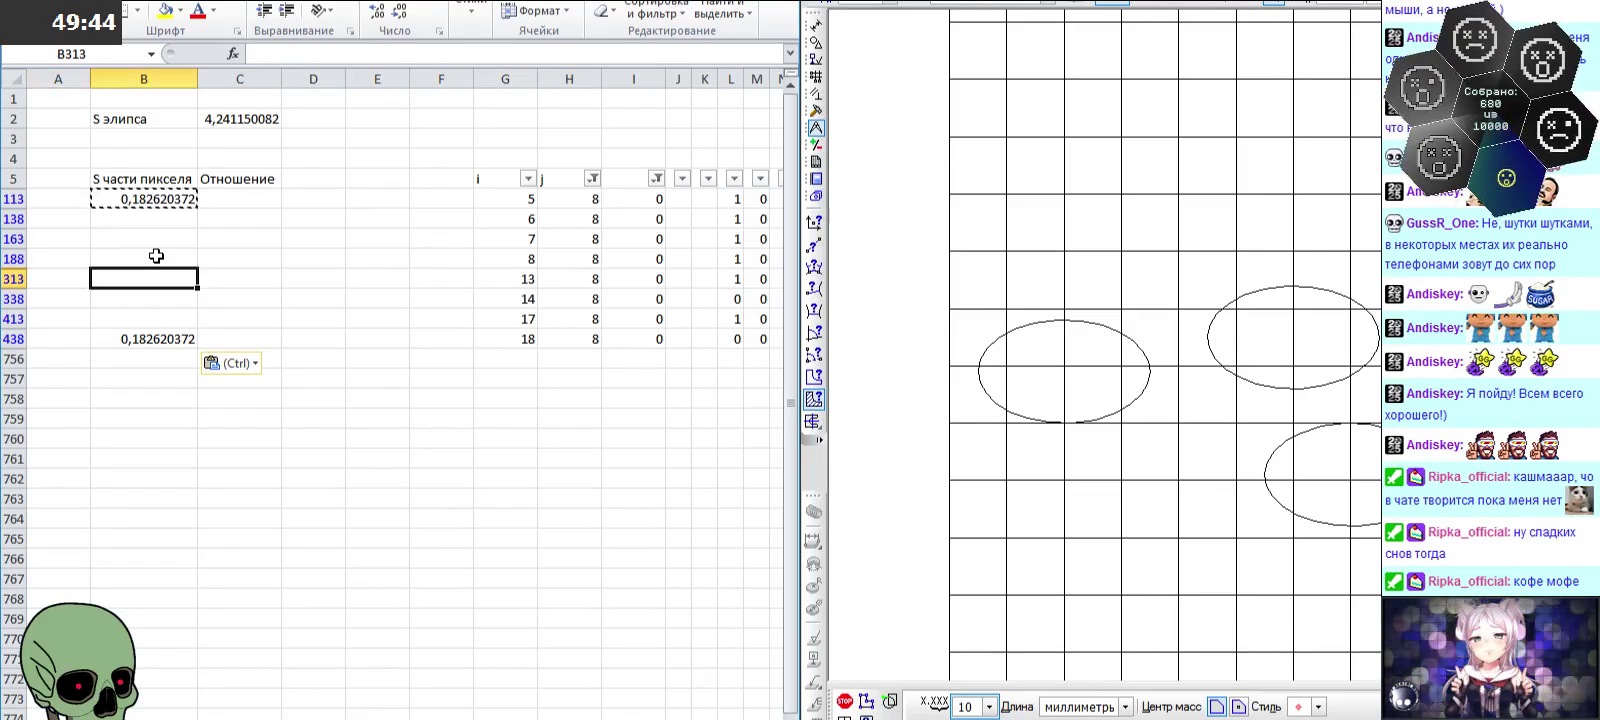
{"action": "type", "text": "0,727"}
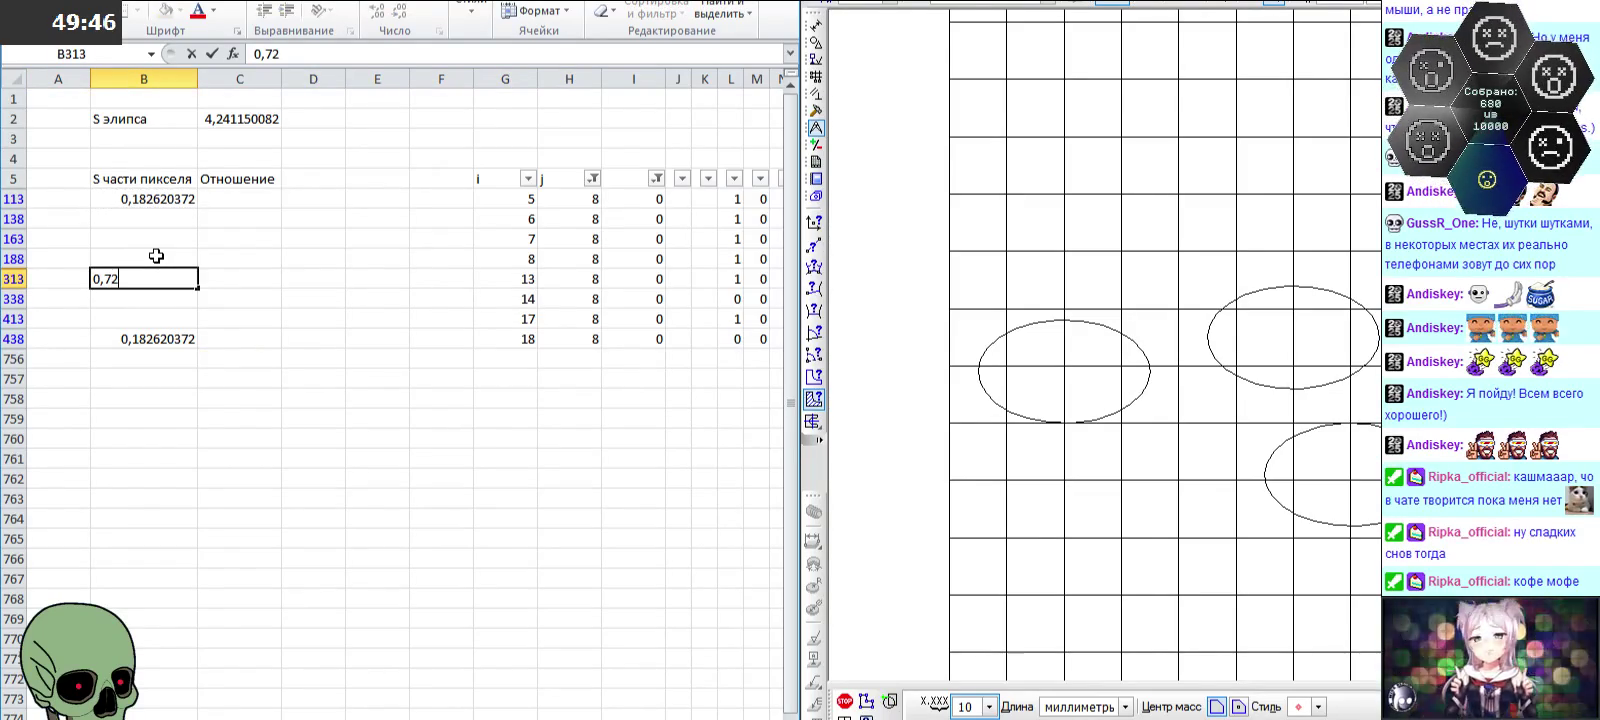
{"action": "type", "text": "9763646"}
{"action": "key", "text": "Return"}
{"action": "key", "text": "Up"}
{"action": "key", "text": "ctrl+c"}
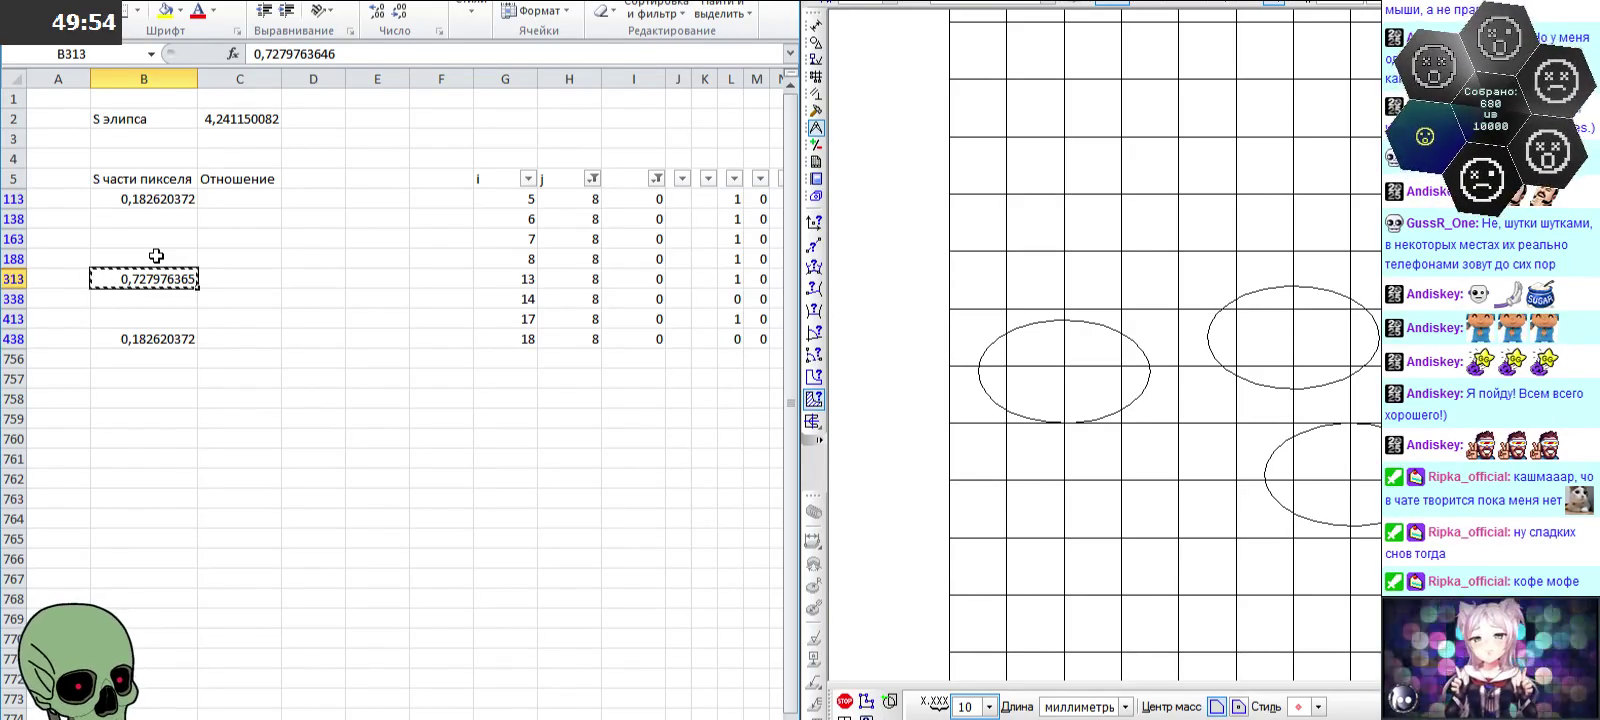
{"action": "key", "text": "Down"}
{"action": "key", "text": "Down"}
{"action": "key", "text": "ctrl+v"}
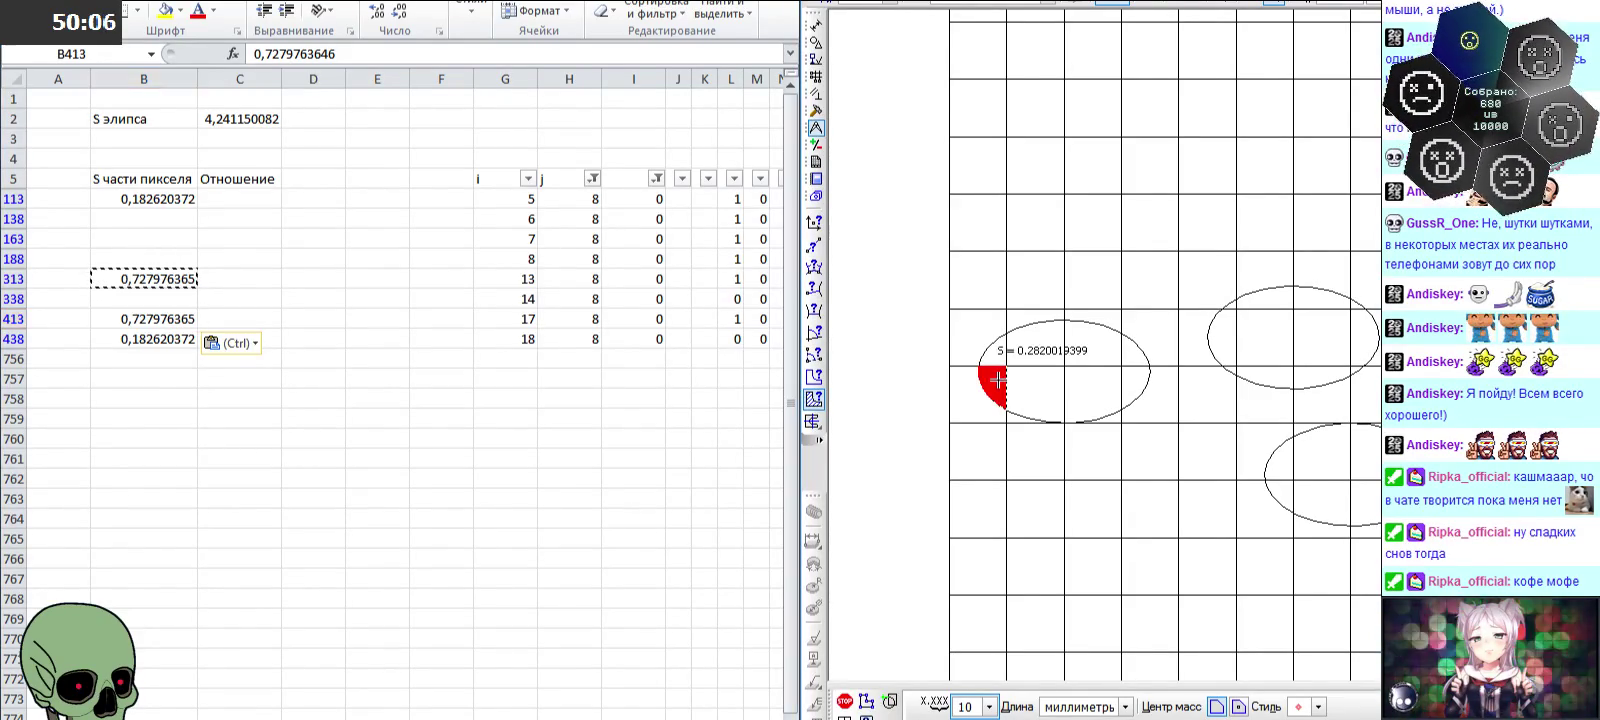
{"action": "left_click", "coordinate": [178, 226]}
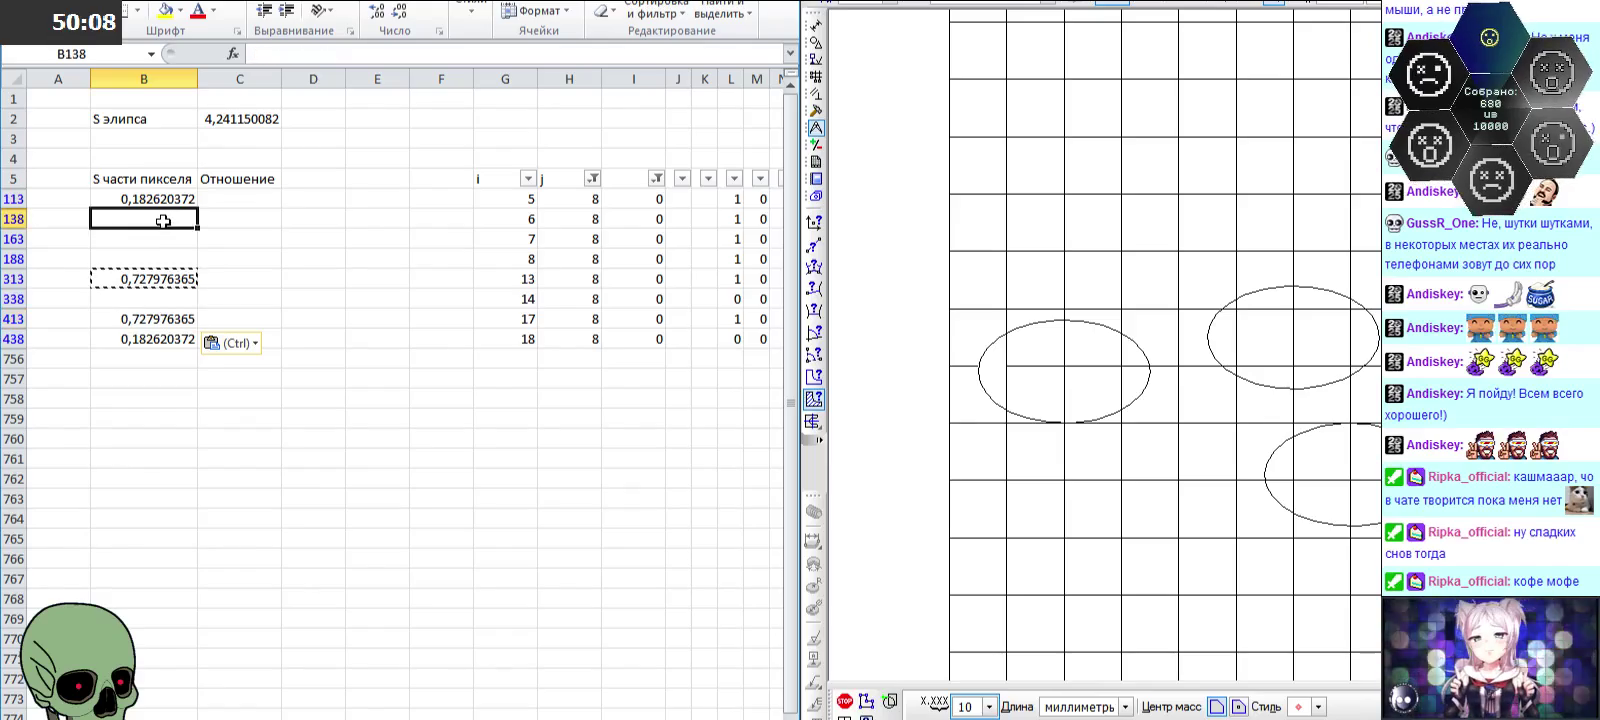
{"action": "type", "text": "0,2820019399"}
{"action": "key", "text": "Return"}
{"action": "key", "text": "Up"}
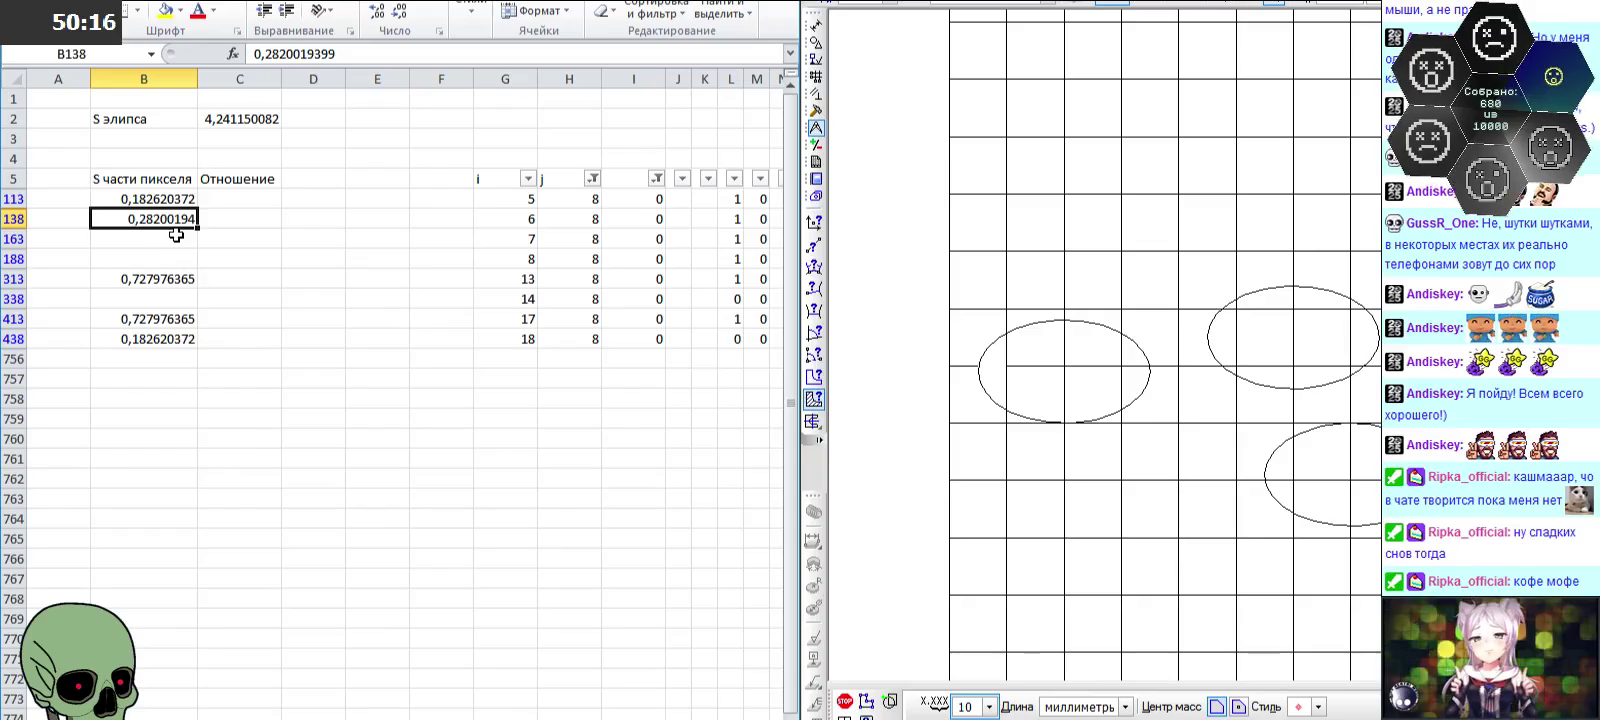
{"action": "key", "text": "ctrl+c"}
{"action": "key", "text": "Down"}
{"action": "key", "text": "Down"}
{"action": "key", "text": "Down"}
{"action": "key", "text": "ctrl+v"}
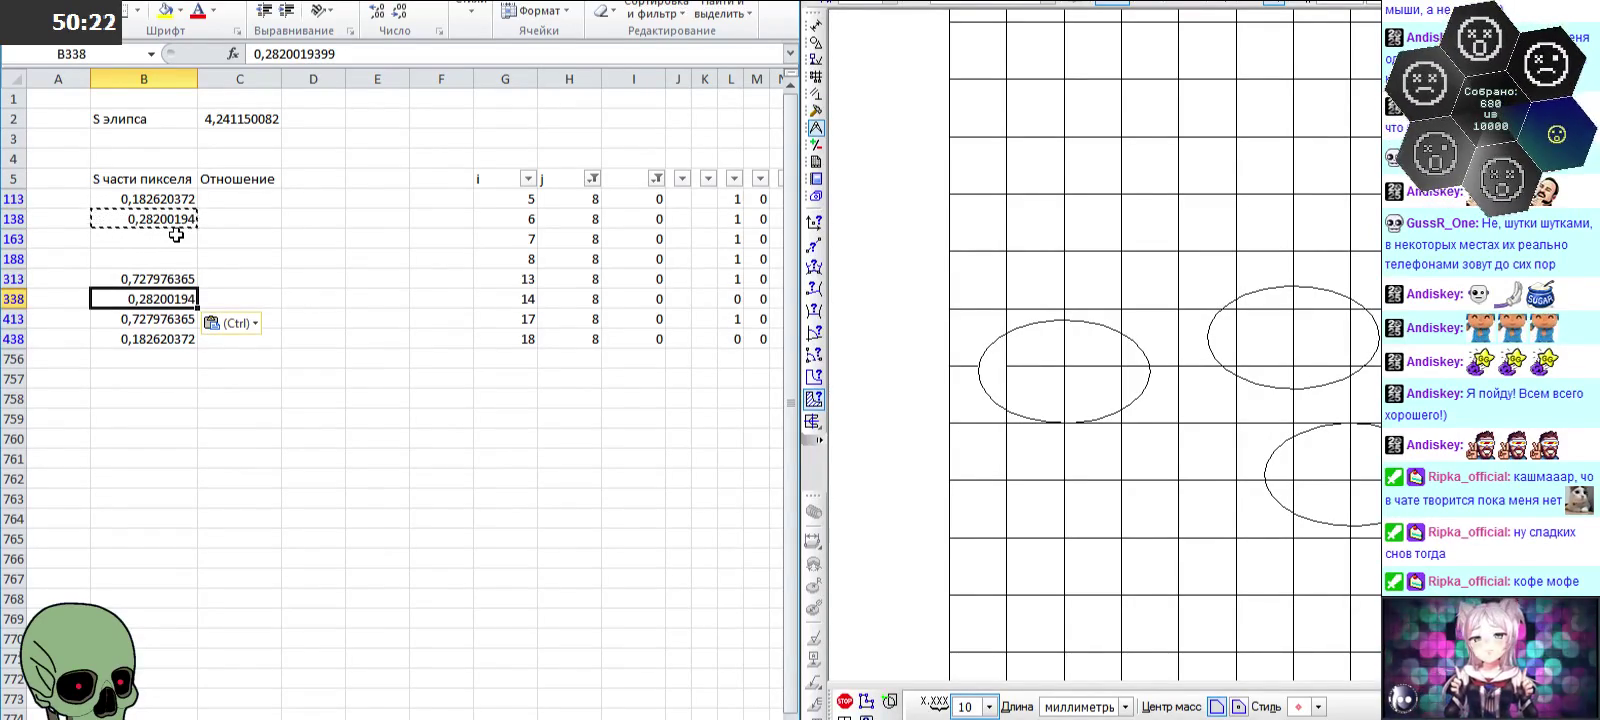
{"action": "left_click", "coordinate": [1052, 385]}
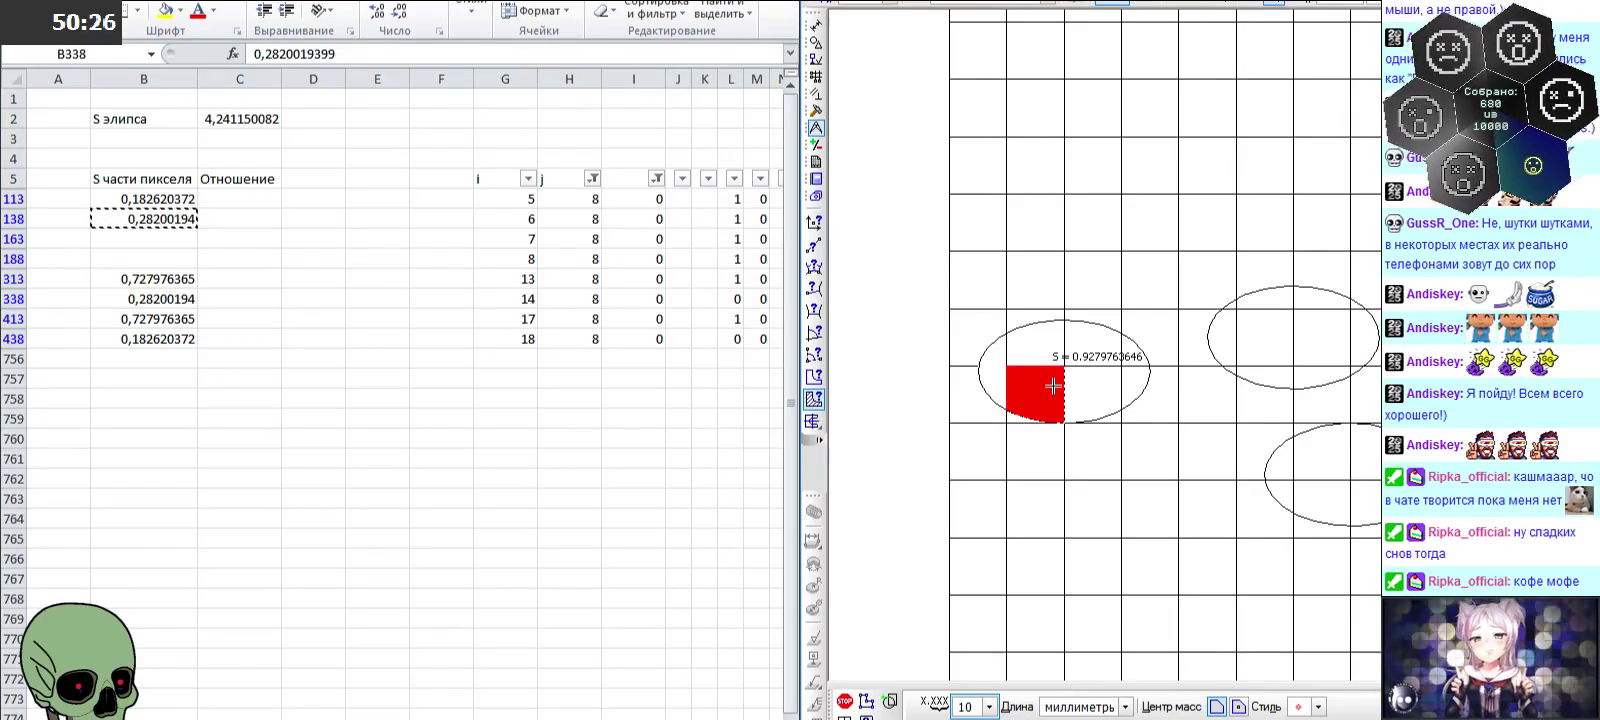
{"action": "left_click", "coordinate": [133, 239]}
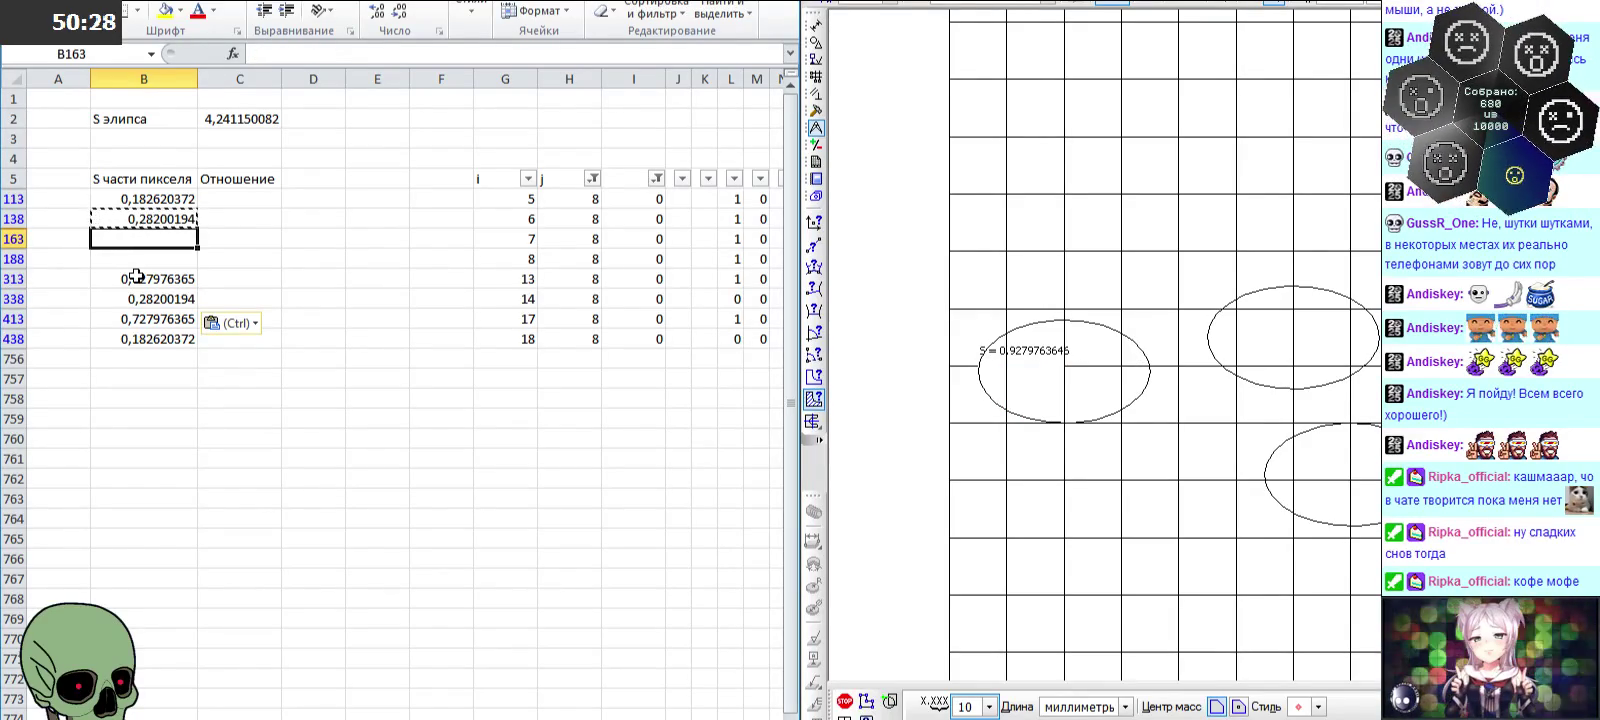
{"action": "type", "text": "0,92"}
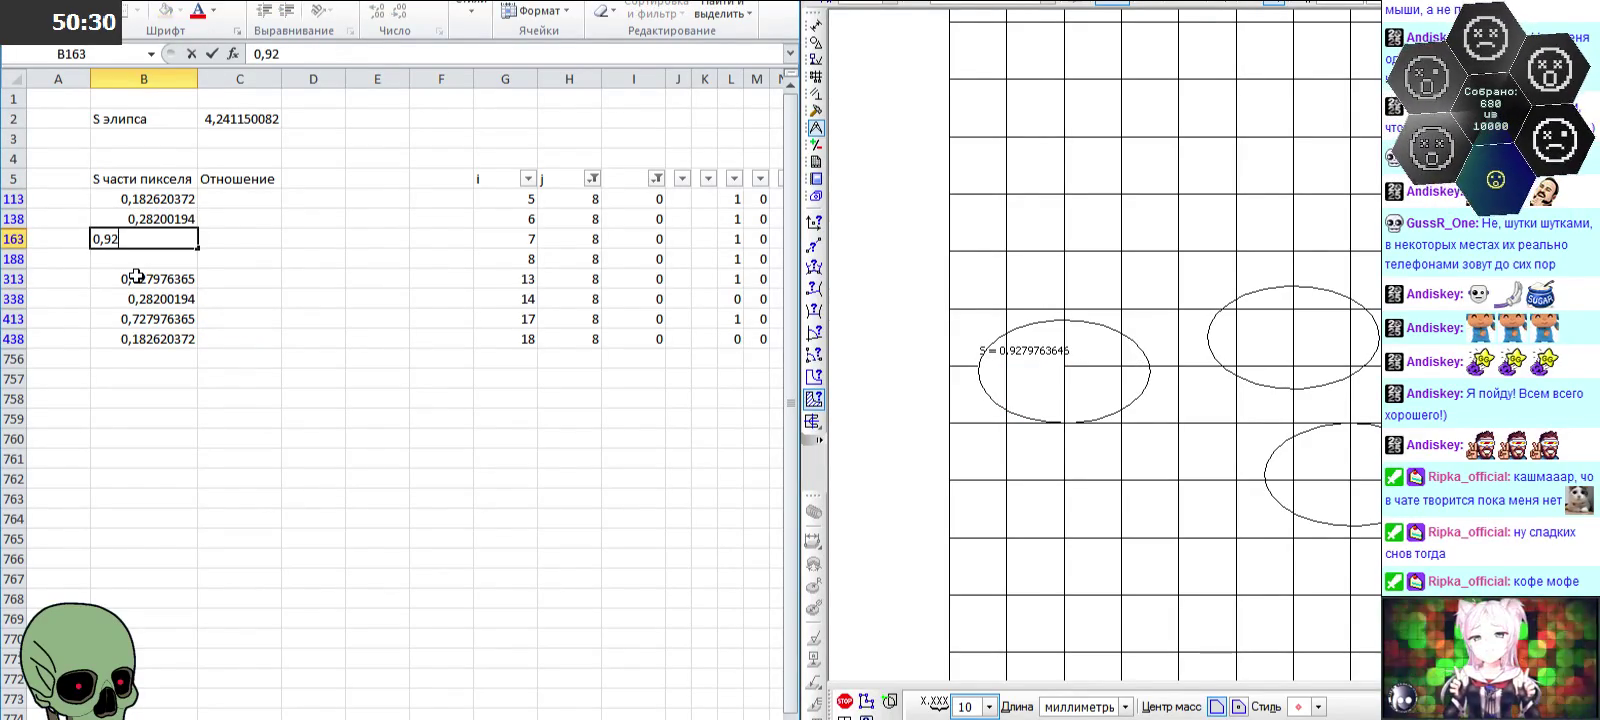
{"action": "type", "text": "7976"}
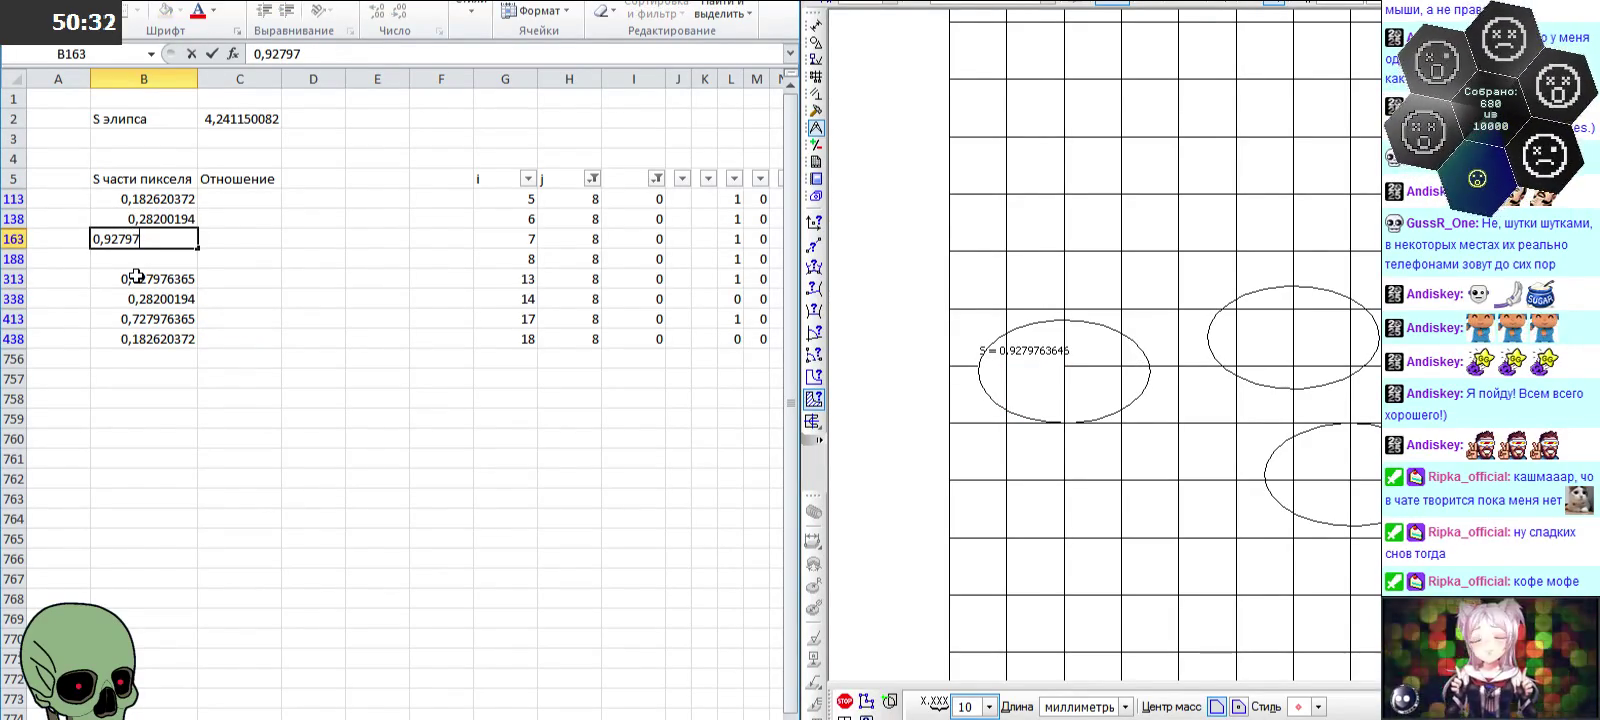
{"action": "type", "text": "3646"}
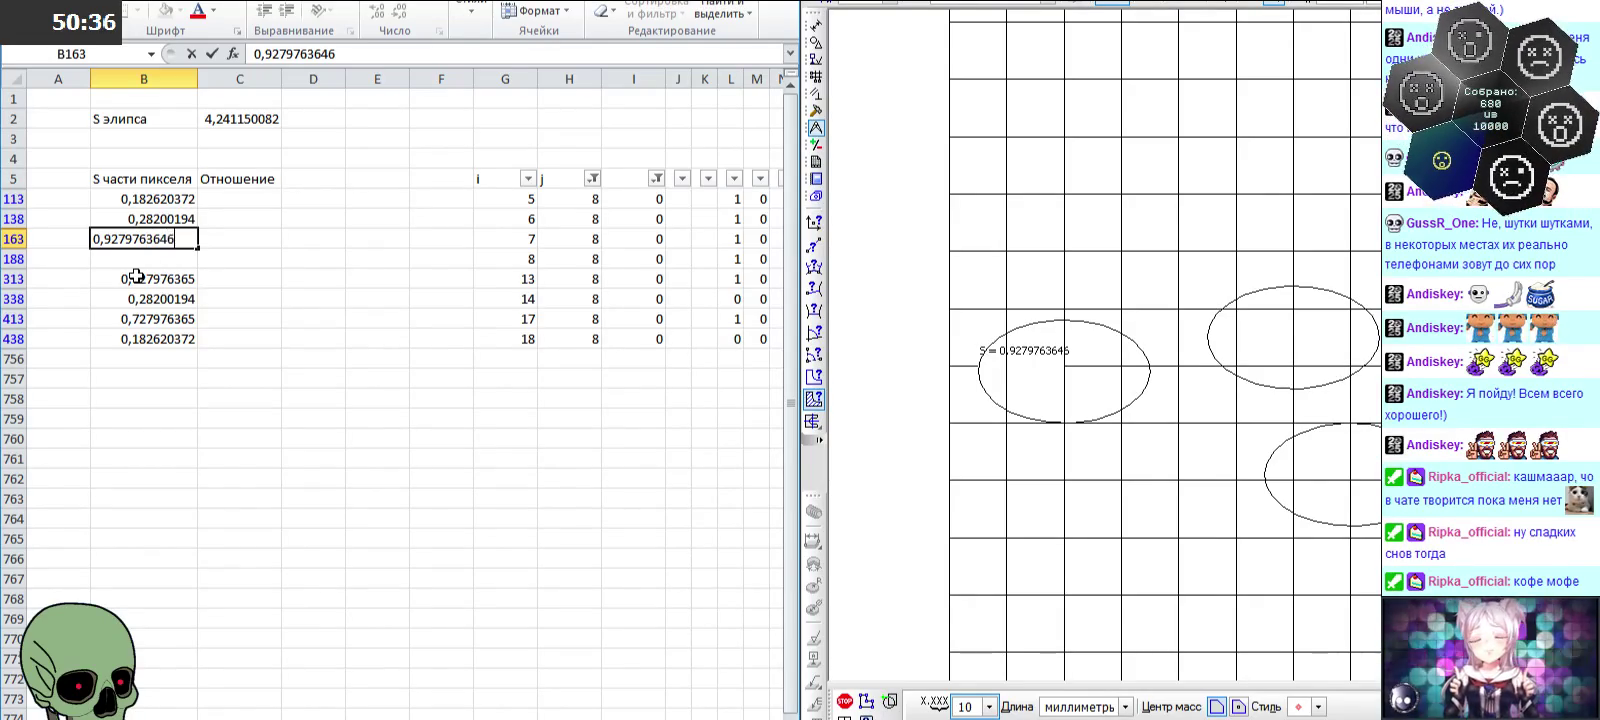
{"action": "key", "text": "Return"}
{"action": "key", "text": "Up"}
{"action": "key", "text": "ctrl+c"}
{"action": "key", "text": "Down"}
{"action": "key", "text": "ctrl+v"}
{"action": "key", "text": "Right"}
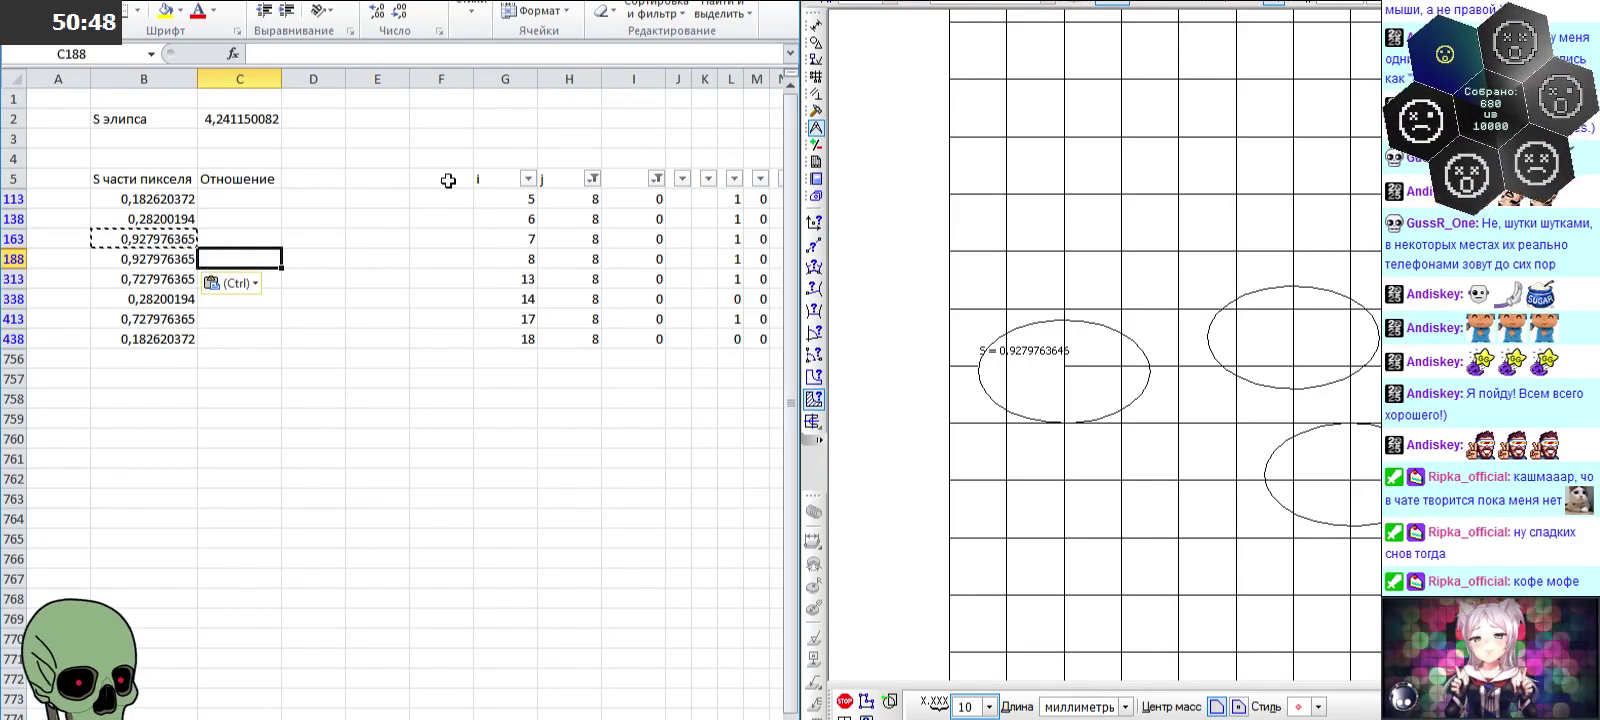
{"action": "left_click", "coordinate": [593, 178]}
Step: Change the j column filter from 8 to 11, leaving the six j = 11 rows
{"action": "left_click", "coordinate": [352, 491]}
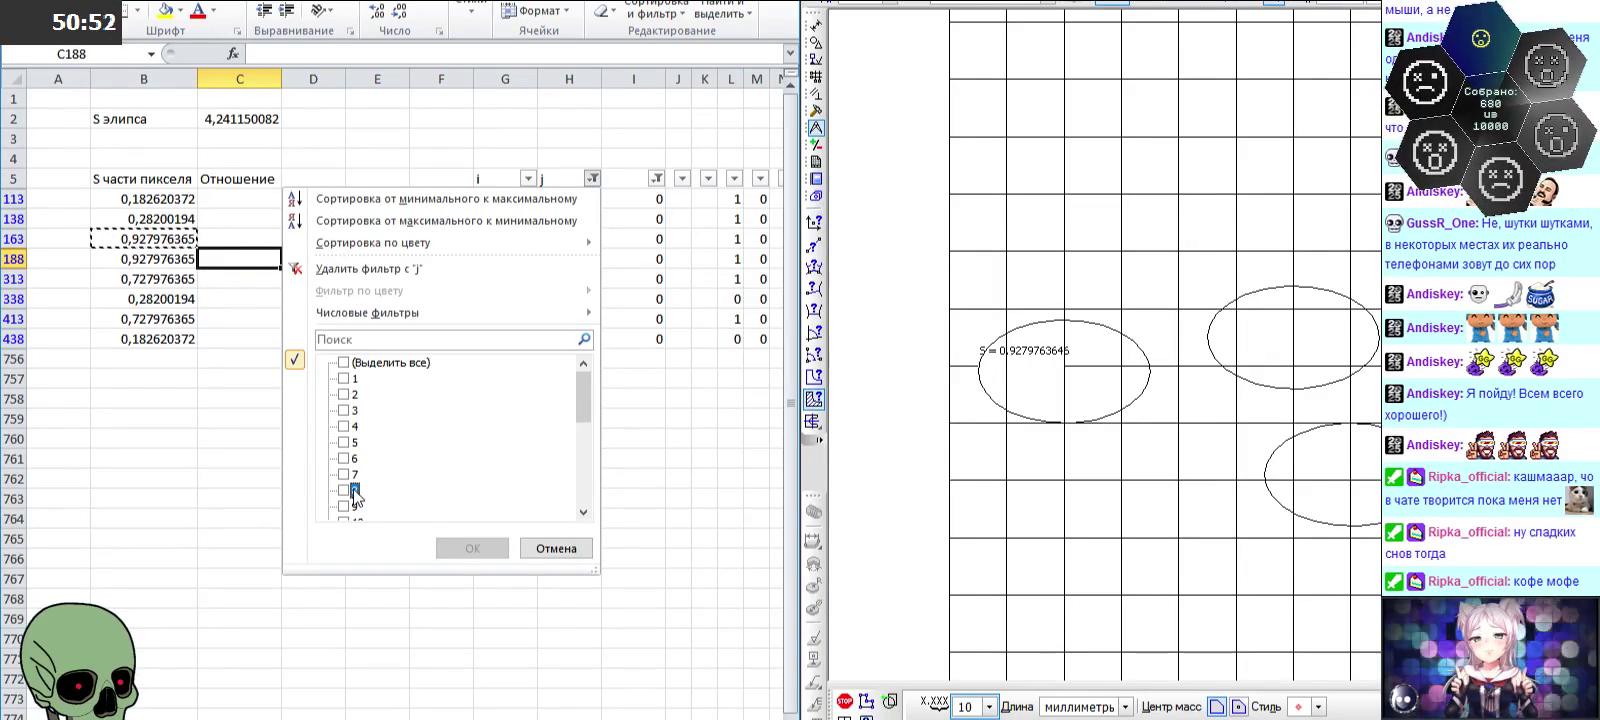
{"action": "scroll", "coordinate": [355, 495], "scroll_direction": "down", "scroll_amount": 1}
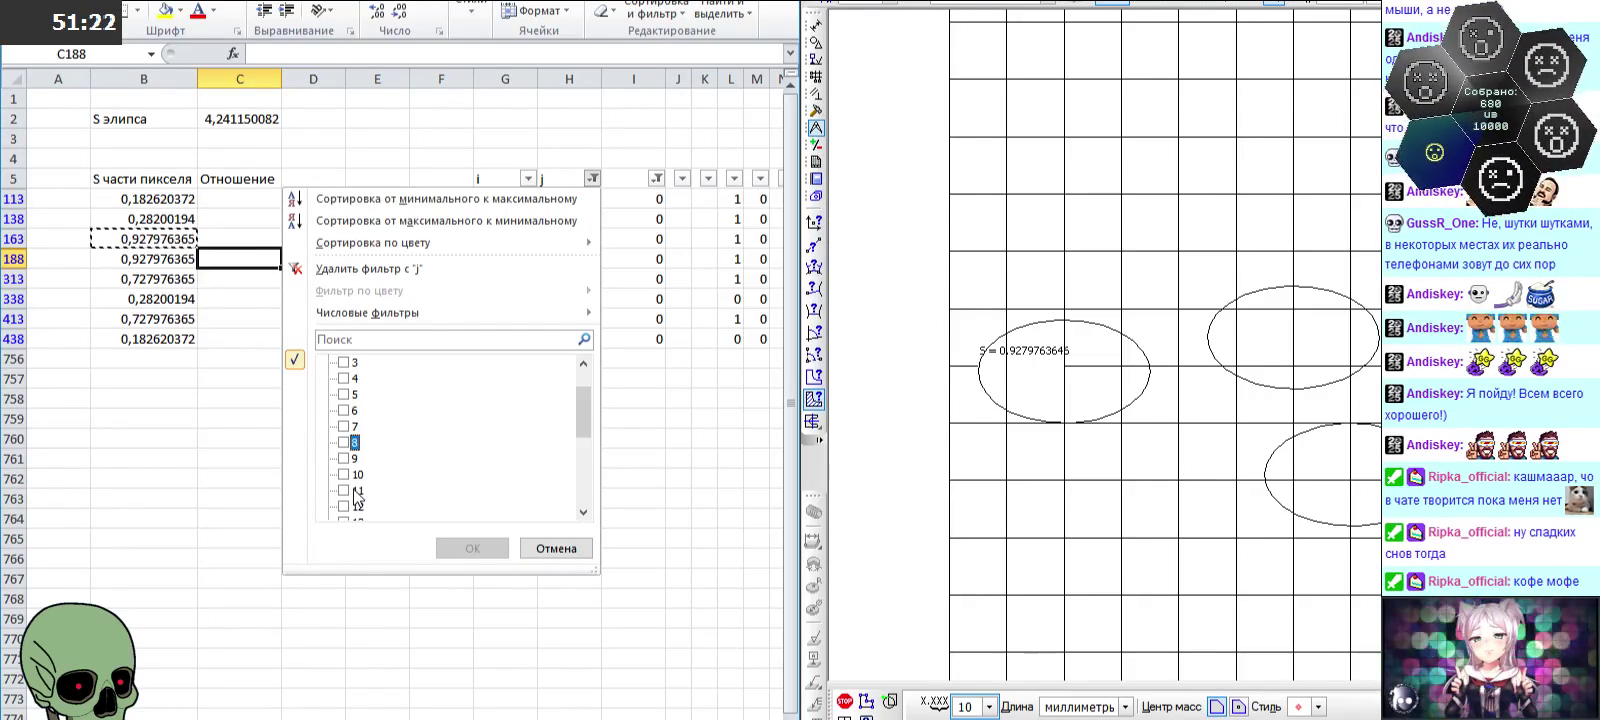
{"action": "scroll", "coordinate": [358, 496], "scroll_direction": "down", "scroll_amount": 1}
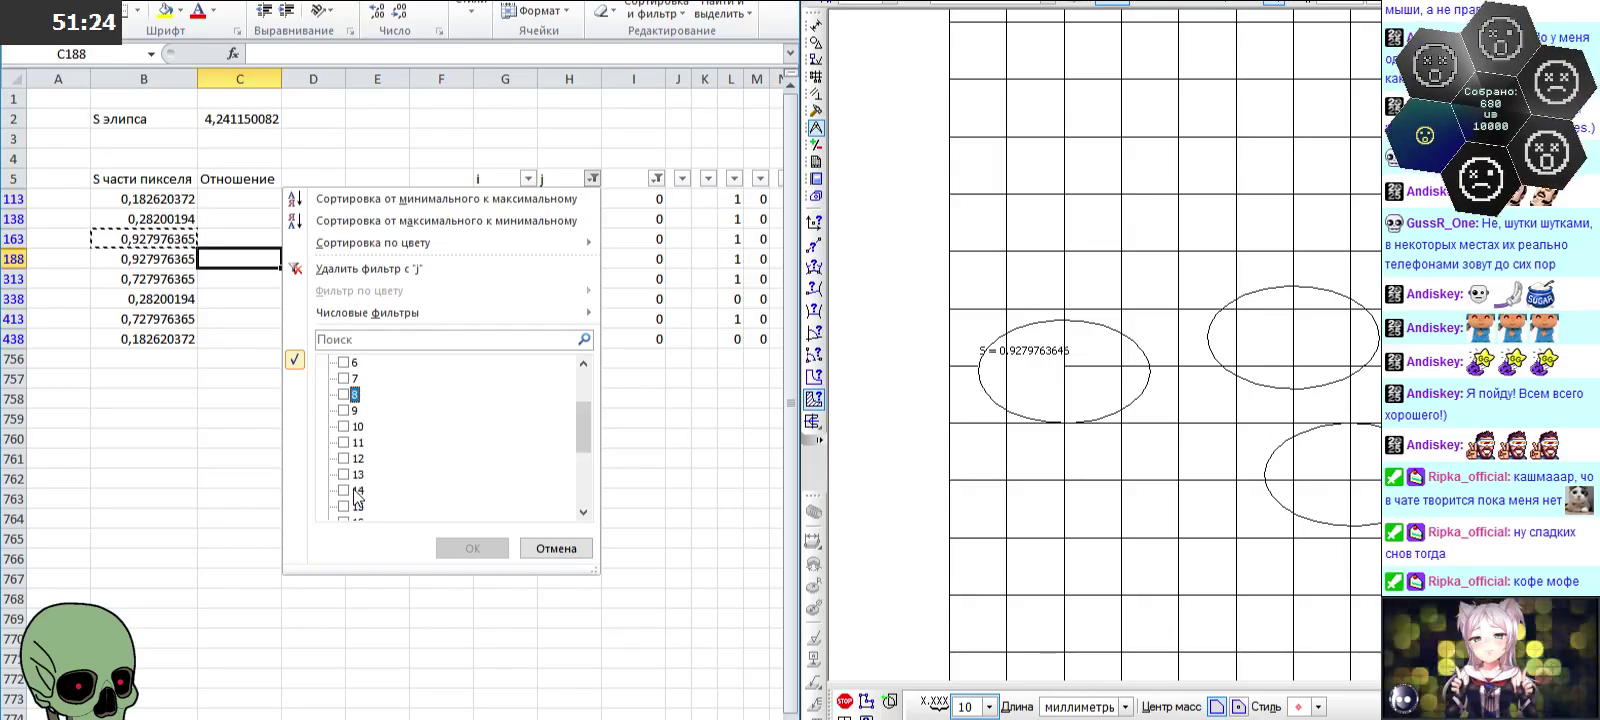
{"action": "left_click", "coordinate": [345, 442]}
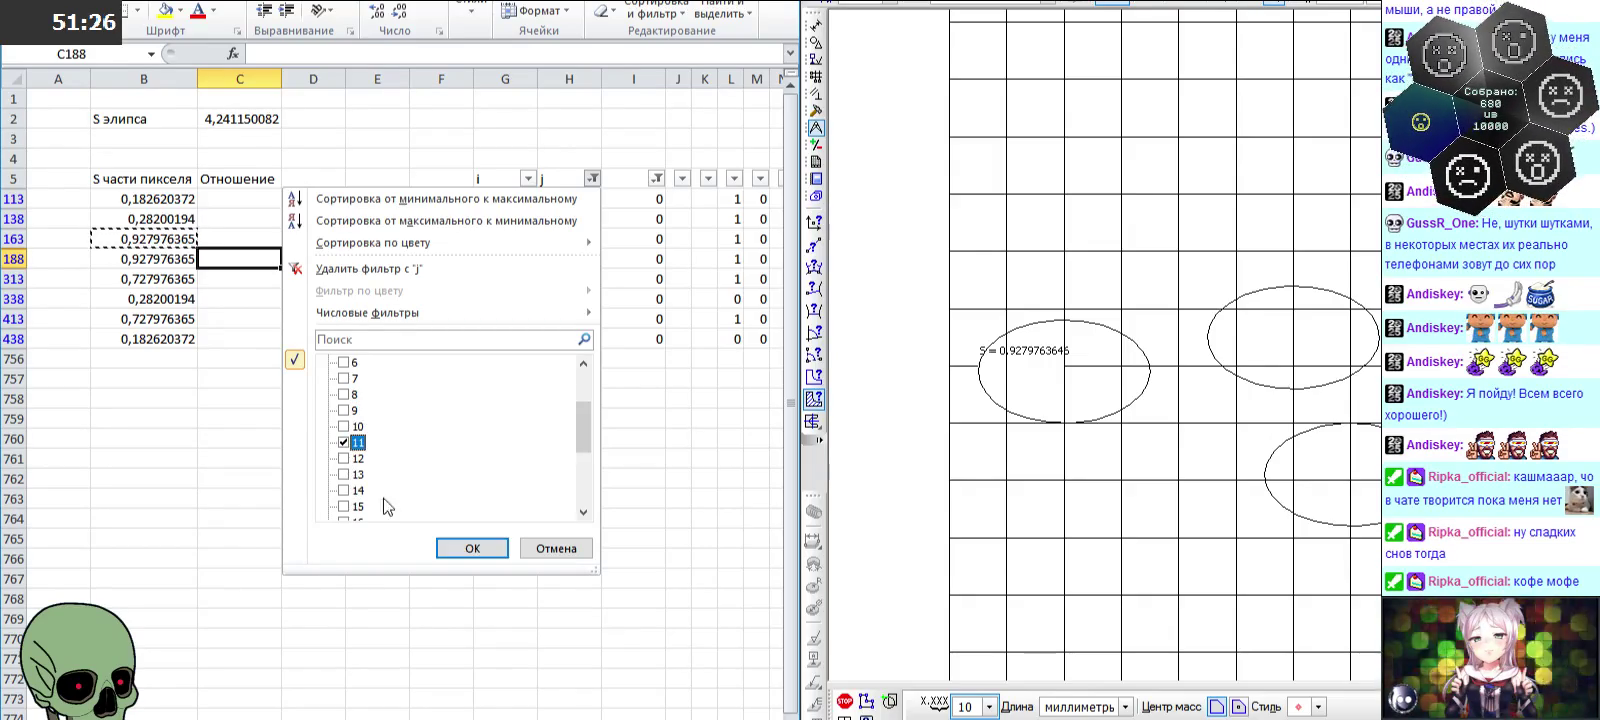
{"action": "left_click", "coordinate": [462, 548]}
{"action": "left_click", "coordinate": [363, 444]}
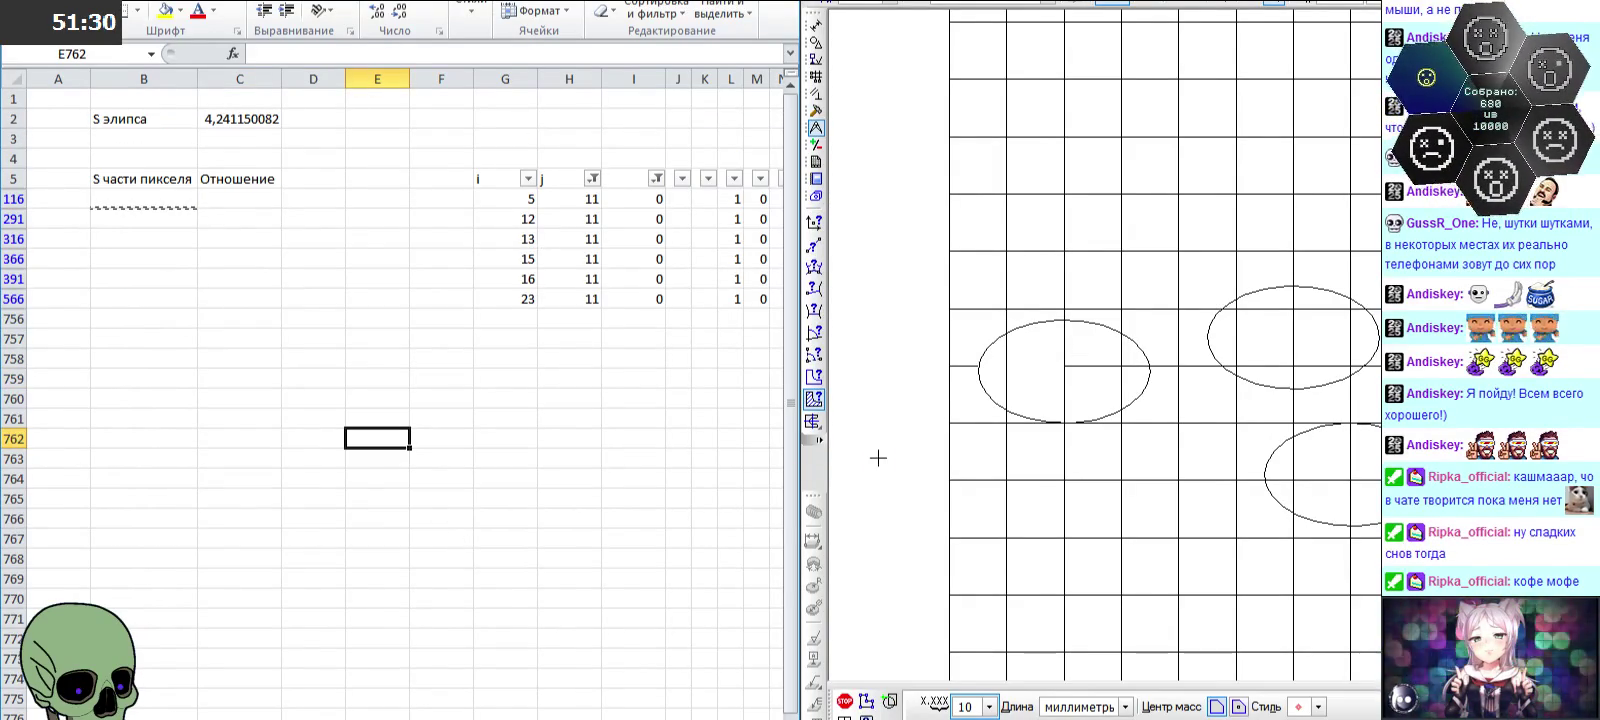
{"action": "left_click", "coordinate": [845, 701]}
{"action": "scroll", "coordinate": [910, 390], "scroll_direction": "down", "scroll_amount": 2}
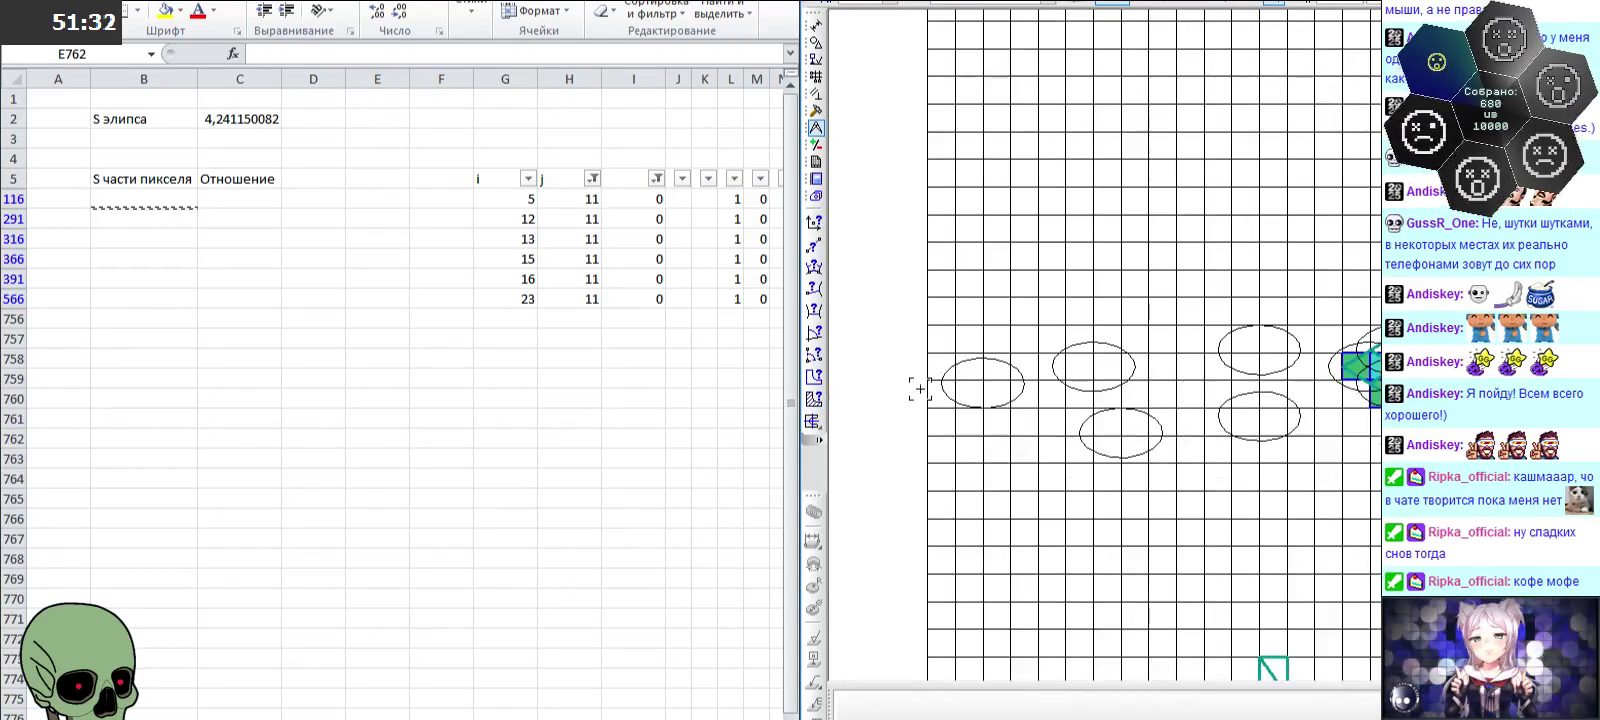
{"action": "scroll", "coordinate": [919, 389], "scroll_direction": "down", "scroll_amount": 2}
{"action": "scroll", "coordinate": [1294, 359], "scroll_direction": "up", "scroll_amount": 3}
{"action": "scroll", "coordinate": [1290, 355], "scroll_direction": "up", "scroll_amount": 3}
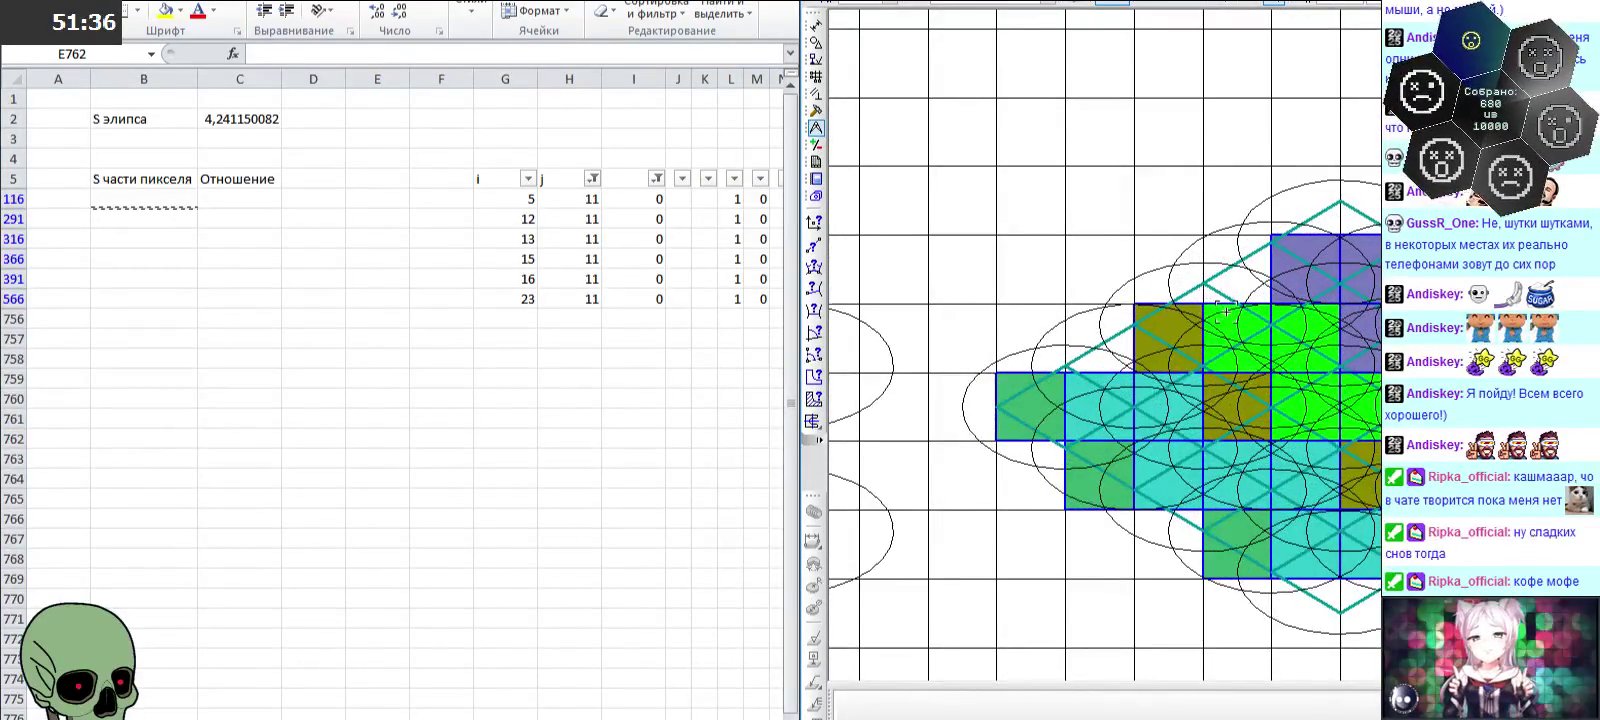
{"action": "scroll", "coordinate": [1225, 310], "scroll_direction": "up", "scroll_amount": 2}
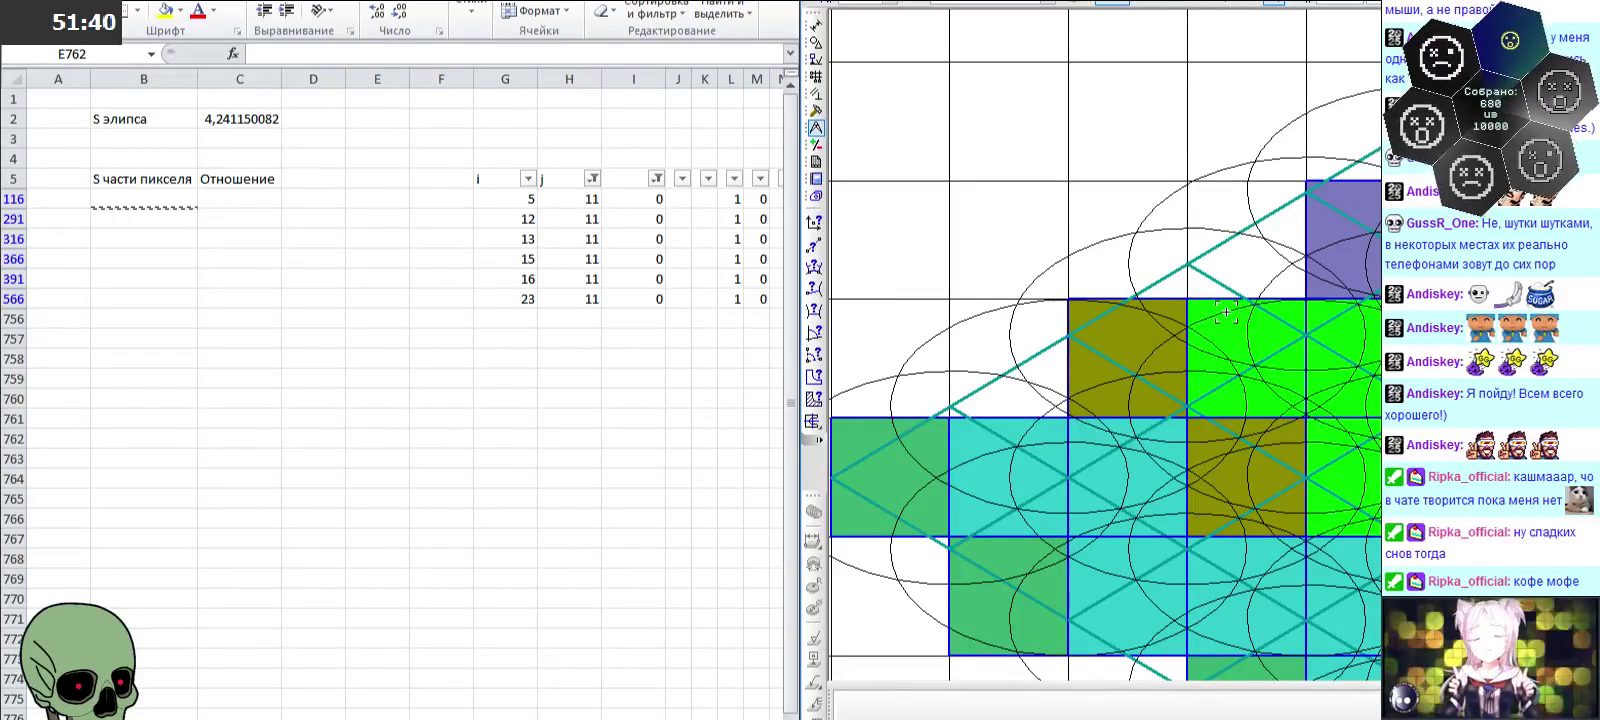
{"action": "left_click", "coordinate": [1088, 250]}
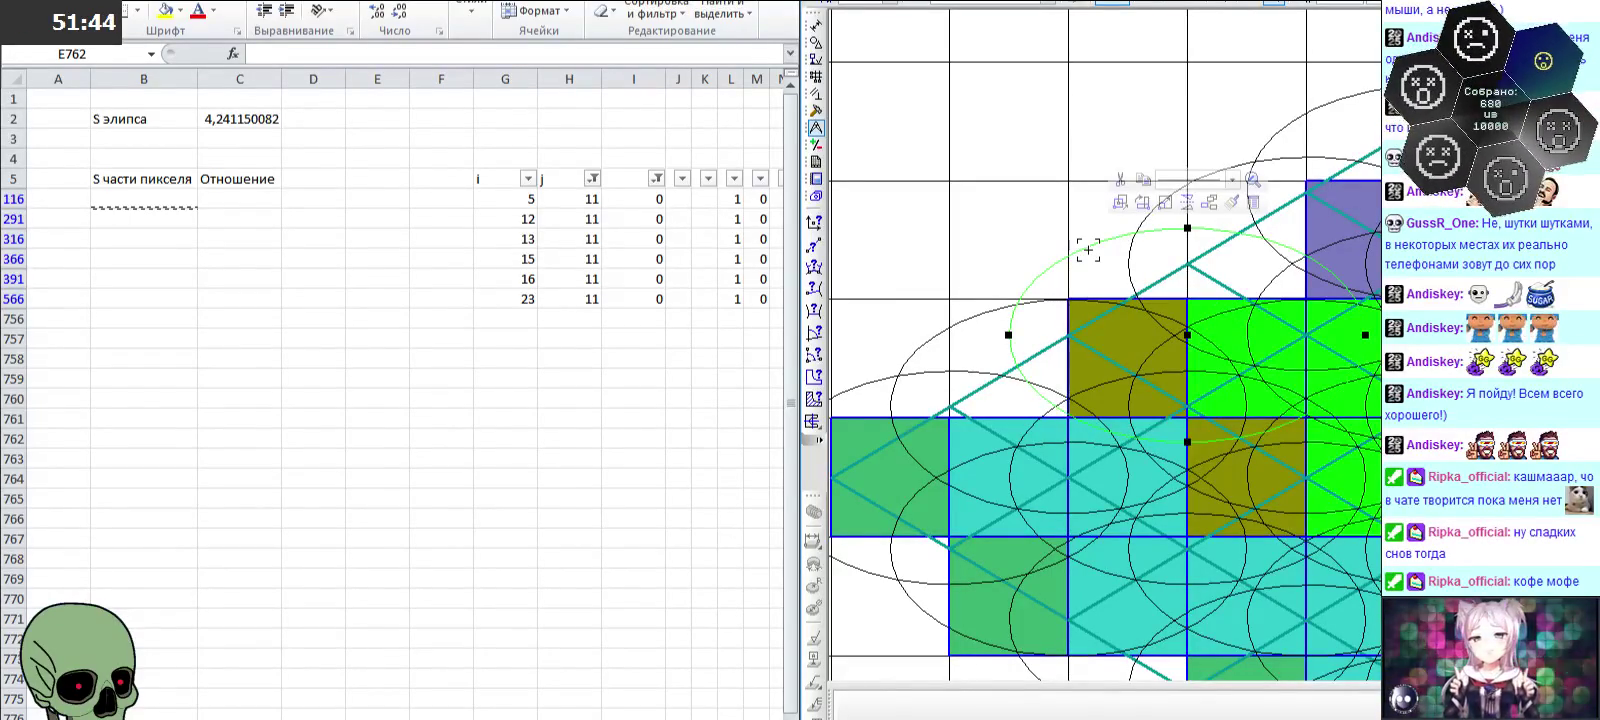
{"action": "left_click", "coordinate": [816, 110]}
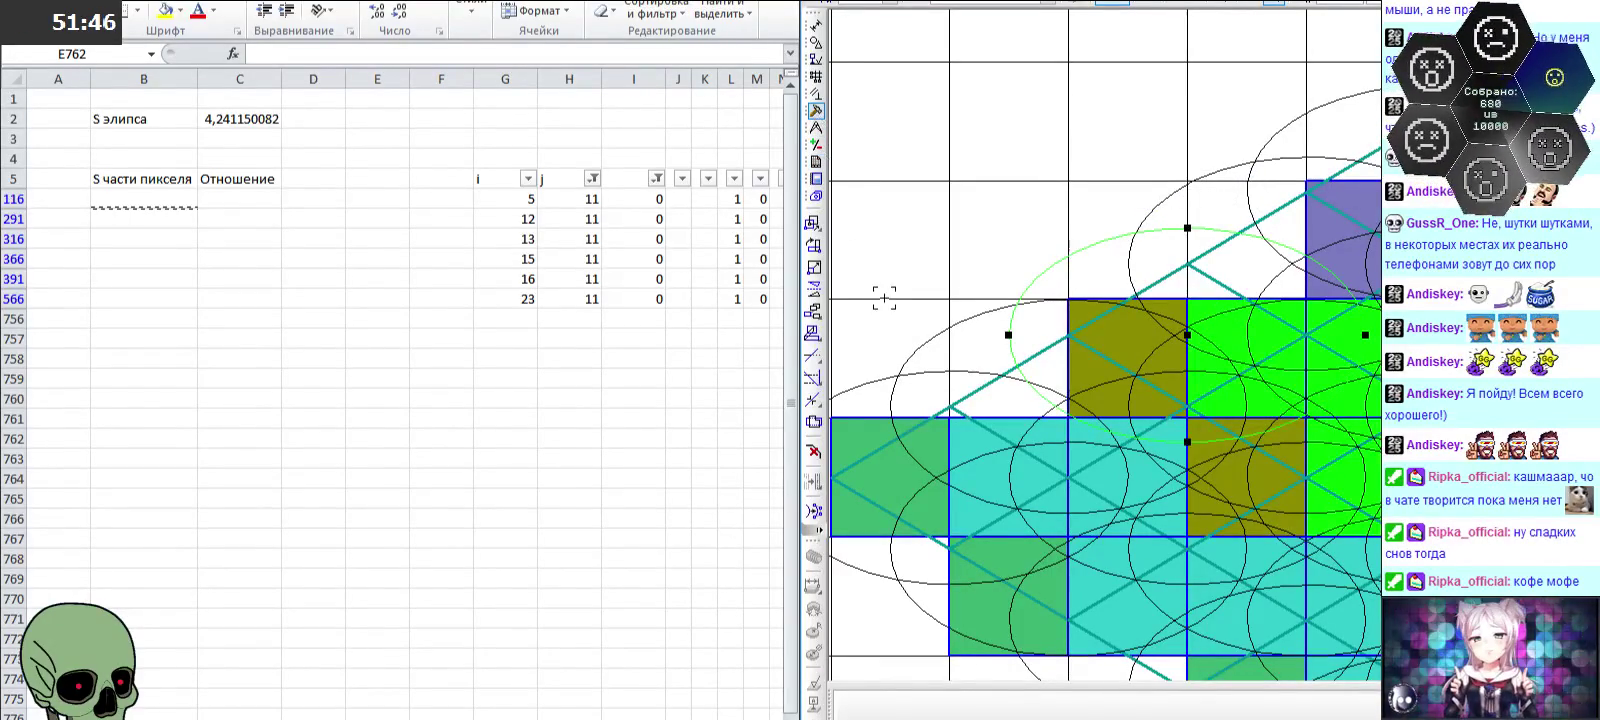
{"action": "left_click", "coordinate": [812, 230]}
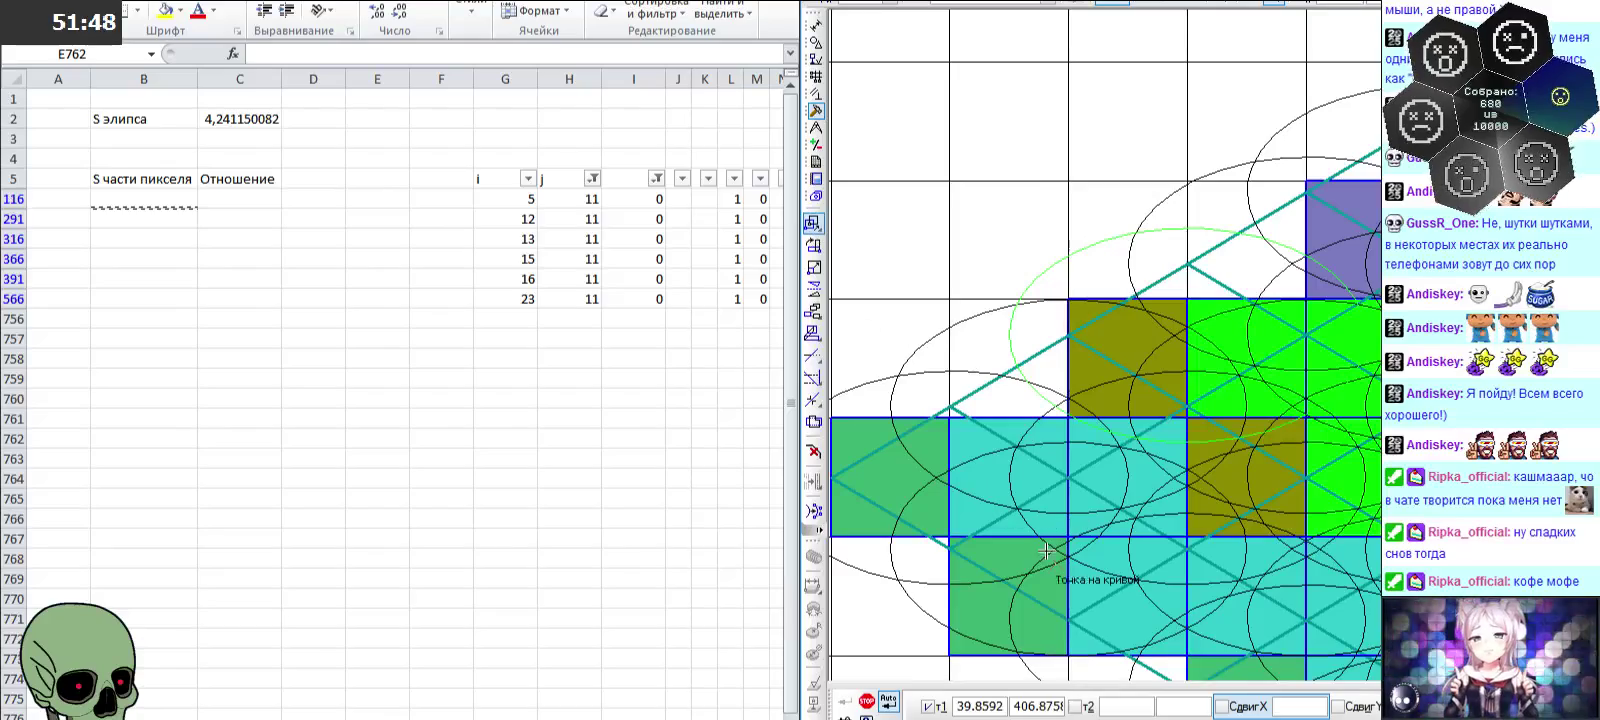
{"action": "left_click", "coordinate": [1297, 706]}
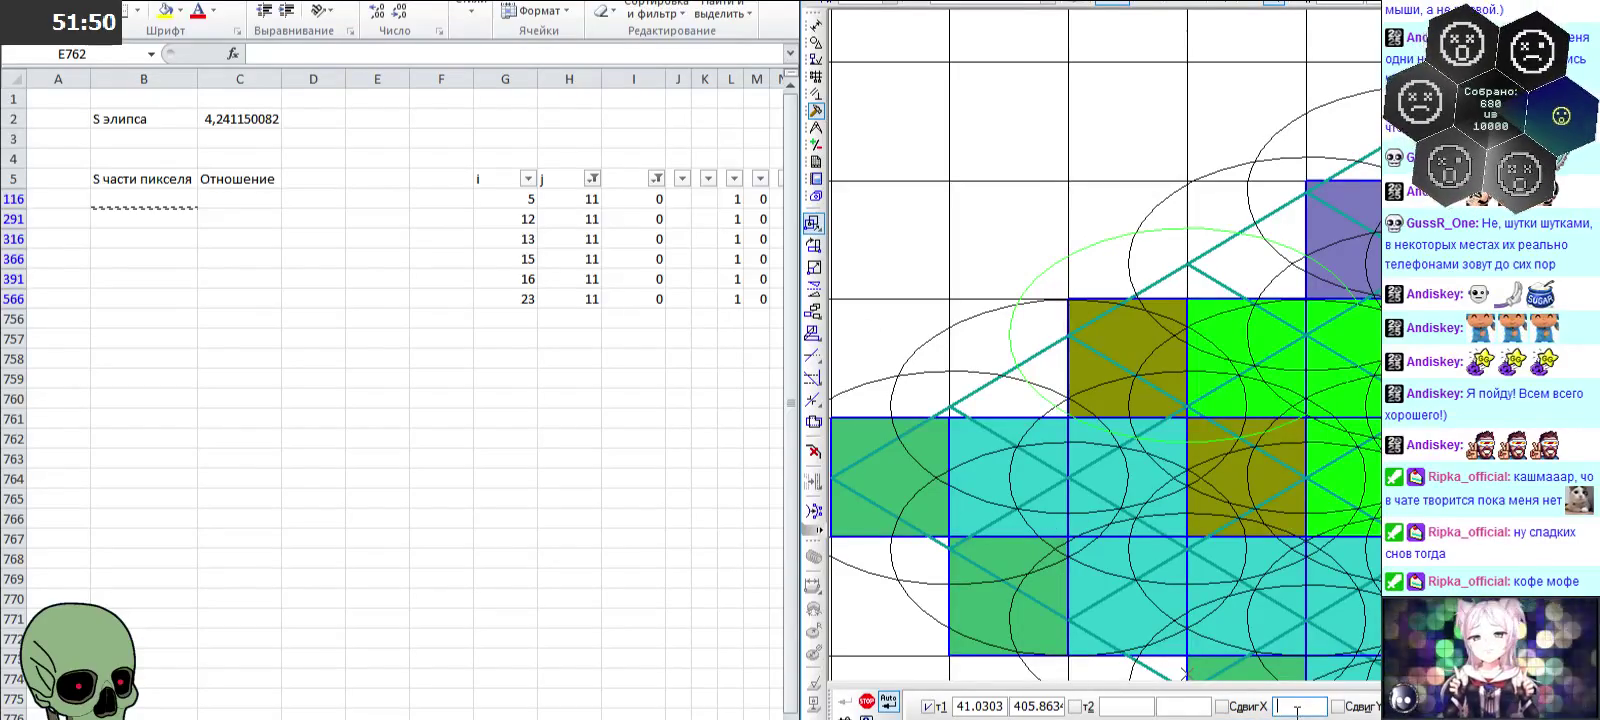
{"action": "type", "text": "-9"}
{"action": "key", "text": "Return"}
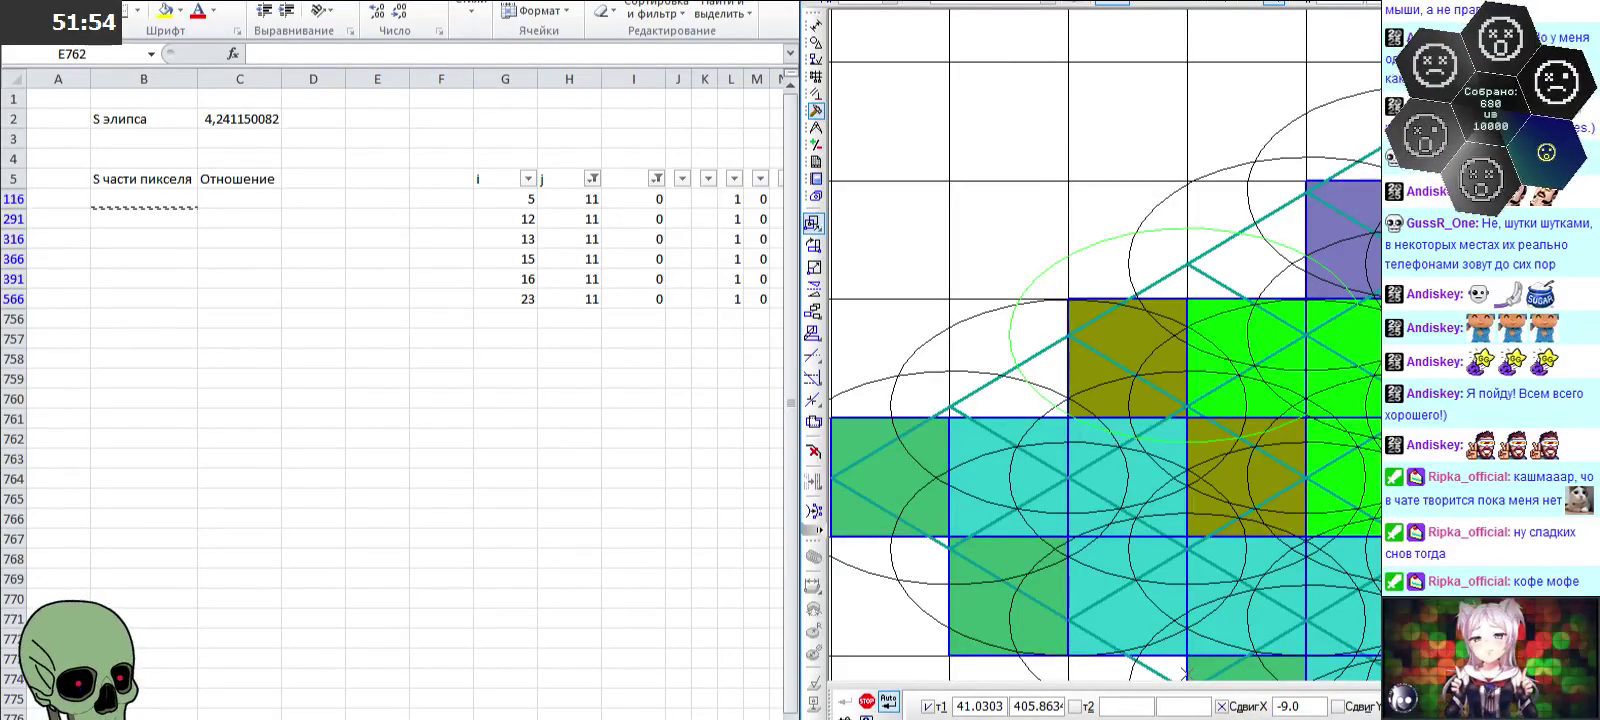
{"action": "scroll", "coordinate": [1100, 350], "scroll_direction": "down", "scroll_amount": 2}
{"action": "scroll", "coordinate": [1230, 370], "scroll_direction": "down", "scroll_amount": 1}
{"action": "scroll", "coordinate": [1230, 370], "scroll_direction": "down", "scroll_amount": 1}
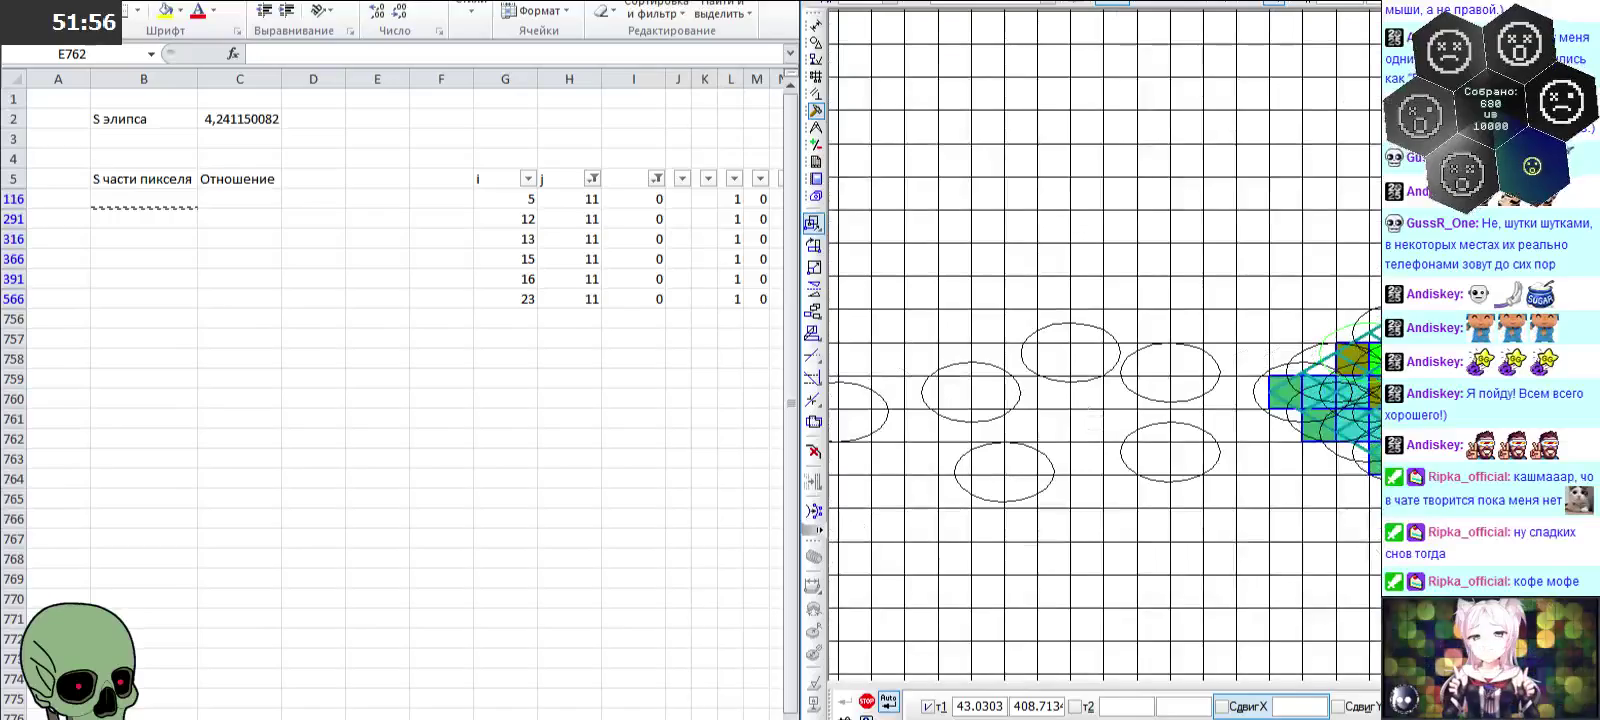
{"action": "scroll", "coordinate": [1230, 370], "scroll_direction": "down", "scroll_amount": 1}
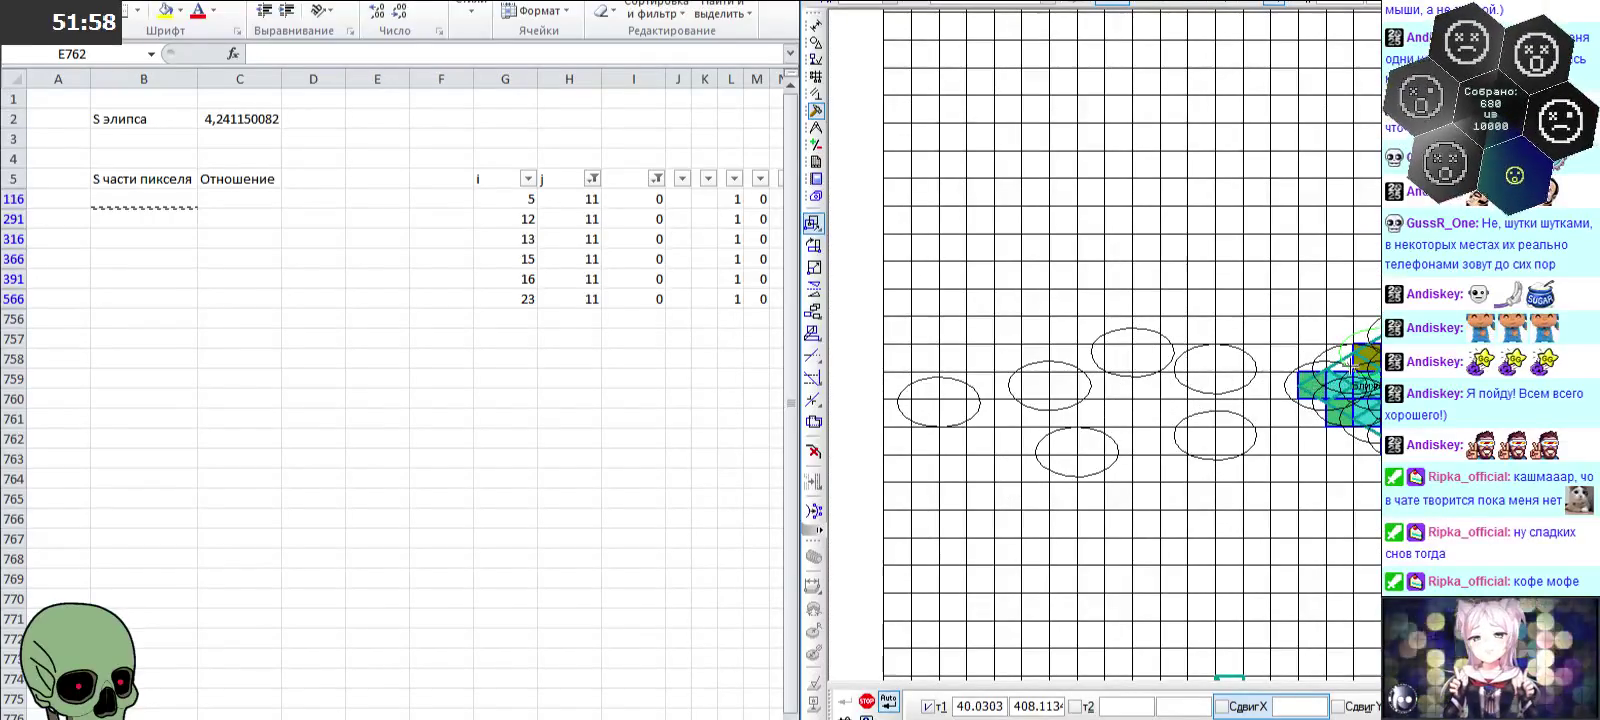
{"action": "left_click", "coordinate": [866, 701]}
{"action": "scroll", "coordinate": [1109, 345], "scroll_direction": "up", "scroll_amount": 3}
{"action": "scroll", "coordinate": [1138, 376], "scroll_direction": "up", "scroll_amount": 3}
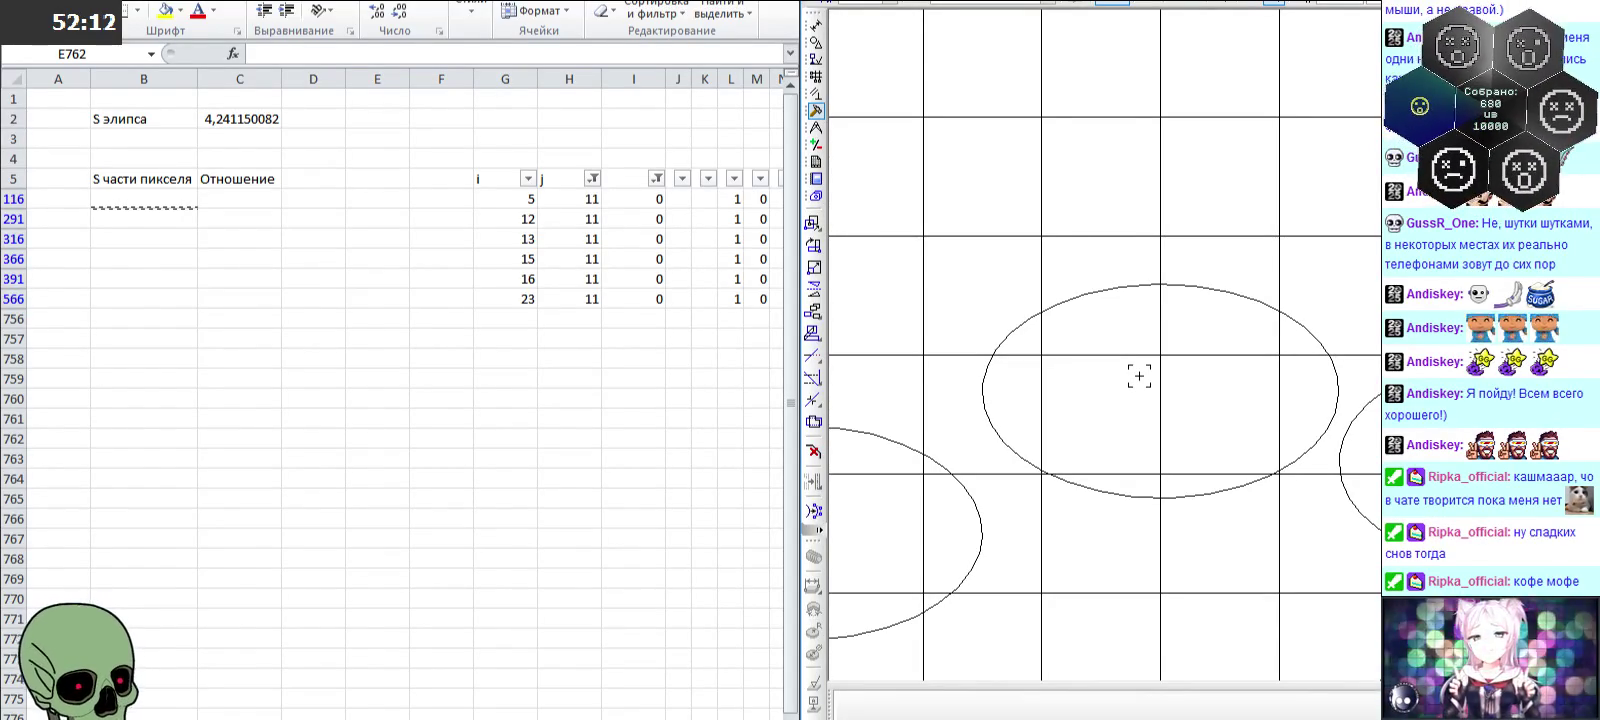
{"action": "scroll", "coordinate": [1139, 376], "scroll_direction": "down", "scroll_amount": 3}
{"action": "scroll", "coordinate": [1340, 410], "scroll_direction": "up", "scroll_amount": 2}
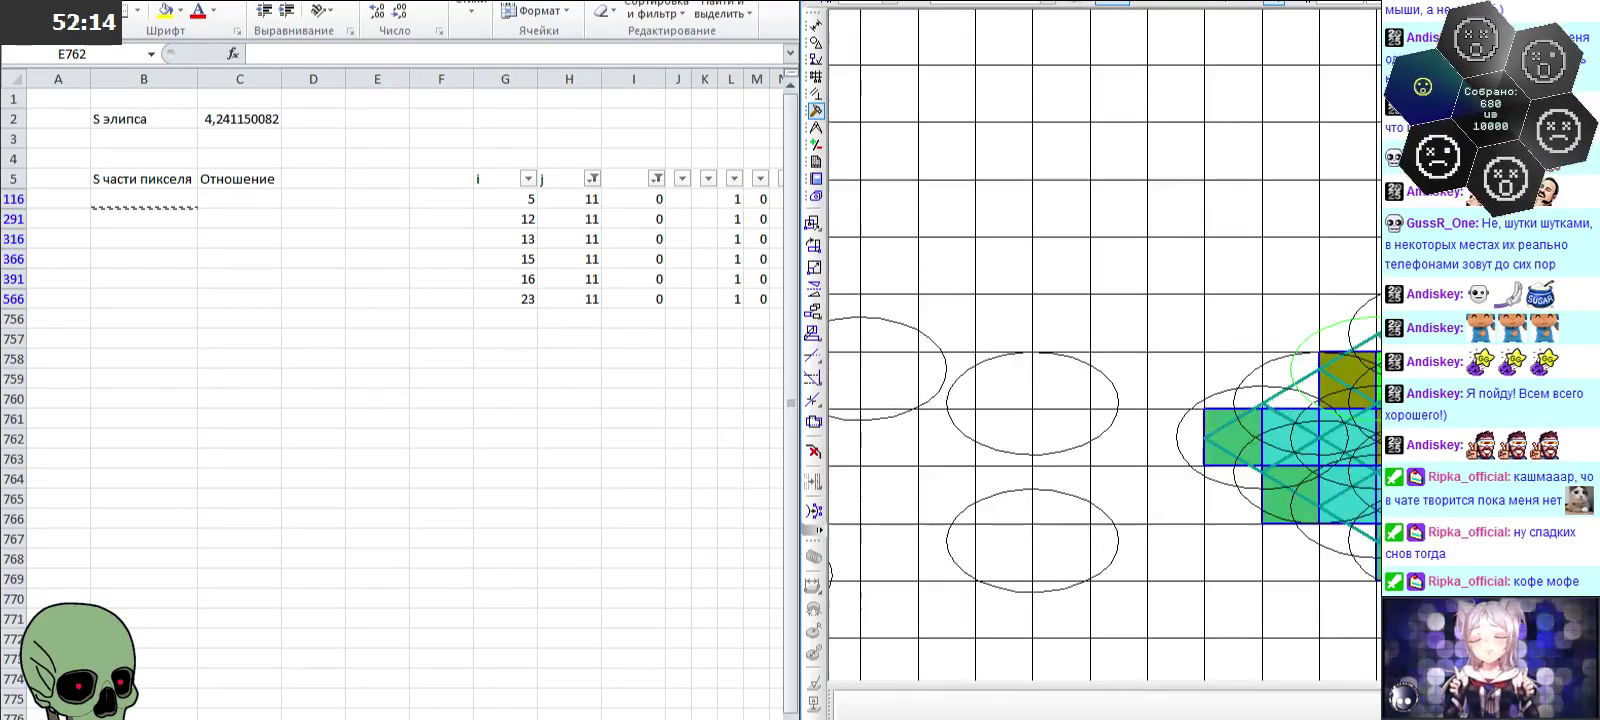
{"action": "scroll", "coordinate": [1340, 410], "scroll_direction": "up", "scroll_amount": 2}
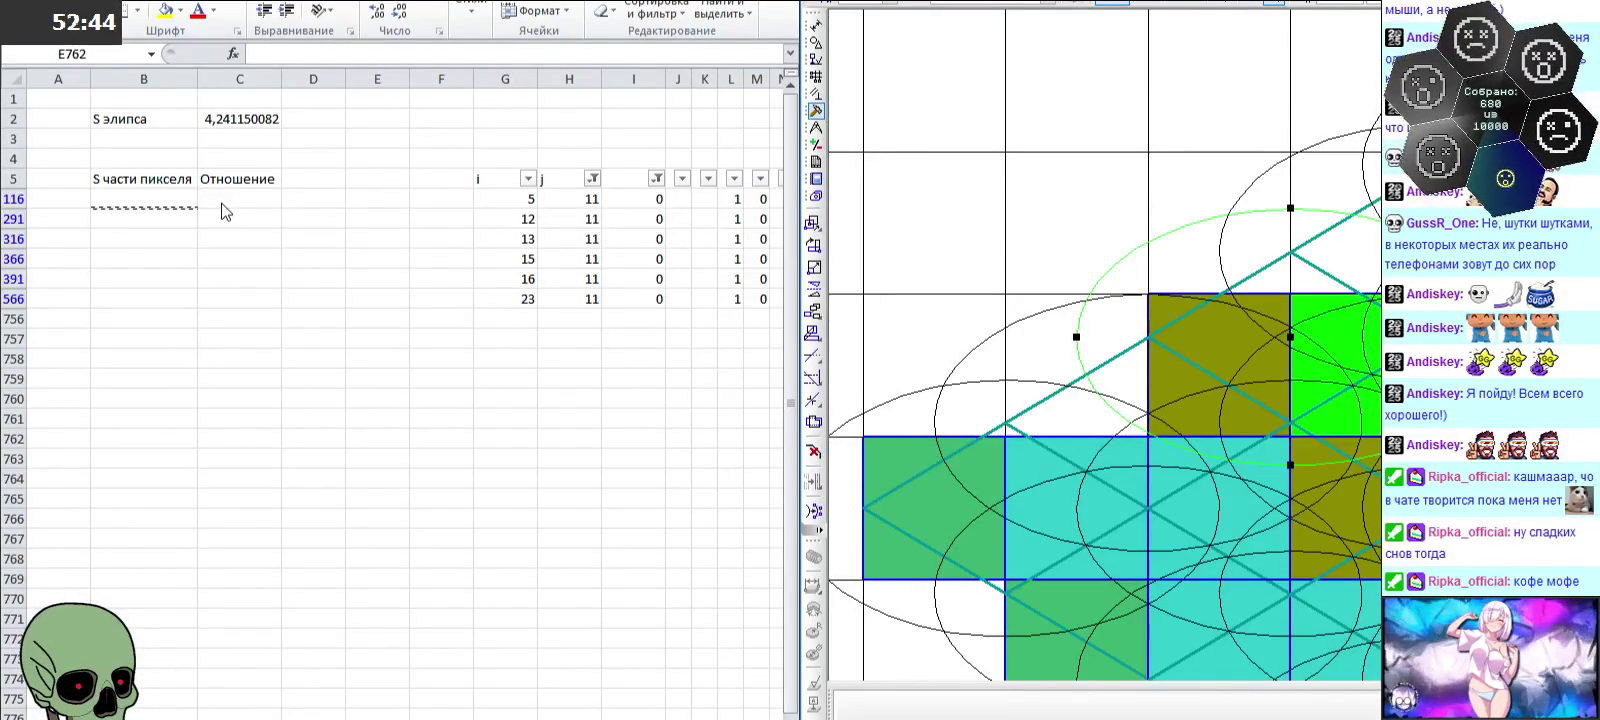
{"action": "scroll", "coordinate": [1350, 285], "scroll_direction": "down", "scroll_amount": 2}
{"action": "scroll", "coordinate": [1350, 285], "scroll_direction": "down", "scroll_amount": 2}
{"action": "scroll", "coordinate": [1350, 285], "scroll_direction": "down", "scroll_amount": 2}
{"action": "scroll", "coordinate": [1200, 300], "scroll_direction": "up", "scroll_amount": 3}
{"action": "scroll", "coordinate": [1133, 330], "scroll_direction": "up", "scroll_amount": 1}
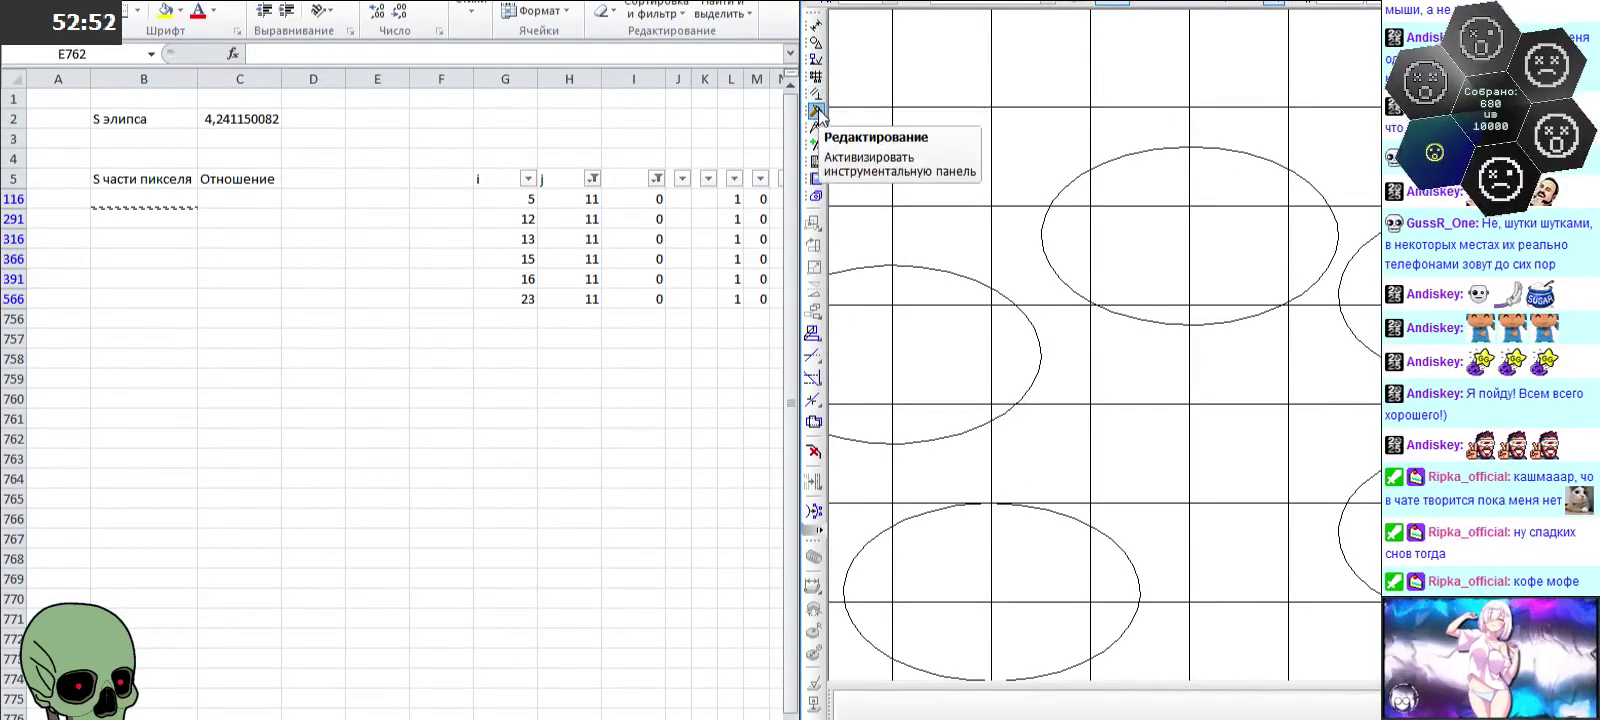
Step: Measure the i=5 pixel area and enter 0,128796663 in B116 and B316
{"action": "left_click", "coordinate": [816, 128]}
{"action": "left_click", "coordinate": [814, 398]}
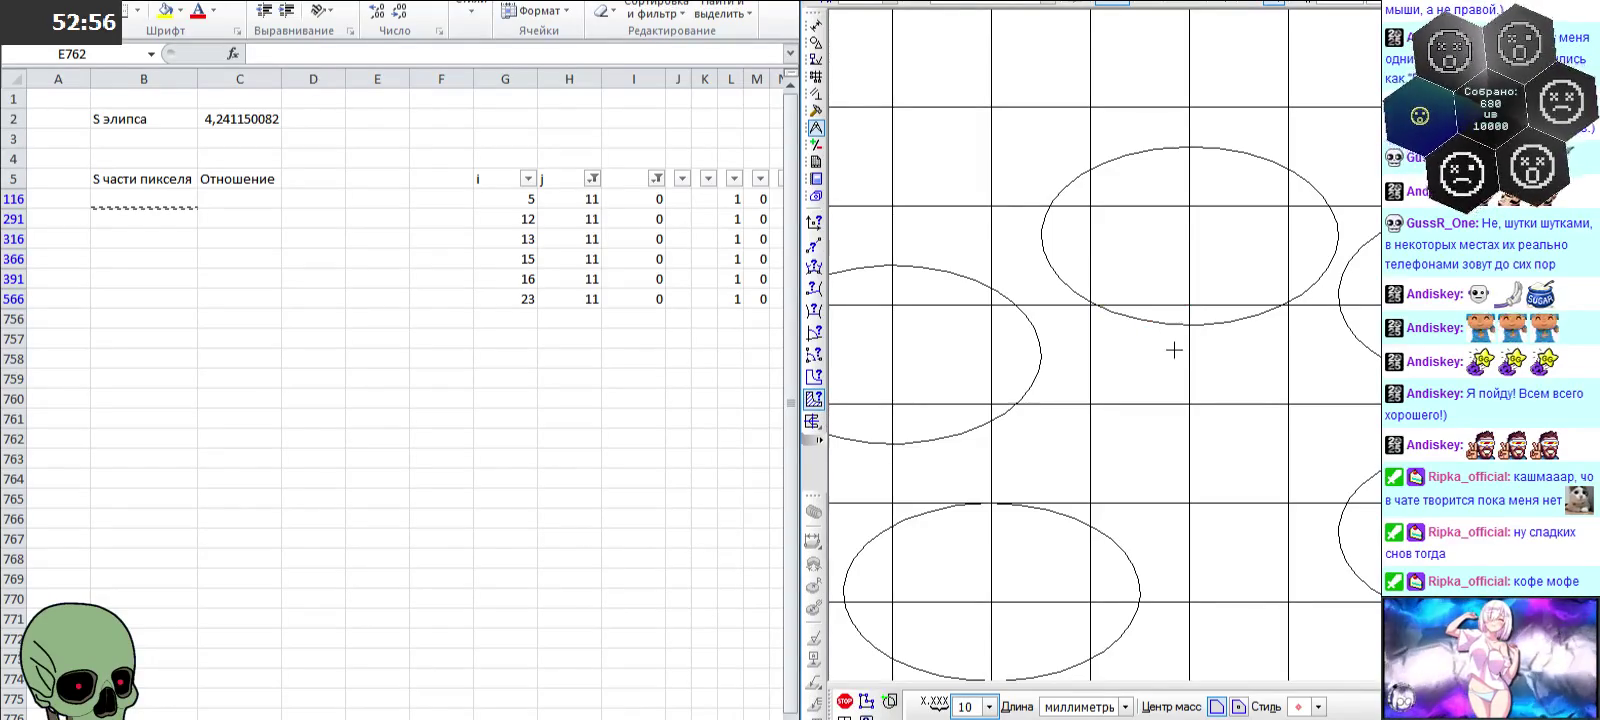
{"action": "left_click", "coordinate": [156, 198]}
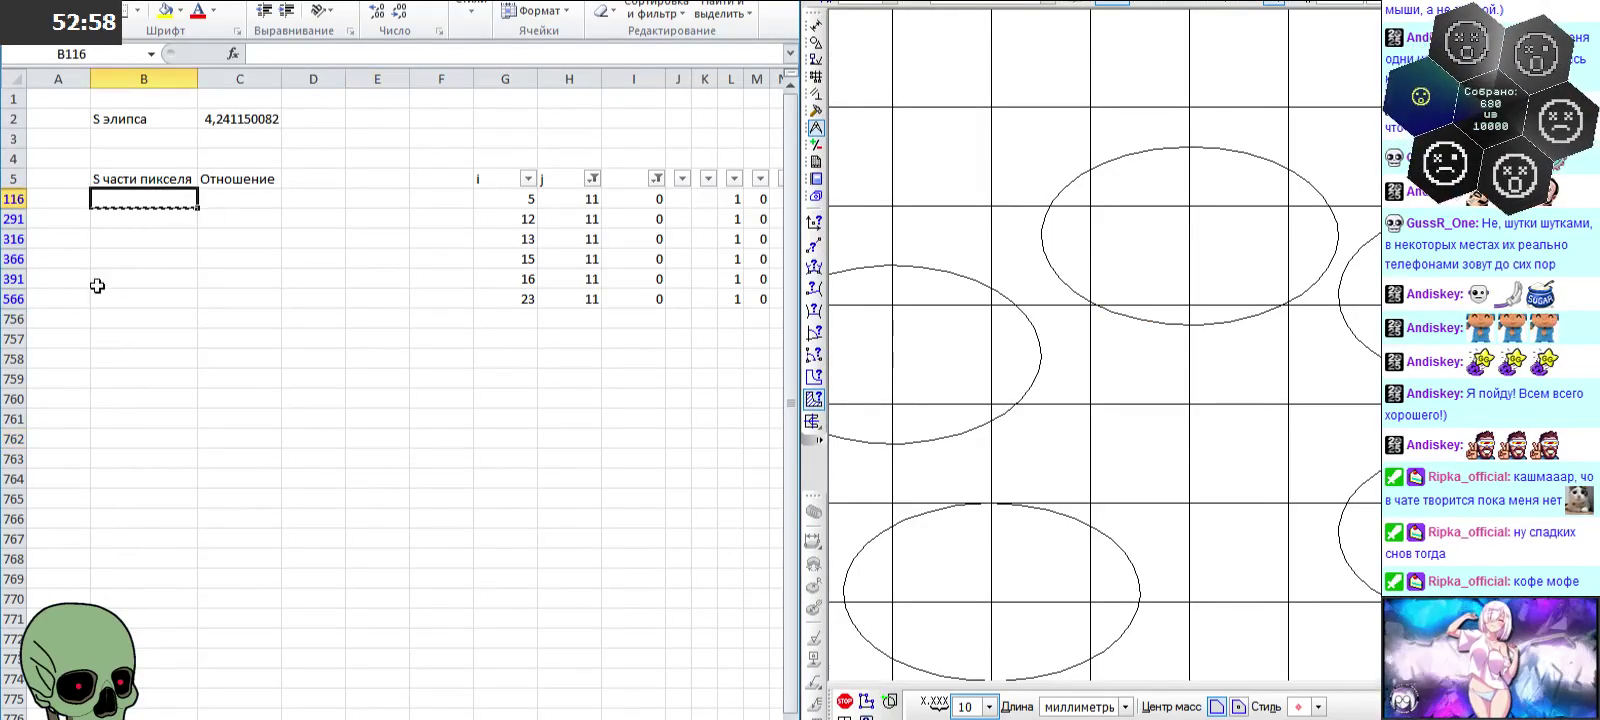
{"action": "type", "text": "0,"}
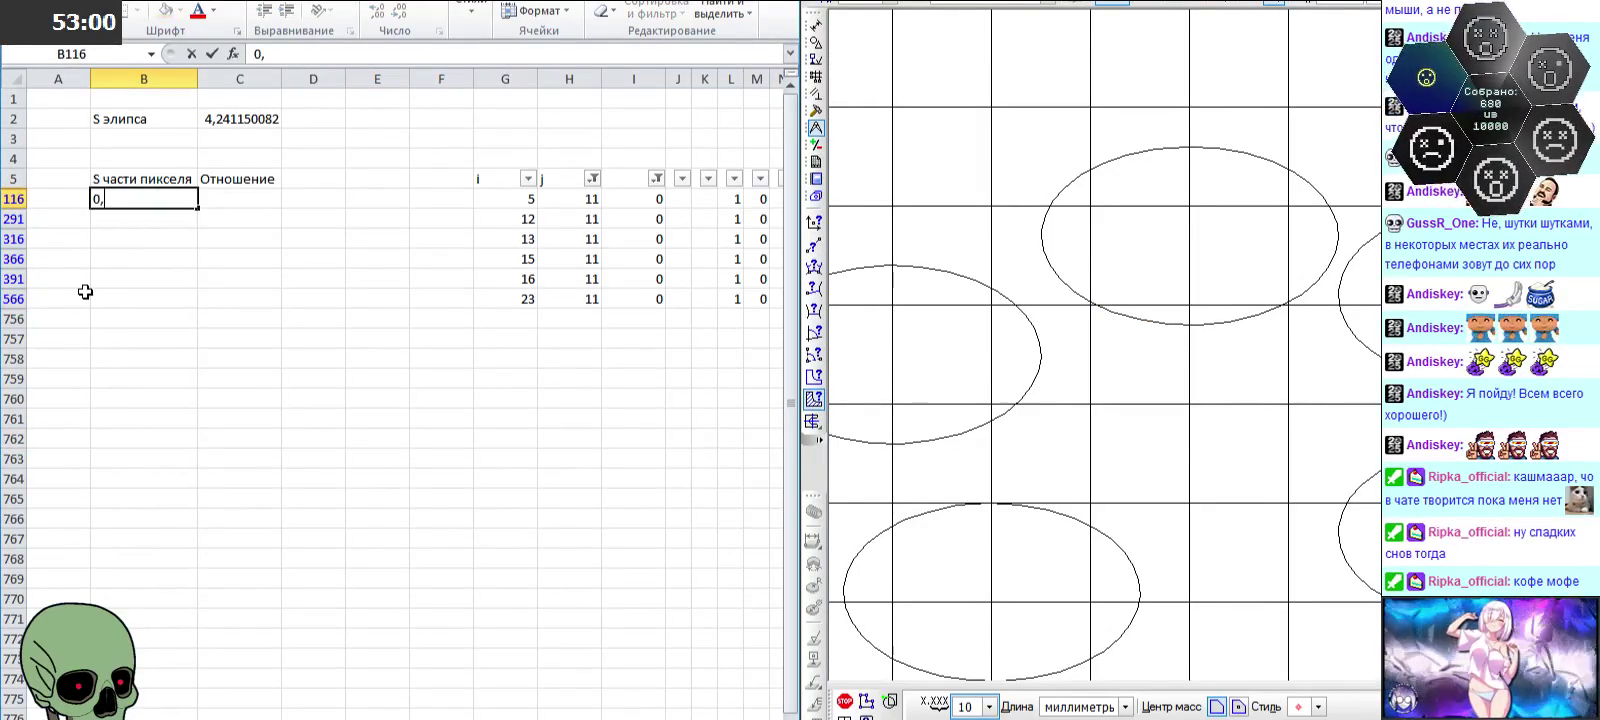
{"action": "type", "text": "12879"}
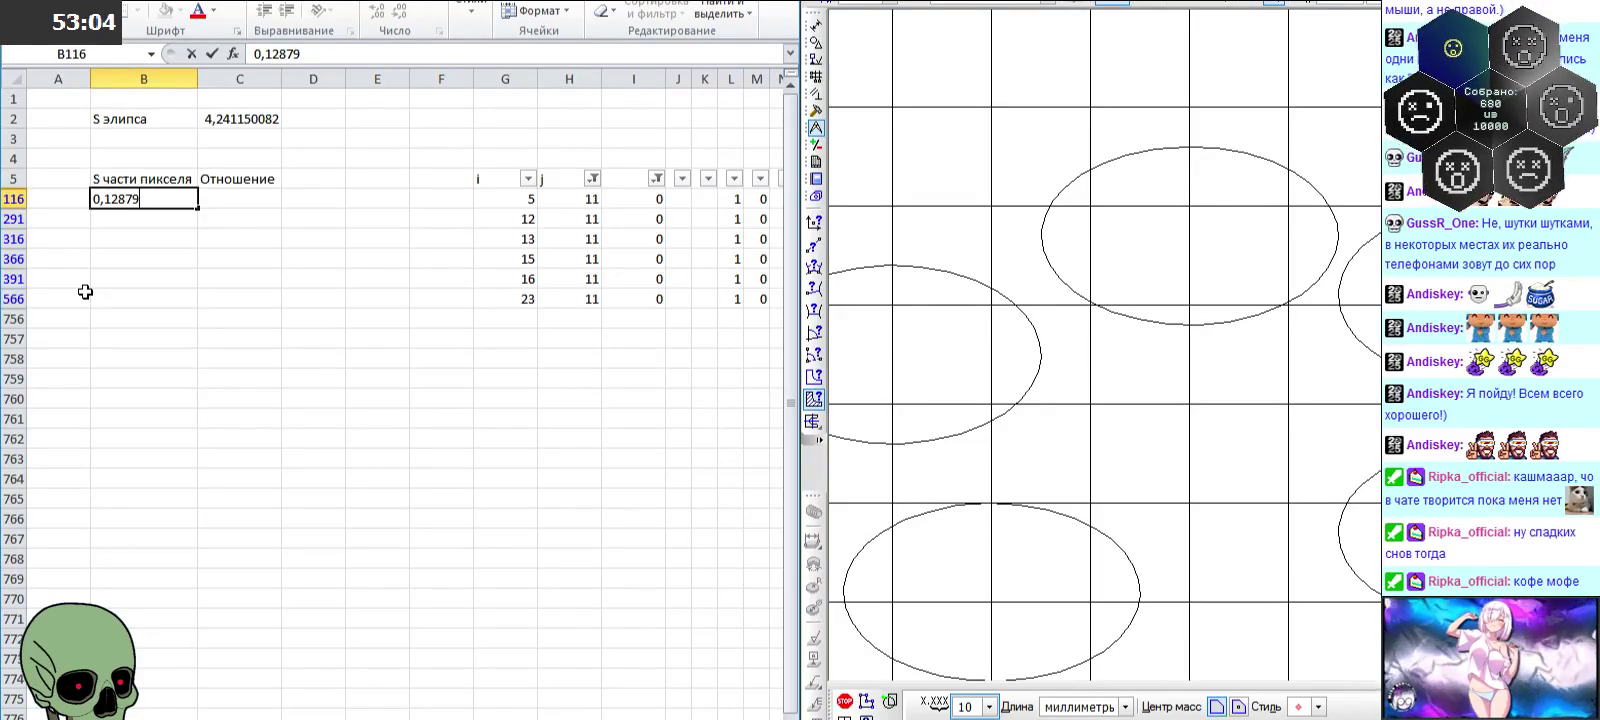
{"action": "type", "text": "6663"}
{"action": "key", "text": "Return"}
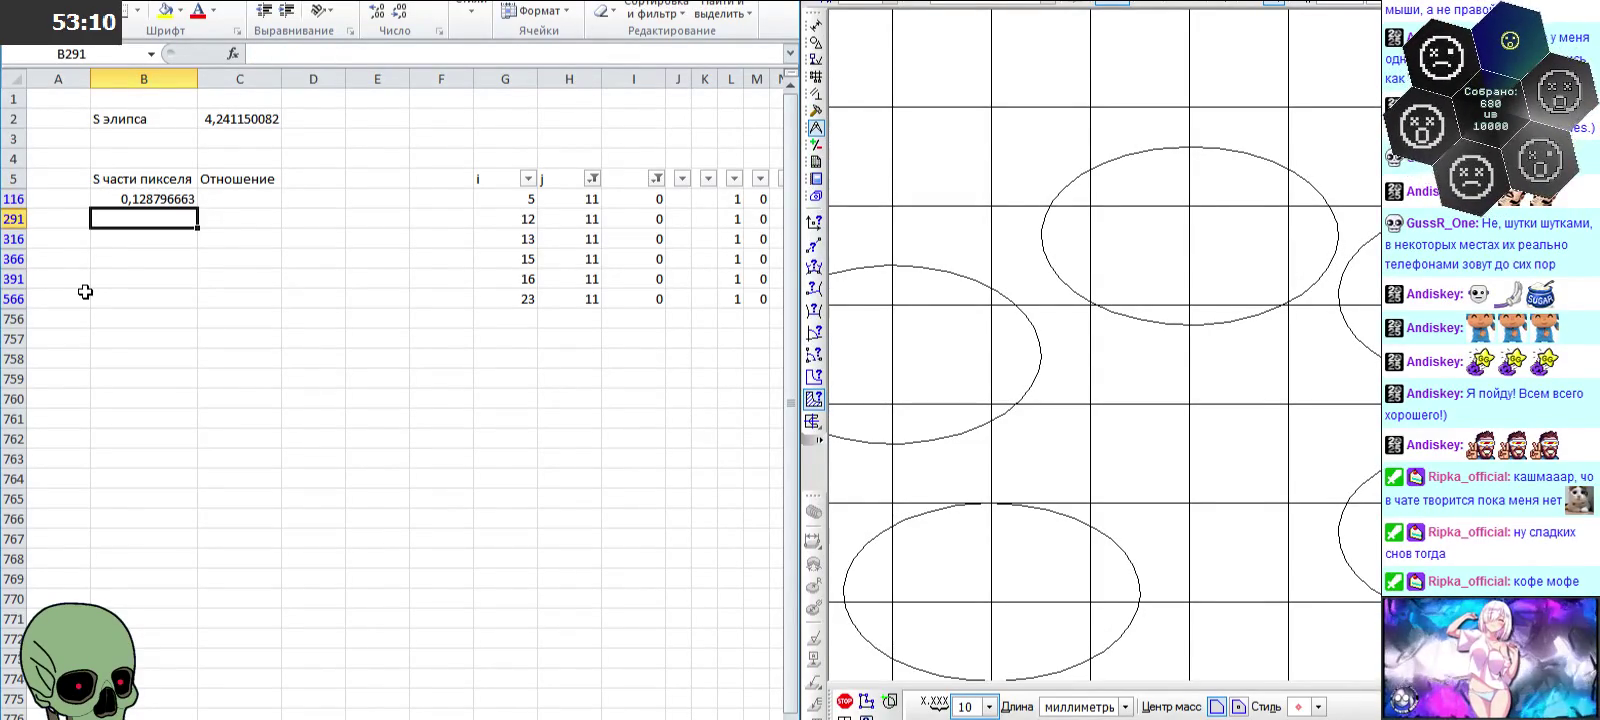
{"action": "left_click", "coordinate": [160, 197]}
{"action": "key", "text": "ctrl+c"}
{"action": "left_click", "coordinate": [166, 240]}
{"action": "key", "text": "ctrl+v"}
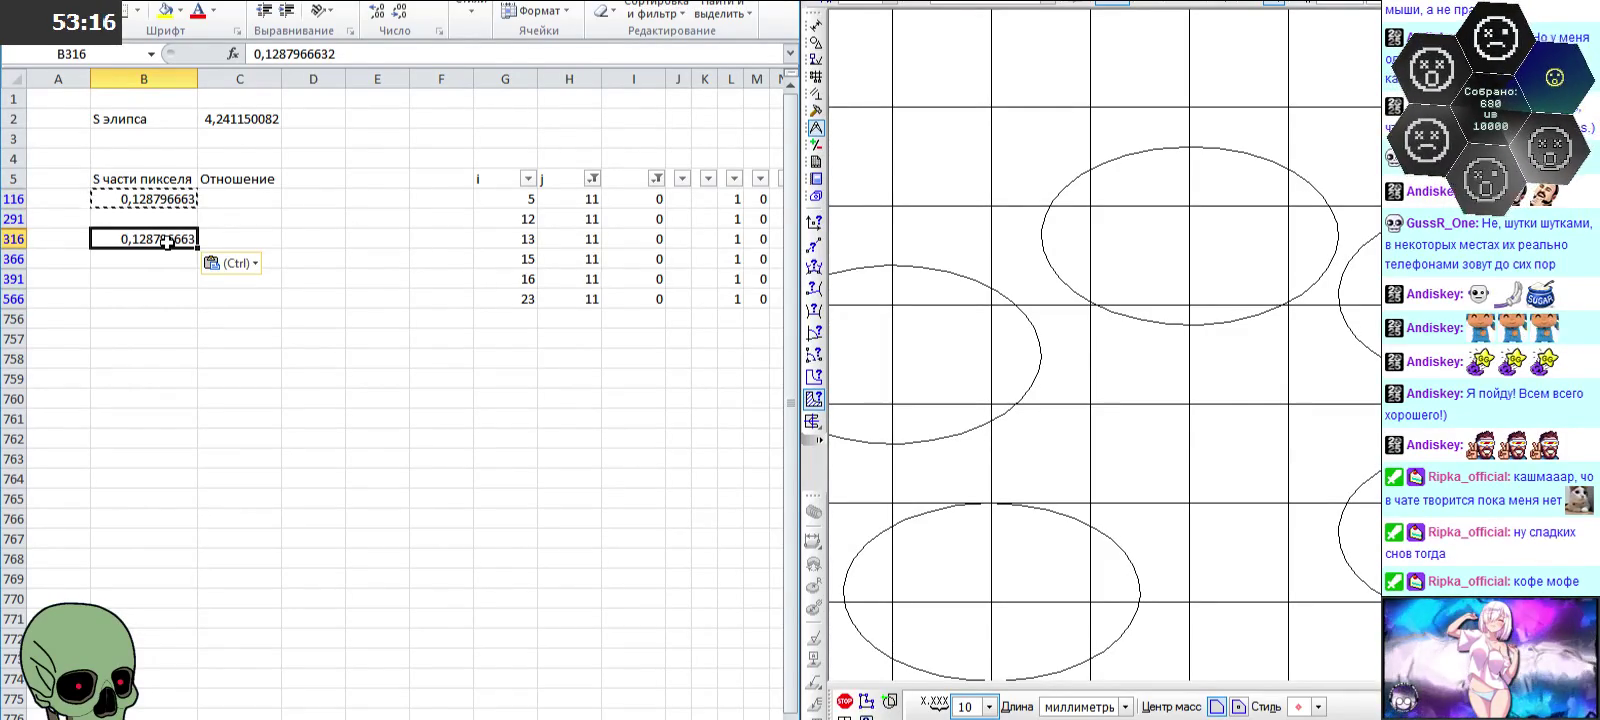
{"action": "left_click", "coordinate": [1166, 265]}
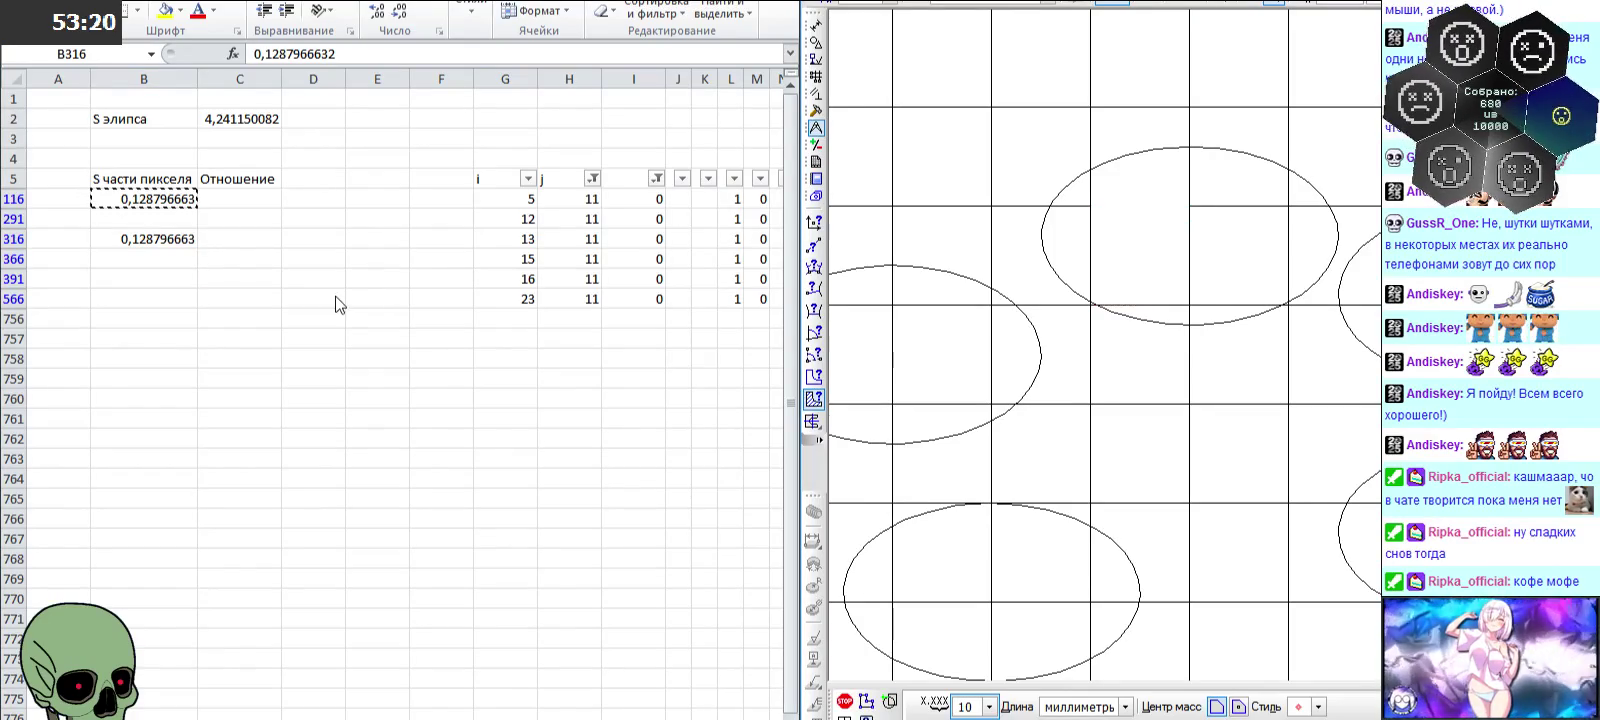
Step: Enter the full-pixel area 0,999179701 in B291 and copy it to B366
{"action": "left_click", "coordinate": [150, 218]}
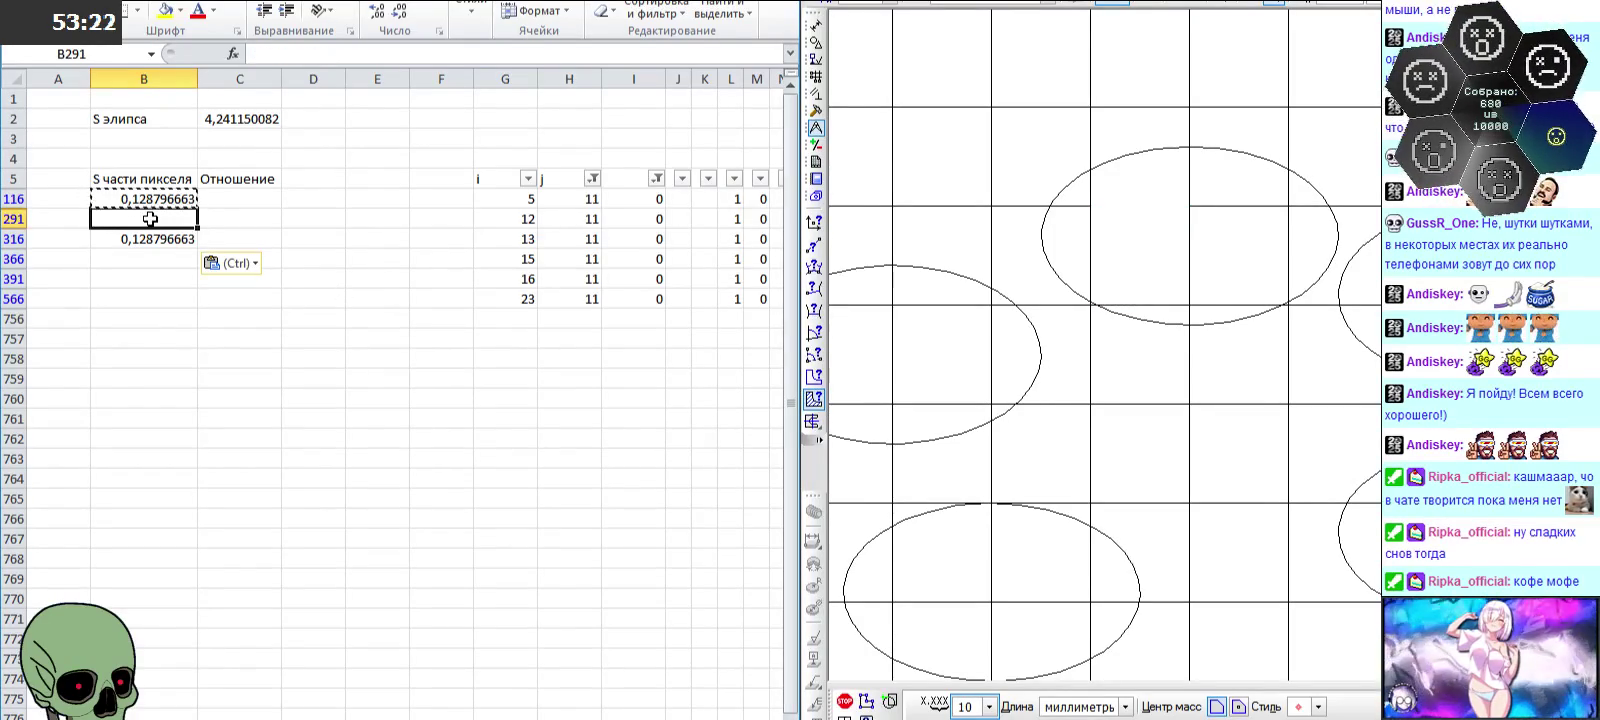
{"action": "type", "text": "0,999179701"}
{"action": "key", "text": "Return"}
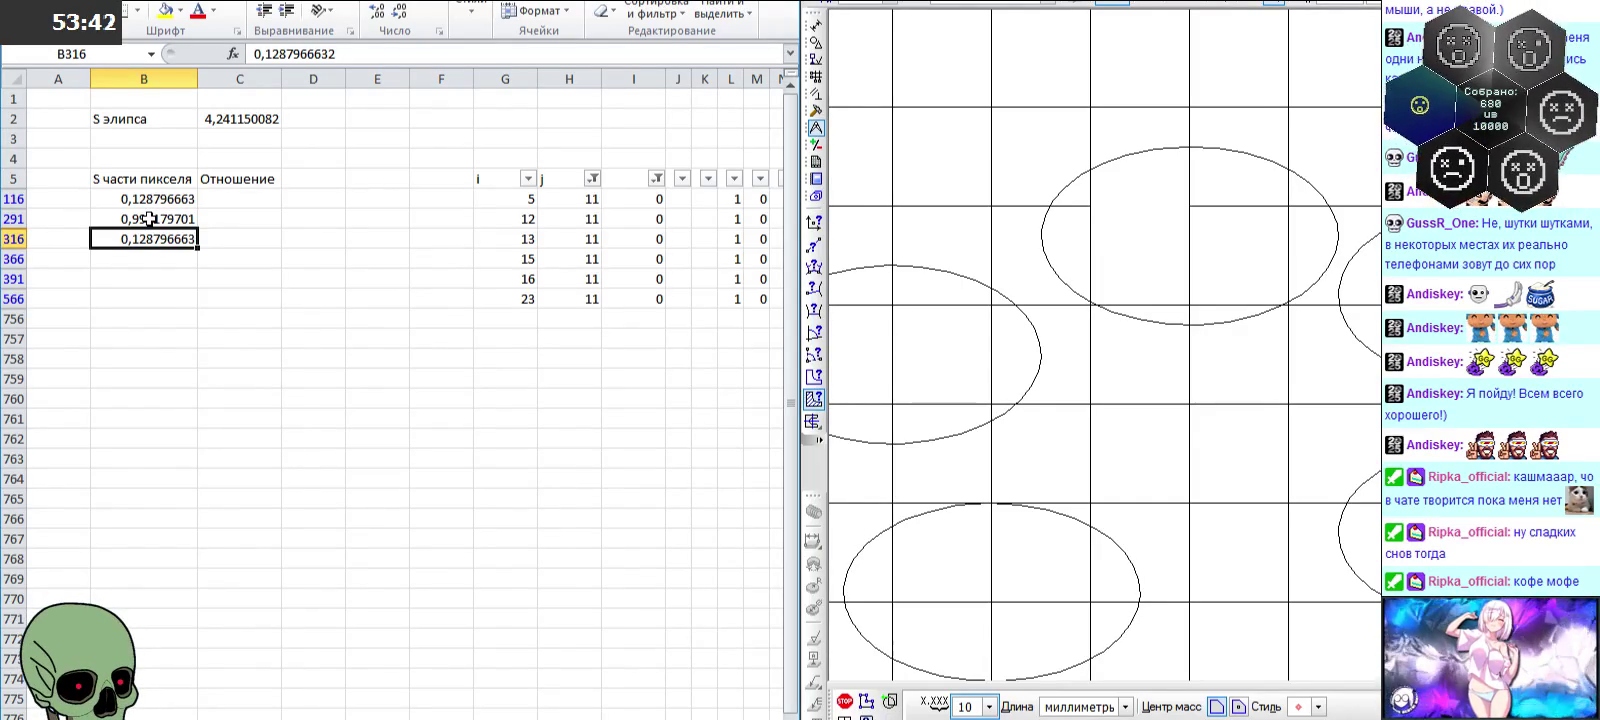
{"action": "left_click", "coordinate": [149, 219]}
{"action": "key", "text": "ctrl+c"}
{"action": "left_click", "coordinate": [170, 259]}
{"action": "key", "text": "ctrl+v"}
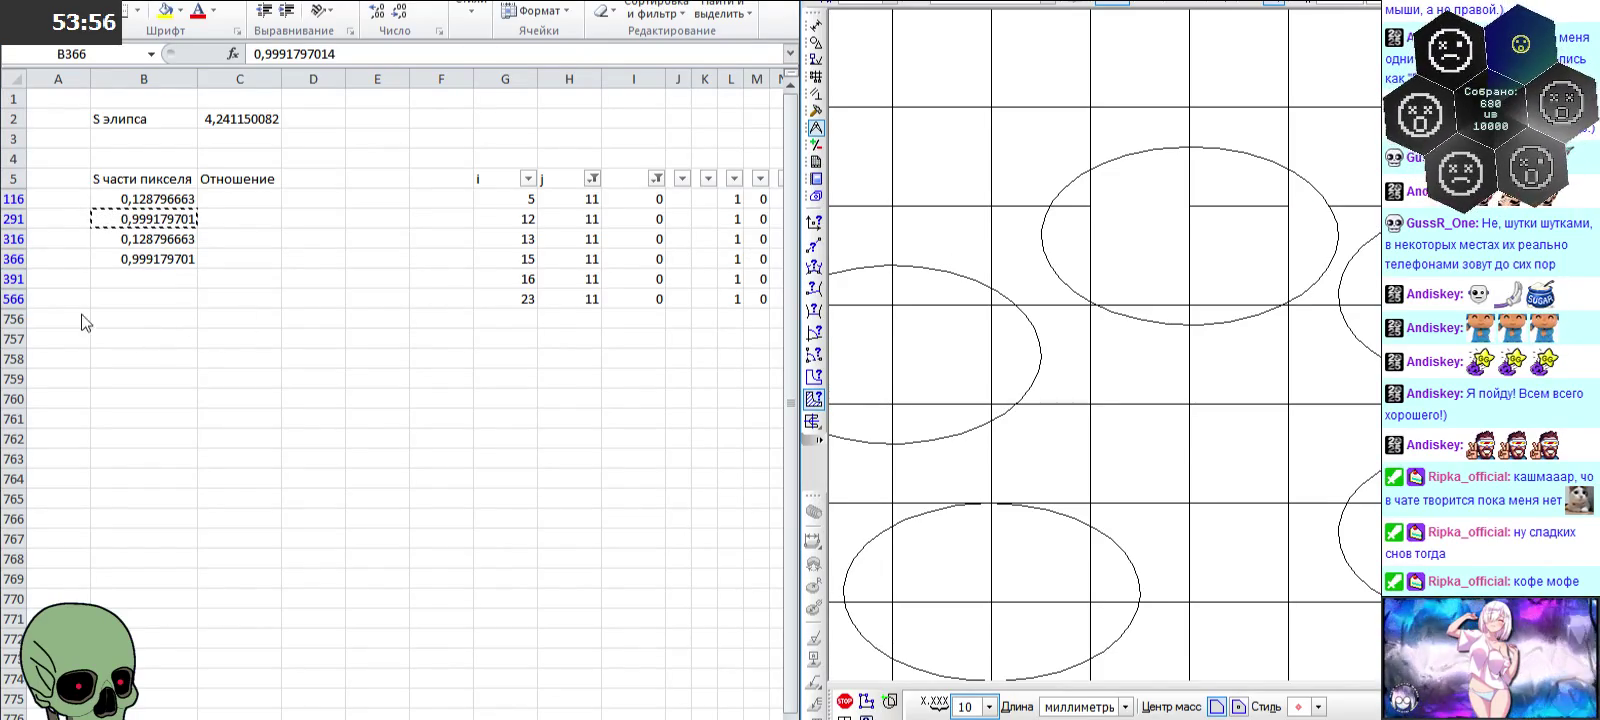
Step: Enter 0,373833104 in B391 and 0,090789208 in B566
{"action": "left_click", "coordinate": [107, 281]}
{"action": "key", "text": "ctrl+v"}
{"action": "type", "text": "0,373833104"}
{"action": "key", "text": "Return"}
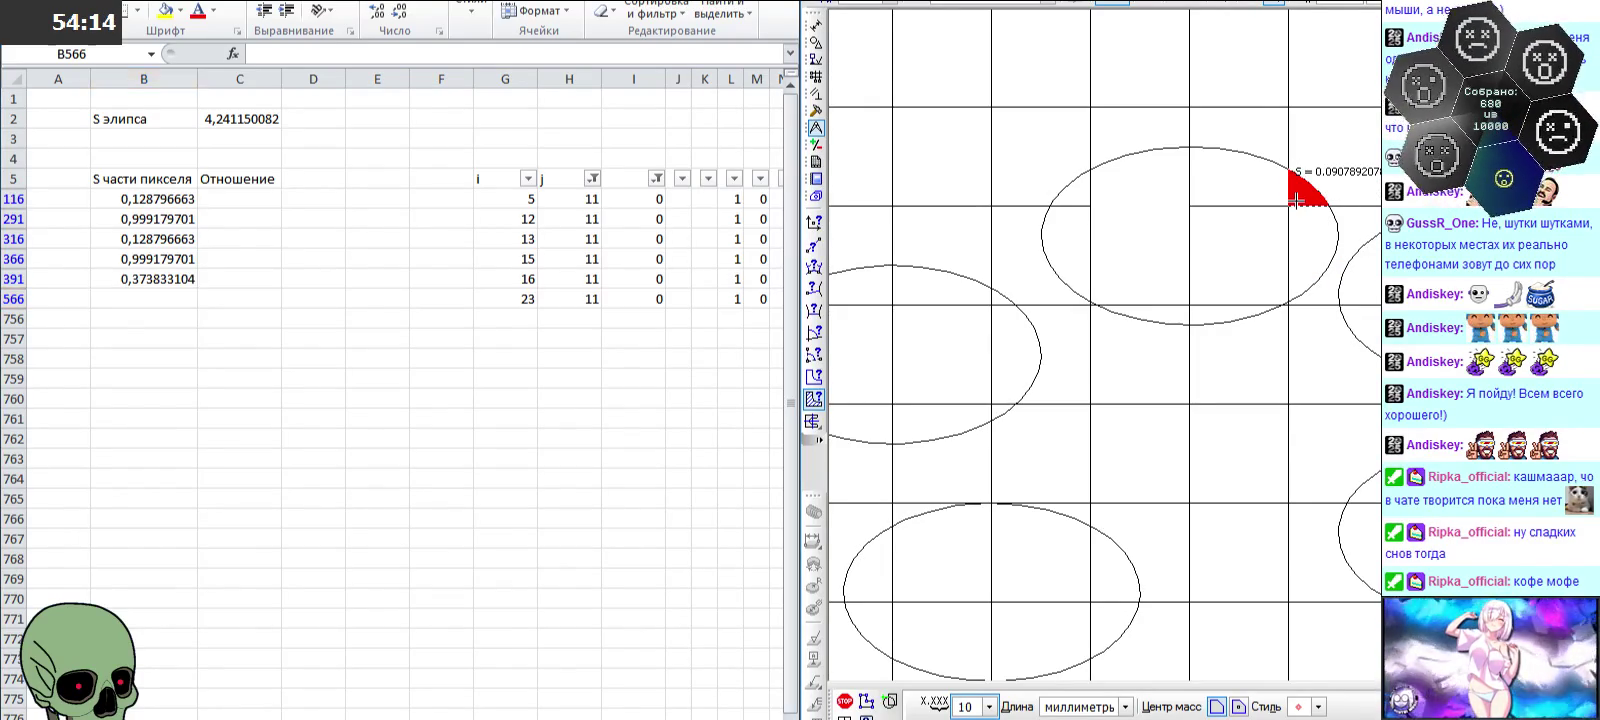
{"action": "type", "text": "0,09"}
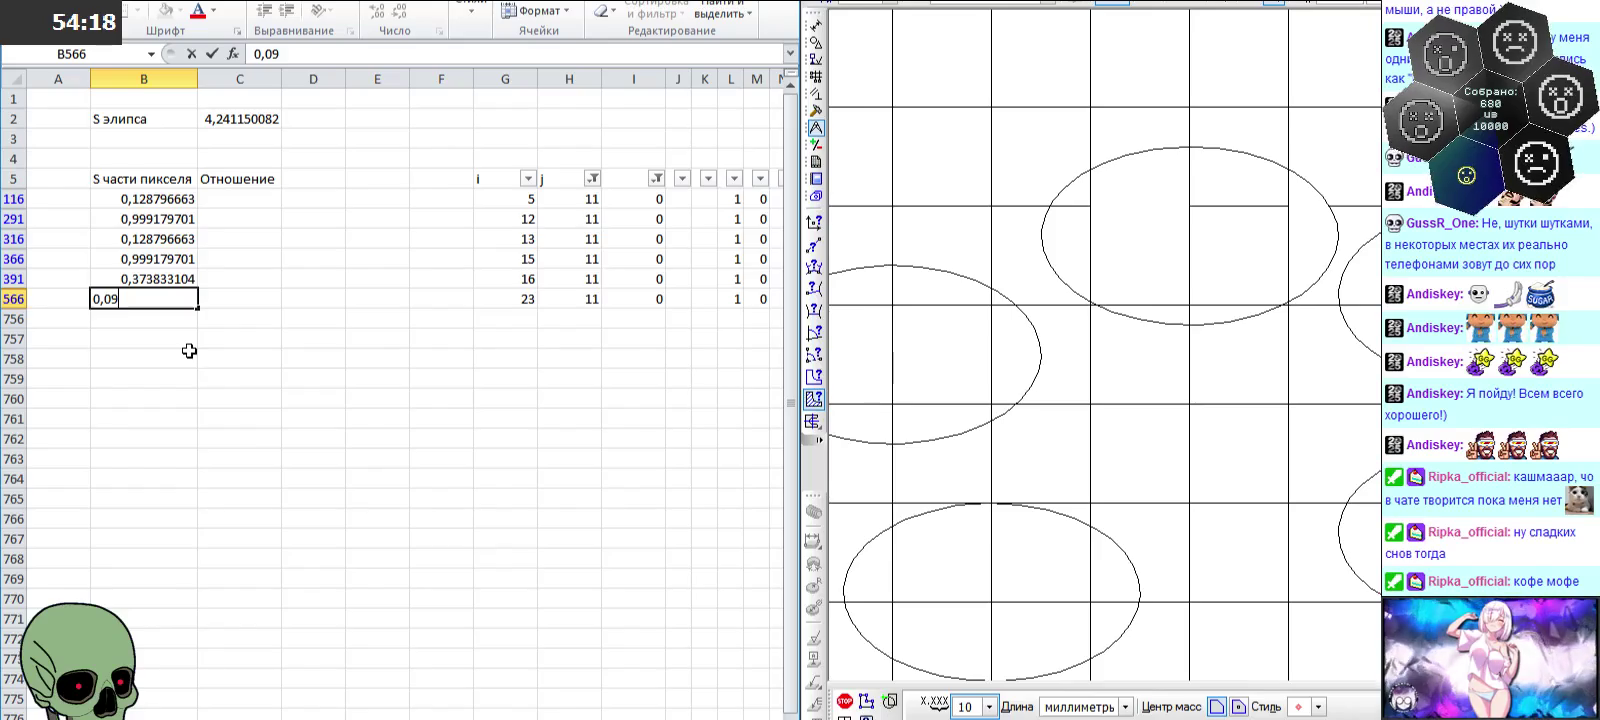
{"action": "type", "text": "0789"}
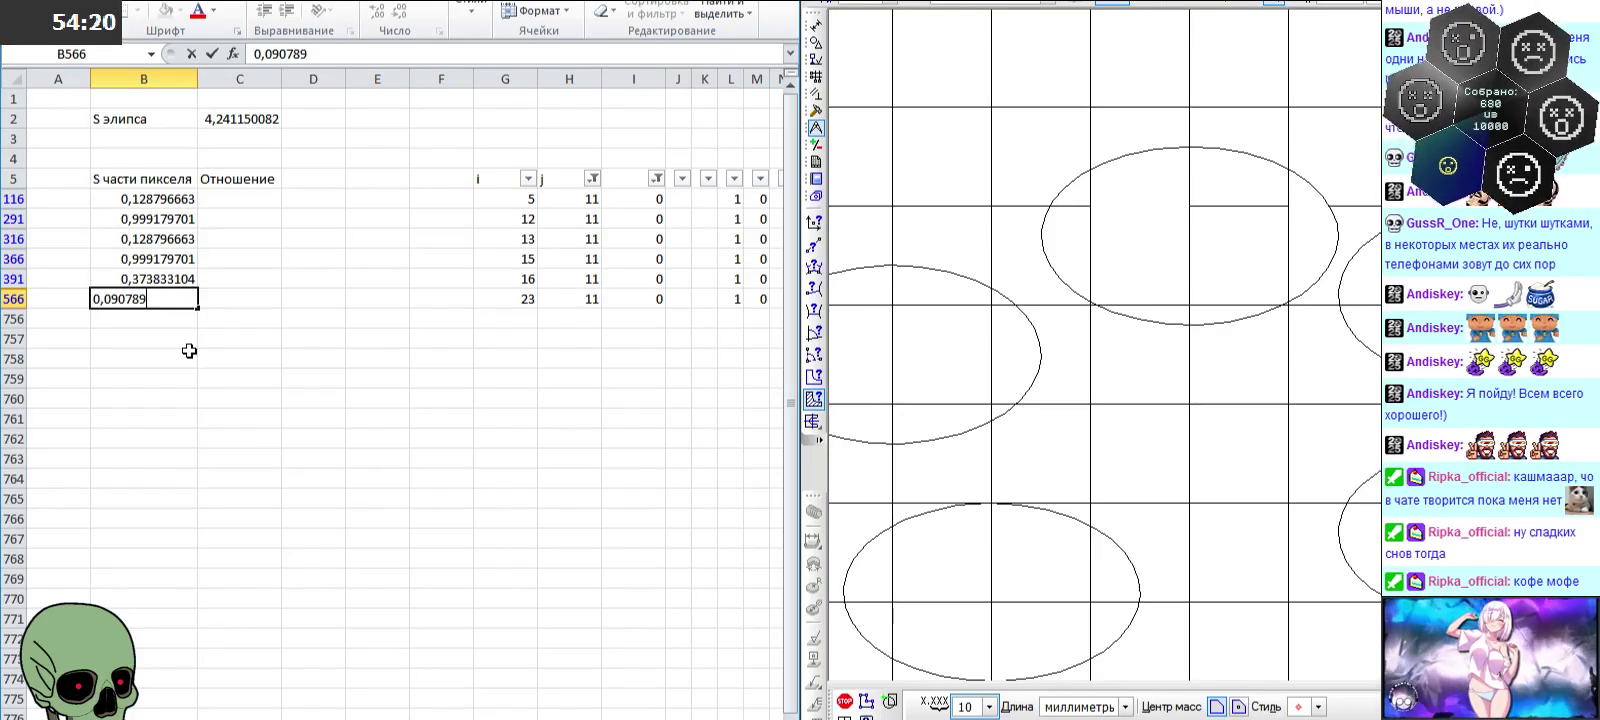
{"action": "type", "text": "208"}
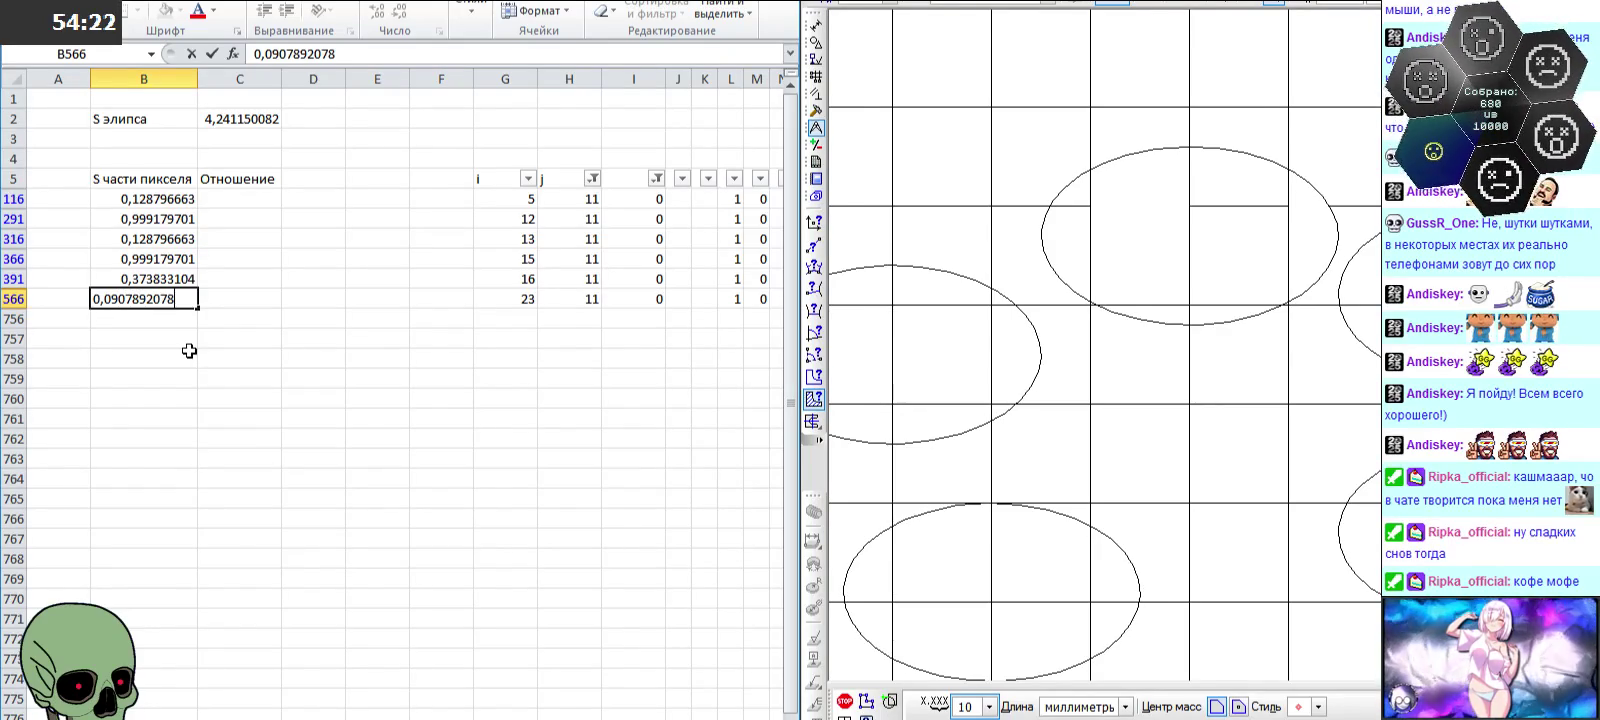
{"action": "key", "text": "Return"}
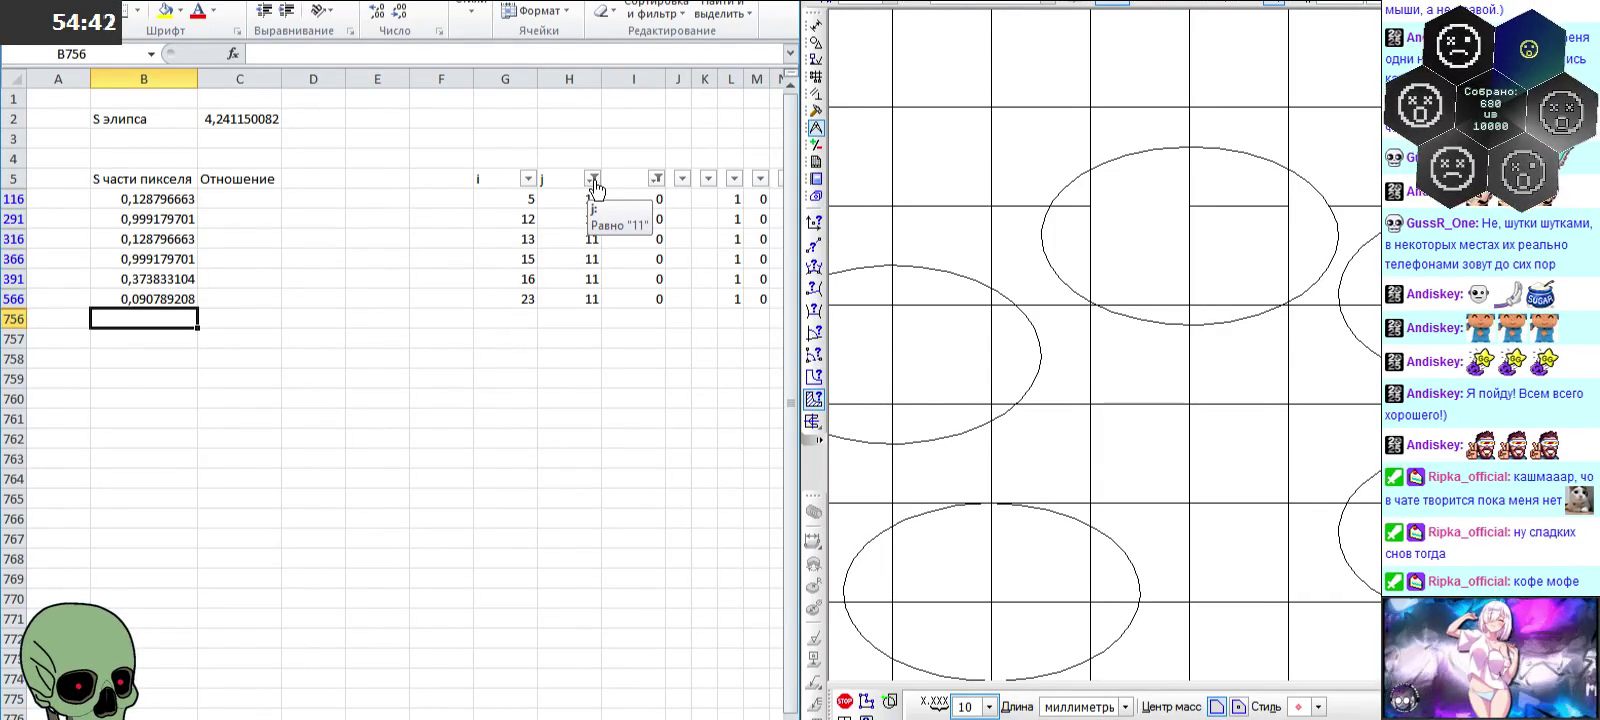
{"action": "left_click", "coordinate": [593, 180]}
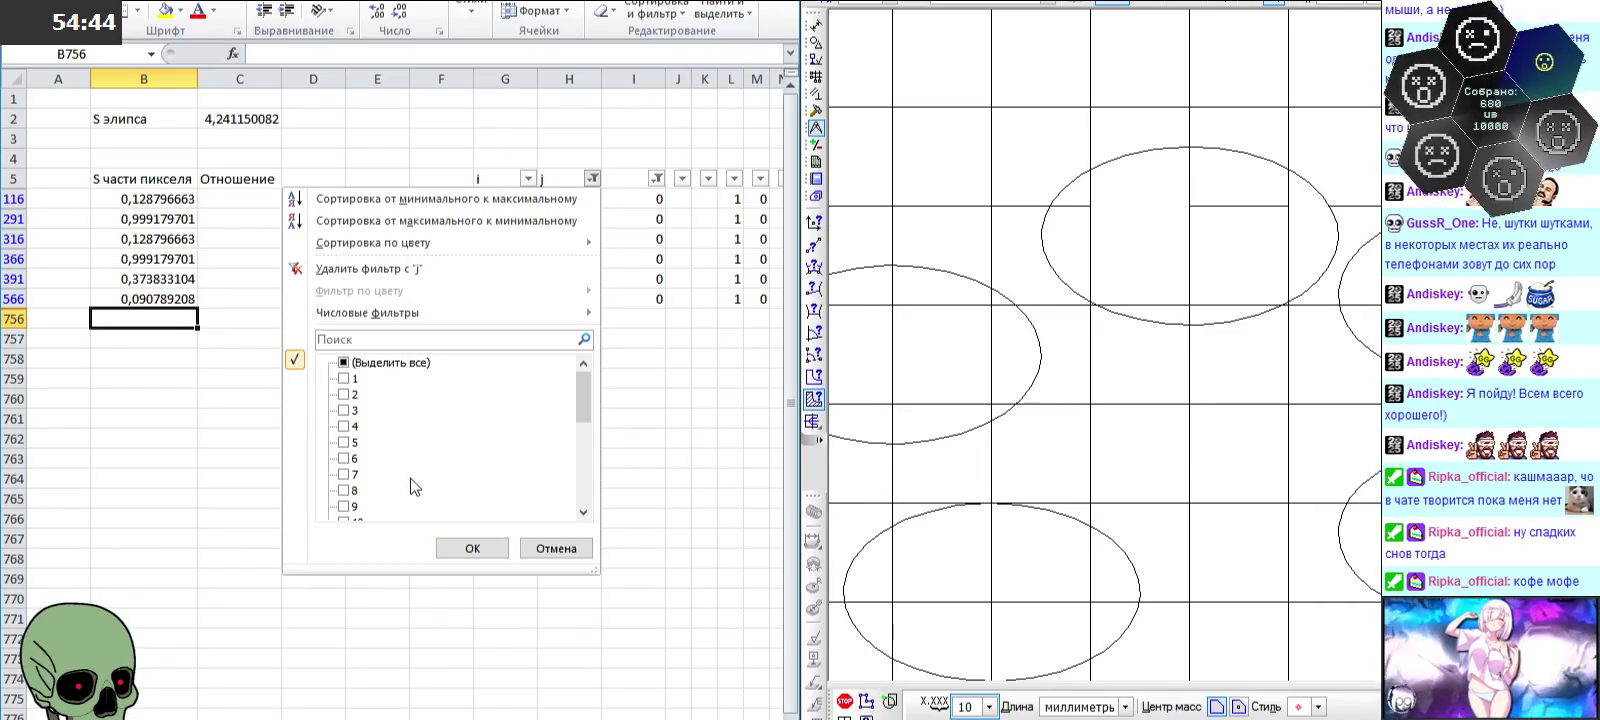
Step: Switch the j filter from 11 to 9, briefly trying j = 5 in between
{"action": "scroll", "coordinate": [450, 440], "scroll_direction": "down", "scroll_amount": 3}
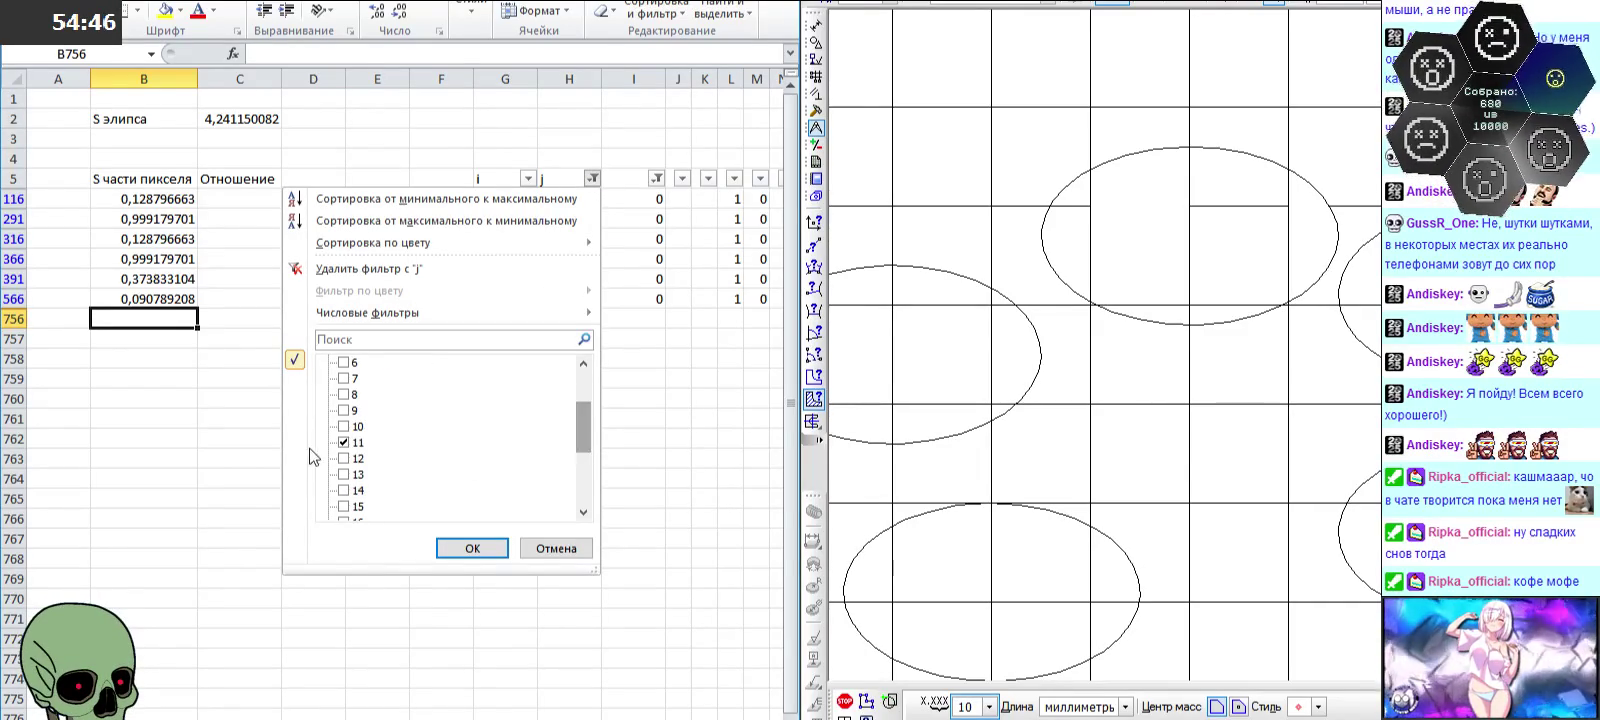
{"action": "left_click", "coordinate": [342, 442]}
{"action": "left_click", "coordinate": [341, 412]}
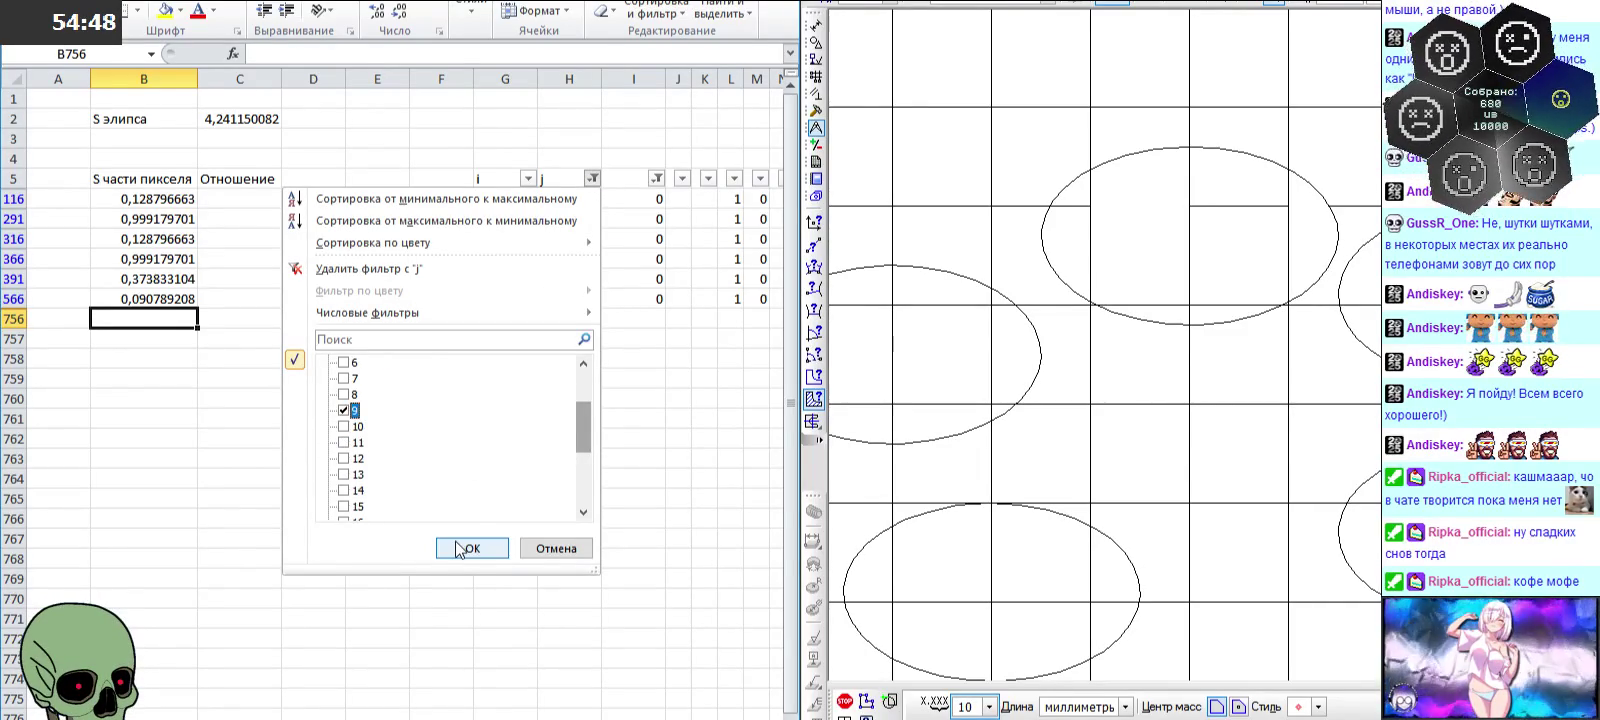
{"action": "left_click", "coordinate": [466, 548]}
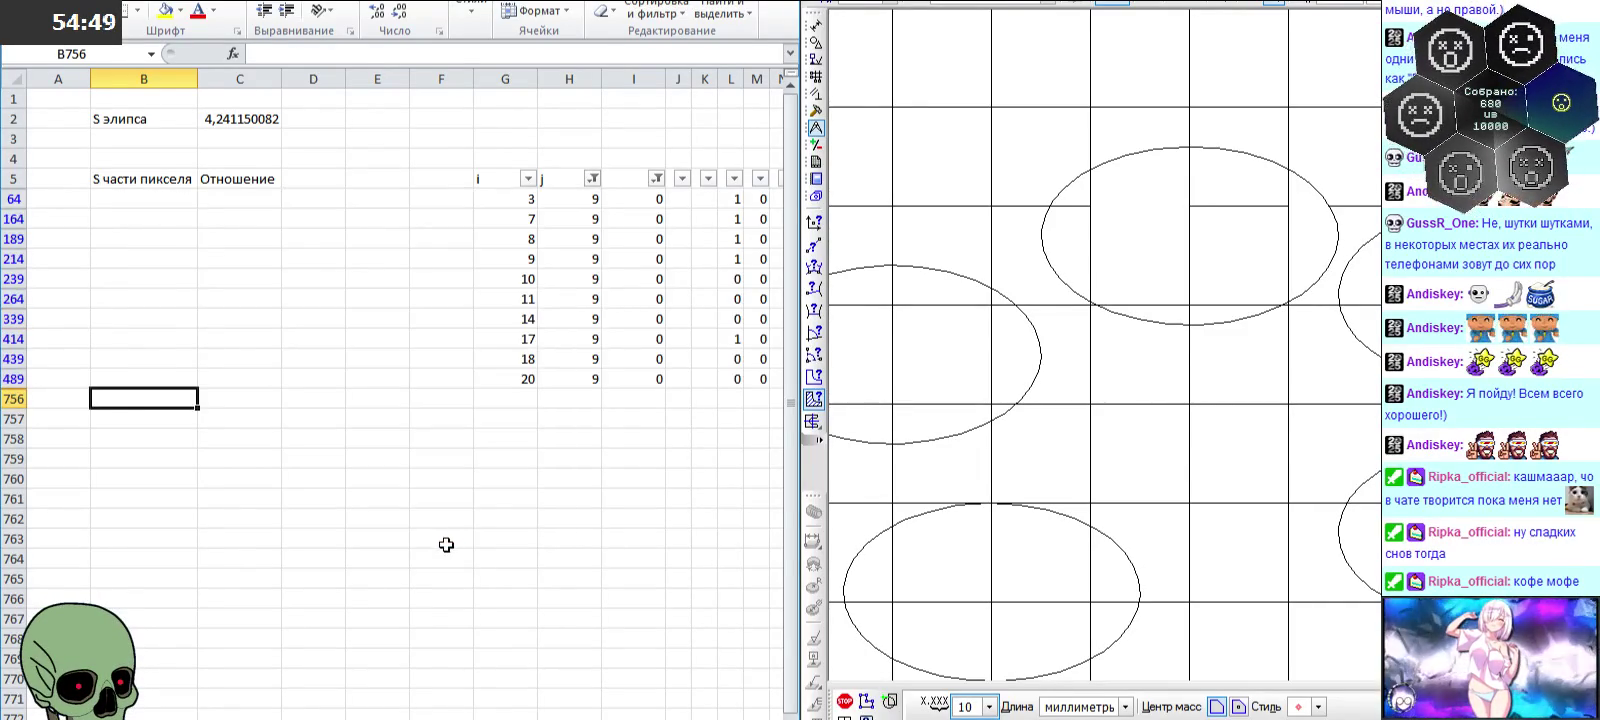
{"action": "left_click", "coordinate": [590, 178]}
{"action": "left_click", "coordinate": [343, 506]}
{"action": "left_click", "coordinate": [344, 442]}
{"action": "left_click", "coordinate": [470, 548]}
{"action": "left_click", "coordinate": [592, 178]}
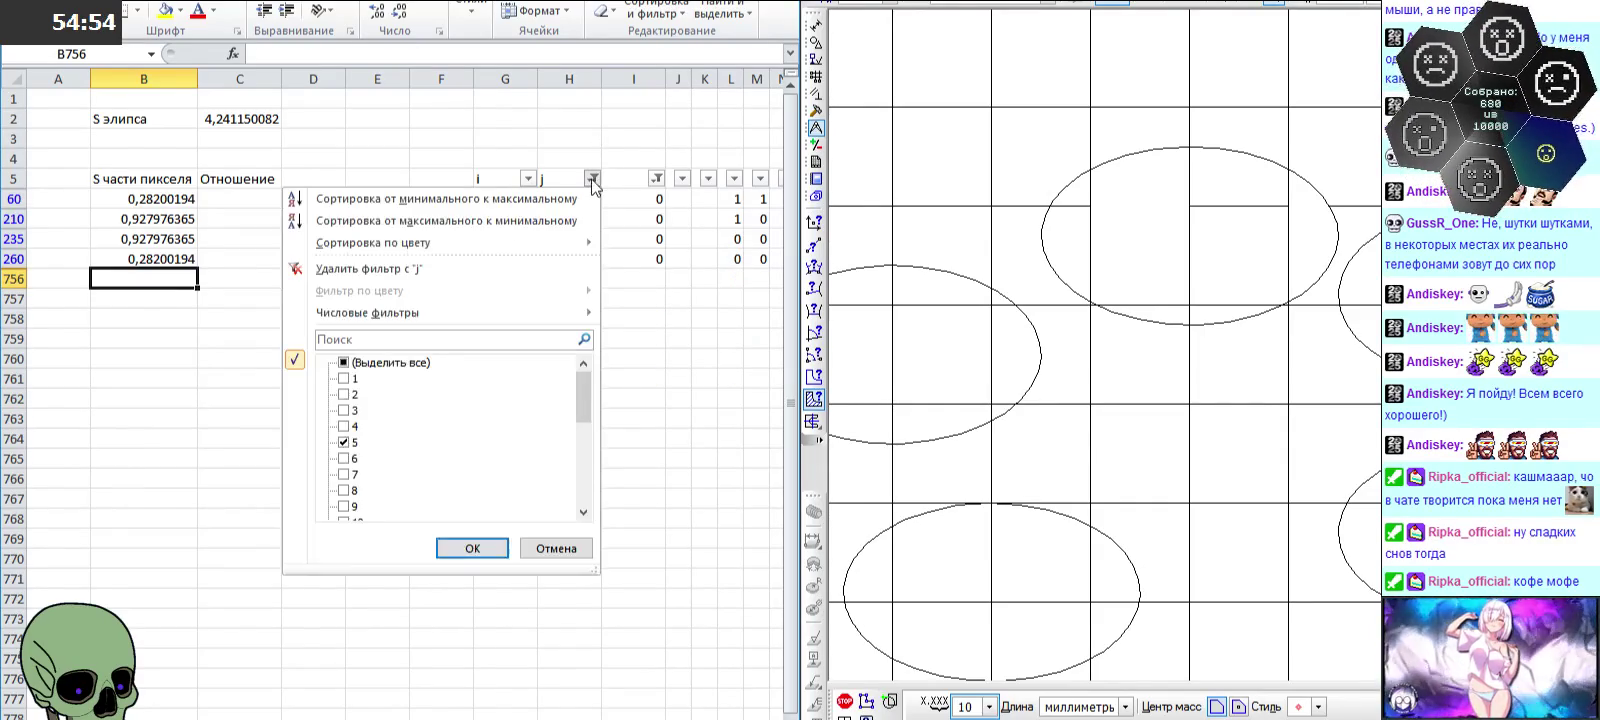
{"action": "left_click", "coordinate": [344, 442]}
{"action": "left_click", "coordinate": [343, 506]}
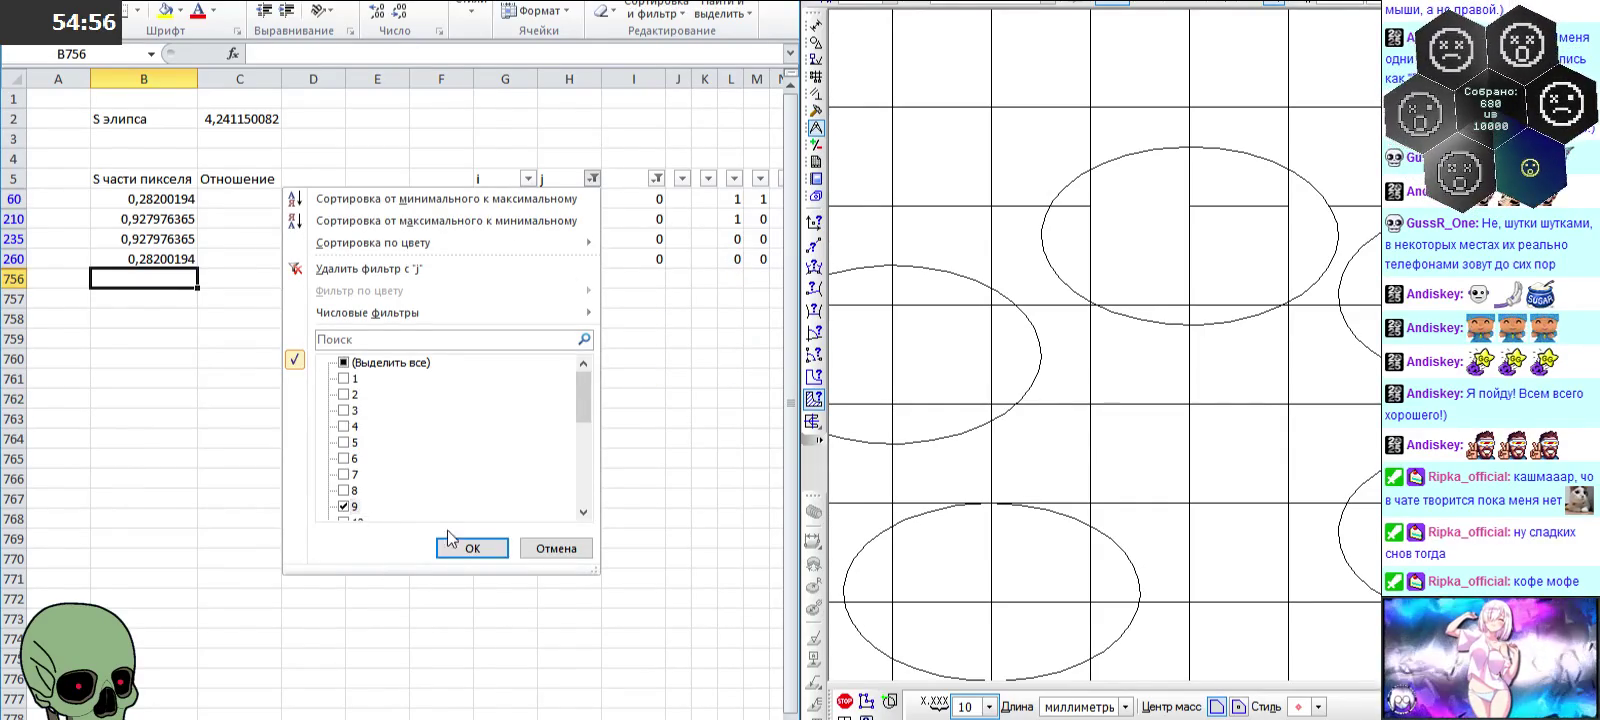
{"action": "left_click", "coordinate": [468, 546]}
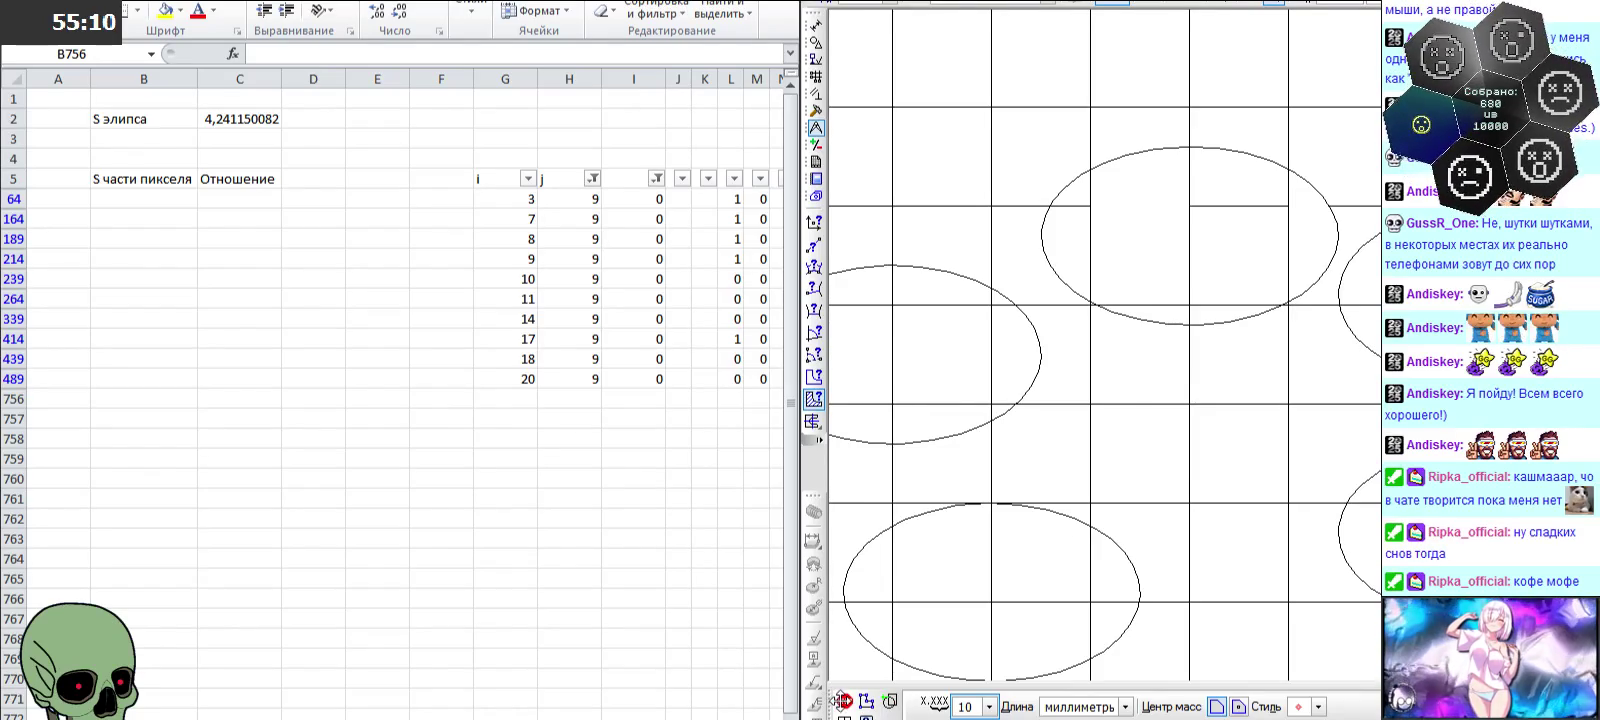
Step: End the area measurement and zoom out and back in on the coloured ellipse cluster
{"action": "left_click", "coordinate": [842, 700]}
{"action": "scroll", "coordinate": [1042, 332], "scroll_direction": "down", "scroll_amount": 2}
{"action": "scroll", "coordinate": [1193, 352], "scroll_direction": "up", "scroll_amount": 3}
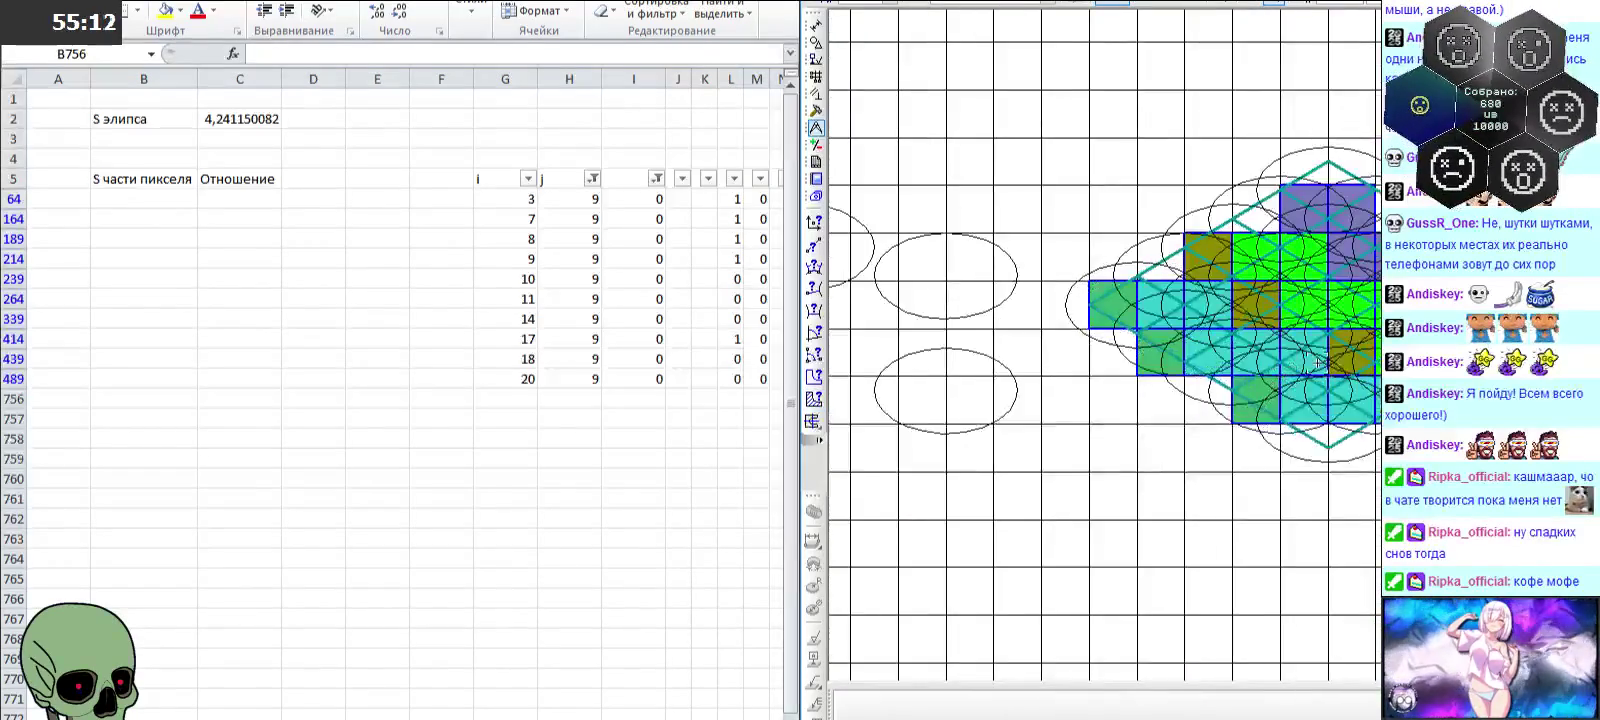
{"action": "scroll", "coordinate": [1193, 352], "scroll_direction": "up", "scroll_amount": 2}
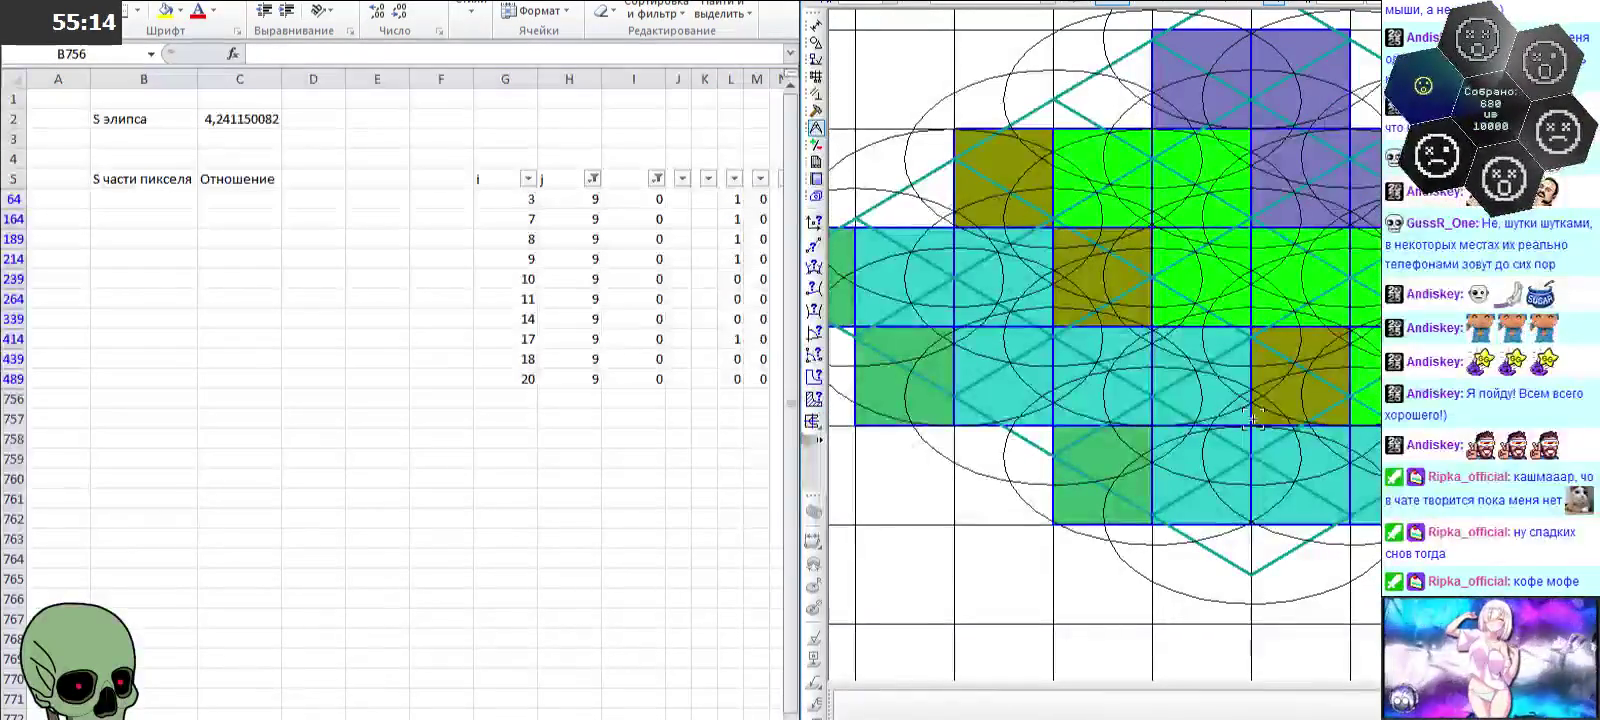
{"action": "scroll", "coordinate": [1250, 418], "scroll_direction": "up", "scroll_amount": 1}
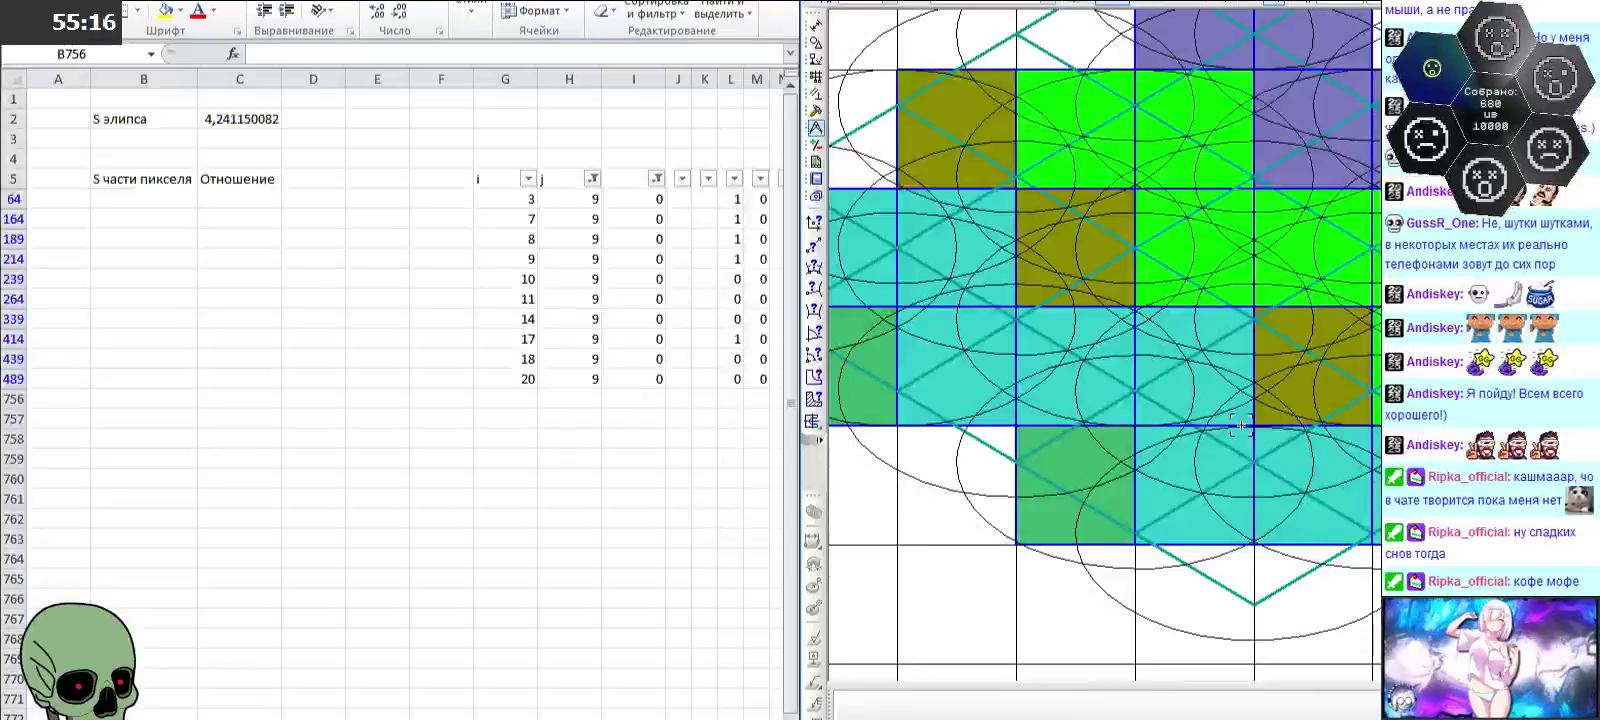
{"action": "scroll", "coordinate": [1241, 425], "scroll_direction": "down", "scroll_amount": 1}
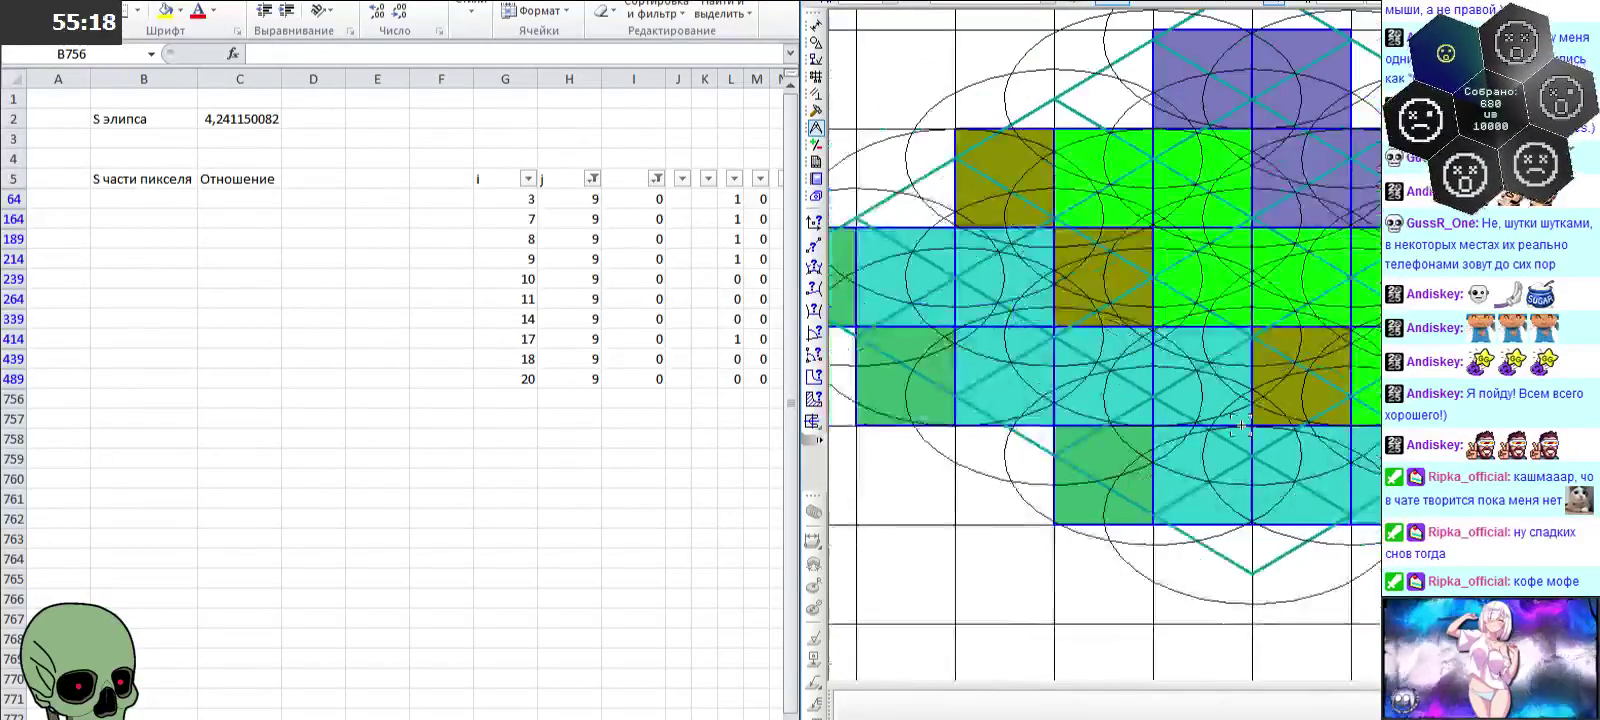
{"action": "scroll", "coordinate": [1240, 425], "scroll_direction": "down", "scroll_amount": 2}
{"action": "scroll", "coordinate": [1240, 425], "scroll_direction": "down", "scroll_amount": 1}
{"action": "scroll", "coordinate": [1240, 425], "scroll_direction": "down", "scroll_amount": 2}
{"action": "scroll", "coordinate": [1240, 425], "scroll_direction": "up", "scroll_amount": 1}
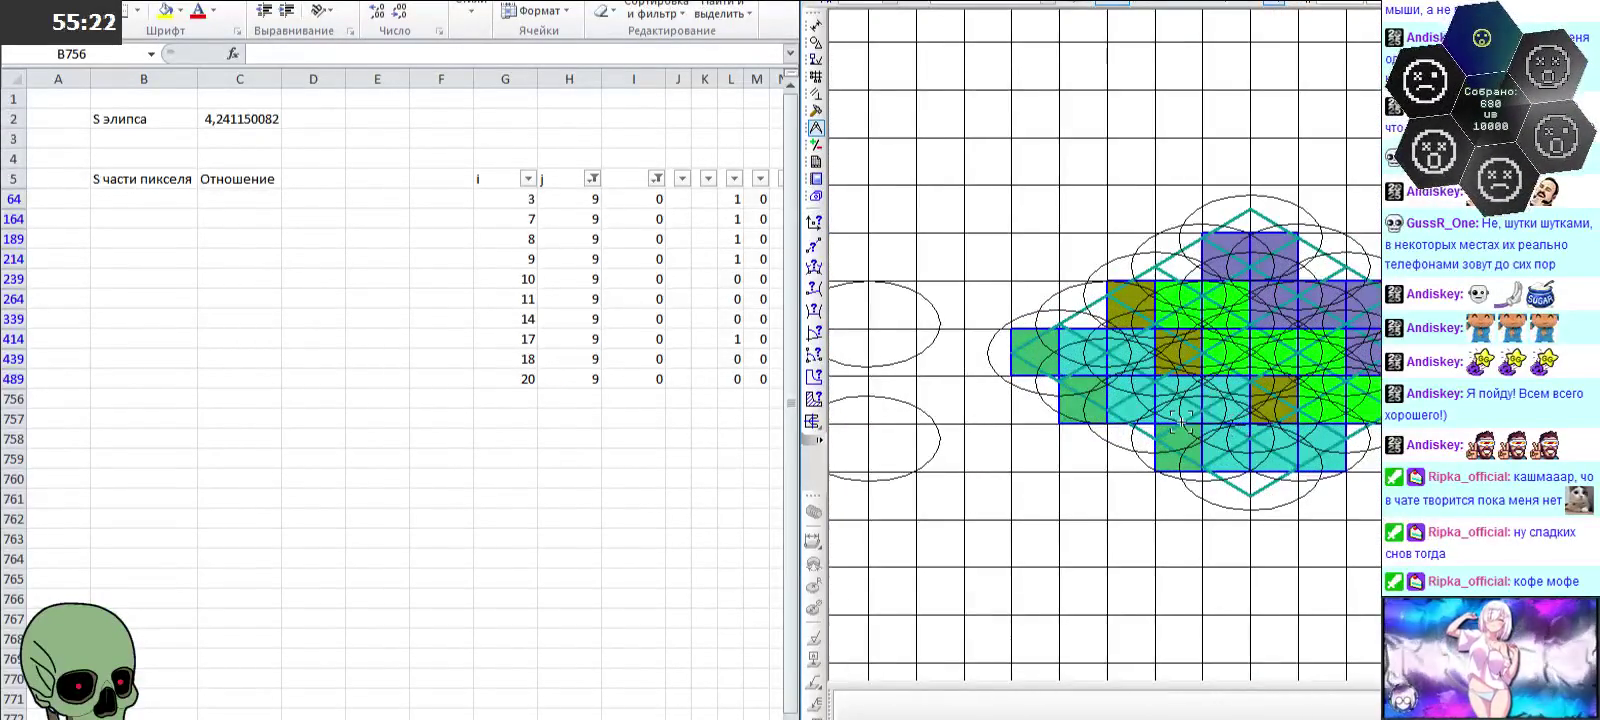
{"action": "scroll", "coordinate": [1240, 425], "scroll_direction": "up", "scroll_amount": 2}
{"action": "scroll", "coordinate": [1240, 425], "scroll_direction": "up", "scroll_amount": 2}
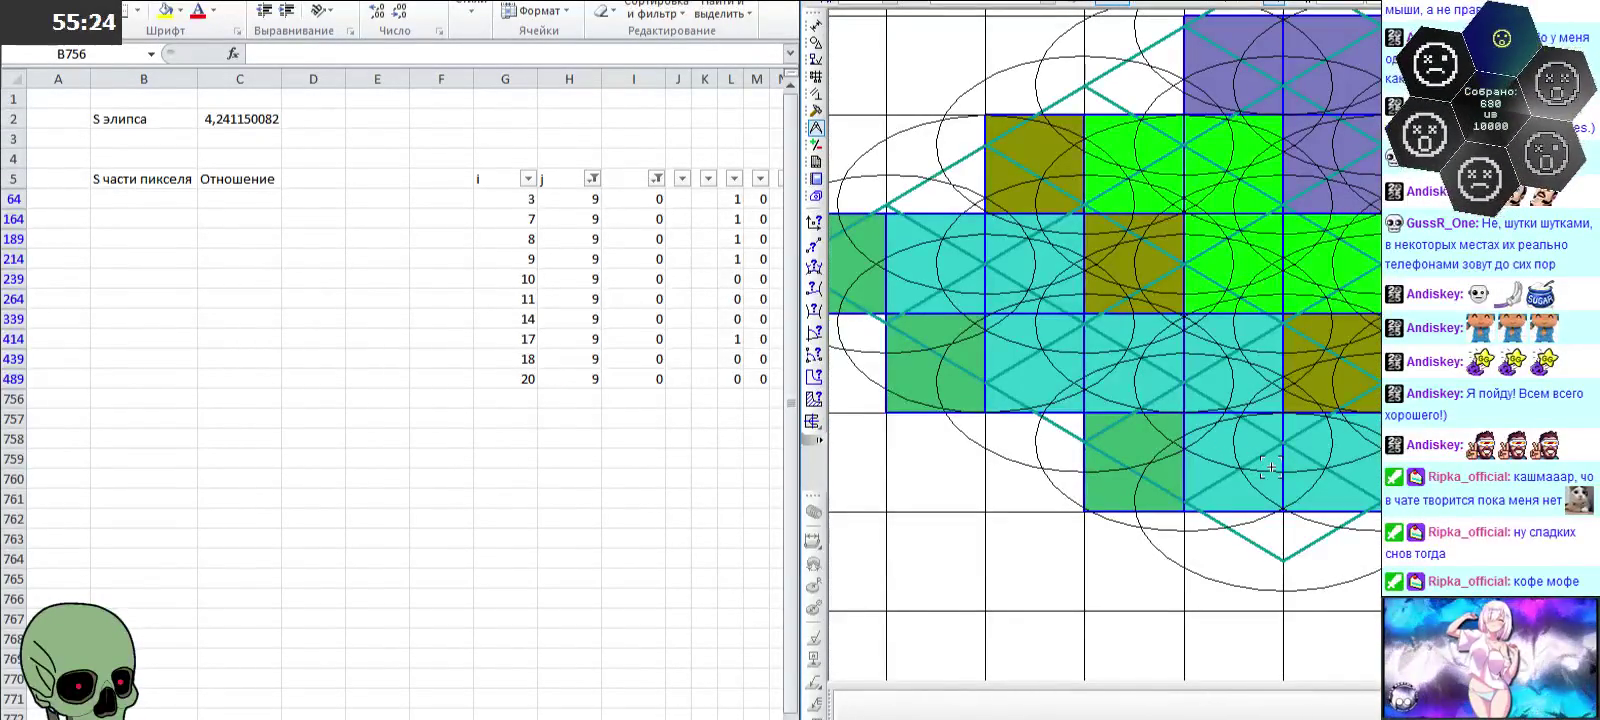
{"action": "scroll", "coordinate": [1260, 430], "scroll_direction": "down", "scroll_amount": 5}
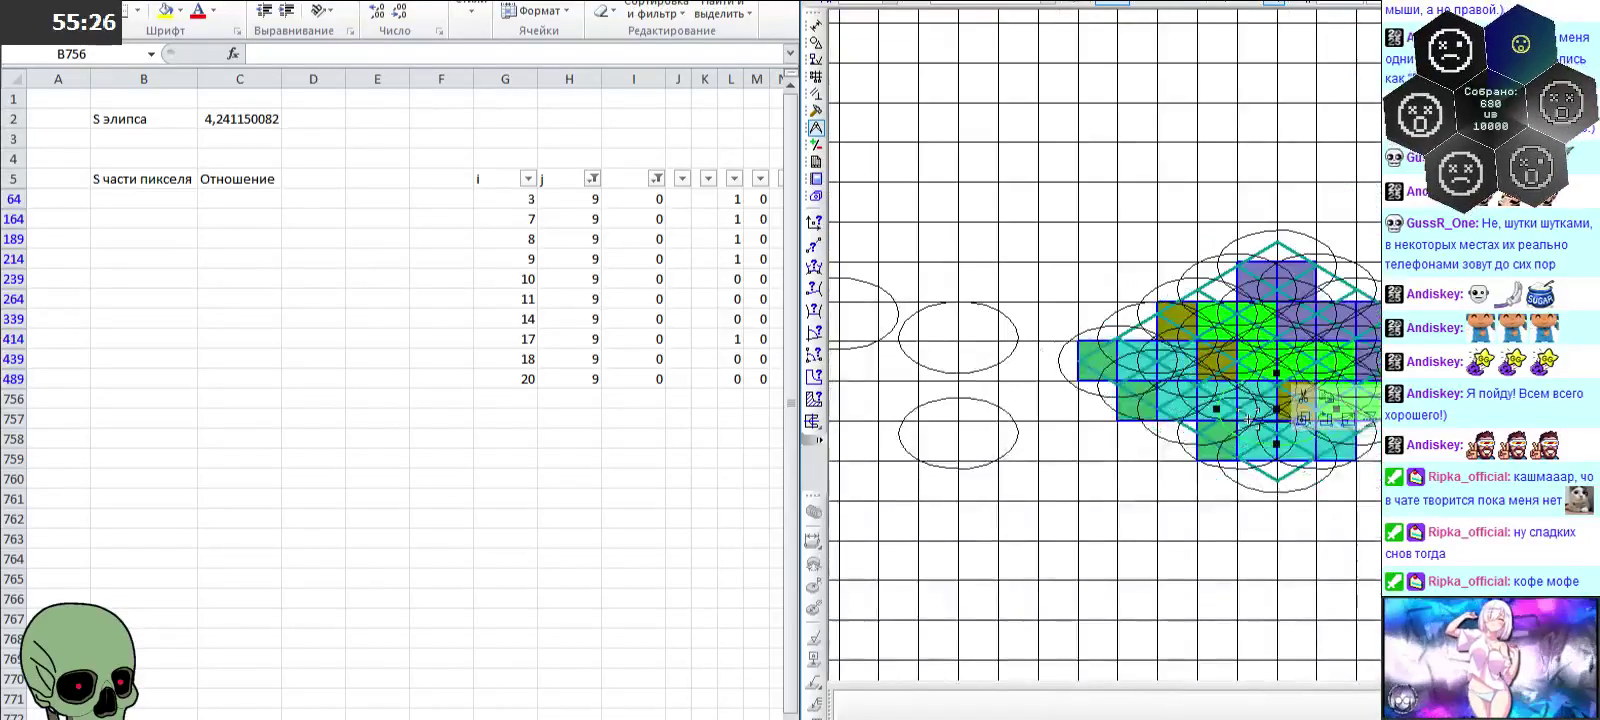
{"action": "scroll", "coordinate": [1253, 419], "scroll_direction": "down", "scroll_amount": 2}
{"action": "scroll", "coordinate": [1245, 420], "scroll_direction": "down", "scroll_amount": 2}
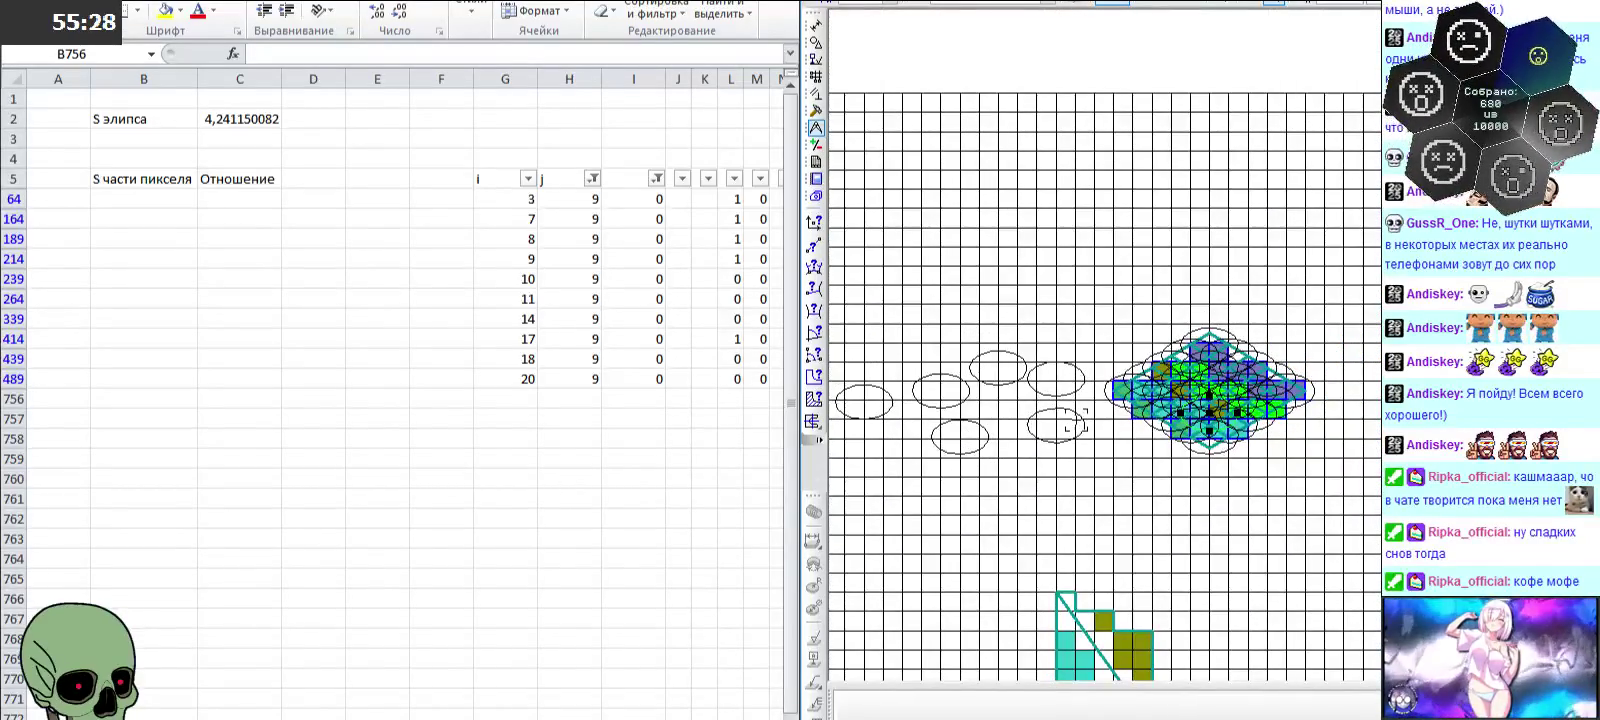
{"action": "scroll", "coordinate": [921, 418], "scroll_direction": "up", "scroll_amount": 4}
{"action": "scroll", "coordinate": [921, 418], "scroll_direction": "down", "scroll_amount": 2}
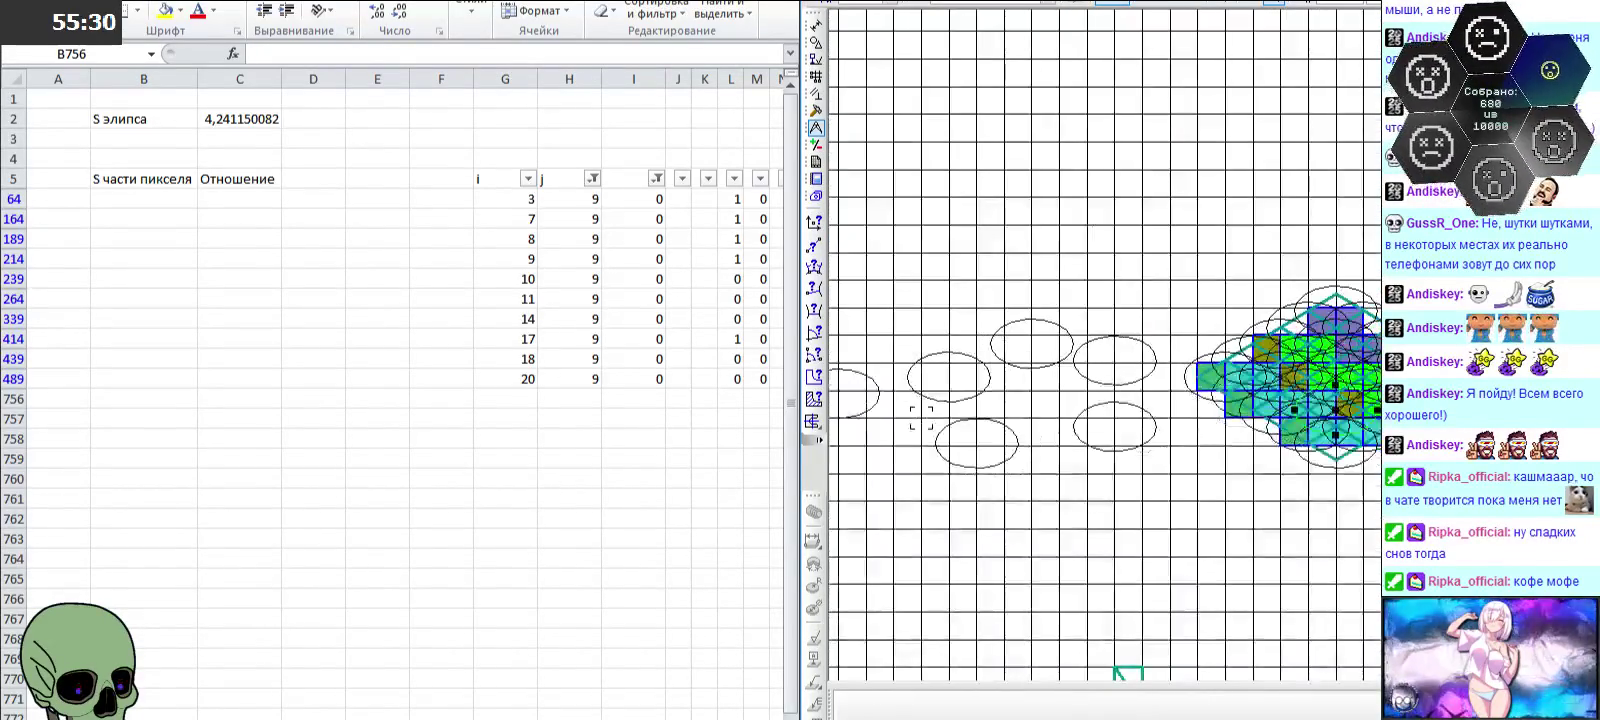
{"action": "scroll", "coordinate": [921, 418], "scroll_direction": "up", "scroll_amount": 1}
{"action": "scroll", "coordinate": [921, 418], "scroll_direction": "up", "scroll_amount": 2}
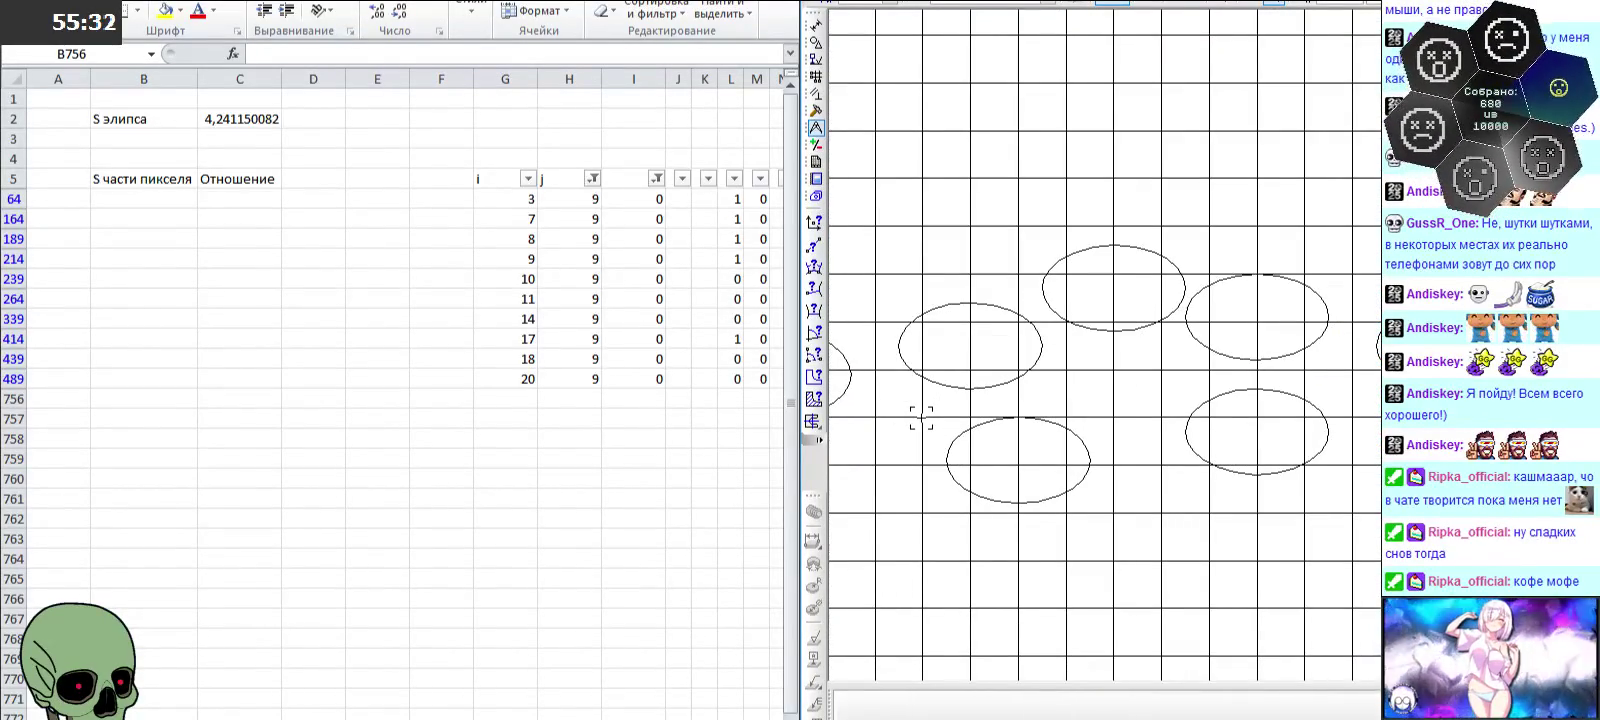
{"action": "scroll", "coordinate": [921, 418], "scroll_direction": "down", "scroll_amount": 1}
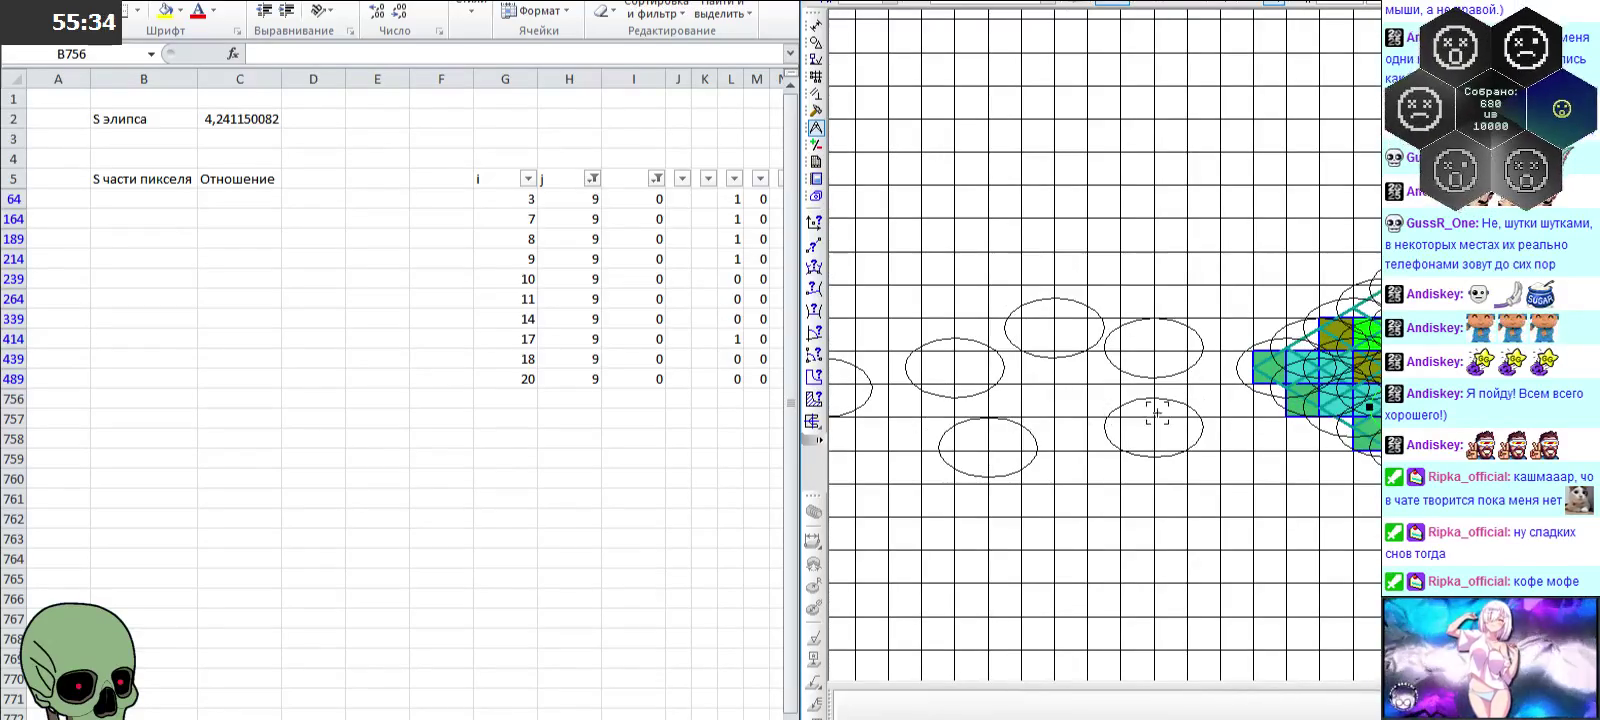
{"action": "scroll", "coordinate": [1270, 438], "scroll_direction": "up", "scroll_amount": 2}
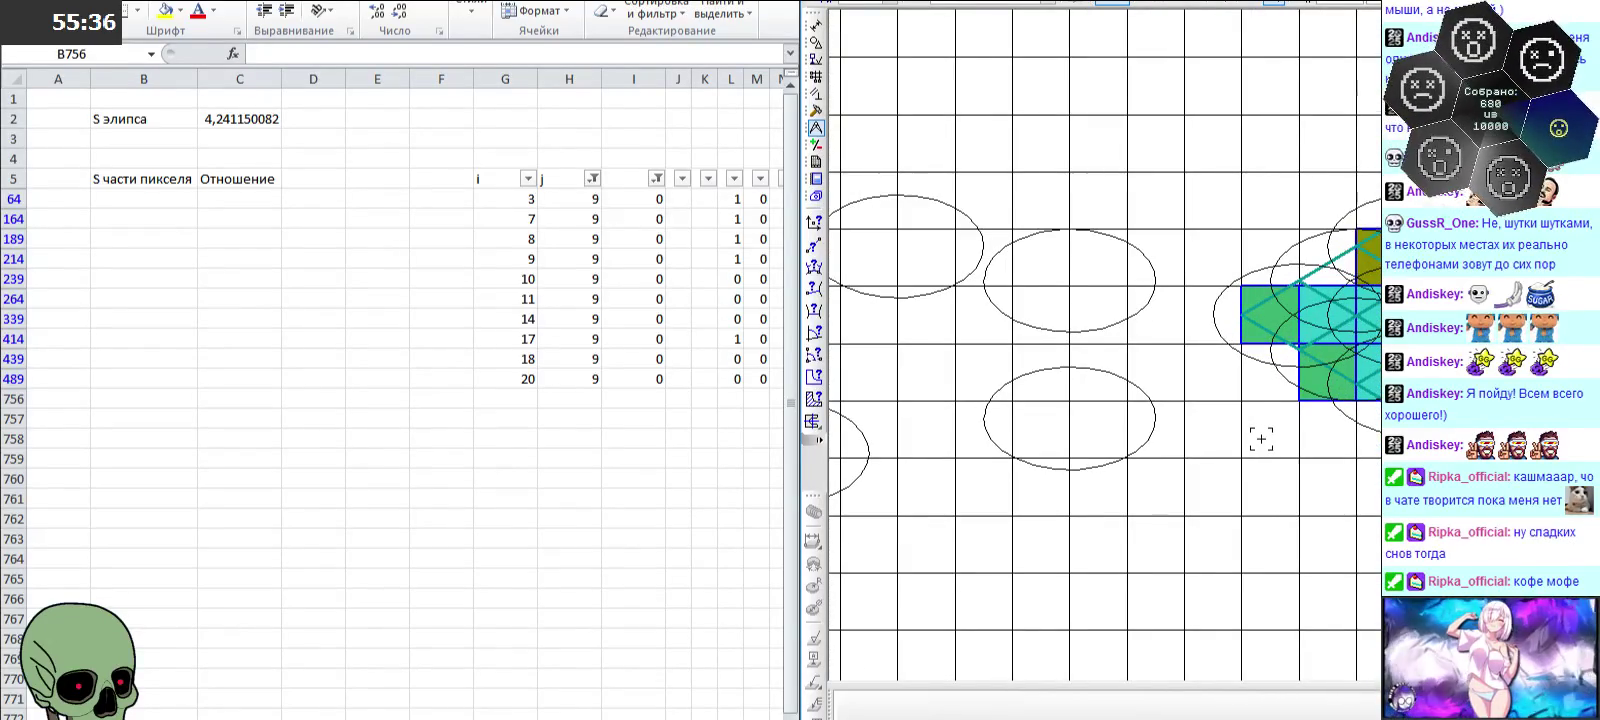
{"action": "scroll", "coordinate": [1257, 438], "scroll_direction": "down", "scroll_amount": 2}
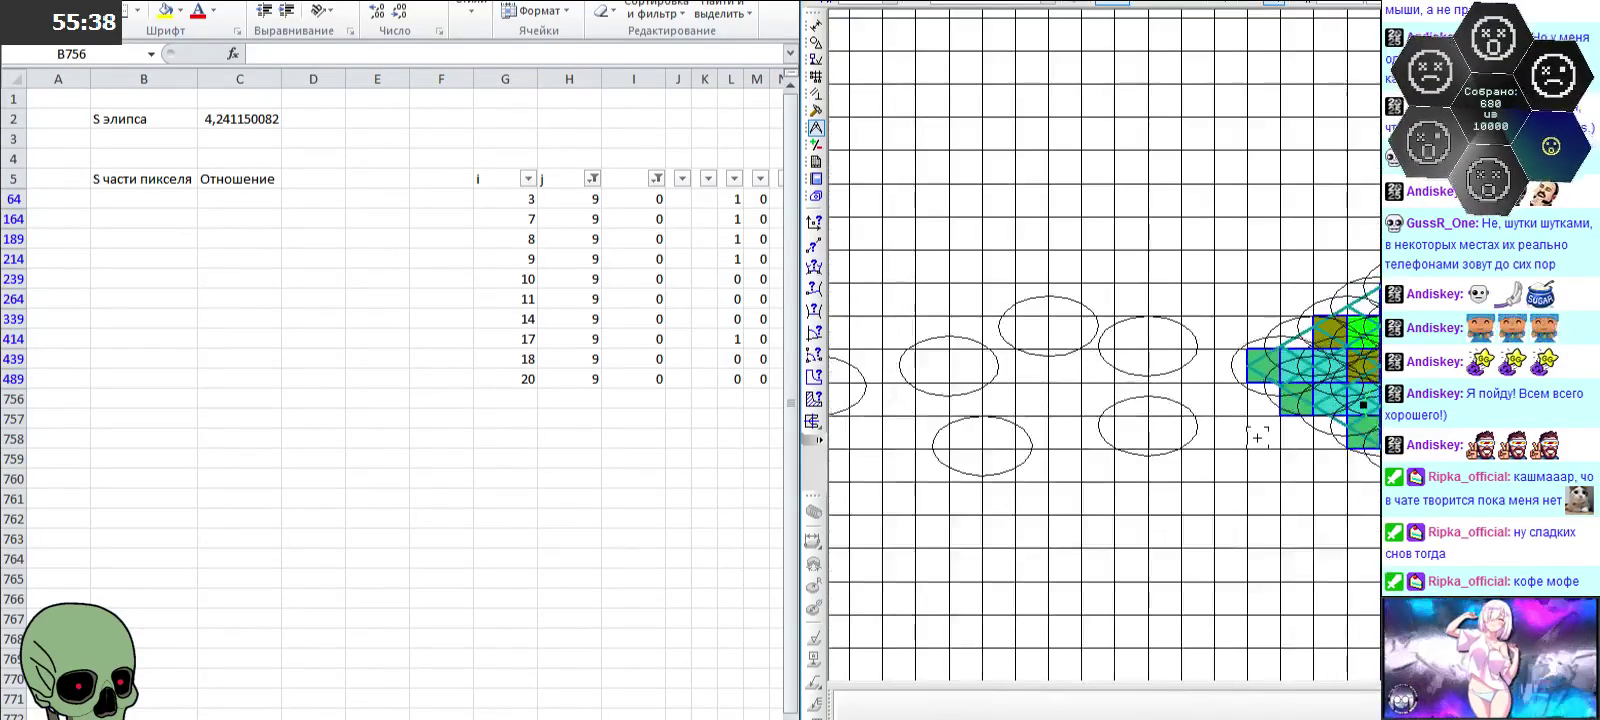
{"action": "scroll", "coordinate": [1257, 437], "scroll_direction": "down", "scroll_amount": 1}
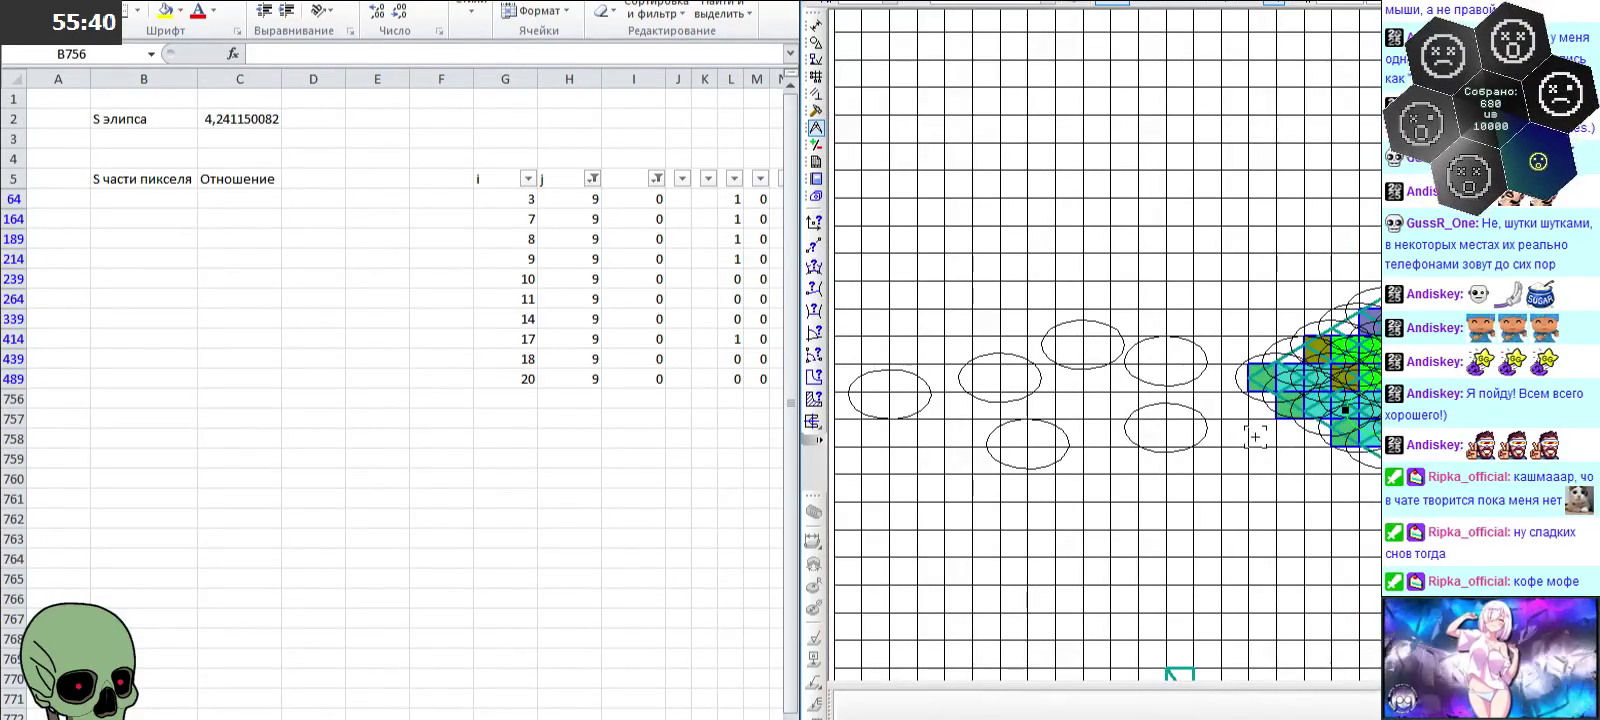
{"action": "scroll", "coordinate": [947, 413], "scroll_direction": "down", "scroll_amount": 2}
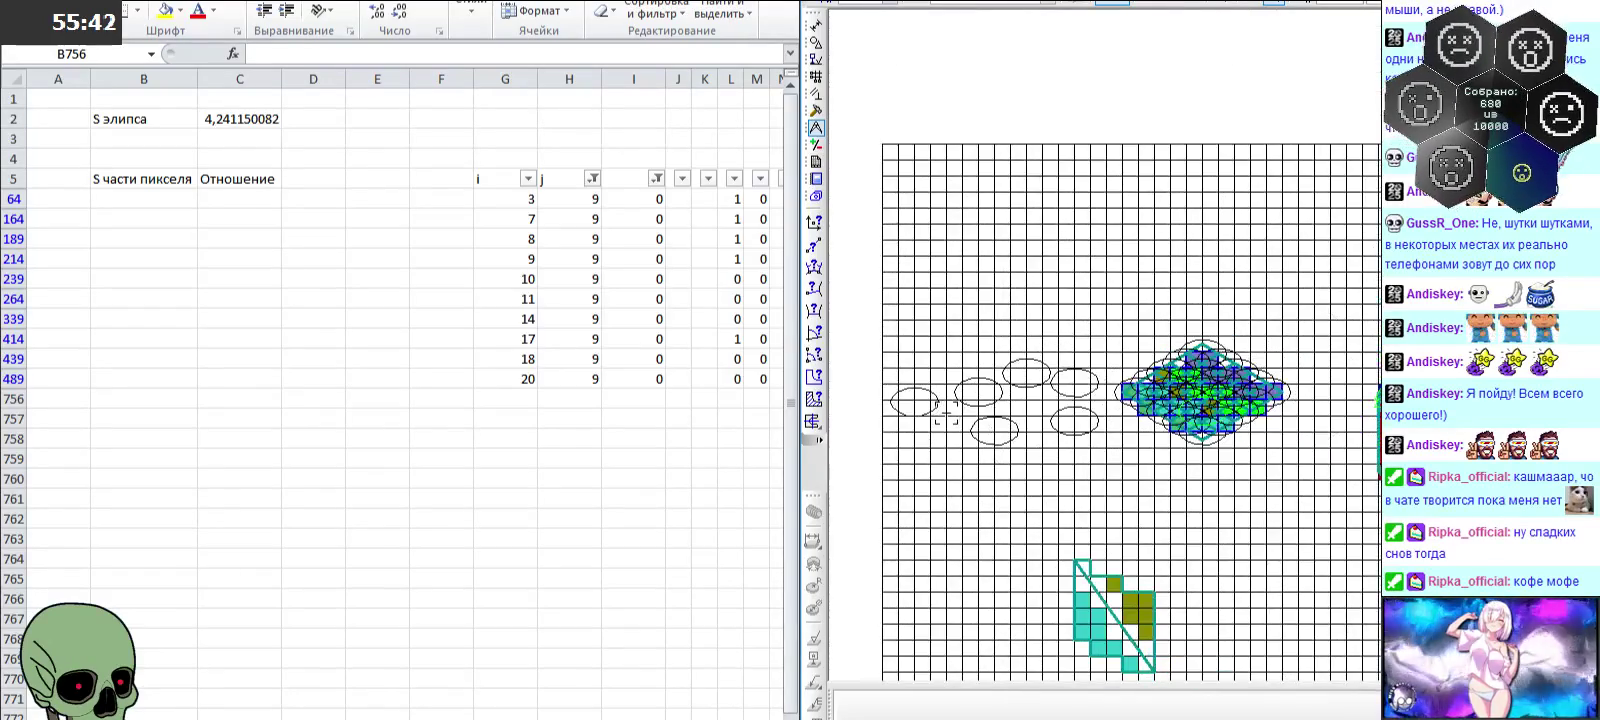
{"action": "scroll", "coordinate": [1085, 413], "scroll_direction": "up", "scroll_amount": 1}
{"action": "scroll", "coordinate": [1085, 413], "scroll_direction": "up", "scroll_amount": 2}
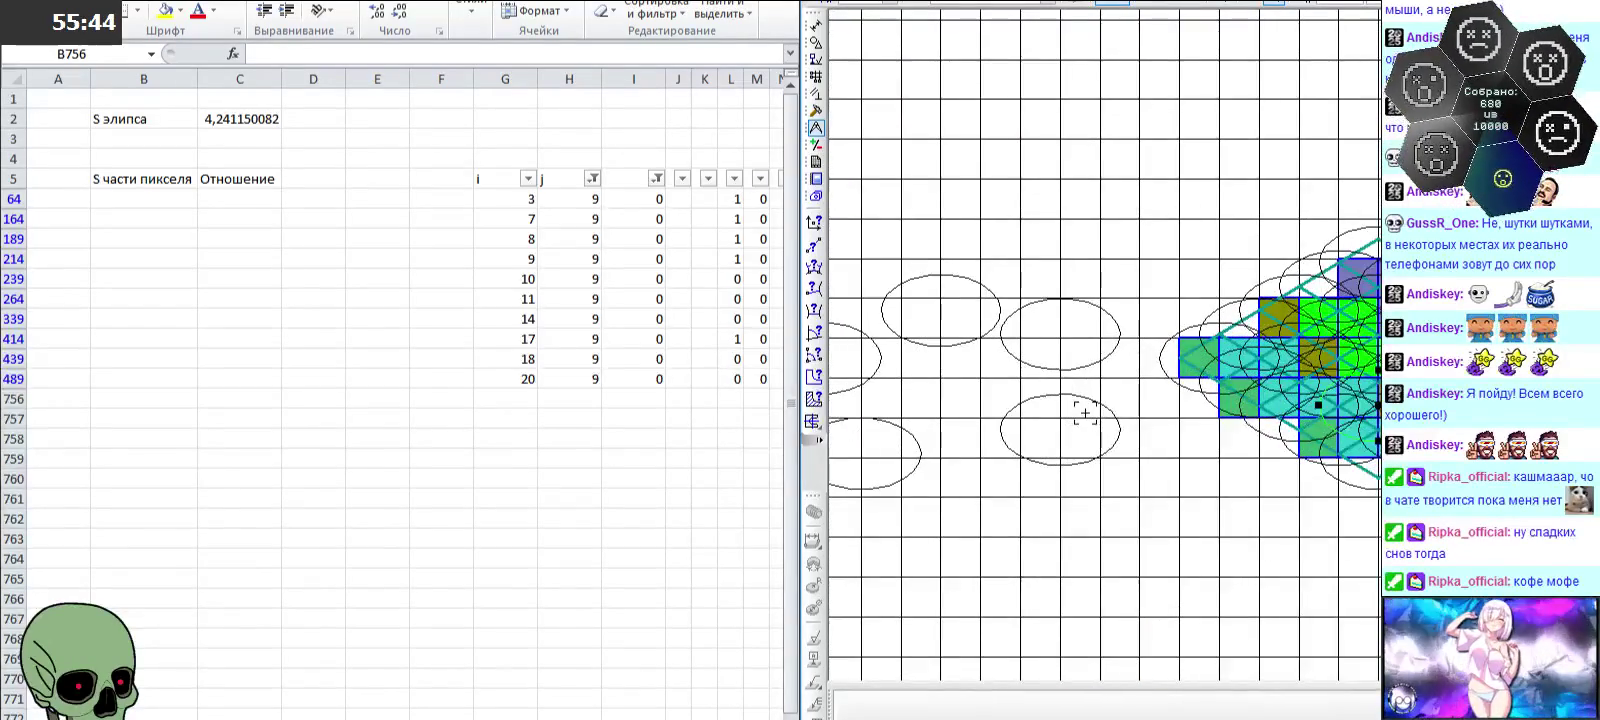
{"action": "scroll", "coordinate": [1085, 413], "scroll_direction": "down", "scroll_amount": 3}
{"action": "scroll", "coordinate": [1354, 437], "scroll_direction": "up", "scroll_amount": 3}
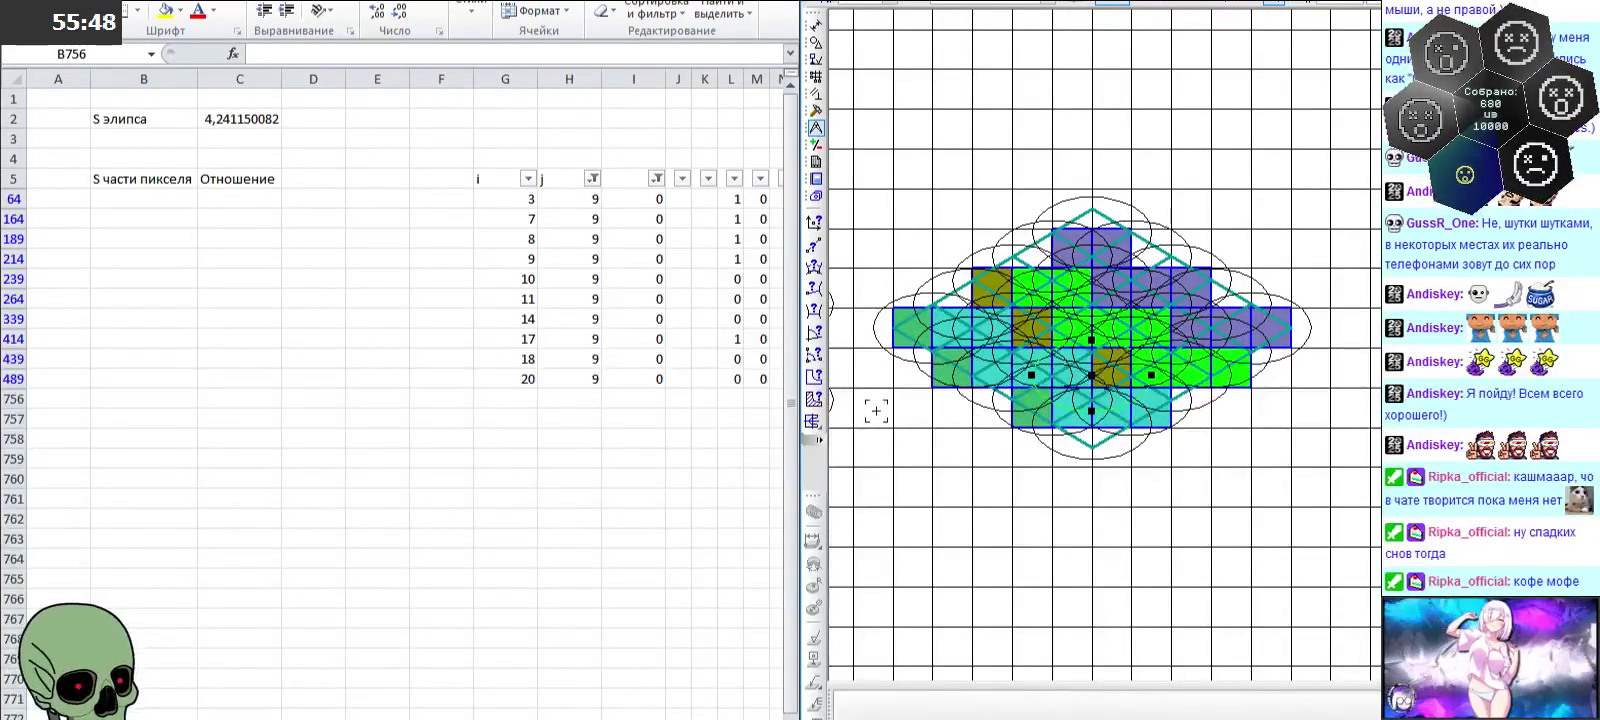
{"action": "left_click", "coordinate": [816, 110]}
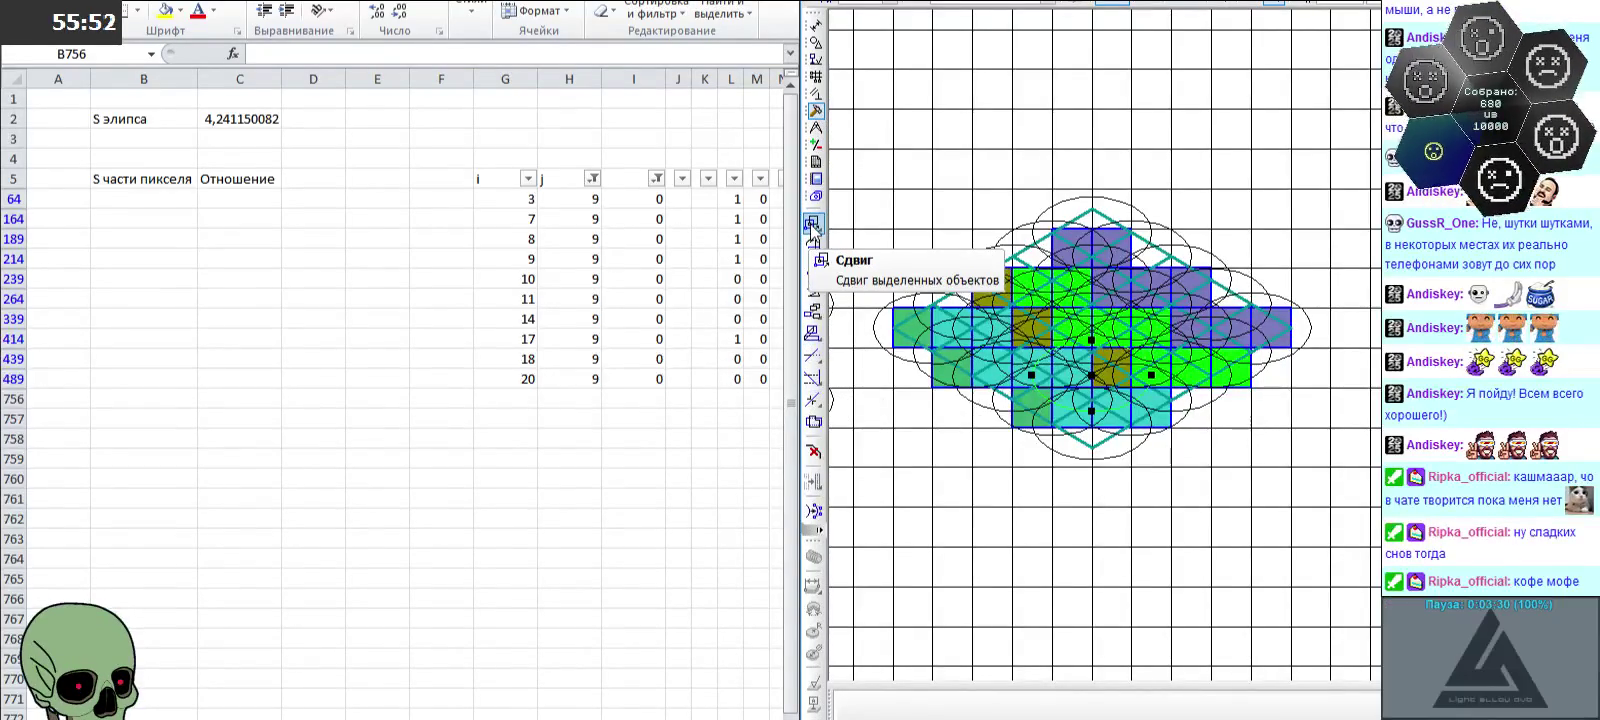
Step: Copy the ellipse with the Сдвиг tool at an X offset of 8, right of the cluster
{"action": "left_click", "coordinate": [814, 335]}
{"action": "left_click", "coordinate": [1092, 665]}
{"action": "left_click", "coordinate": [1305, 706]}
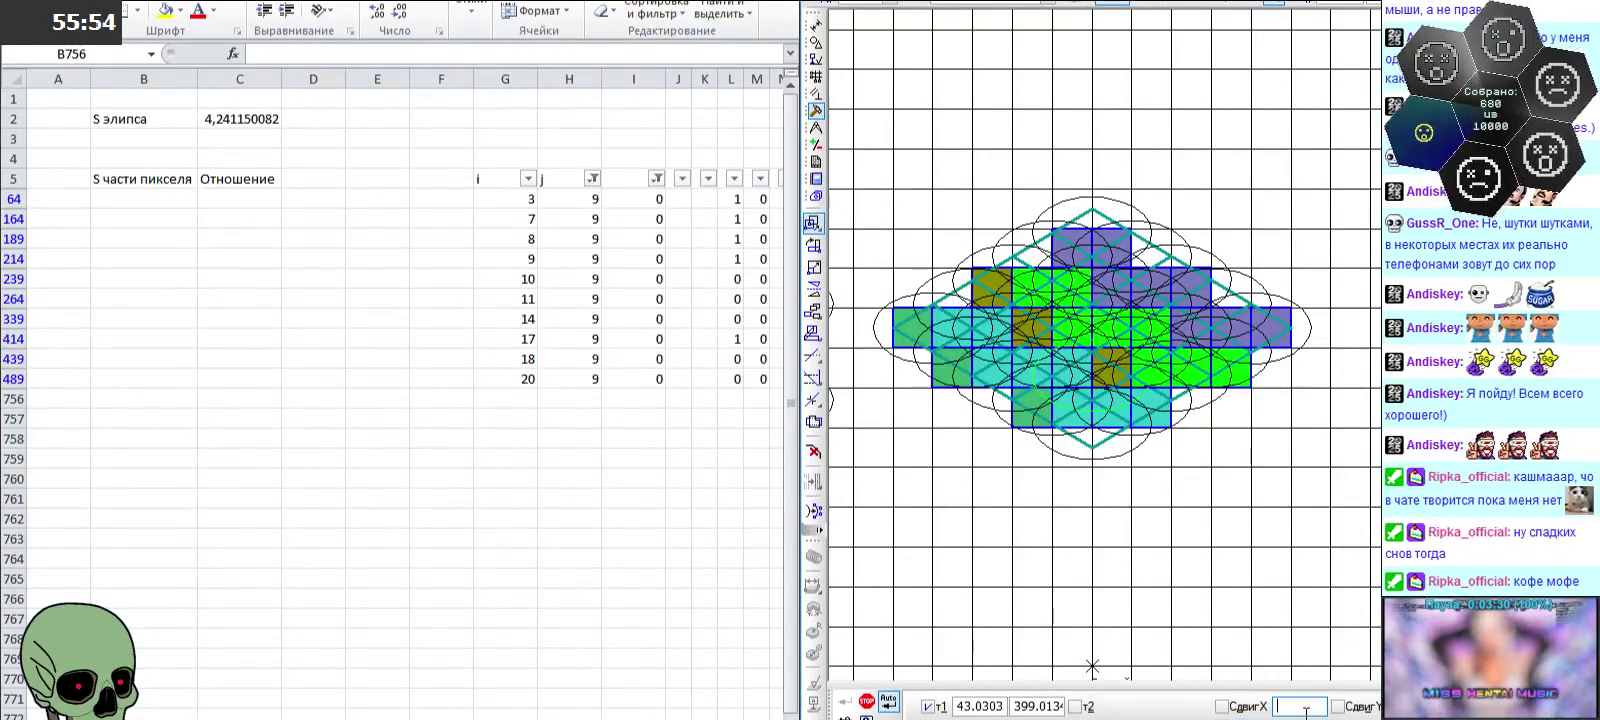
{"action": "type", "text": "6"}
{"action": "key", "text": "Return"}
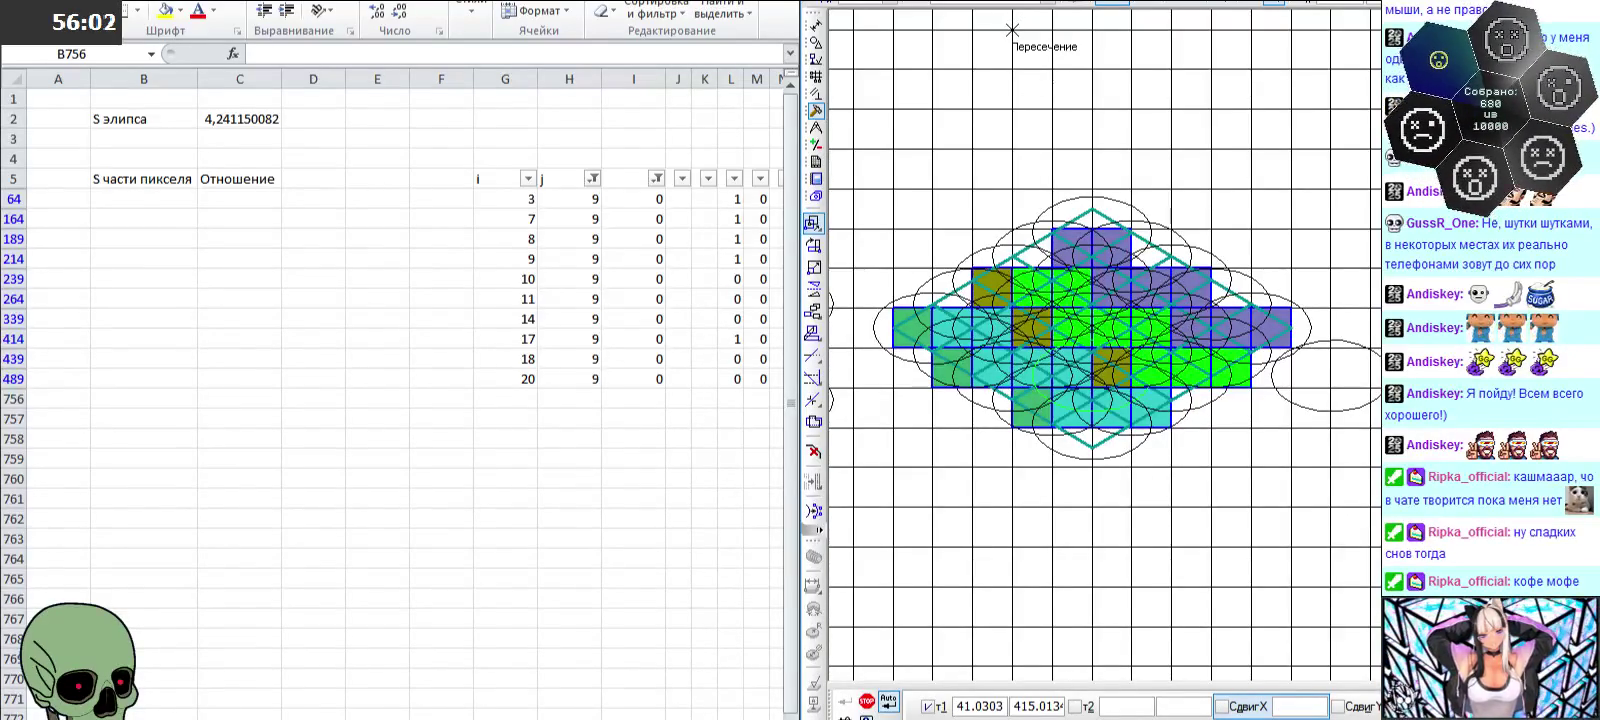
{"action": "left_click", "coordinate": [1295, 706]}
{"action": "type", "text": "8"}
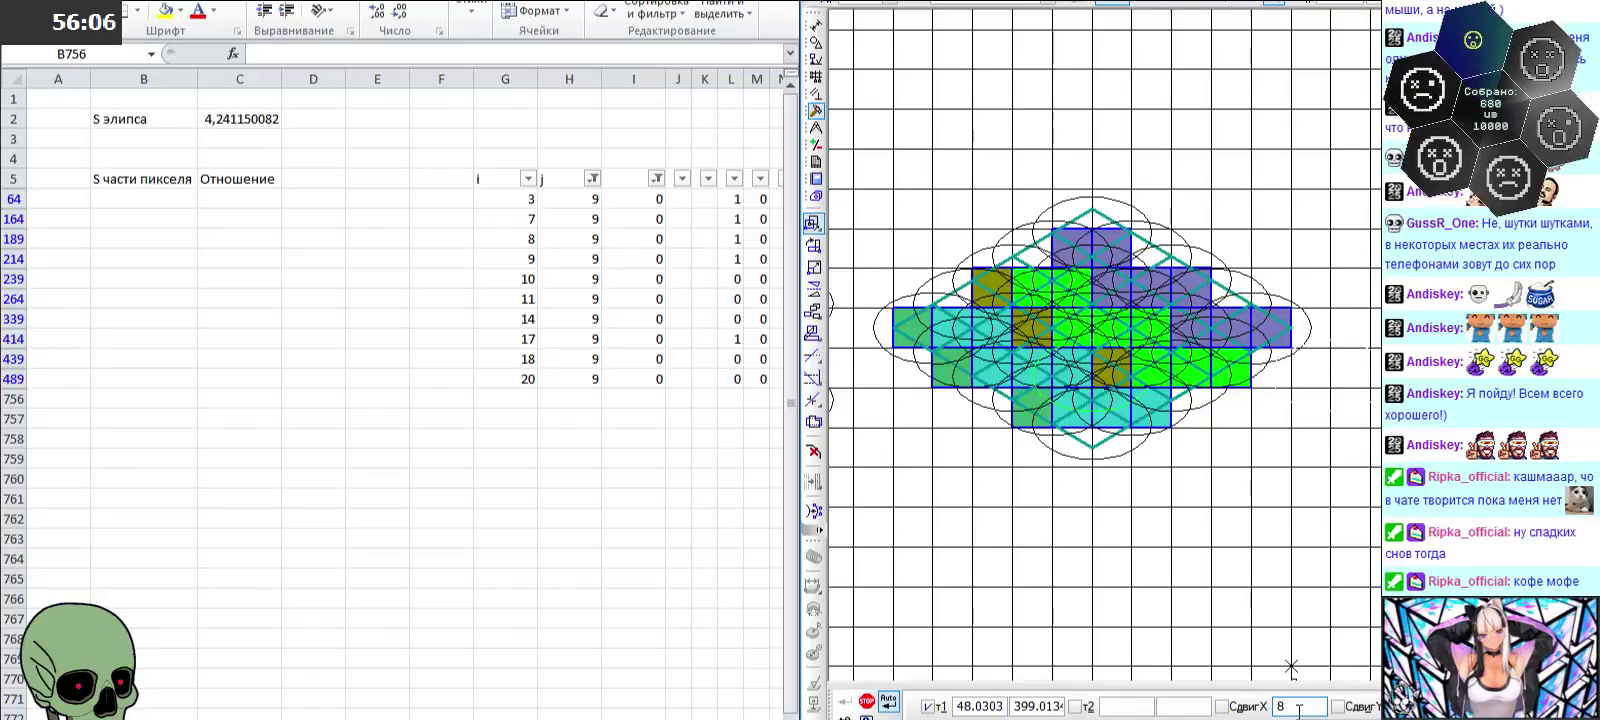
{"action": "key", "text": "Return"}
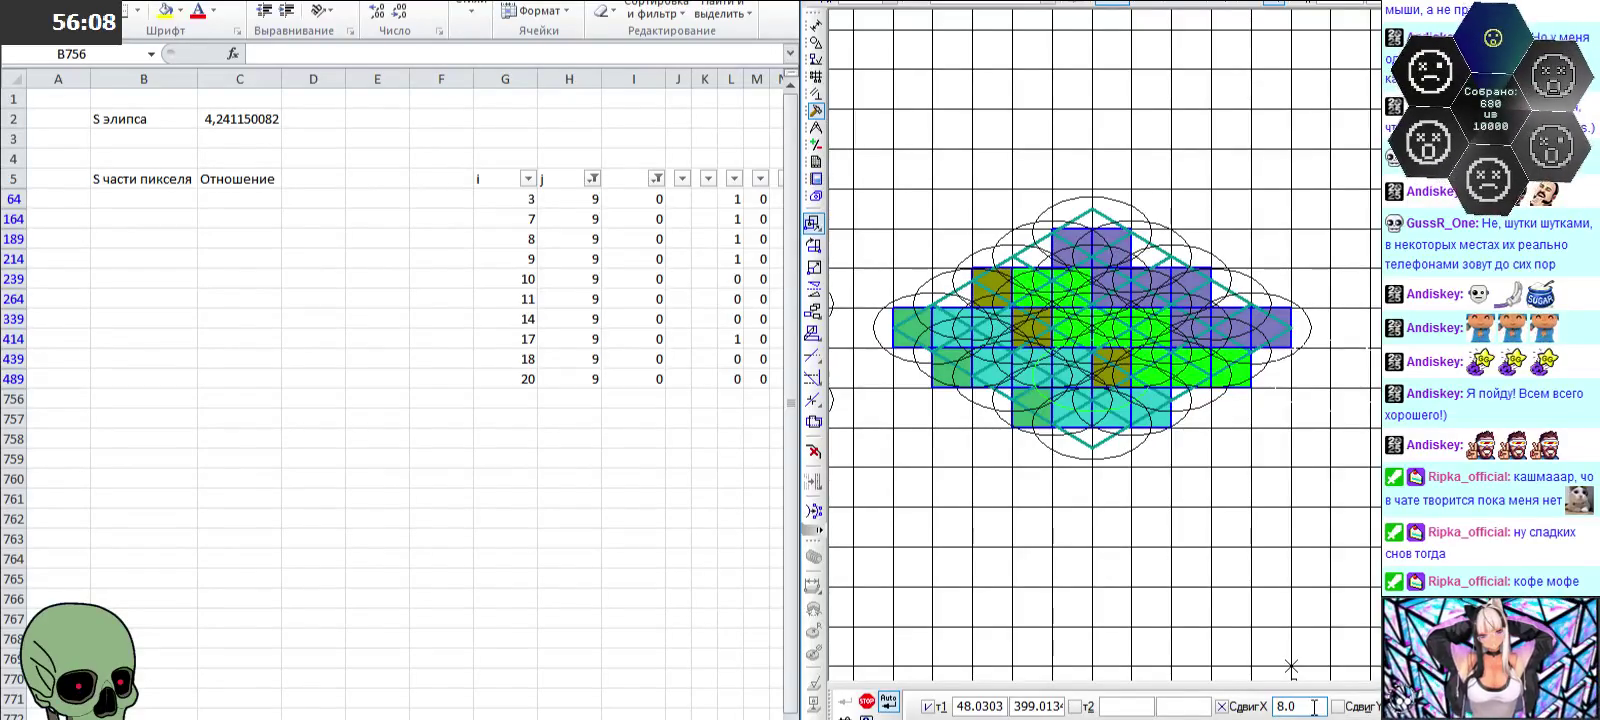
{"action": "left_click", "coordinate": [1222, 706]}
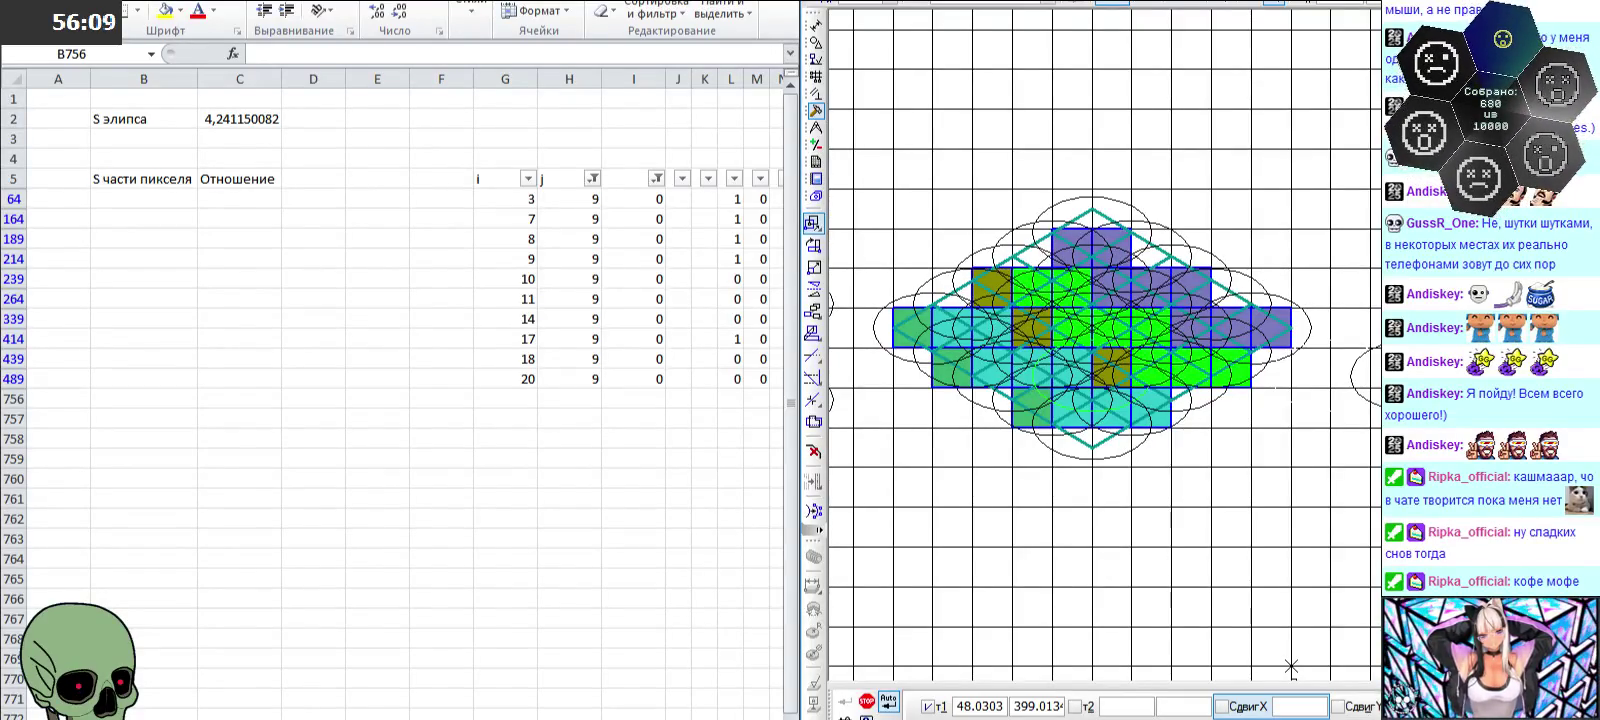
{"action": "left_click", "coordinate": [866, 700]}
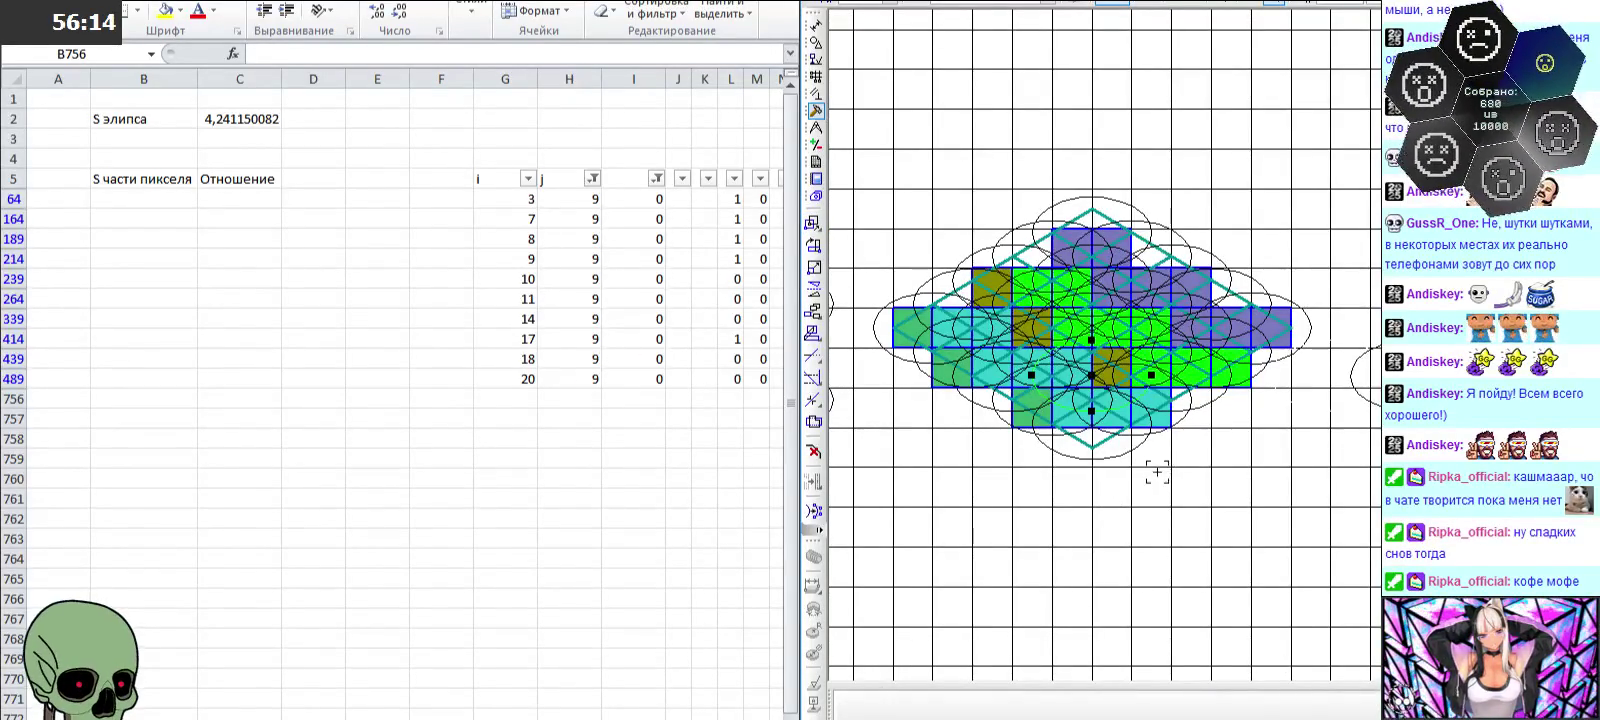
Step: Zoom in on the right-hand ellipse and start an enclosed-area measurement
{"action": "scroll", "coordinate": [1057, 431], "scroll_direction": "down", "scroll_amount": 3}
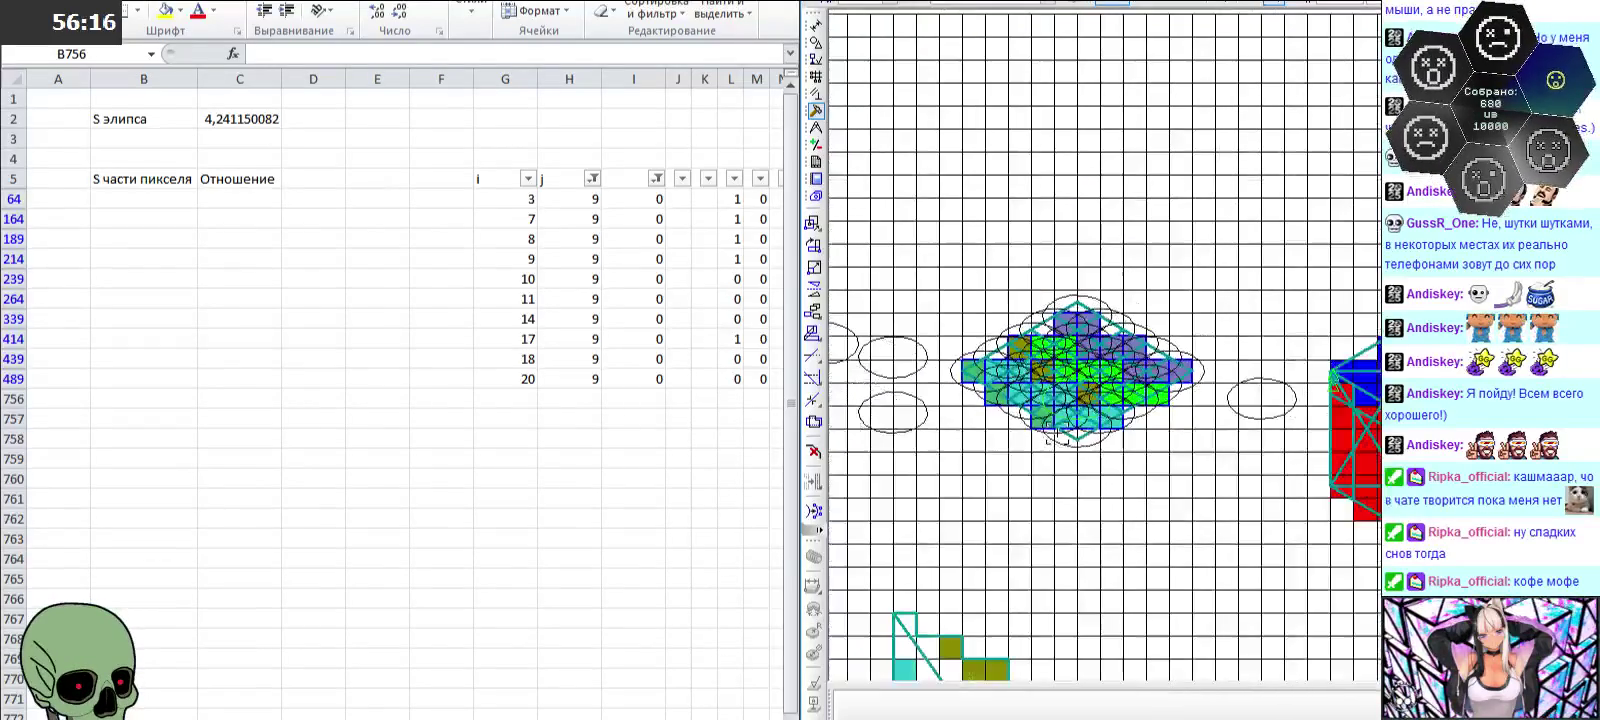
{"action": "scroll", "coordinate": [1285, 390], "scroll_direction": "up", "scroll_amount": 3}
{"action": "scroll", "coordinate": [1290, 388], "scroll_direction": "up", "scroll_amount": 3}
{"action": "scroll", "coordinate": [1293, 390], "scroll_direction": "up", "scroll_amount": 1}
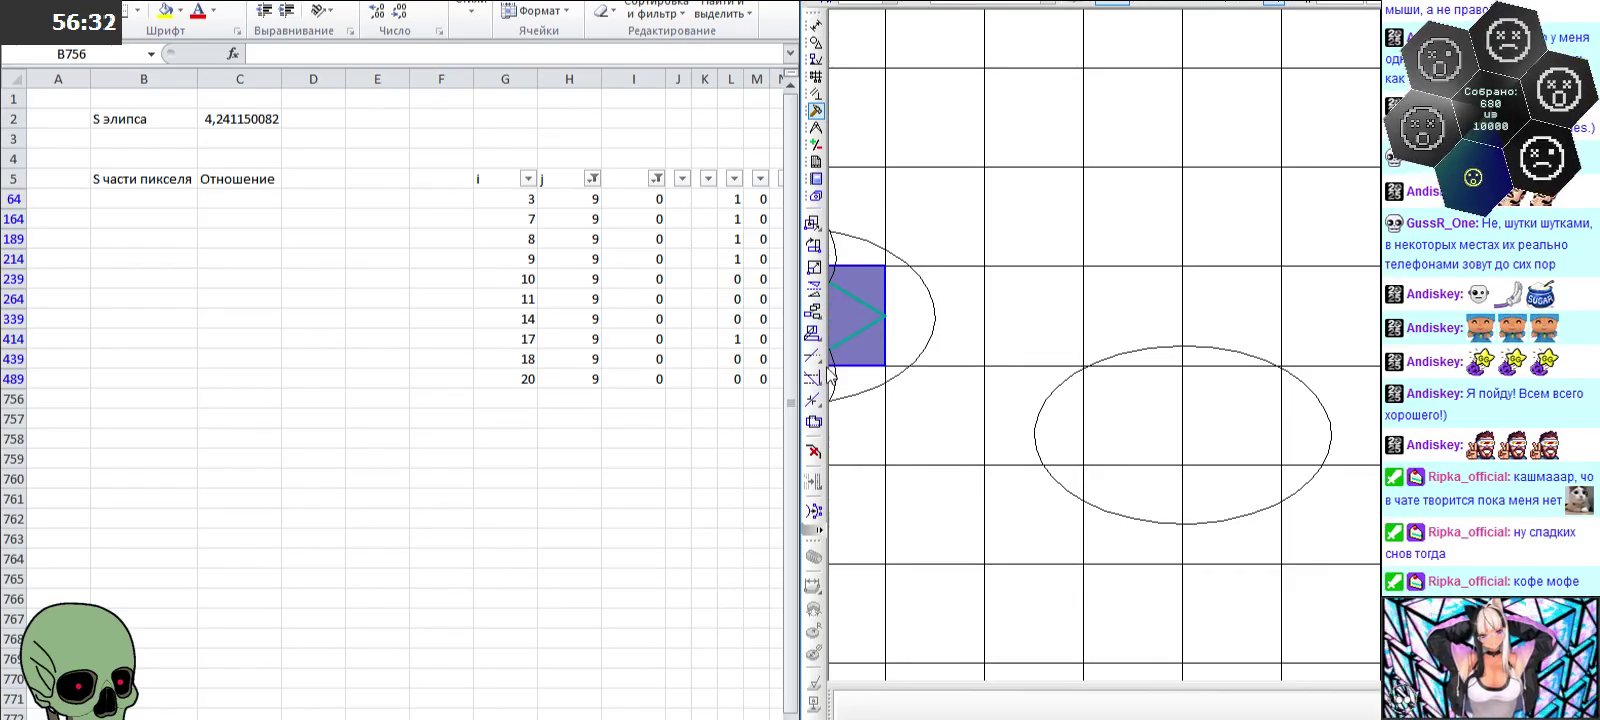
{"action": "left_click", "coordinate": [816, 127]}
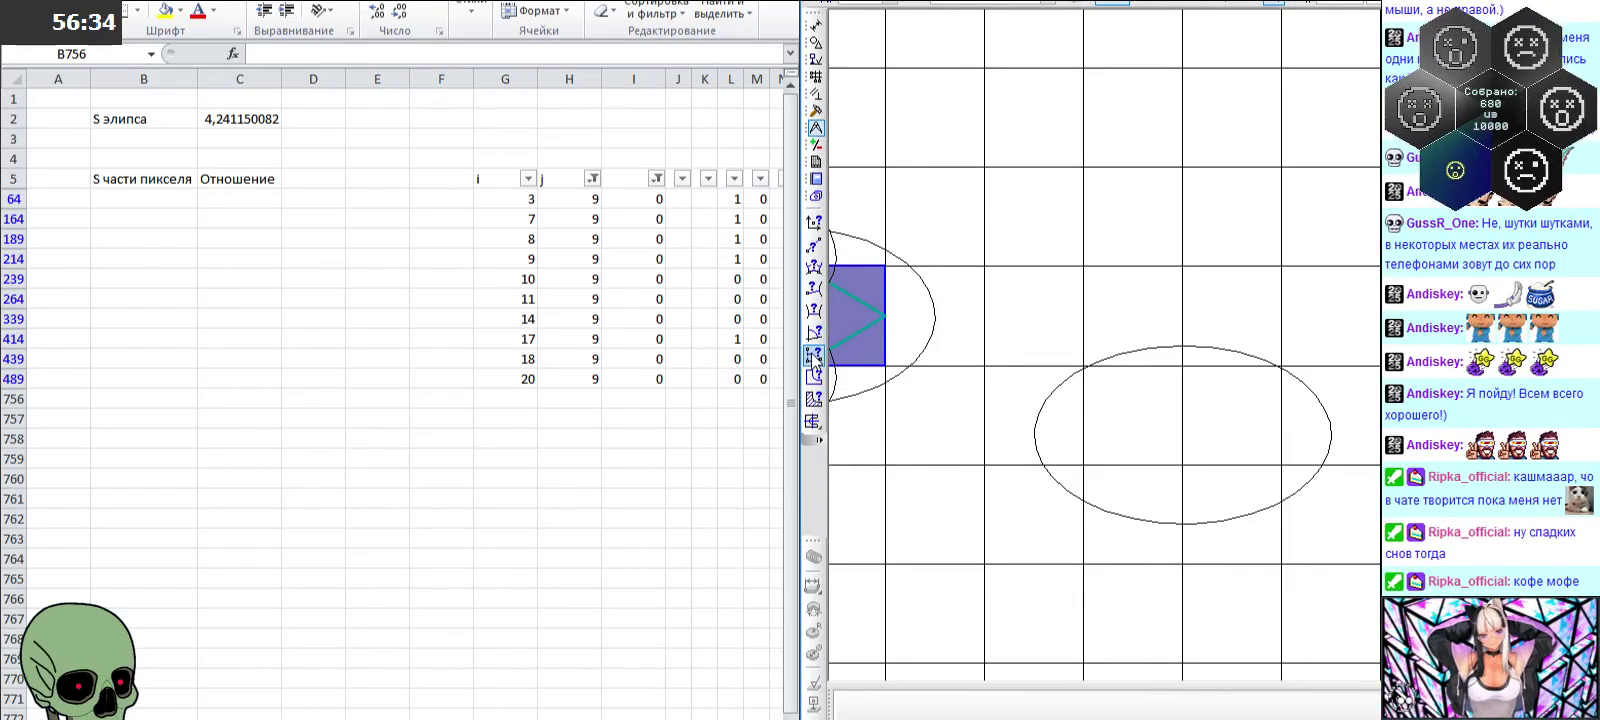
{"action": "left_click", "coordinate": [815, 400]}
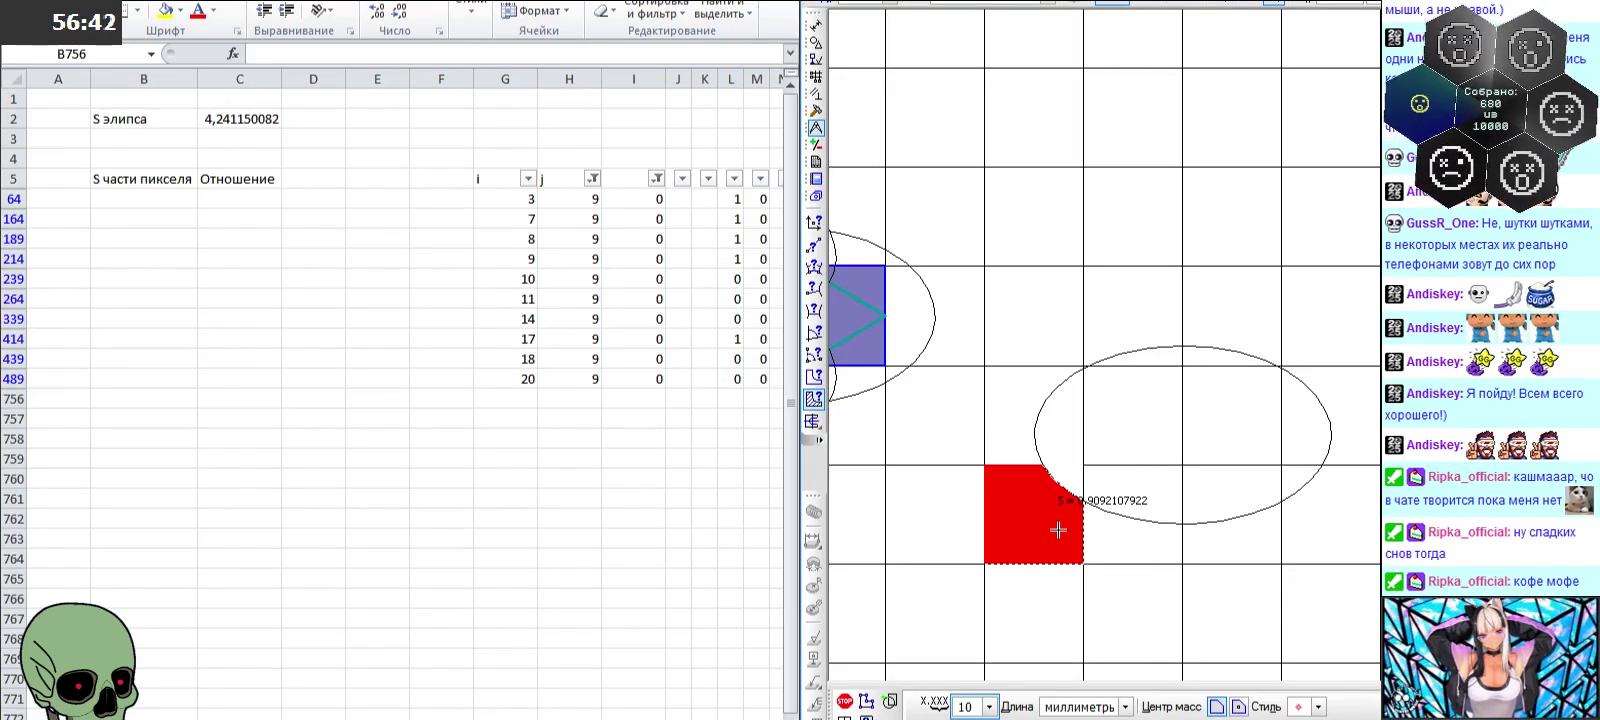
{"action": "key", "text": "alt+Tab"}
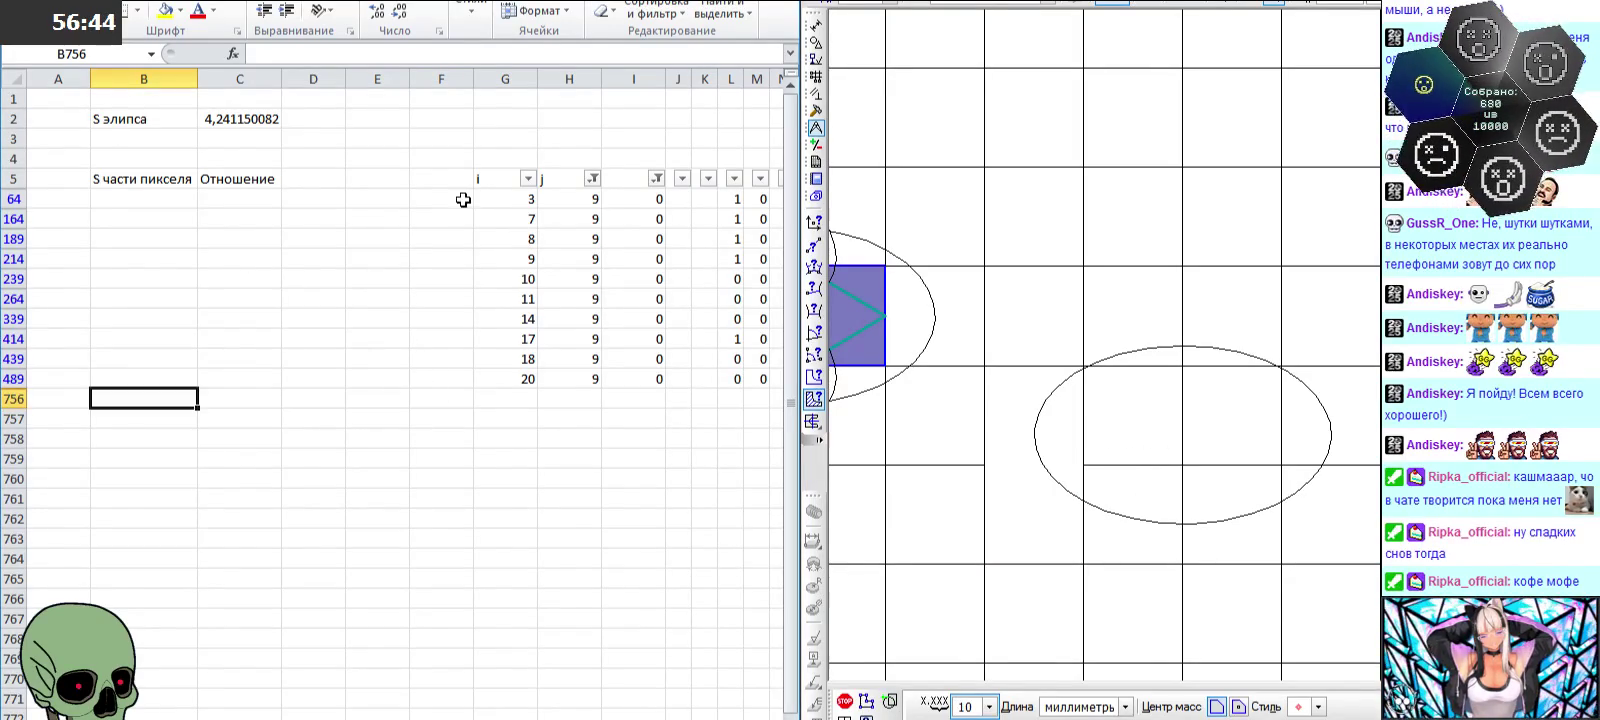
{"action": "left_click_drag", "start_coordinate": [463, 200], "coordinate": [150, 200]}
{"action": "left_click", "coordinate": [157, 201]}
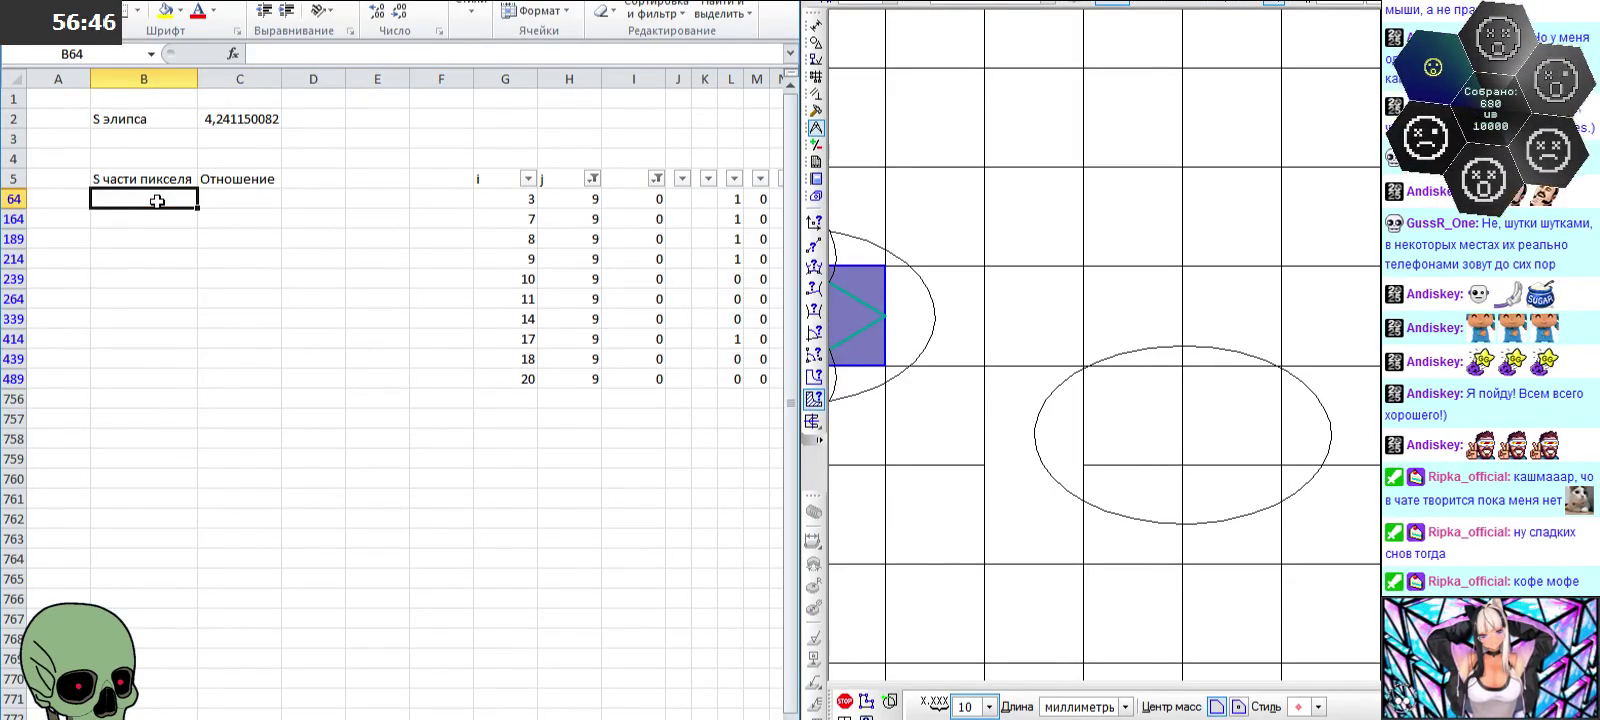
{"action": "type", "text": "0,0907892078"}
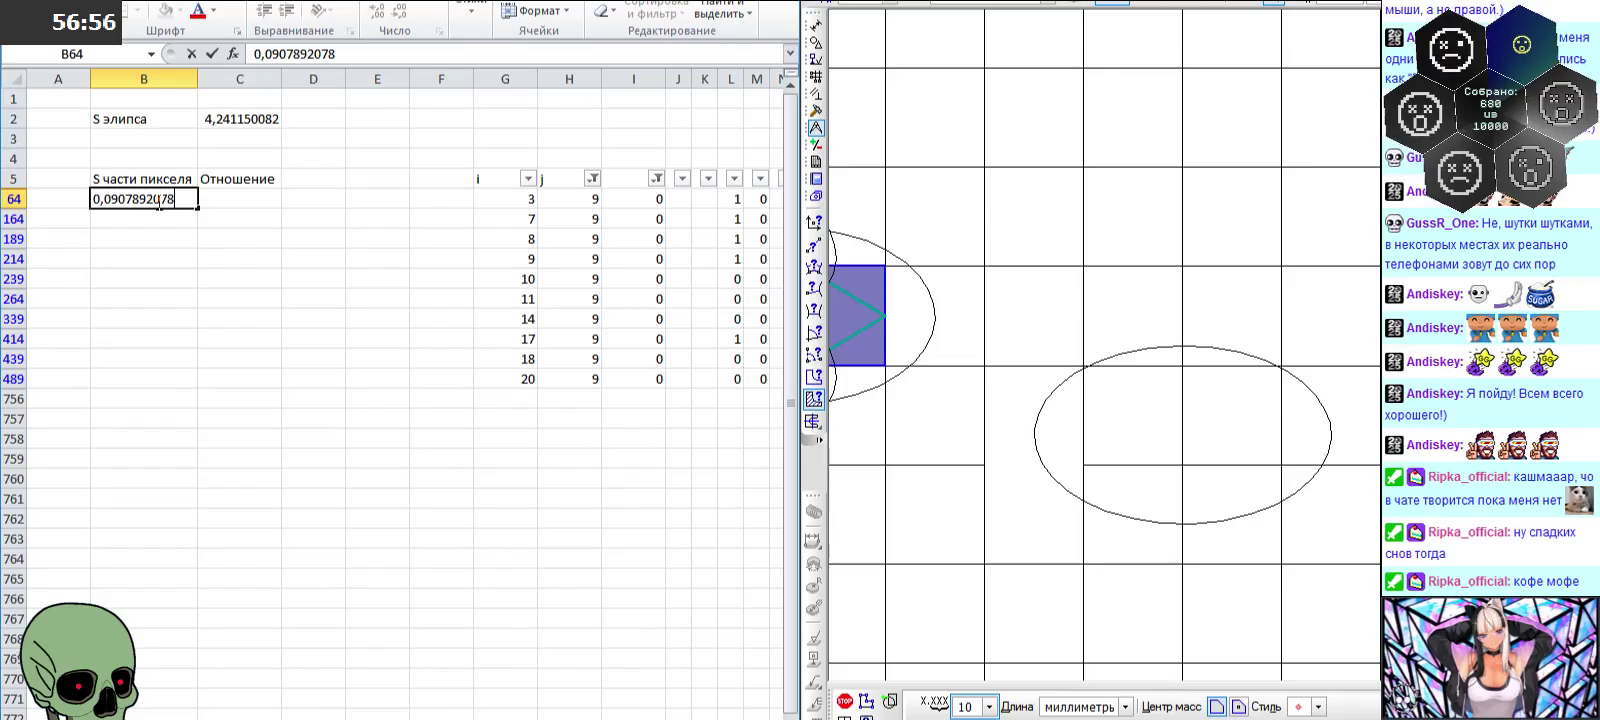
{"action": "key", "text": "Return"}
{"action": "left_click", "coordinate": [158, 200]}
{"action": "key", "text": "ctrl+c"}
{"action": "key", "text": "Down"}
{"action": "key", "text": "Down"}
{"action": "key", "text": "Down"}
{"action": "key", "text": "Down"}
{"action": "key", "text": "Down"}
{"action": "key", "text": "ctrl+v"}
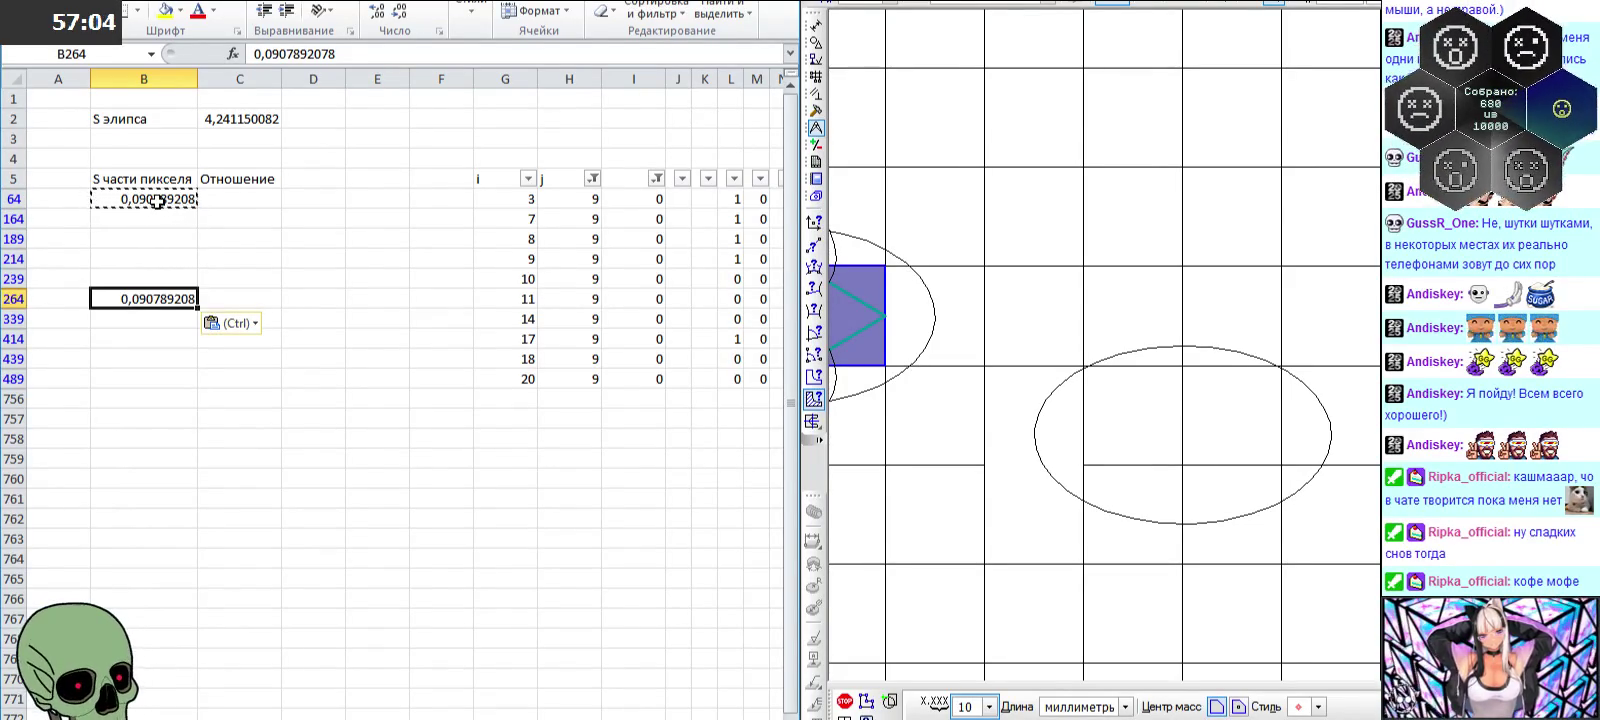
Step: Measure the lower pixel's overlap and enter 0,5279763 in B214, copying it to B239
{"action": "left_click", "coordinate": [1162, 487]}
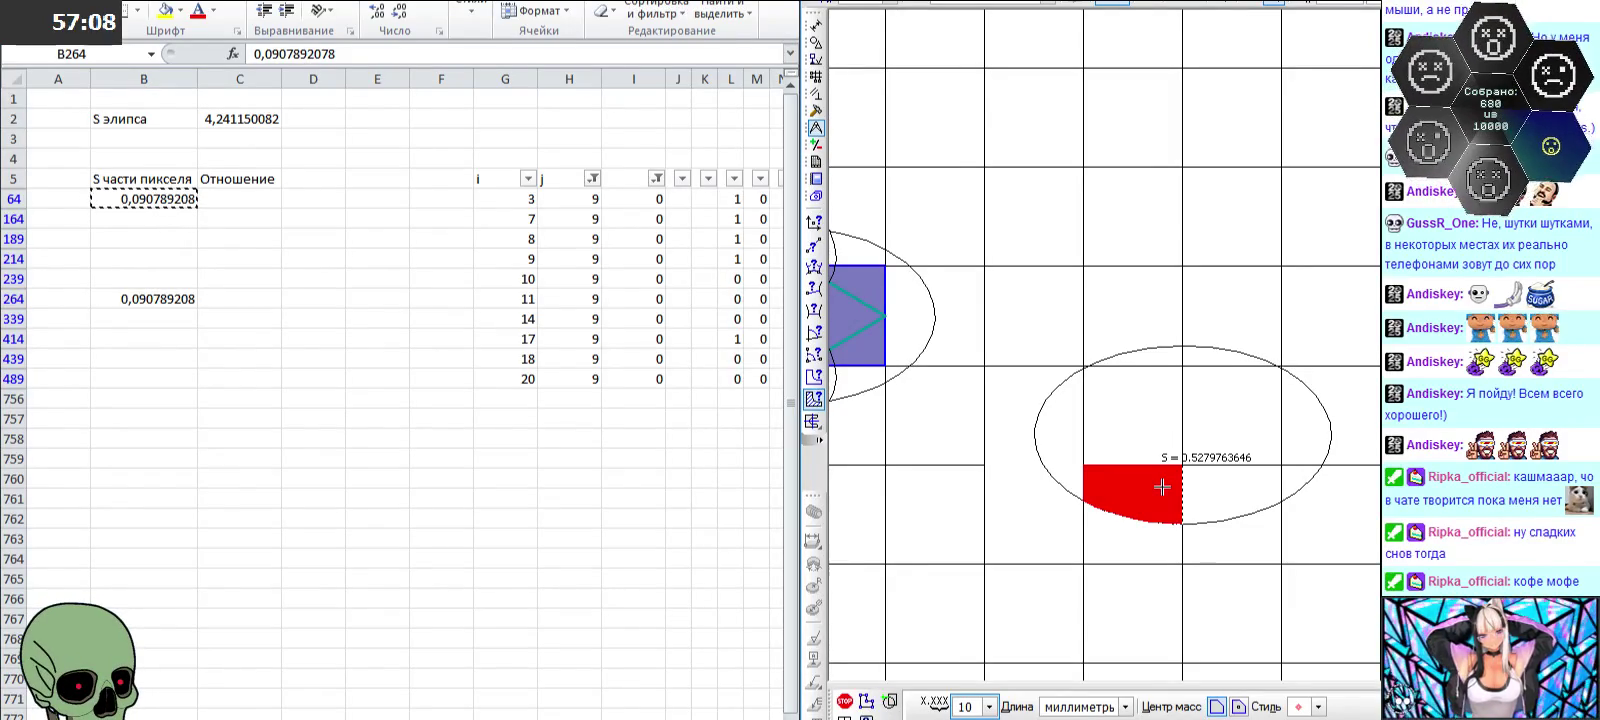
{"action": "key", "text": "ctrl+v"}
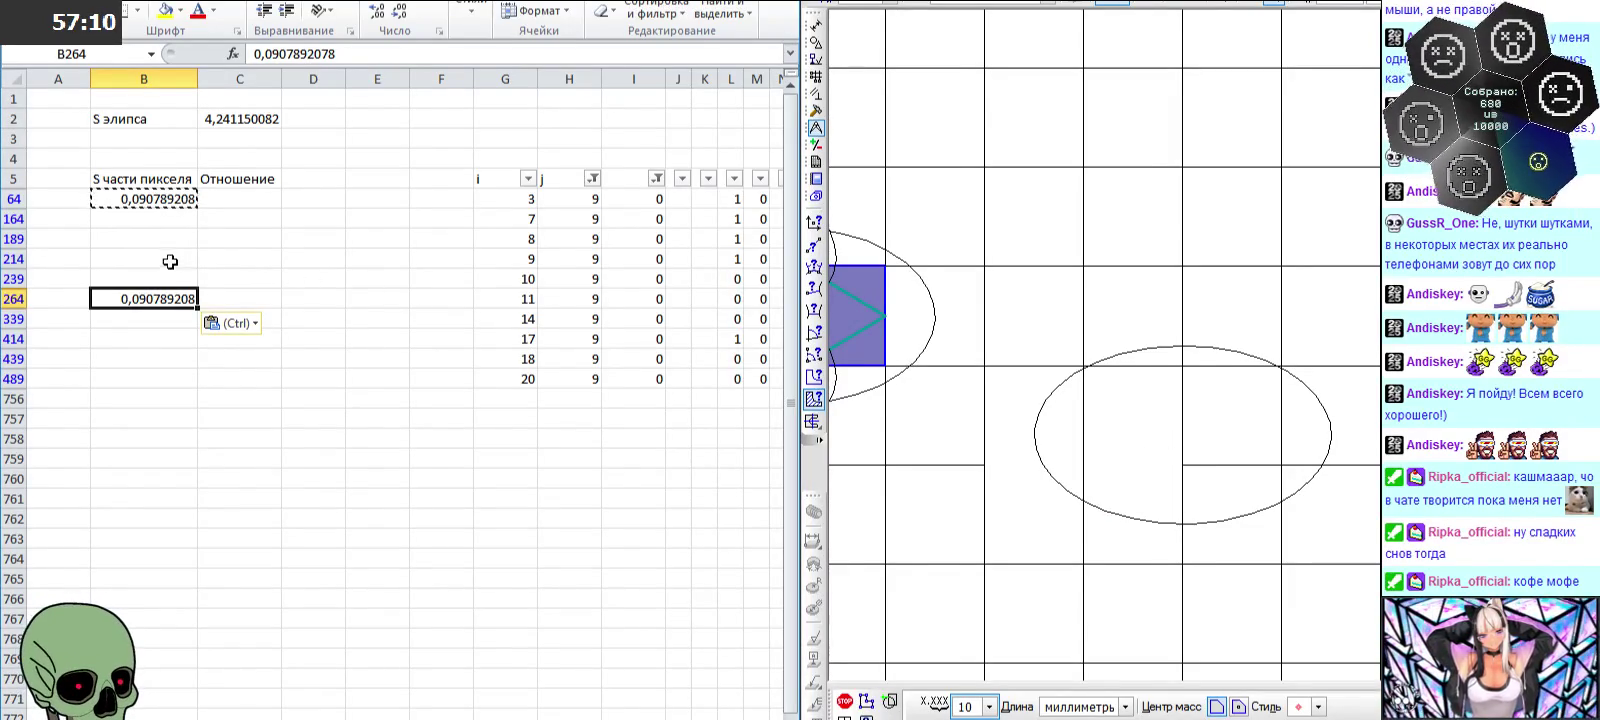
{"action": "left_click", "coordinate": [170, 261]}
{"action": "type", "text": "0,52797"}
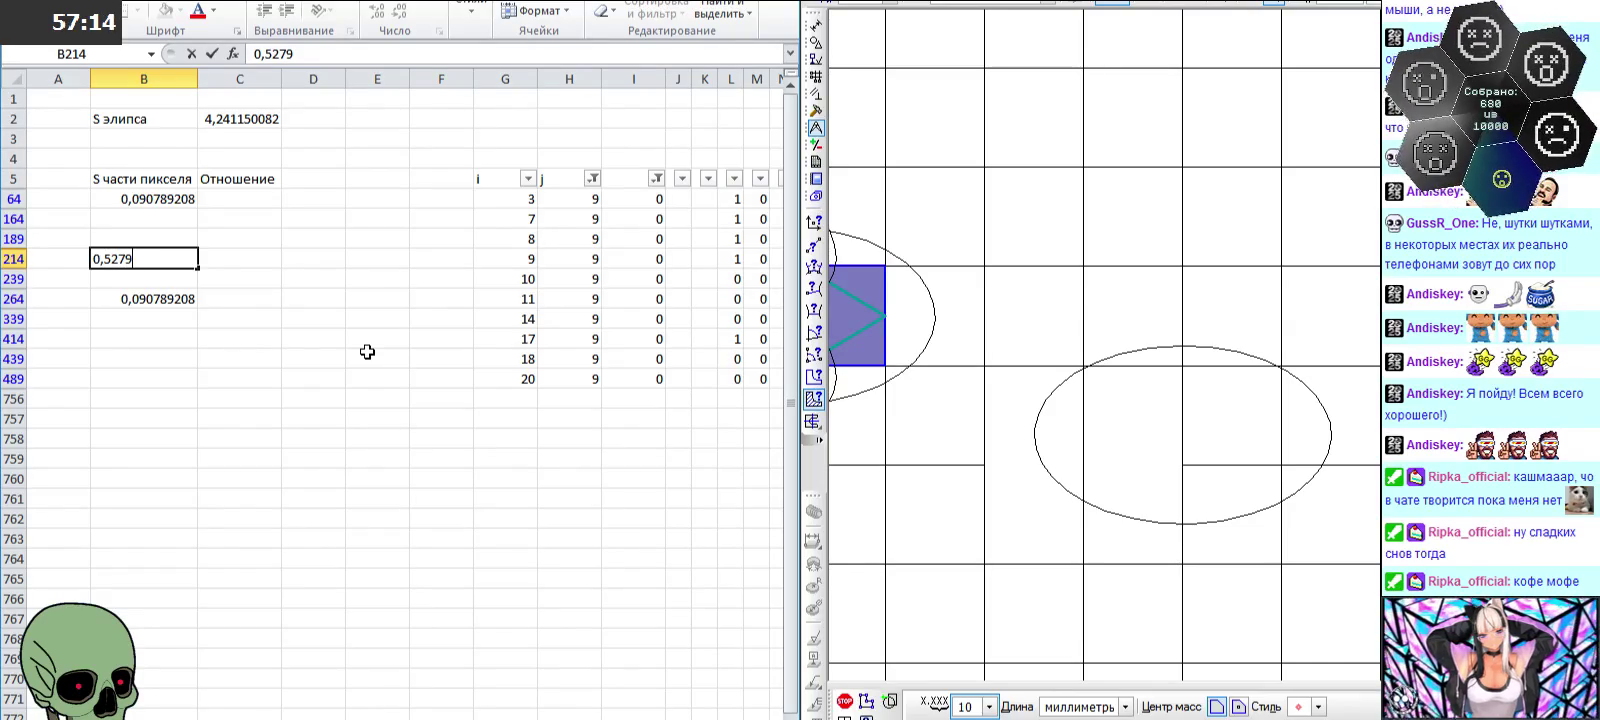
{"action": "type", "text": "63646"}
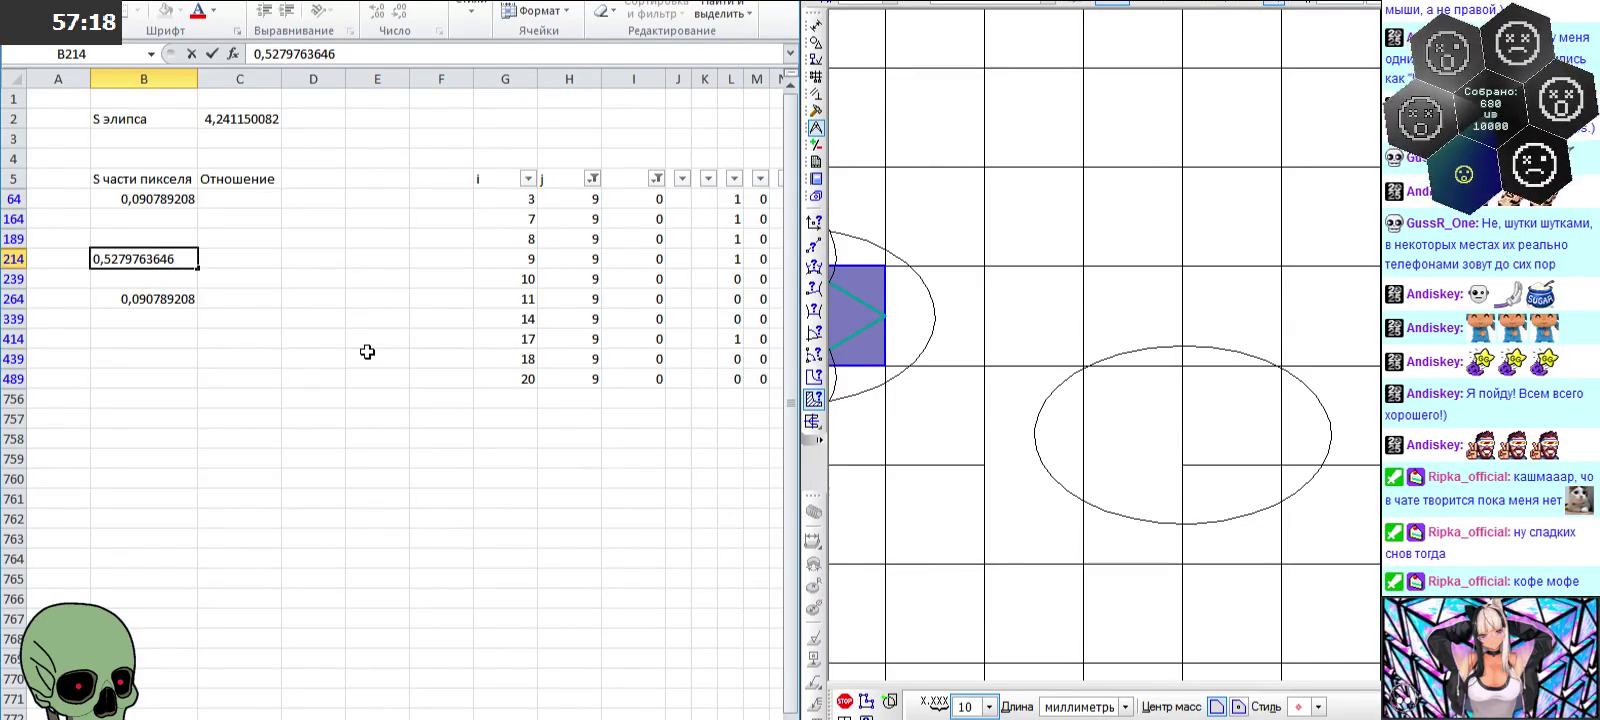
{"action": "key", "text": "Return"}
{"action": "key", "text": "Up"}
{"action": "key", "text": "ctrl+c"}
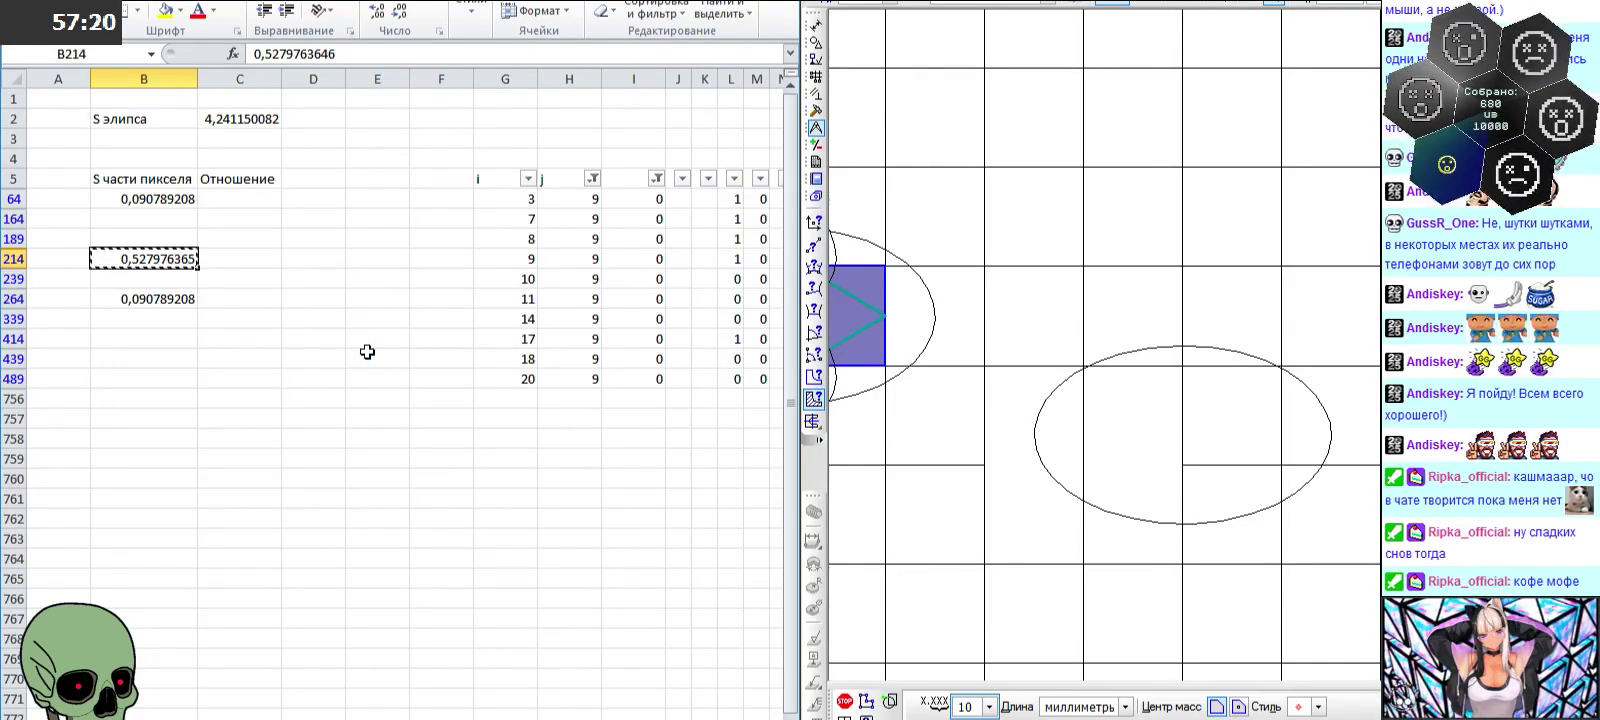
{"action": "key", "text": "Down"}
{"action": "key", "text": "ctrl+v"}
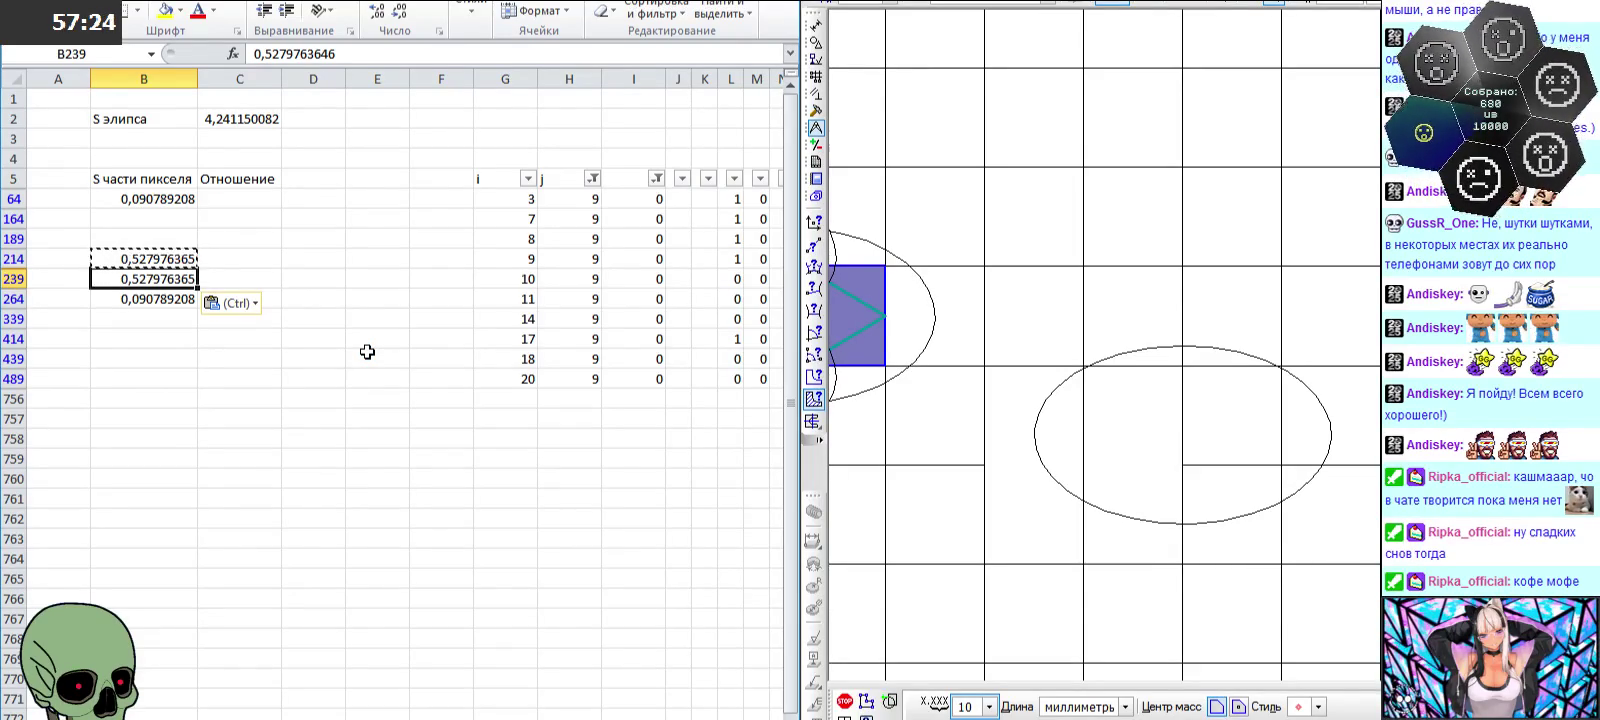
{"action": "key", "text": "Up"}
{"action": "key", "text": "Up"}
{"action": "key", "text": "Up"}
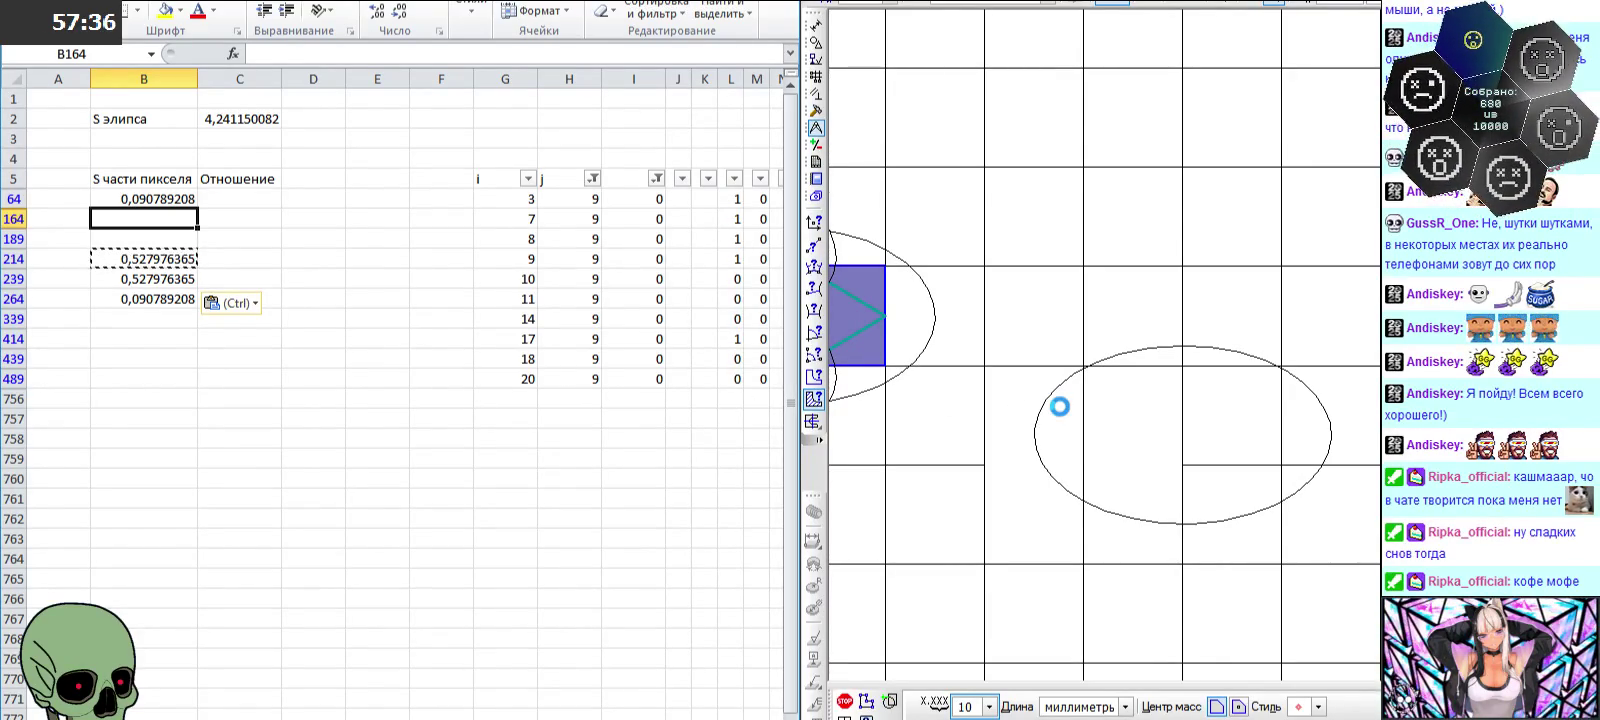
Step: Measure the left pixel's overlap and enter 0,38331042 in B164, copying it to B489
{"action": "left_click", "coordinate": [1060, 407]}
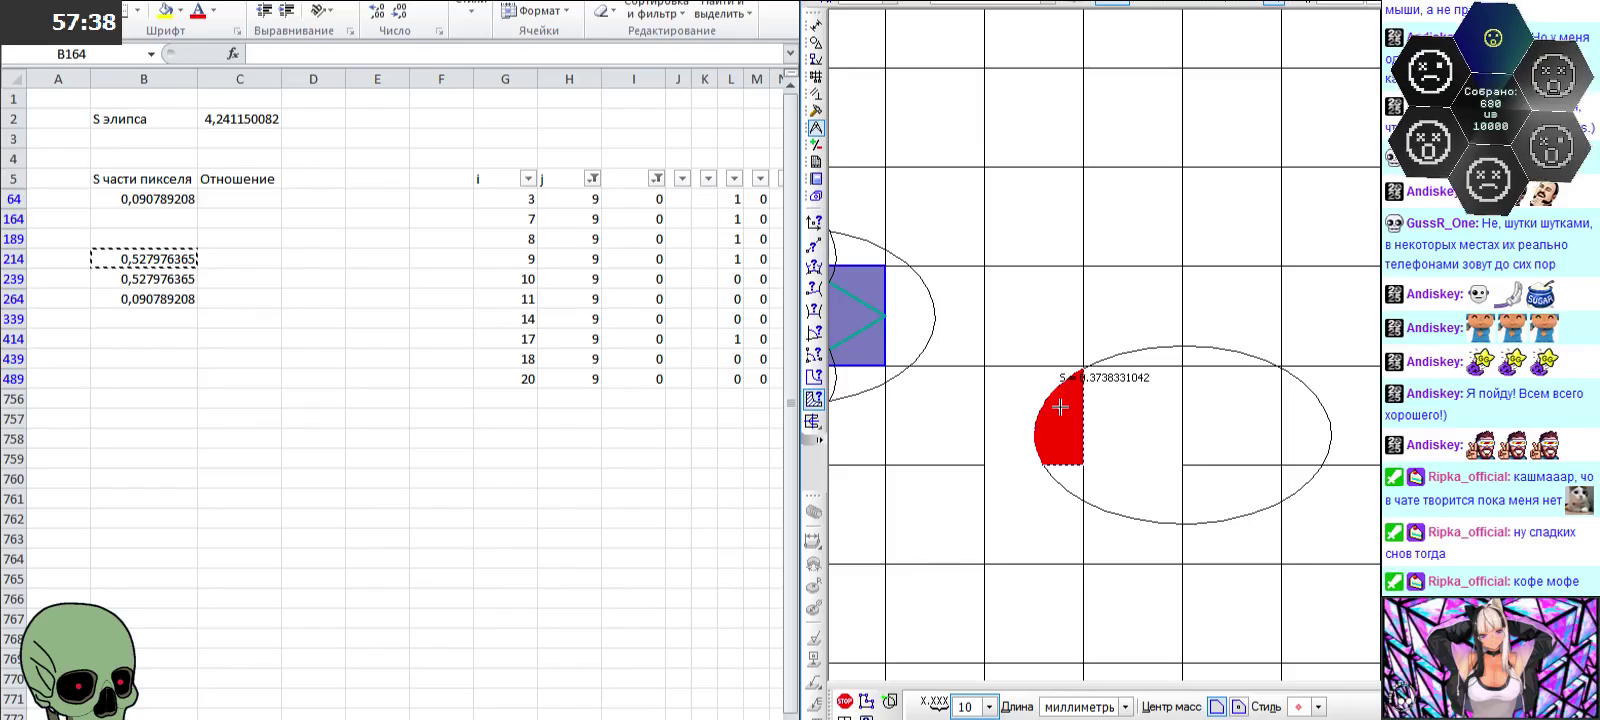
{"action": "left_click", "coordinate": [155, 217]}
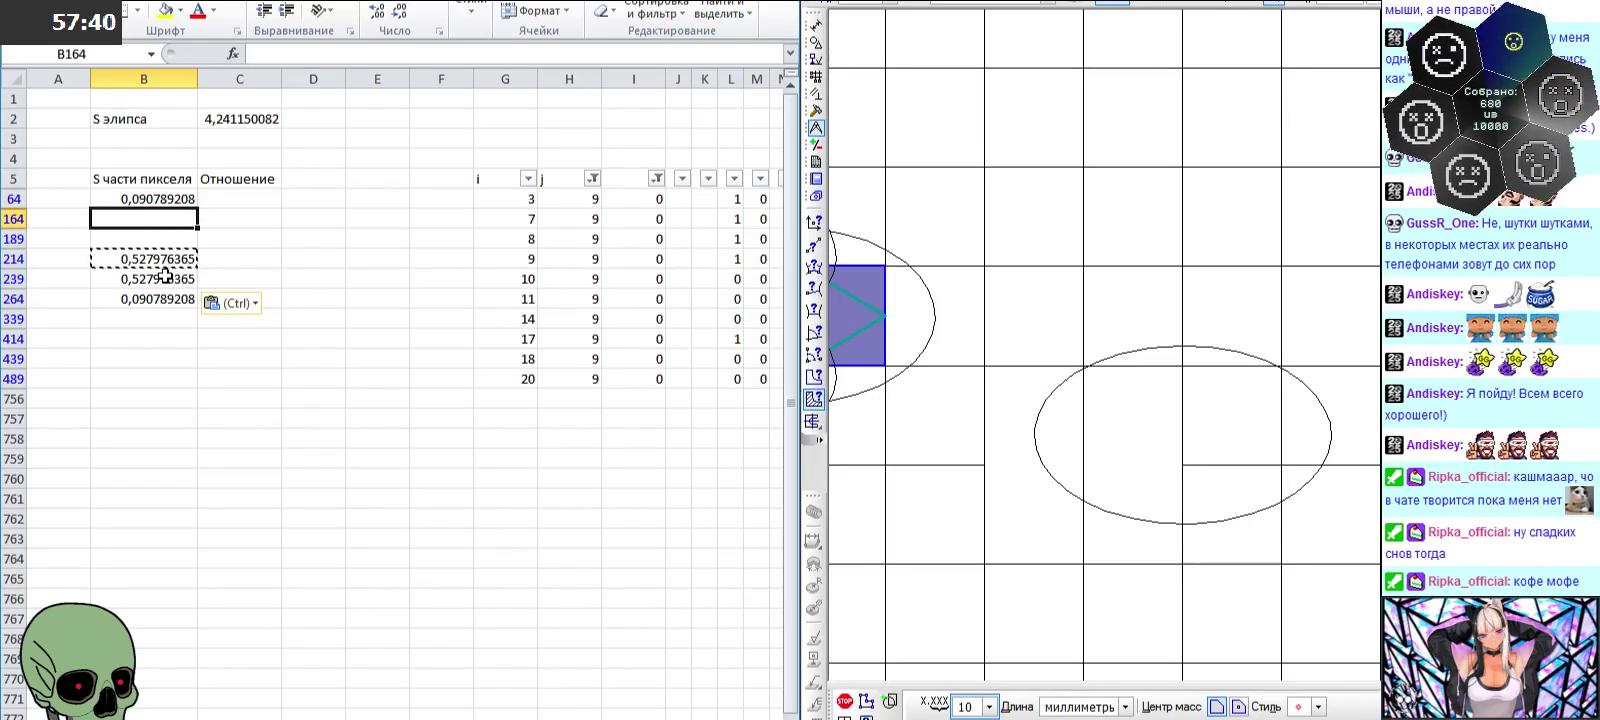
{"action": "type", "text": "0,37"}
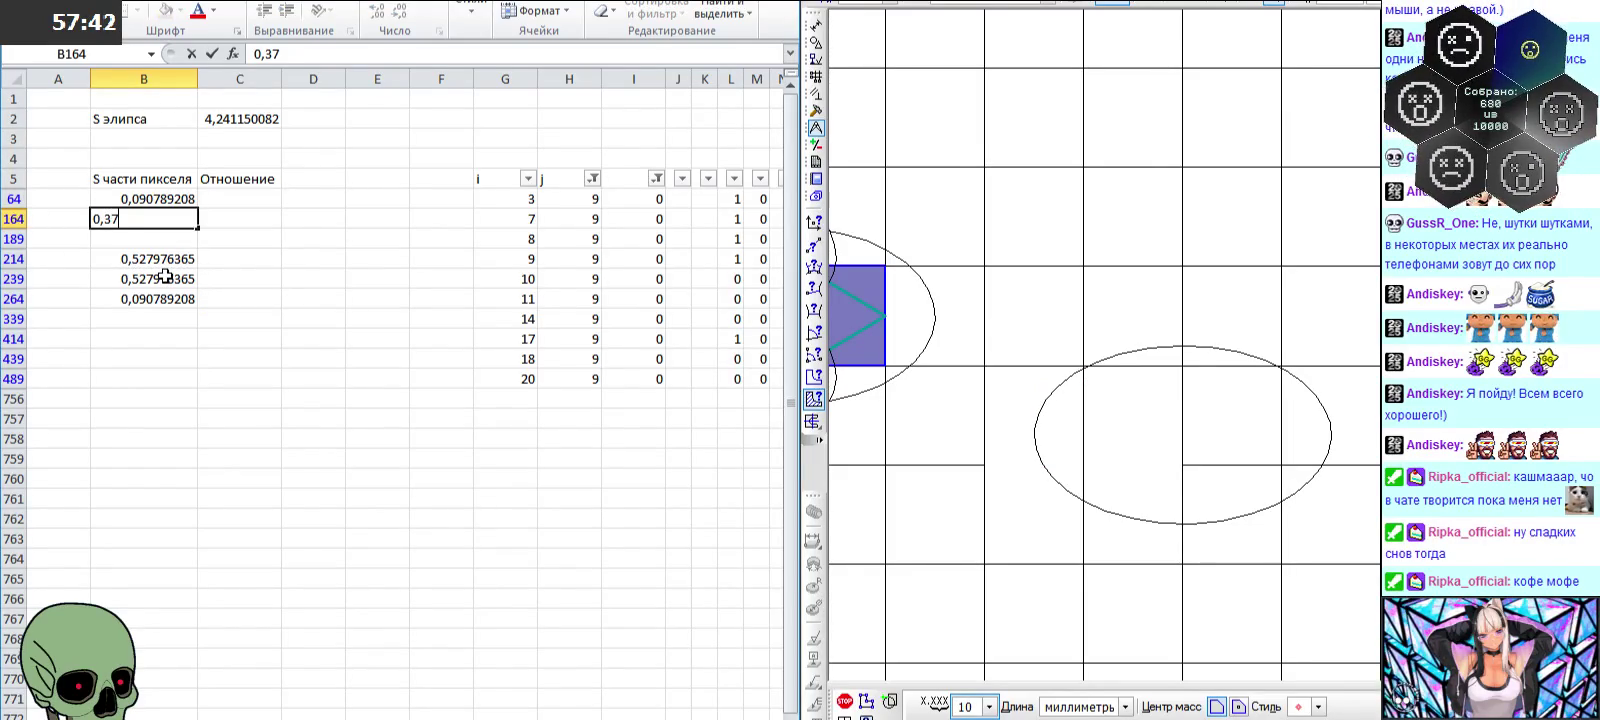
{"action": "type", "text": "38331042"}
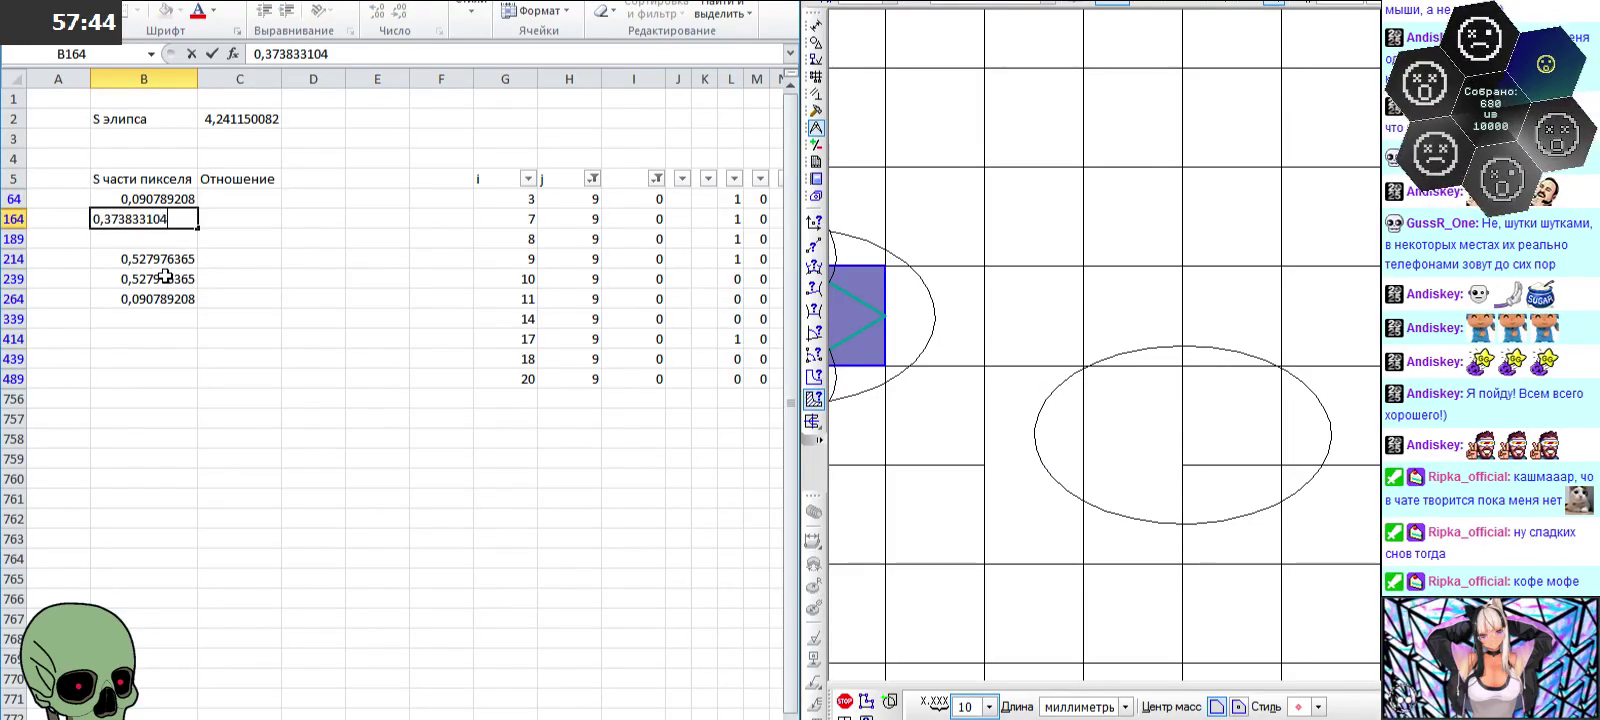
{"action": "key", "text": "Return"}
{"action": "key", "text": "Up"}
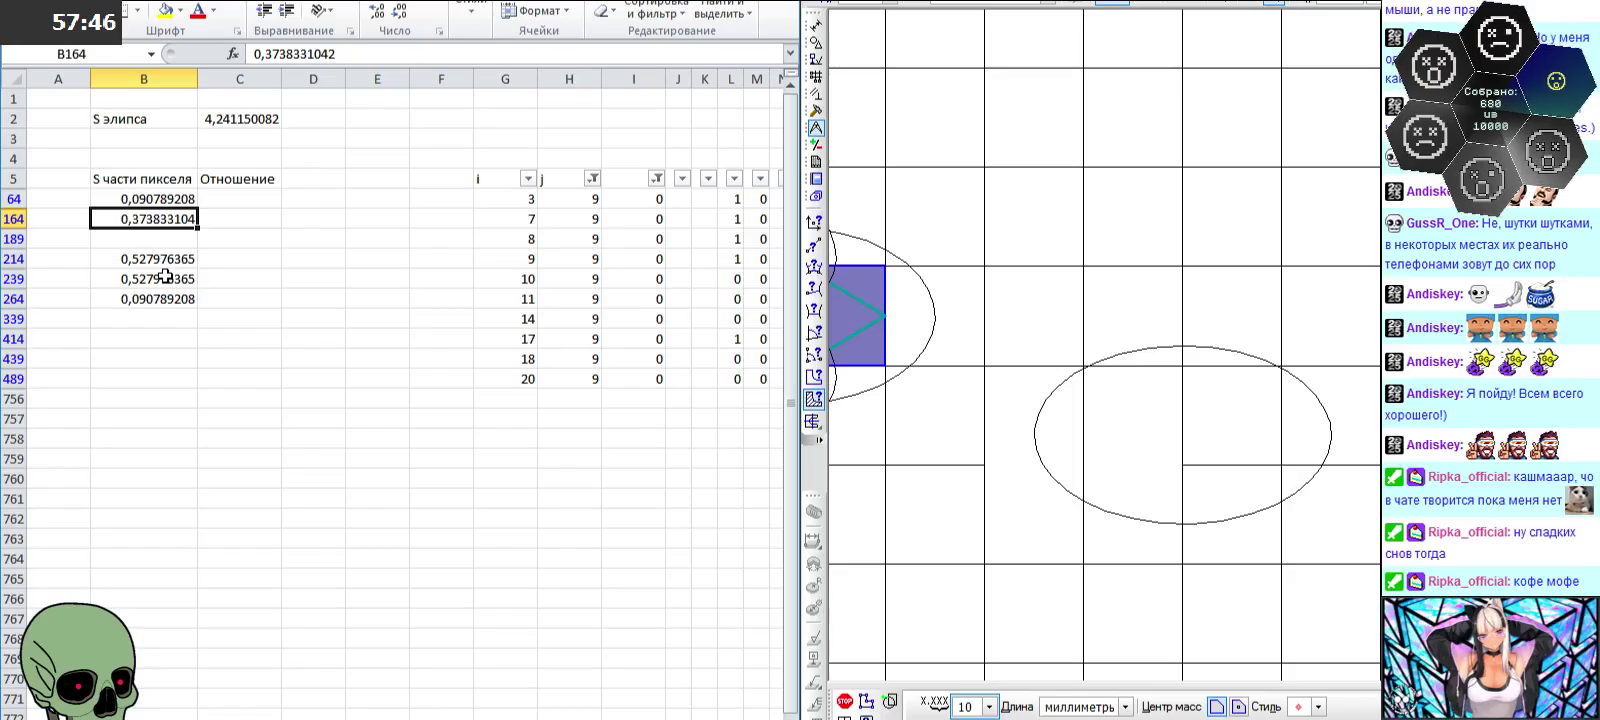
{"action": "key", "text": "ctrl+c"}
{"action": "key", "text": "Down"}
{"action": "key", "text": "Down"}
{"action": "key", "text": "Down"}
{"action": "key", "text": "Down"}
{"action": "key", "text": "ctrl+v"}
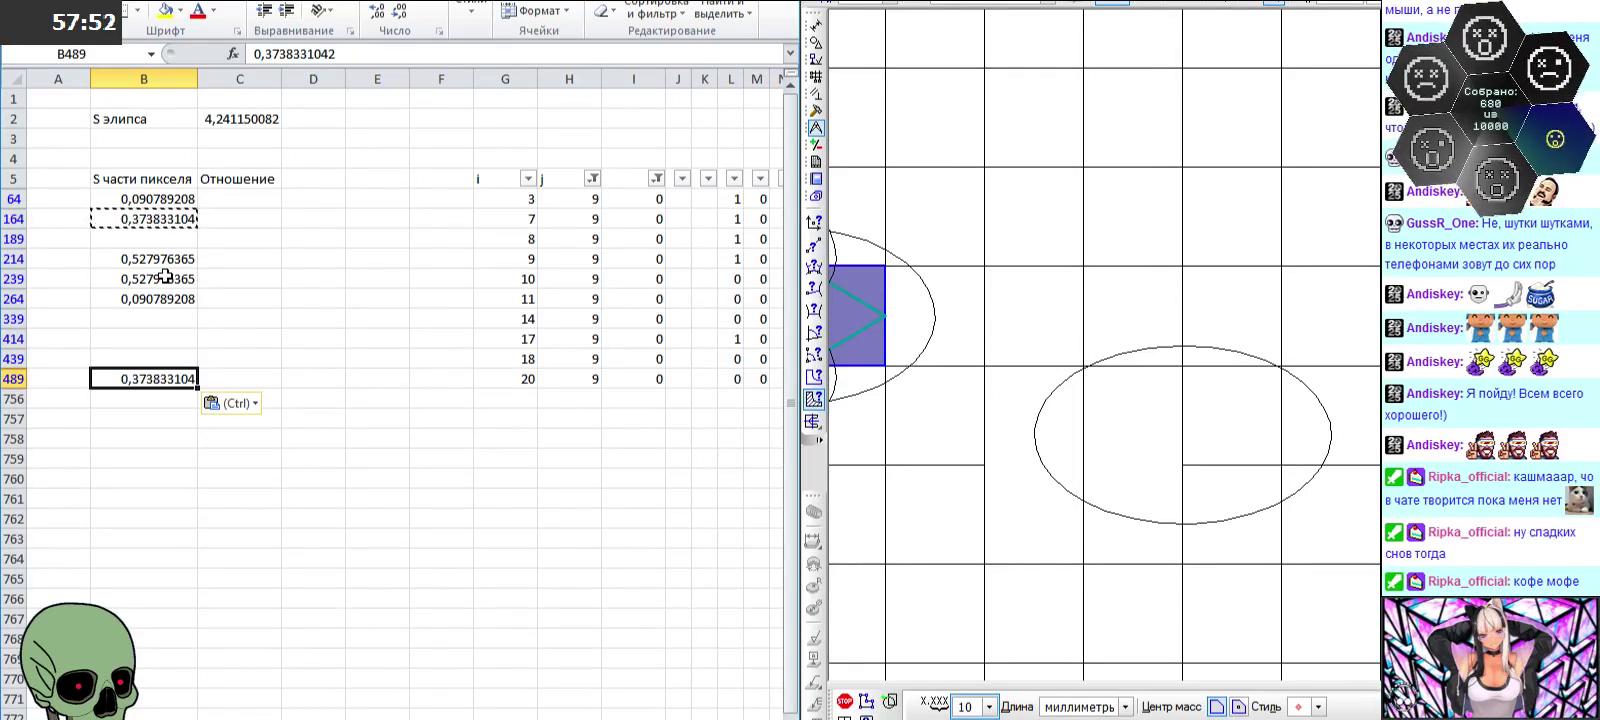
{"action": "key", "text": "Up"}
{"action": "key", "text": "Up"}
{"action": "key", "text": "Up"}
{"action": "key", "text": "Up"}
{"action": "key", "text": "Up"}
{"action": "key", "text": "Up"}
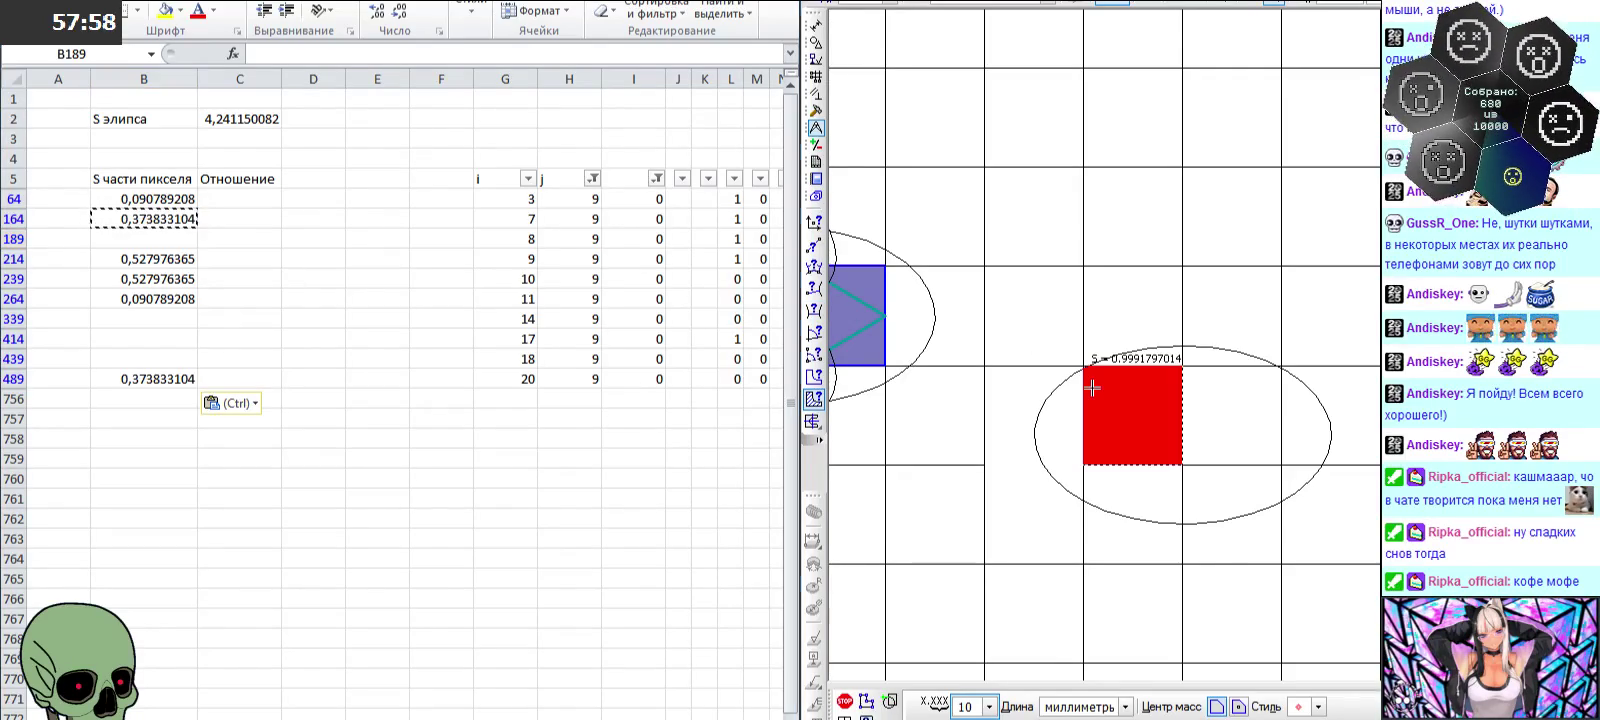
{"action": "type", "text": "0,999"}
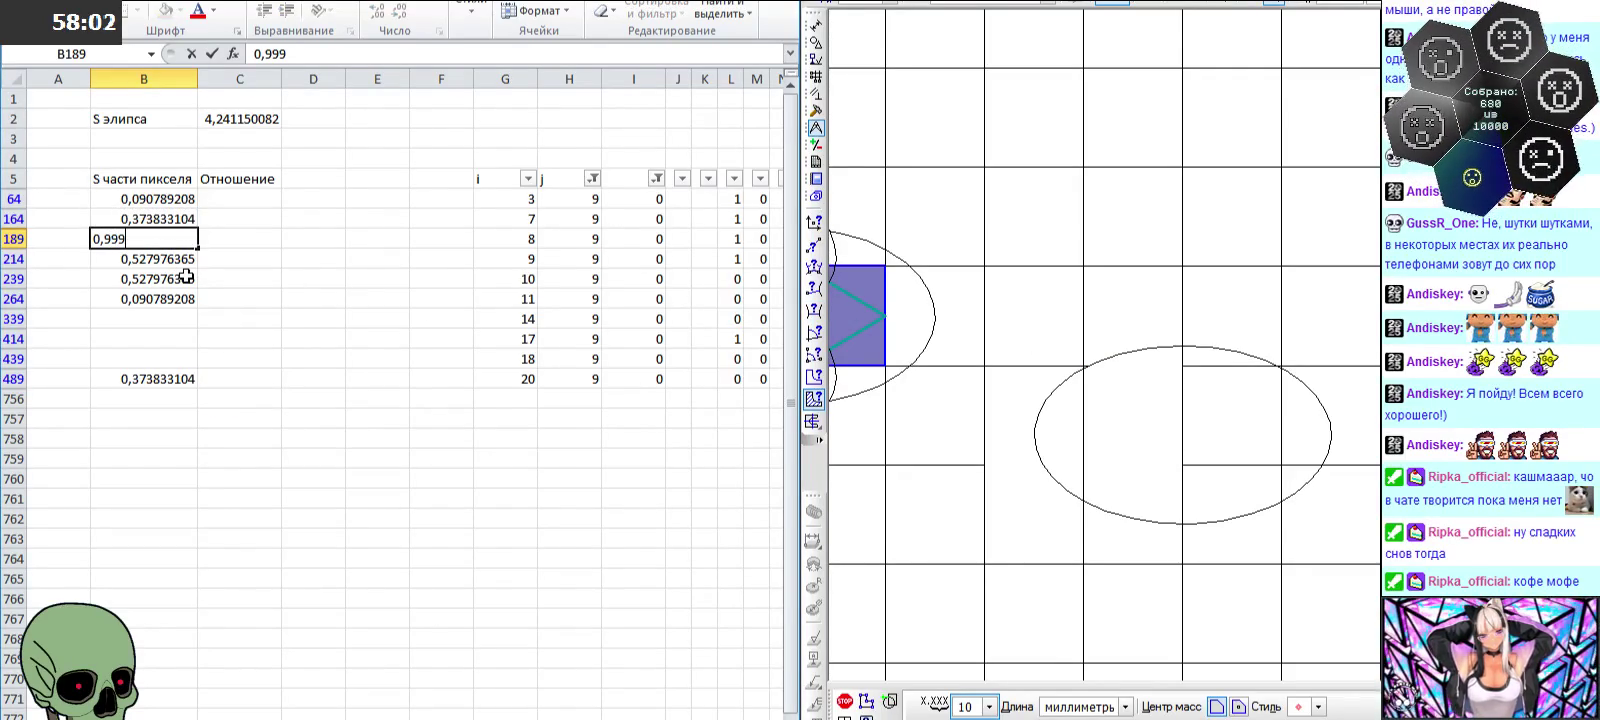
{"action": "type", "text": "179"}
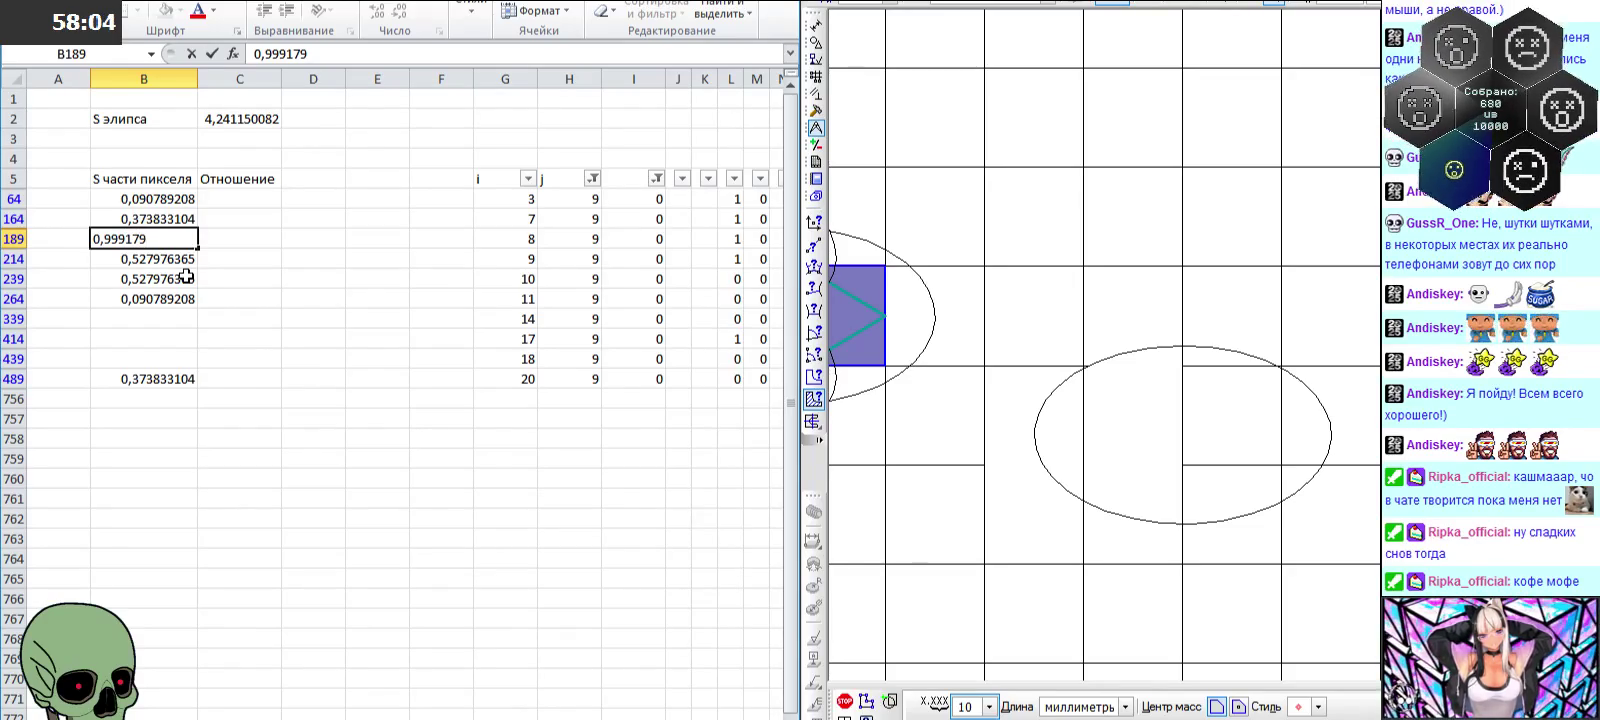
{"action": "type", "text": "7014"}
{"action": "key", "text": "ctrl+Return"}
{"action": "key", "text": "ctrl+c"}
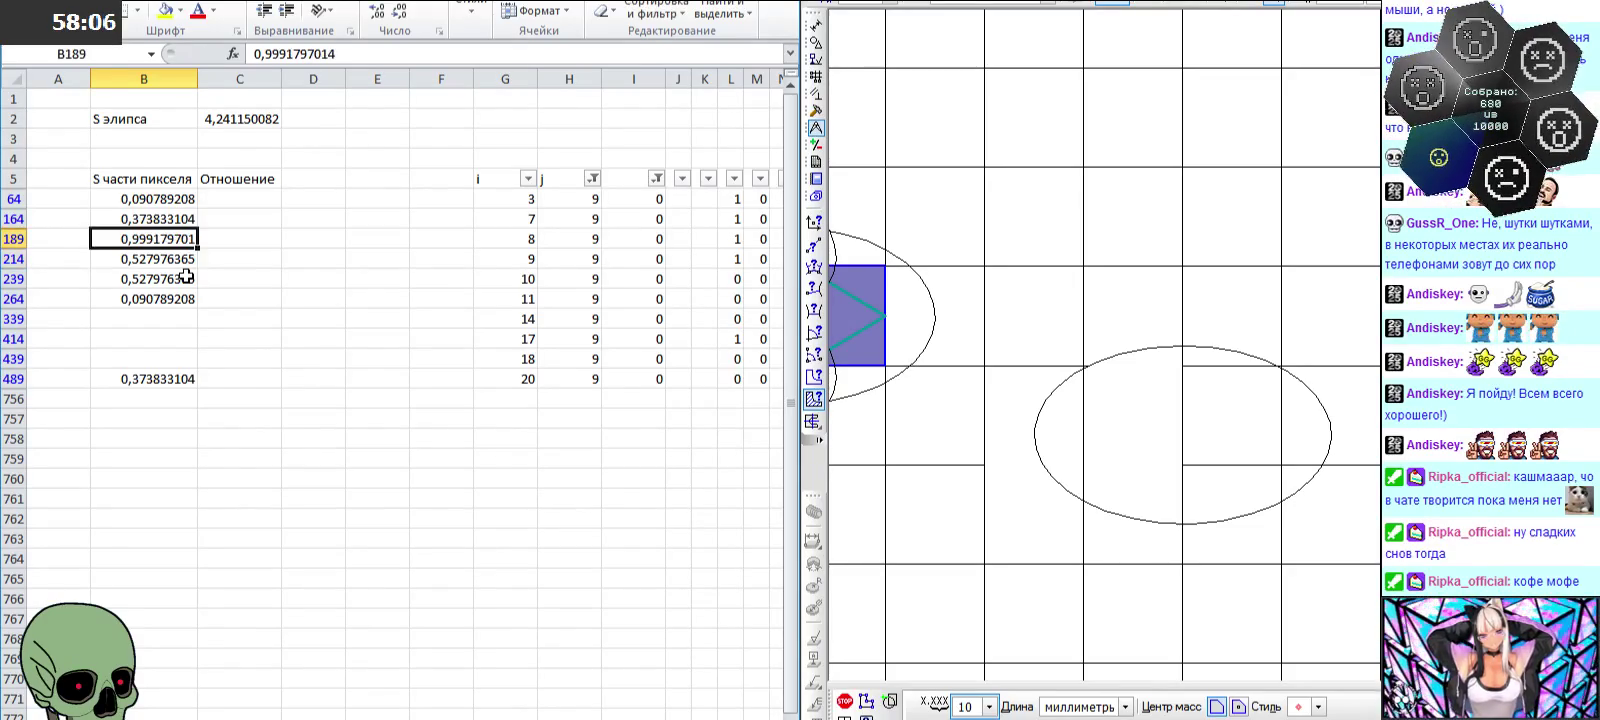
{"action": "key", "text": "Down"}
{"action": "key", "text": "Down"}
{"action": "key", "text": "Down"}
{"action": "key", "text": "Down"}
{"action": "key", "text": "ctrl+v"}
{"action": "key", "text": "Down"}
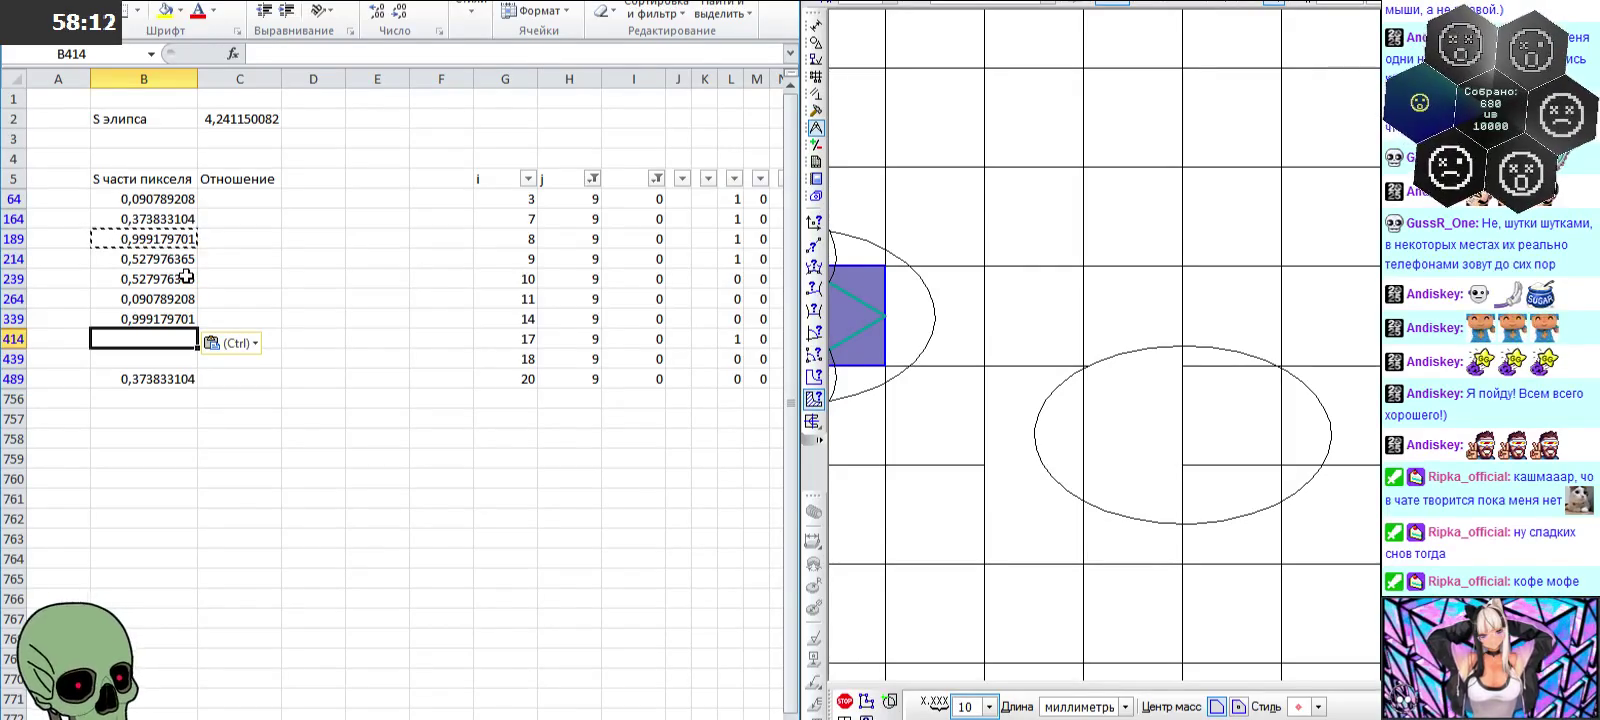
Step: Measure the top overlap and enter 0,128796663 in B414, copying it to B439
{"action": "left_click", "coordinate": [1166, 359]}
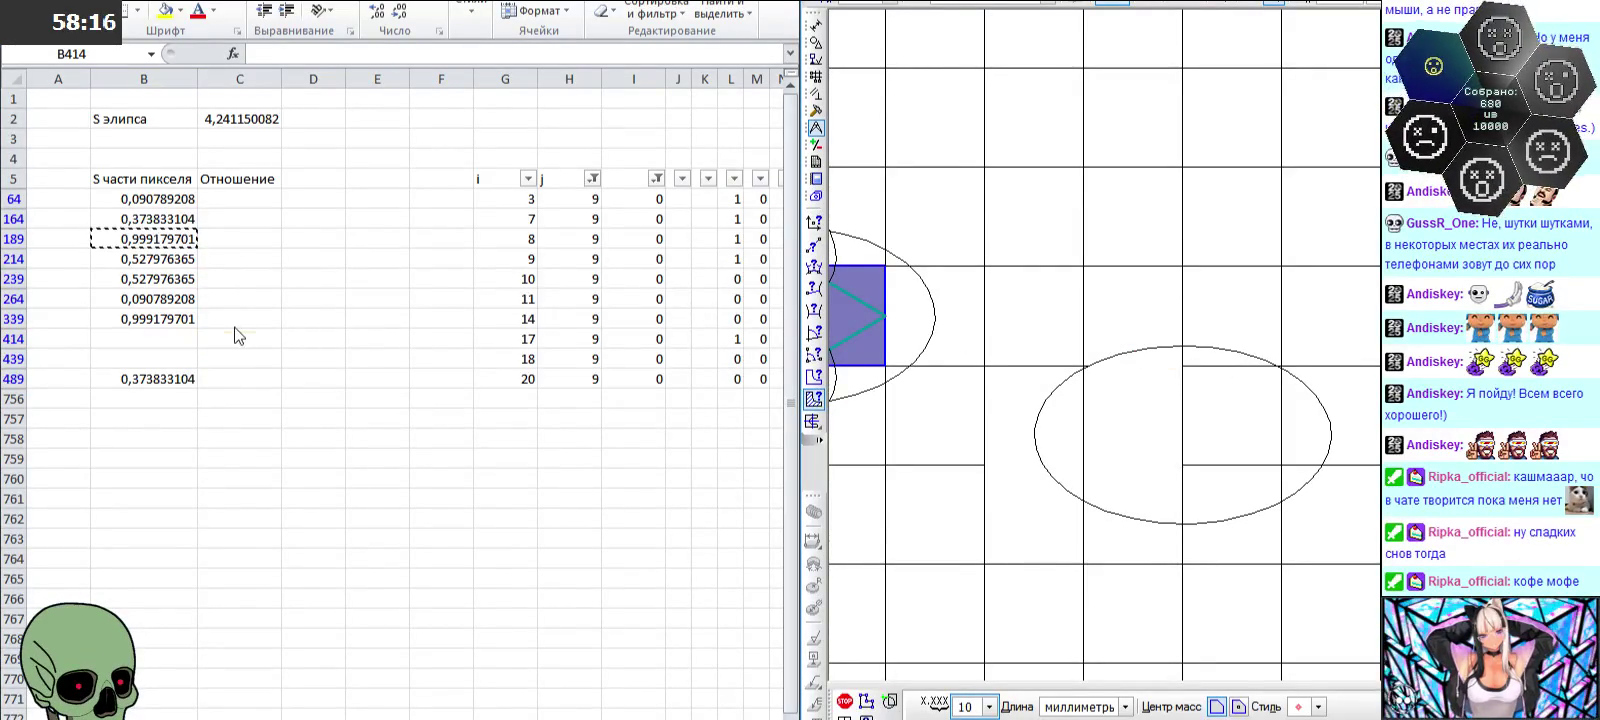
{"action": "key", "text": "alt+Tab"}
{"action": "type", "text": "0,1287"}
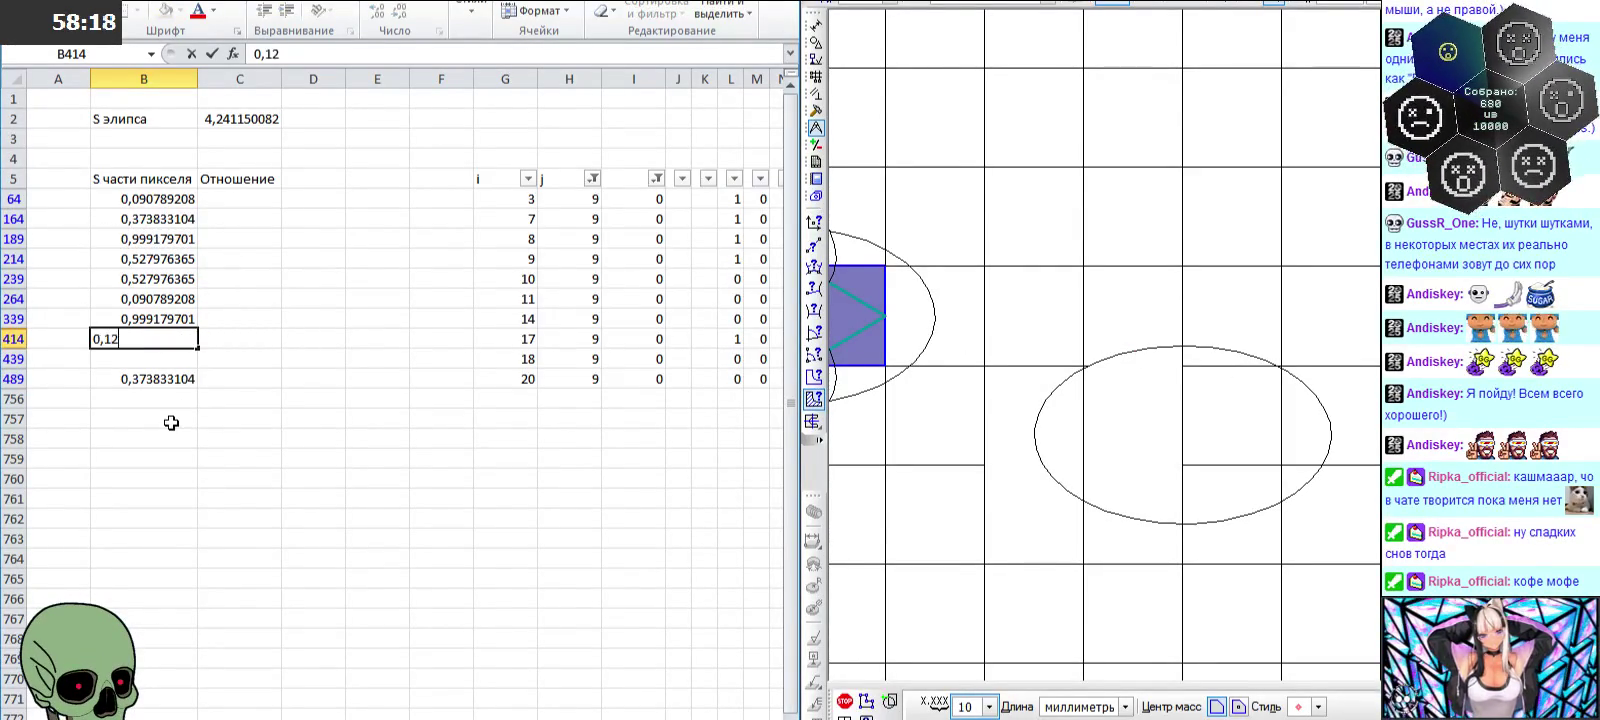
{"action": "type", "text": "966632"}
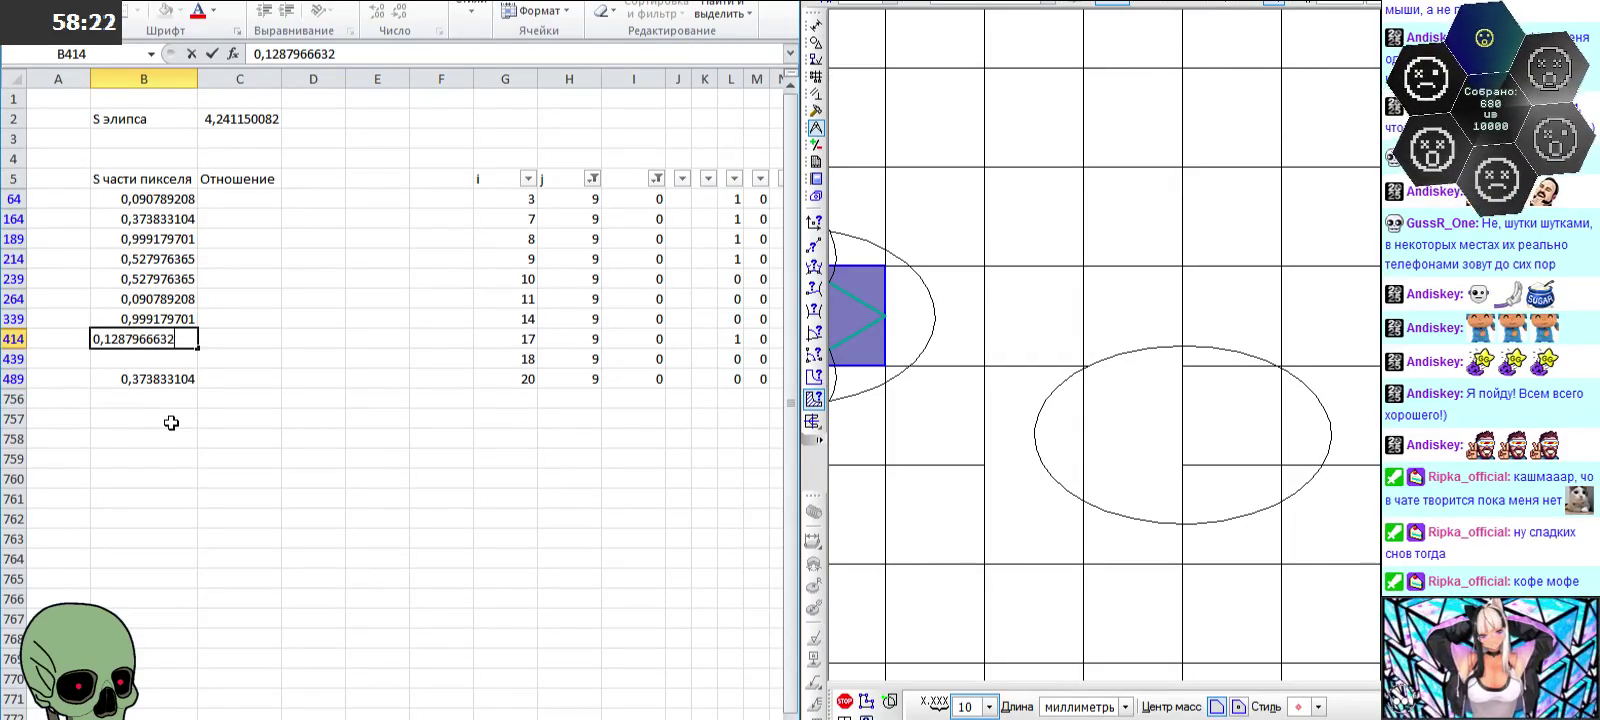
{"action": "key", "text": "Return"}
{"action": "key", "text": "Up"}
{"action": "key", "text": "ctrl+c"}
{"action": "key", "text": "Down"}
{"action": "key", "text": "ctrl+v"}
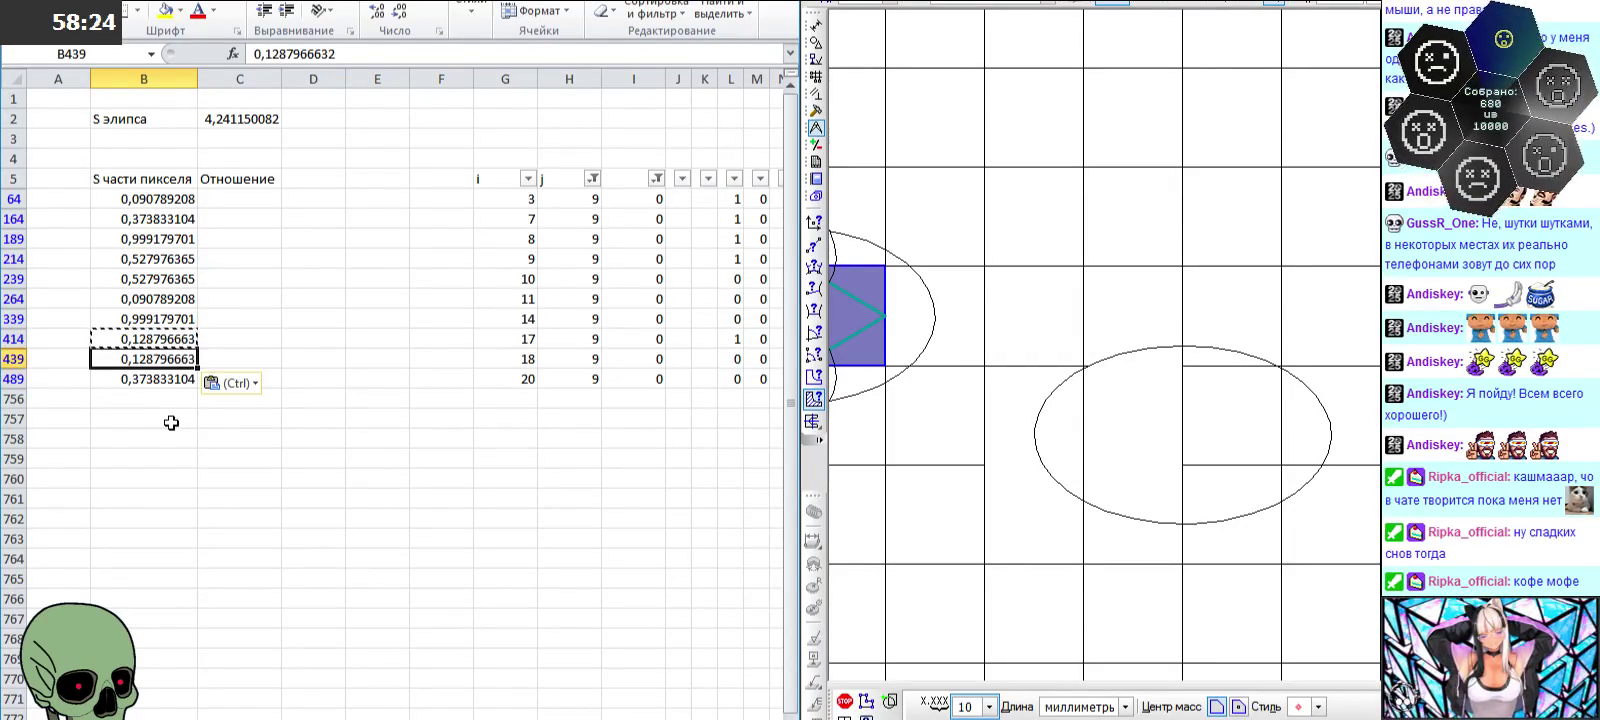
{"action": "left_click", "coordinate": [244, 495]}
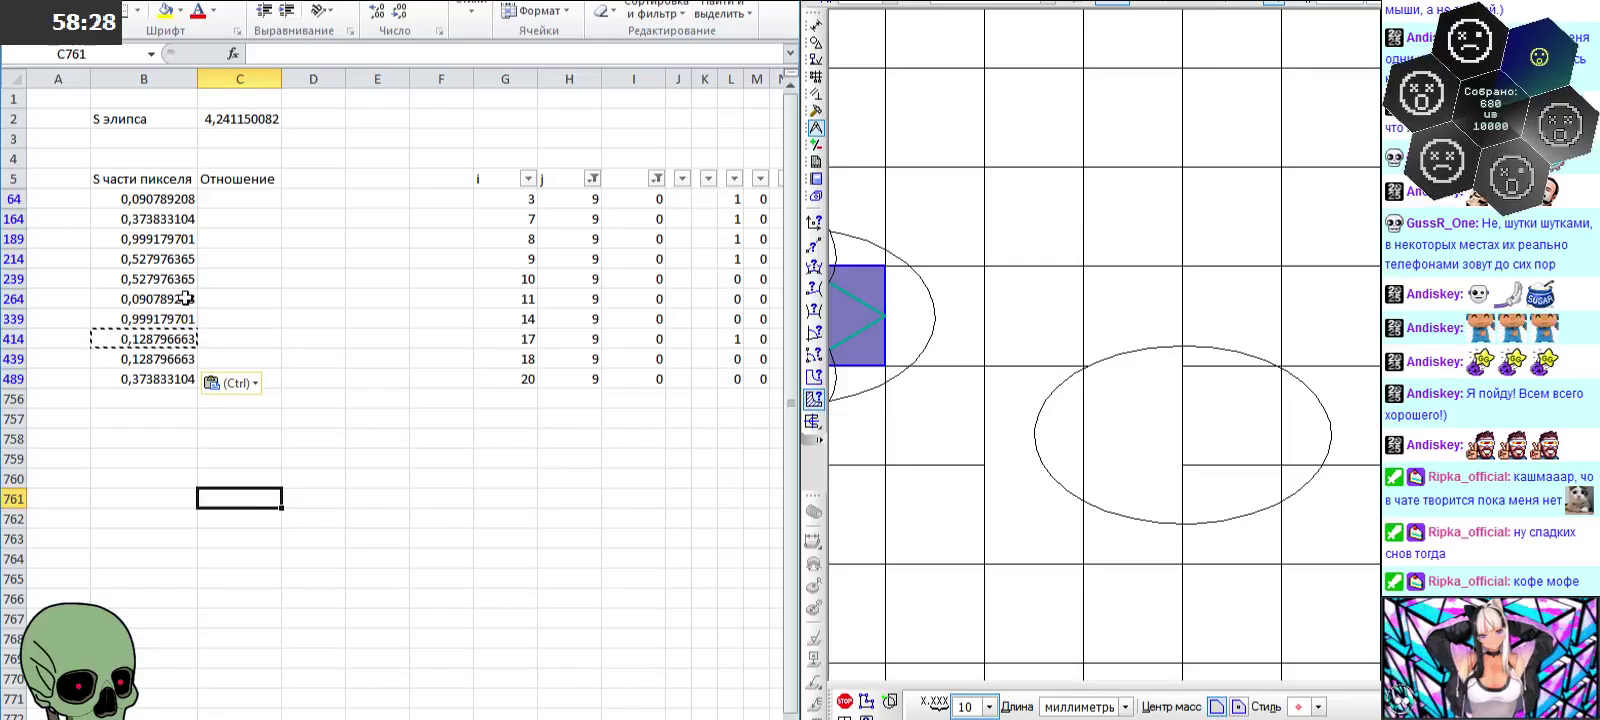
Step: Check the filled column B values, then change the j filter from 9 to 12
{"action": "left_click_drag", "start_coordinate": [160, 200], "coordinate": [165, 372]}
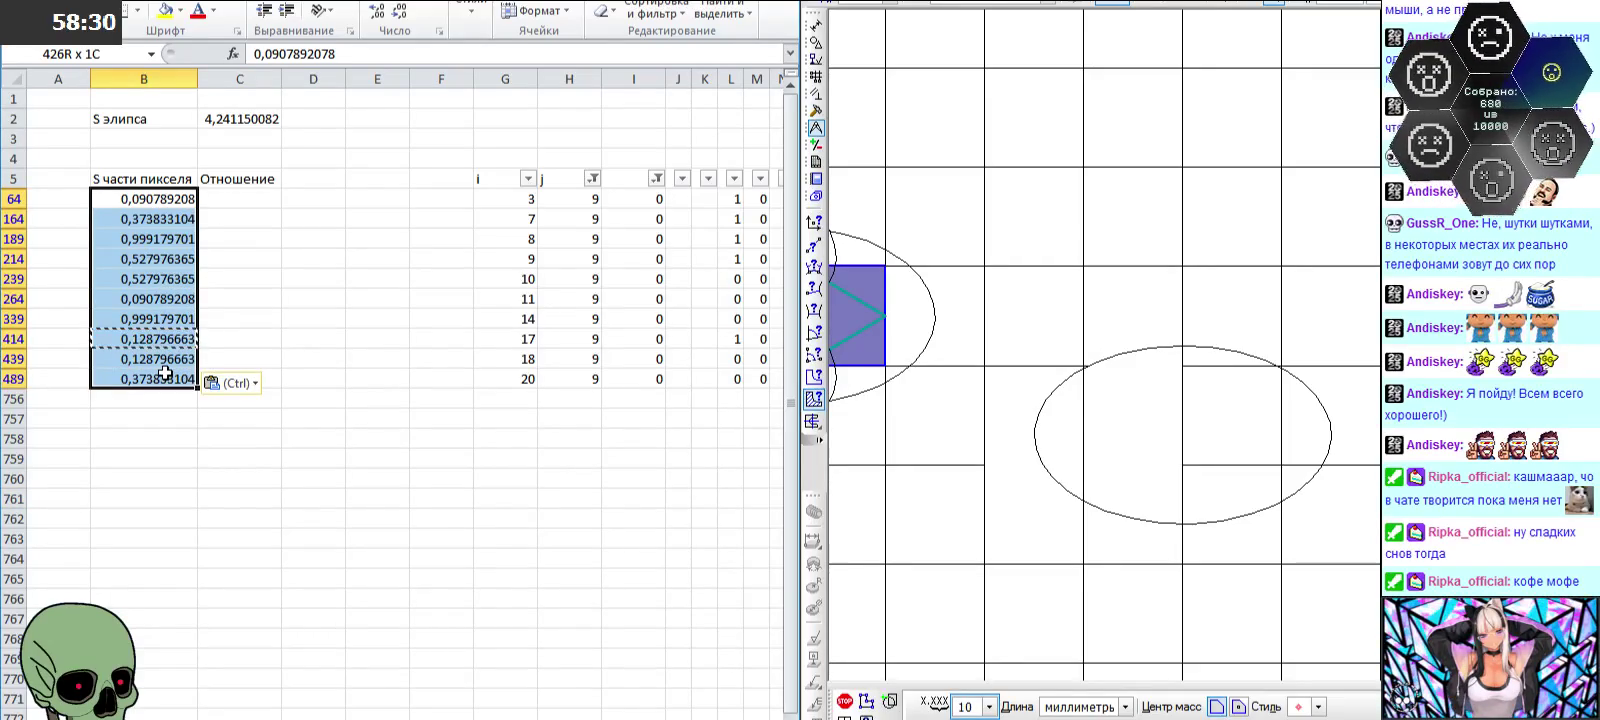
{"action": "left_click_drag", "start_coordinate": [165, 373], "coordinate": [165, 375]}
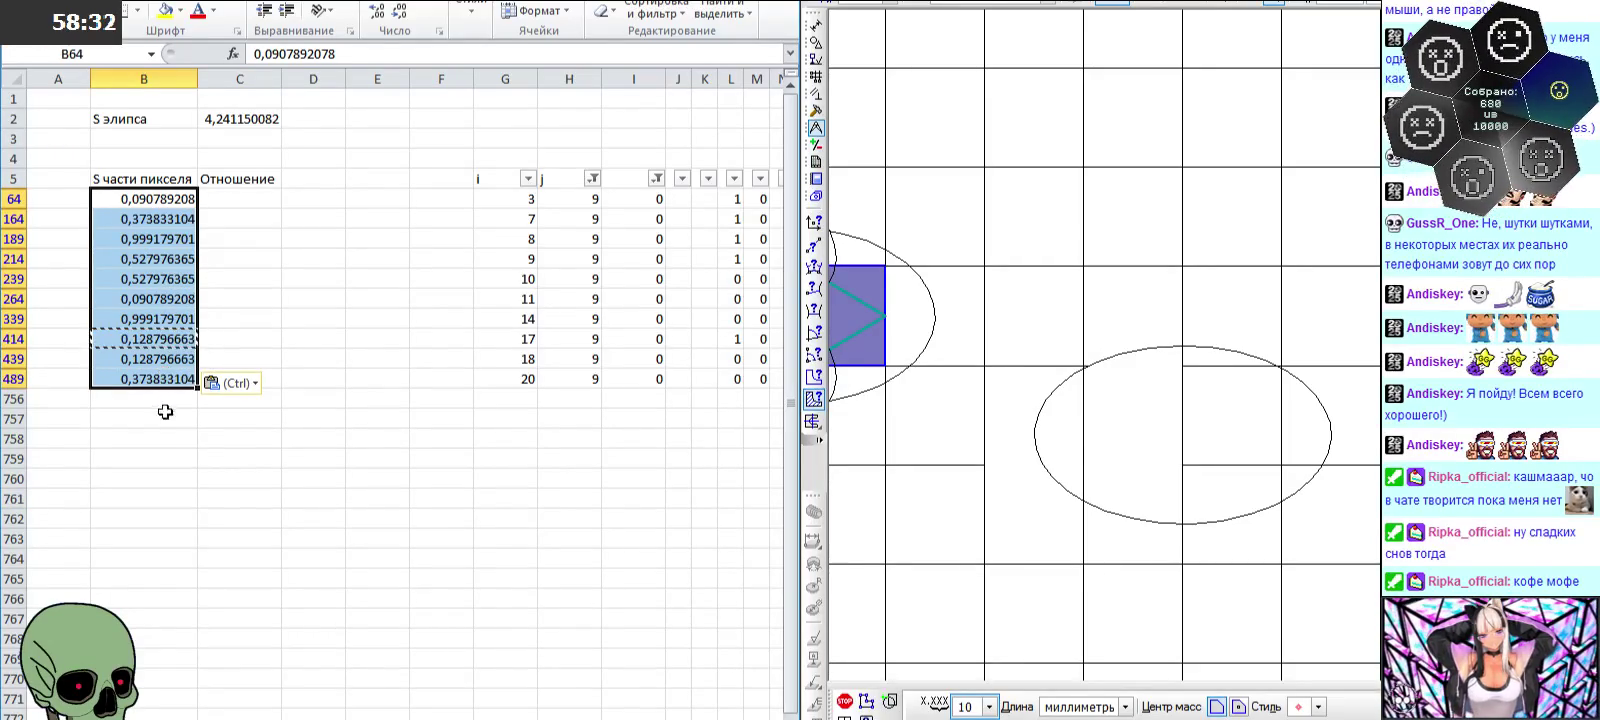
{"action": "left_click", "coordinate": [156, 438]}
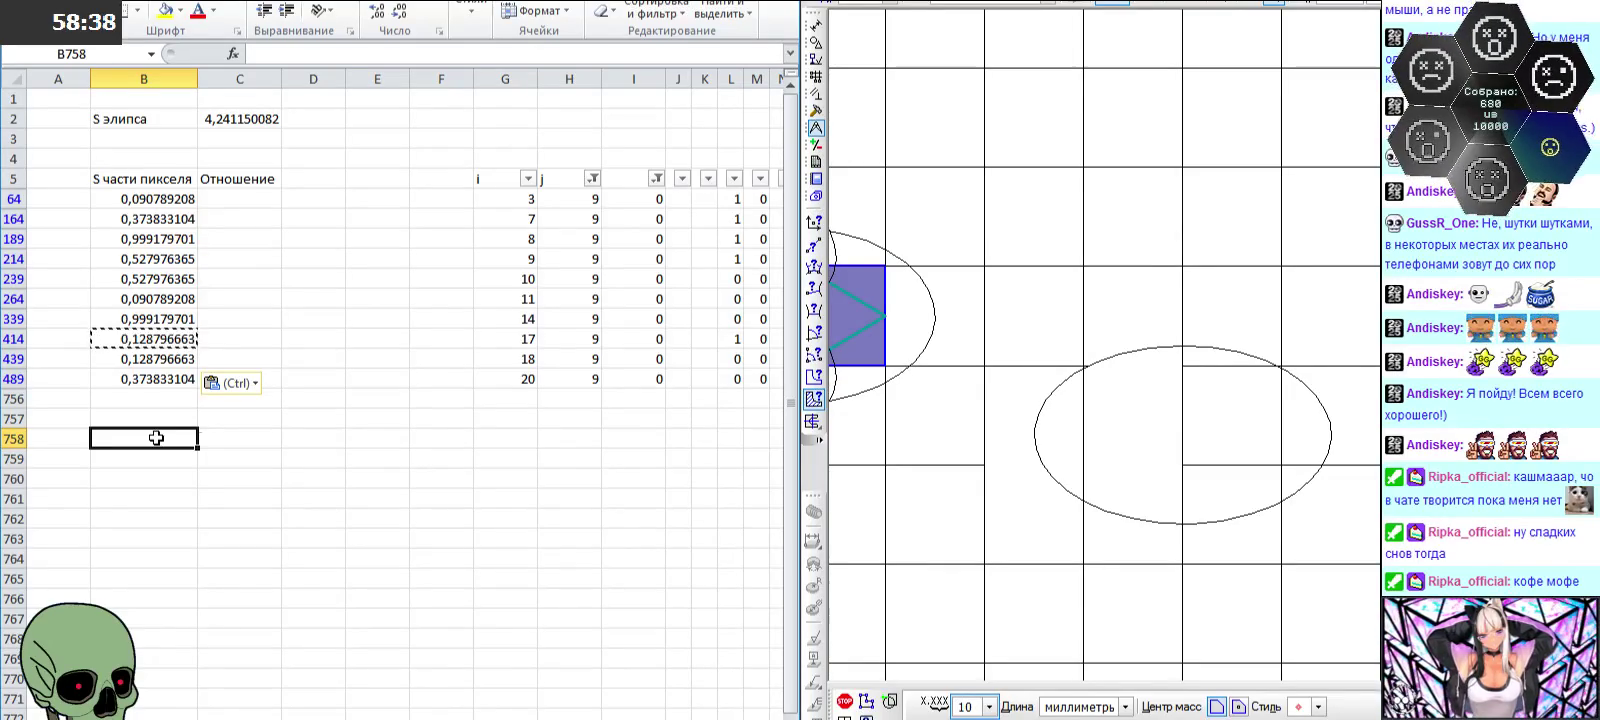
{"action": "left_click", "coordinate": [592, 179]}
{"action": "left_click", "coordinate": [352, 506]}
{"action": "scroll", "coordinate": [352, 480], "scroll_direction": "down", "scroll_amount": 1}
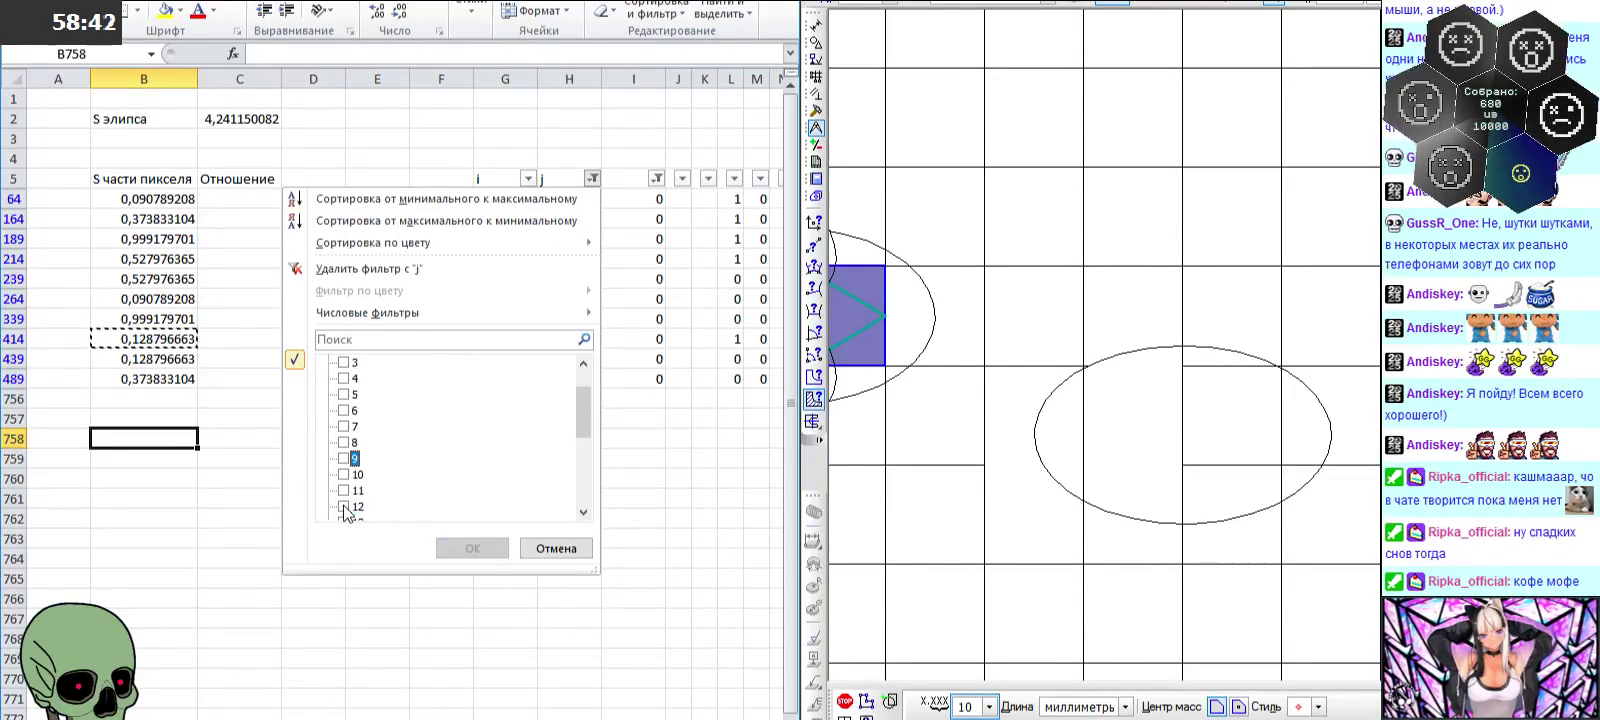
{"action": "left_click", "coordinate": [345, 506]}
{"action": "left_click", "coordinate": [472, 548]}
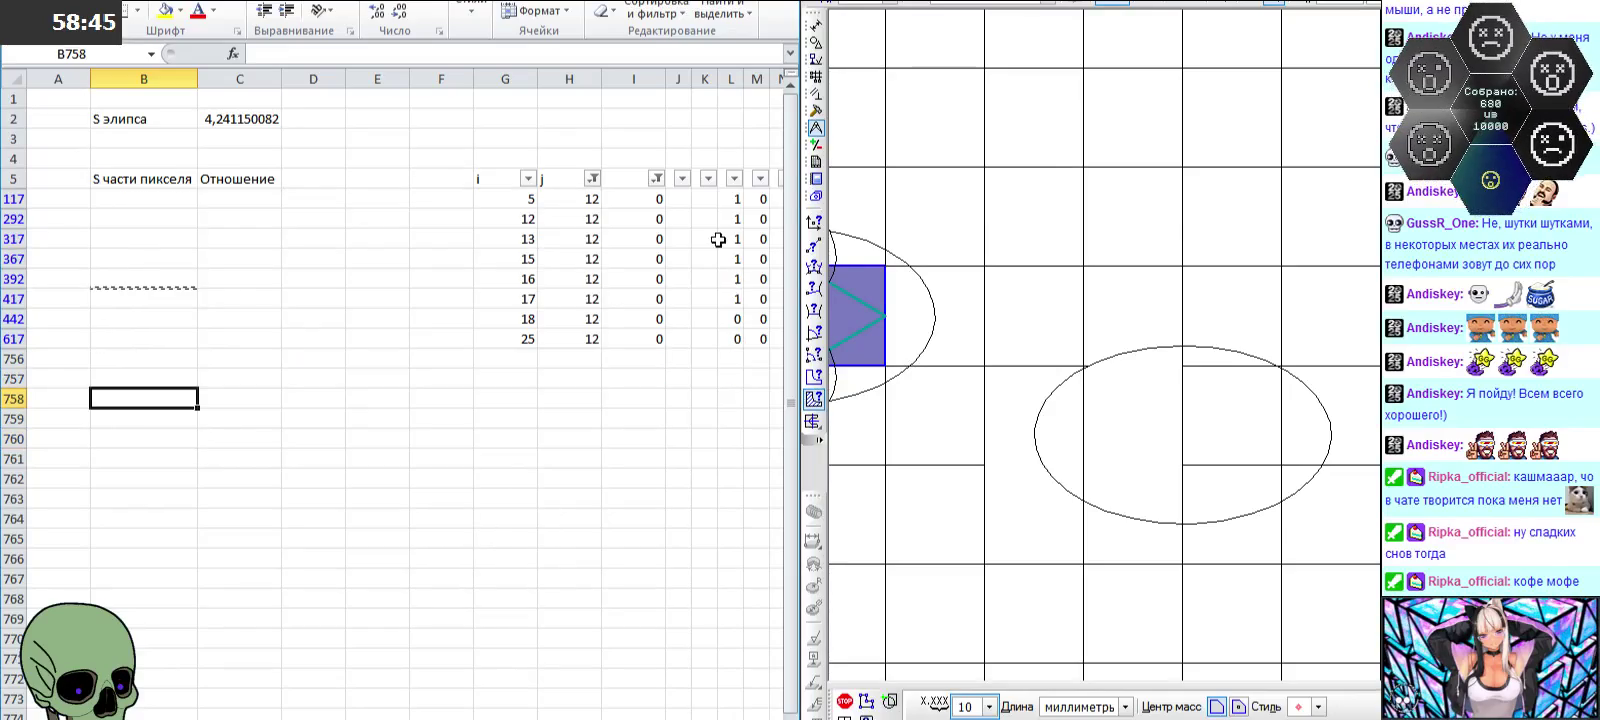
Step: Try the j = 11 filter, then return to showing only the j = 12 rows
{"action": "left_click", "coordinate": [593, 178]}
{"action": "left_click_drag", "start_coordinate": [586, 398], "coordinate": [589, 428]}
{"action": "left_click", "coordinate": [356, 458]}
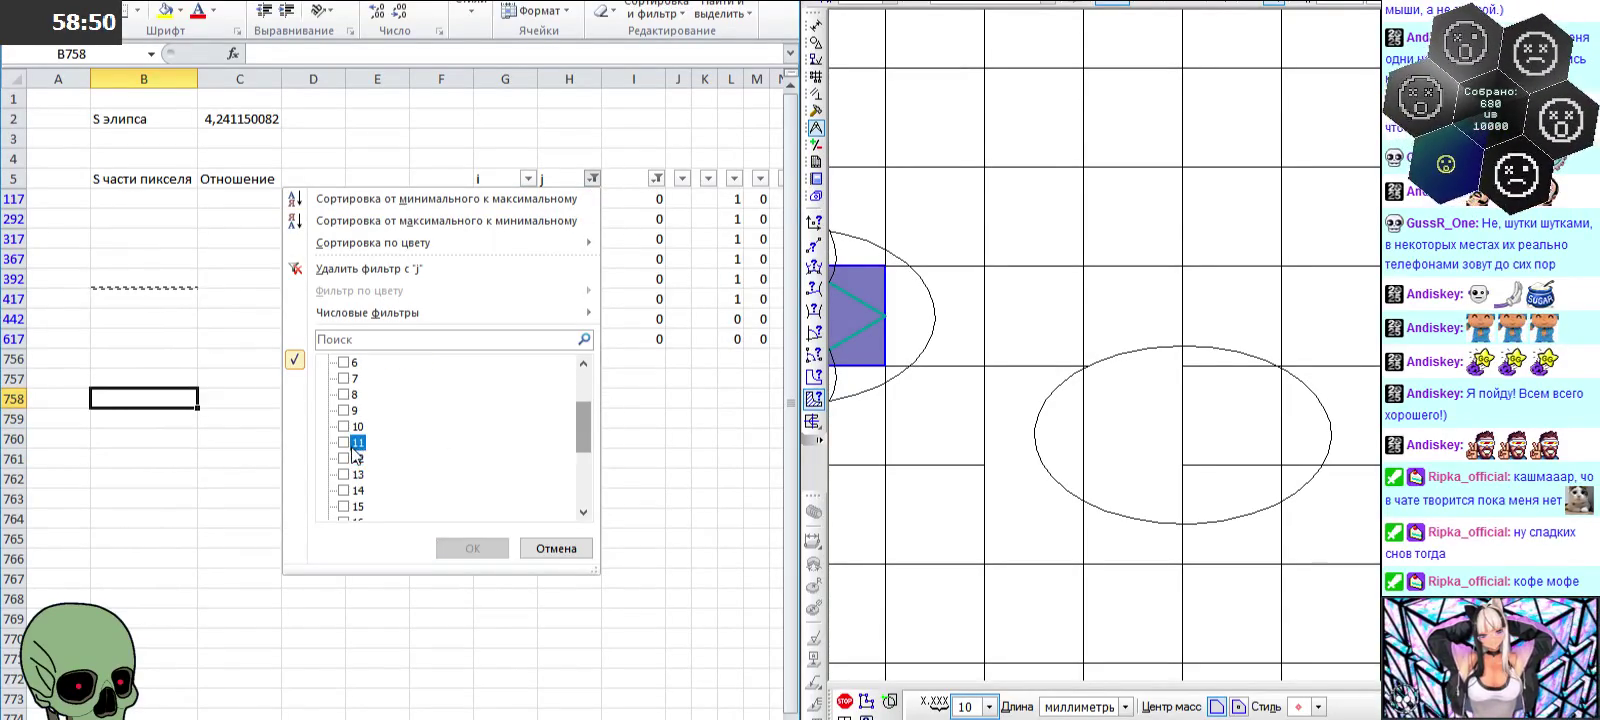
{"action": "left_click", "coordinate": [472, 548]}
{"action": "left_click", "coordinate": [593, 178]}
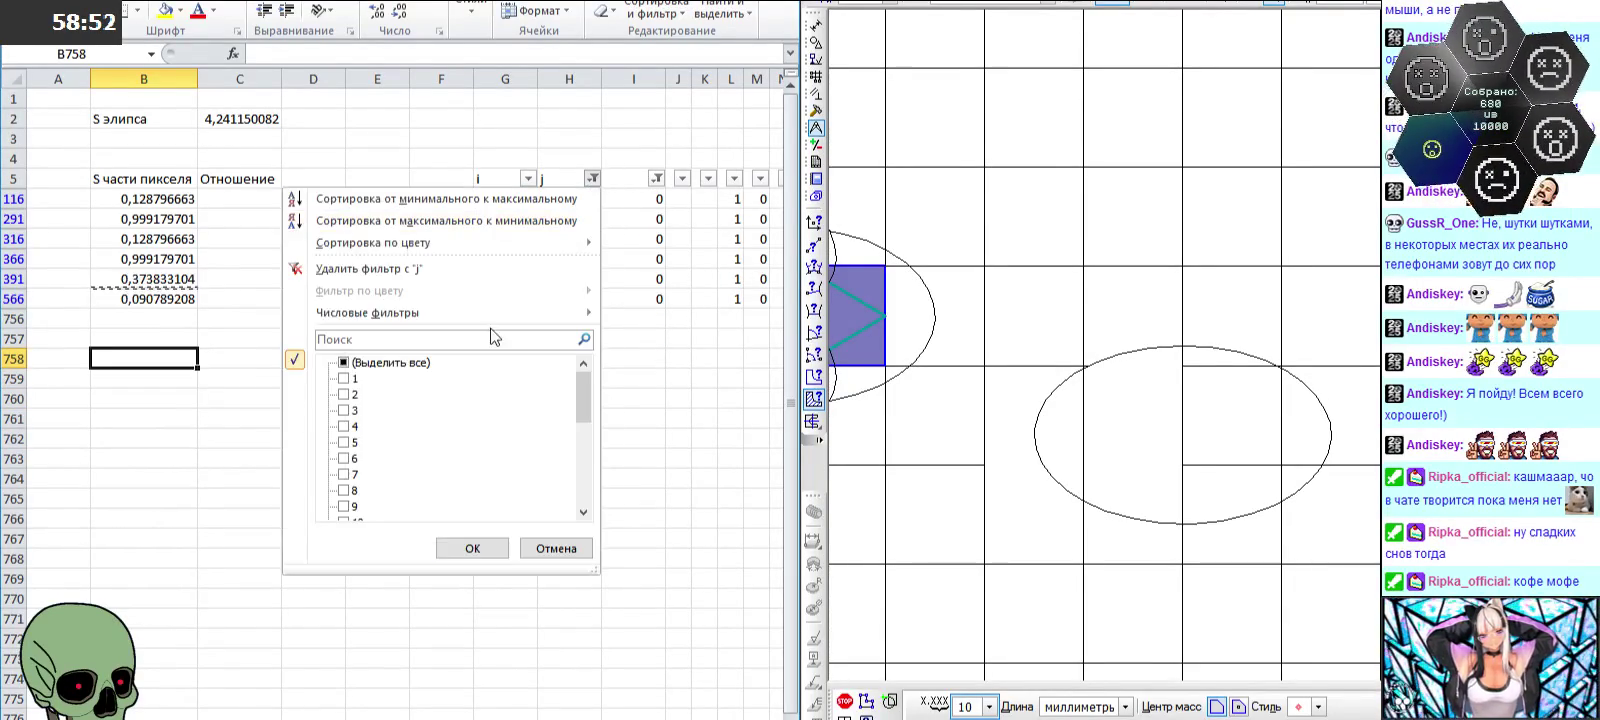
{"action": "left_click_drag", "start_coordinate": [592, 405], "coordinate": [586, 445]}
{"action": "left_click", "coordinate": [344, 410]}
{"action": "left_click", "coordinate": [344, 426]}
{"action": "left_click", "coordinate": [472, 548]}
{"action": "left_click", "coordinate": [440, 420]}
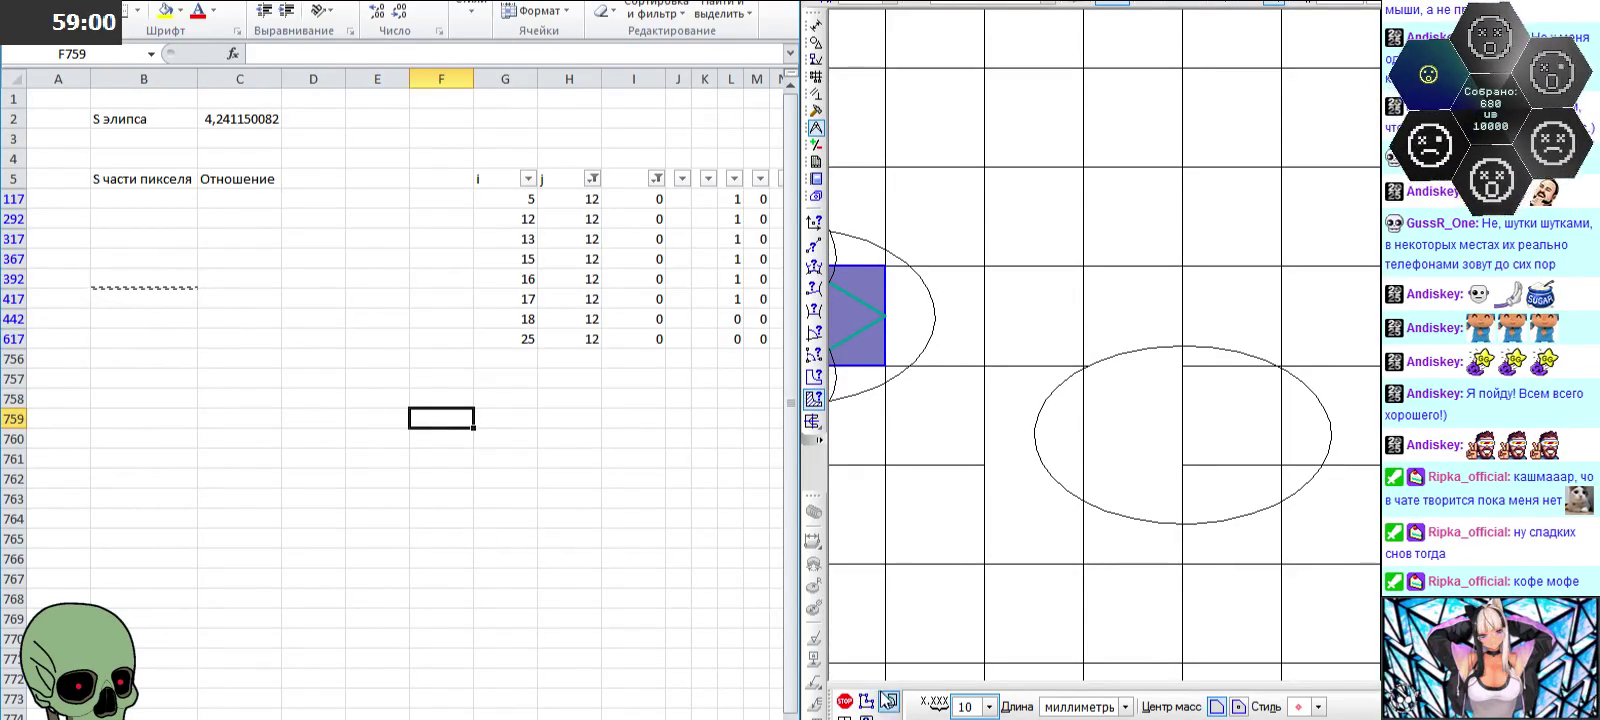
{"action": "left_click", "coordinate": [845, 703]}
Step: Zoom the KOMPAS drawing to bring the next pair of ellipses over the grid into close view
{"action": "scroll", "coordinate": [1268, 343], "scroll_direction": "down", "scroll_amount": 3}
{"action": "scroll", "coordinate": [1270, 345], "scroll_direction": "down", "scroll_amount": 3}
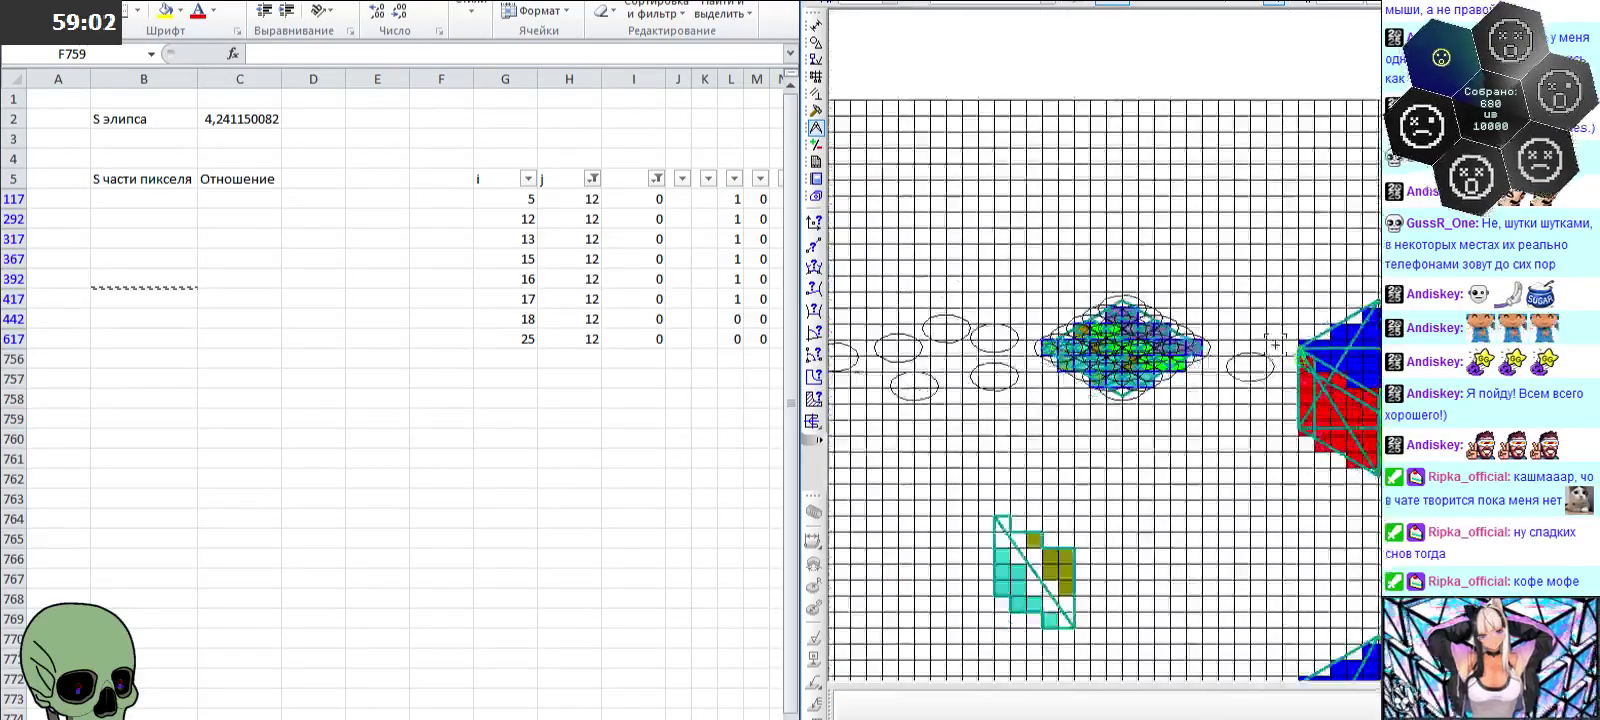
{"action": "scroll", "coordinate": [1100, 345], "scroll_direction": "up", "scroll_amount": 5}
{"action": "scroll", "coordinate": [1095, 325], "scroll_direction": "up", "scroll_amount": 3}
{"action": "scroll", "coordinate": [1092, 312], "scroll_direction": "up", "scroll_amount": 2}
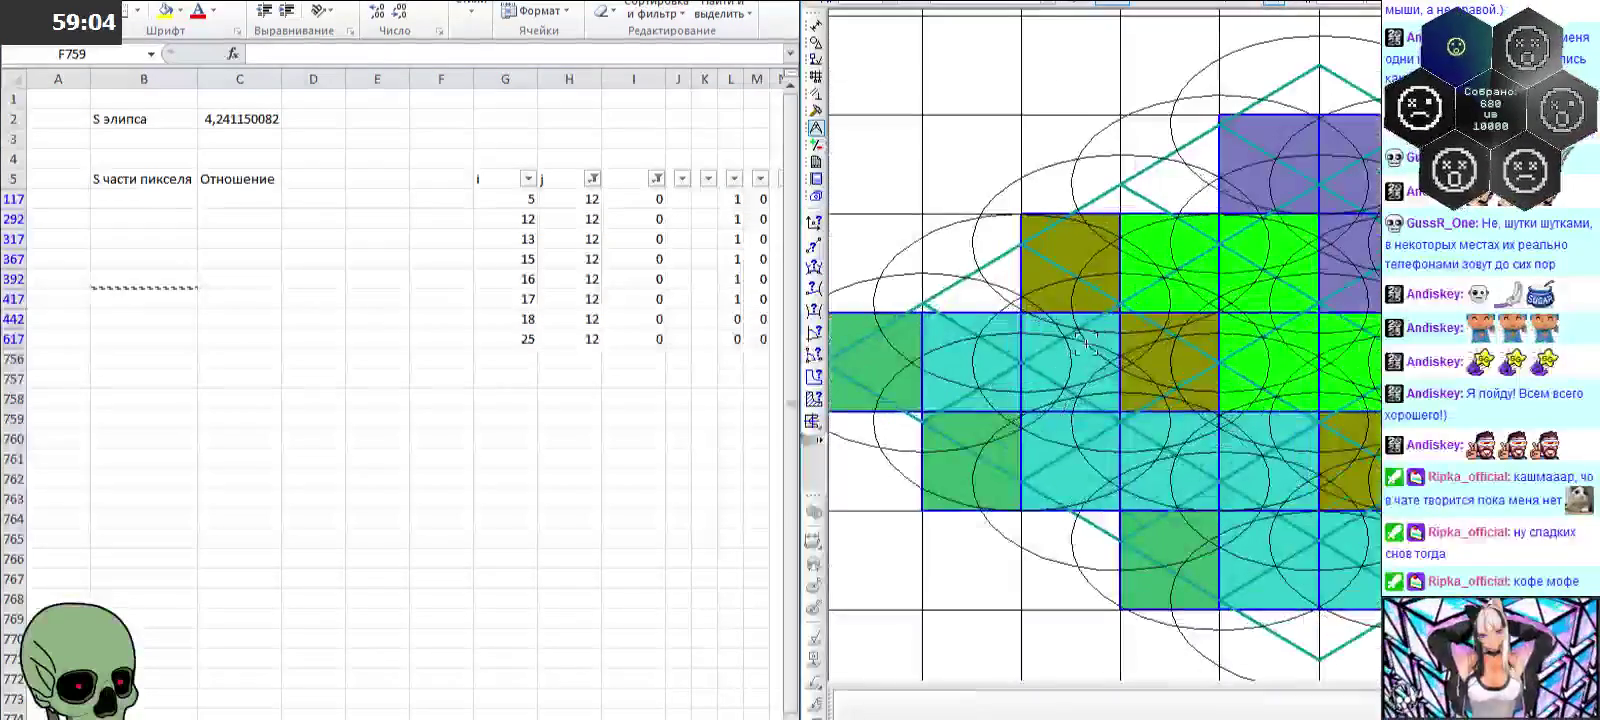
{"action": "left_click", "coordinate": [1114, 275]}
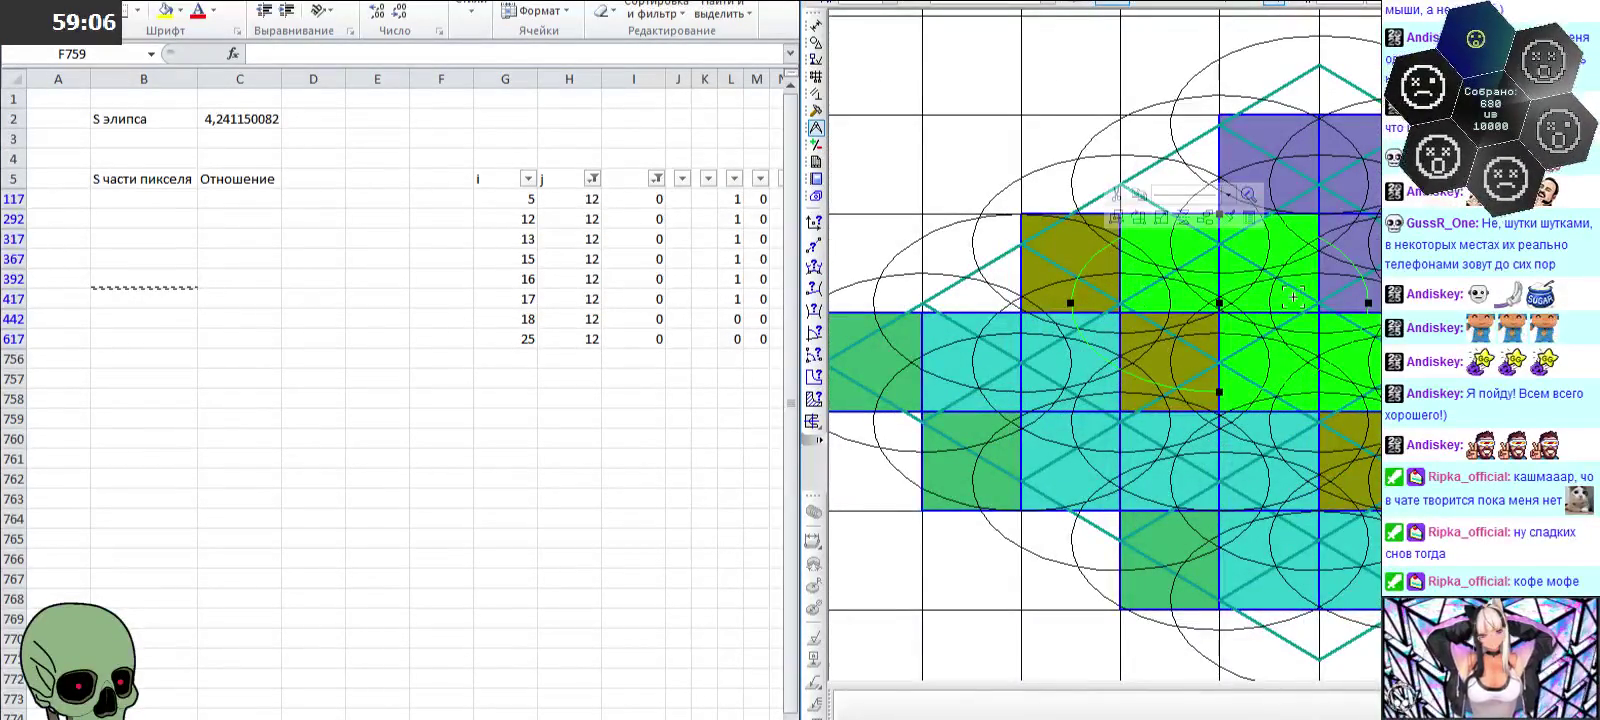
{"action": "scroll", "coordinate": [1310, 297], "scroll_direction": "down", "scroll_amount": 3}
{"action": "scroll", "coordinate": [1320, 288], "scroll_direction": "up", "scroll_amount": 2}
{"action": "scroll", "coordinate": [1310, 270], "scroll_direction": "up", "scroll_amount": 3}
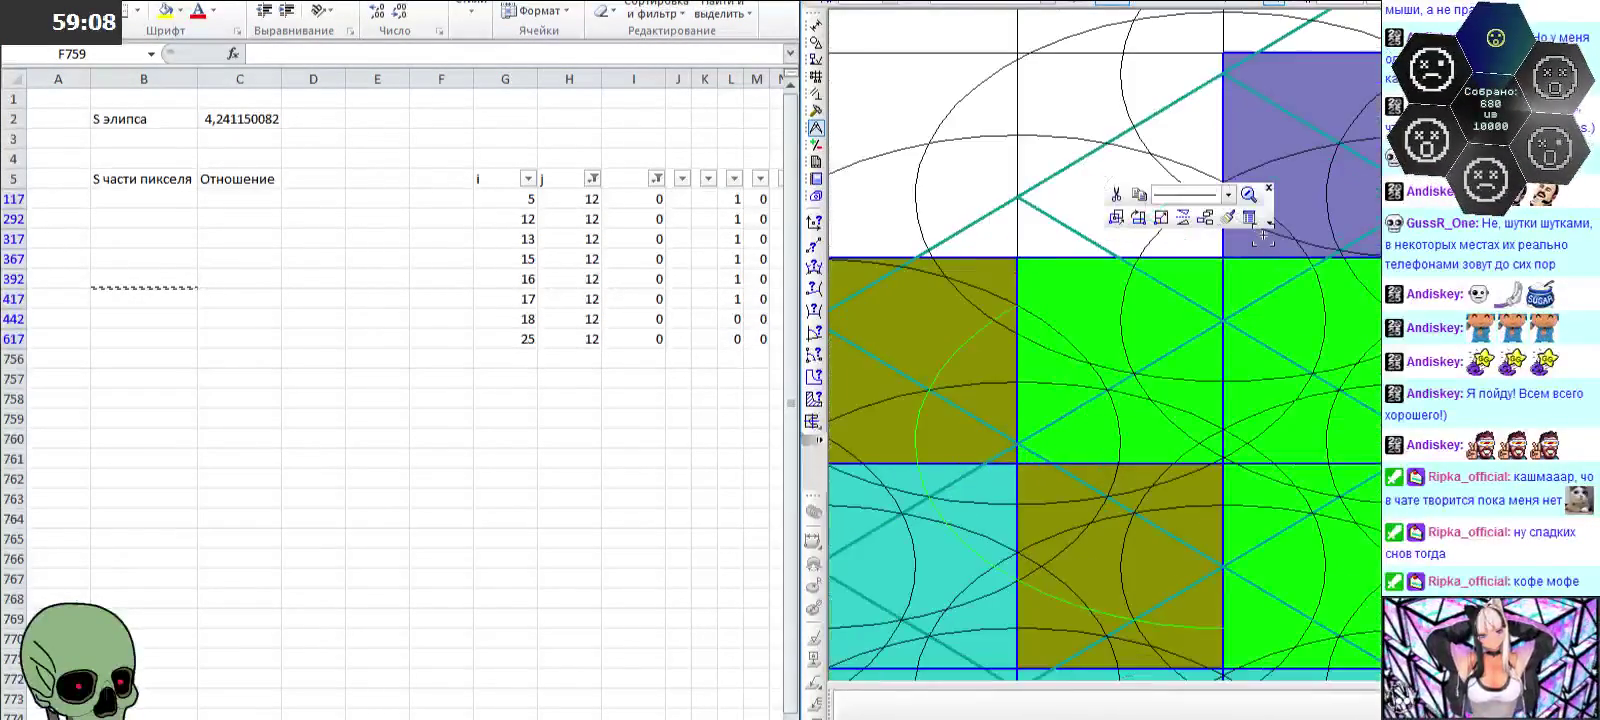
{"action": "scroll", "coordinate": [1288, 230], "scroll_direction": "down", "scroll_amount": 3}
{"action": "scroll", "coordinate": [1290, 233], "scroll_direction": "down", "scroll_amount": 2}
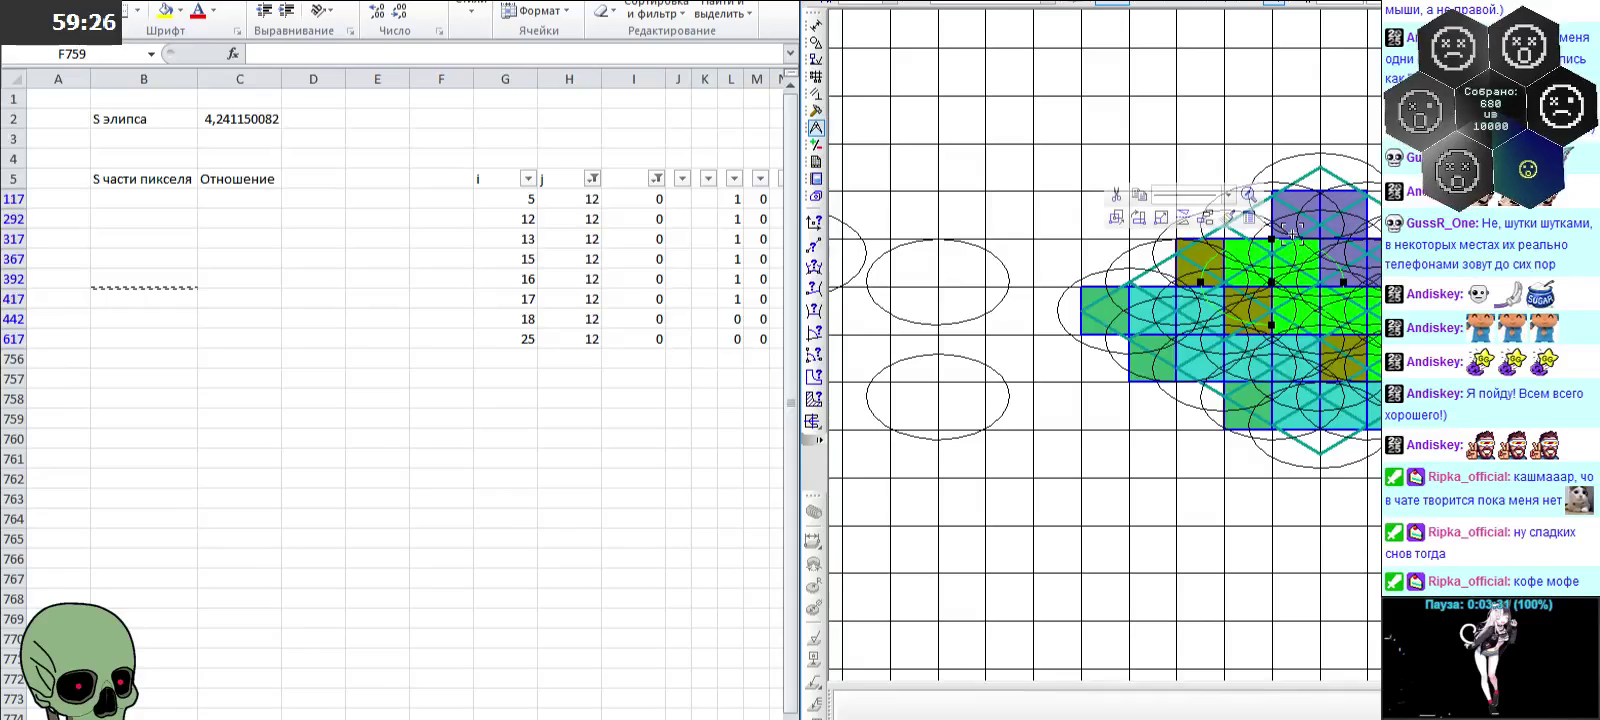
{"action": "scroll", "coordinate": [1290, 233], "scroll_direction": "up", "scroll_amount": 1}
{"action": "scroll", "coordinate": [1290, 233], "scroll_direction": "down", "scroll_amount": 1}
{"action": "scroll", "coordinate": [1012, 243], "scroll_direction": "up", "scroll_amount": 1}
{"action": "scroll", "coordinate": [1012, 243], "scroll_direction": "up", "scroll_amount": 2}
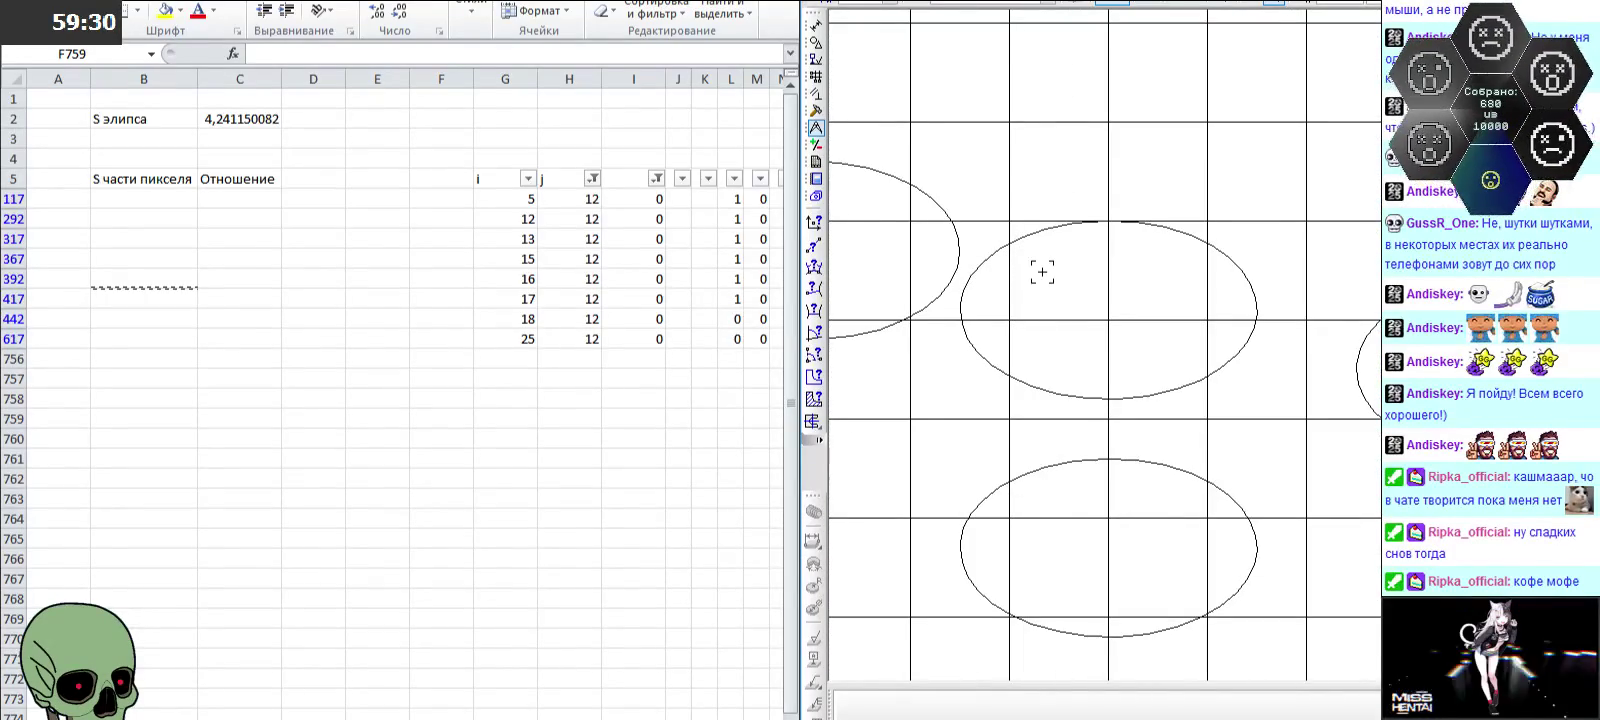
{"action": "left_click", "coordinate": [815, 400]}
{"action": "left_click", "coordinate": [995, 284]}
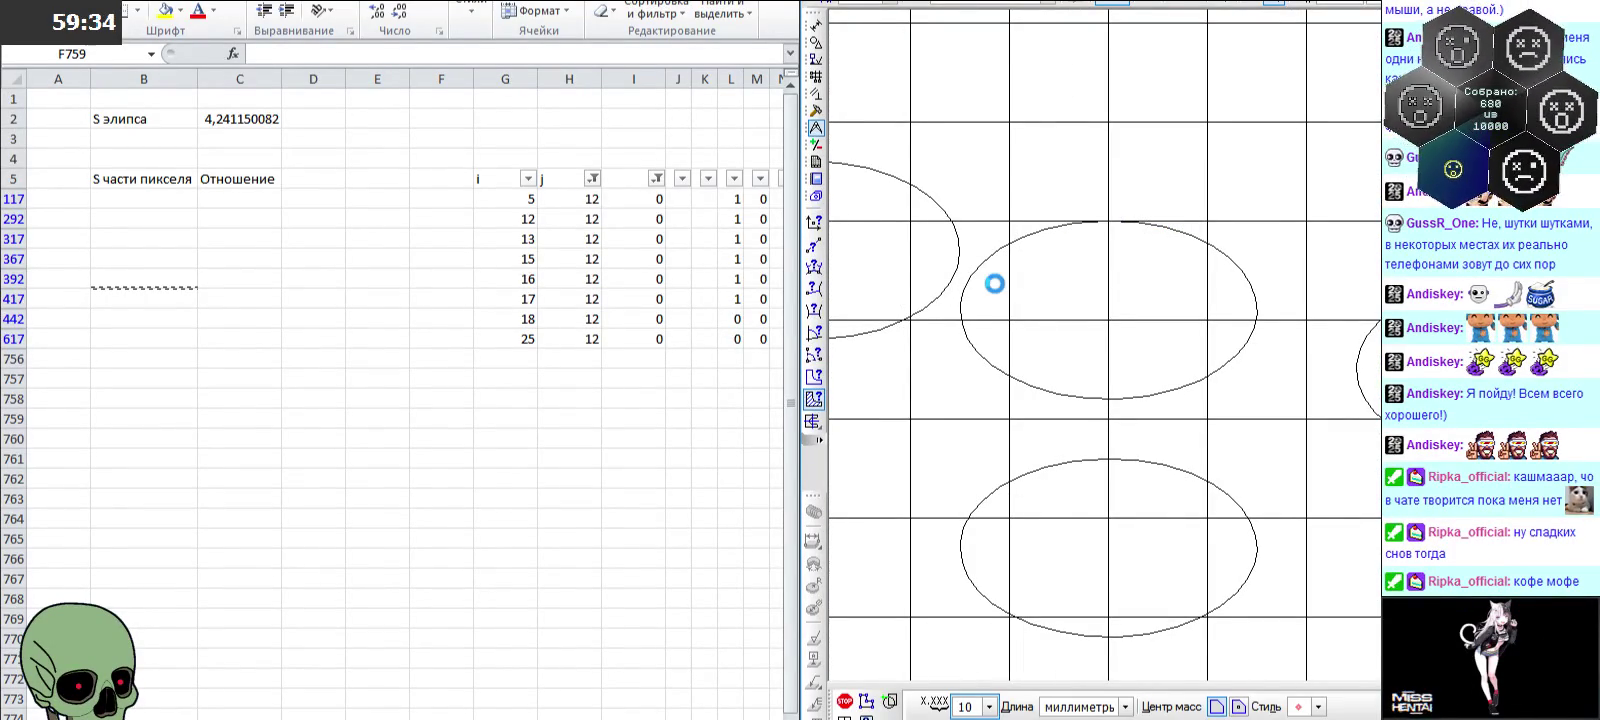
{"action": "left_click", "coordinate": [905, 272]}
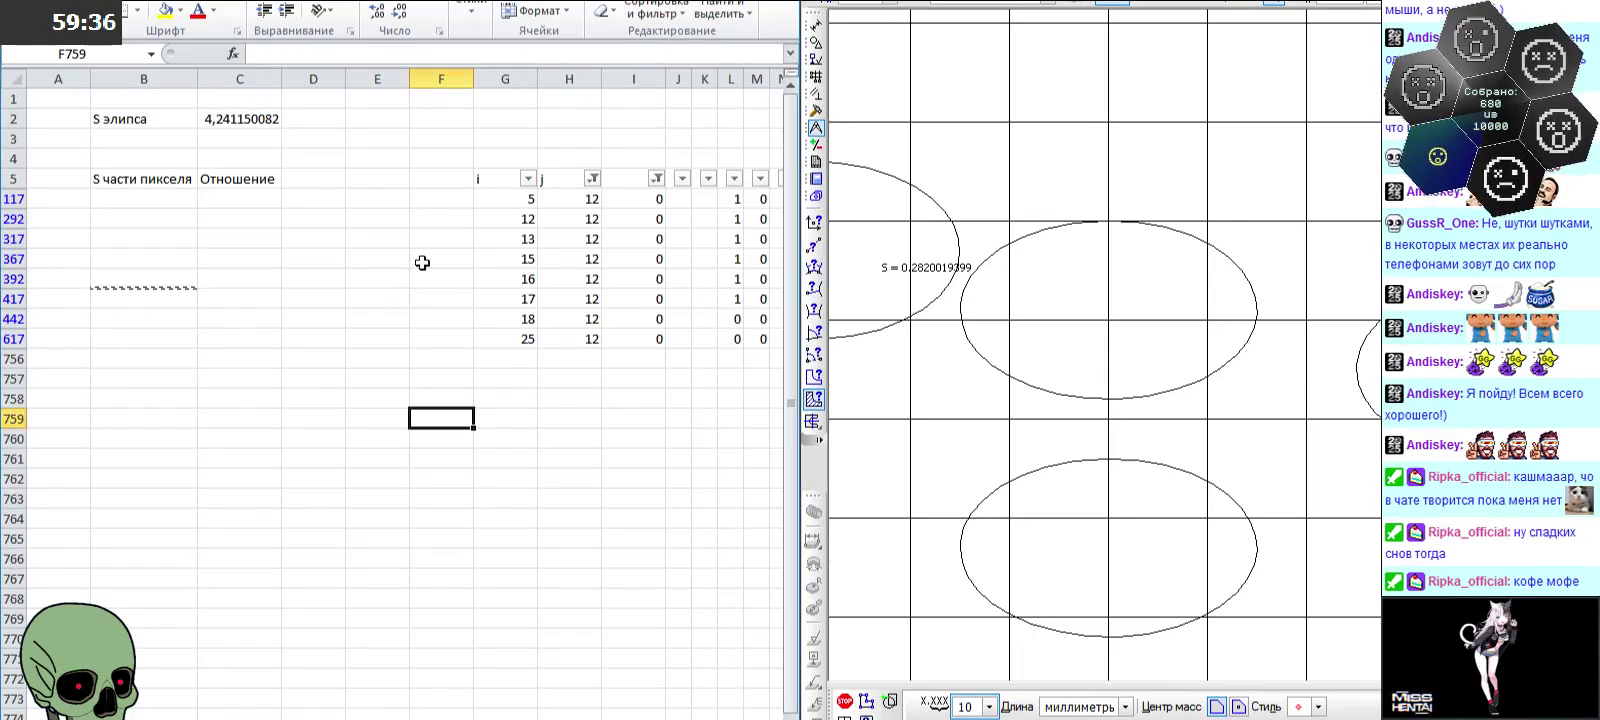
{"action": "left_click_drag", "start_coordinate": [428, 222], "coordinate": [180, 222]}
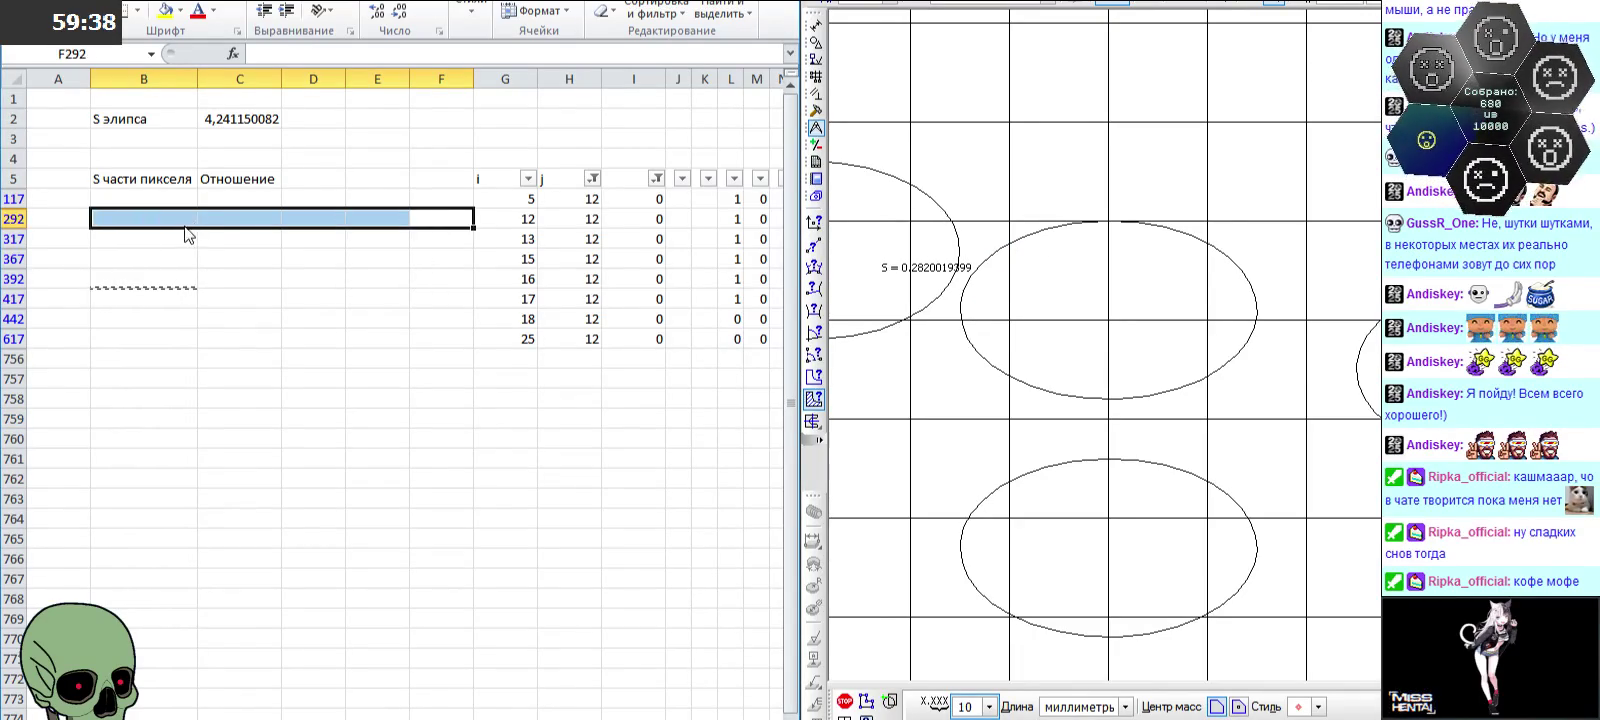
{"action": "left_click", "coordinate": [175, 222]}
{"action": "type", "text": "0,28"}
{"action": "type", "text": "2001"}
{"action": "type", "text": "9399"}
{"action": "key", "text": "Return"}
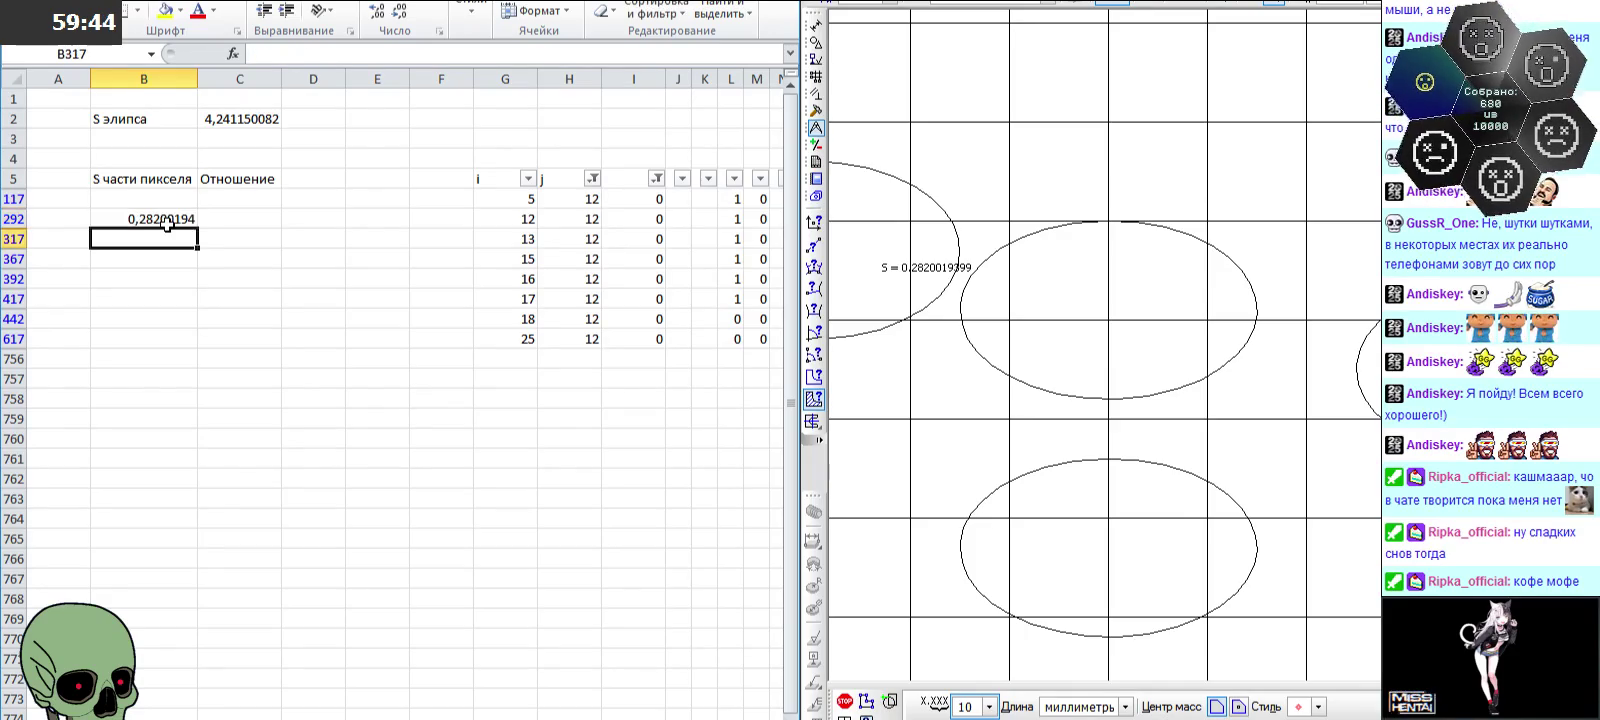
{"action": "left_click", "coordinate": [166, 225]}
{"action": "key", "text": "ctrl+c"}
{"action": "key", "text": "Down"}
{"action": "key", "text": "Down"}
{"action": "key", "text": "Down"}
{"action": "key", "text": "Down"}
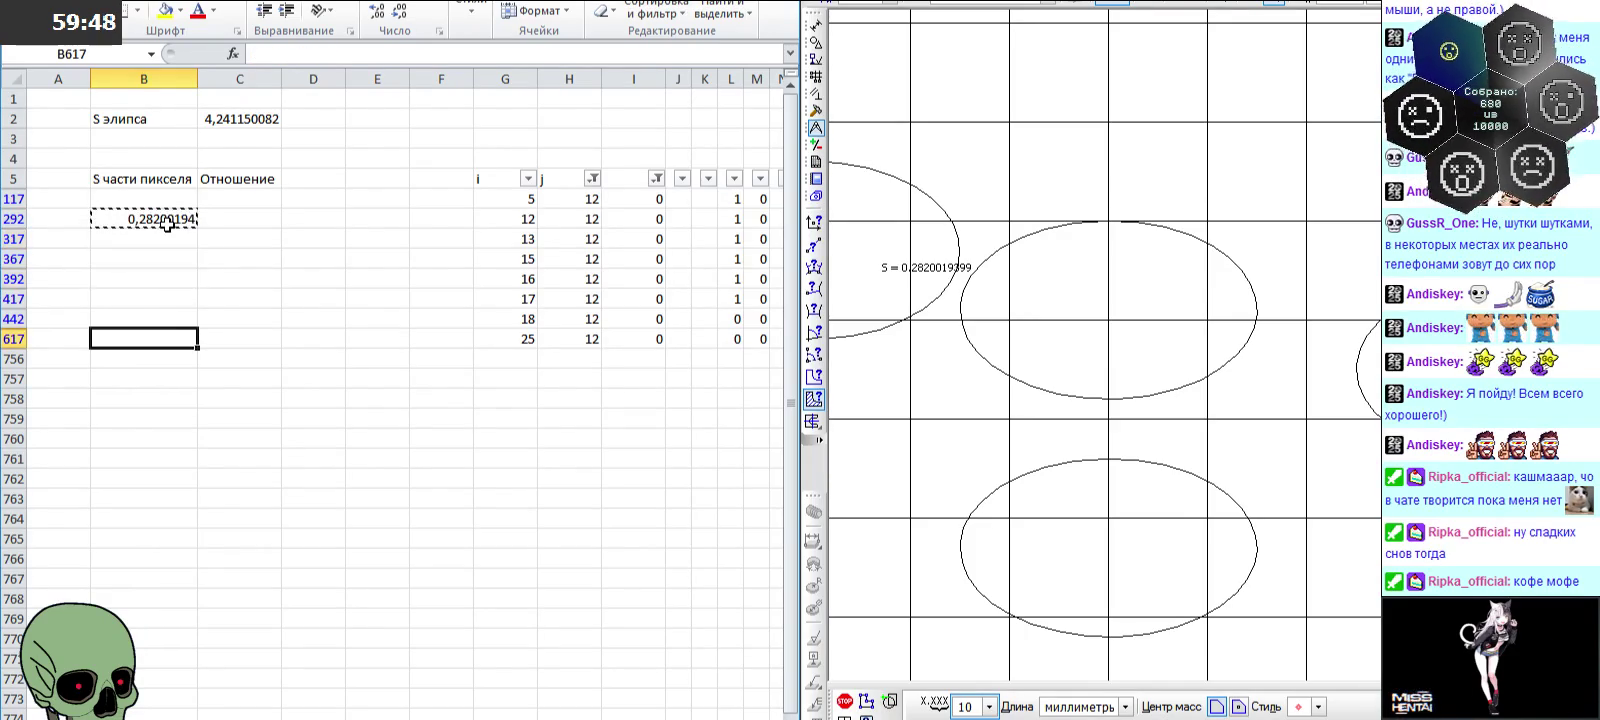
{"action": "key", "text": "ctrl+v"}
{"action": "key", "text": "Up"}
{"action": "key", "text": "Up"}
{"action": "key", "text": "Up"}
{"action": "key", "text": "Up"}
{"action": "key", "text": "Up"}
{"action": "key", "text": "Up"}
{"action": "key", "text": "Up"}
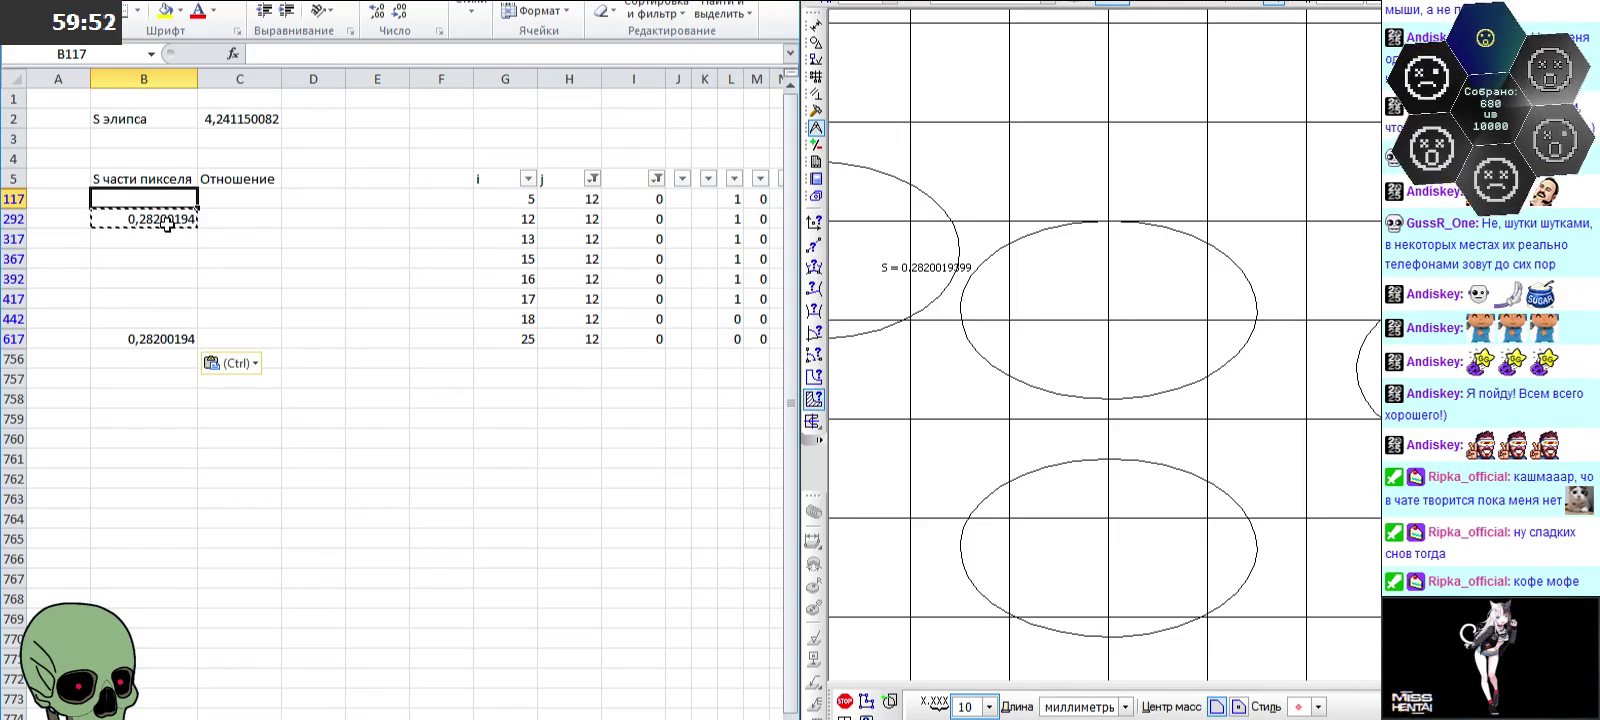
Step: Enter area 0,927976365 in row 367 and copy it into row 392
{"action": "left_click", "coordinate": [1028, 265]}
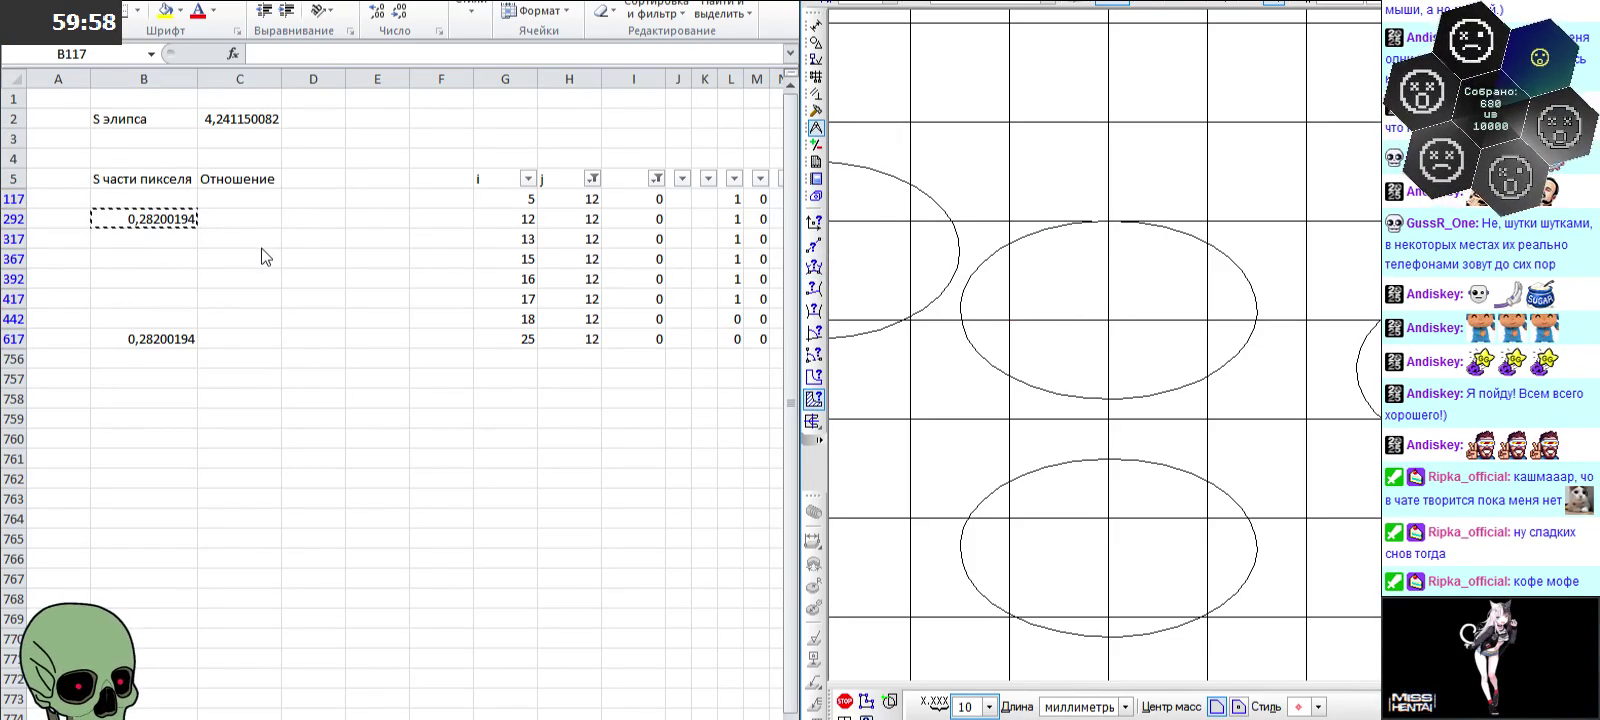
{"action": "left_click", "coordinate": [169, 258]}
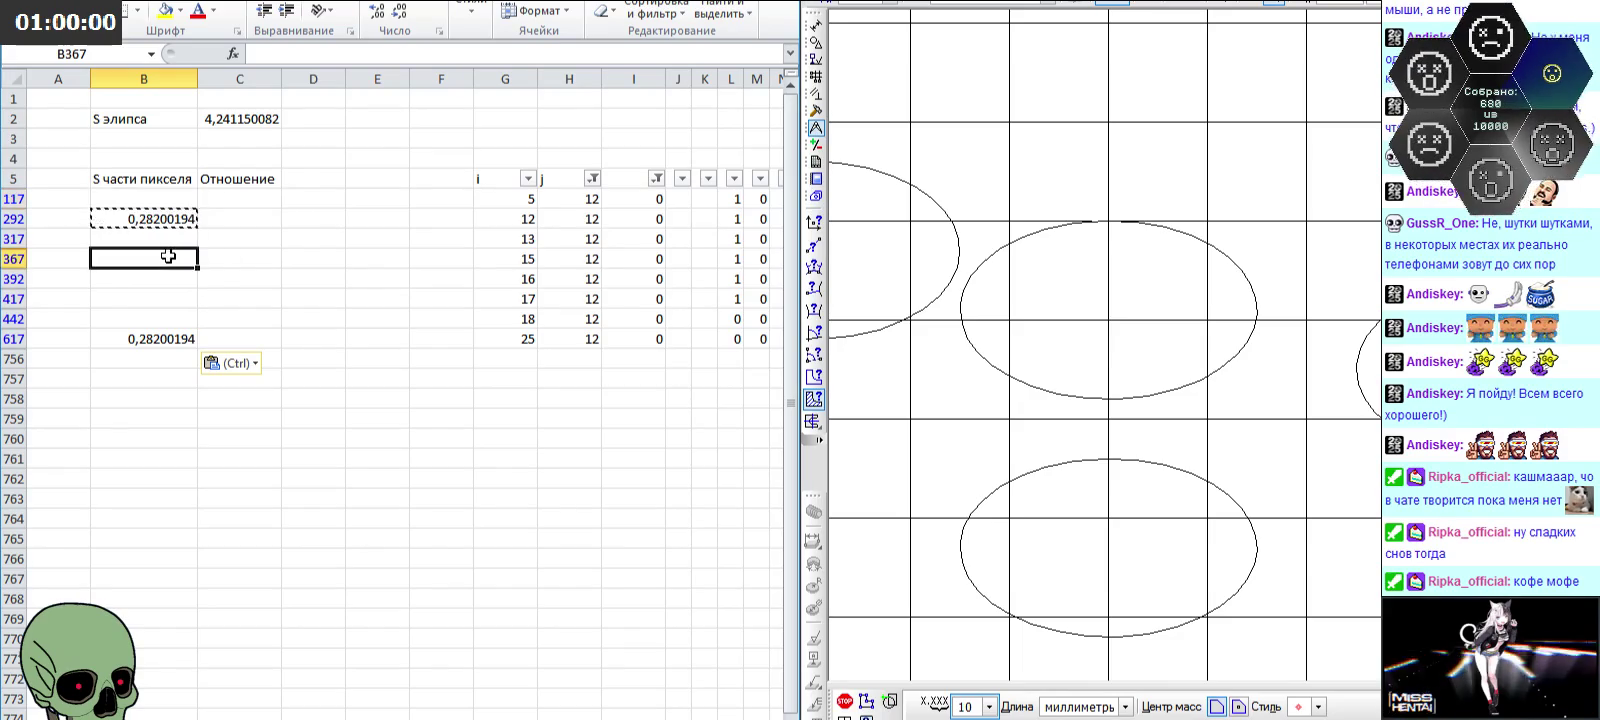
{"action": "type", "text": "0,9"}
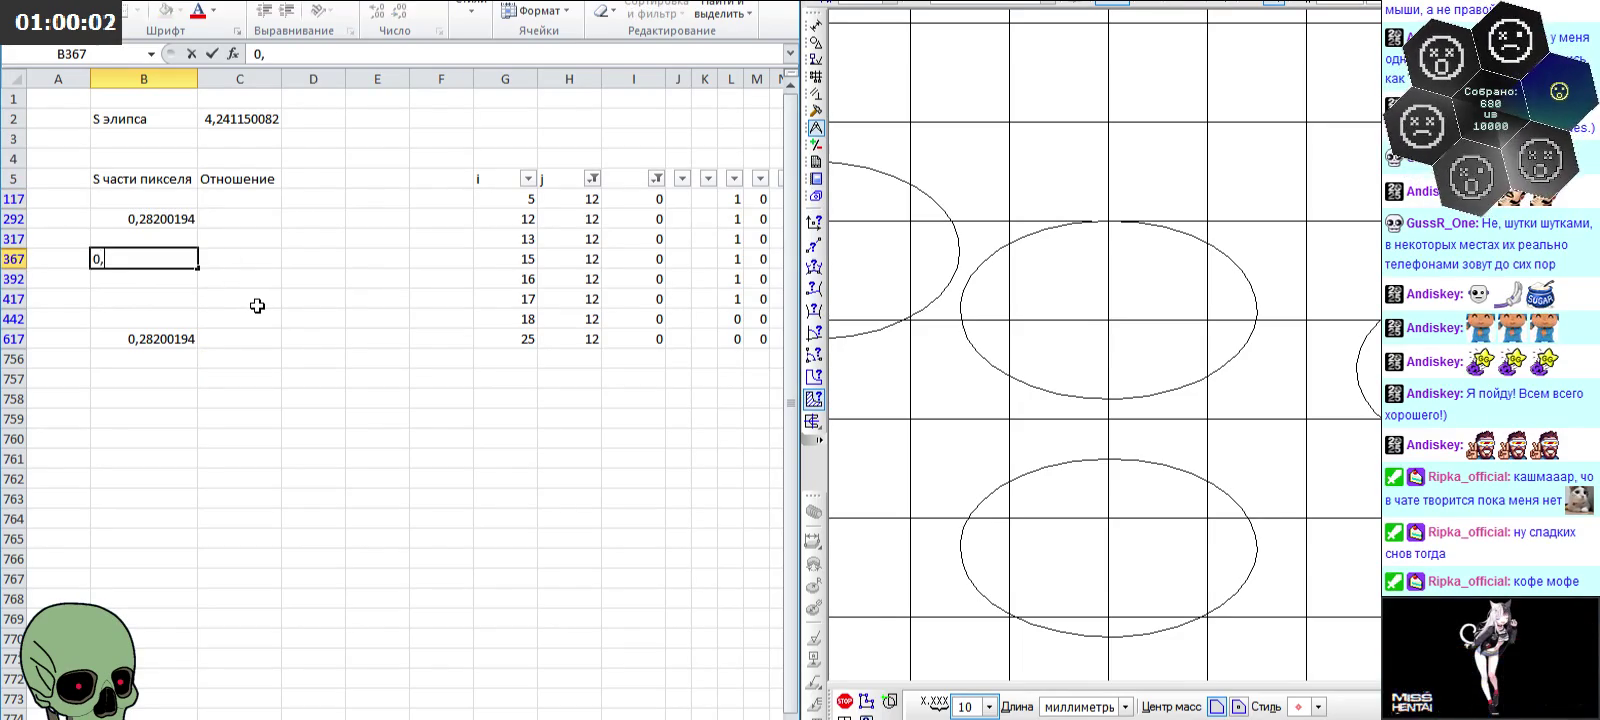
{"action": "type", "text": "279"}
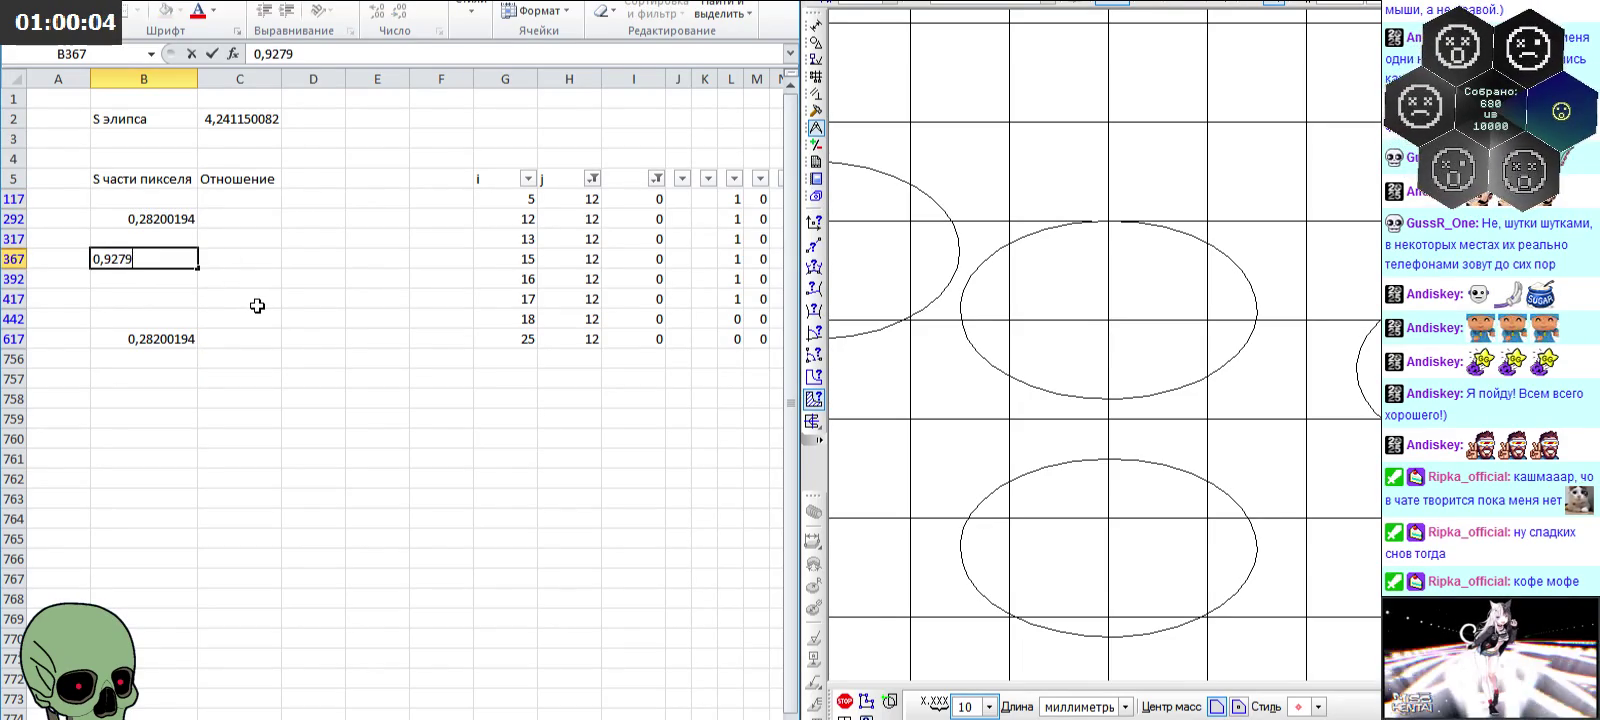
{"action": "type", "text": "7636"}
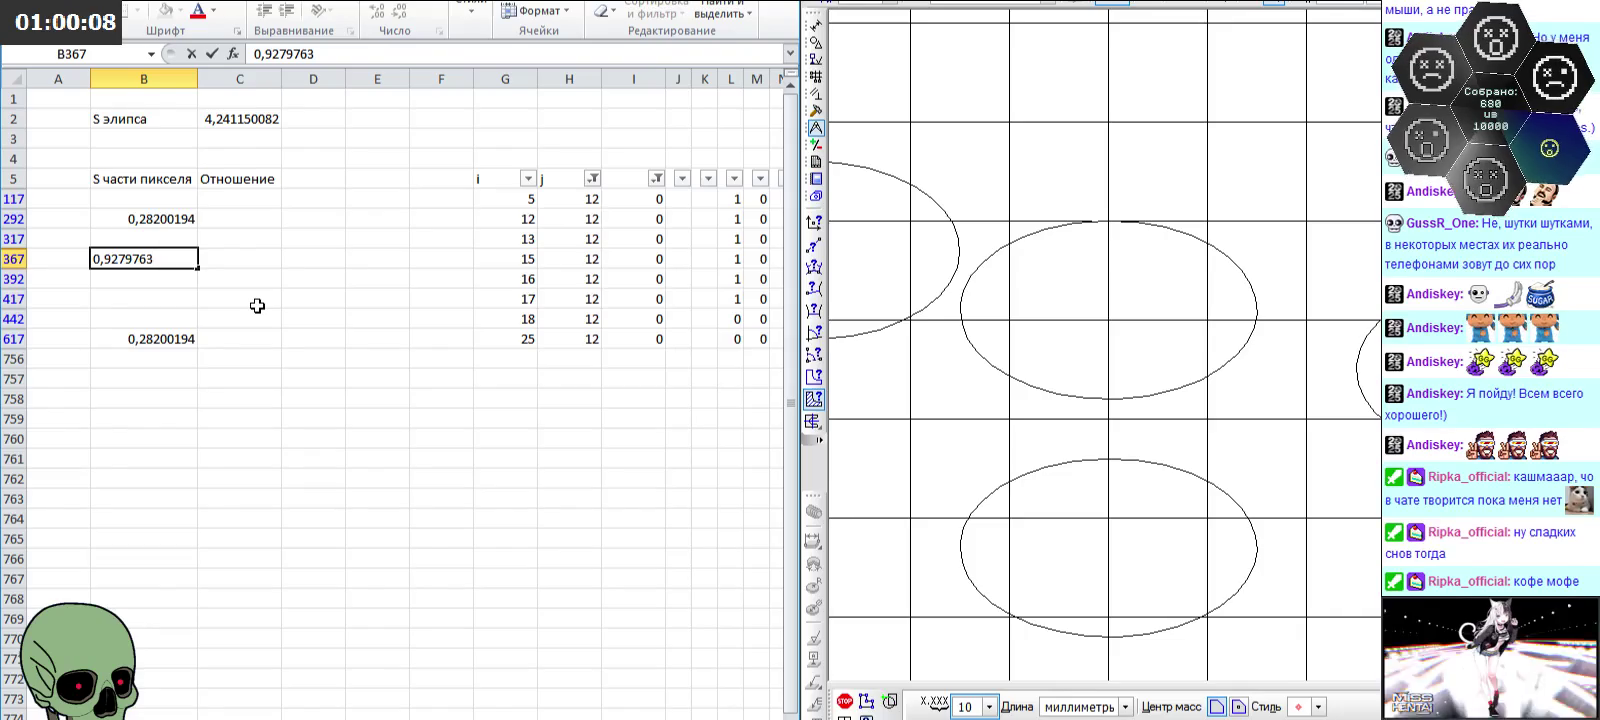
{"action": "type", "text": "5"}
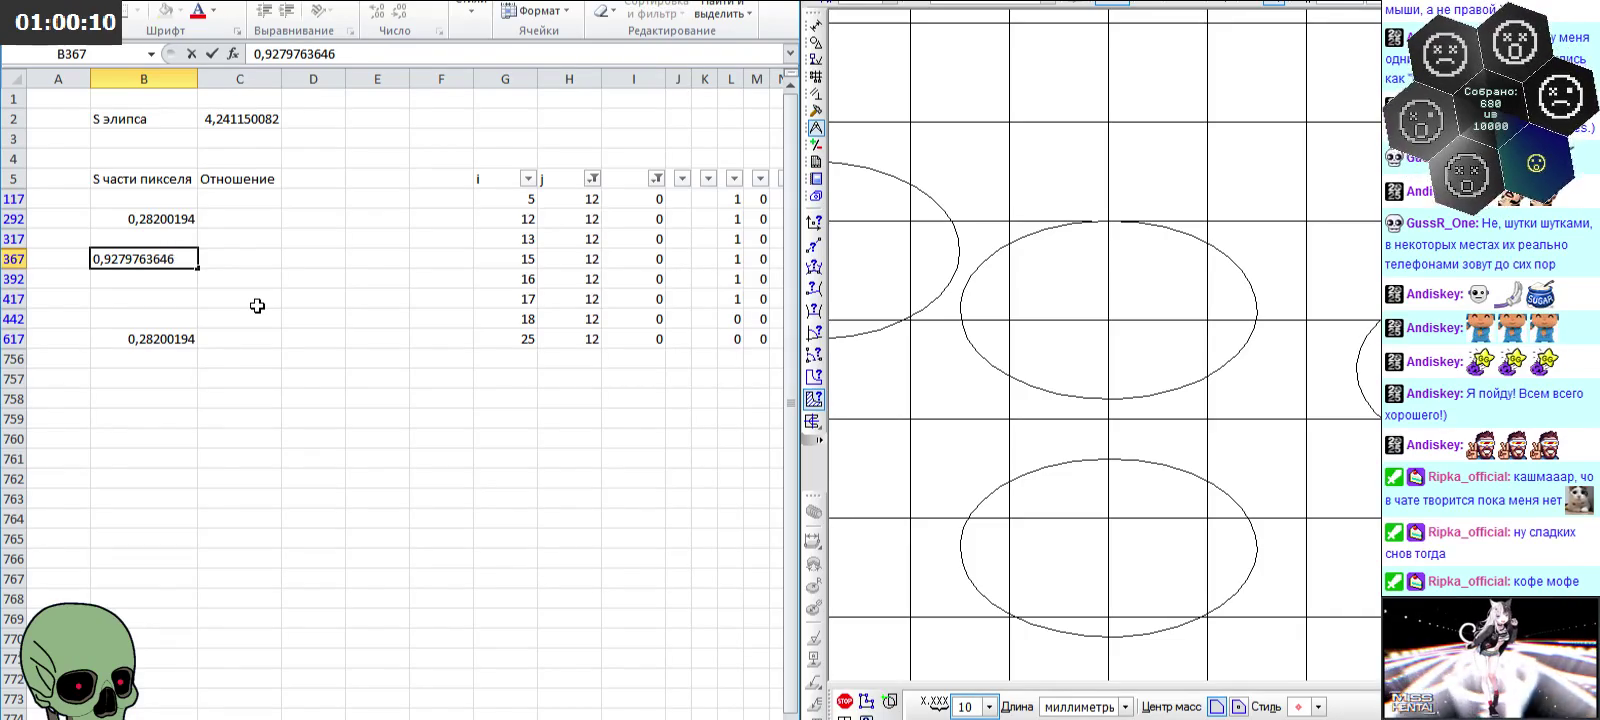
{"action": "key", "text": "Return"}
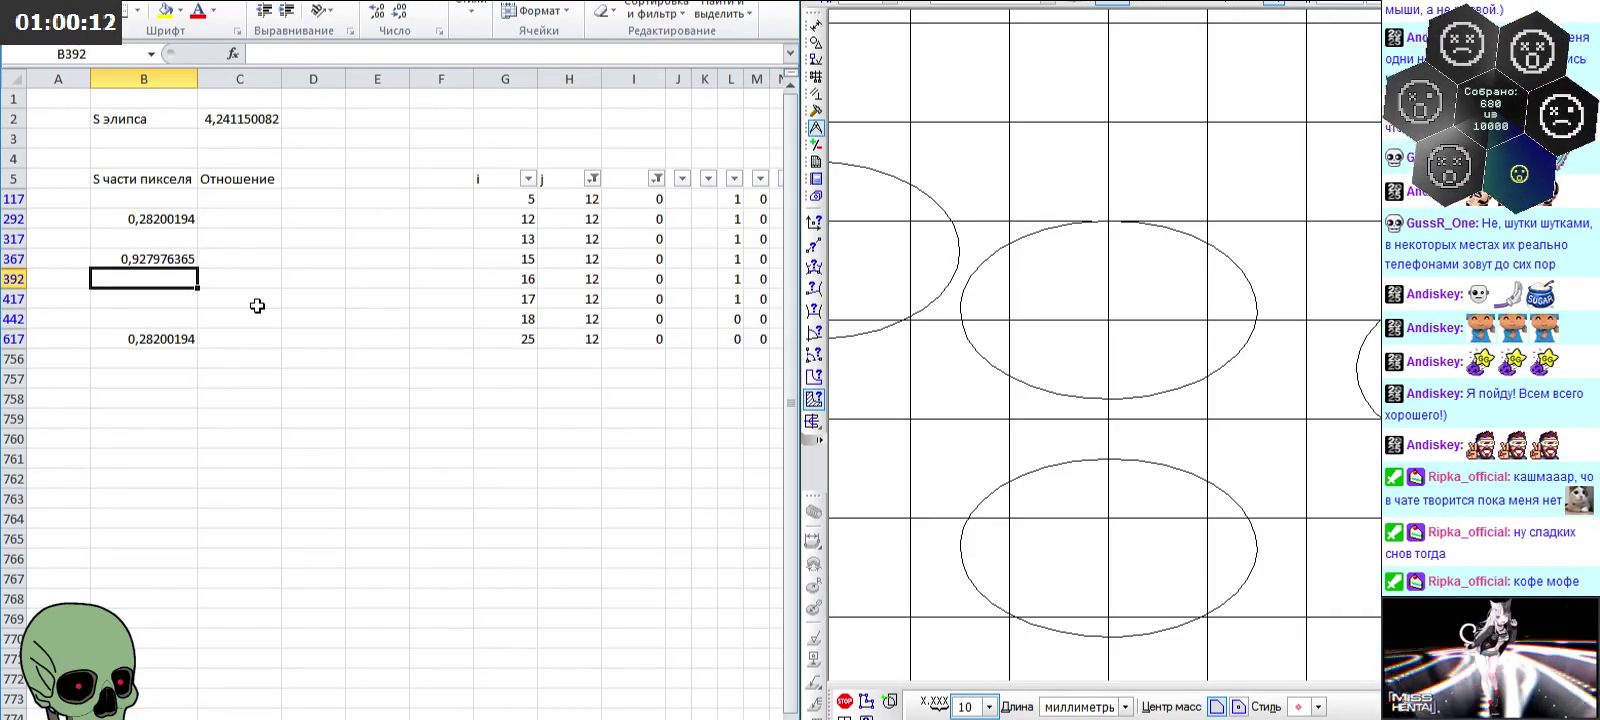
{"action": "key", "text": "Up"}
{"action": "key", "text": "ctrl+c"}
{"action": "key", "text": "Down"}
{"action": "key", "text": "ctrl+v"}
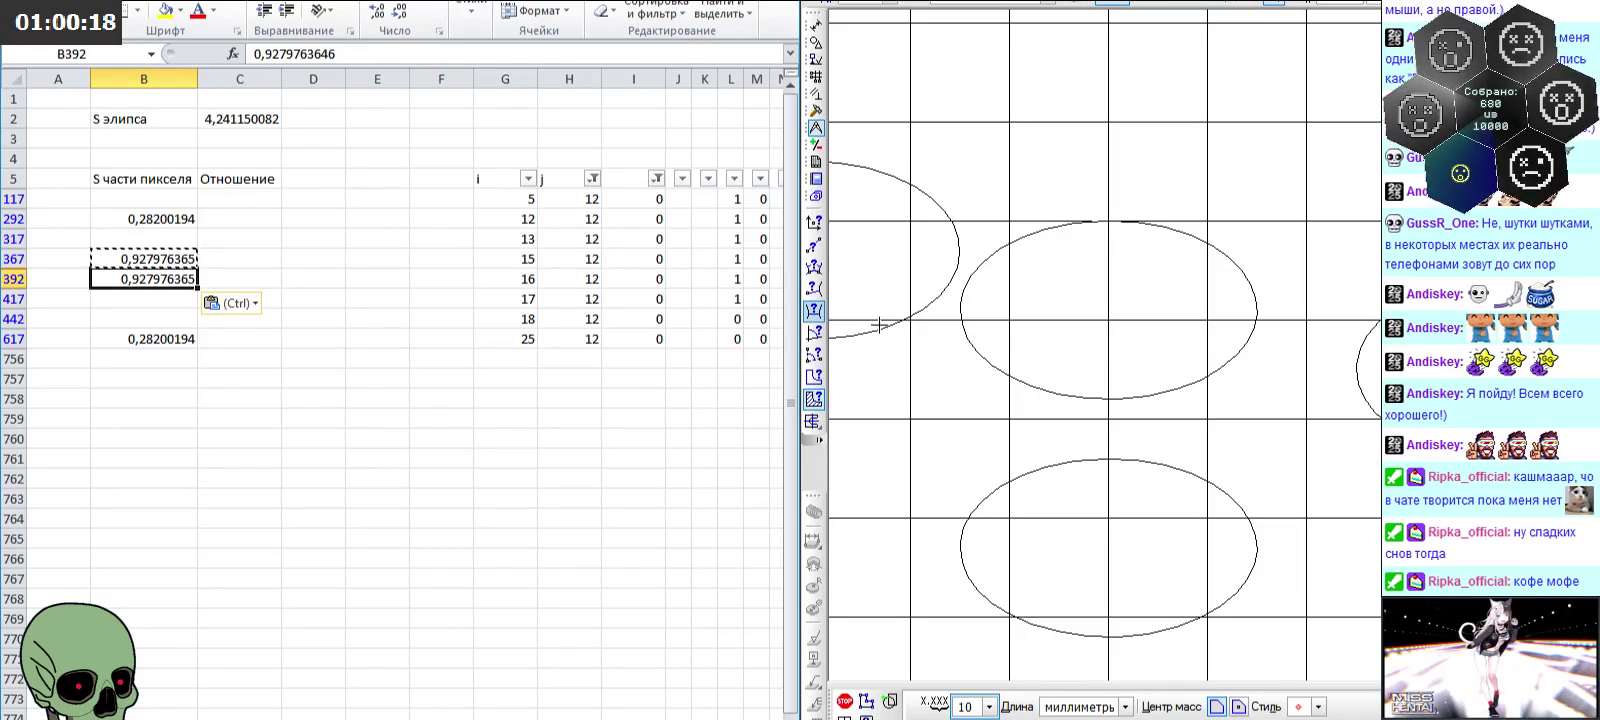
{"action": "left_click", "coordinate": [981, 341]}
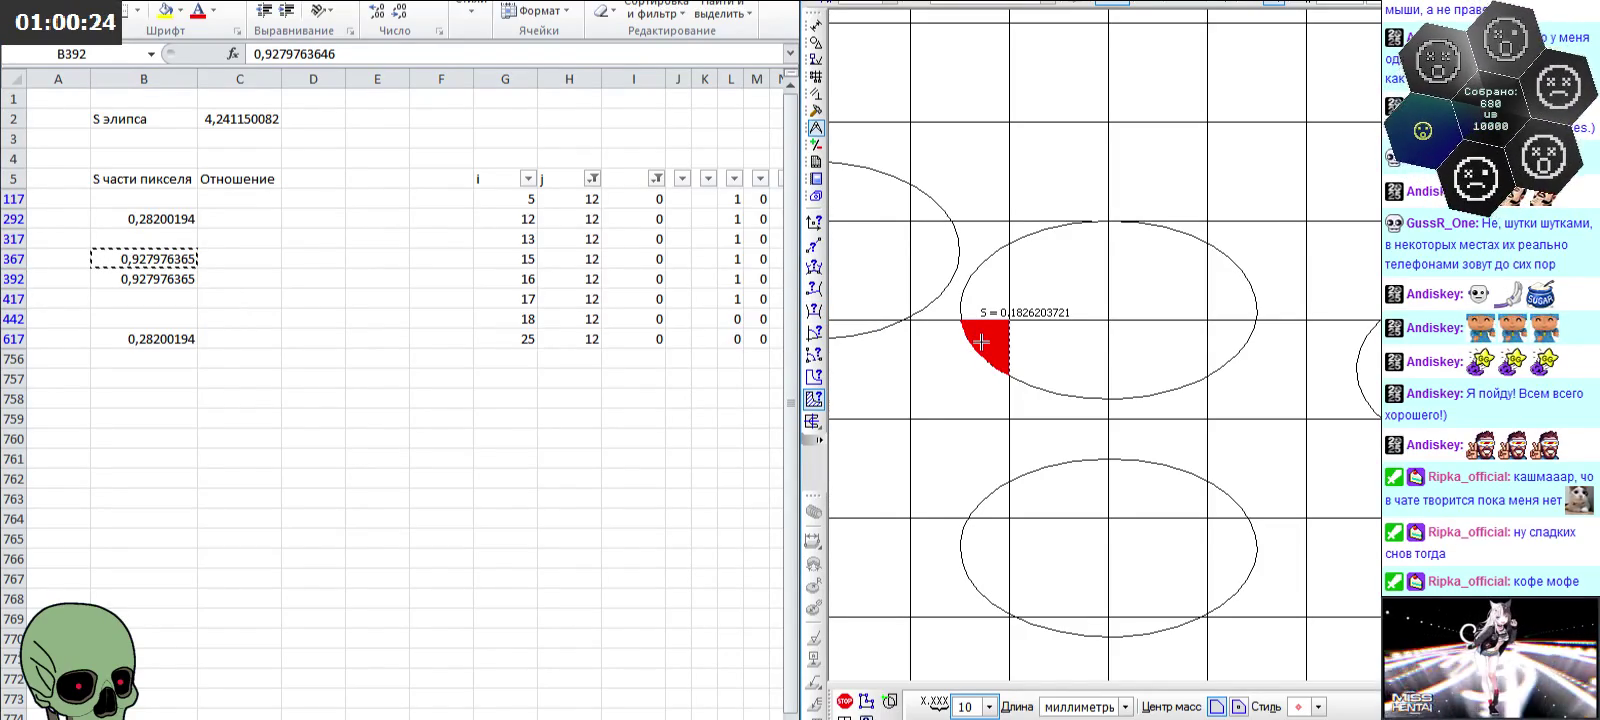
{"action": "left_click", "coordinate": [182, 196]}
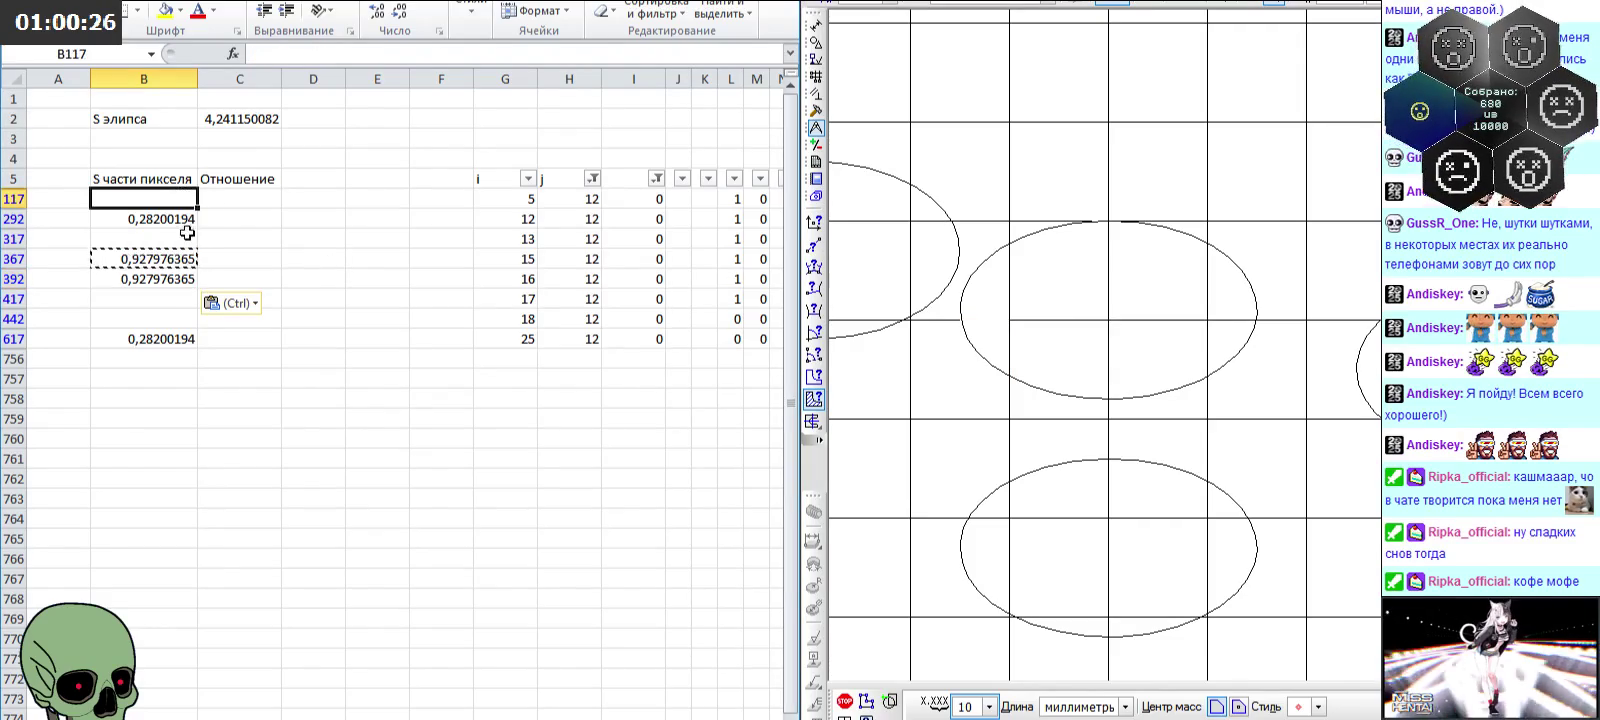
{"action": "type", "text": "0,1826203721"}
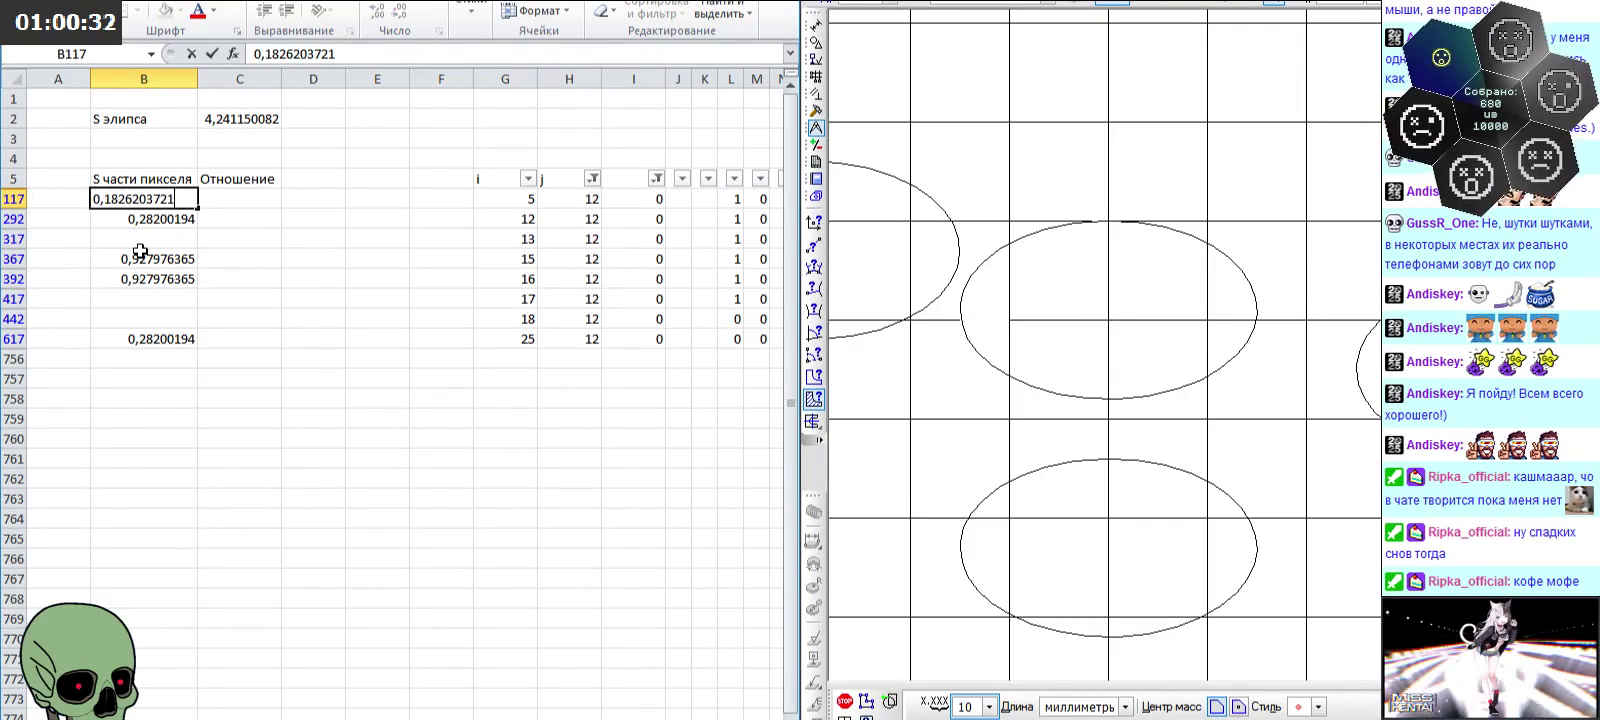
{"action": "key", "text": "Return"}
{"action": "key", "text": "Up"}
{"action": "key", "text": "ctrl+c"}
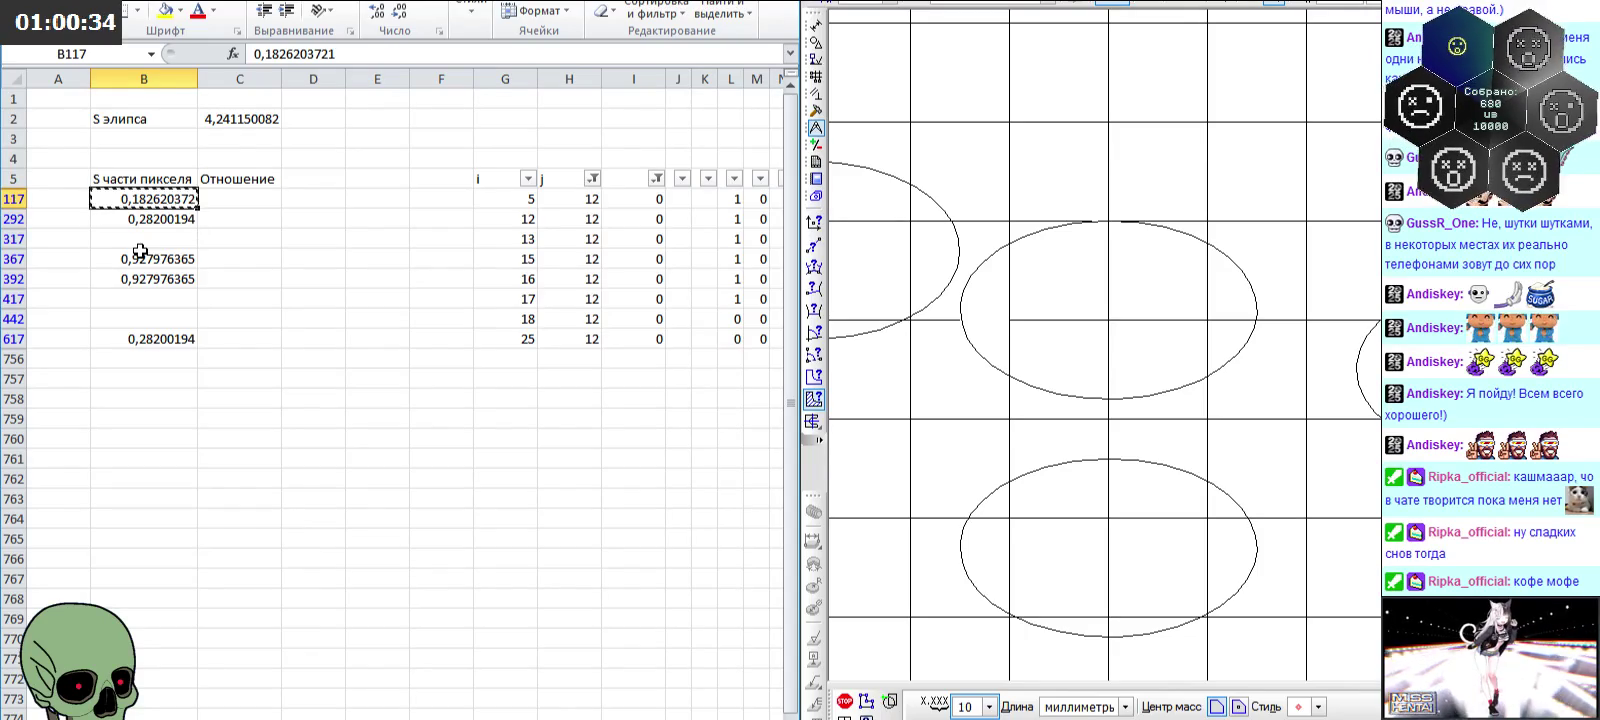
{"action": "key", "text": "Down"}
{"action": "key", "text": "Down"}
{"action": "key", "text": "Down"}
{"action": "key", "text": "Down"}
{"action": "key", "text": "Down"}
{"action": "key", "text": "ctrl+v"}
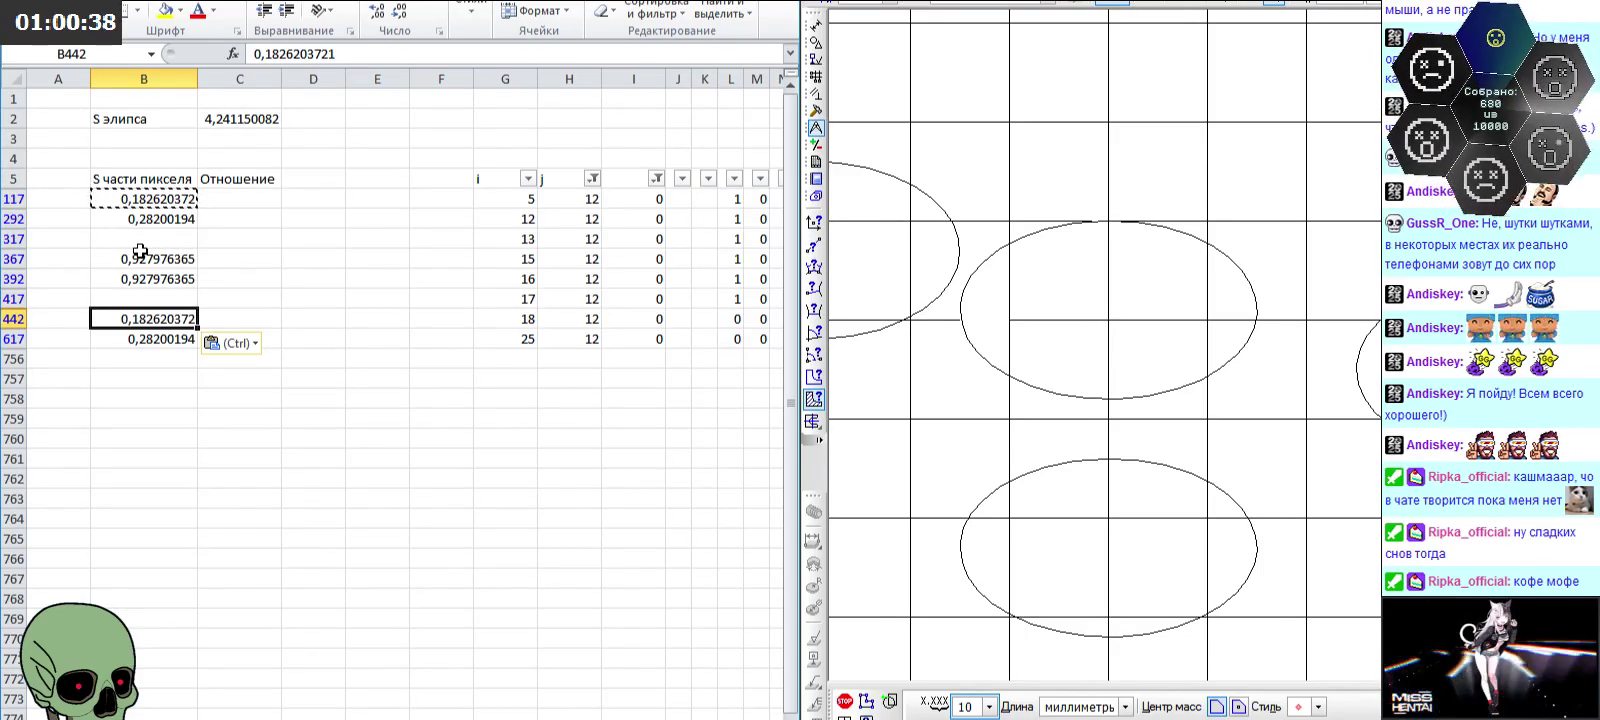
Step: Measure the next pixel and enter 0,72797636 in row 317, copying it to row 417
{"action": "left_click", "coordinate": [1028, 360]}
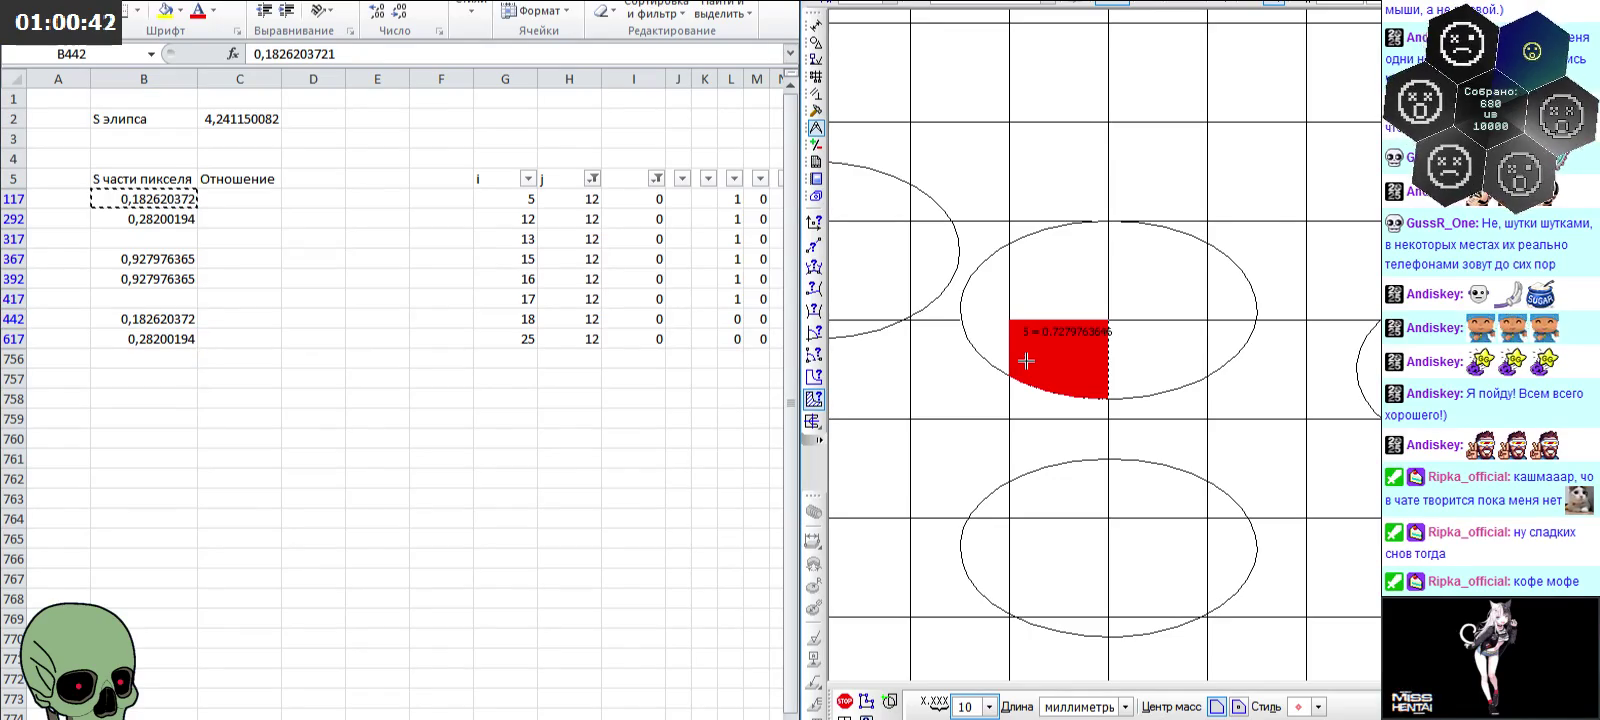
{"action": "left_click", "coordinate": [159, 239]}
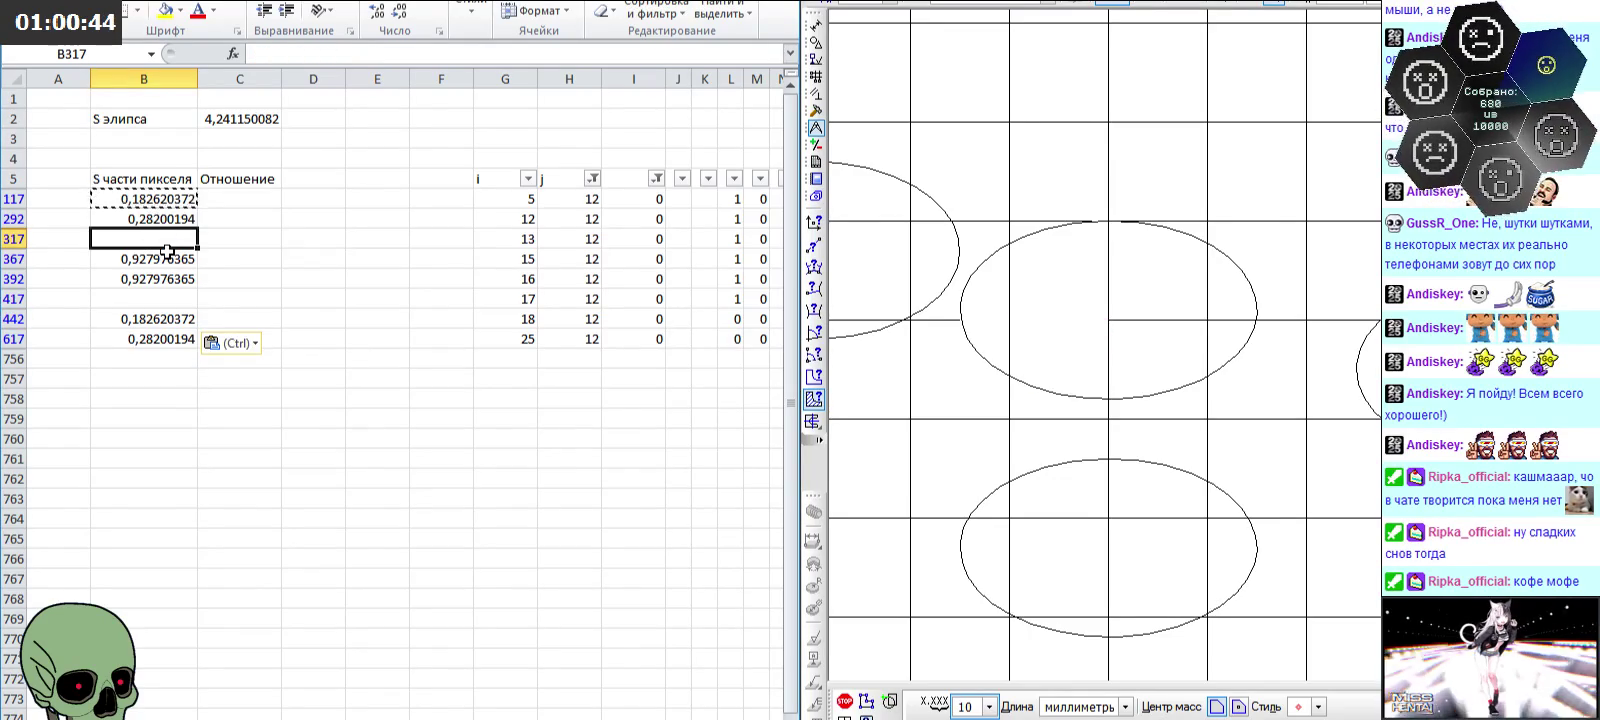
{"action": "type", "text": "0,"}
{"action": "type", "text": "72"}
{"action": "type", "text": "7976"}
{"action": "type", "text": "365"}
{"action": "key", "text": "Return"}
{"action": "key", "text": "Up"}
{"action": "key", "text": "ctrl+c"}
{"action": "key", "text": "Down"}
{"action": "key", "text": "Down"}
{"action": "key", "text": "Down"}
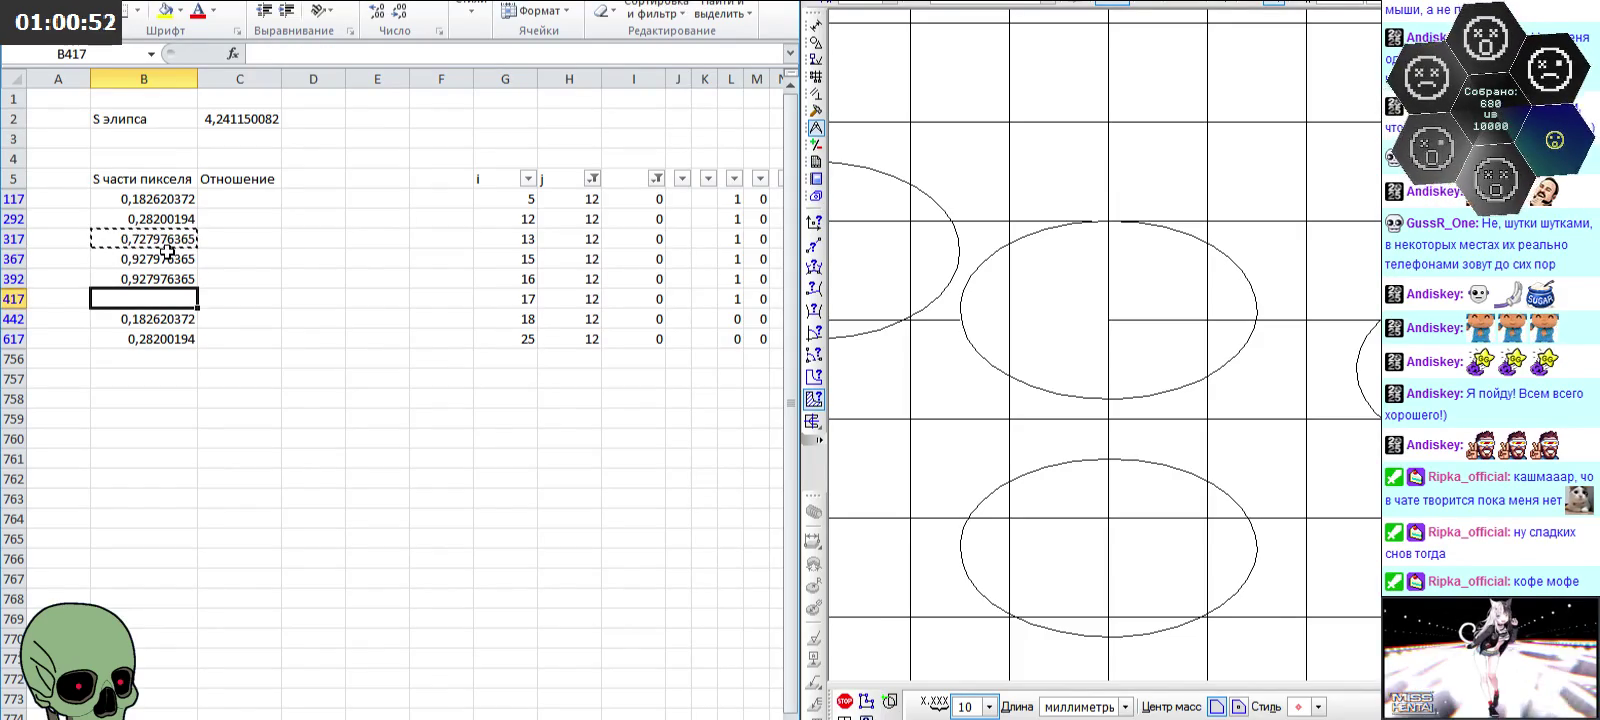
{"action": "key", "text": "ctrl+v"}
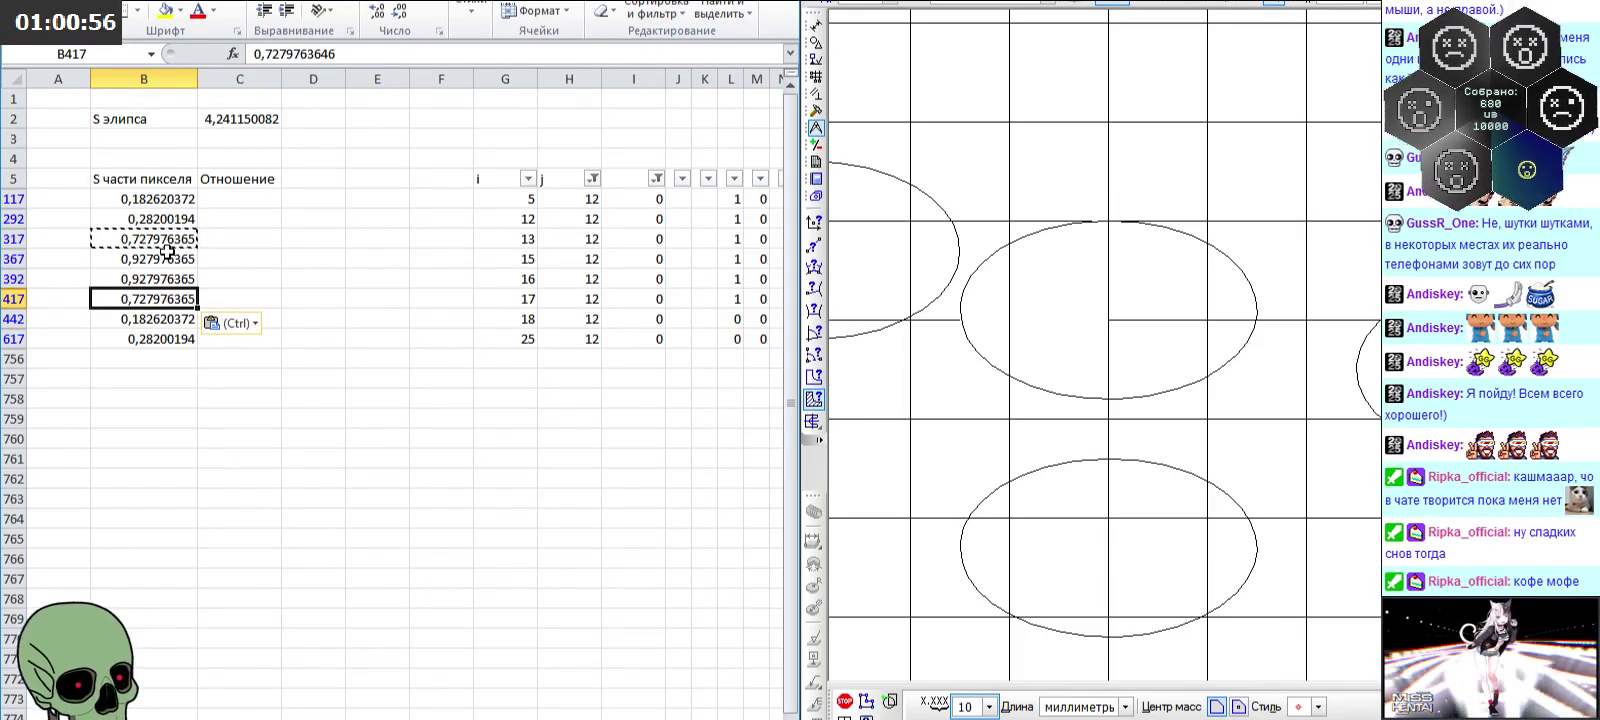
{"action": "left_click", "coordinate": [326, 219]}
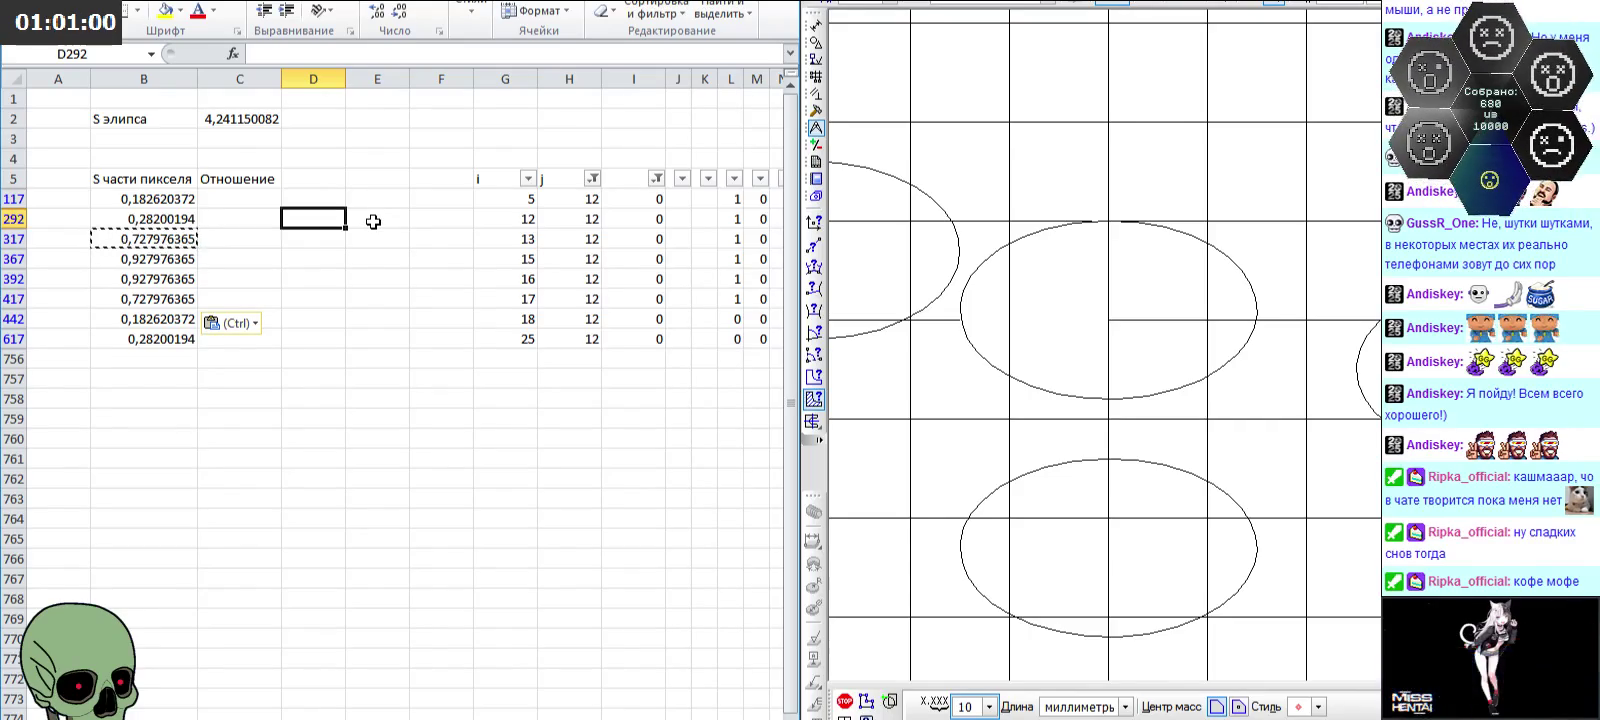
Step: Change the j filter from 12 to 13 and stop the drawing's measuring command
{"action": "left_click", "coordinate": [594, 179]}
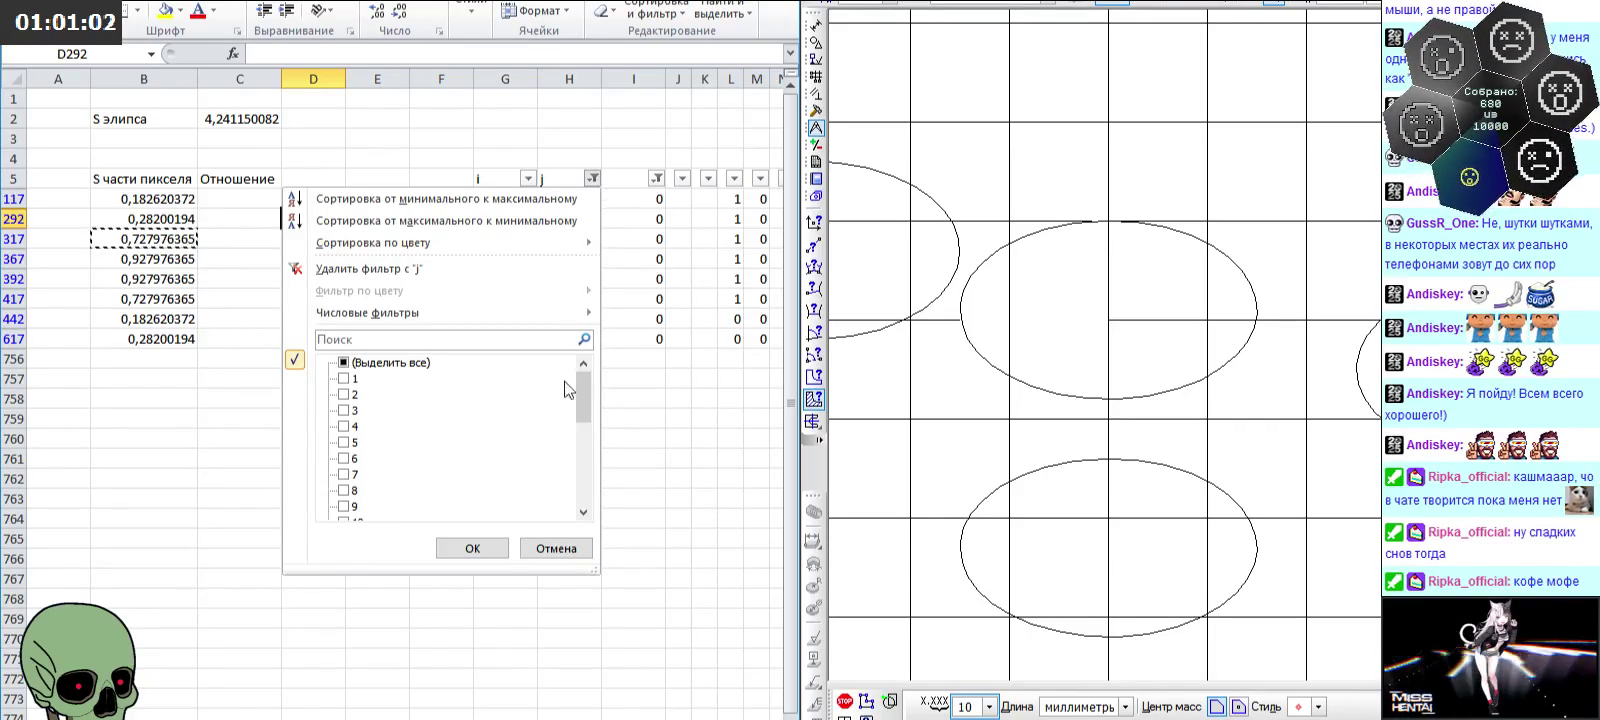
{"action": "scroll", "coordinate": [580, 410], "scroll_direction": "down", "scroll_amount": 2}
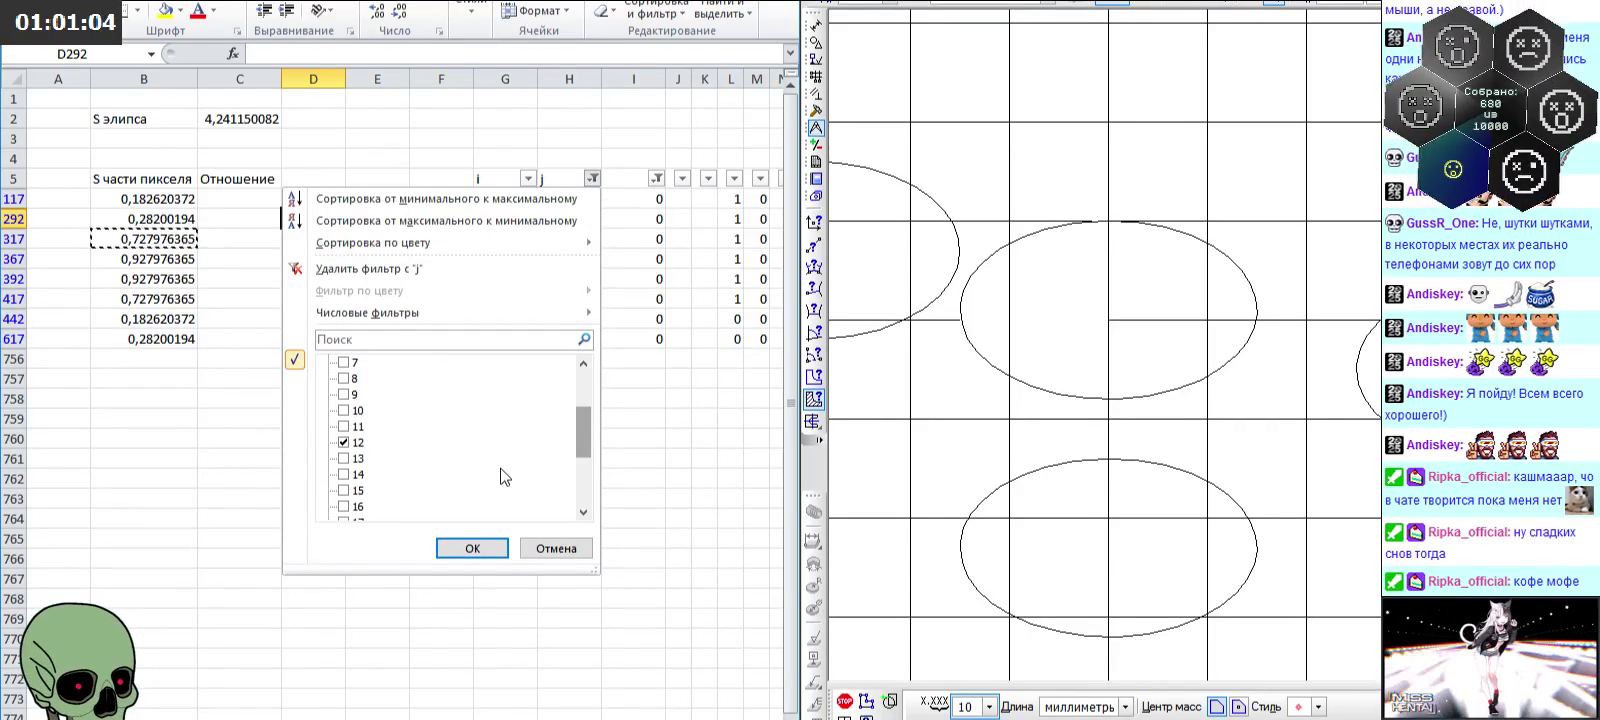
{"action": "left_click", "coordinate": [355, 442]}
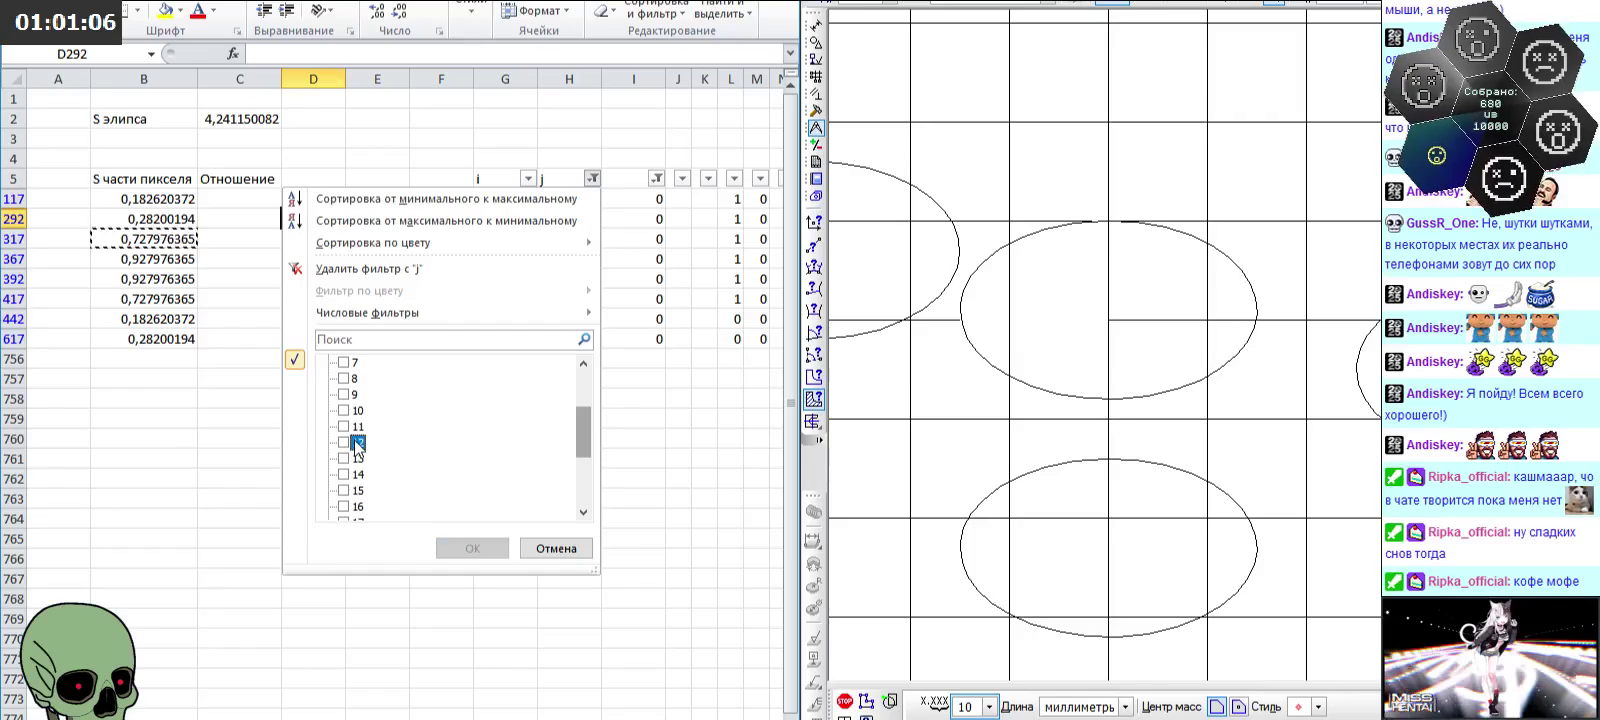
{"action": "left_click", "coordinate": [355, 458]}
{"action": "left_click", "coordinate": [455, 544]}
{"action": "left_click", "coordinate": [377, 516]}
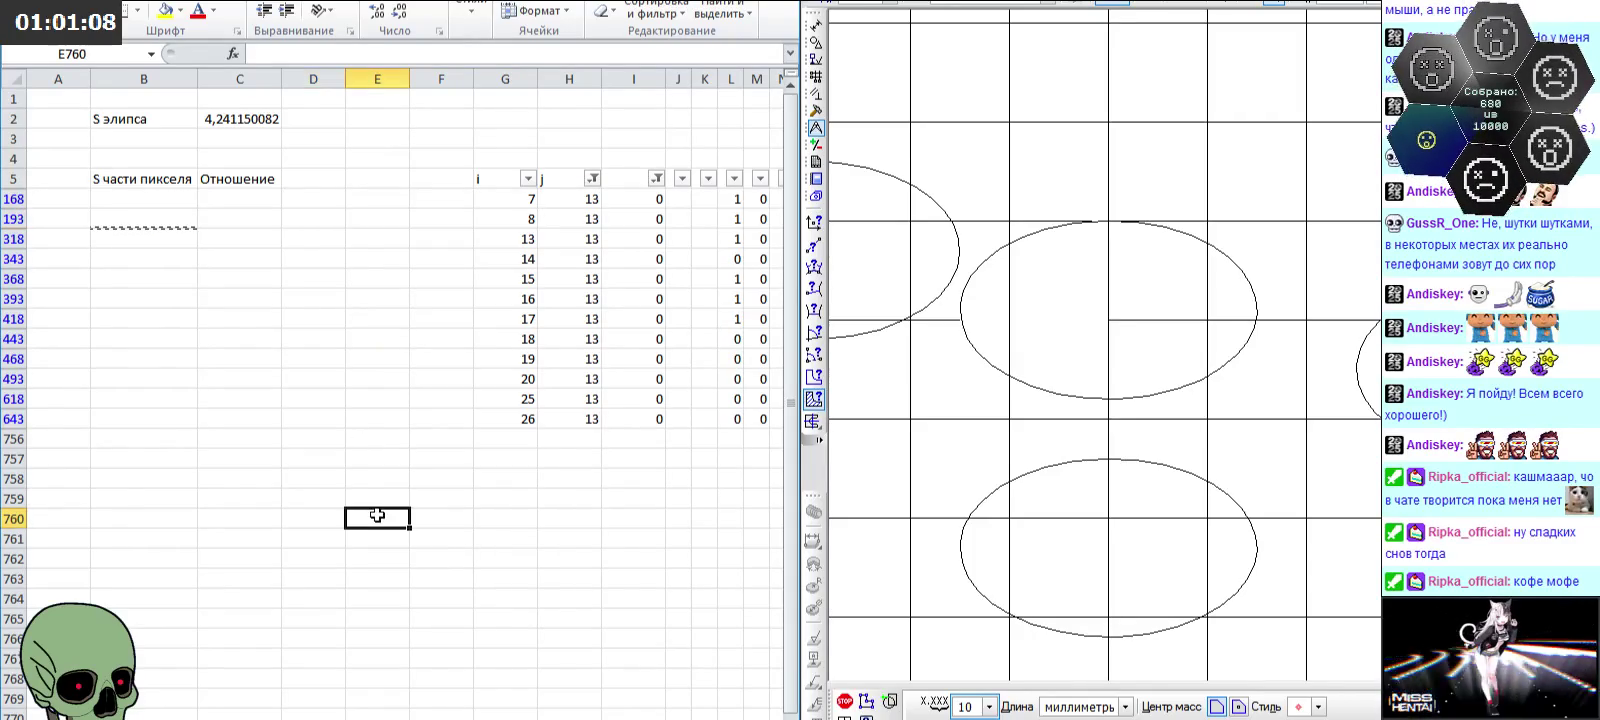
{"action": "left_click", "coordinate": [845, 701]}
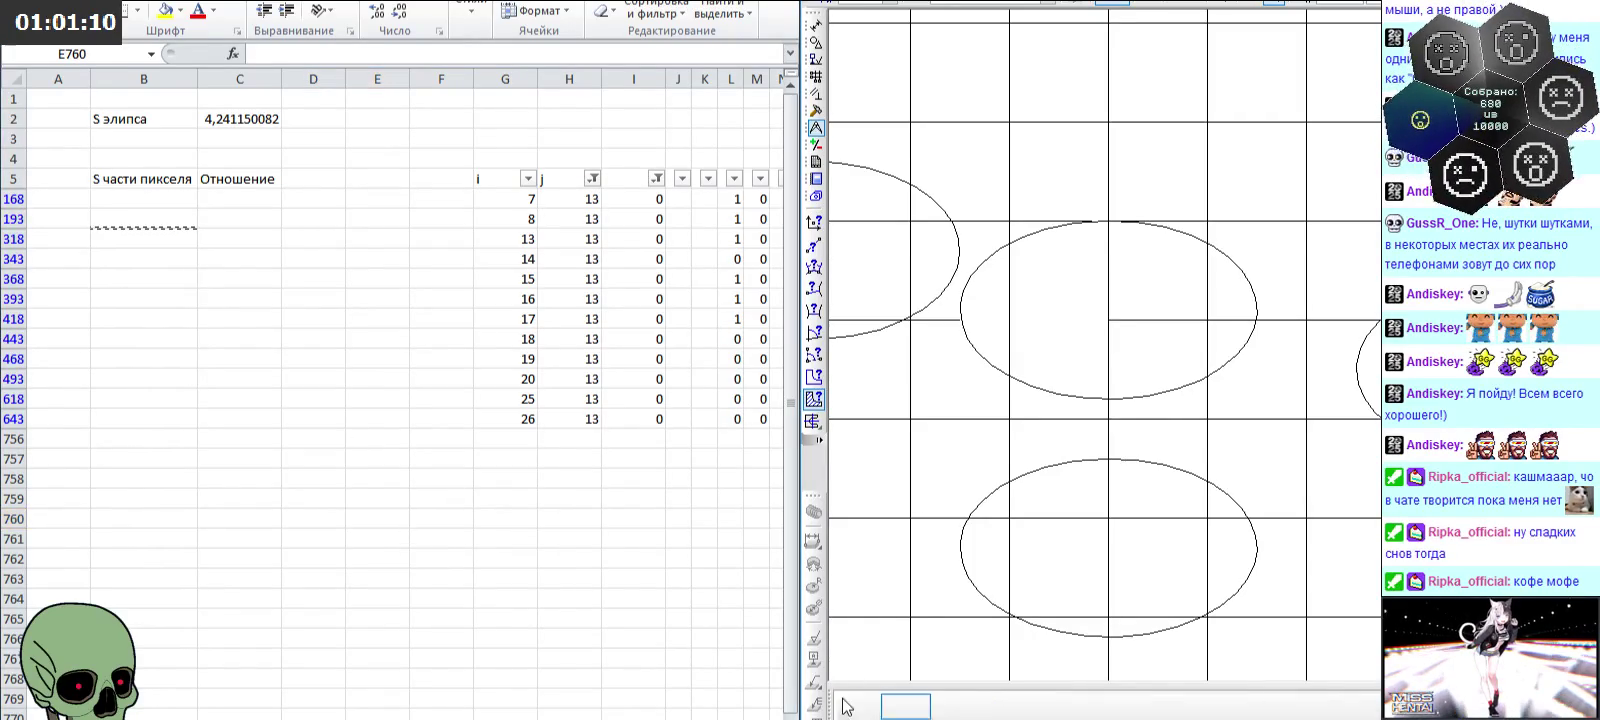
Step: Zoom the drawing in on the plain ellipses left of the coloured diamond
{"action": "scroll", "coordinate": [1161, 424], "scroll_direction": "down", "scroll_amount": 2}
{"action": "scroll", "coordinate": [1164, 425], "scroll_direction": "down", "scroll_amount": 2}
{"action": "scroll", "coordinate": [1164, 425], "scroll_direction": "down", "scroll_amount": 2}
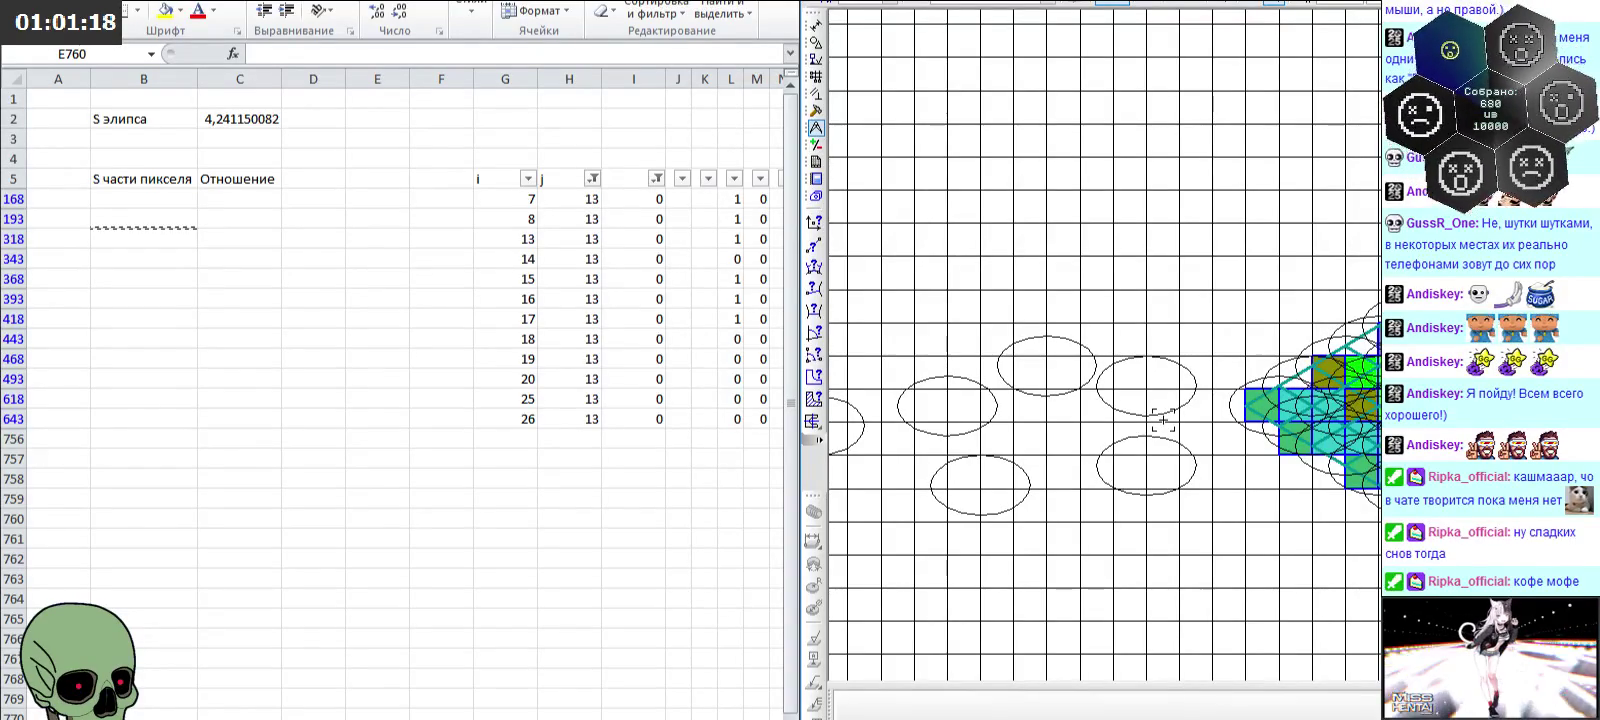
{"action": "scroll", "coordinate": [1163, 421], "scroll_direction": "down", "scroll_amount": 2}
{"action": "scroll", "coordinate": [1160, 420], "scroll_direction": "down", "scroll_amount": 2}
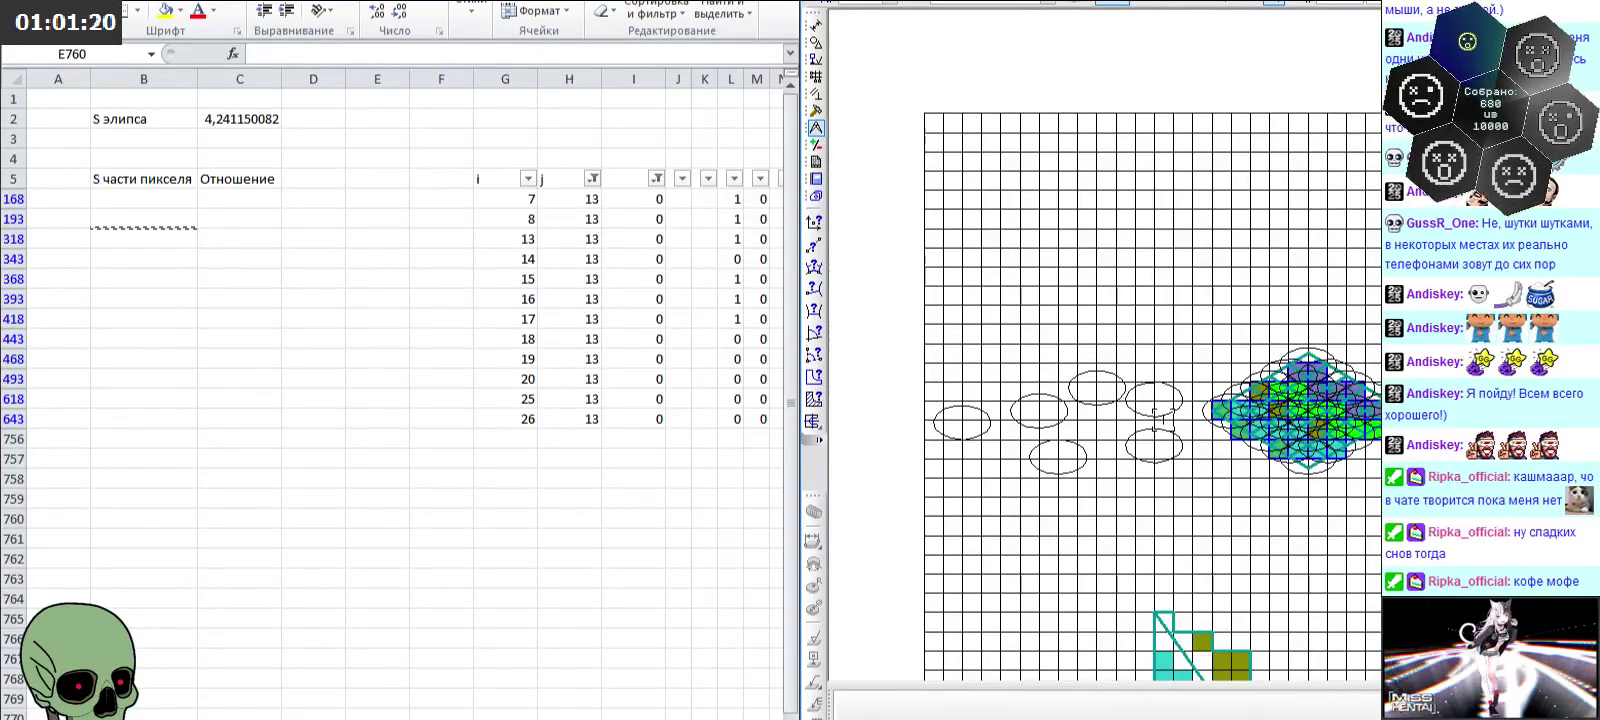
{"action": "scroll", "coordinate": [966, 432], "scroll_direction": "up", "scroll_amount": 2}
{"action": "scroll", "coordinate": [972, 445], "scroll_direction": "up", "scroll_amount": 2}
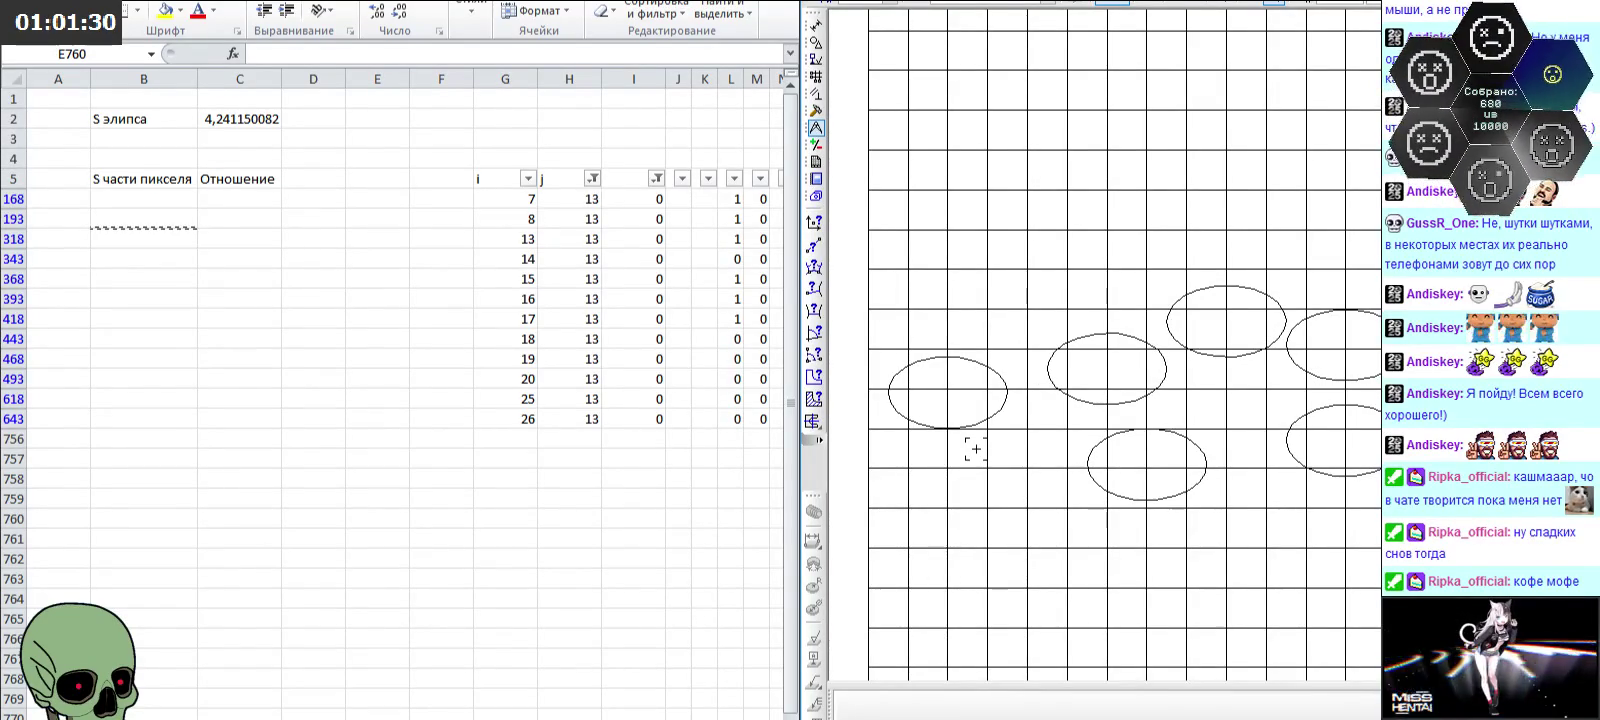
{"action": "scroll", "coordinate": [976, 449], "scroll_direction": "down", "scroll_amount": 3}
{"action": "scroll", "coordinate": [1208, 396], "scroll_direction": "up", "scroll_amount": 2}
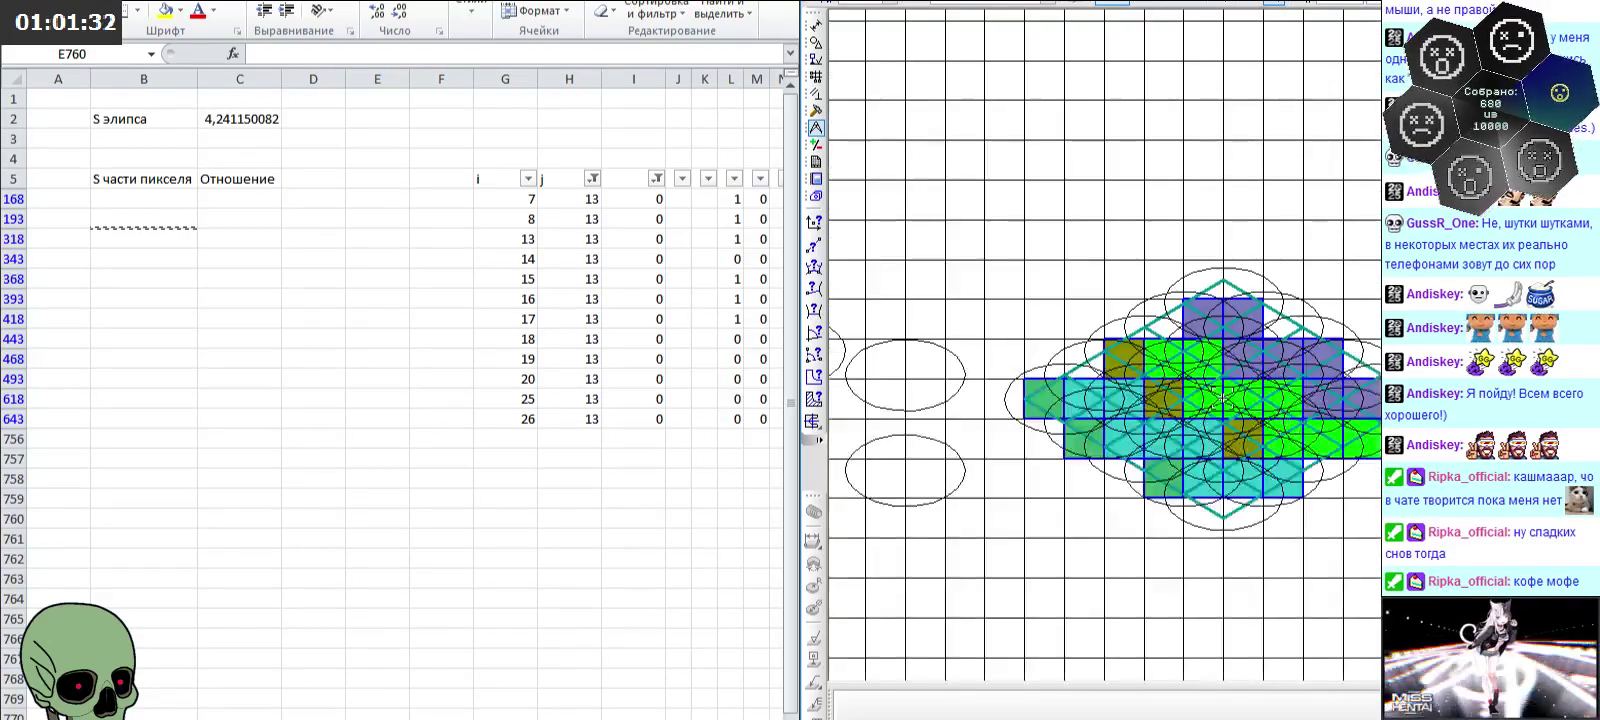
{"action": "scroll", "coordinate": [1208, 396], "scroll_direction": "up", "scroll_amount": 2}
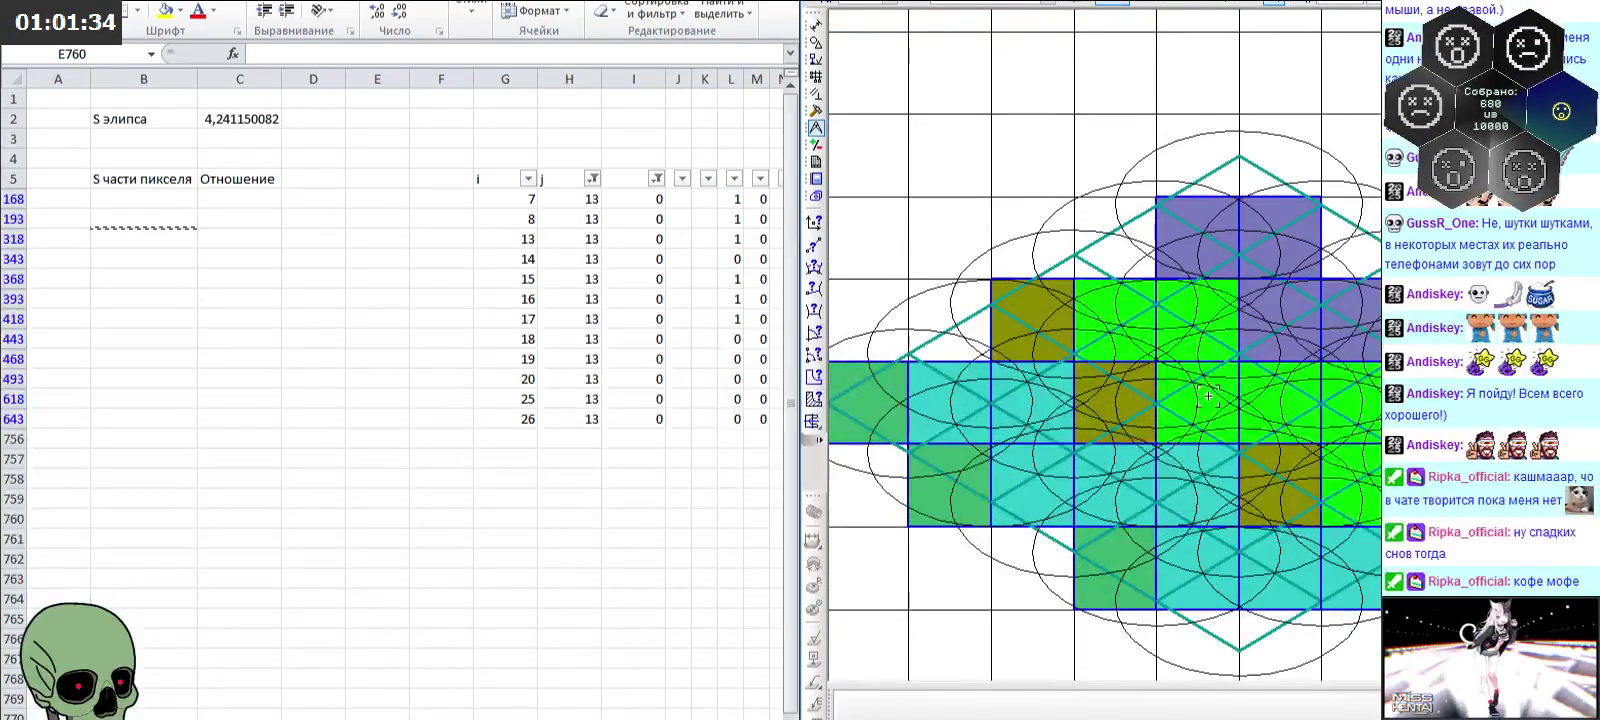
{"action": "scroll", "coordinate": [1208, 396], "scroll_direction": "down", "scroll_amount": 2}
{"action": "scroll", "coordinate": [1208, 396], "scroll_direction": "down", "scroll_amount": 1}
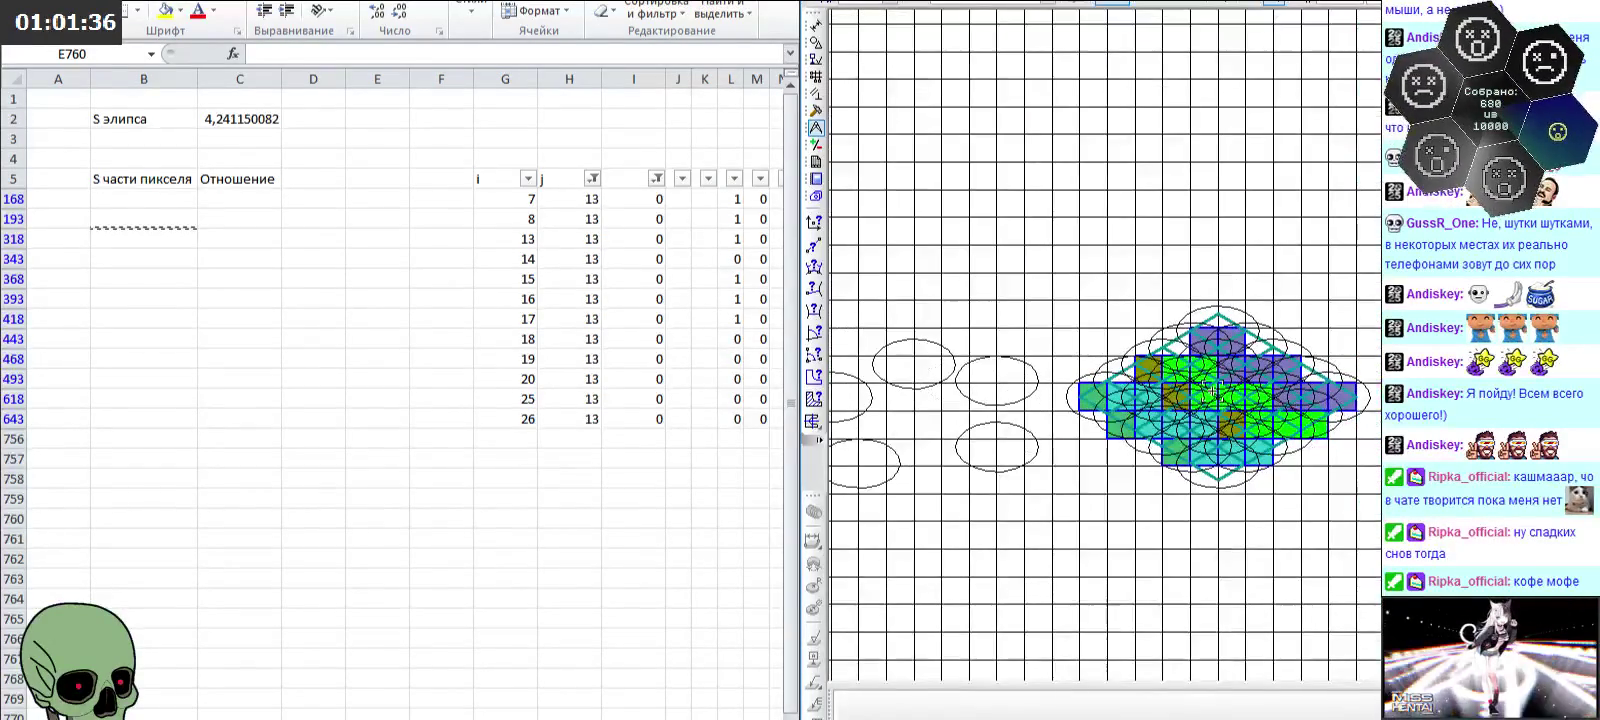
{"action": "scroll", "coordinate": [1145, 392], "scroll_direction": "up", "scroll_amount": 1}
{"action": "scroll", "coordinate": [1145, 392], "scroll_direction": "down", "scroll_amount": 2}
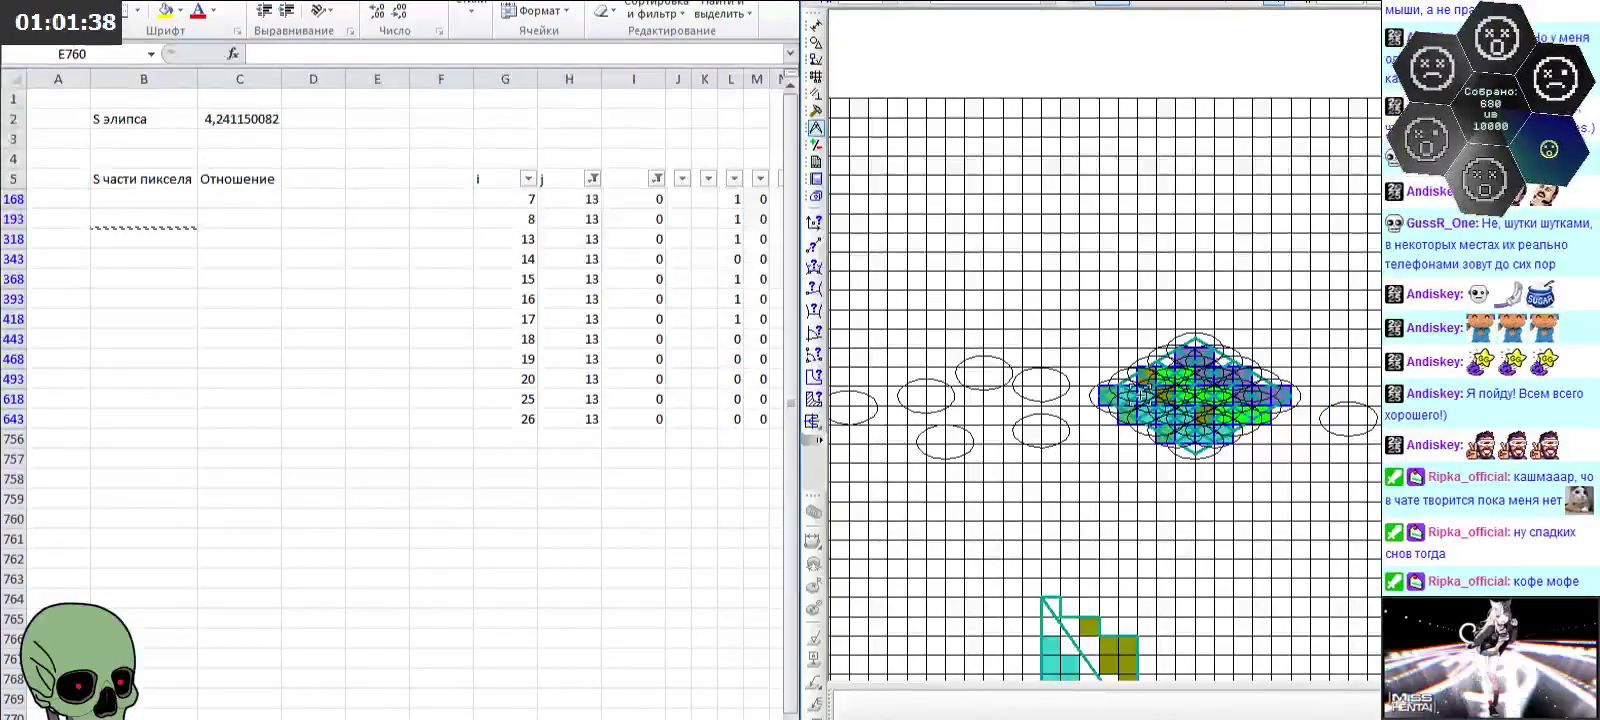
{"action": "scroll", "coordinate": [864, 394], "scroll_direction": "up", "scroll_amount": 3}
{"action": "scroll", "coordinate": [951, 391], "scroll_direction": "up", "scroll_amount": 2}
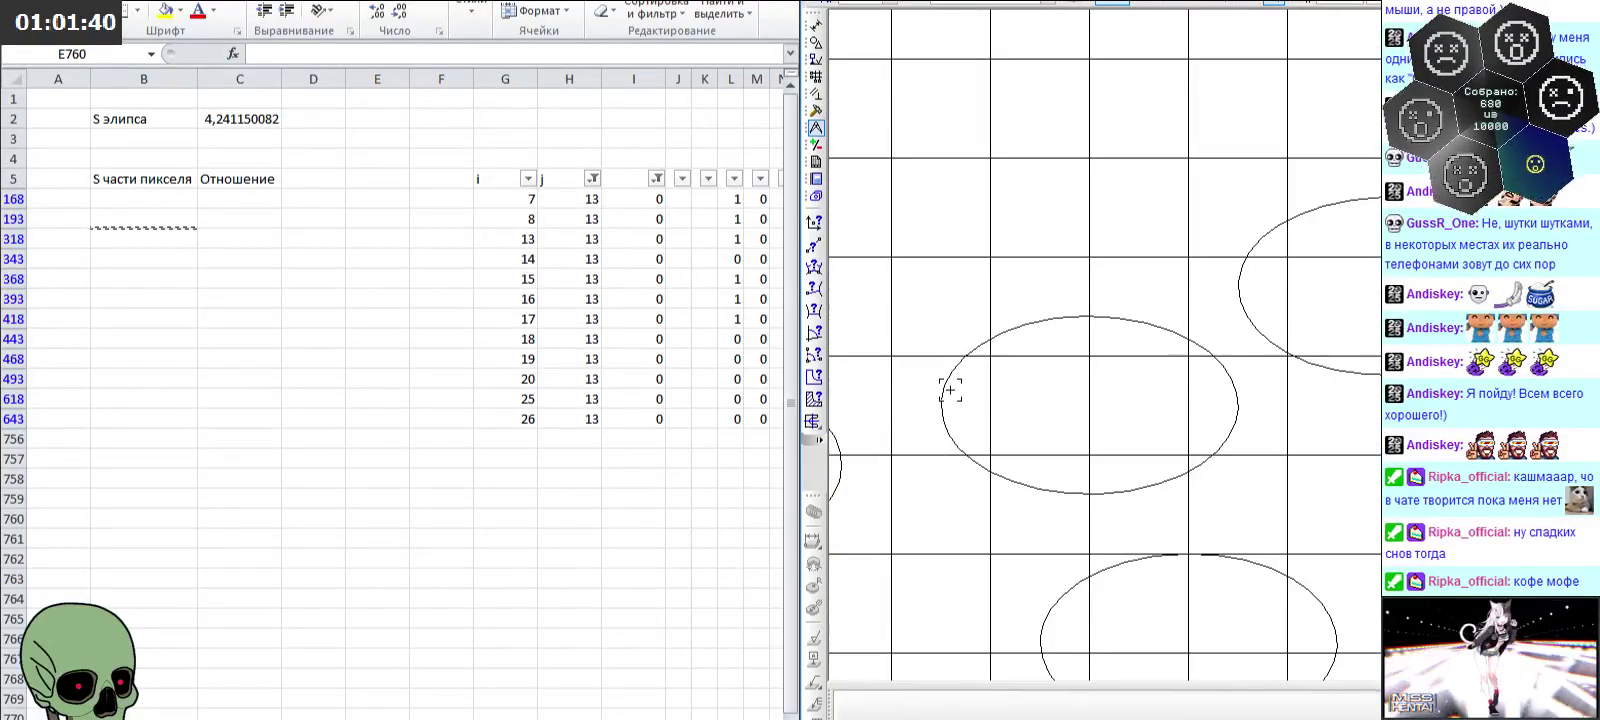
{"action": "scroll", "coordinate": [1173, 389], "scroll_direction": "down", "scroll_amount": 1}
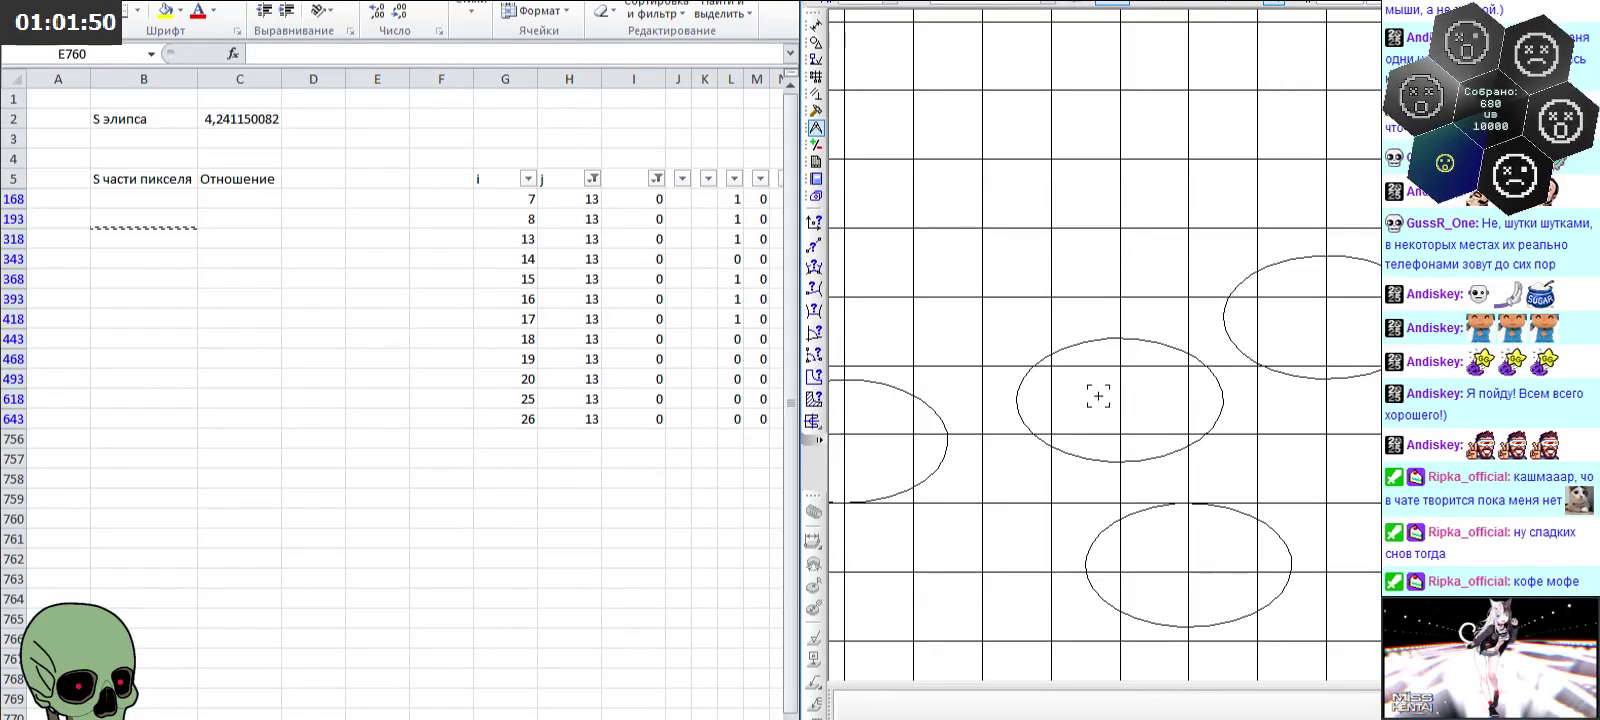
{"action": "scroll", "coordinate": [1048, 402], "scroll_direction": "up", "scroll_amount": 2}
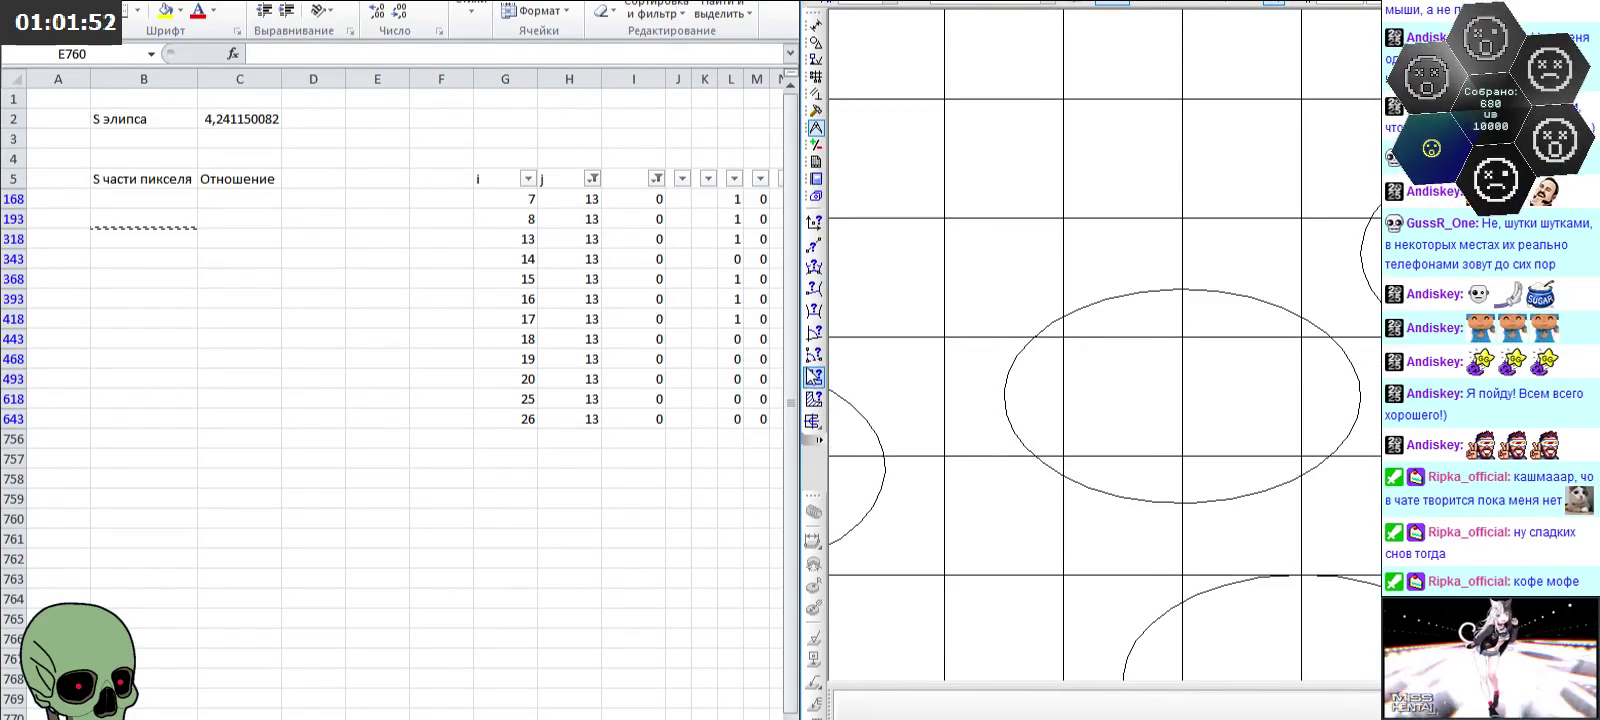
{"action": "left_click", "coordinate": [814, 398]}
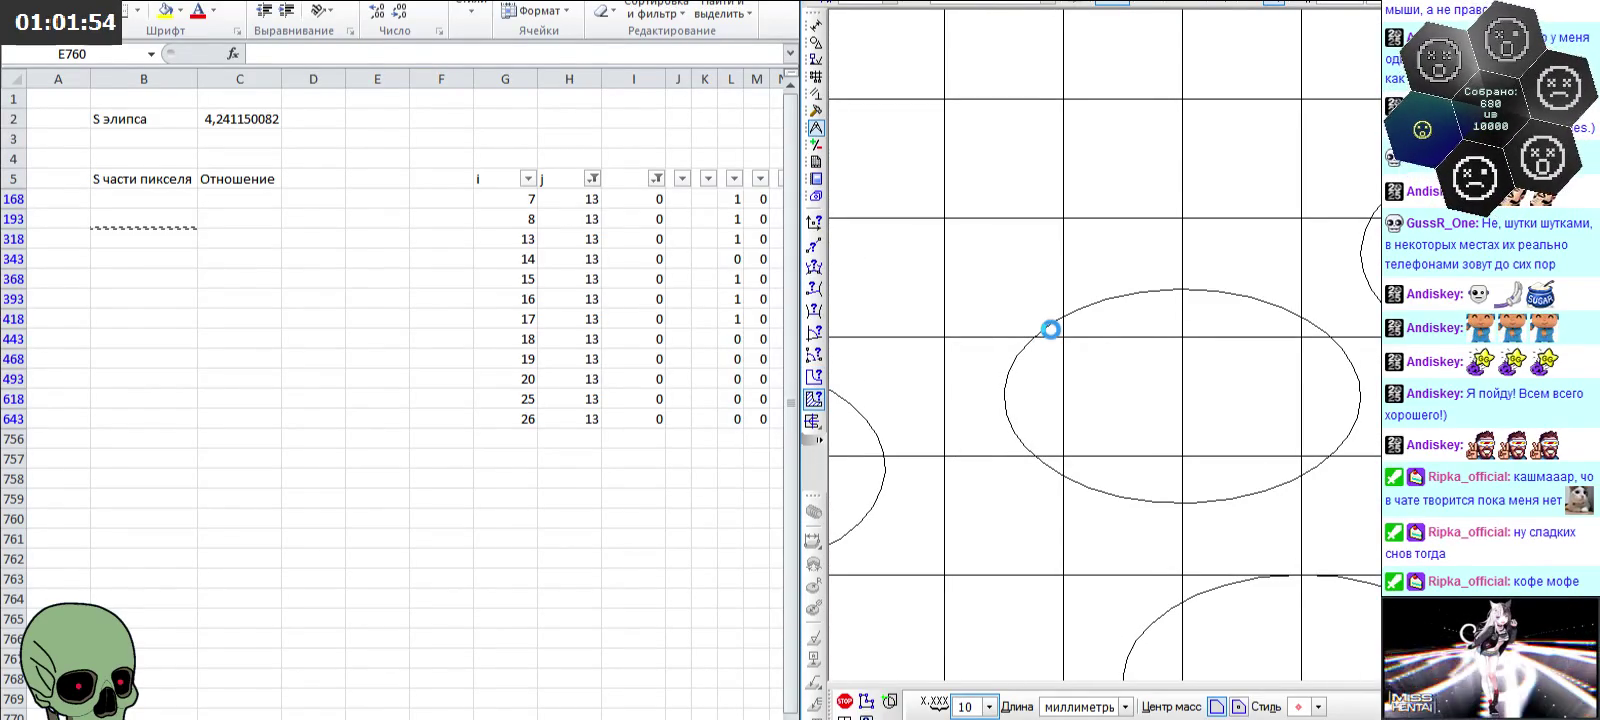
{"action": "left_click", "coordinate": [1050, 329]}
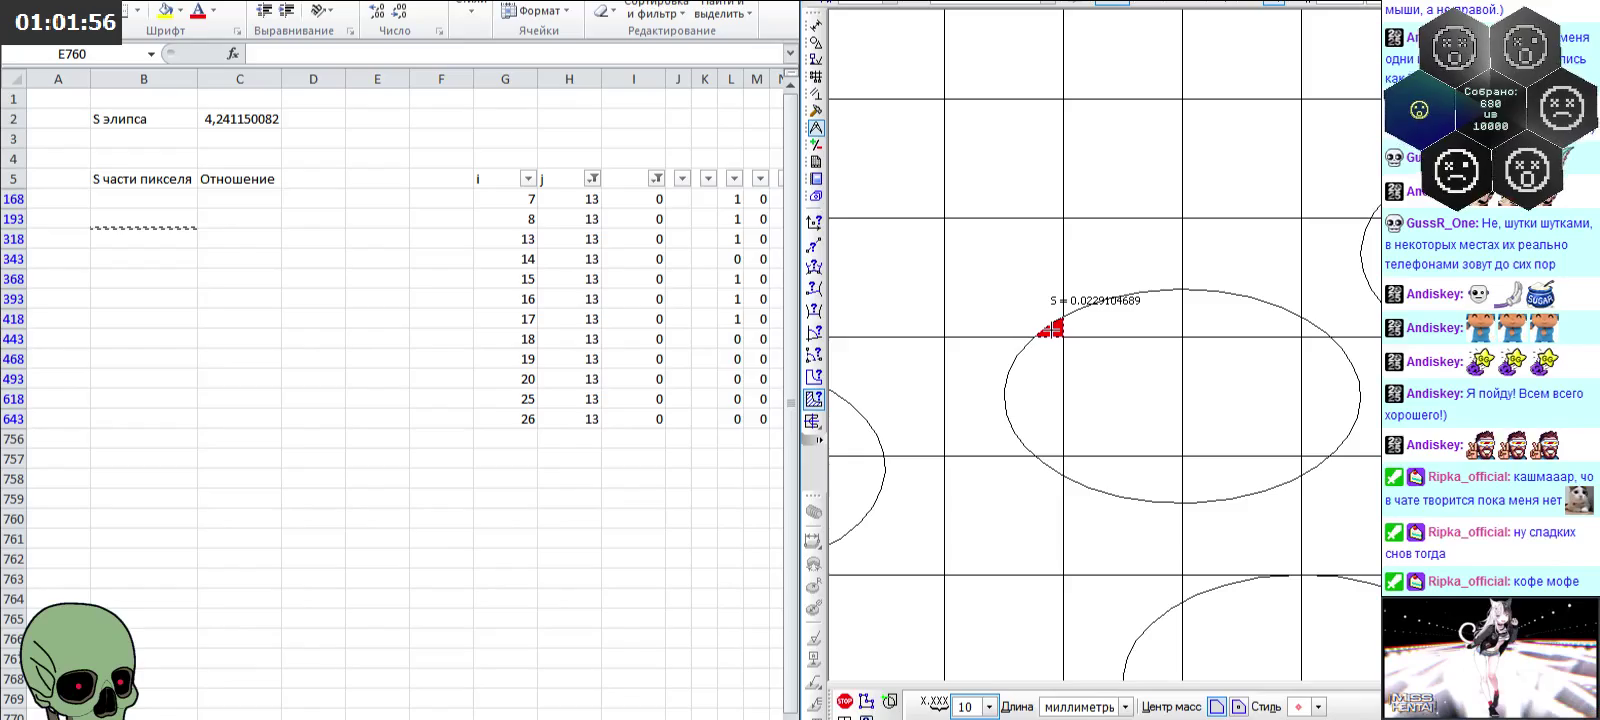
{"action": "left_click_drag", "start_coordinate": [522, 281], "coordinate": [150, 280]}
{"action": "left_click", "coordinate": [160, 279]}
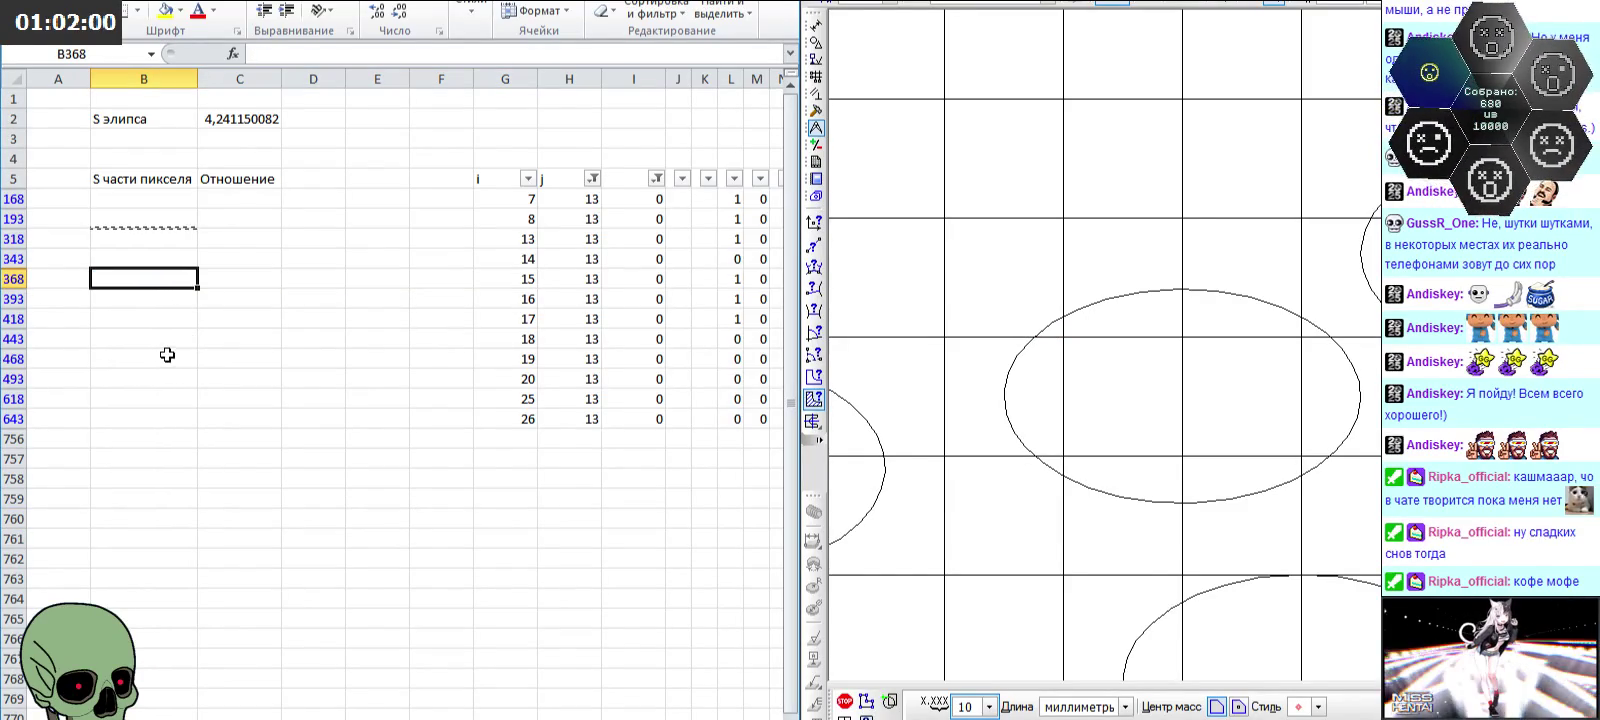
{"action": "type", "text": "0,02291046"}
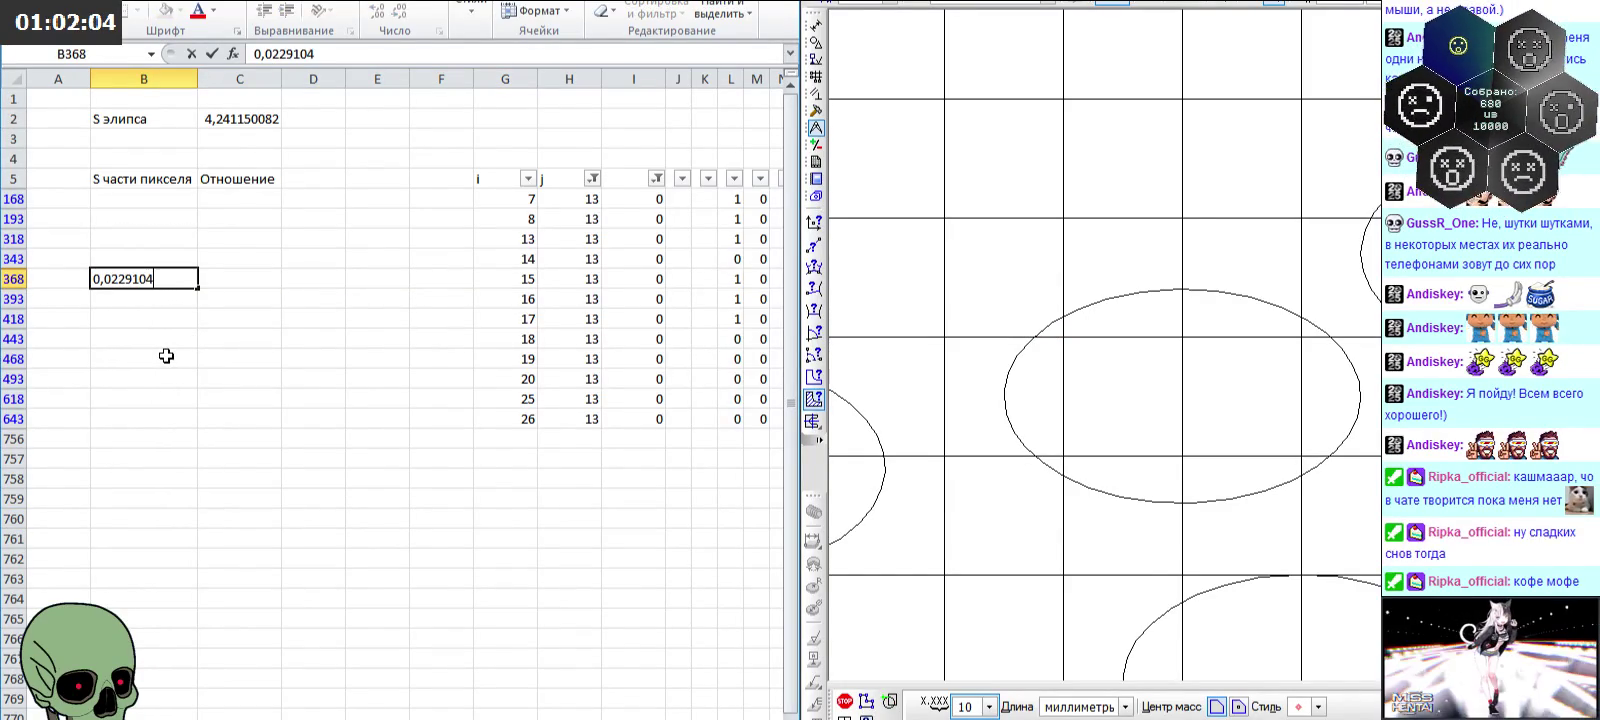
{"action": "type", "text": "89"}
{"action": "key", "text": "Return"}
{"action": "key", "text": "Up"}
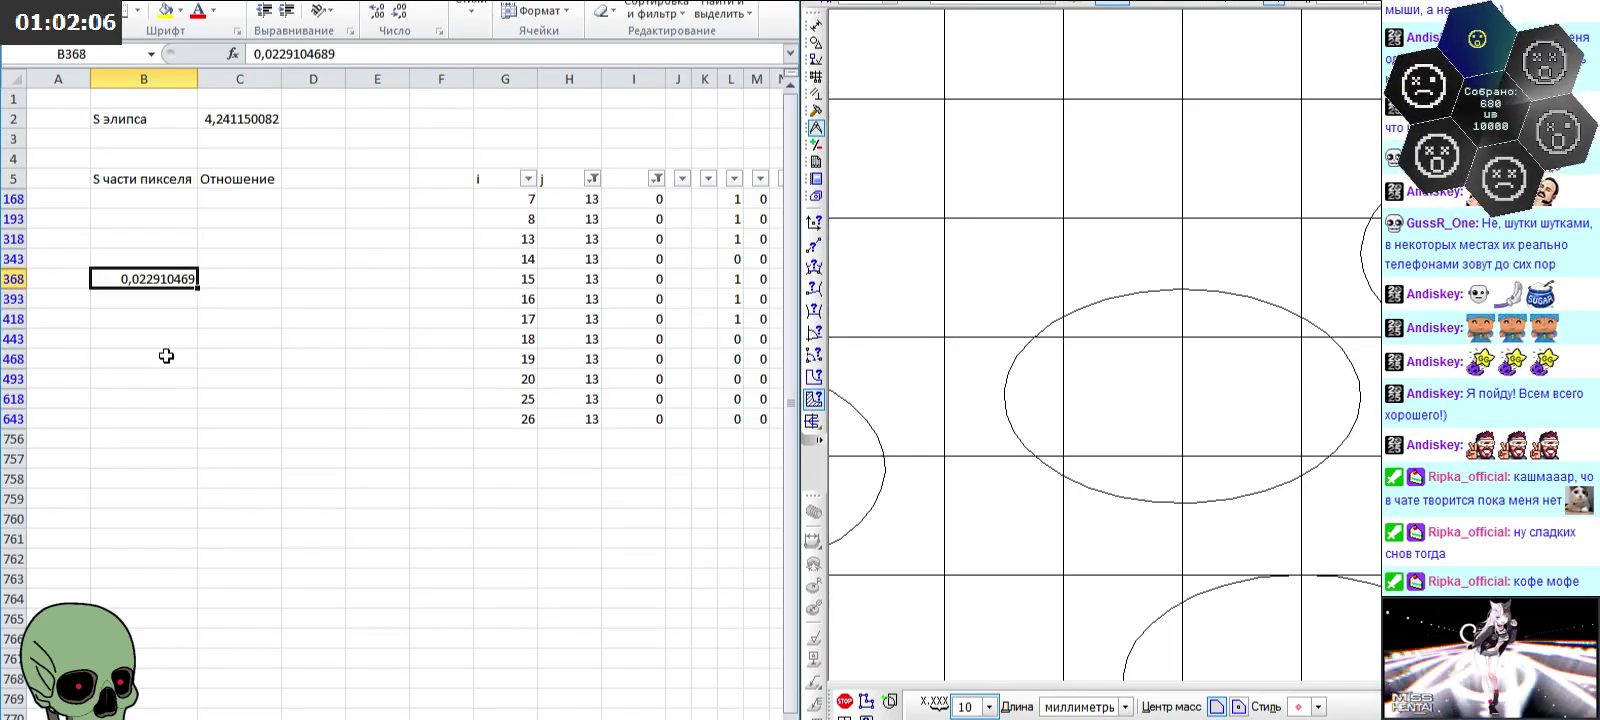
{"action": "key", "text": "ctrl+c"}
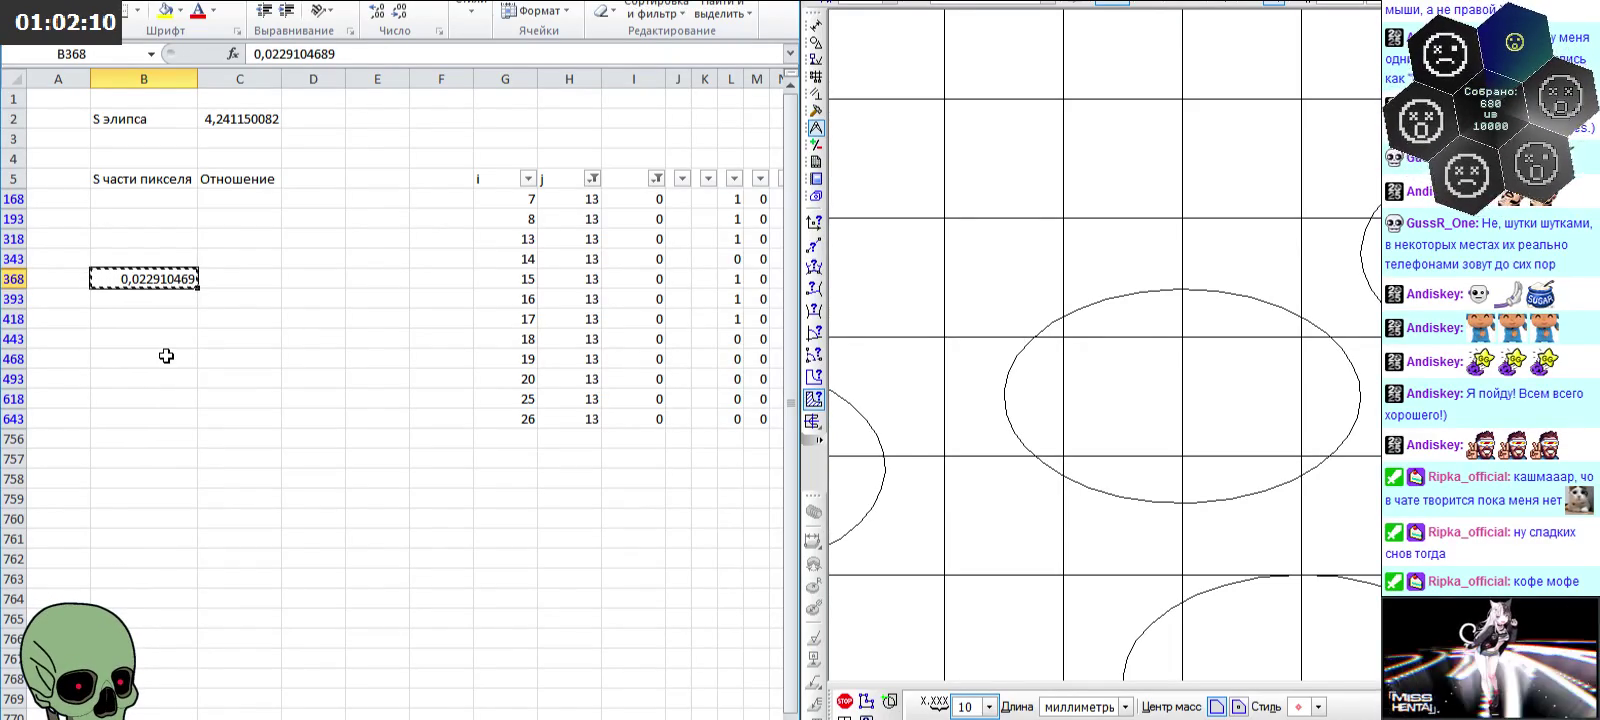
{"action": "key", "text": "Down"}
{"action": "key", "text": "Down"}
{"action": "key", "text": "Down"}
{"action": "key", "text": "Down"}
{"action": "key", "text": "ctrl+v"}
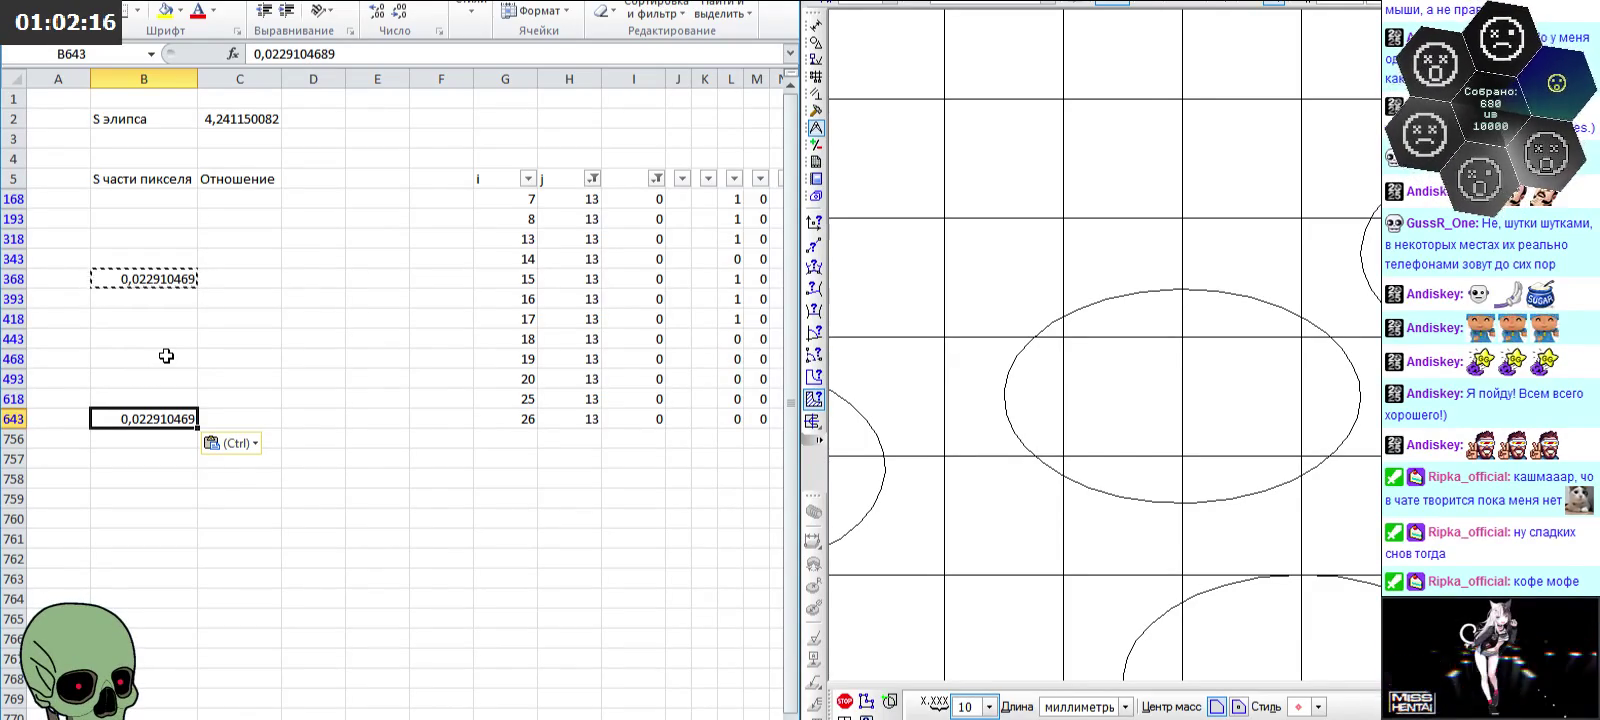
{"action": "key", "text": "Up"}
{"action": "key", "text": "Up"}
{"action": "key", "text": "Up"}
{"action": "key", "text": "Up"}
{"action": "key", "text": "Up"}
{"action": "key", "text": "ctrl+v"}
{"action": "key", "text": "Down"}
{"action": "key", "text": "Down"}
{"action": "key", "text": "Down"}
{"action": "key", "text": "Down"}
{"action": "key", "text": "Down"}
{"action": "key", "text": "Down"}
{"action": "key", "text": "ctrl+v"}
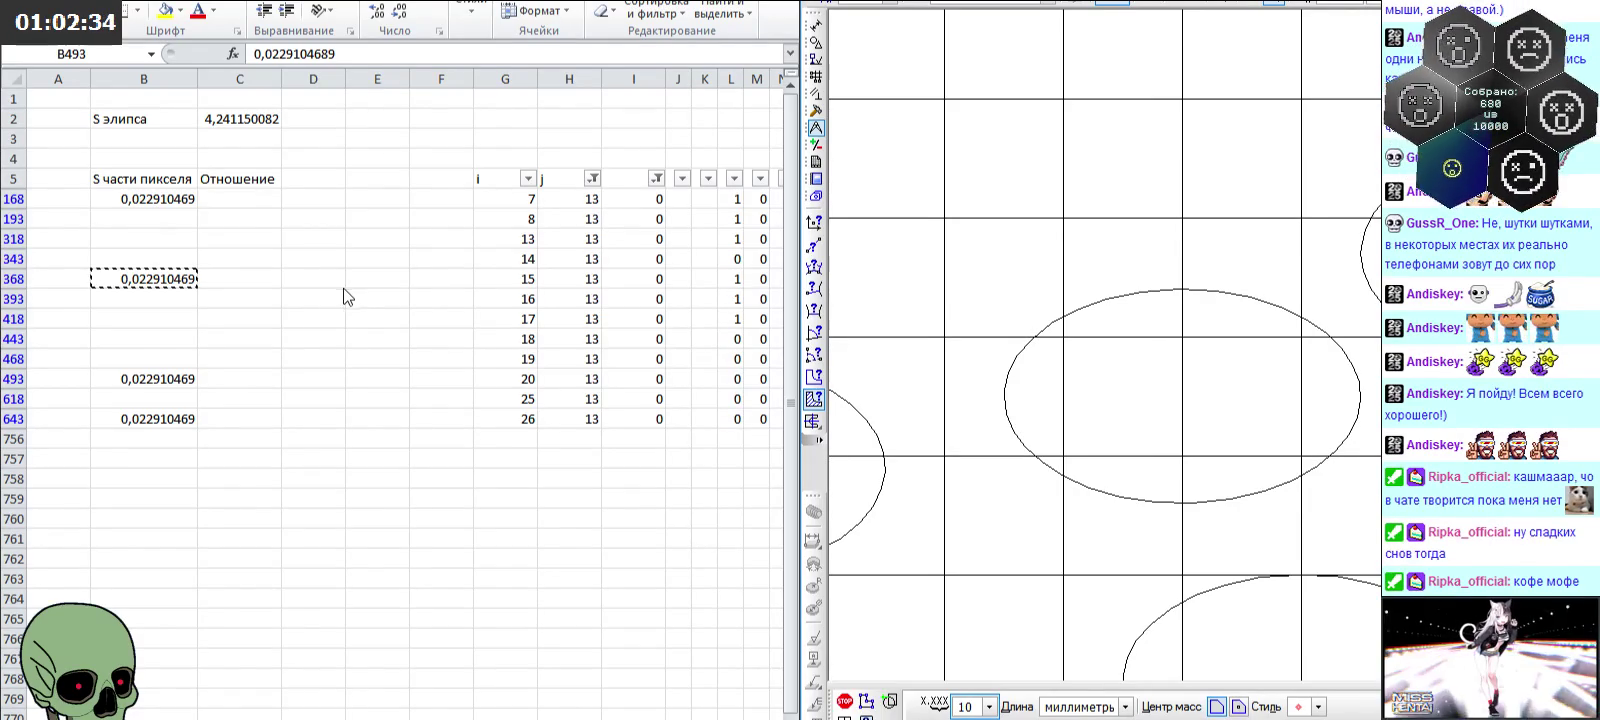
{"action": "key", "text": "ctrl+v"}
{"action": "left_click", "coordinate": [176, 303]}
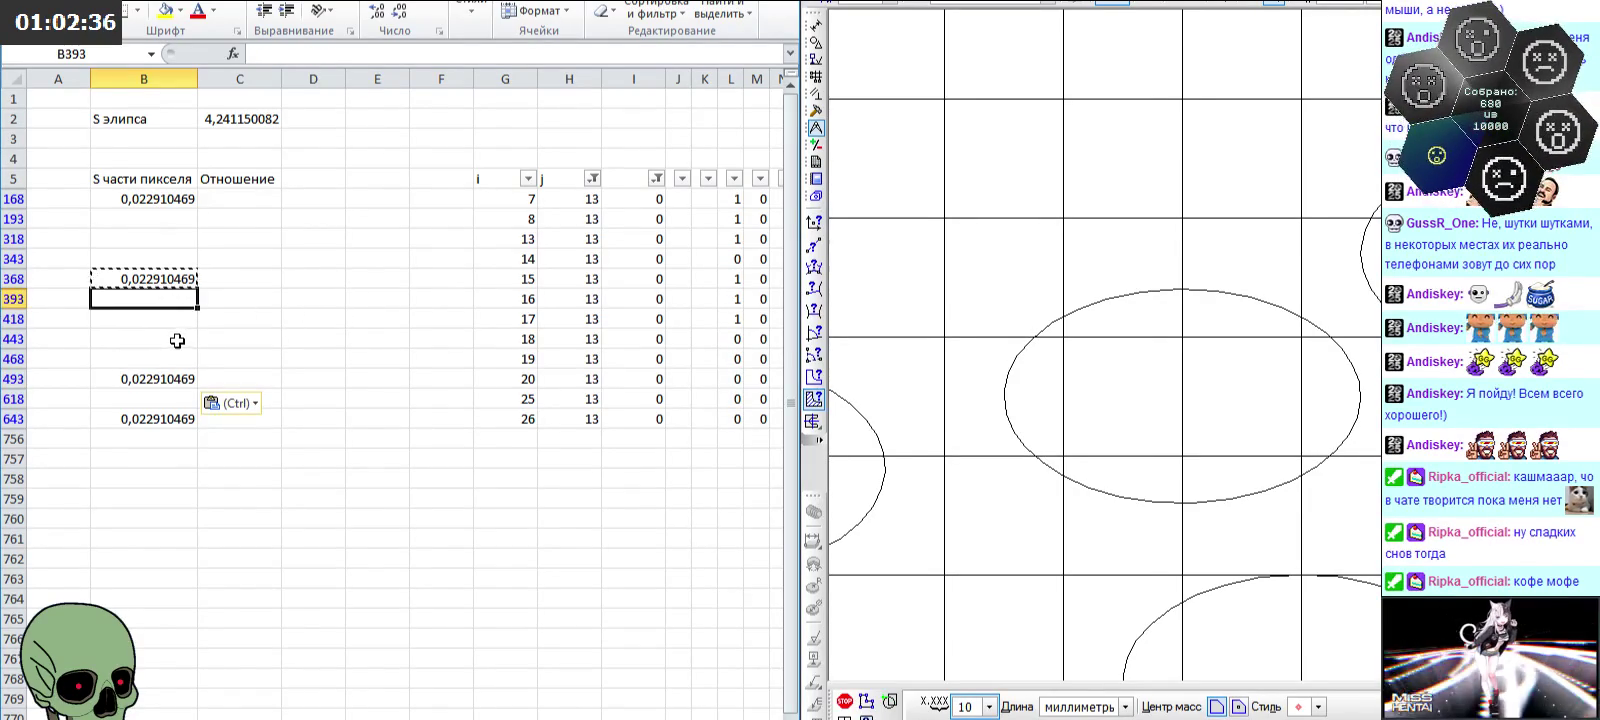
{"action": "type", "text": "0,3279763646"}
{"action": "key", "text": "ctrl+Return"}
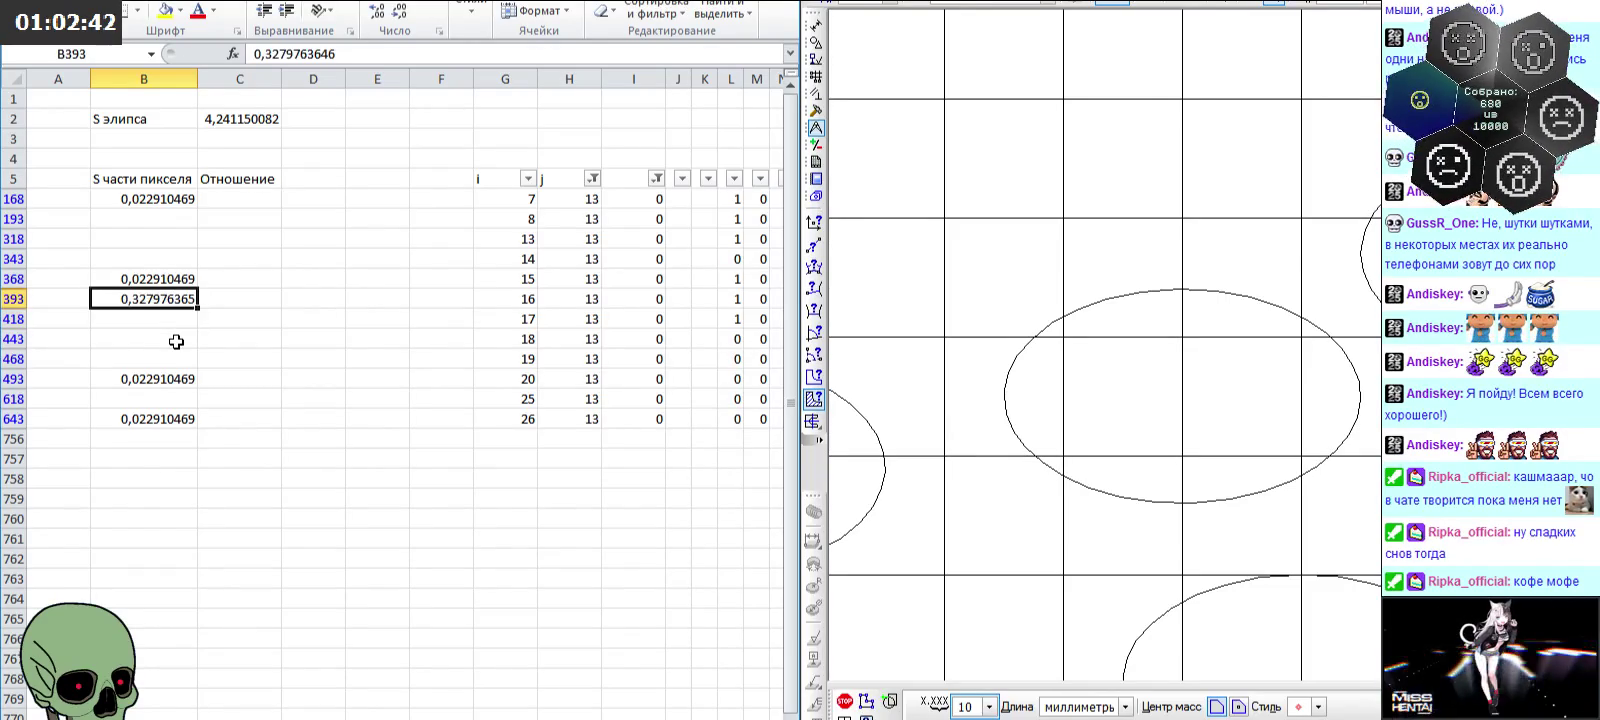
{"action": "key", "text": "ctrl+c"}
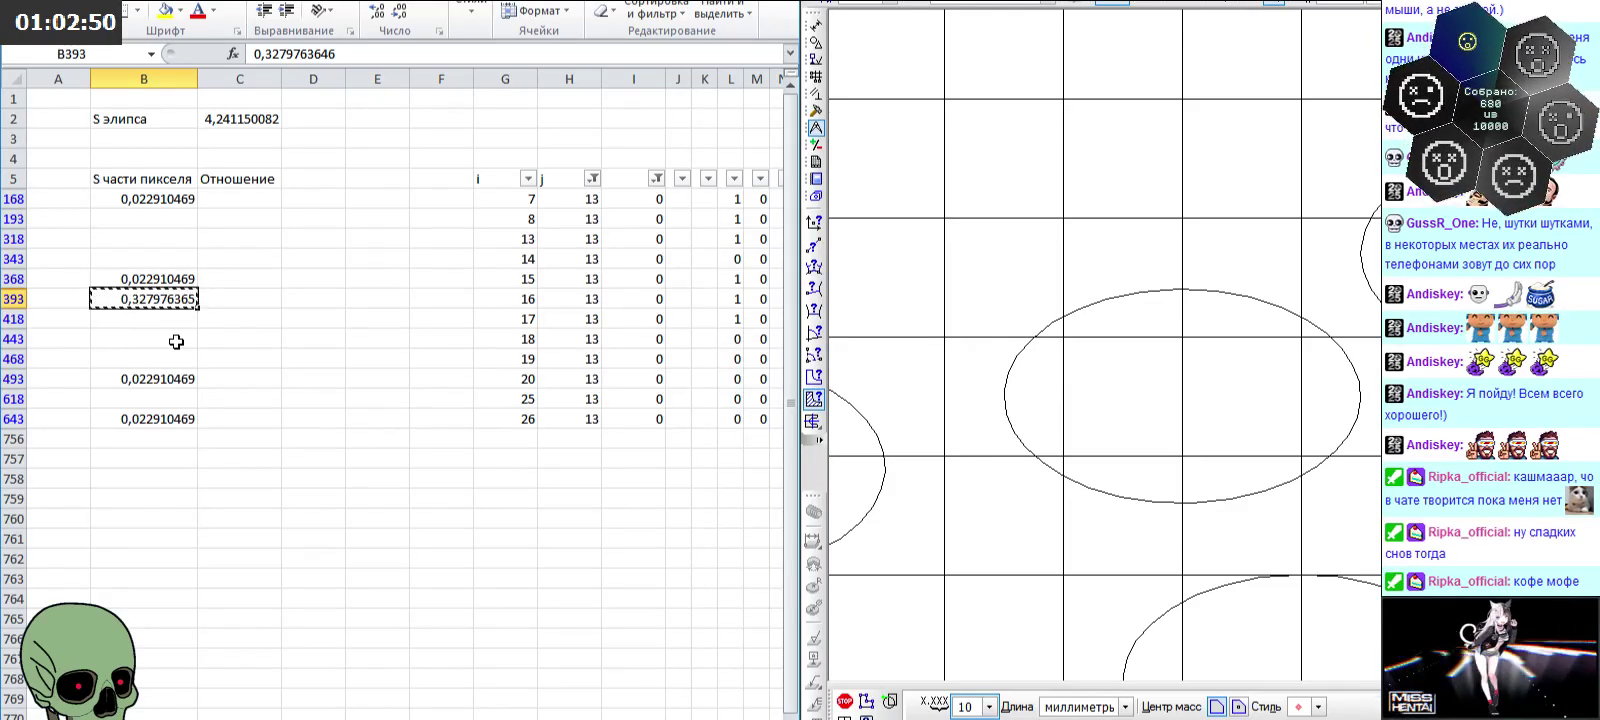
{"action": "key", "text": "Down"}
{"action": "key", "text": "ctrl+Down"}
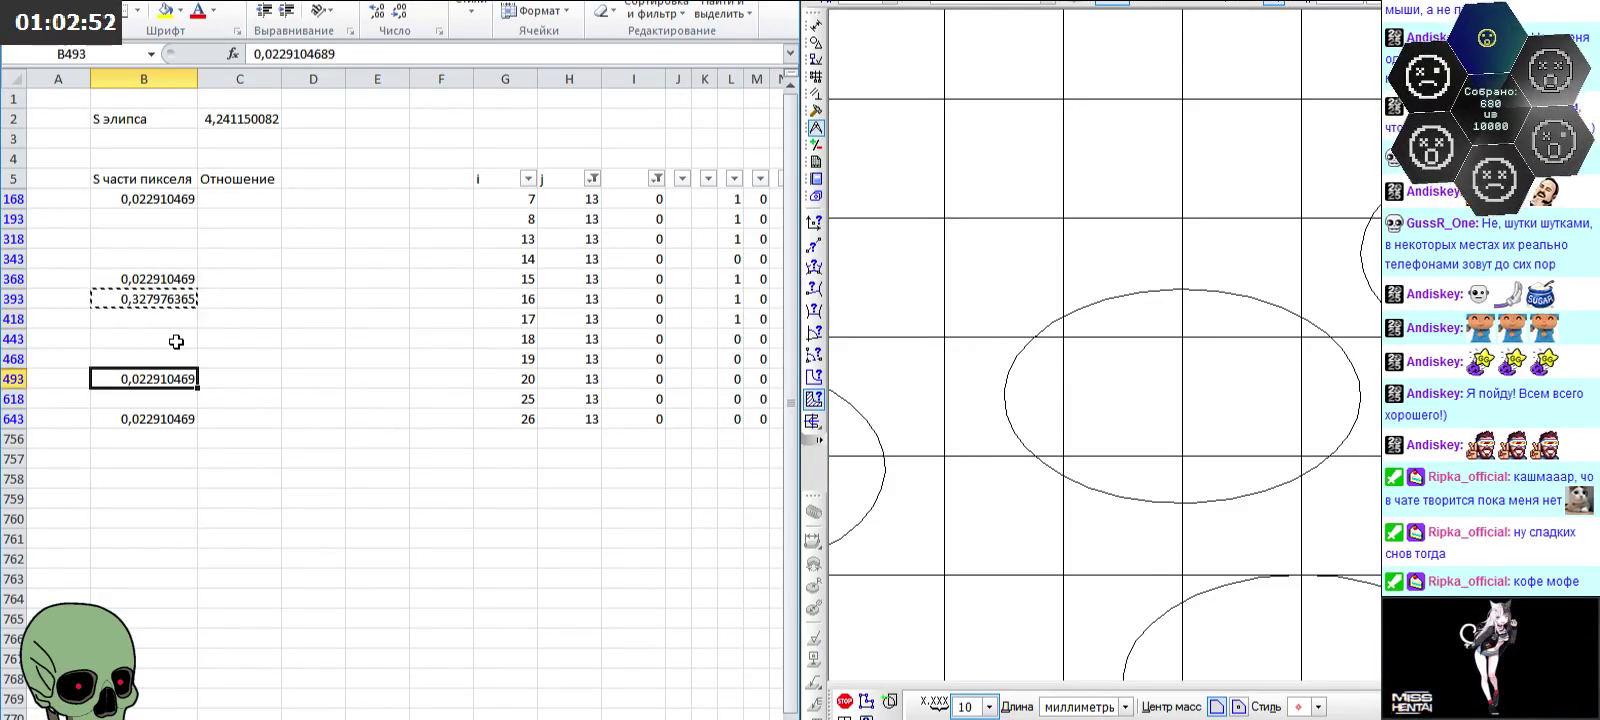
{"action": "key", "text": "Down"}
{"action": "key", "text": "ctrl+v"}
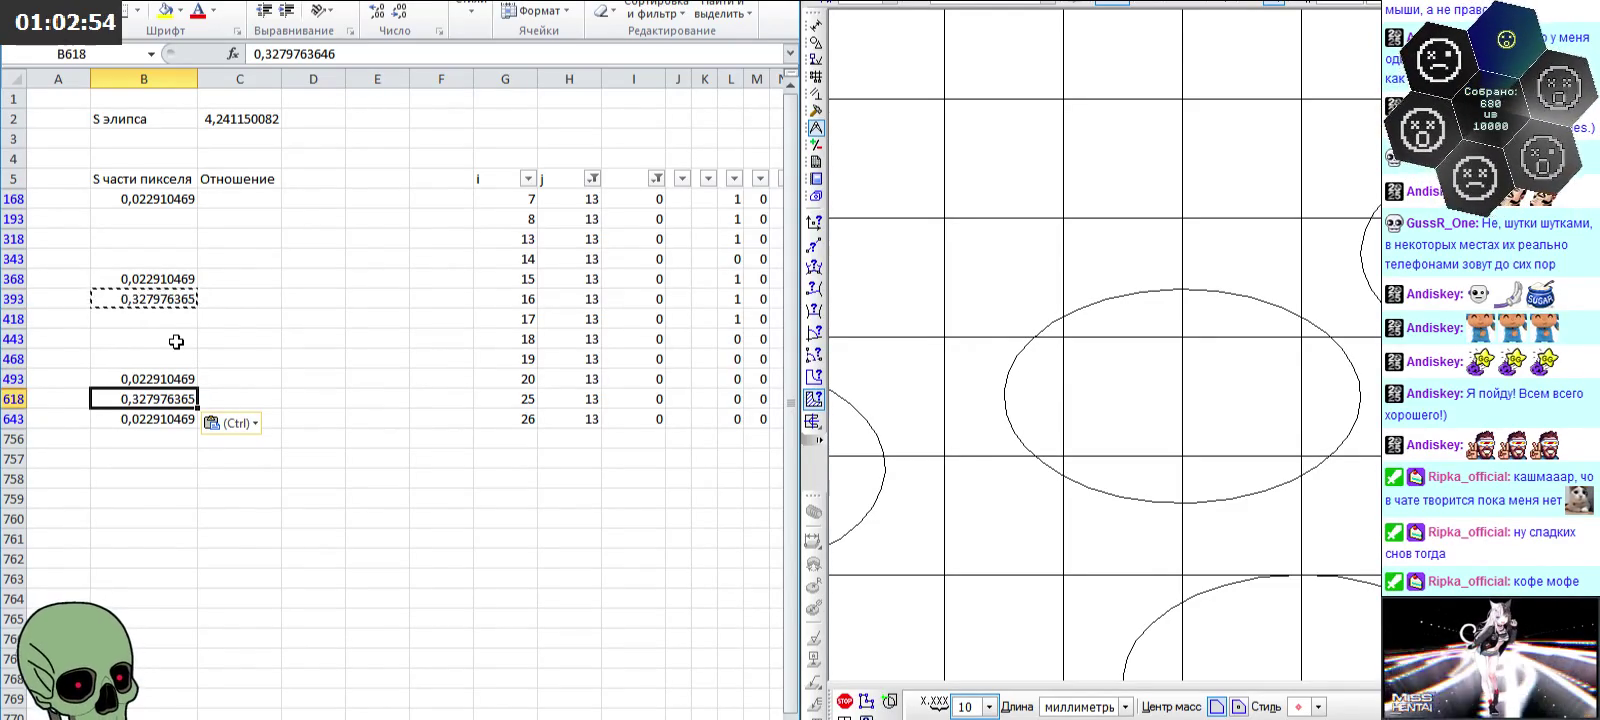
{"action": "key", "text": "Up"}
{"action": "key", "text": "Up"}
{"action": "key", "text": "Up"}
{"action": "key", "text": "Up"}
{"action": "key", "text": "Up"}
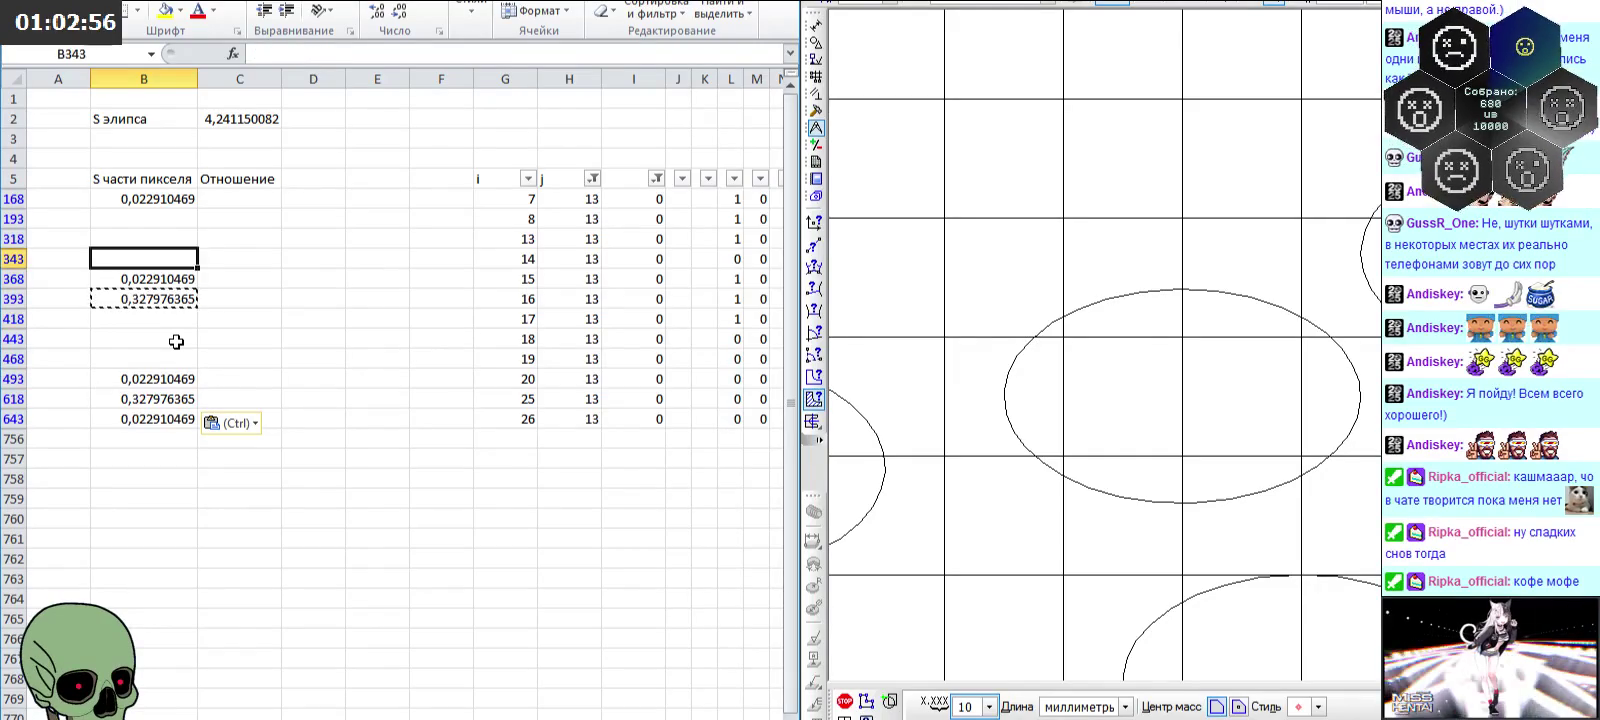
{"action": "key", "text": "Up"}
{"action": "key", "text": "Up"}
{"action": "key", "text": "ctrl+v"}
{"action": "key", "text": "Down"}
{"action": "key", "text": "Down"}
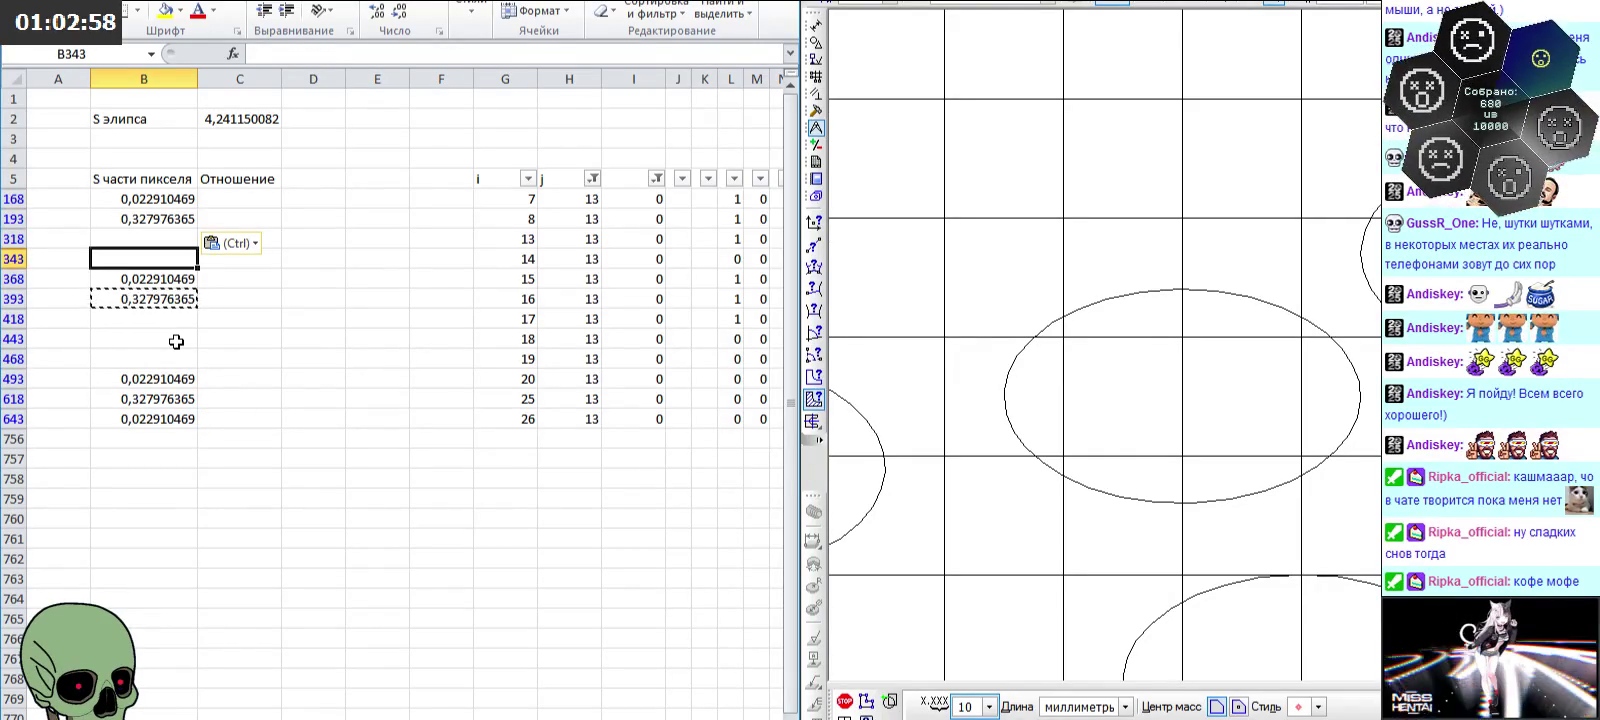
{"action": "key", "text": "ctrl+v"}
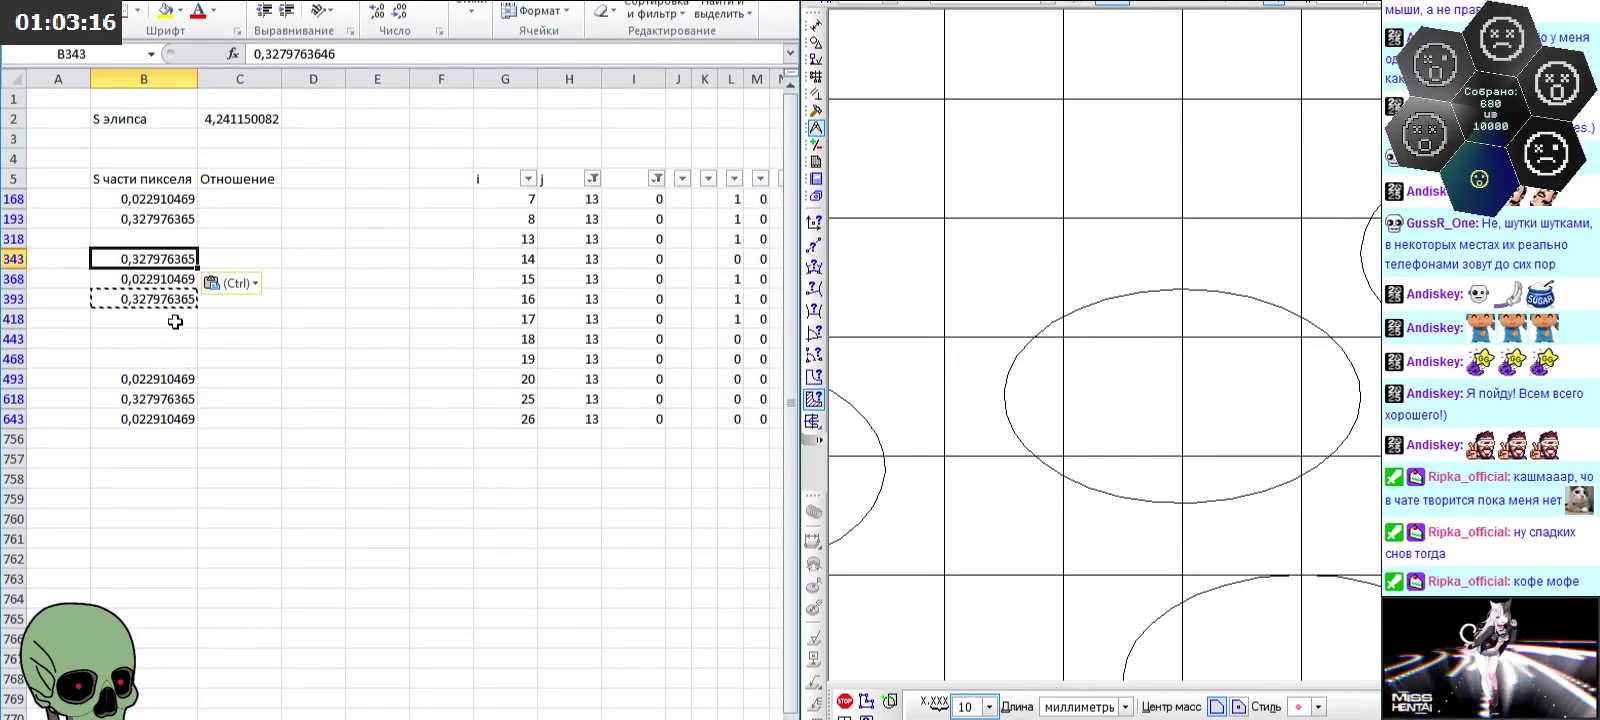
Step: Enter 1 in cells B418 and B443
{"action": "left_click", "coordinate": [175, 321]}
{"action": "type", "text": "1"}
{"action": "key", "text": "Return"}
{"action": "type", "text": "1"}
{"action": "key", "text": "Return"}
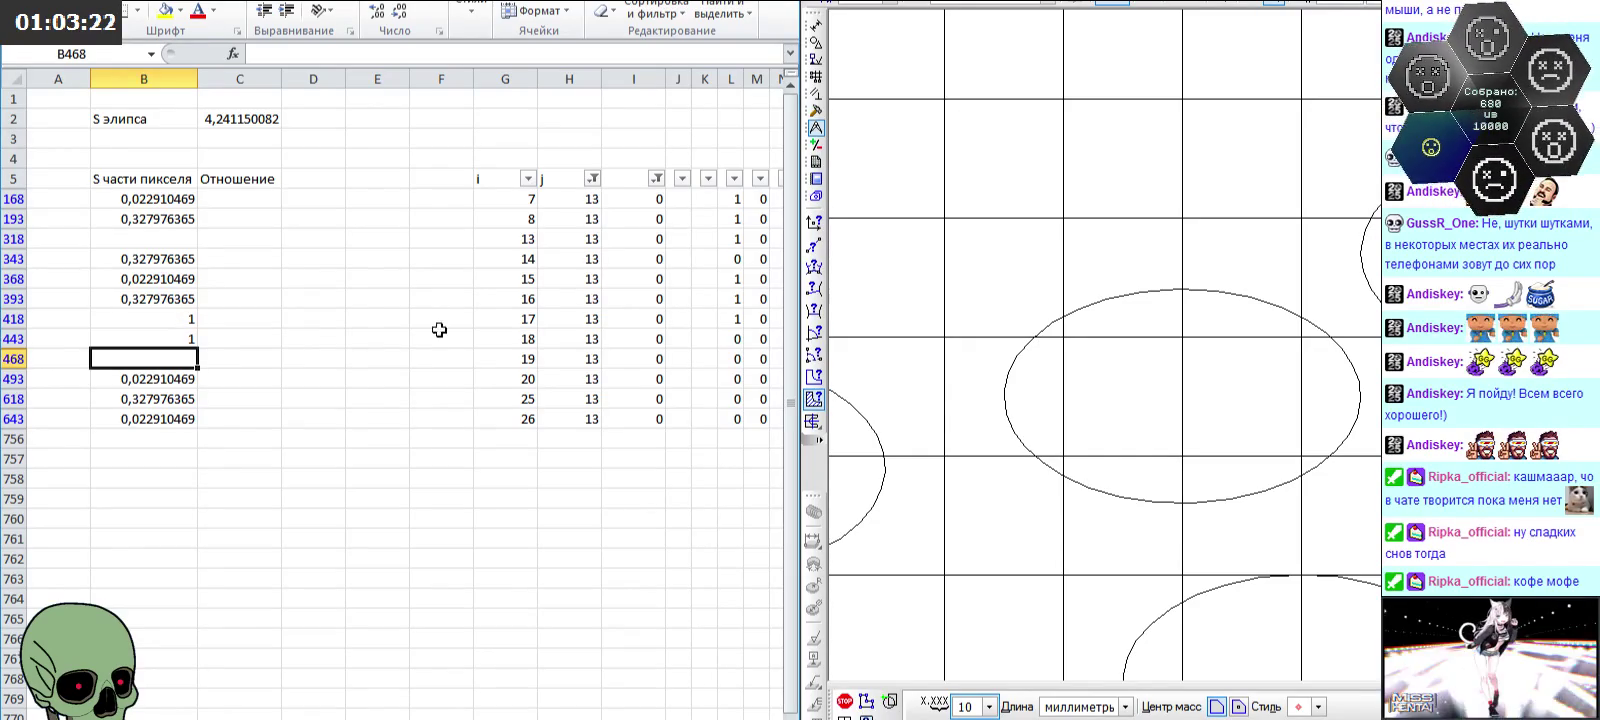
Step: Measure the left-cell overlap, enter 0,4188013 in B318 and paste it into B468
{"action": "left_click", "coordinate": [1051, 375]}
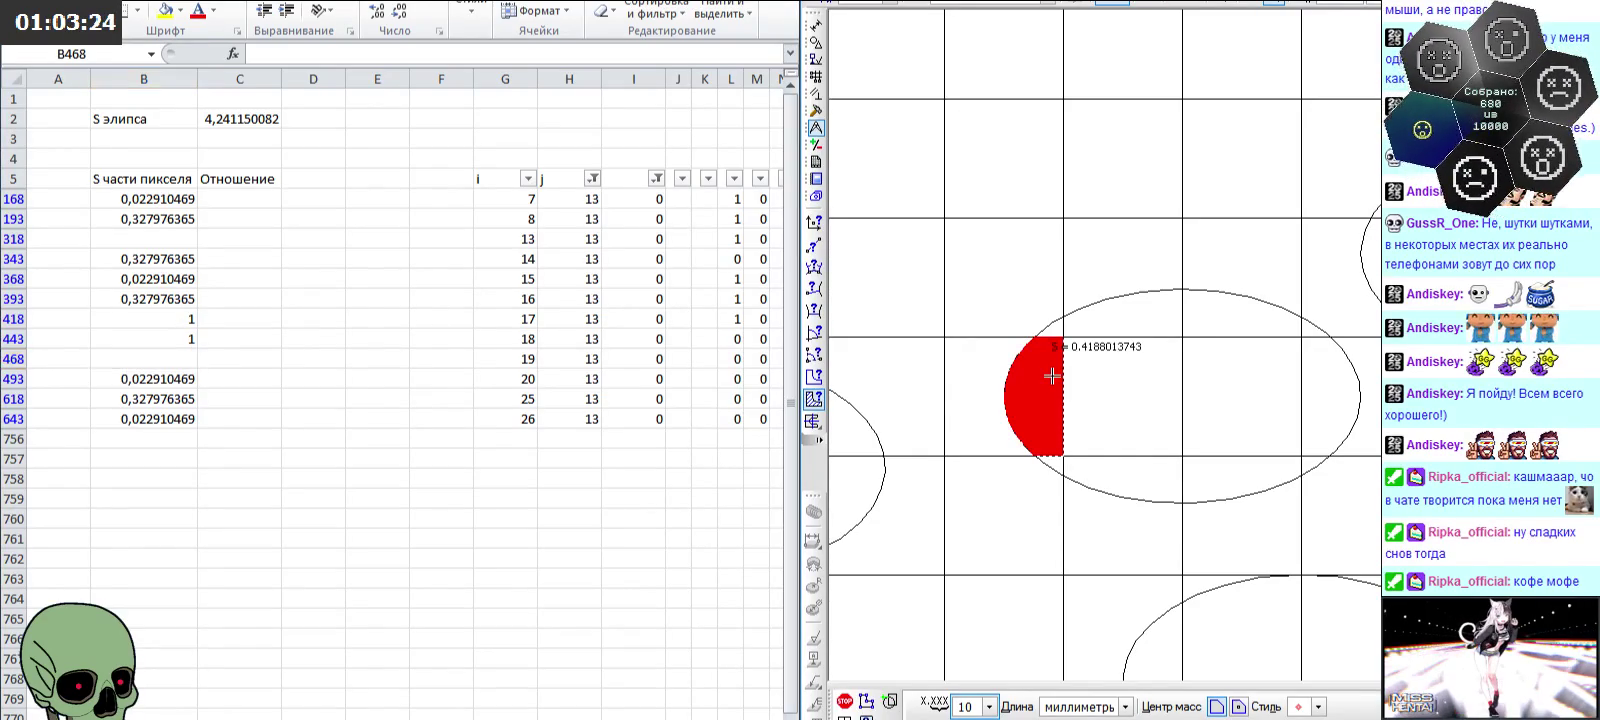
{"action": "left_click", "coordinate": [150, 240]}
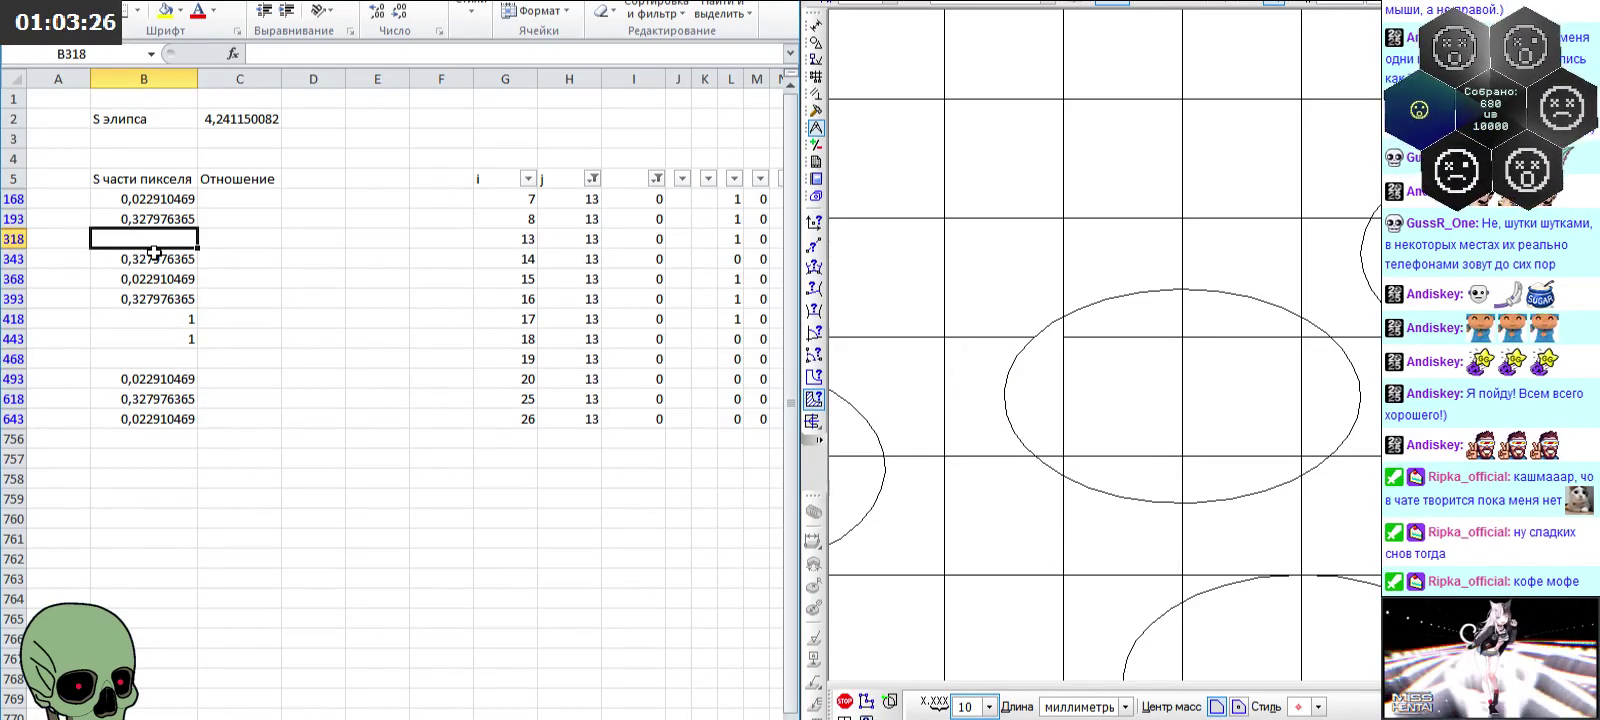
{"action": "type", "text": "0,"}
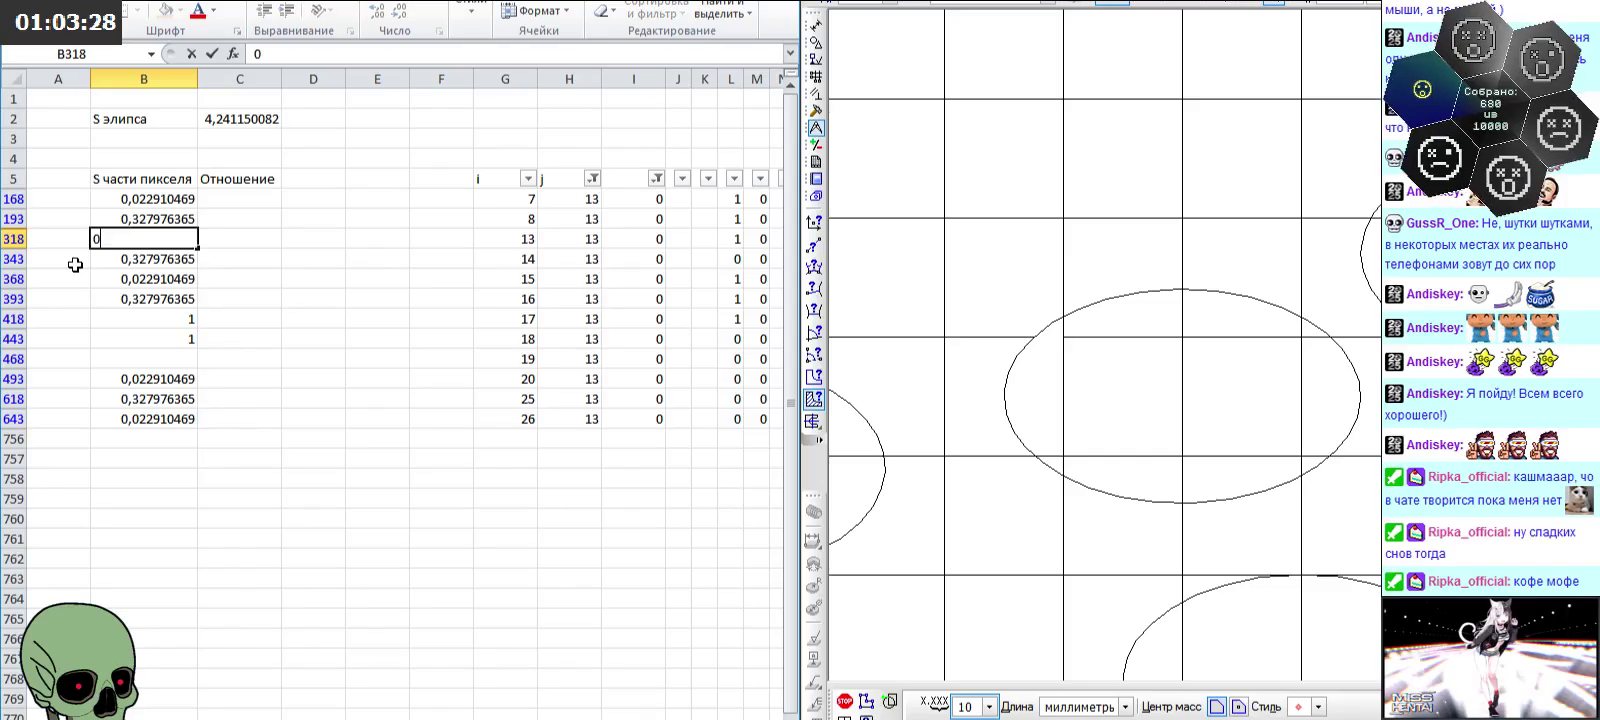
{"action": "type", "text": "41880137"}
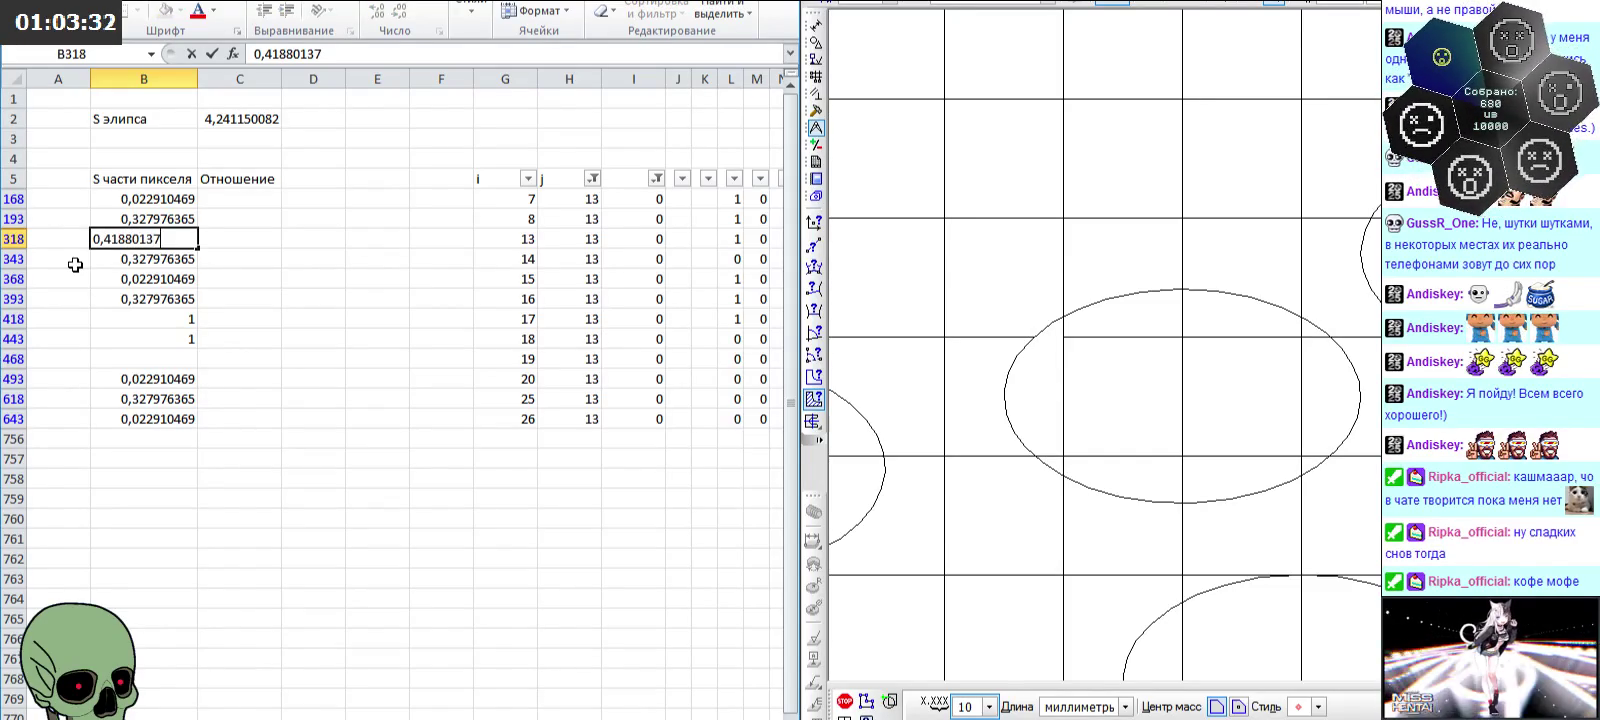
{"action": "key", "text": "Return"}
{"action": "key", "text": "Up"}
{"action": "key", "text": "ctrl+c"}
{"action": "key", "text": "Down"}
{"action": "key", "text": "Down"}
{"action": "key", "text": "Down"}
{"action": "key", "text": "Down"}
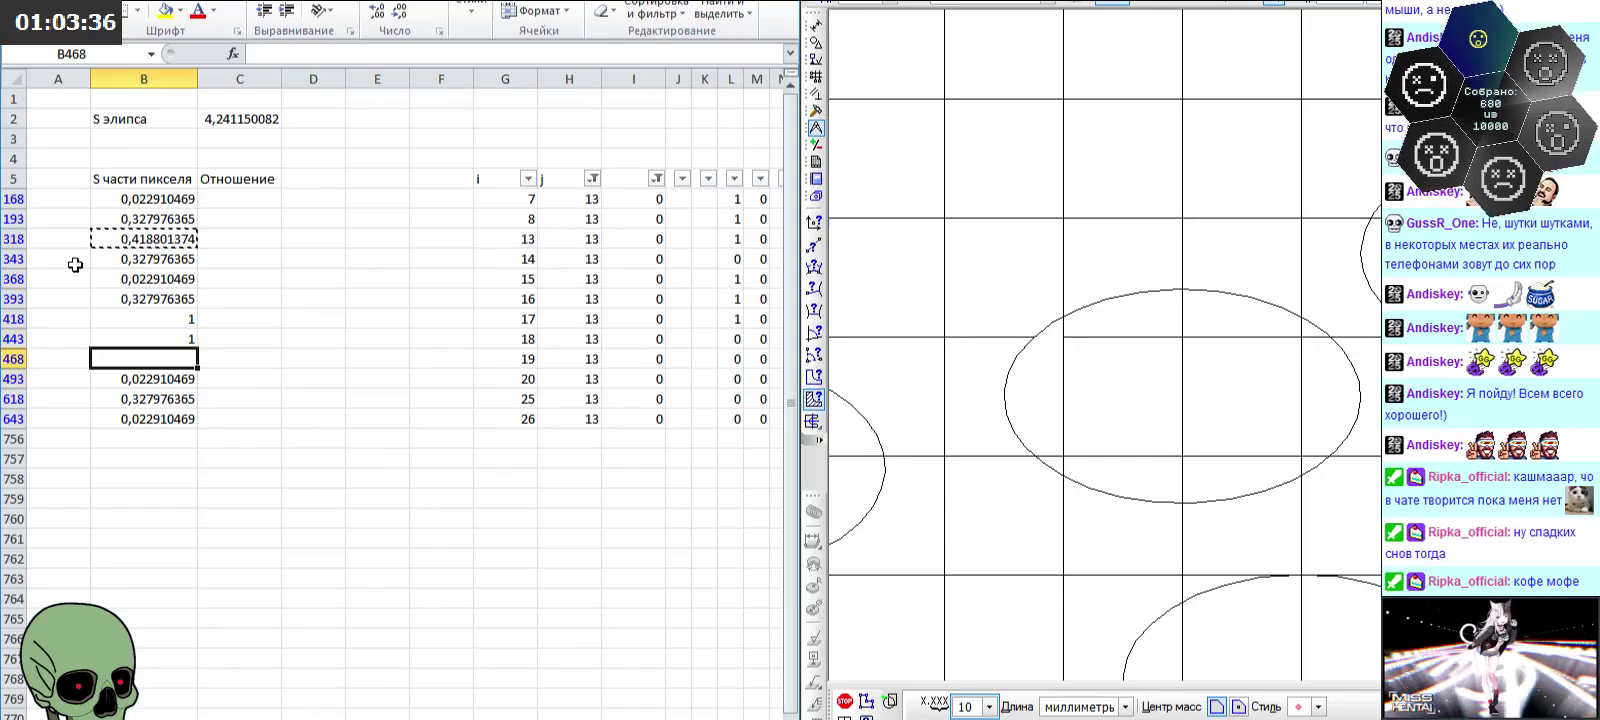
{"action": "key", "text": "ctrl+v"}
{"action": "left_click", "coordinate": [334, 251]}
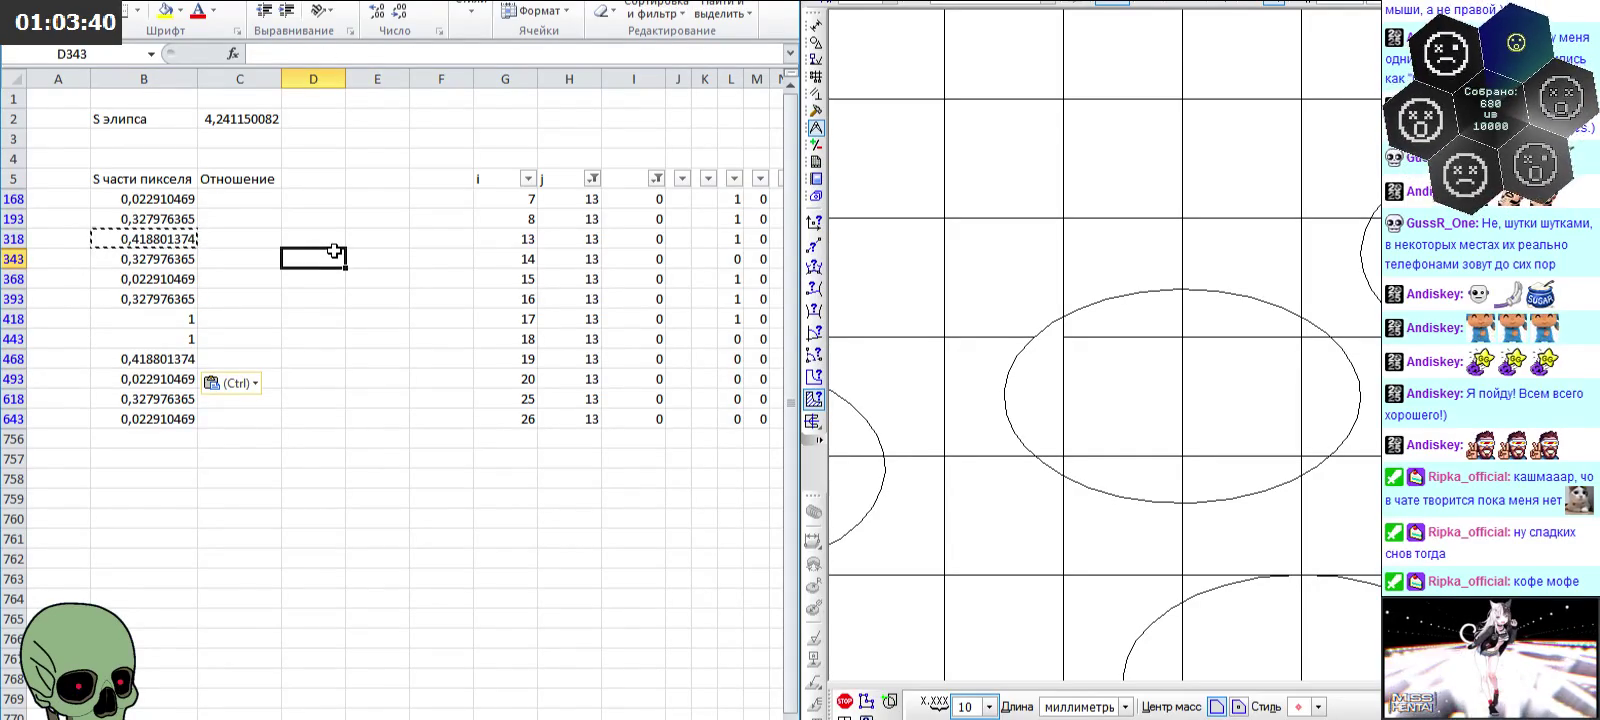
{"action": "left_click", "coordinate": [593, 178]}
{"action": "left_click_drag", "start_coordinate": [588, 384], "coordinate": [586, 437]}
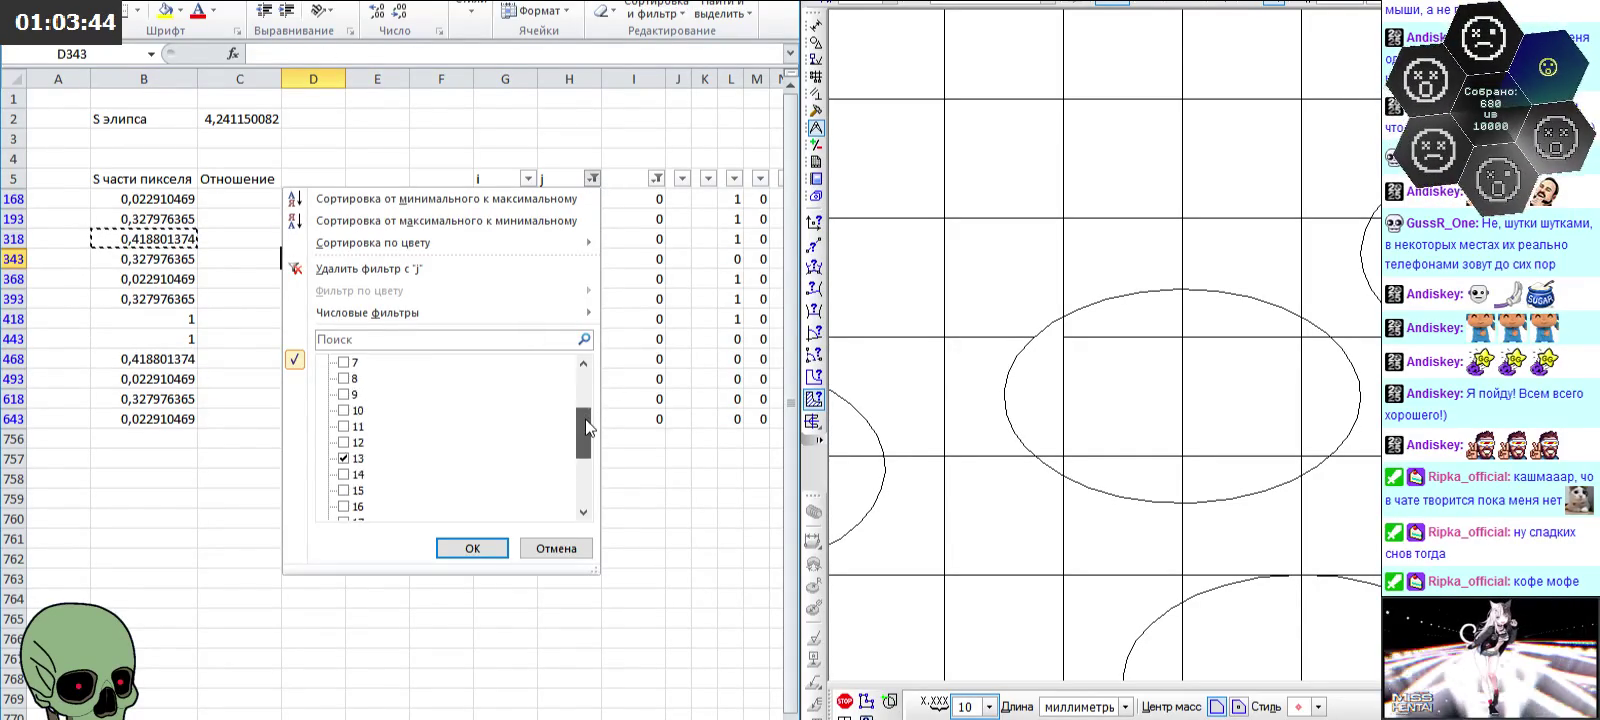
{"action": "left_click", "coordinate": [344, 410]}
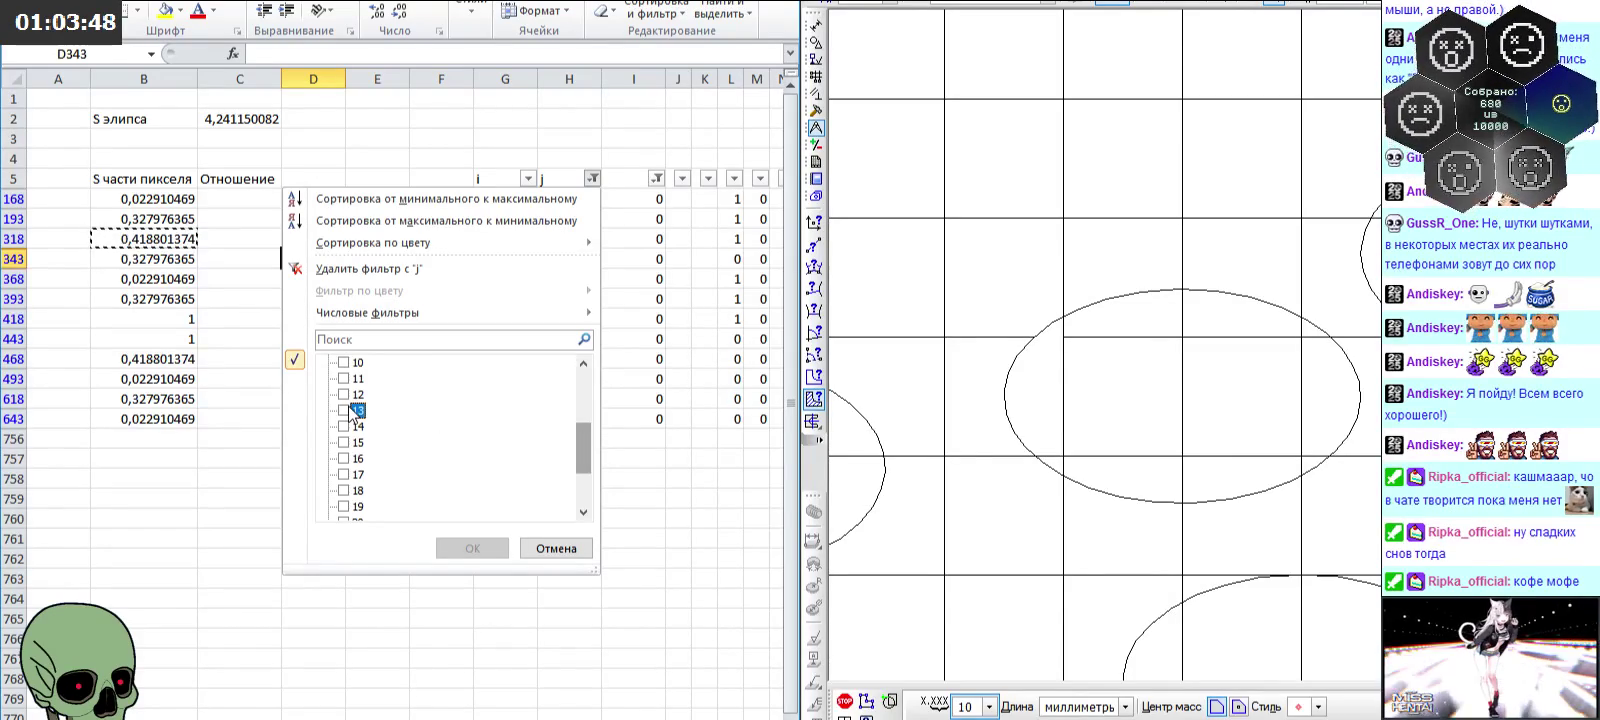
{"action": "left_click", "coordinate": [352, 458]}
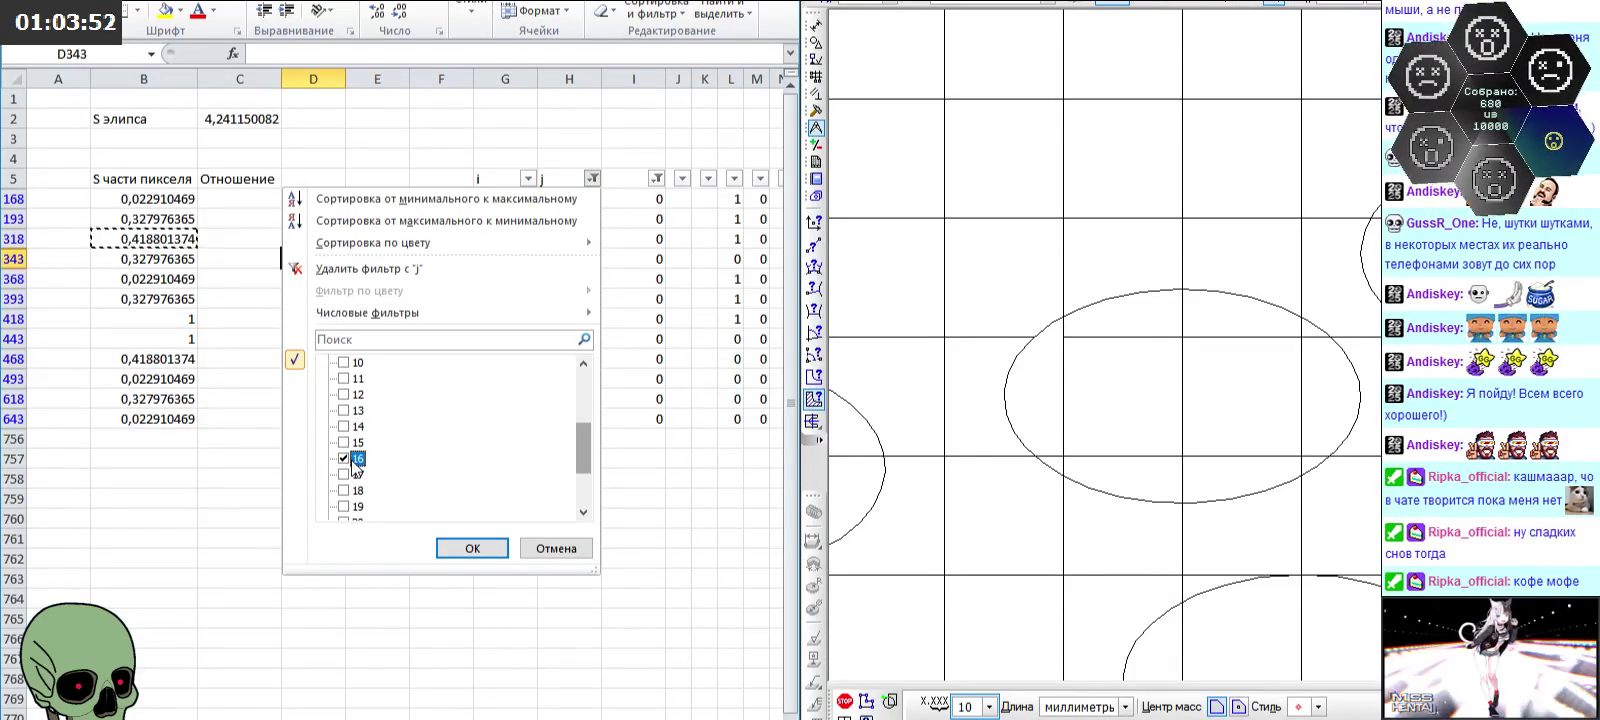
{"action": "left_click", "coordinate": [445, 548]}
{"action": "left_click", "coordinate": [393, 467]}
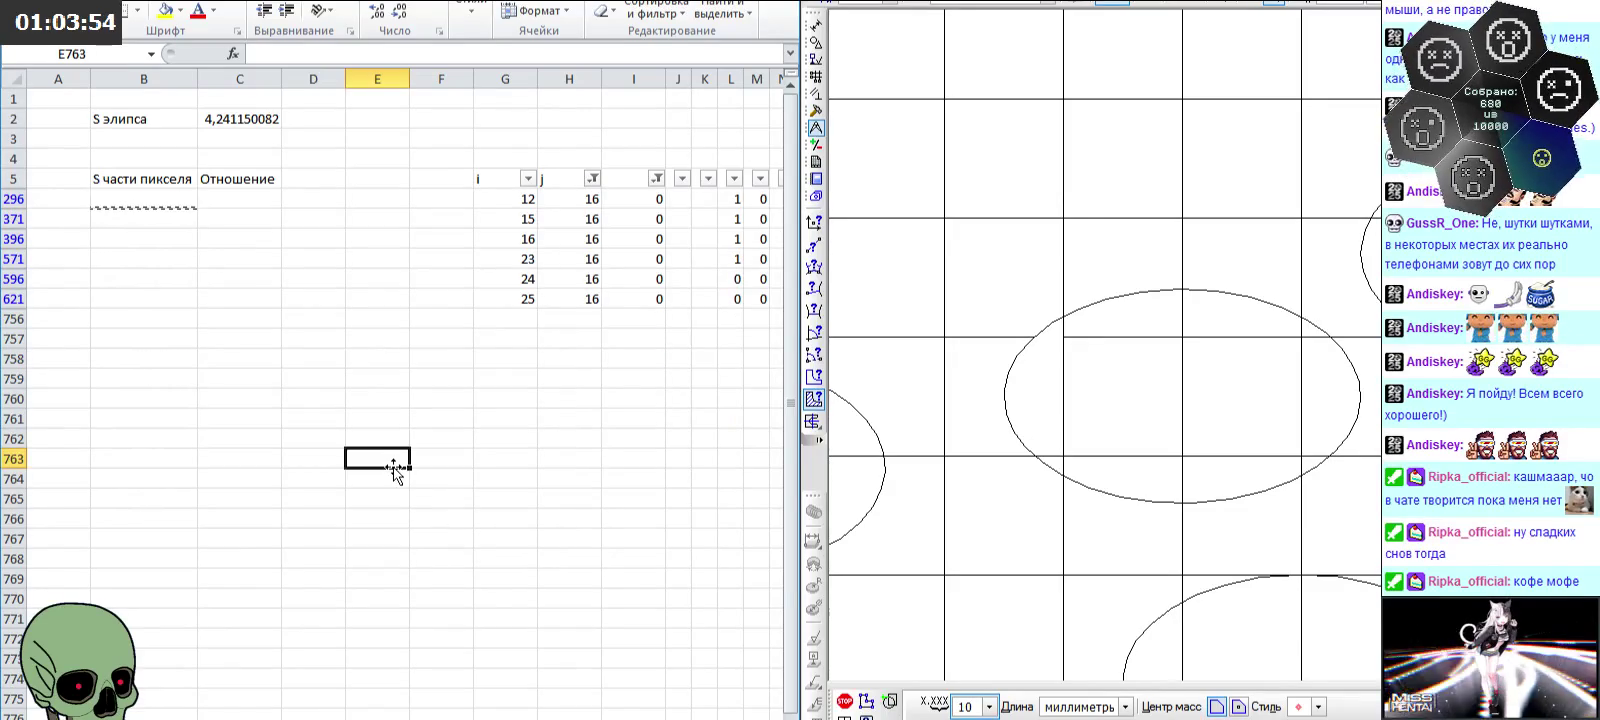
{"action": "left_click", "coordinate": [846, 705]}
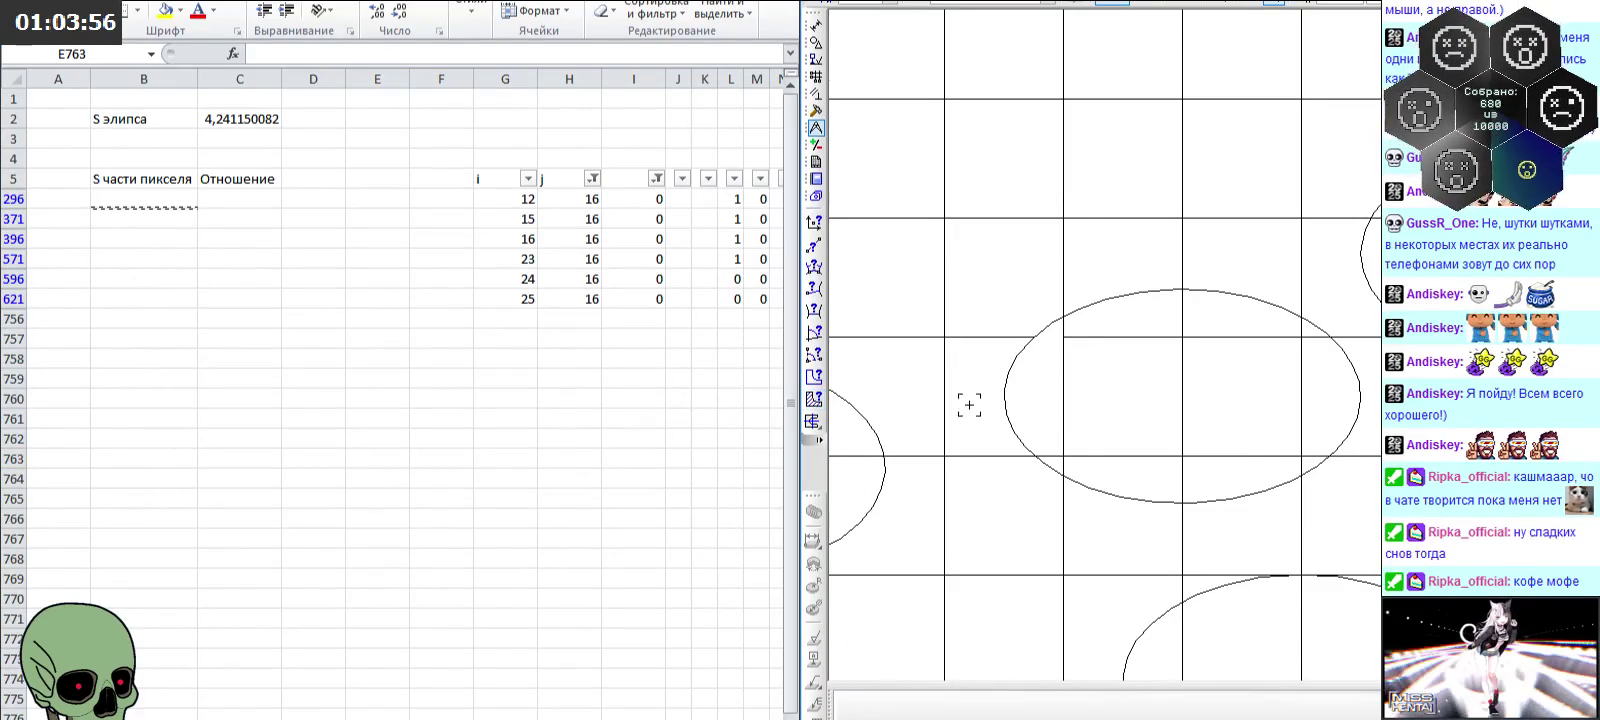
Step: Zoom around the pixel pattern and select the ellipse at its top
{"action": "scroll", "coordinate": [965, 403], "scroll_direction": "down", "scroll_amount": 3}
{"action": "scroll", "coordinate": [965, 403], "scroll_direction": "down", "scroll_amount": 3}
{"action": "scroll", "coordinate": [1000, 405], "scroll_direction": "down", "scroll_amount": 1}
{"action": "scroll", "coordinate": [1279, 400], "scroll_direction": "up", "scroll_amount": 4}
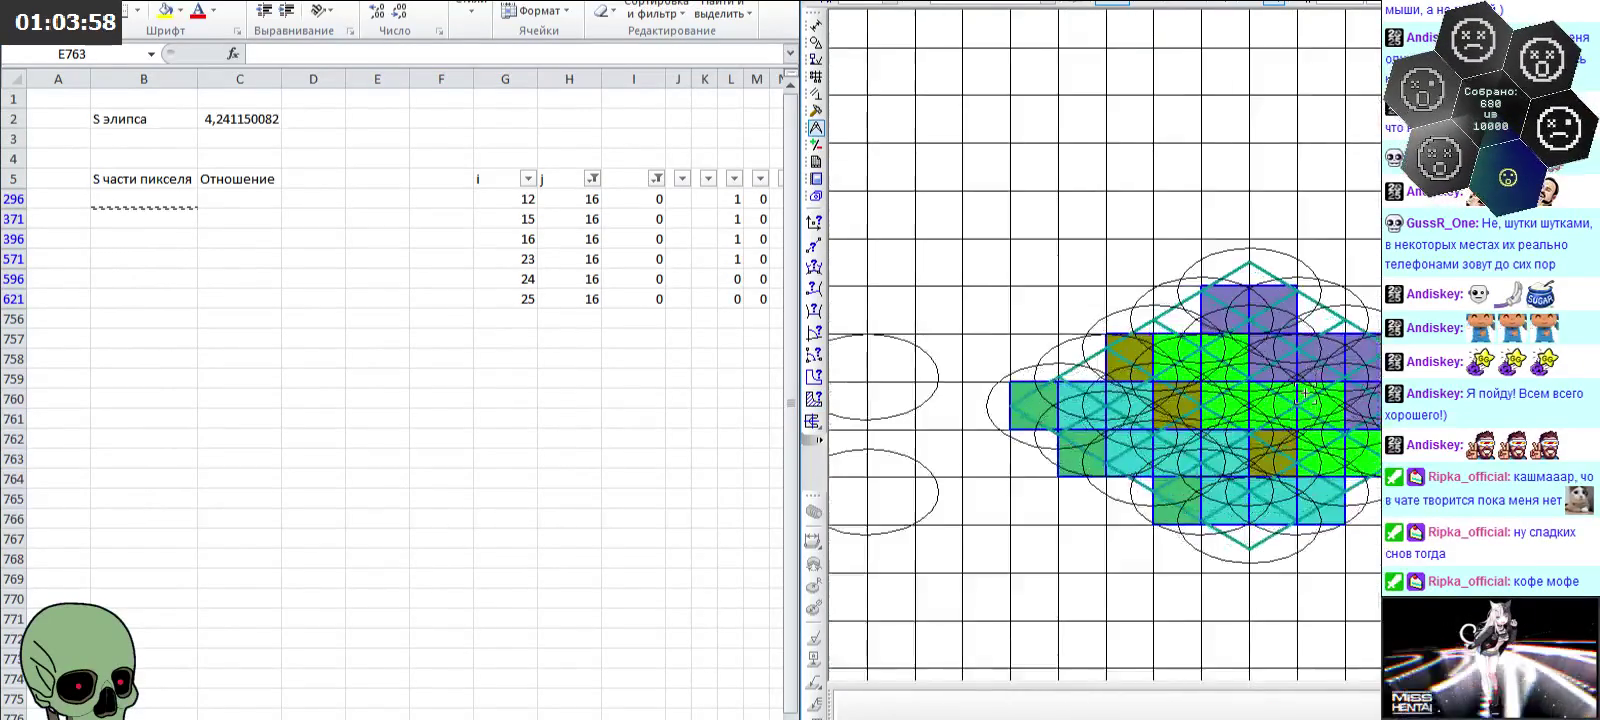
{"action": "scroll", "coordinate": [1313, 373], "scroll_direction": "up", "scroll_amount": 3}
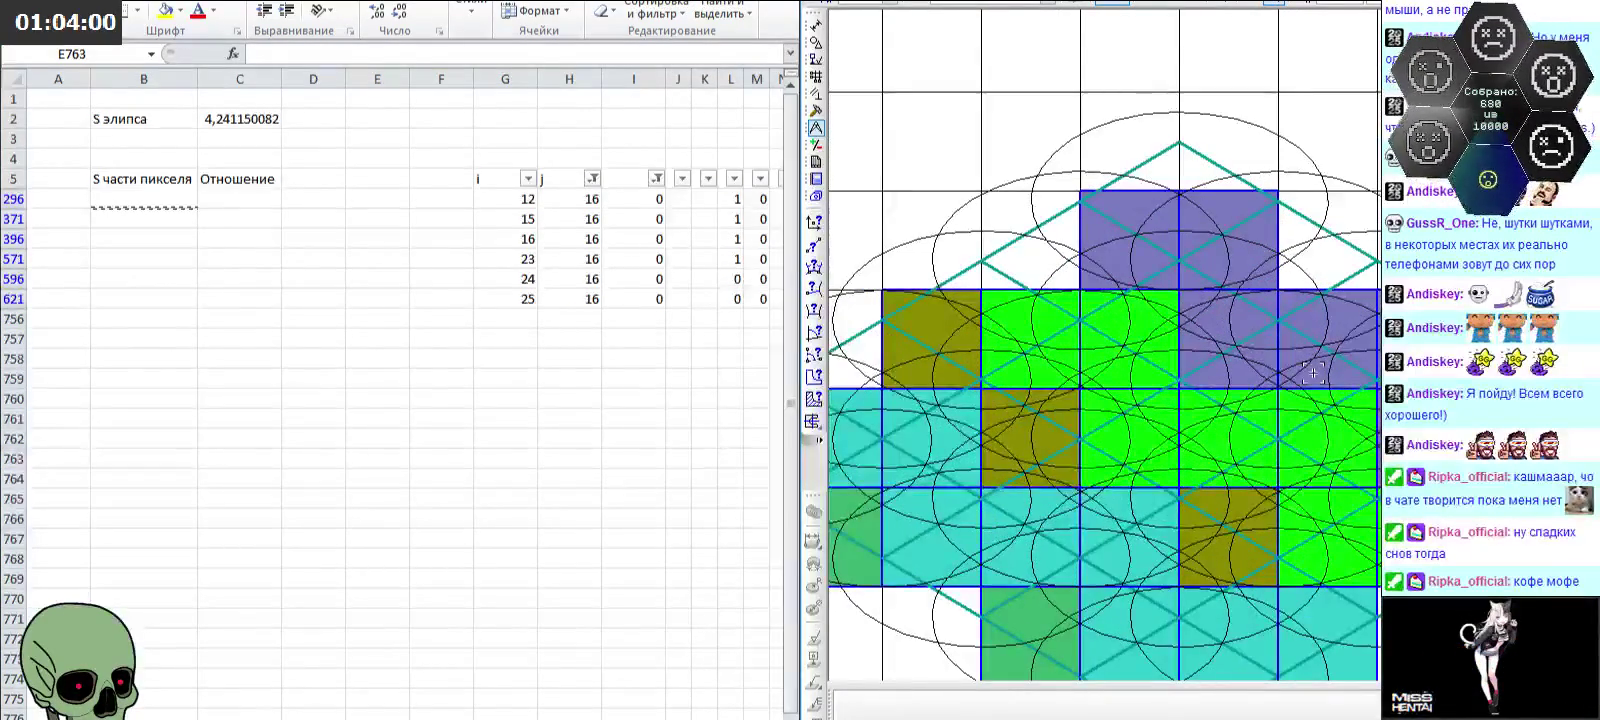
{"action": "scroll", "coordinate": [1313, 373], "scroll_direction": "down", "scroll_amount": 3}
{"action": "scroll", "coordinate": [1200, 320], "scroll_direction": "up", "scroll_amount": 1}
{"action": "scroll", "coordinate": [1190, 312], "scroll_direction": "up", "scroll_amount": 1}
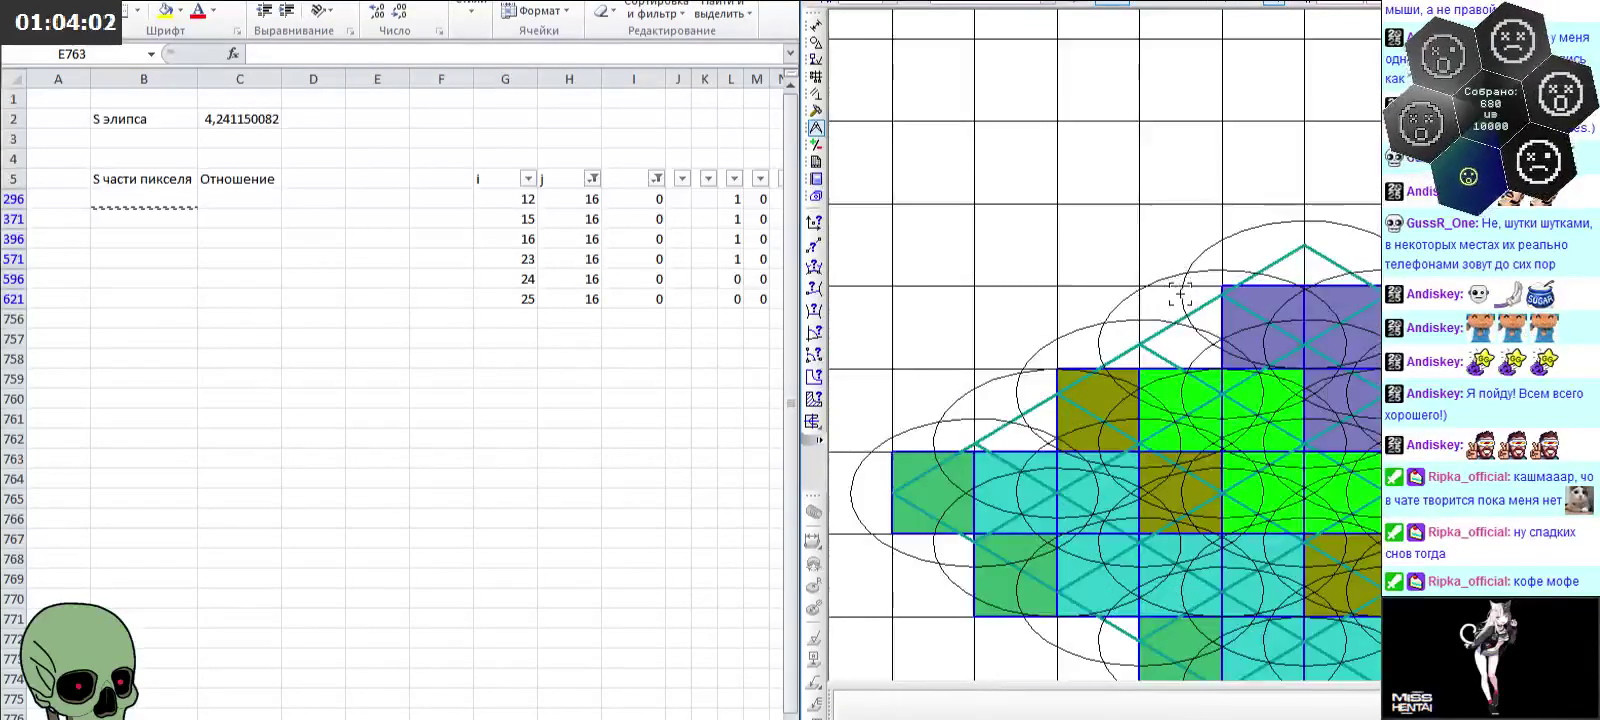
{"action": "scroll", "coordinate": [1183, 309], "scroll_direction": "up", "scroll_amount": 1}
{"action": "left_click", "coordinate": [1158, 280]}
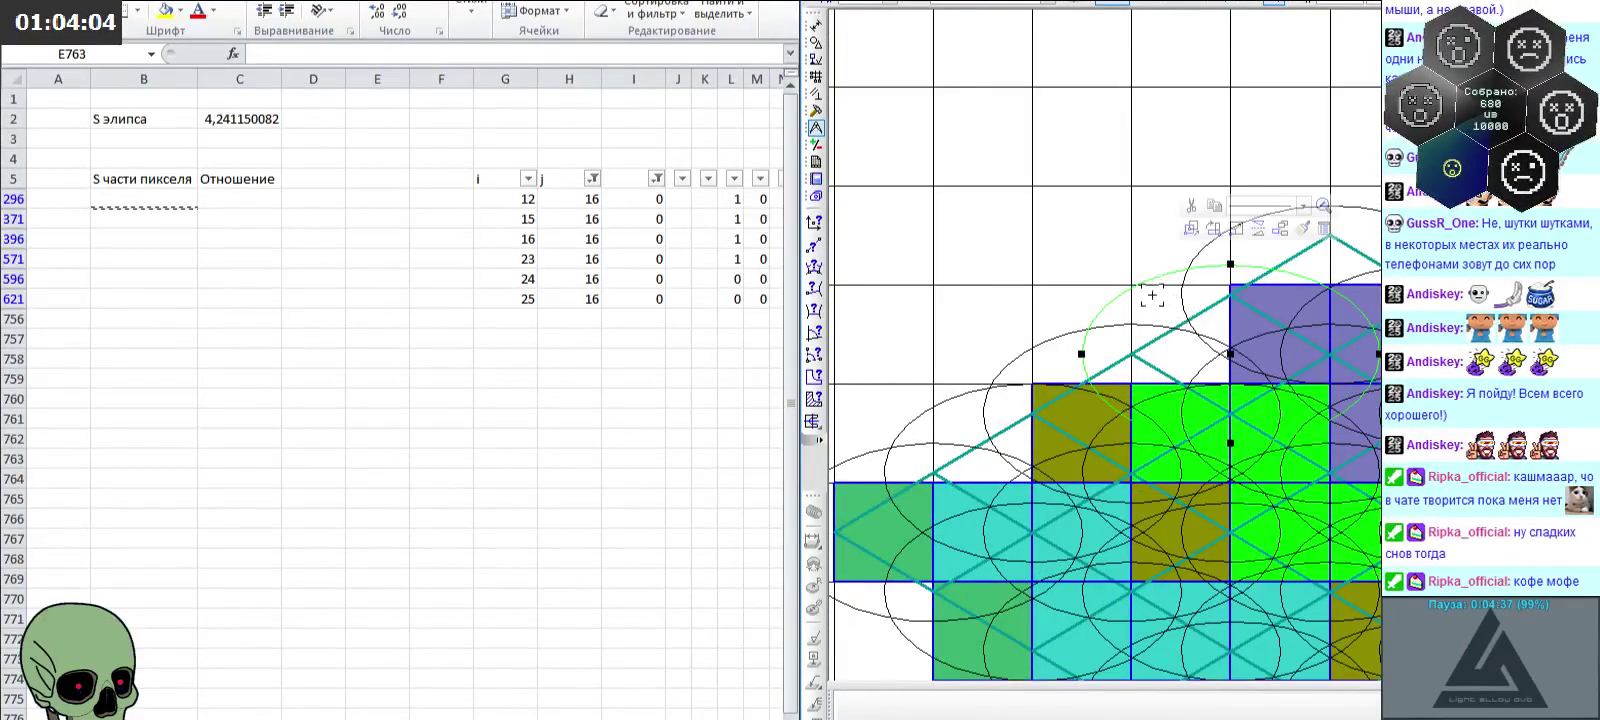
{"action": "scroll", "coordinate": [1174, 270], "scroll_direction": "down", "scroll_amount": 3}
{"action": "scroll", "coordinate": [1174, 270], "scroll_direction": "down", "scroll_amount": 2}
{"action": "scroll", "coordinate": [1190, 275], "scroll_direction": "down", "scroll_amount": 1}
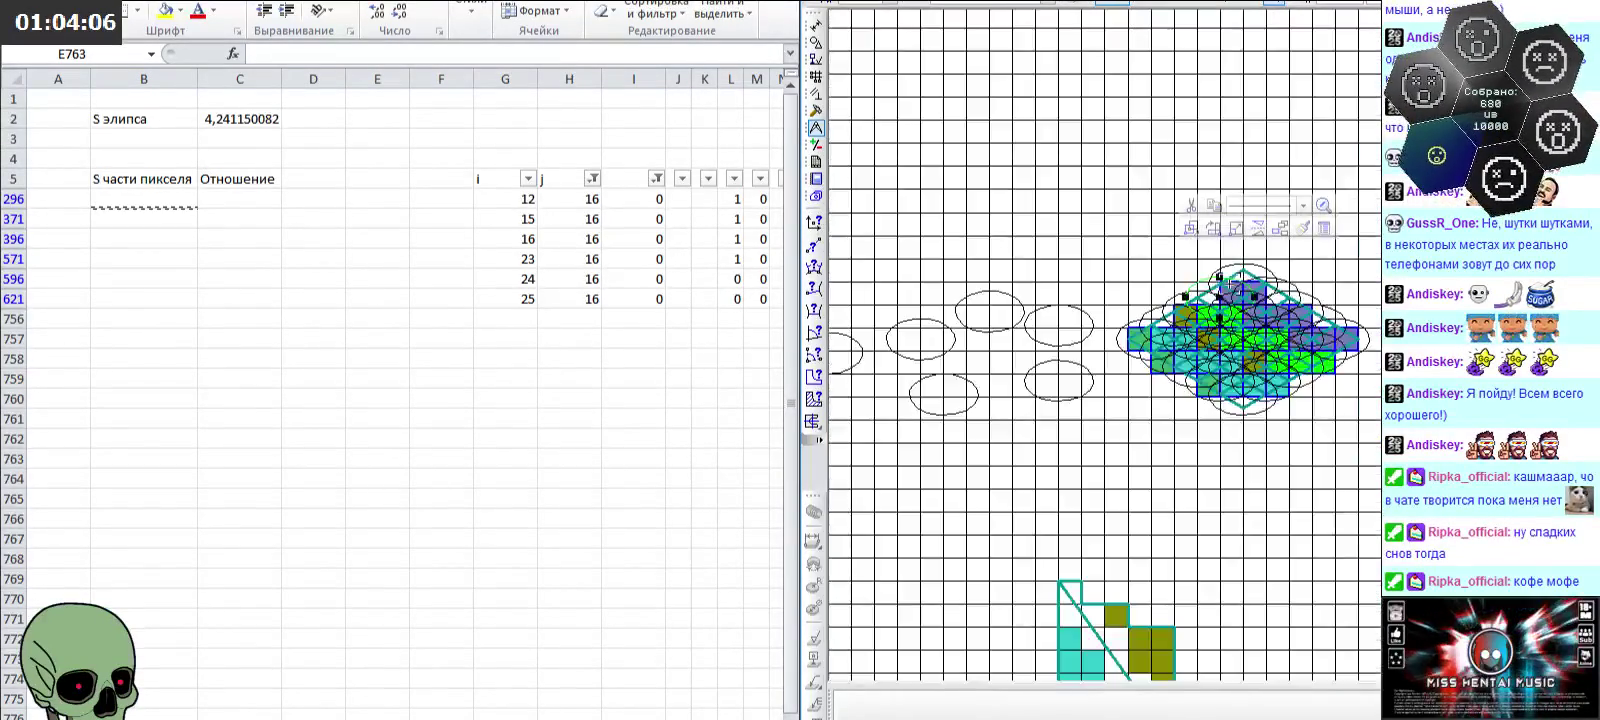
{"action": "scroll", "coordinate": [1228, 283], "scroll_direction": "up", "scroll_amount": 3}
{"action": "scroll", "coordinate": [1228, 283], "scroll_direction": "up", "scroll_amount": 2}
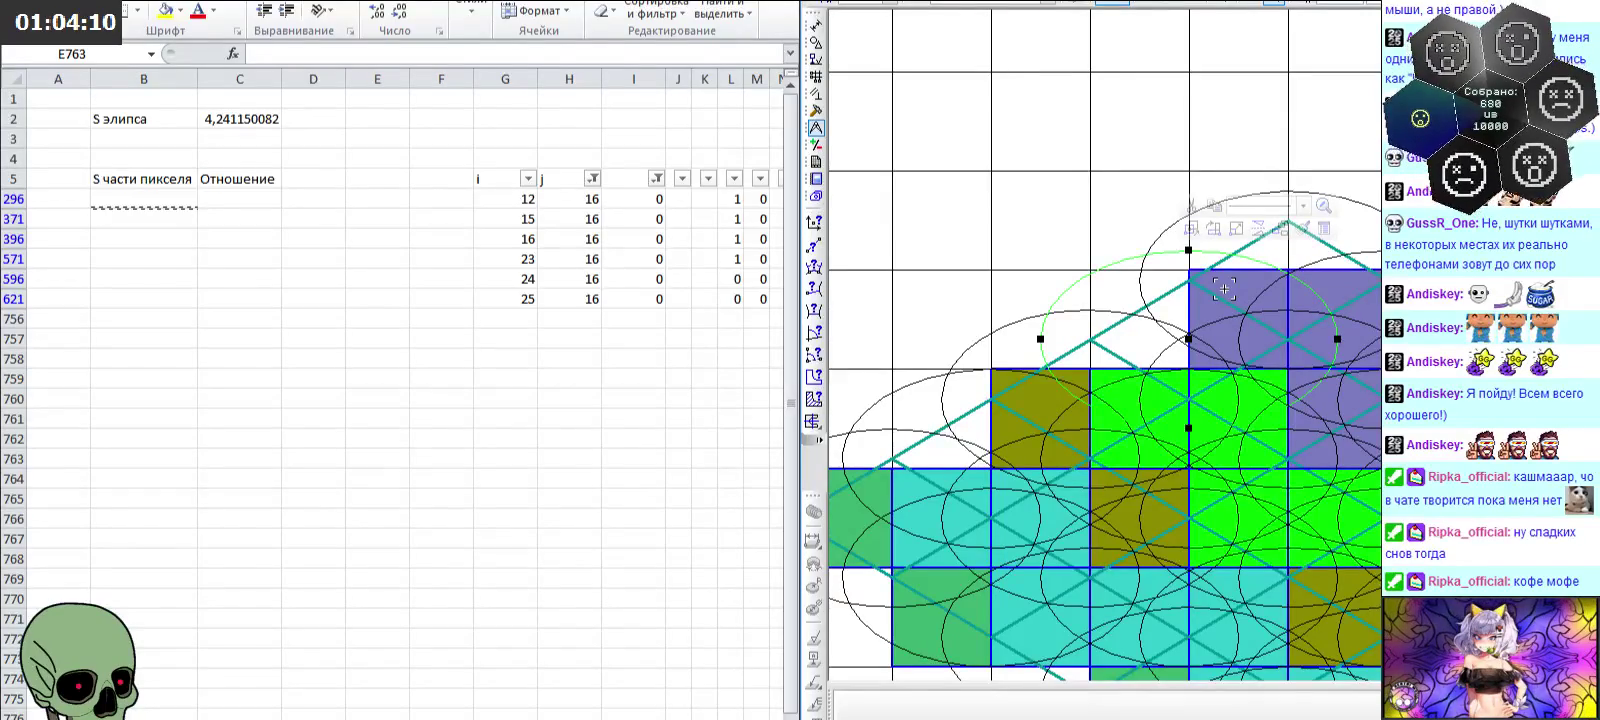
{"action": "scroll", "coordinate": [1224, 289], "scroll_direction": "down", "scroll_amount": 1}
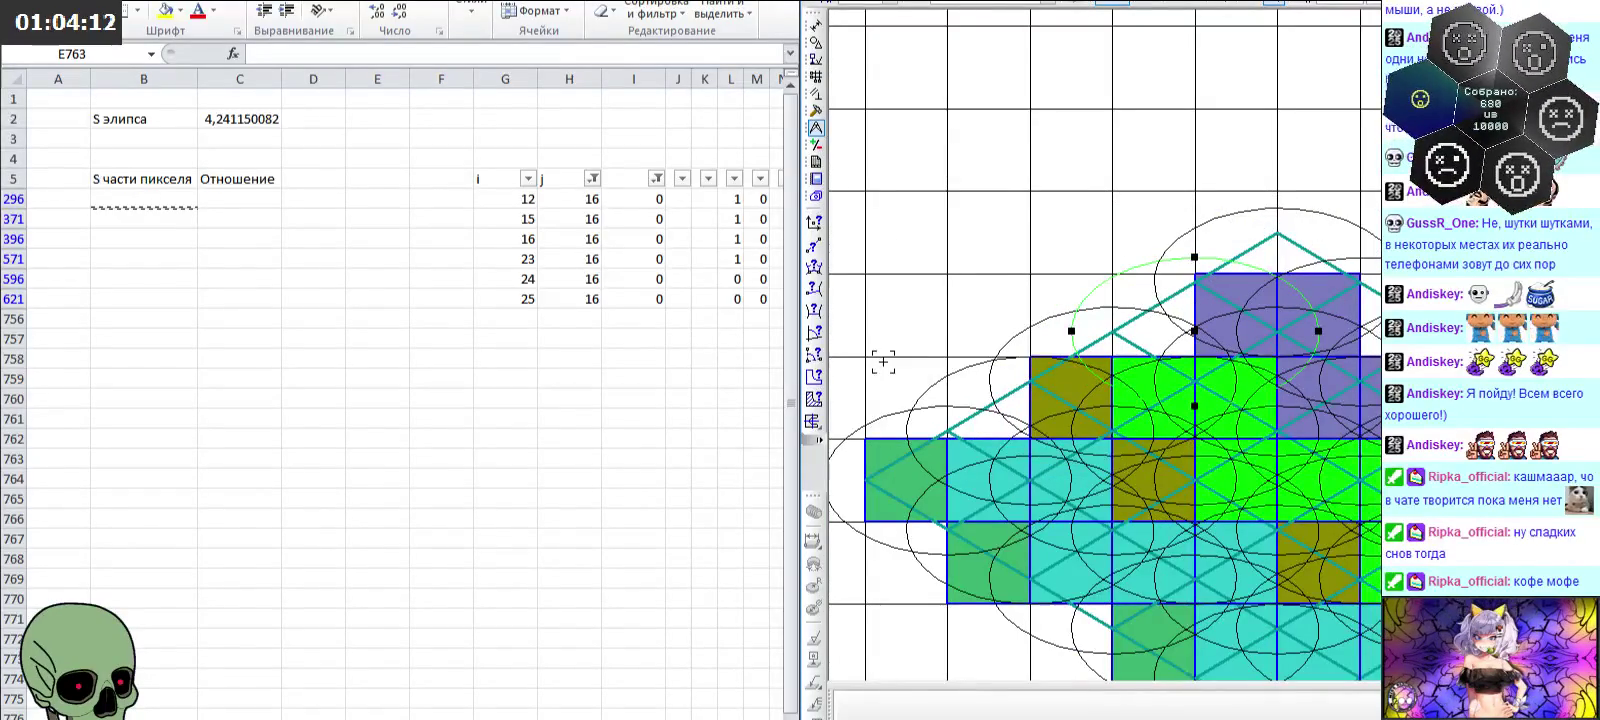
Step: Copy the selected ellipse with a Shift X of 10 and inspect the result
{"action": "left_click", "coordinate": [816, 116]}
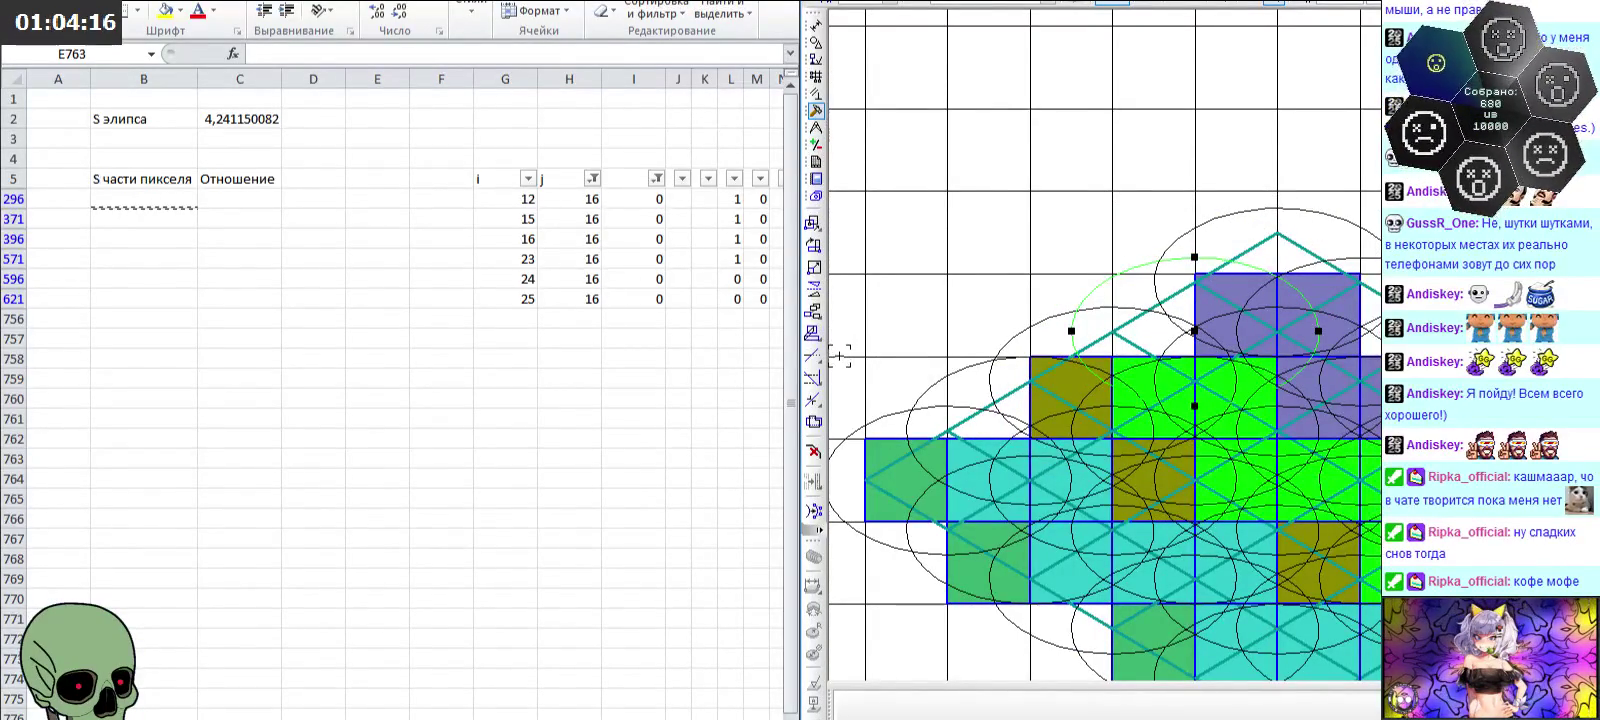
{"action": "left_click", "coordinate": [813, 222]}
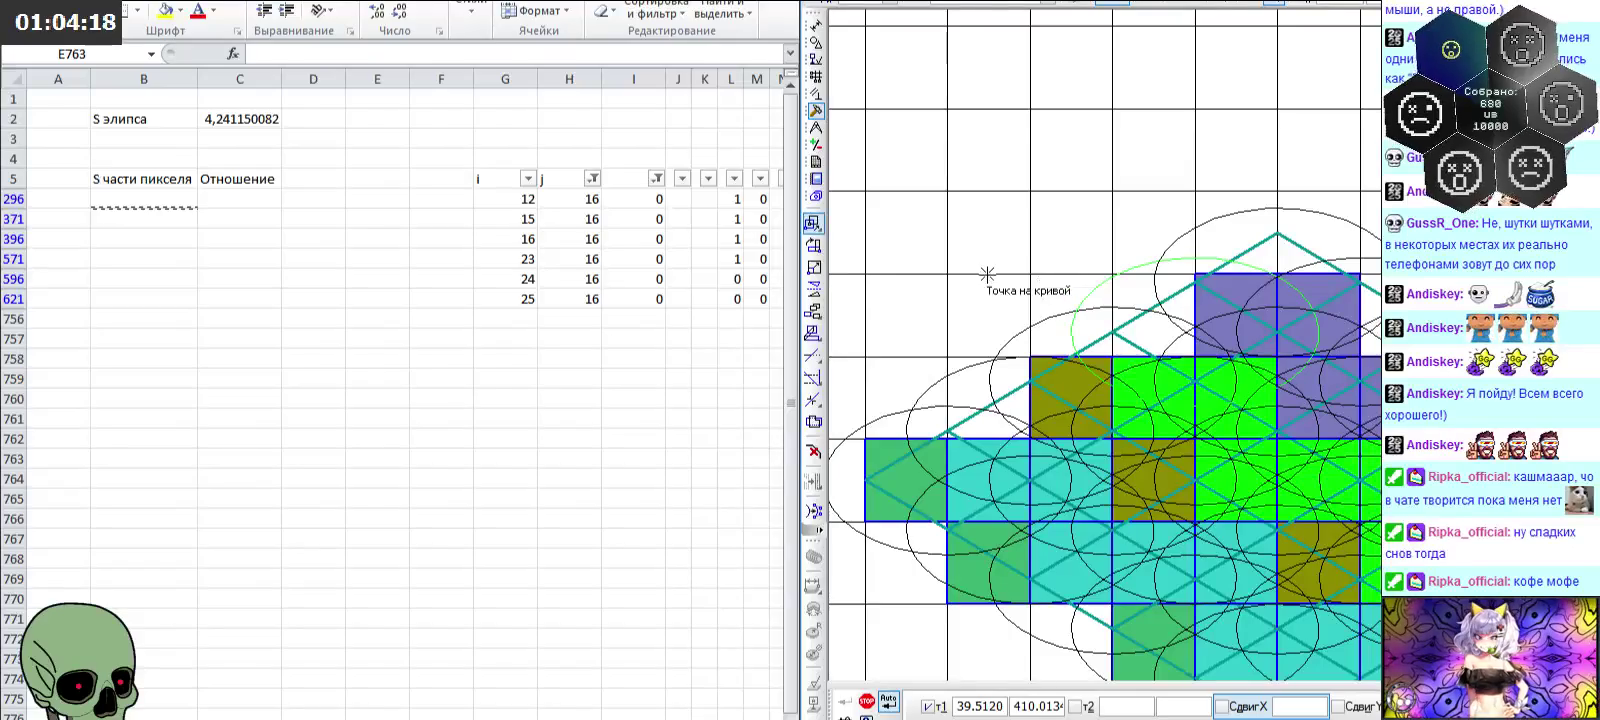
{"action": "scroll", "coordinate": [952, 268], "scroll_direction": "down", "scroll_amount": 2}
{"action": "scroll", "coordinate": [952, 268], "scroll_direction": "down", "scroll_amount": 1}
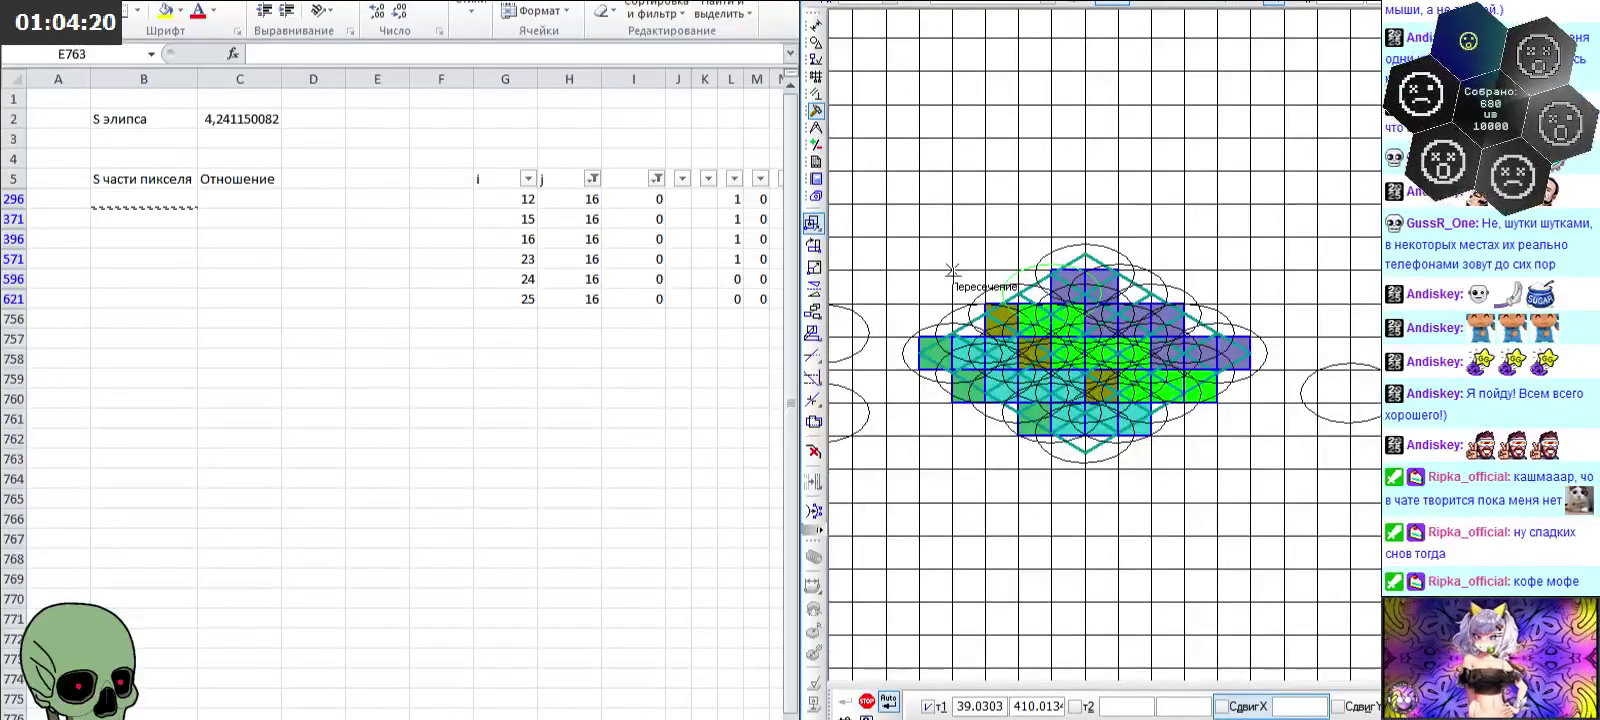
{"action": "left_click", "coordinate": [1281, 707]}
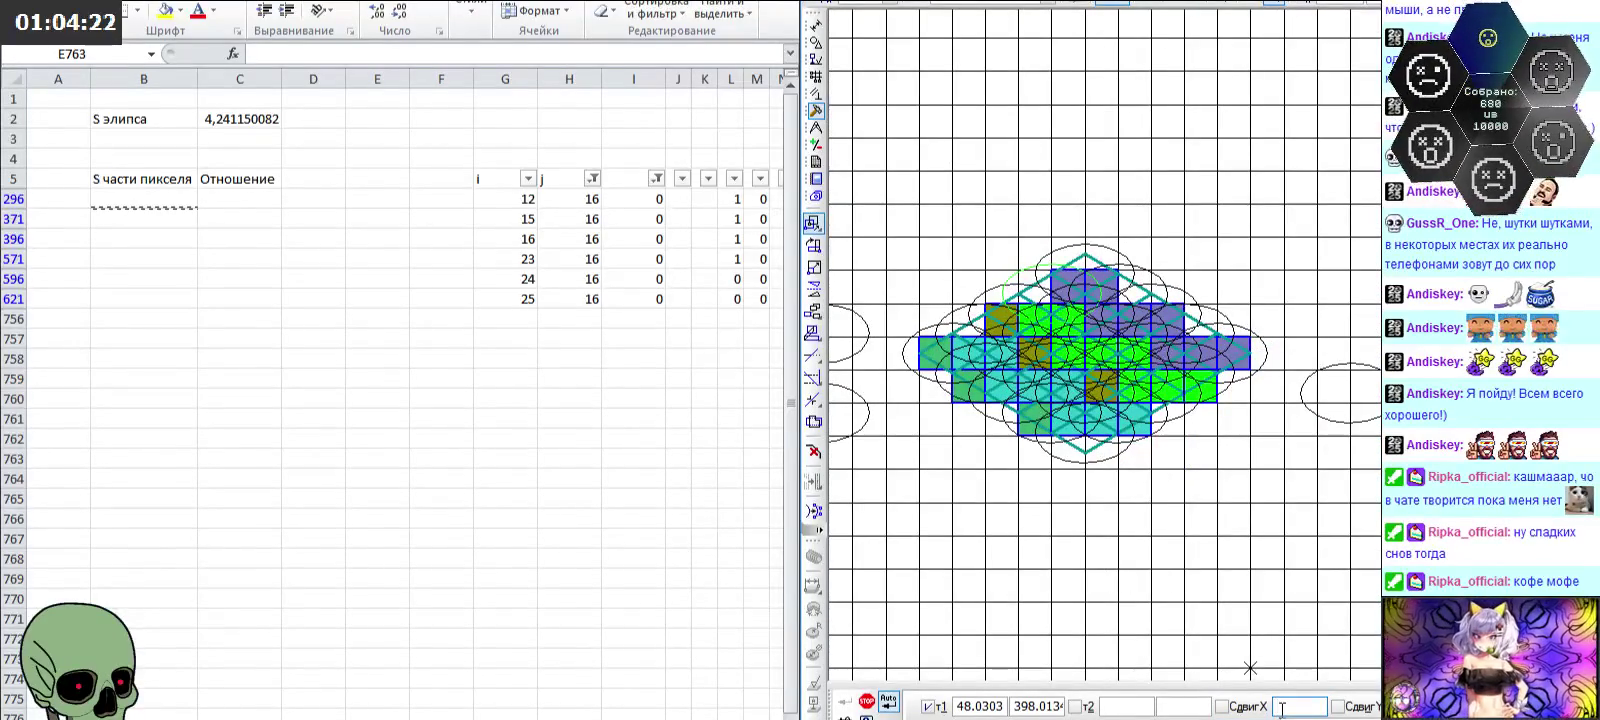
{"action": "type", "text": "10"}
{"action": "key", "text": "Return"}
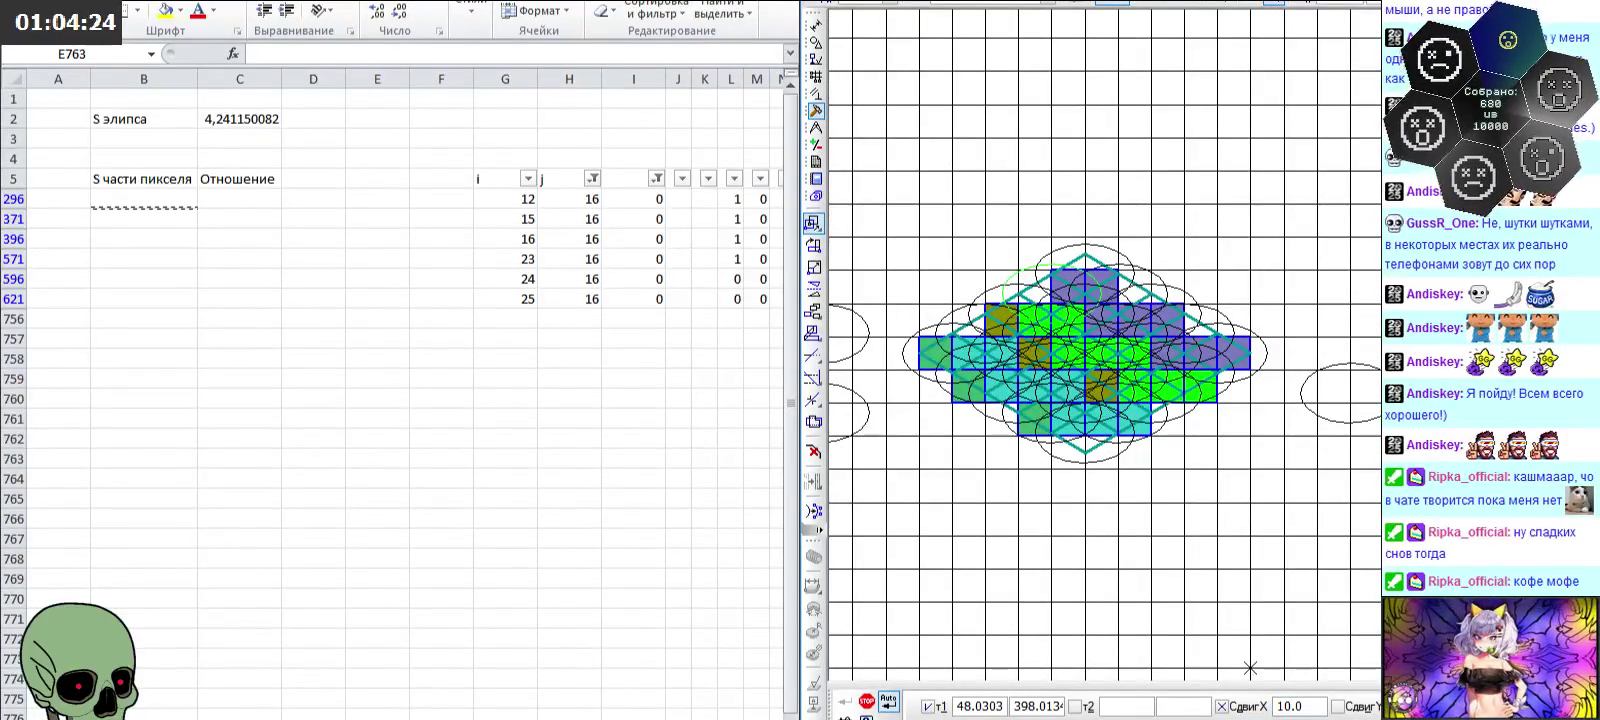
{"action": "key", "text": "Return"}
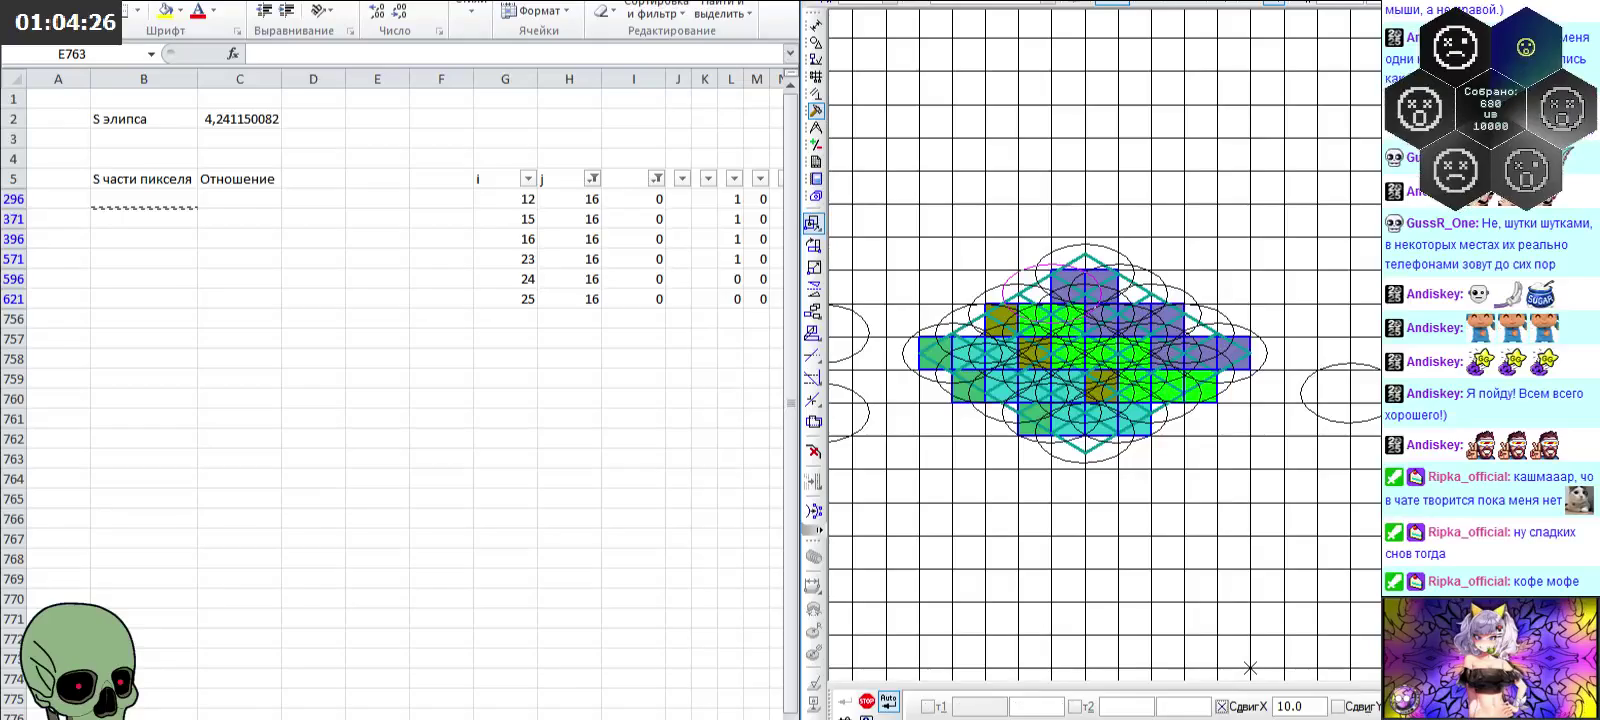
{"action": "left_click", "coordinate": [870, 700]}
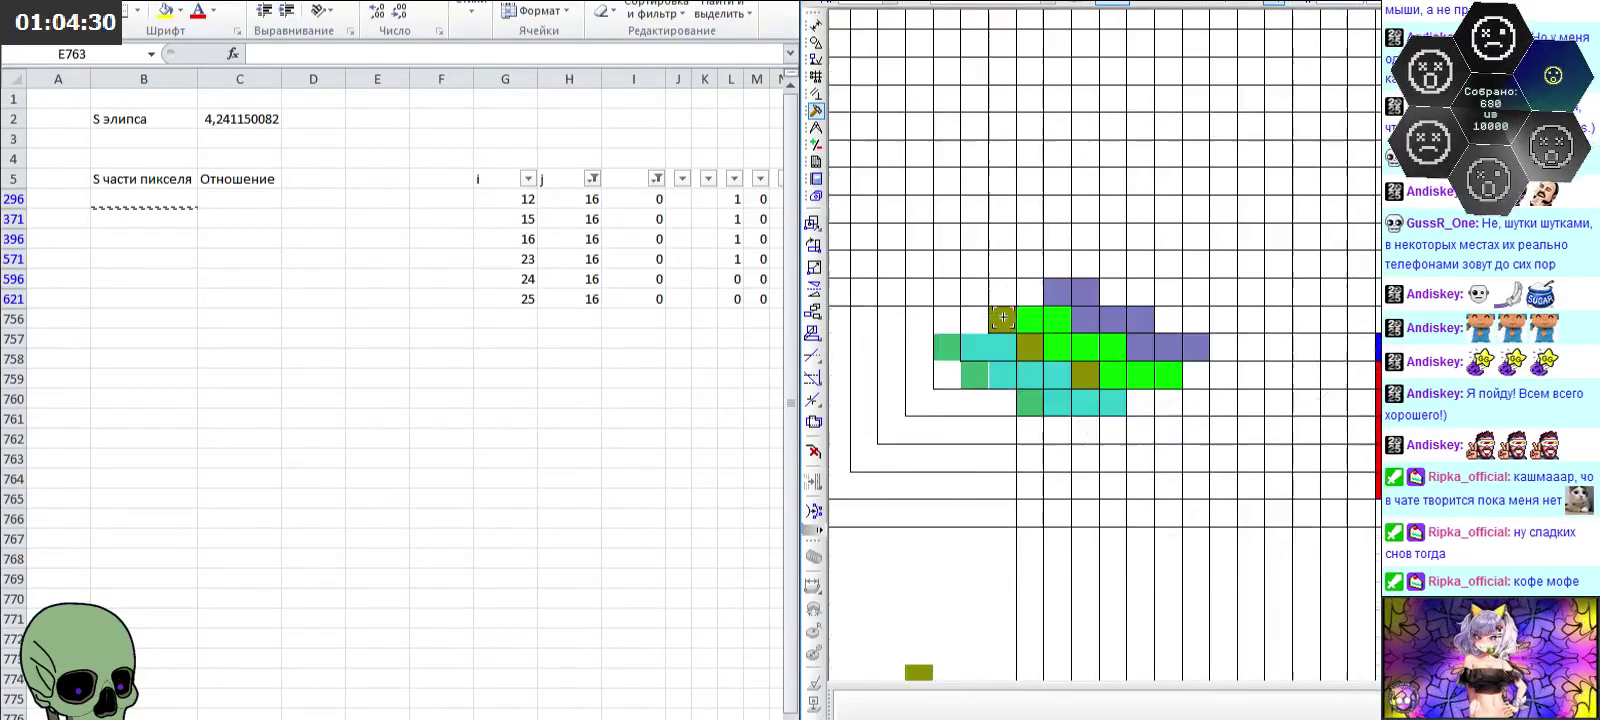
{"action": "scroll", "coordinate": [1022, 296], "scroll_direction": "up", "scroll_amount": 3}
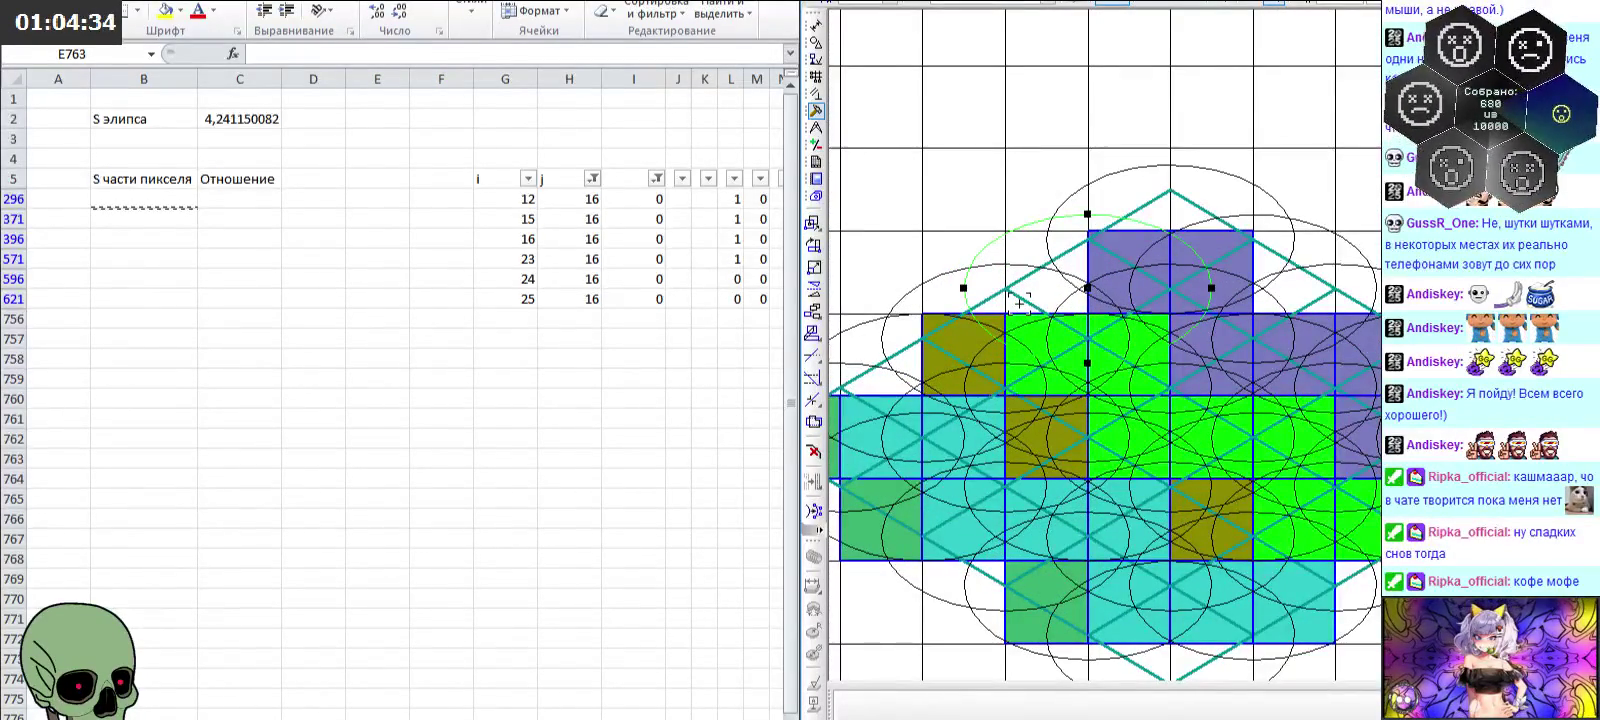
{"action": "scroll", "coordinate": [1020, 300], "scroll_direction": "down", "scroll_amount": 1}
{"action": "scroll", "coordinate": [1100, 296], "scroll_direction": "down", "scroll_amount": 1}
{"action": "scroll", "coordinate": [1047, 267], "scroll_direction": "down", "scroll_amount": 1}
{"action": "scroll", "coordinate": [1005, 297], "scroll_direction": "down", "scroll_amount": 1}
{"action": "scroll", "coordinate": [1330, 293], "scroll_direction": "up", "scroll_amount": 2}
{"action": "scroll", "coordinate": [1316, 293], "scroll_direction": "down", "scroll_amount": 1}
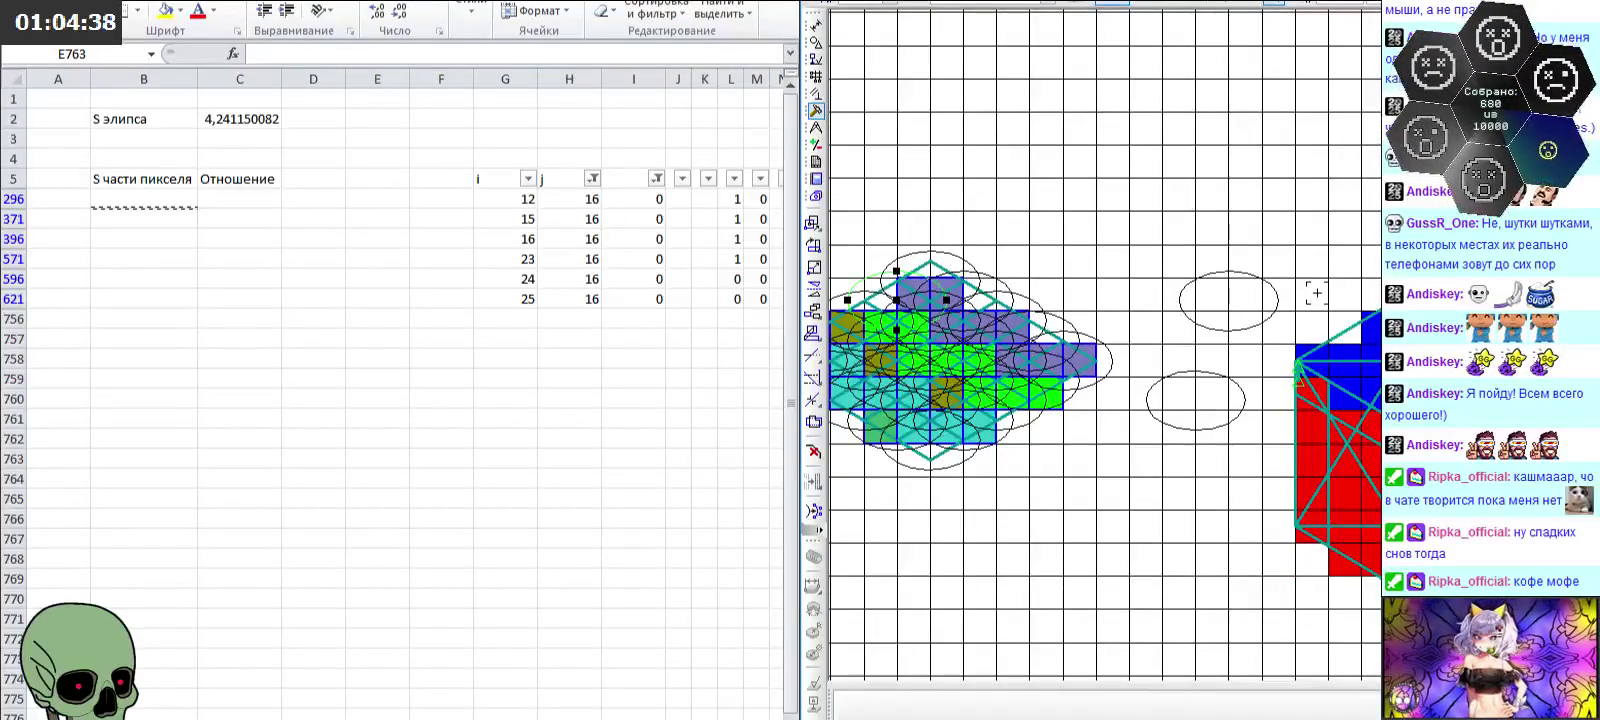
{"action": "scroll", "coordinate": [1316, 293], "scroll_direction": "up", "scroll_amount": 1}
{"action": "scroll", "coordinate": [1317, 288], "scroll_direction": "up", "scroll_amount": 1}
{"action": "scroll", "coordinate": [1318, 280], "scroll_direction": "up", "scroll_amount": 1}
{"action": "scroll", "coordinate": [1230, 261], "scroll_direction": "up", "scroll_amount": 1}
{"action": "scroll", "coordinate": [1165, 262], "scroll_direction": "up", "scroll_amount": 1}
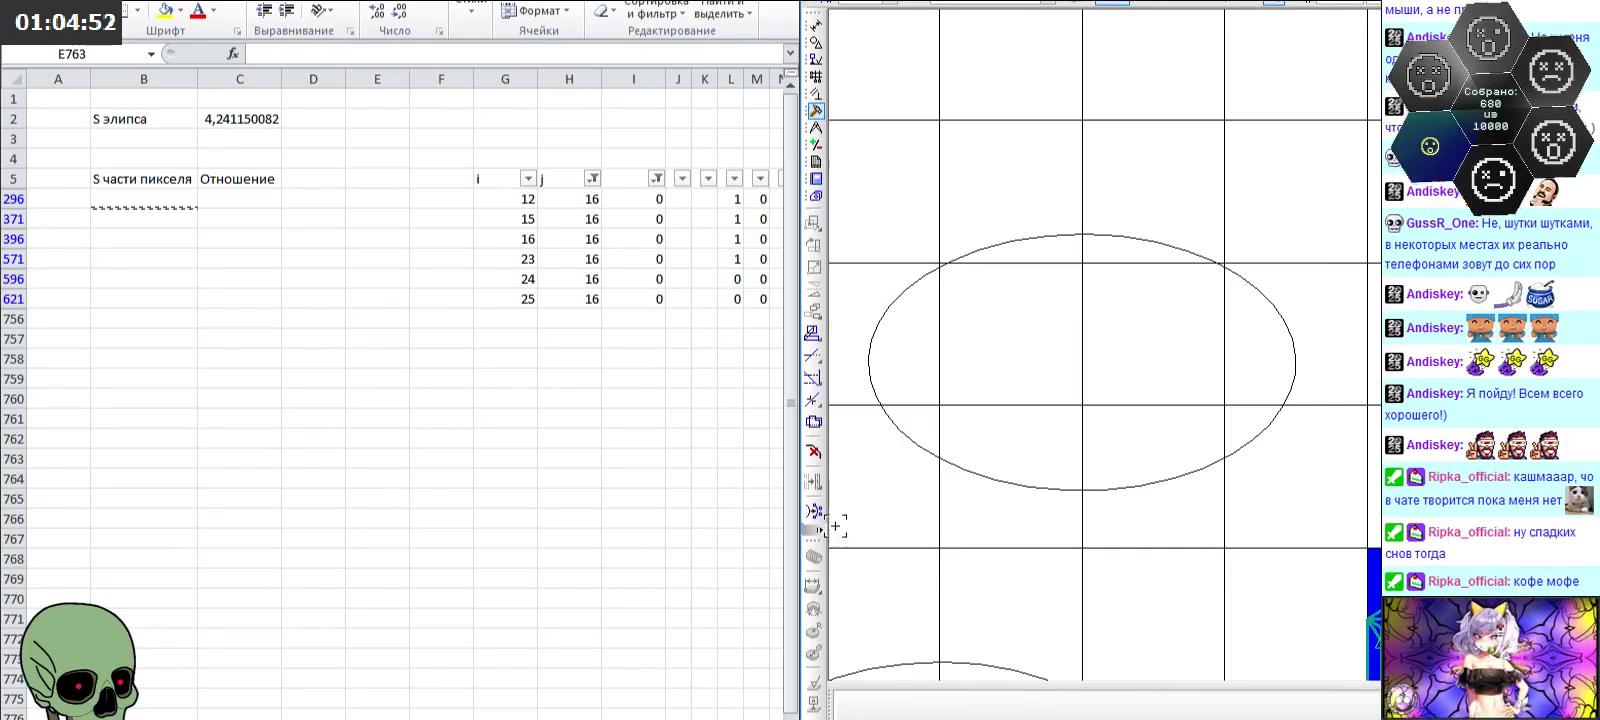
{"action": "left_click", "coordinate": [816, 128]}
{"action": "left_click", "coordinate": [815, 400]}
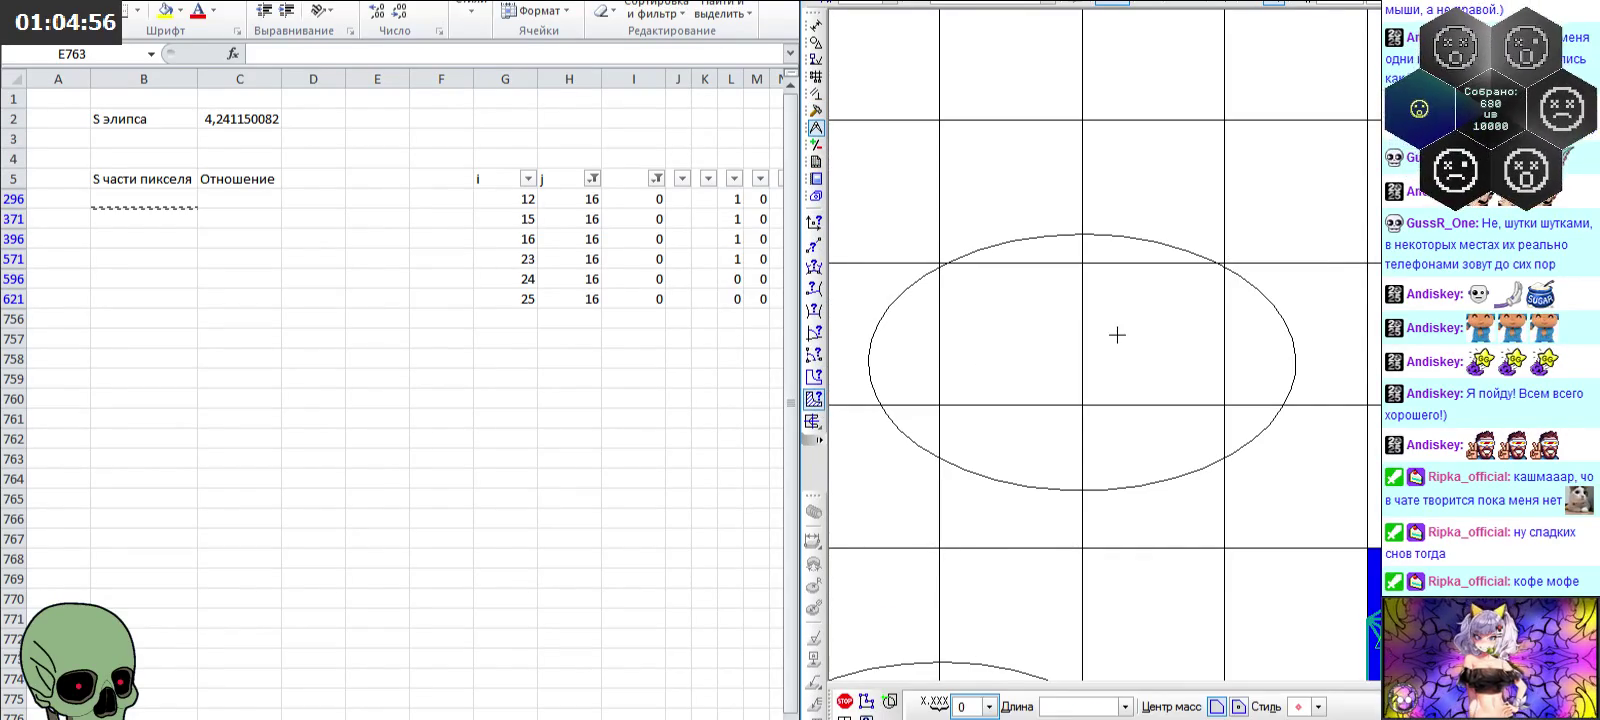
{"action": "left_click", "coordinate": [1117, 335]}
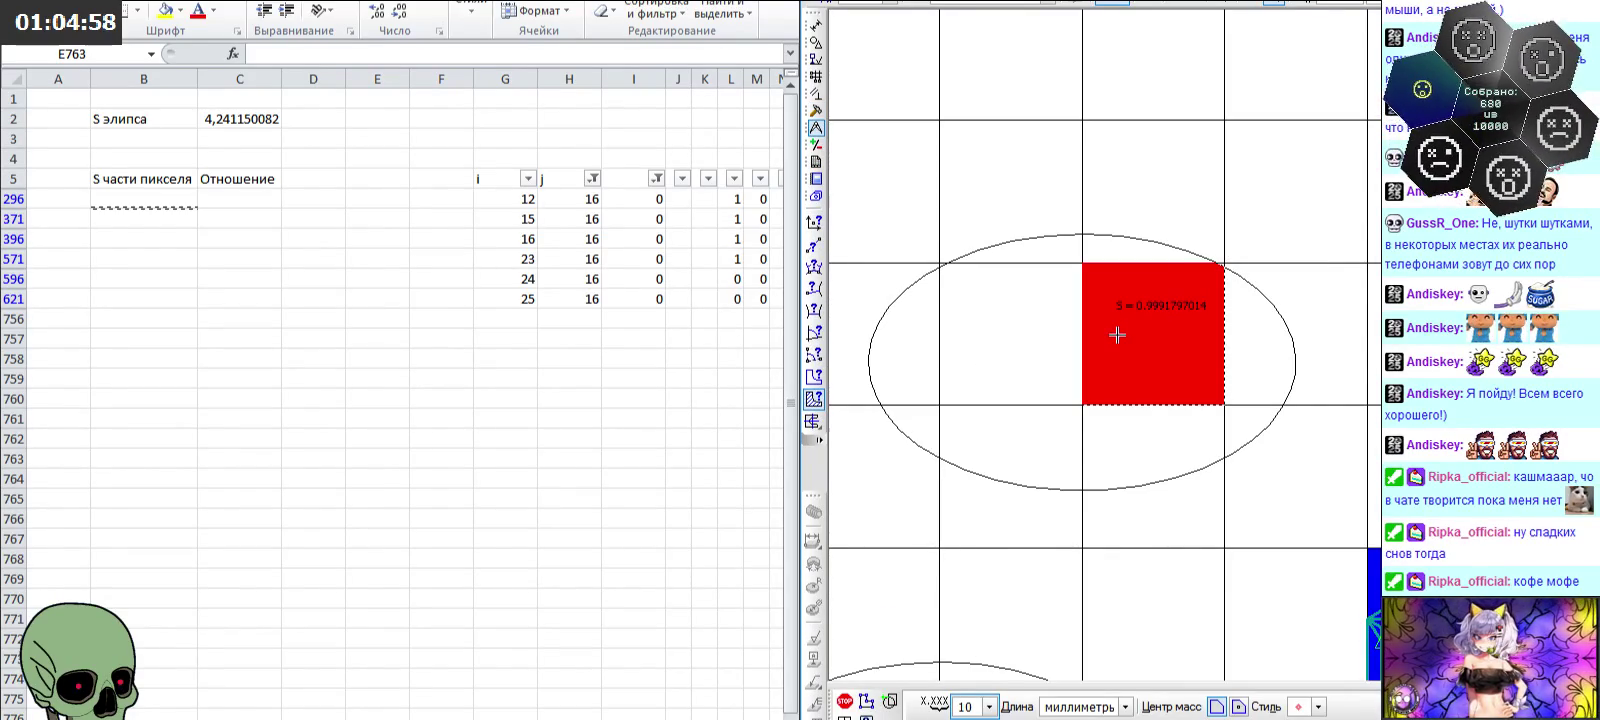
{"action": "left_click", "coordinate": [184, 260]}
{"action": "type", "text": "0,"}
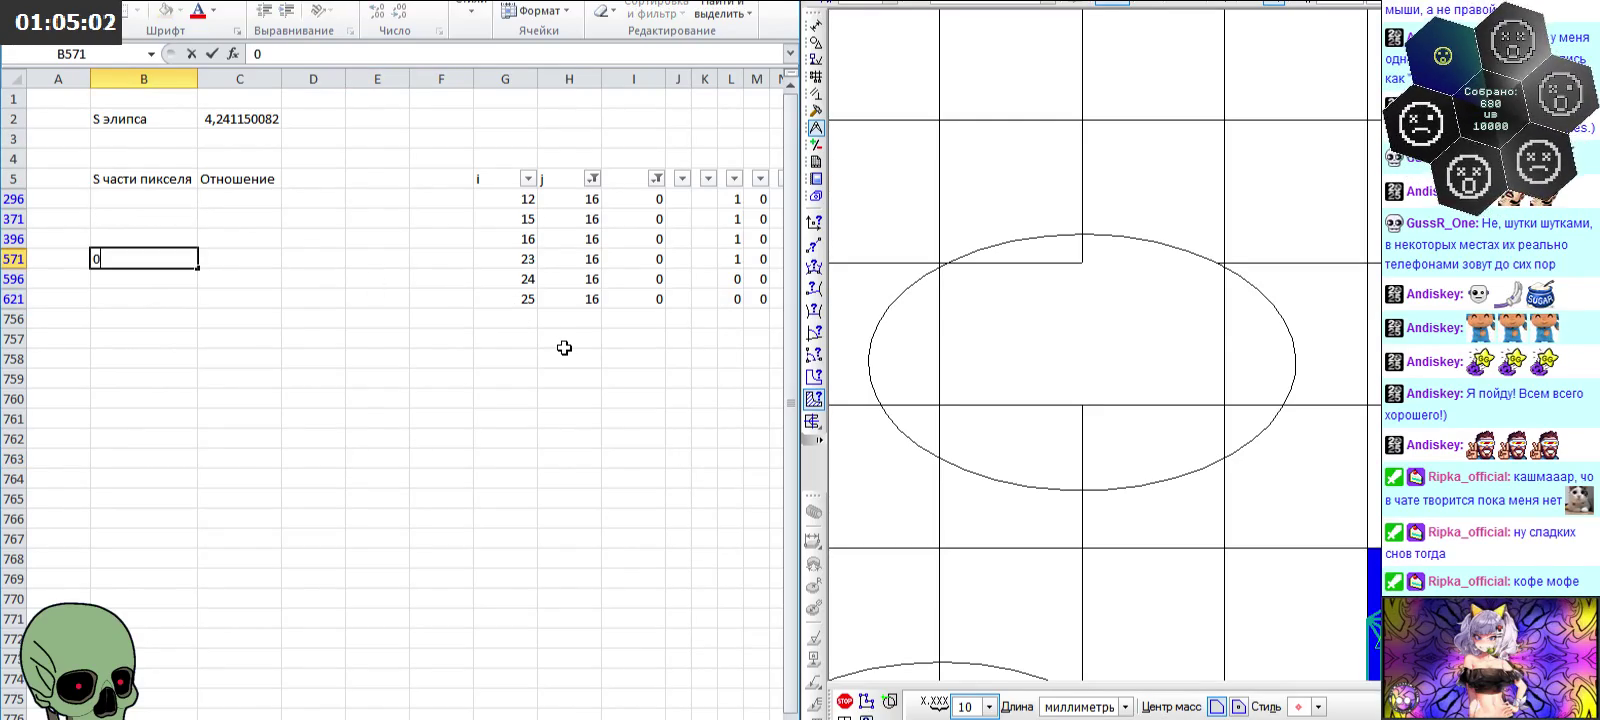
{"action": "type", "text": "99917"}
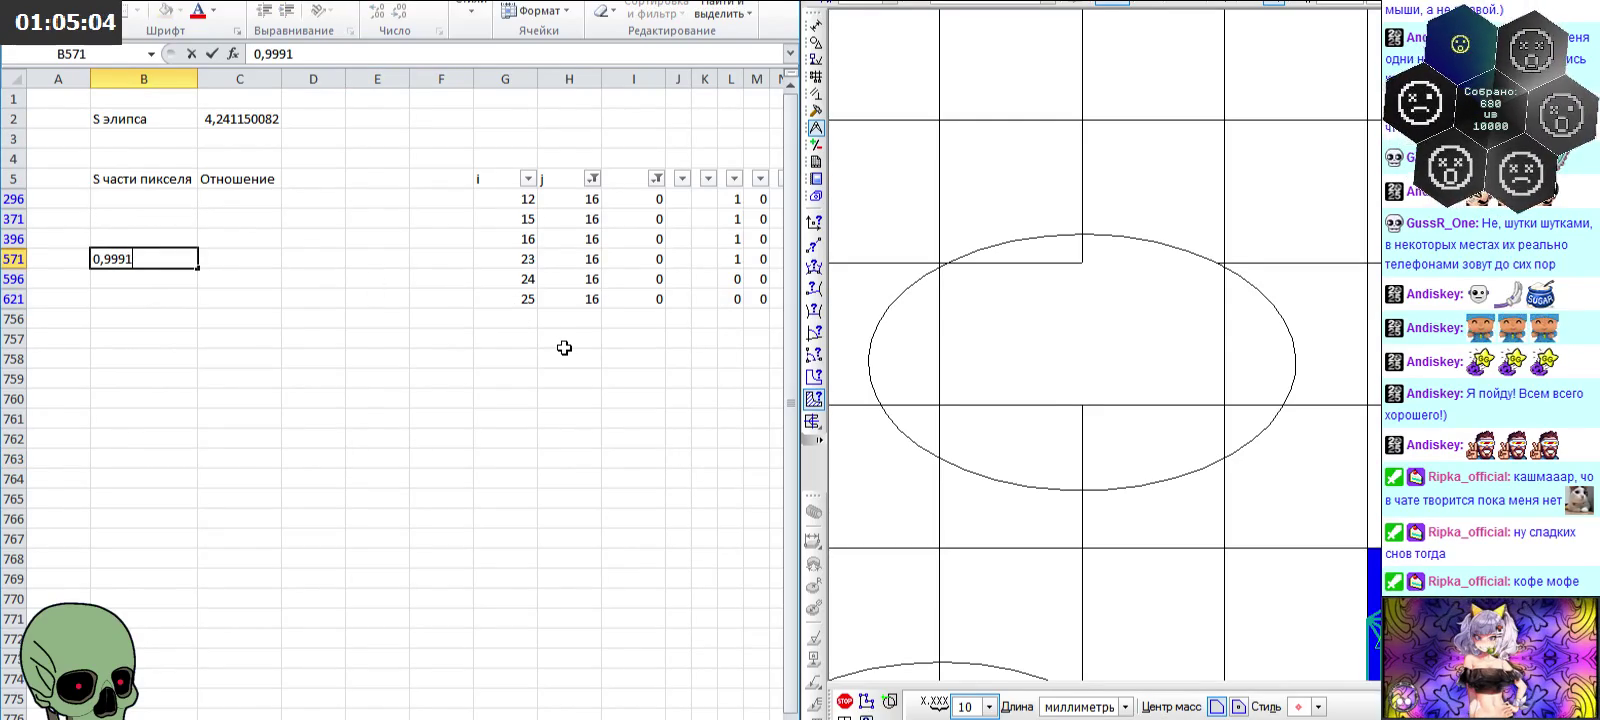
{"action": "type", "text": "97014"}
{"action": "key", "text": "Return"}
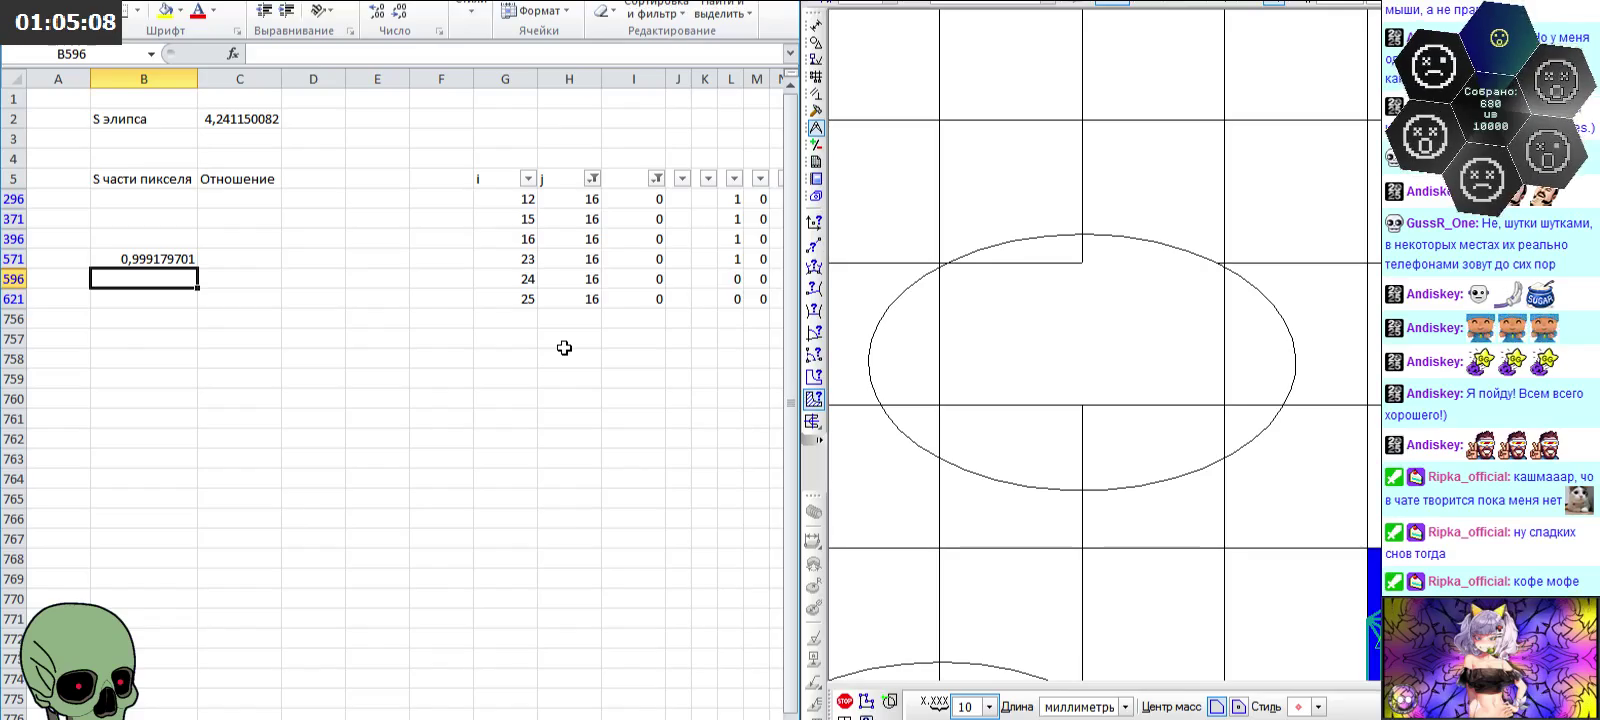
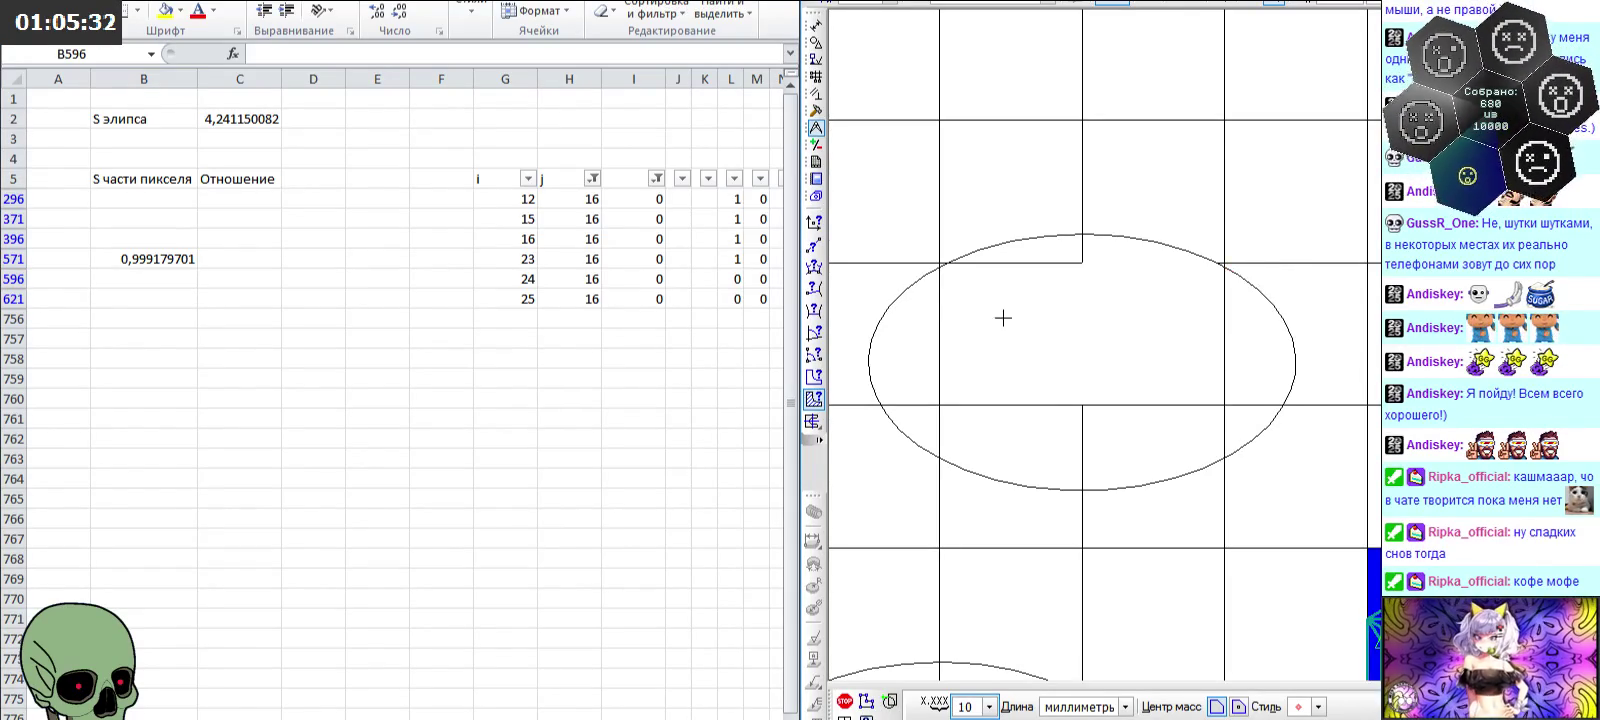
{"action": "left_click", "coordinate": [180, 278]}
{"action": "type", "text": "0,373"}
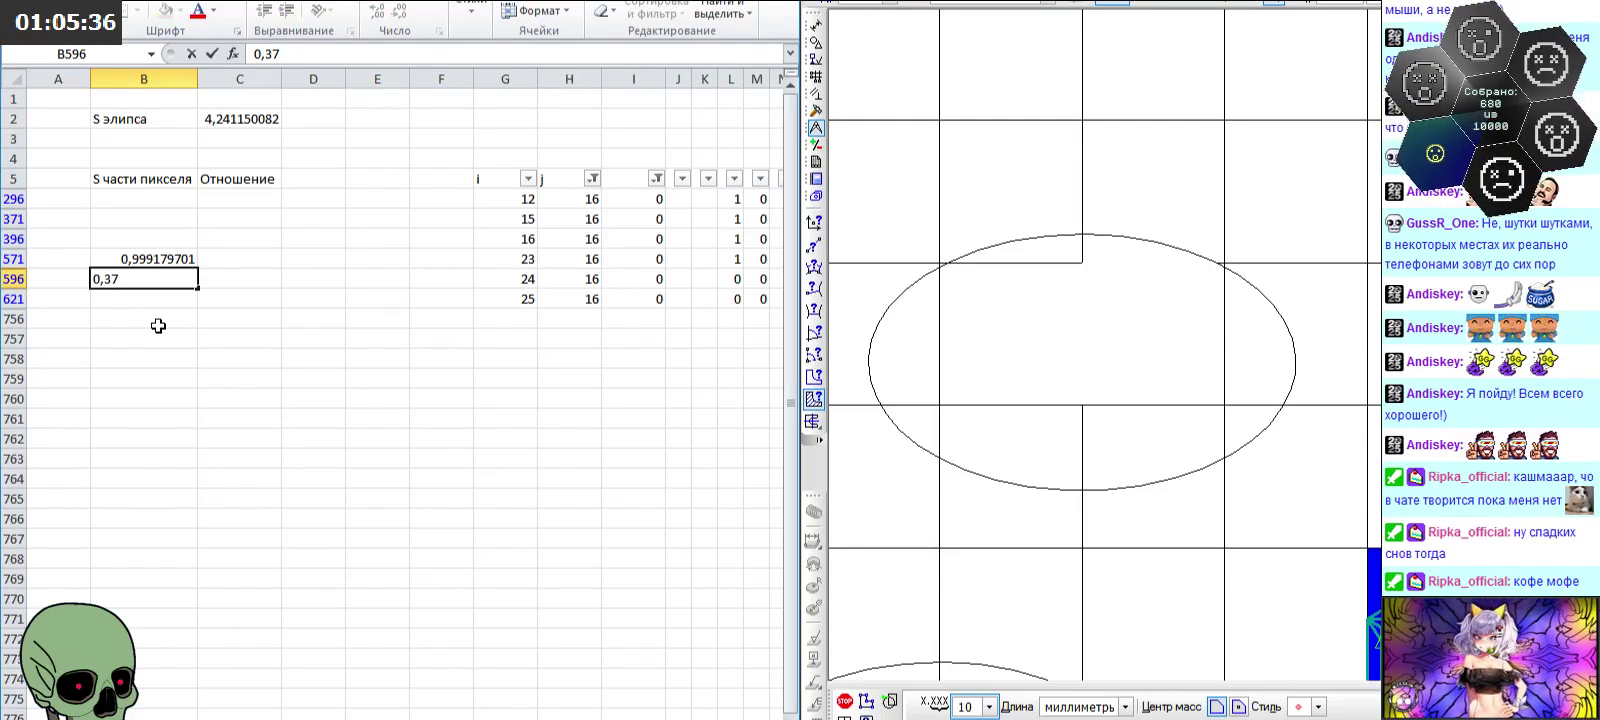
{"action": "type", "text": "83310"}
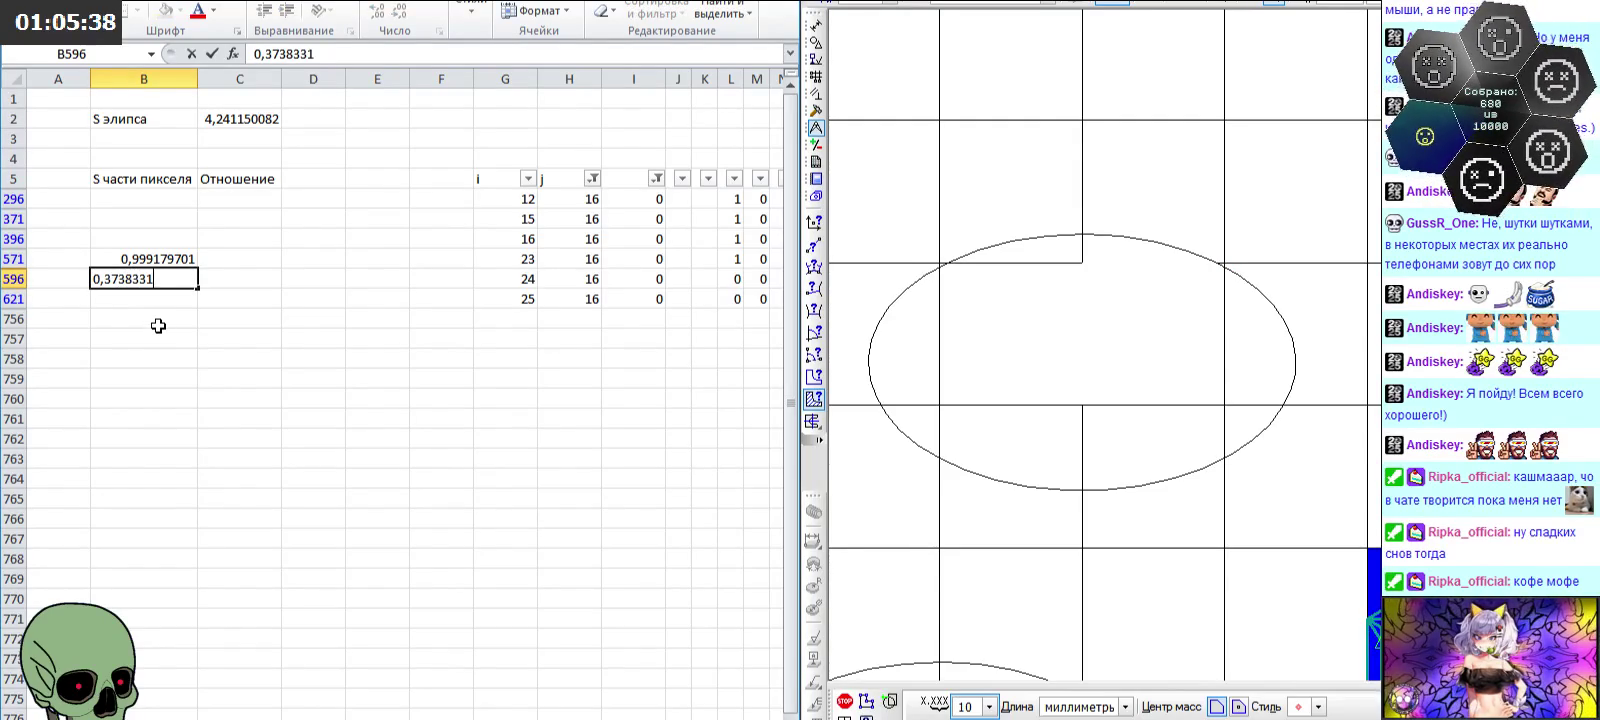
{"action": "type", "text": "4"}
{"action": "key", "text": "Return"}
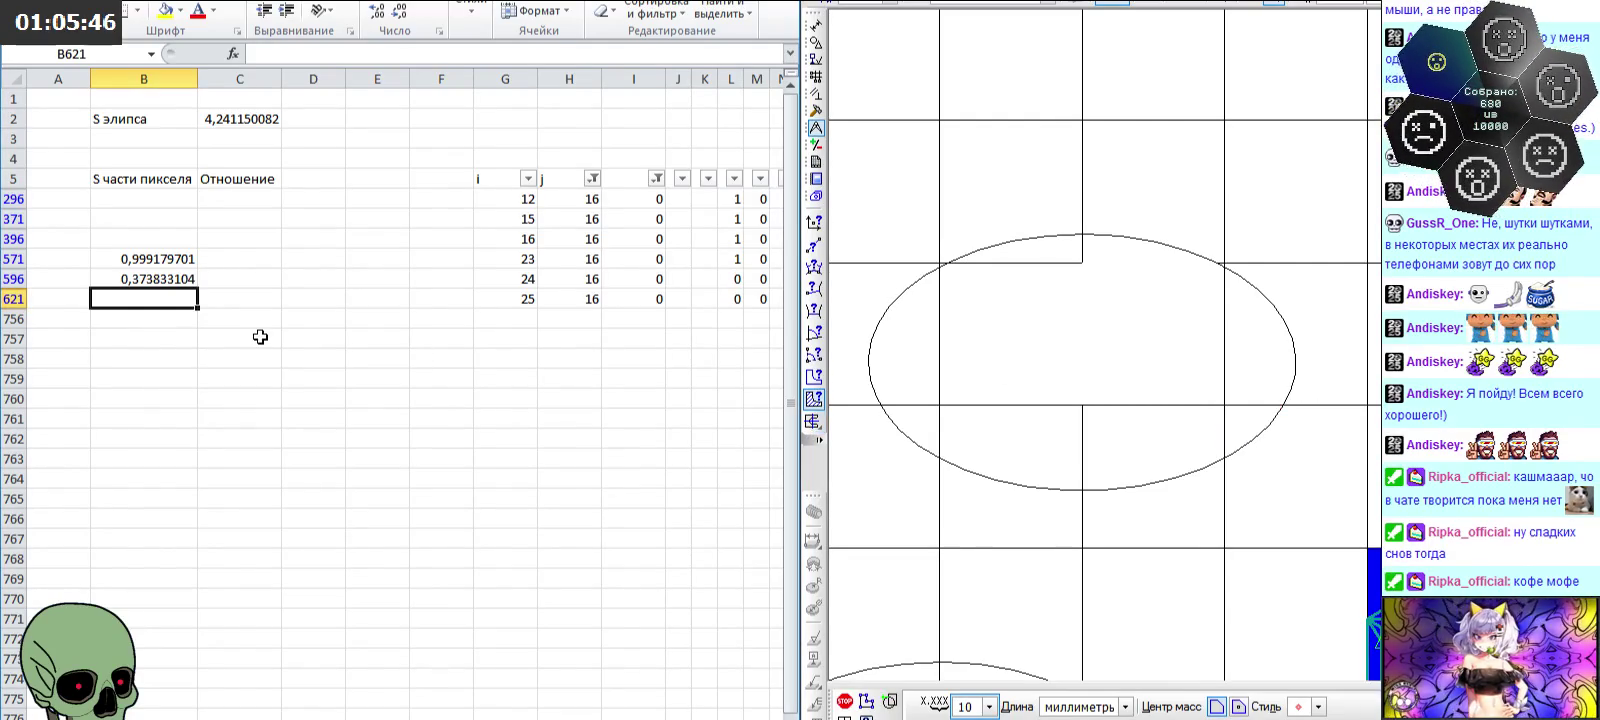
{"action": "type", "text": "0,09"}
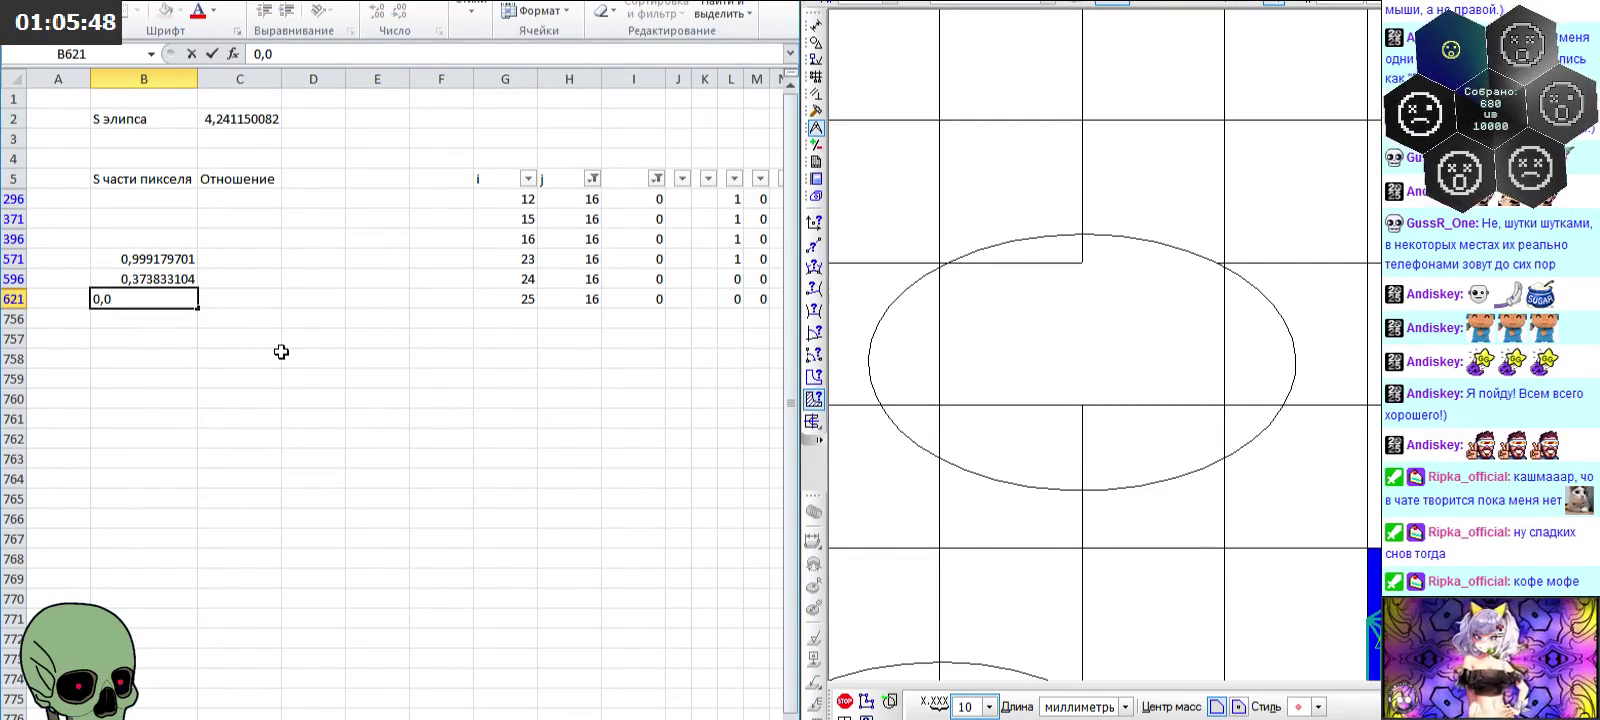
{"action": "type", "text": "07892"}
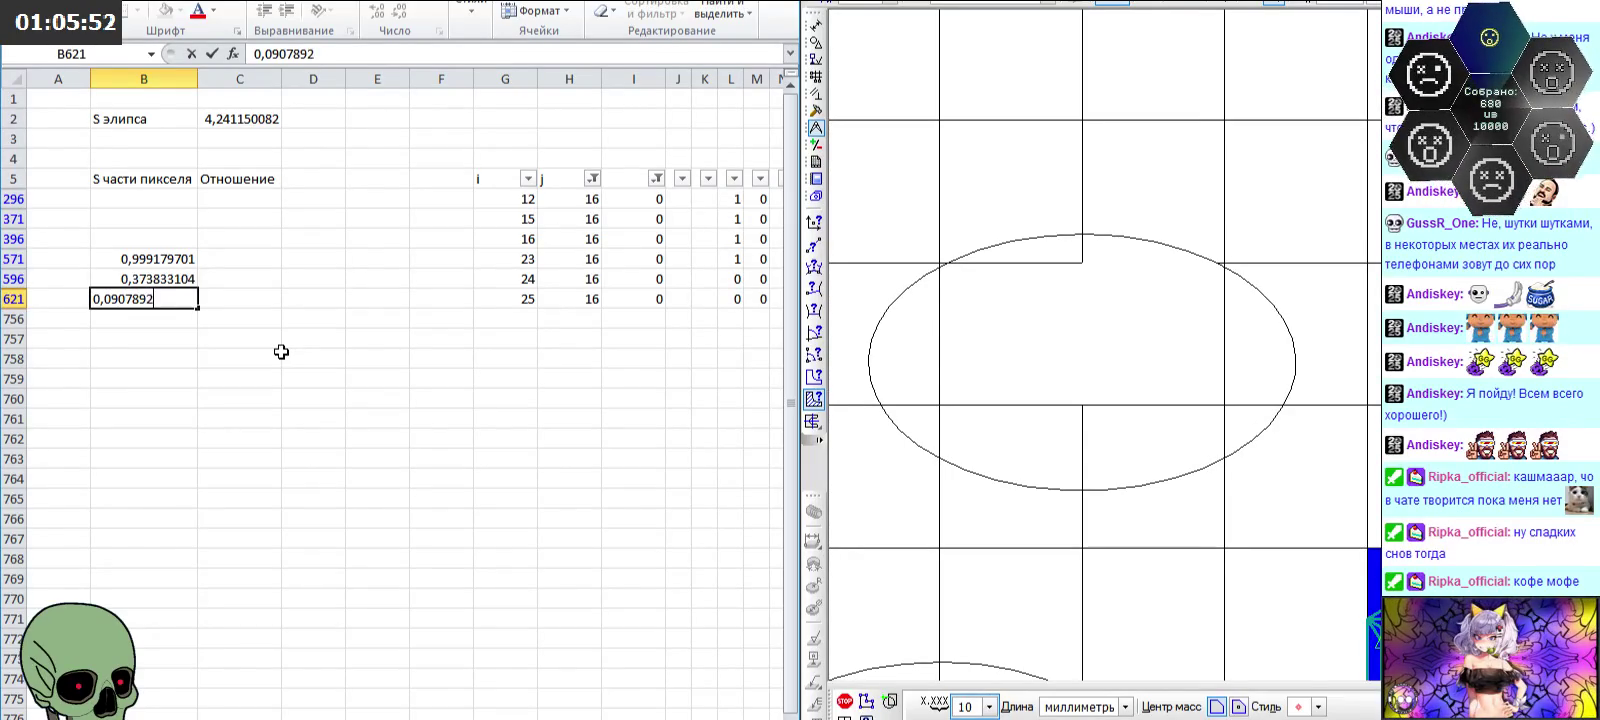
{"action": "type", "text": "078"}
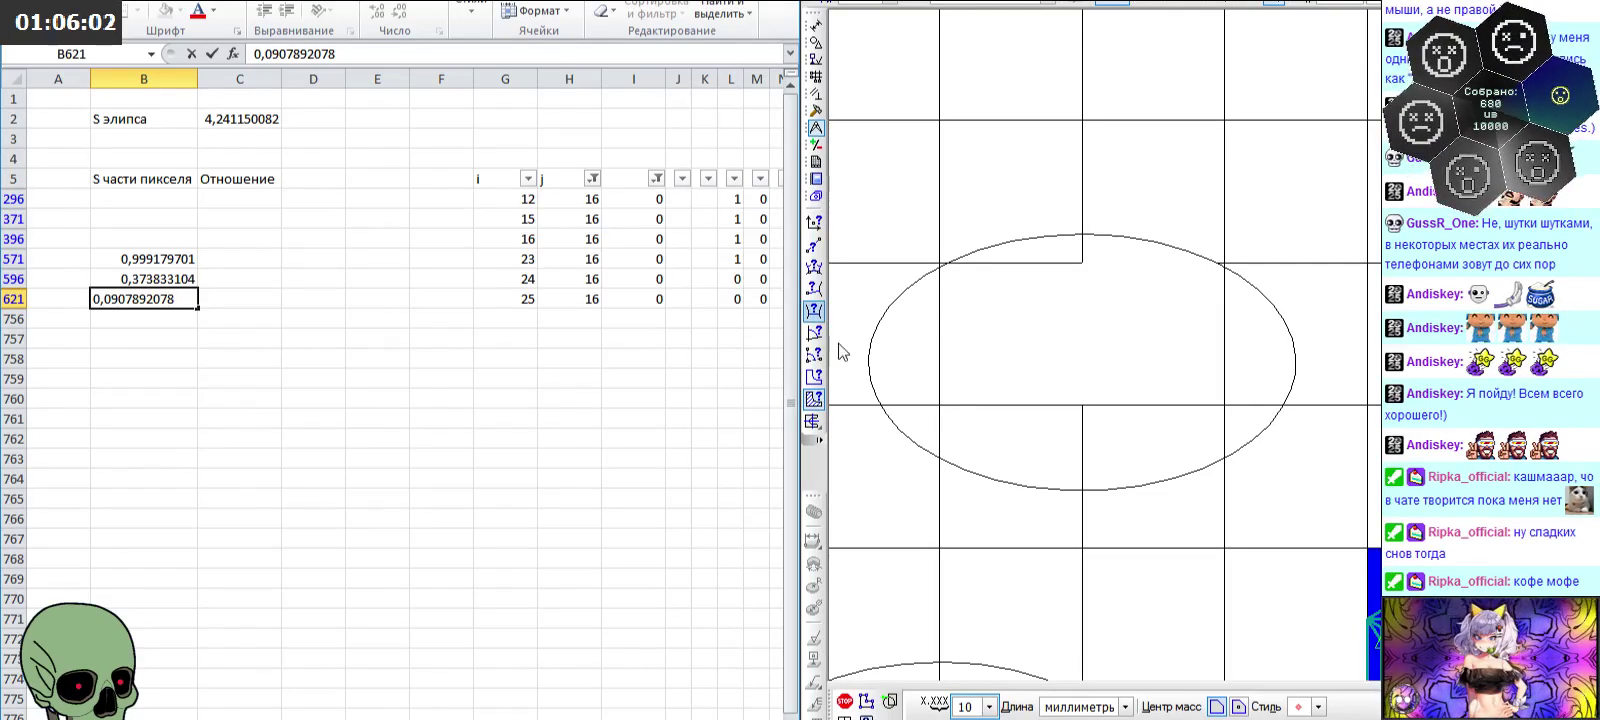
{"action": "left_click", "coordinate": [926, 421]}
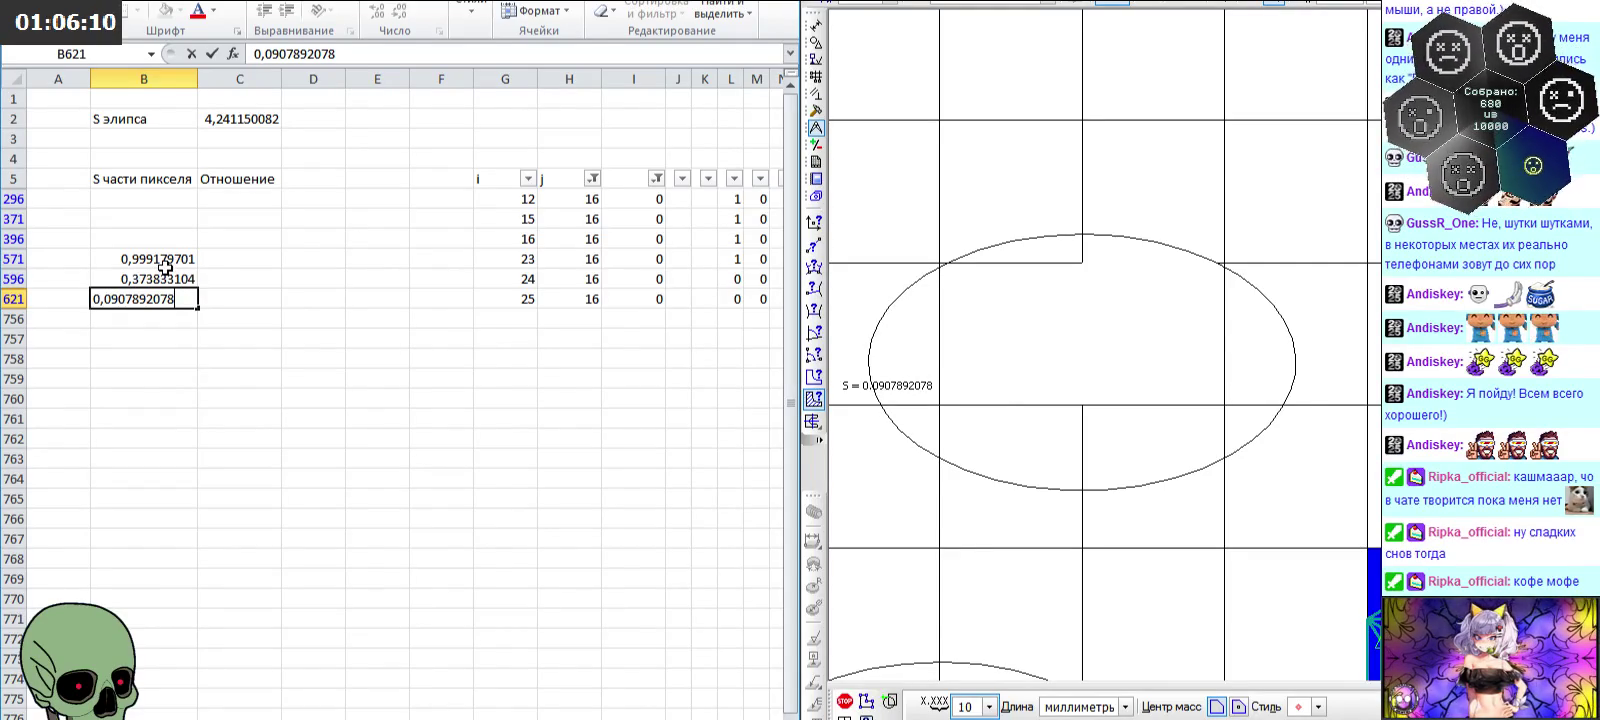
Step: Copy B621's area value into cell B296
{"action": "left_click", "coordinate": [170, 279]}
{"action": "left_click", "coordinate": [910, 401]}
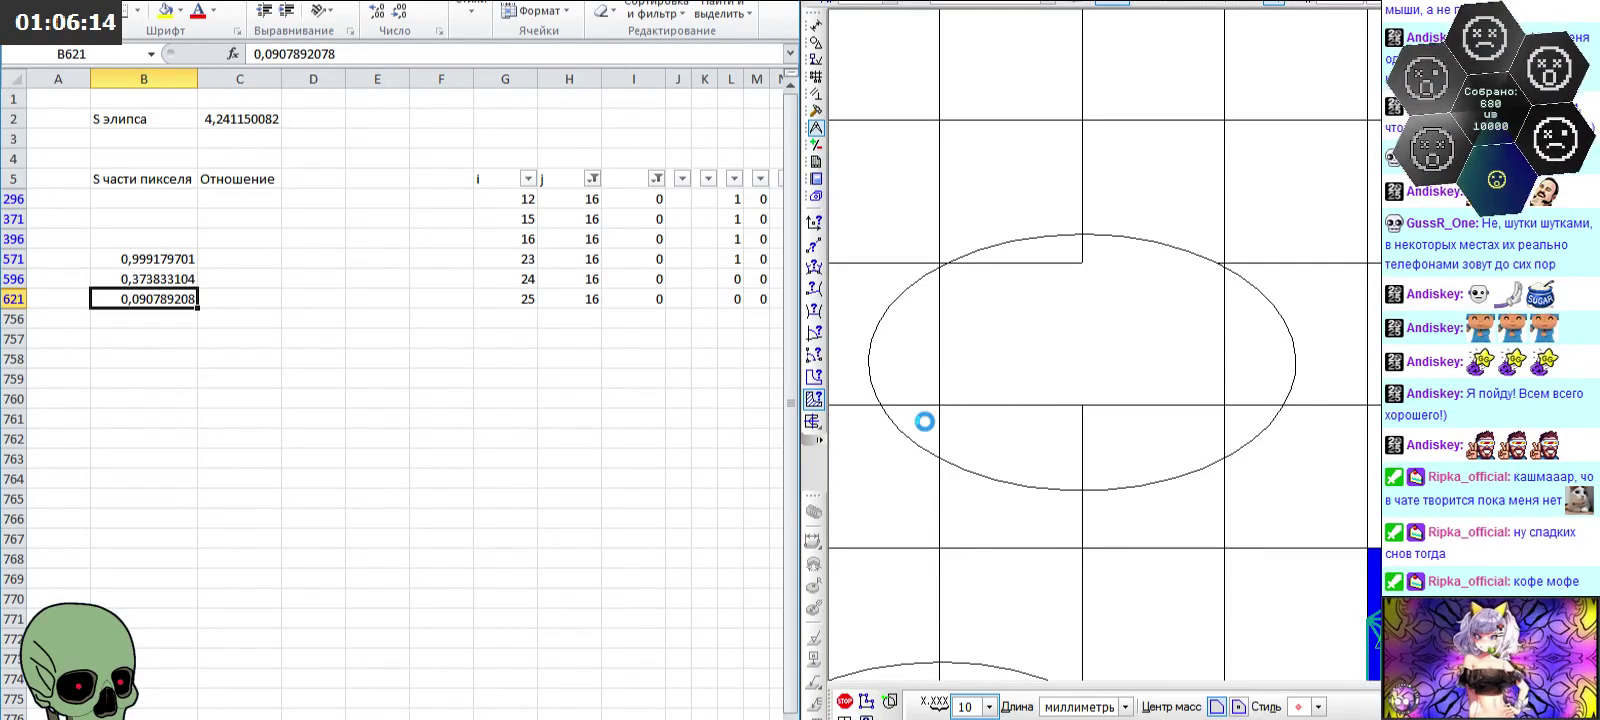
{"action": "key", "text": "ctrl+c"}
{"action": "left_click", "coordinate": [166, 197]}
{"action": "key", "text": "ctrl+v"}
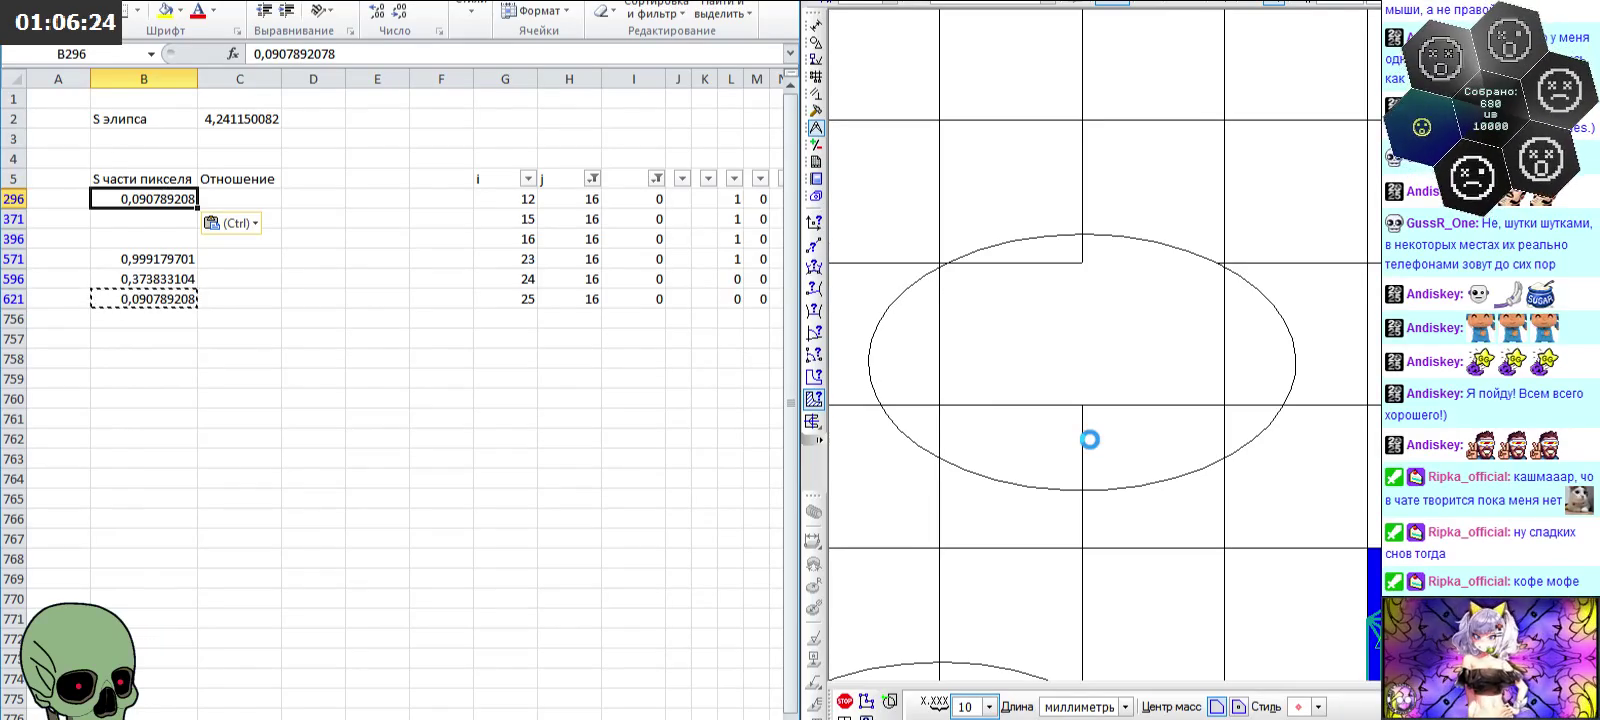
{"action": "left_click", "coordinate": [1090, 440]}
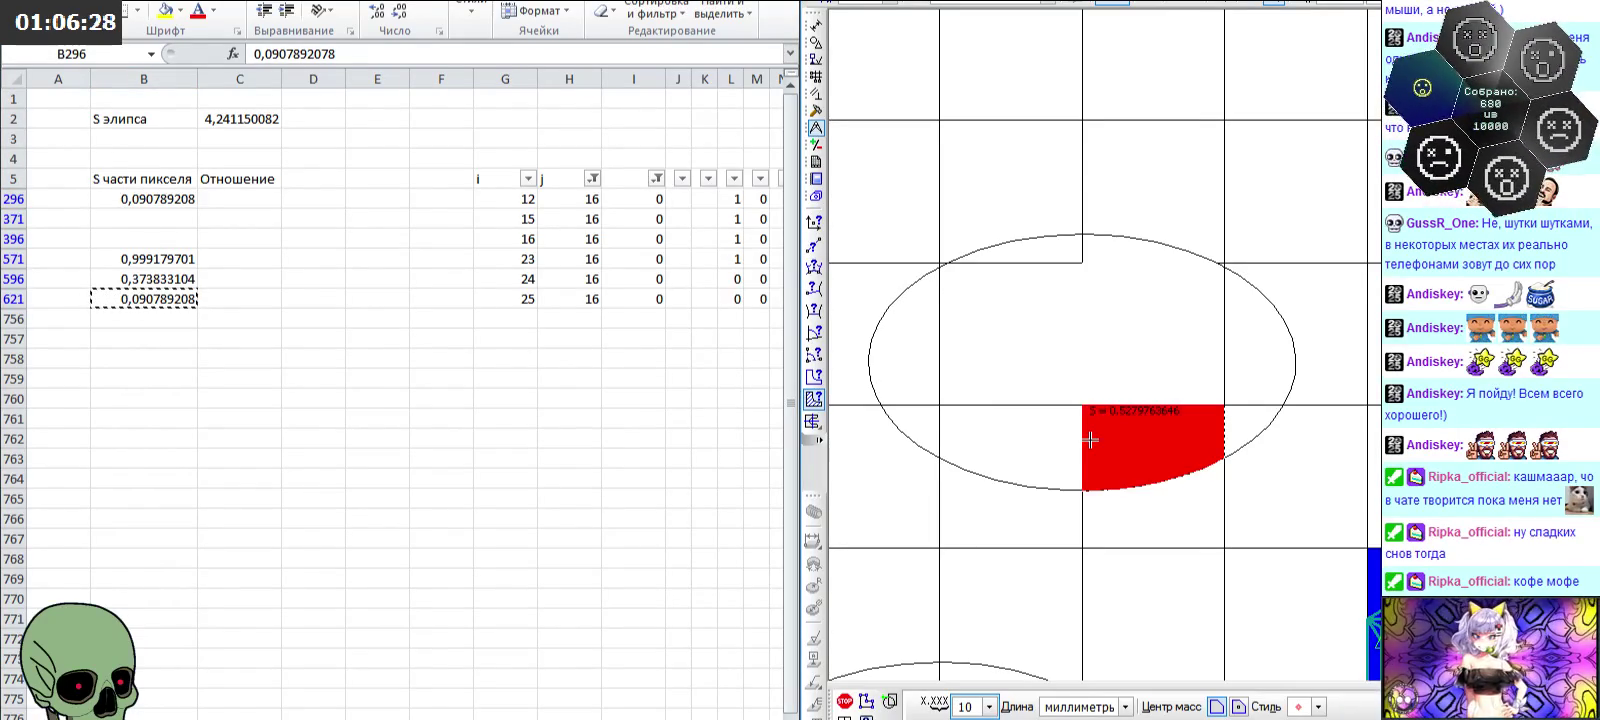
{"action": "left_click", "coordinate": [152, 222]}
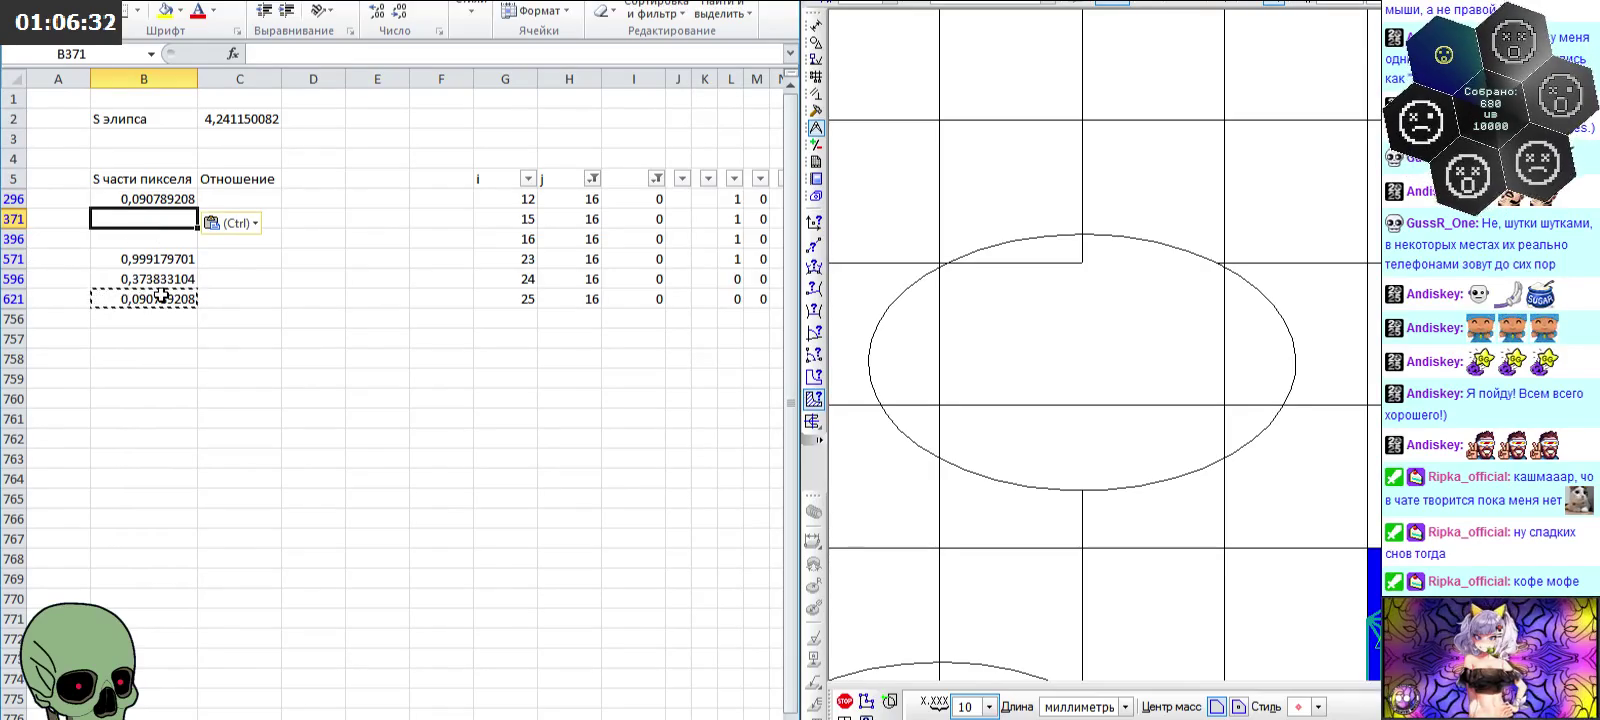
{"action": "type", "text": "0,527"}
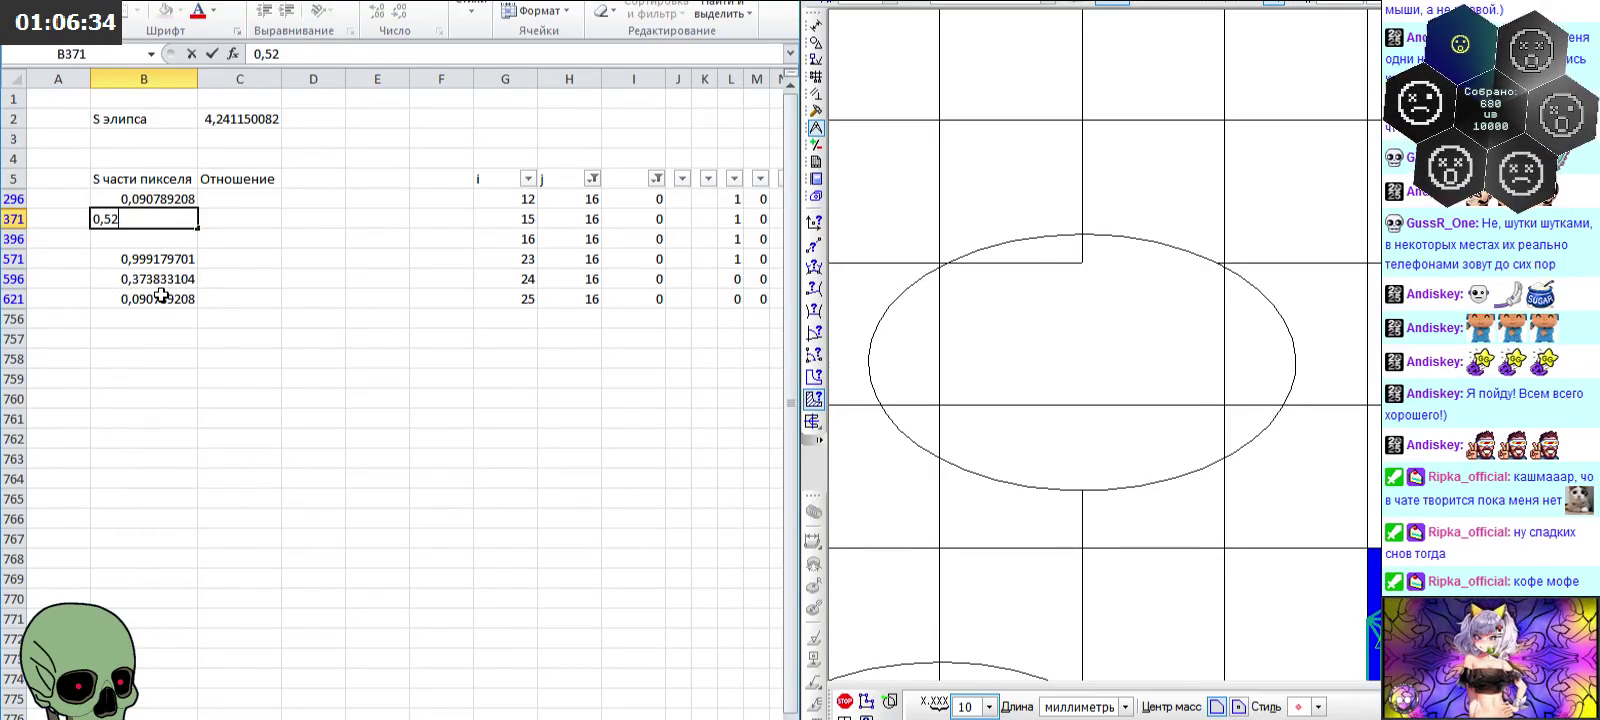
{"action": "type", "text": "97636"}
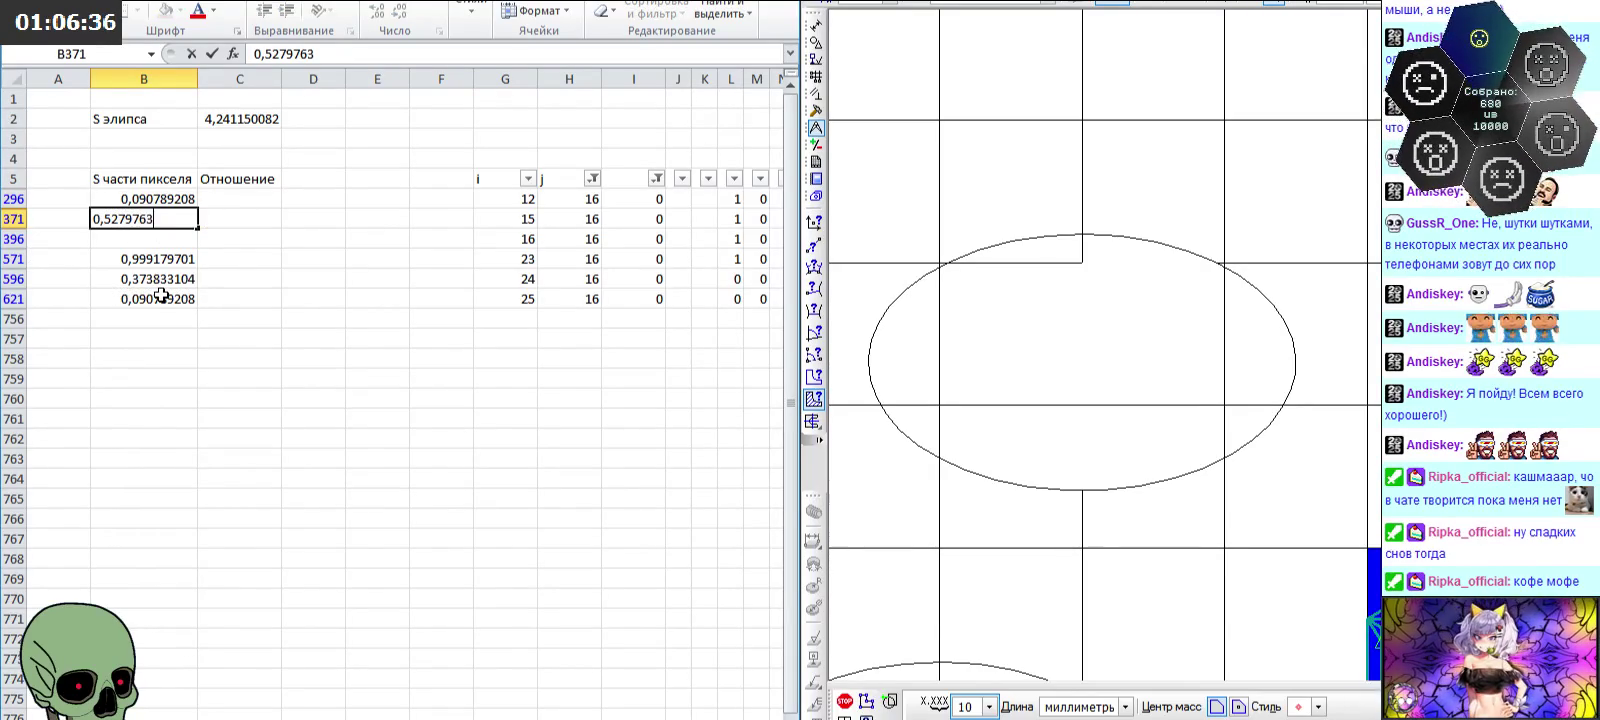
{"action": "type", "text": "46"}
{"action": "key", "text": "Return"}
{"action": "key", "text": "Up"}
{"action": "key", "text": "ctrl+c"}
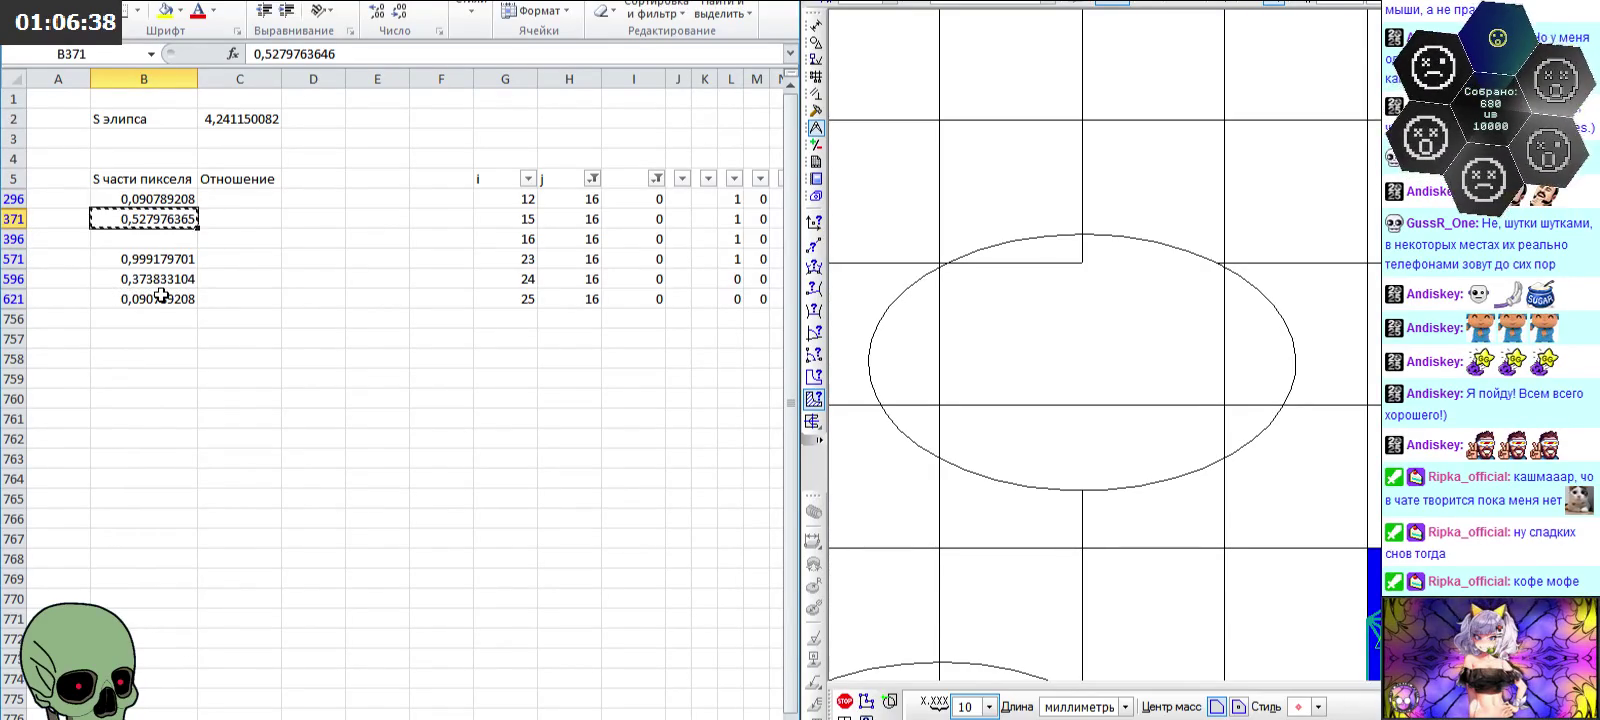
{"action": "key", "text": "Down"}
{"action": "key", "text": "ctrl+v"}
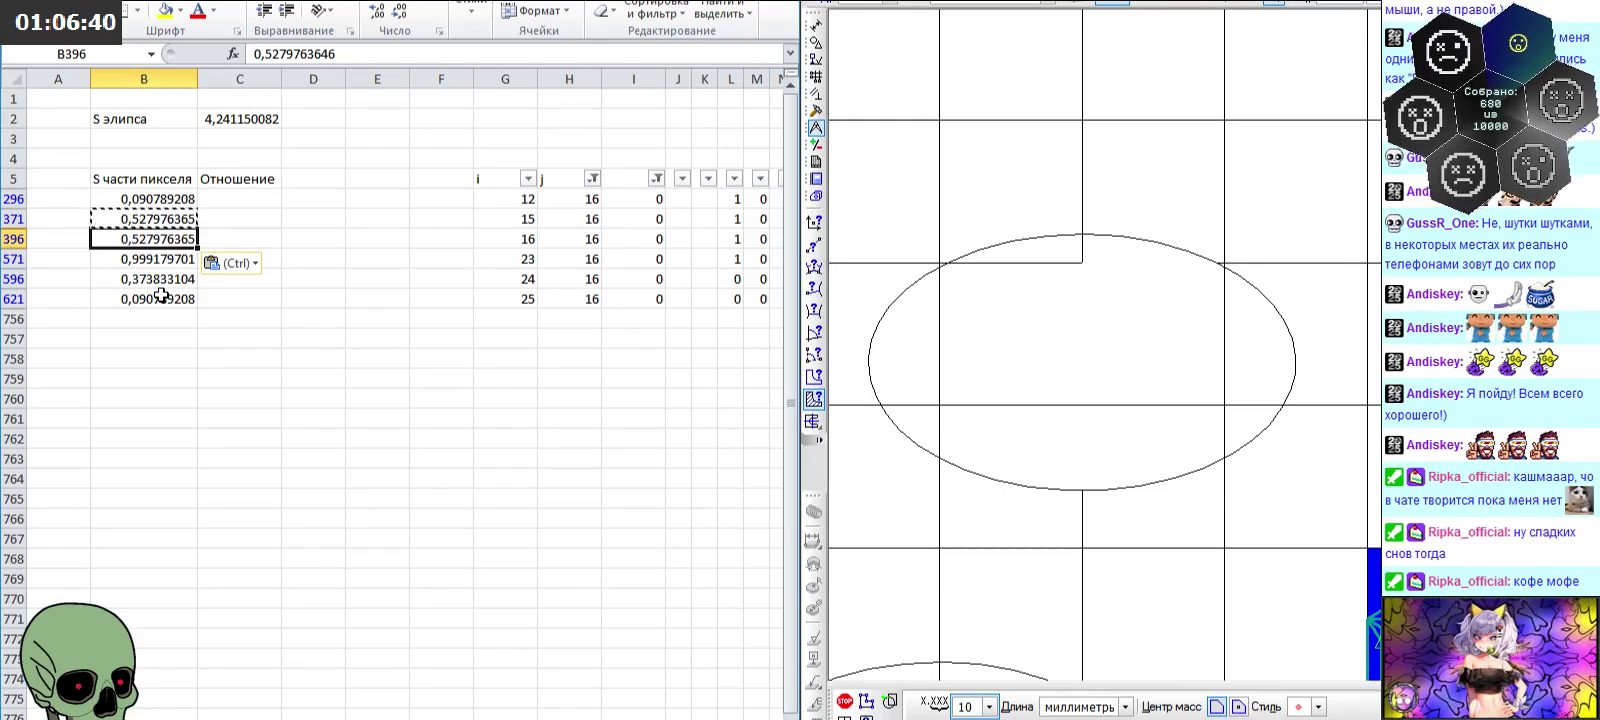
{"action": "left_click", "coordinate": [593, 178]}
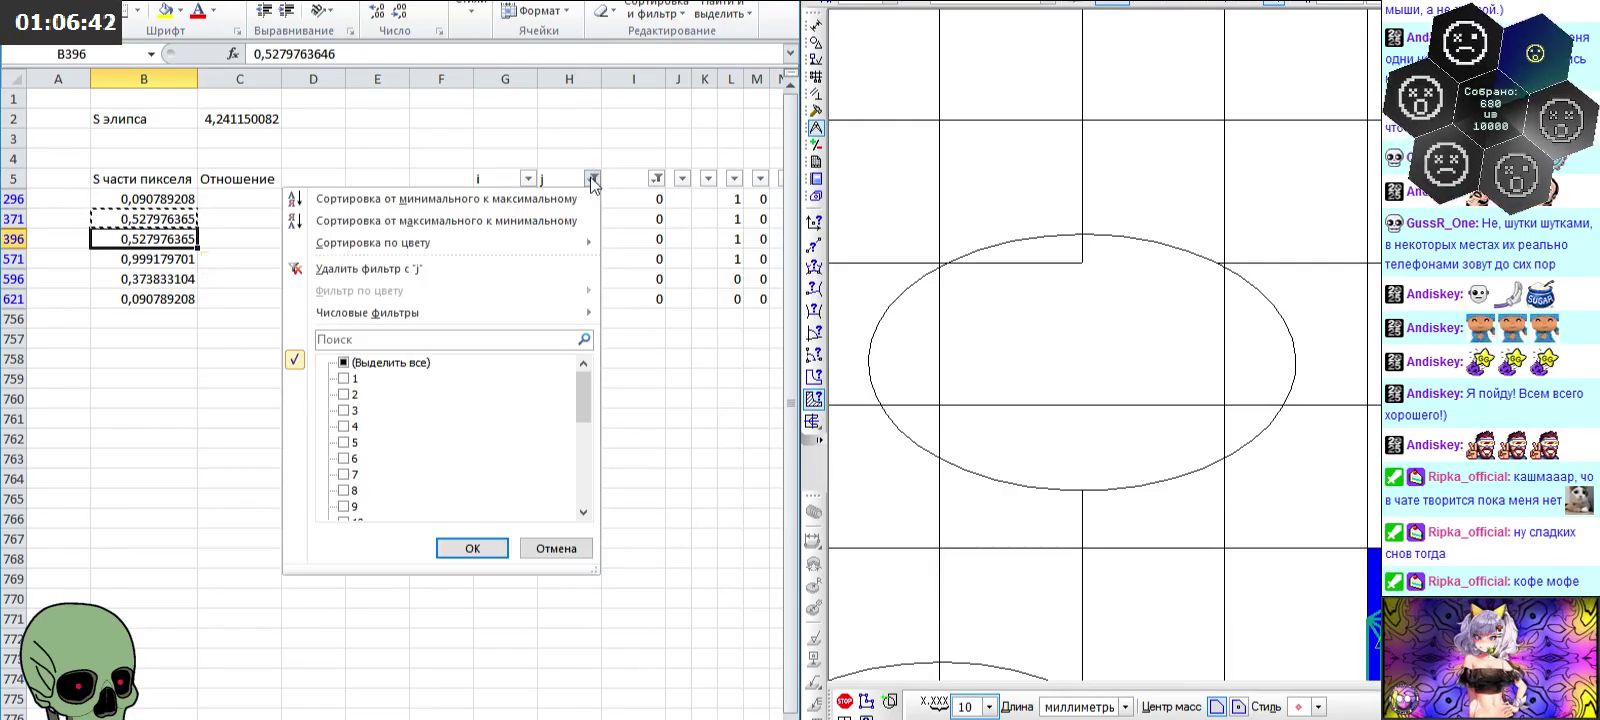
Step: Filter the table's j column to show only the j = 17 rows
{"action": "left_click_drag", "start_coordinate": [577, 407], "coordinate": [590, 472]}
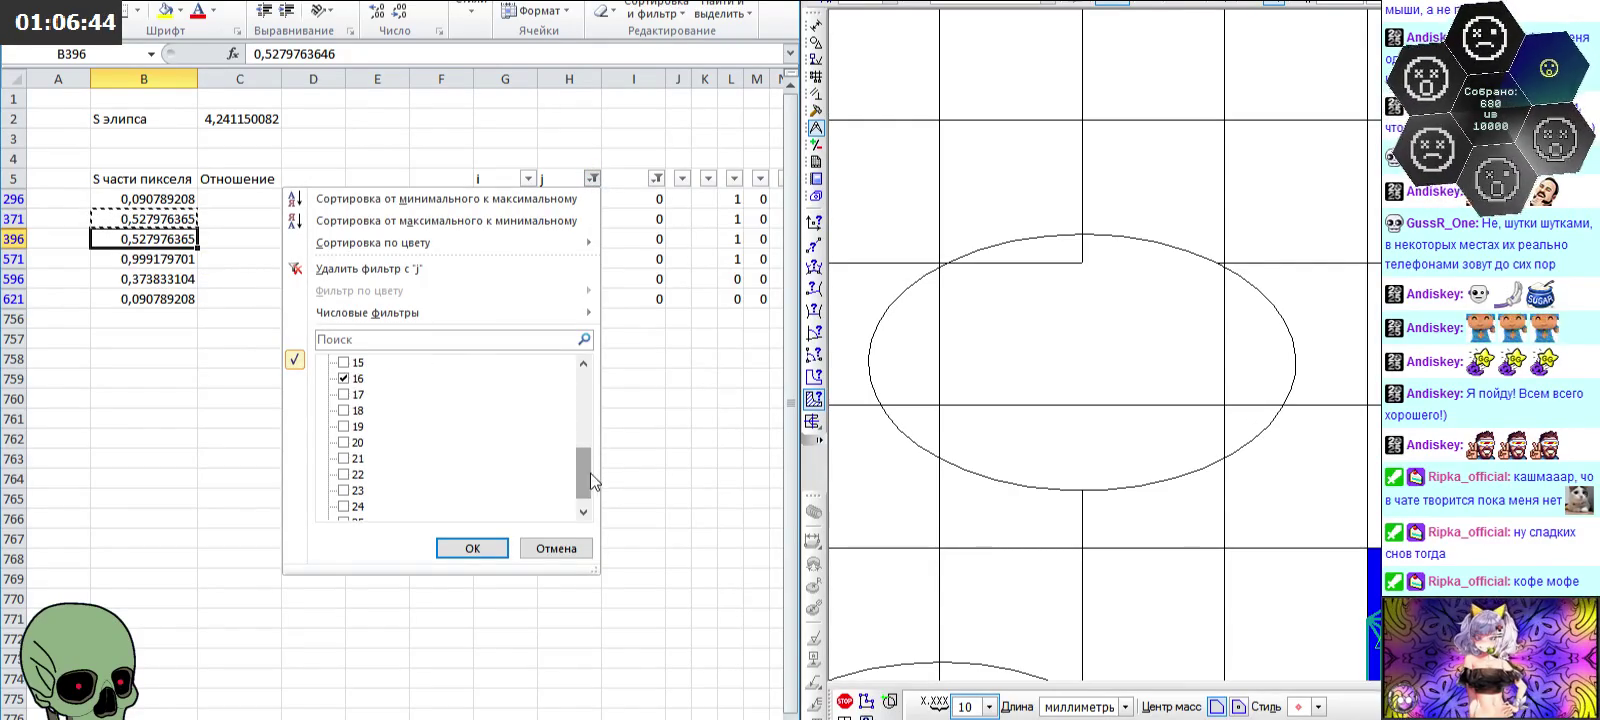
{"action": "left_click", "coordinate": [350, 392]}
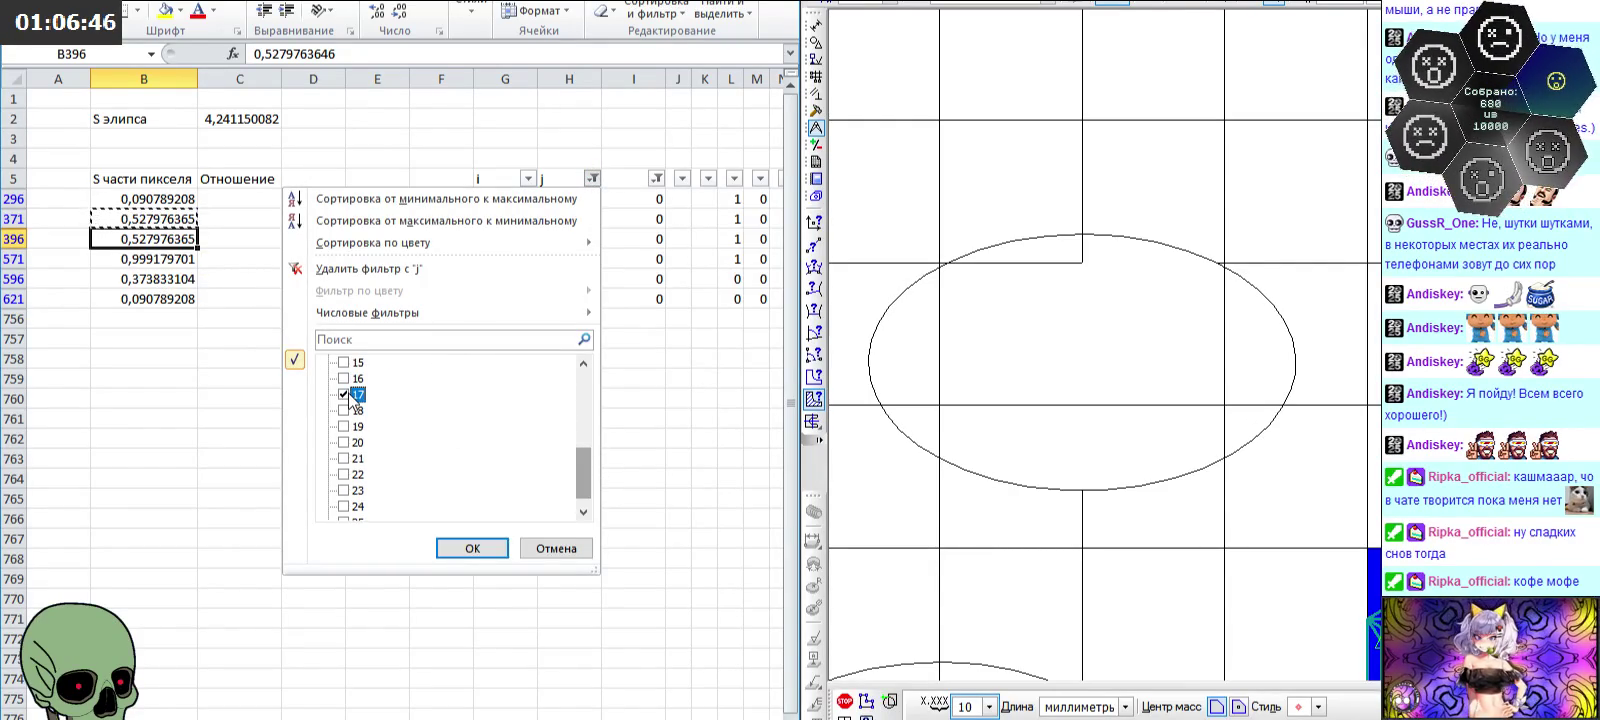
{"action": "left_click", "coordinate": [472, 548]}
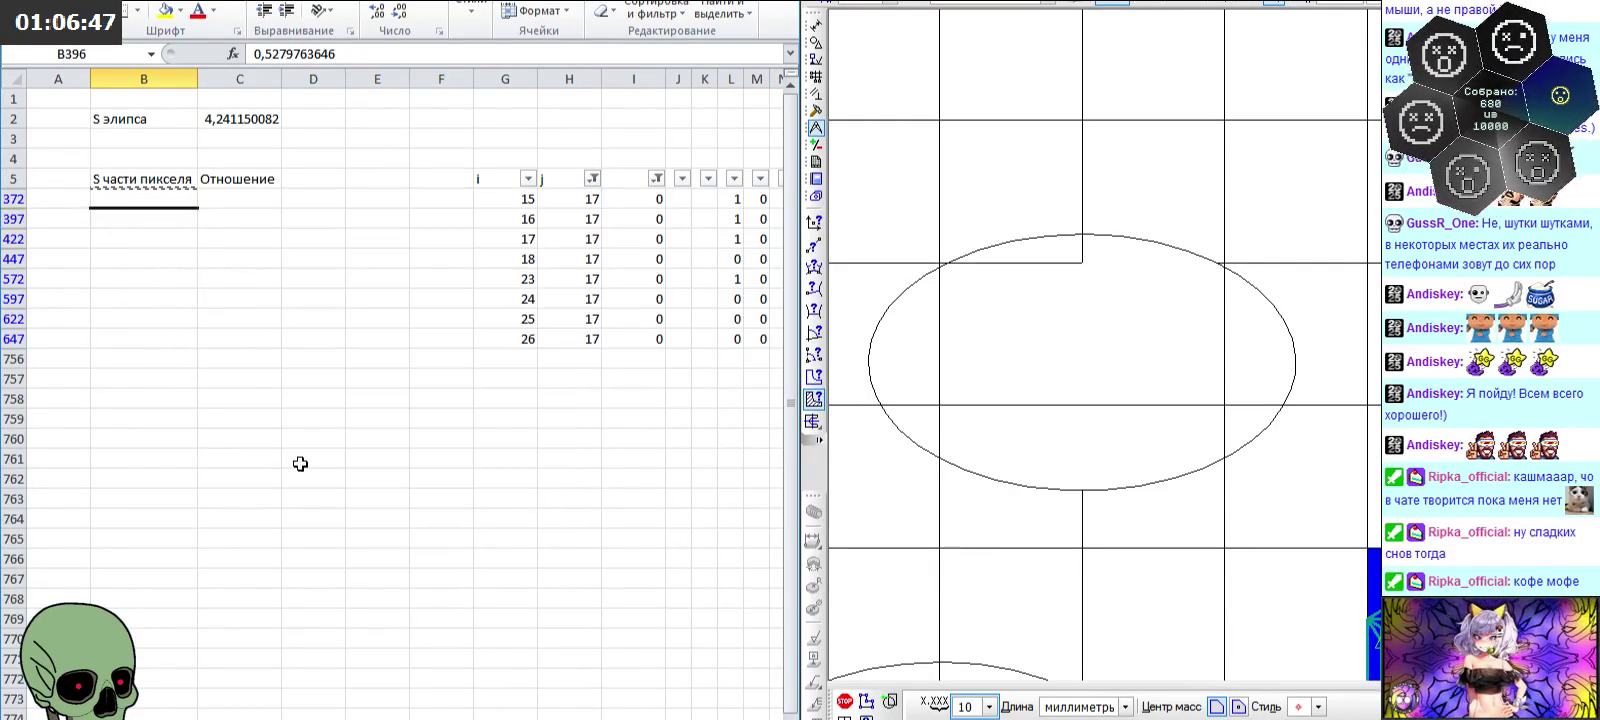
Step: Stop the current KOMPAS command and zoom around the drawing, selecting the ellipses near the coloured cells
{"action": "left_click", "coordinate": [846, 705]}
{"action": "scroll", "coordinate": [964, 328], "scroll_direction": "down", "scroll_amount": 5}
{"action": "scroll", "coordinate": [1000, 320], "scroll_direction": "down", "scroll_amount": 3}
{"action": "scroll", "coordinate": [1020, 315], "scroll_direction": "down", "scroll_amount": 3}
{"action": "scroll", "coordinate": [1035, 305], "scroll_direction": "up", "scroll_amount": 3}
{"action": "scroll", "coordinate": [1050, 325], "scroll_direction": "up", "scroll_amount": 3}
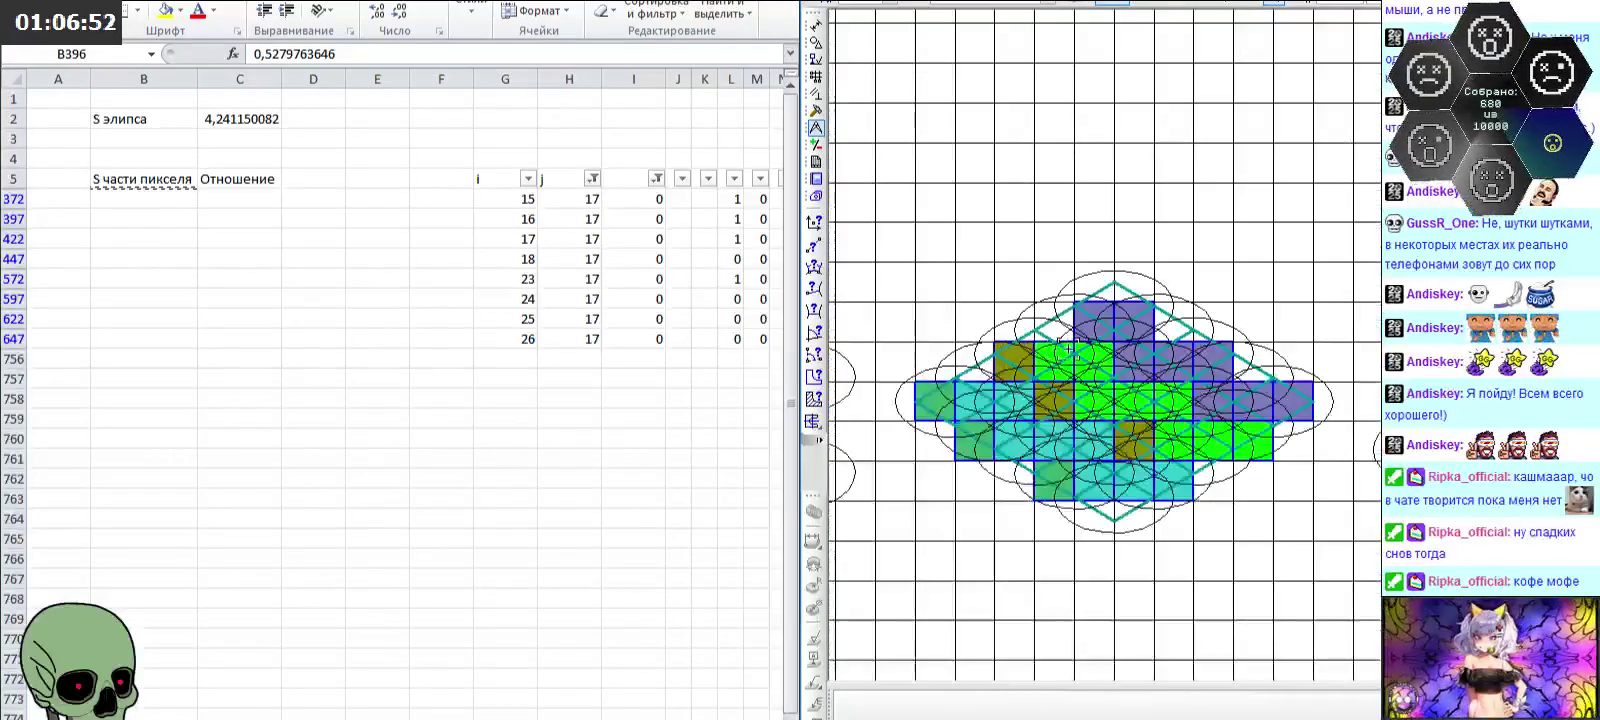
{"action": "scroll", "coordinate": [1068, 345], "scroll_direction": "up", "scroll_amount": 3}
{"action": "left_click", "coordinate": [990, 255]}
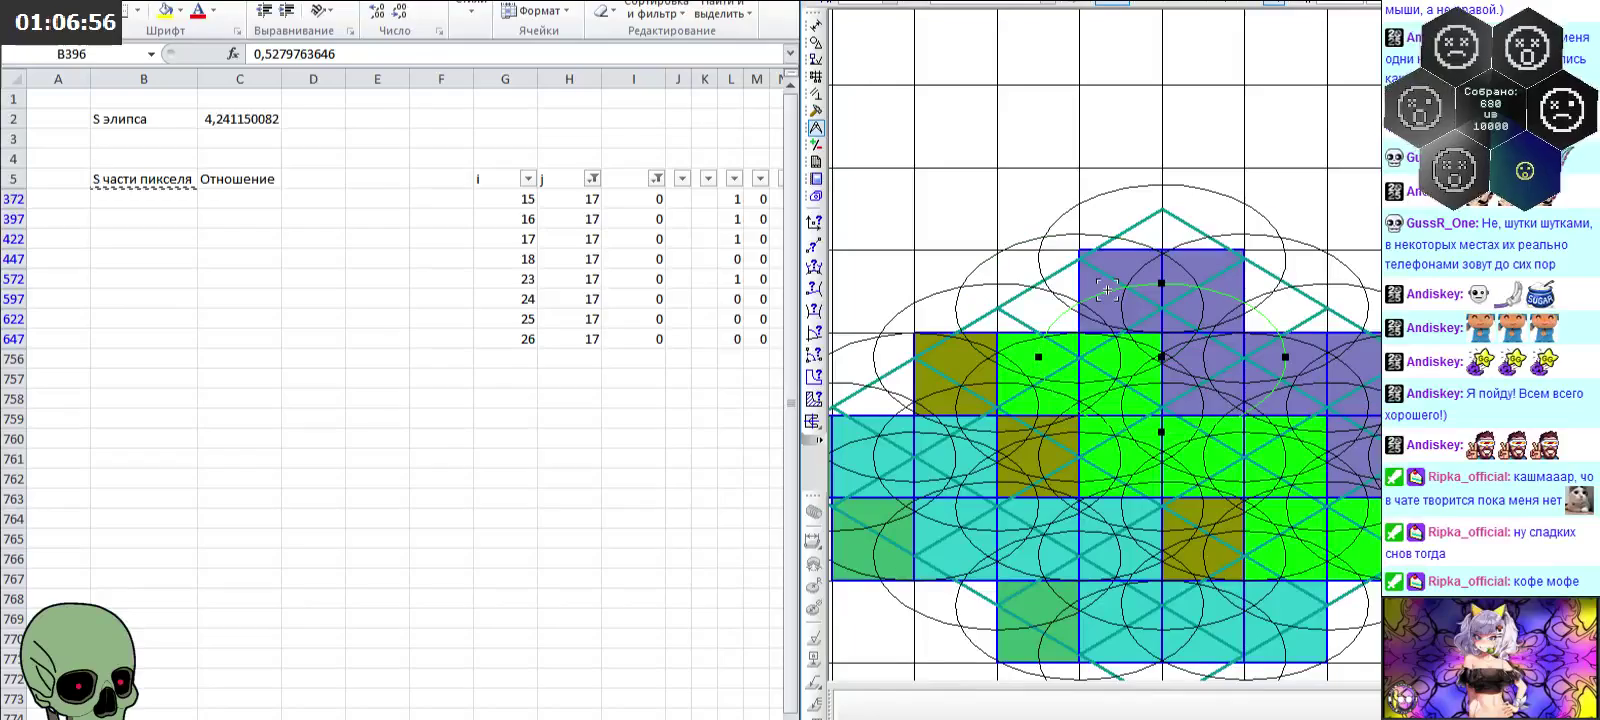
{"action": "scroll", "coordinate": [1171, 382], "scroll_direction": "up", "scroll_amount": 3}
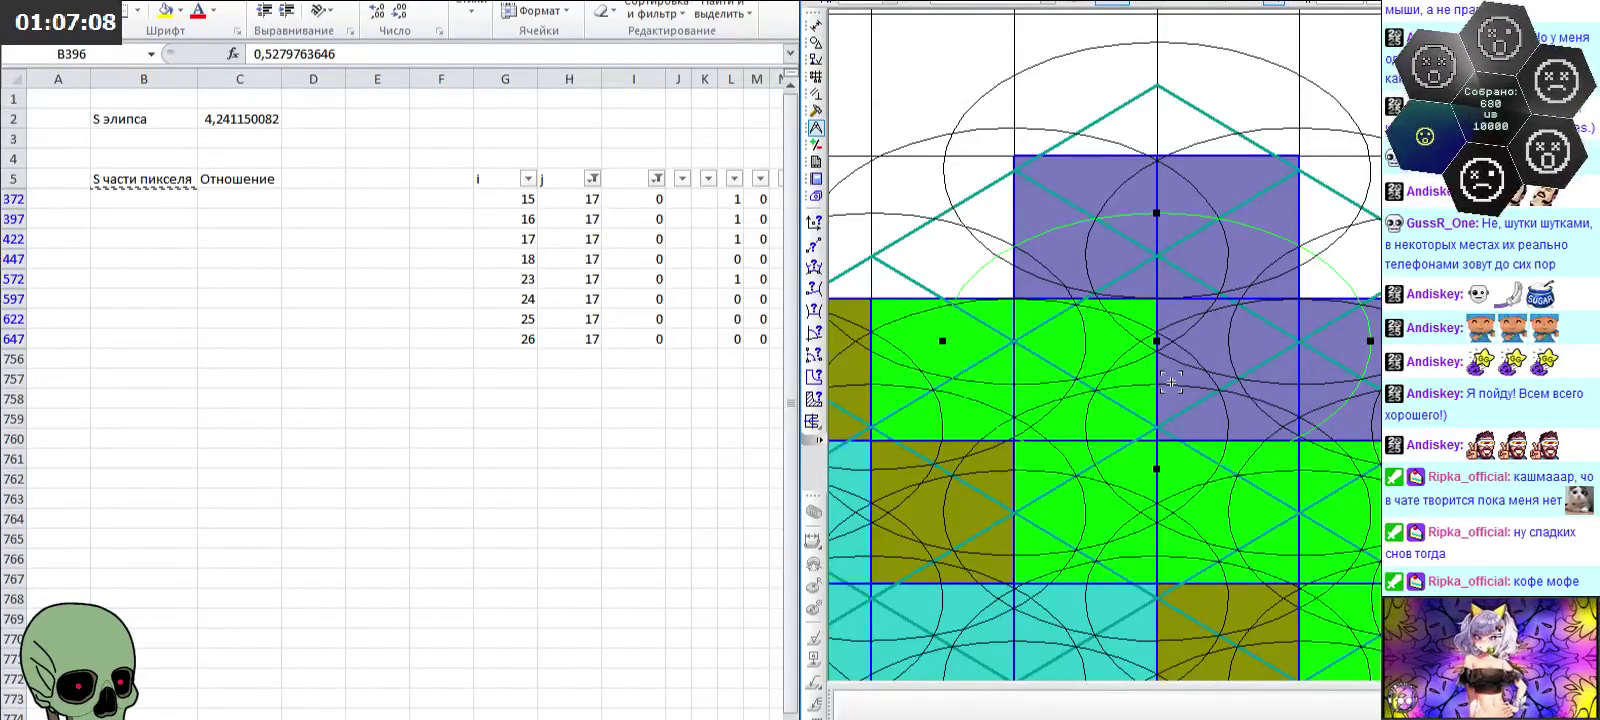
{"action": "scroll", "coordinate": [1171, 382], "scroll_direction": "down", "scroll_amount": 1}
{"action": "scroll", "coordinate": [1171, 382], "scroll_direction": "down", "scroll_amount": 1}
{"action": "scroll", "coordinate": [1173, 380], "scroll_direction": "down", "scroll_amount": 1}
{"action": "scroll", "coordinate": [1177, 377], "scroll_direction": "down", "scroll_amount": 1}
{"action": "left_click", "coordinate": [1163, 373]}
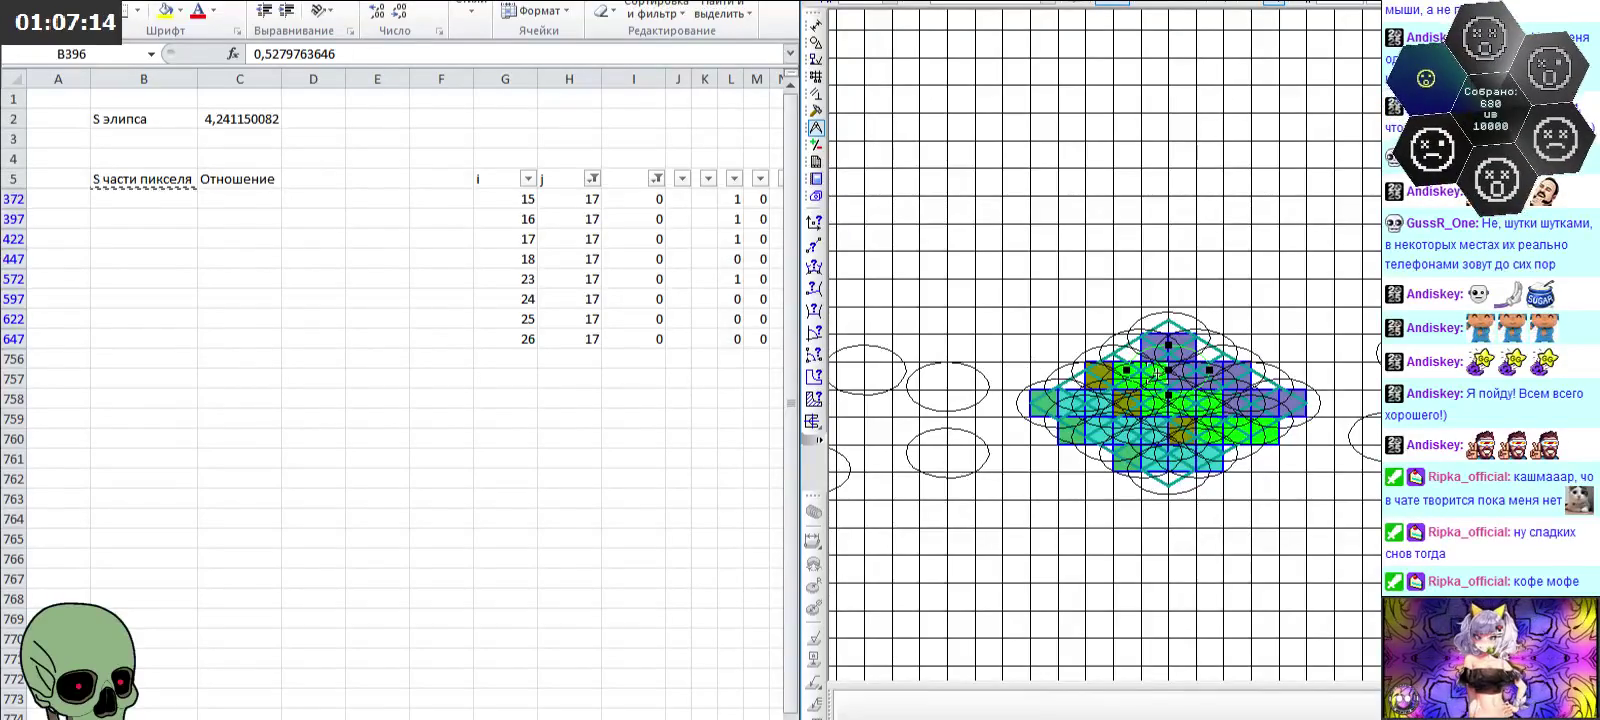
{"action": "scroll", "coordinate": [1157, 375], "scroll_direction": "up", "scroll_amount": 1}
{"action": "scroll", "coordinate": [1200, 310], "scroll_direction": "up", "scroll_amount": 2}
{"action": "scroll", "coordinate": [1224, 318], "scroll_direction": "down", "scroll_amount": 1}
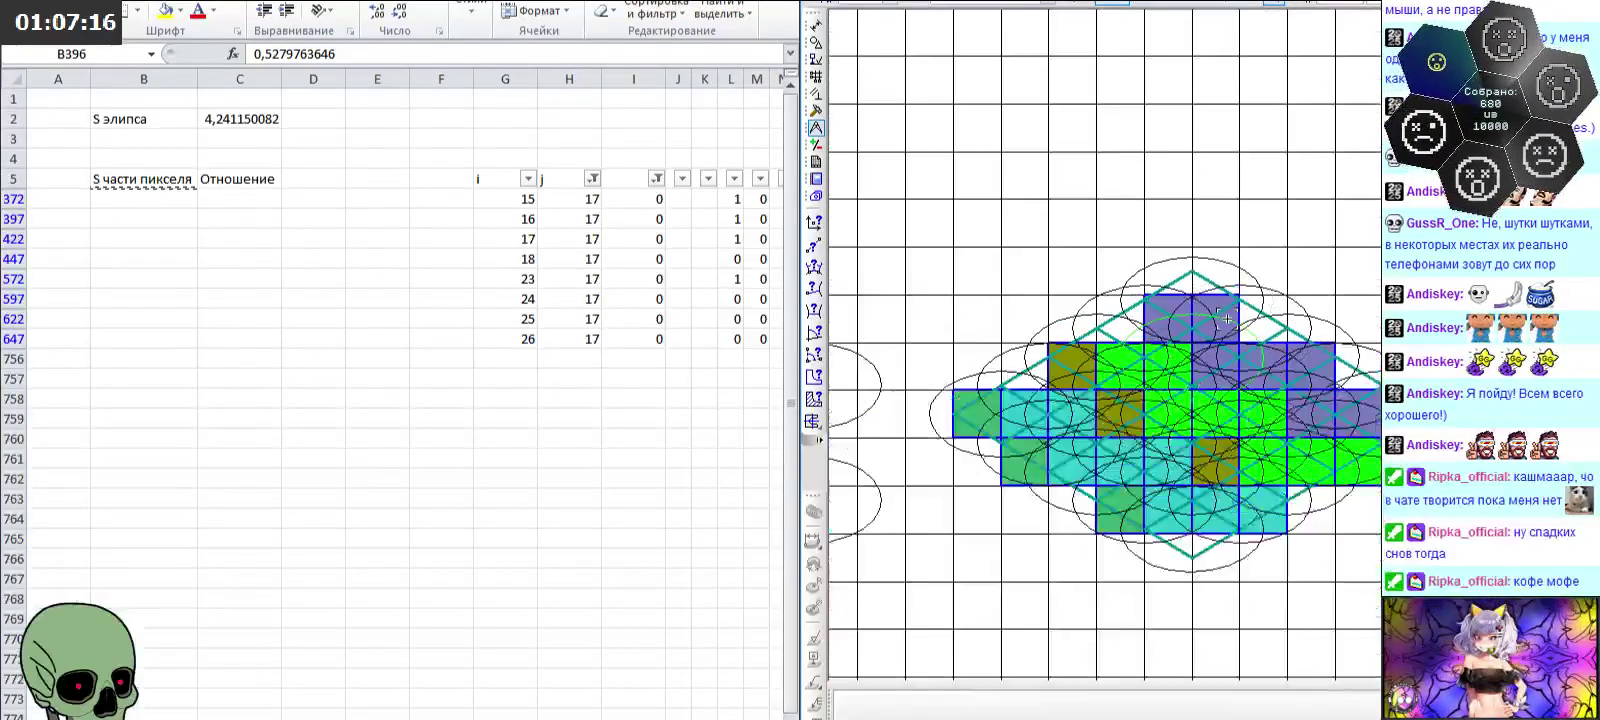
{"action": "scroll", "coordinate": [1226, 318], "scroll_direction": "down", "scroll_amount": 2}
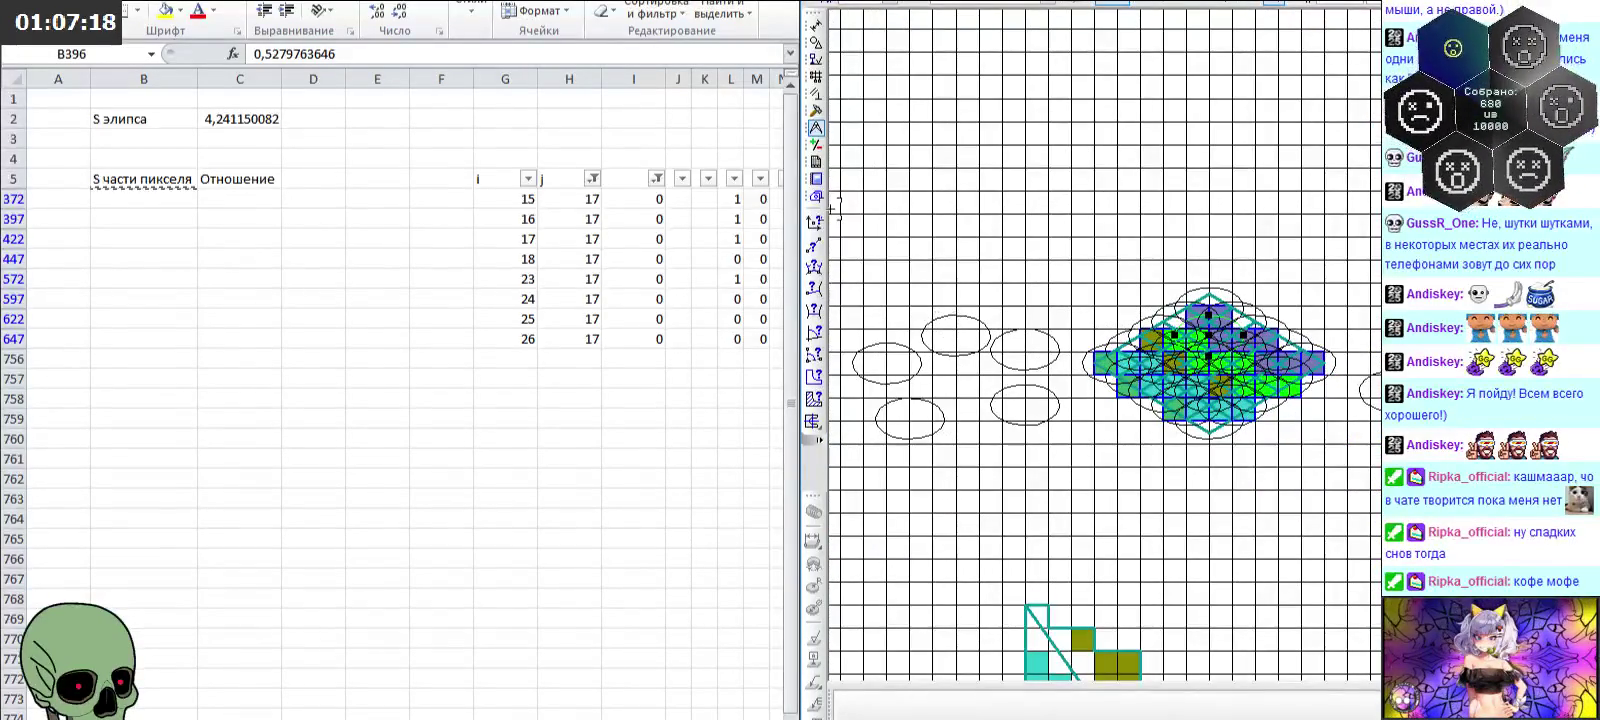
{"action": "scroll", "coordinate": [903, 282], "scroll_direction": "up", "scroll_amount": 2}
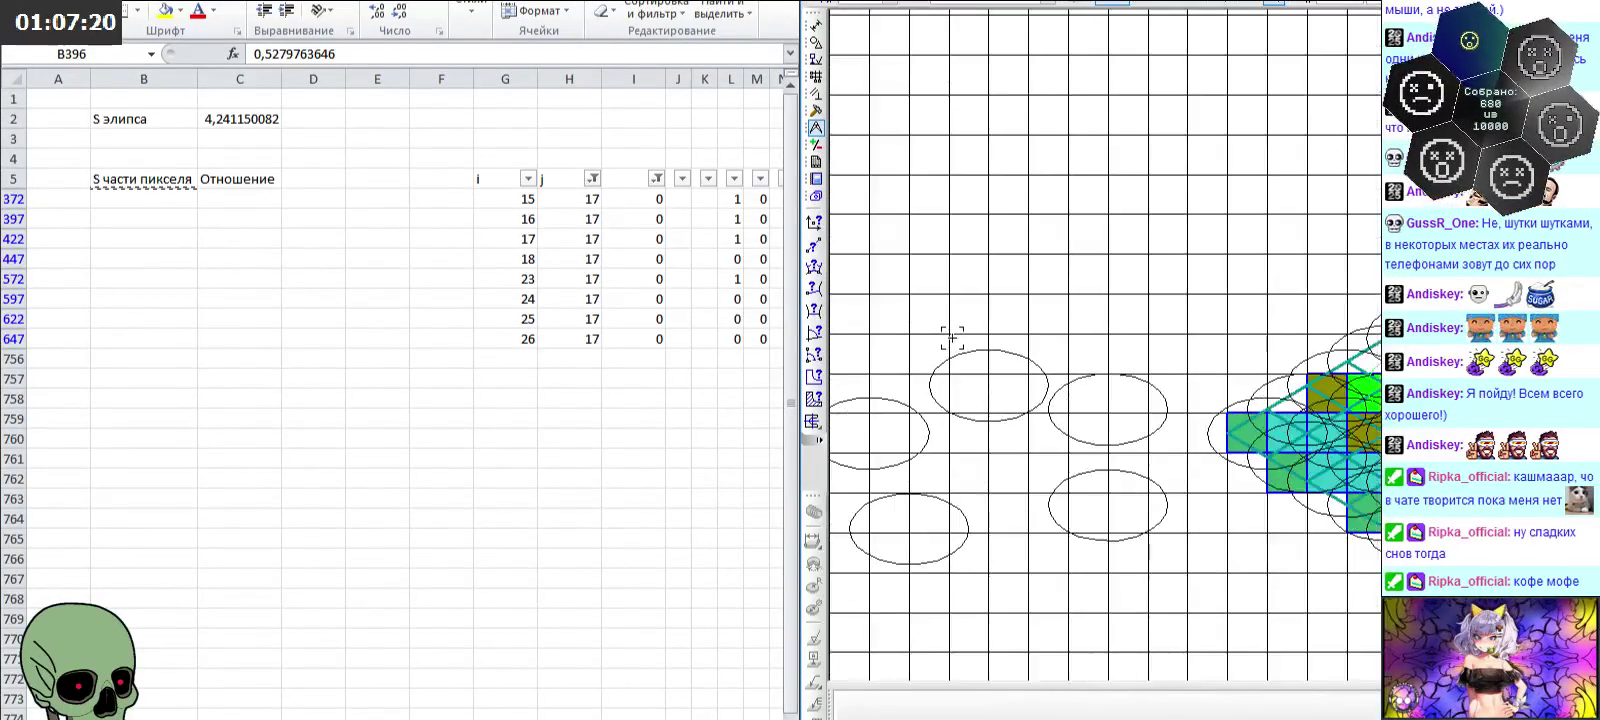
Step: Measure the distance between two points on the drawing, then cancel the measurement
{"action": "left_click", "coordinate": [814, 244]}
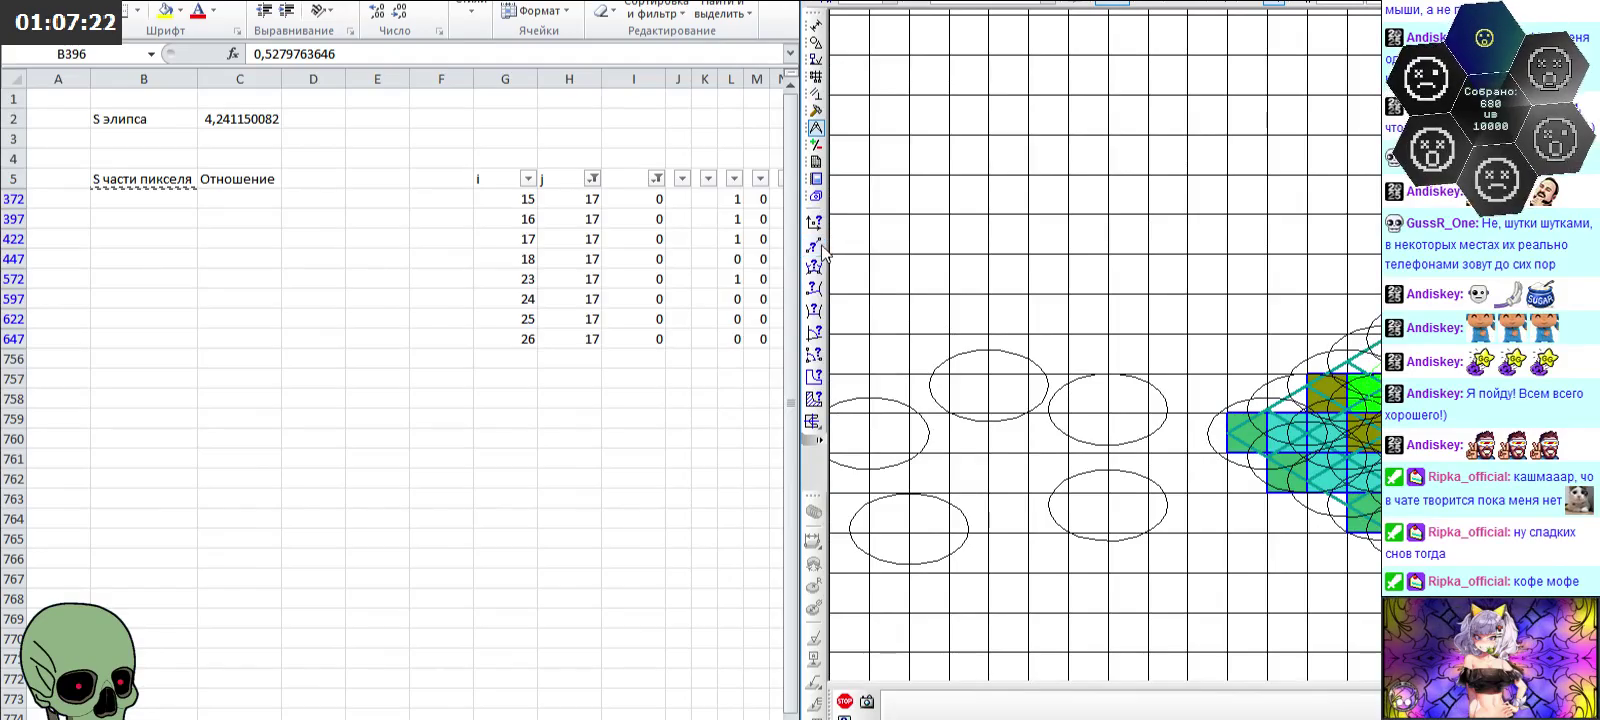
{"action": "left_click", "coordinate": [993, 352]}
{"action": "left_click", "coordinate": [1345, 358]}
{"action": "scroll", "coordinate": [1345, 358], "scroll_direction": "up", "scroll_amount": 3}
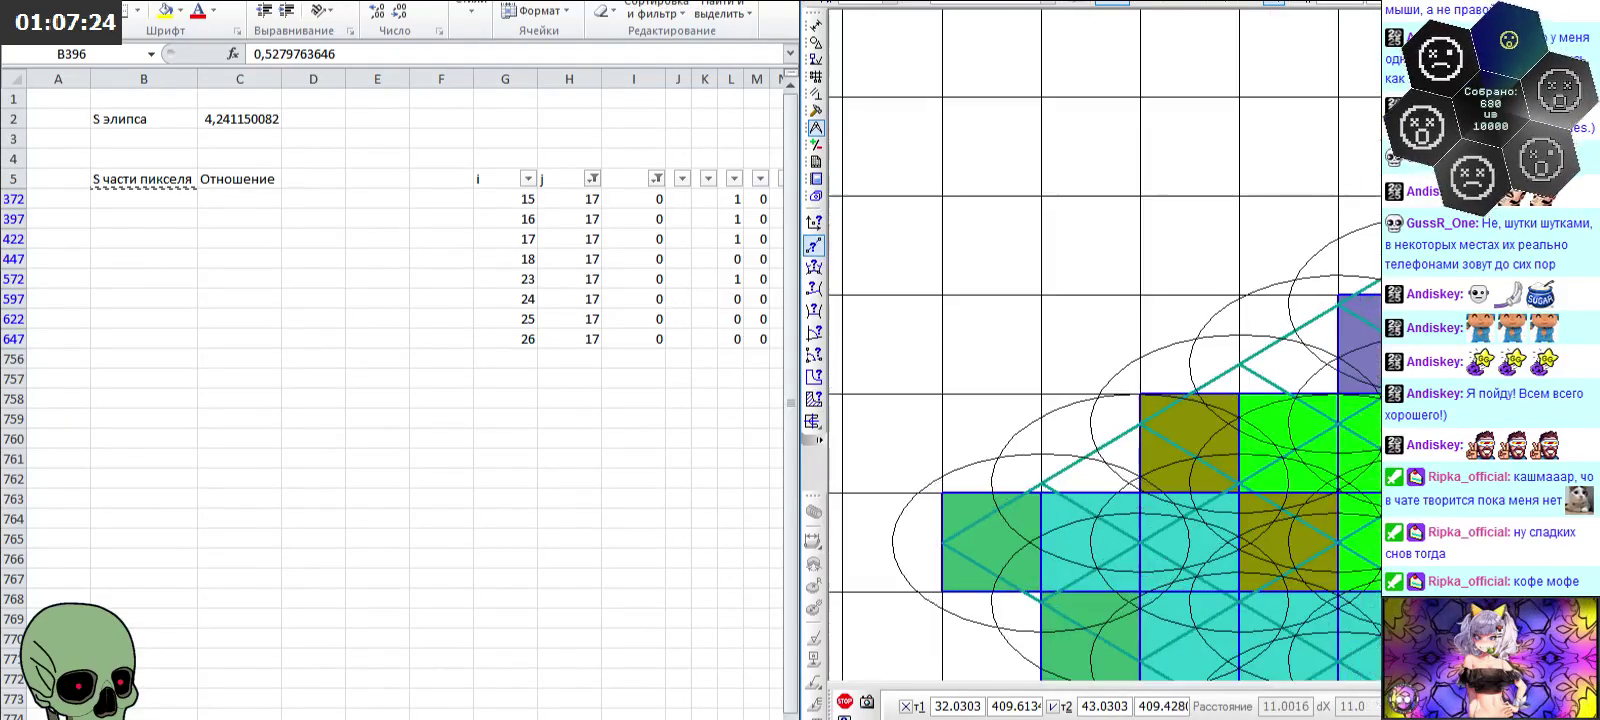
{"action": "left_click", "coordinate": [843, 700]}
Step: Deselect the ellipse and measure the cut pixel square's area as 0.5279763646
{"action": "scroll", "coordinate": [1290, 383], "scroll_direction": "down", "scroll_amount": 2}
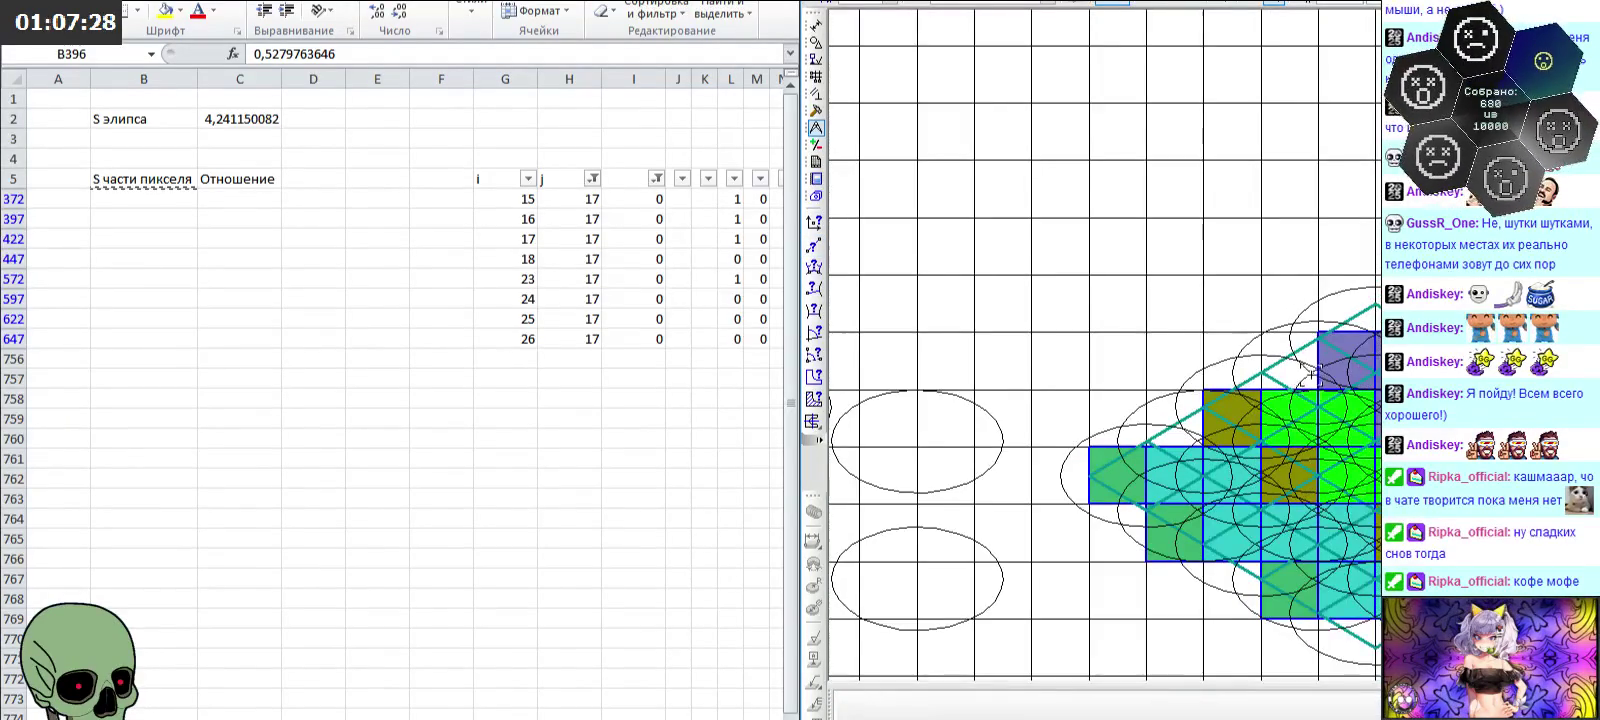
{"action": "scroll", "coordinate": [1305, 375], "scroll_direction": "down", "scroll_amount": 1}
{"action": "scroll", "coordinate": [1305, 375], "scroll_direction": "up", "scroll_amount": 2}
{"action": "scroll", "coordinate": [1368, 367], "scroll_direction": "down", "scroll_amount": 1}
{"action": "scroll", "coordinate": [1368, 367], "scroll_direction": "down", "scroll_amount": 1}
{"action": "scroll", "coordinate": [1368, 367], "scroll_direction": "down", "scroll_amount": 1}
{"action": "left_click", "coordinate": [1076, 353]}
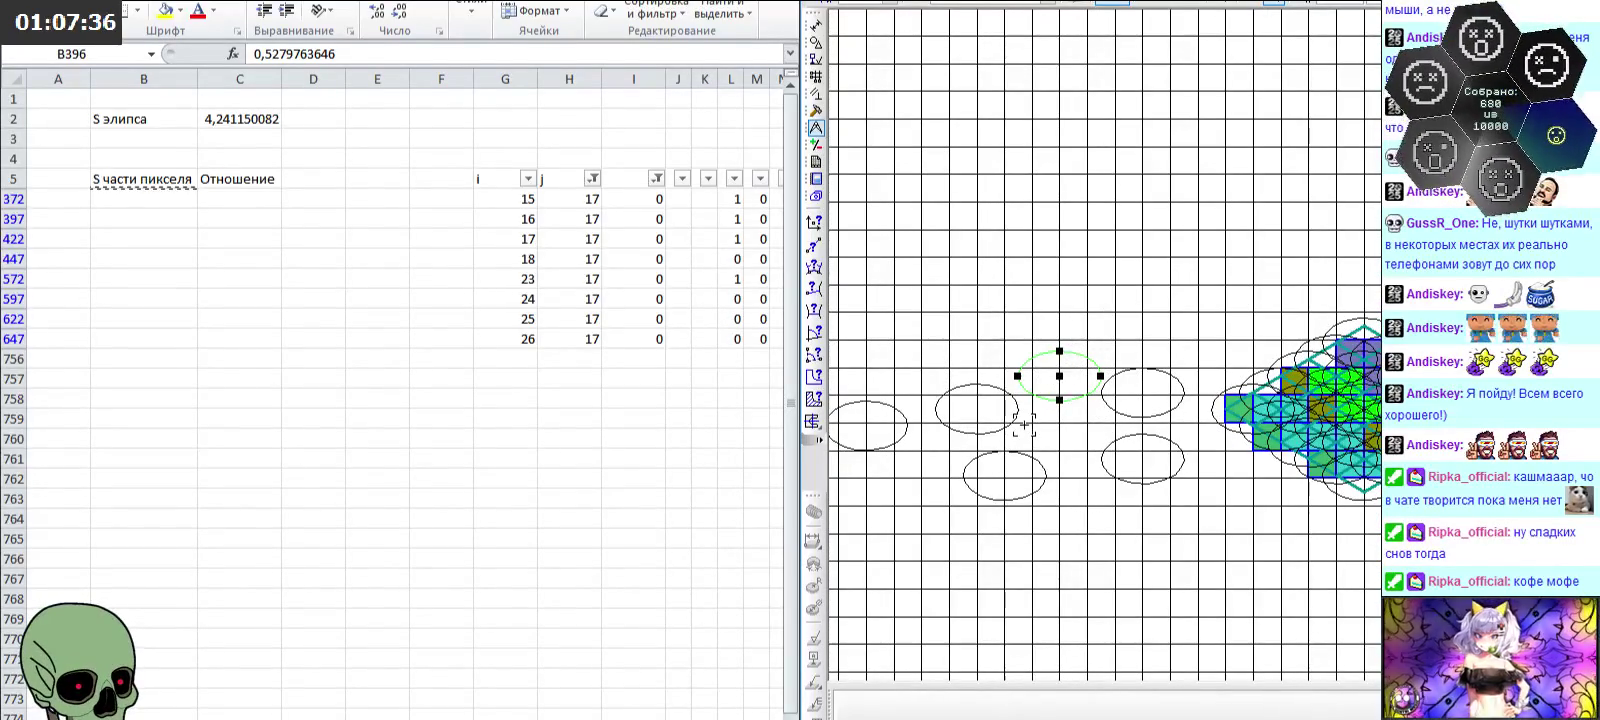
{"action": "scroll", "coordinate": [1040, 367], "scroll_direction": "up", "scroll_amount": 2}
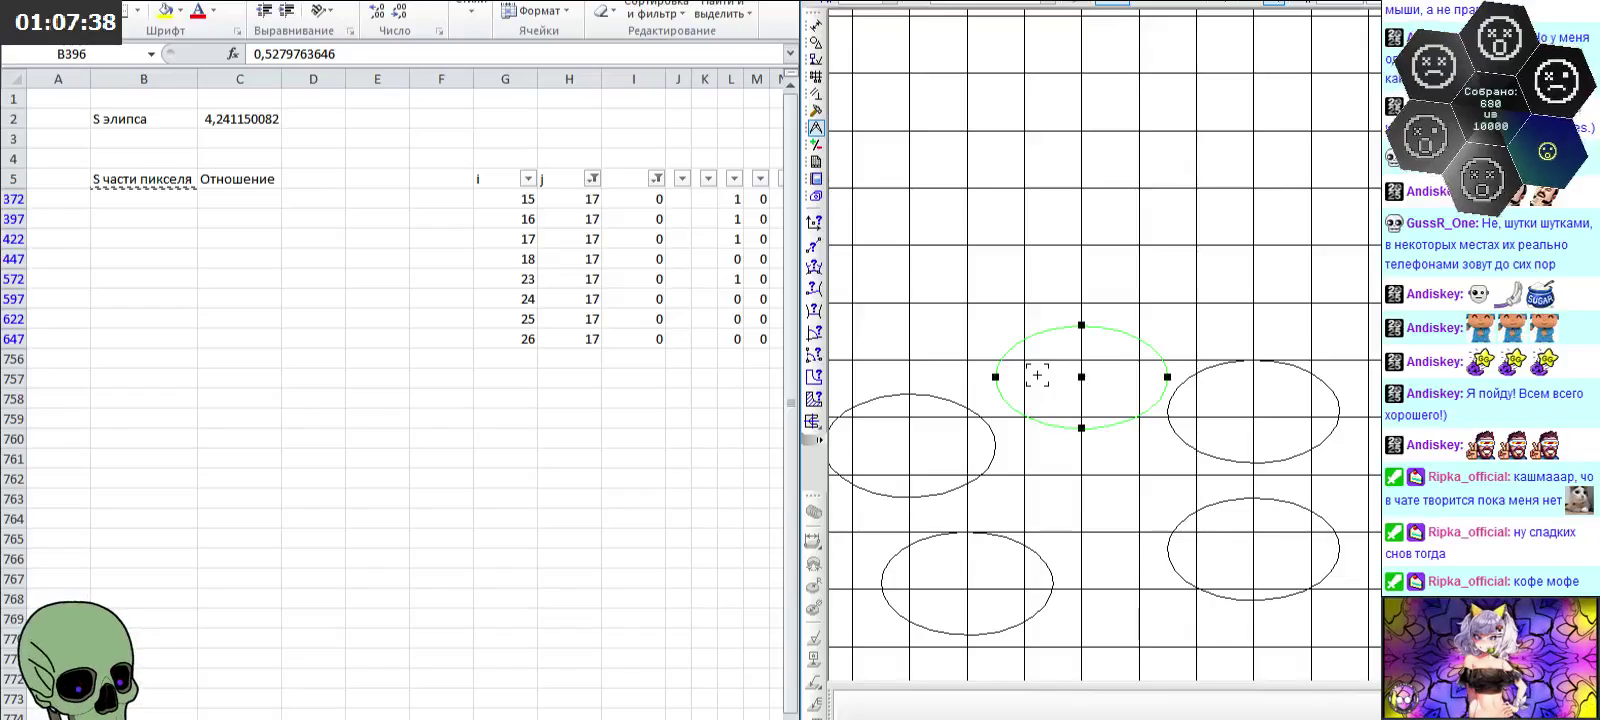
{"action": "scroll", "coordinate": [1037, 375], "scroll_direction": "up", "scroll_amount": 2}
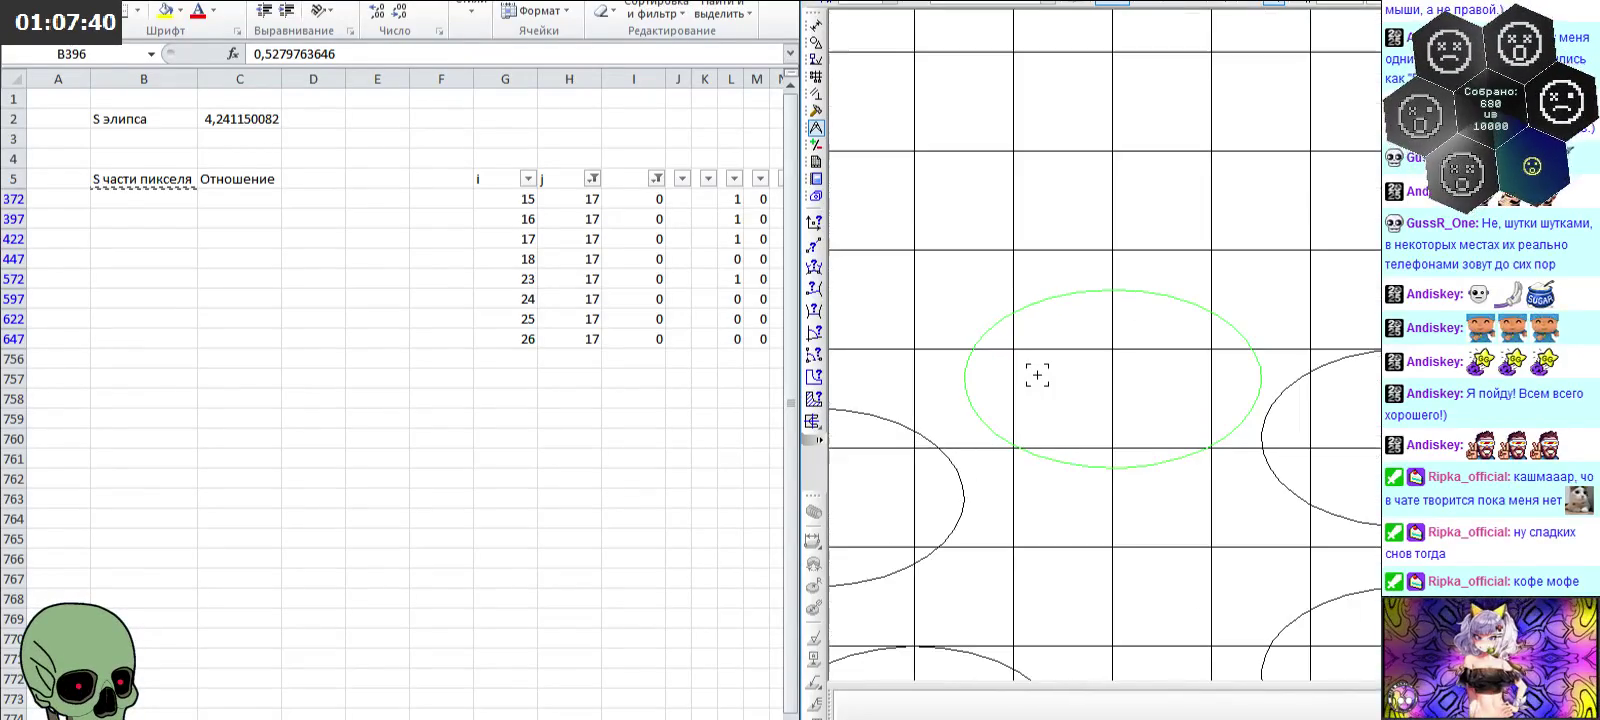
{"action": "left_click", "coordinate": [1055, 385]}
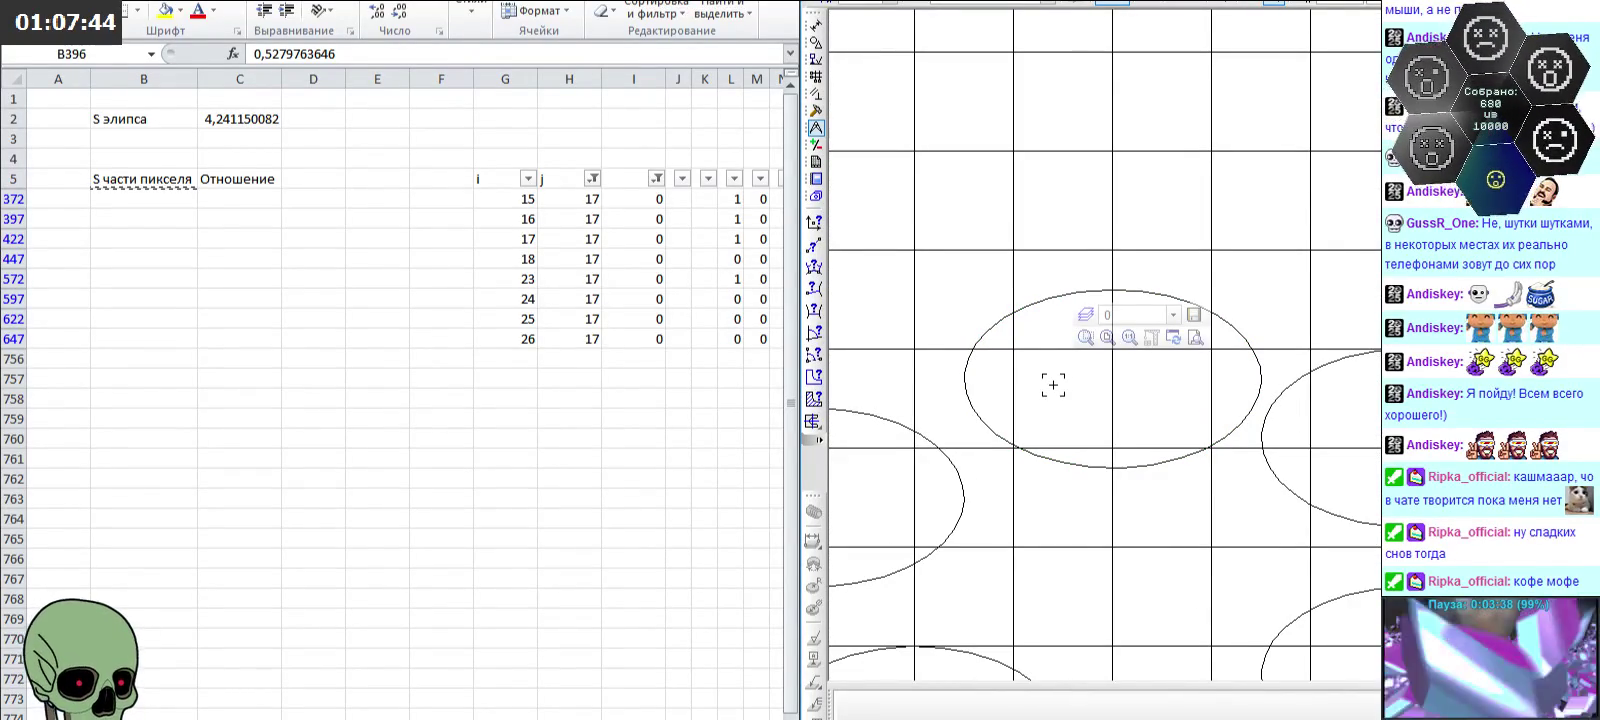
{"action": "left_click", "coordinate": [814, 398]}
{"action": "left_click", "coordinate": [1103, 330]}
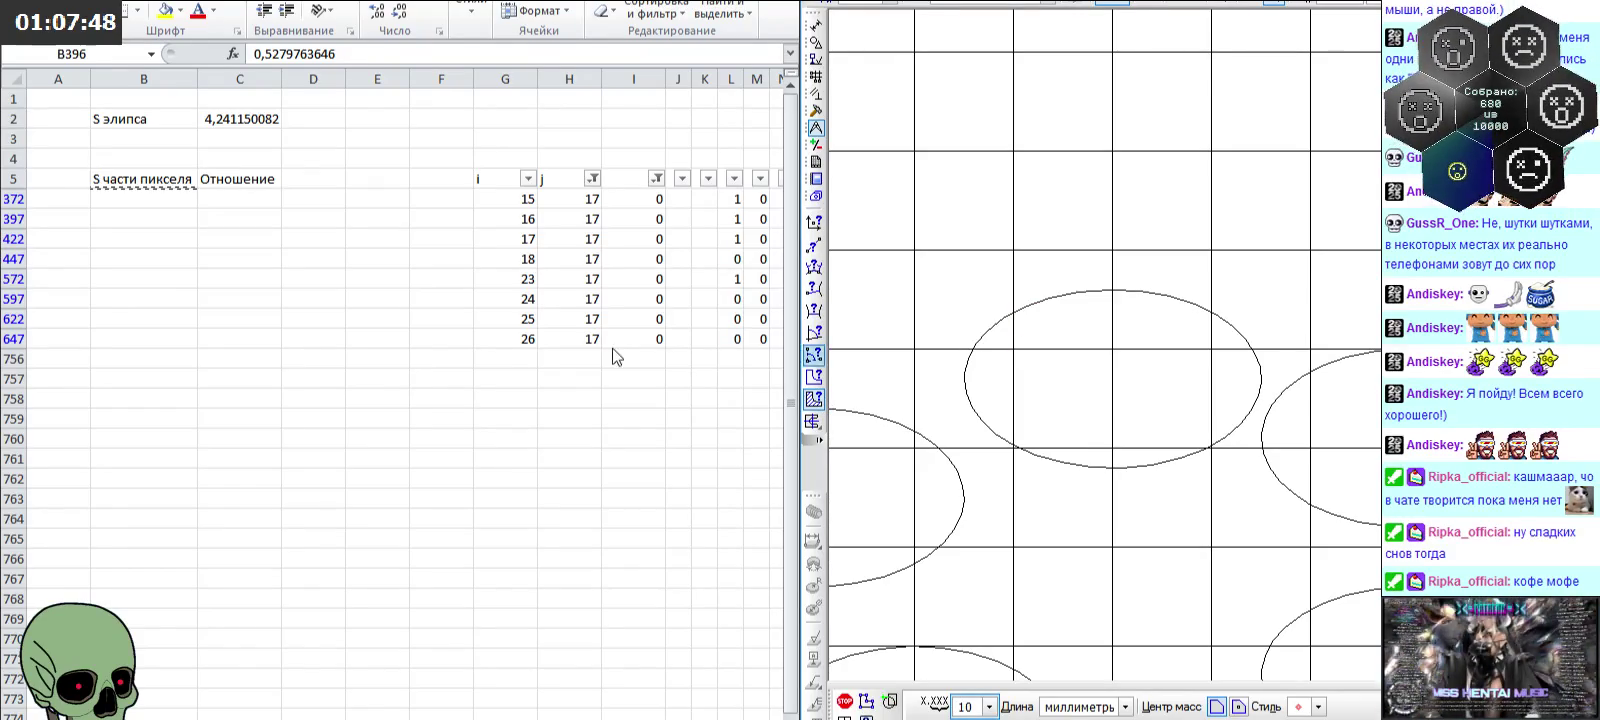
{"action": "left_click_drag", "start_coordinate": [440, 279], "coordinate": [227, 283]}
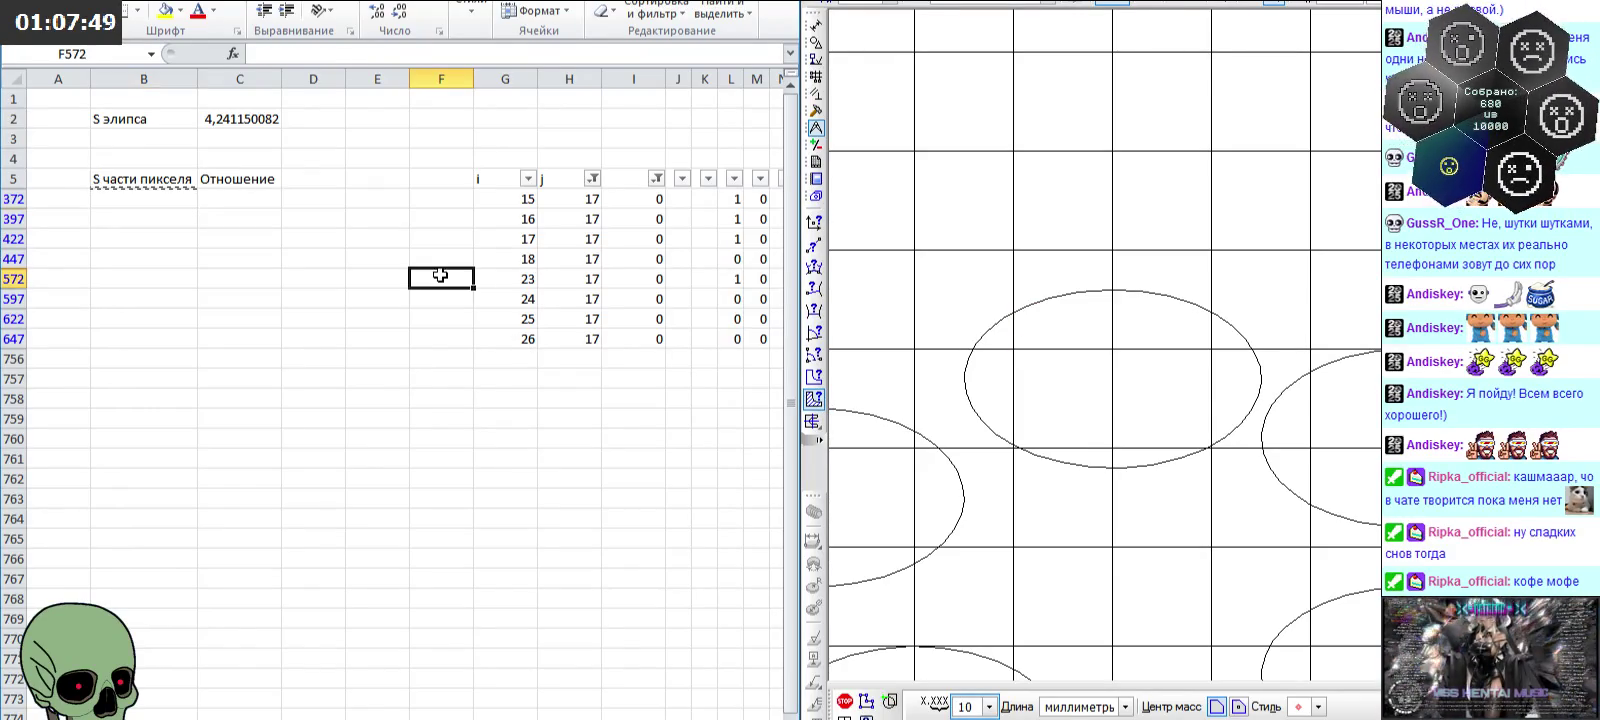
Step: Enter 0,527976365 in row 572 and copy it to symmetric row 597
{"action": "left_click", "coordinate": [179, 283]}
{"action": "type", "text": "0,527"}
{"action": "type", "text": "97"}
{"action": "type", "text": "6365"}
{"action": "key", "text": "Return"}
{"action": "key", "text": "Up"}
{"action": "key", "text": "ctrl+c"}
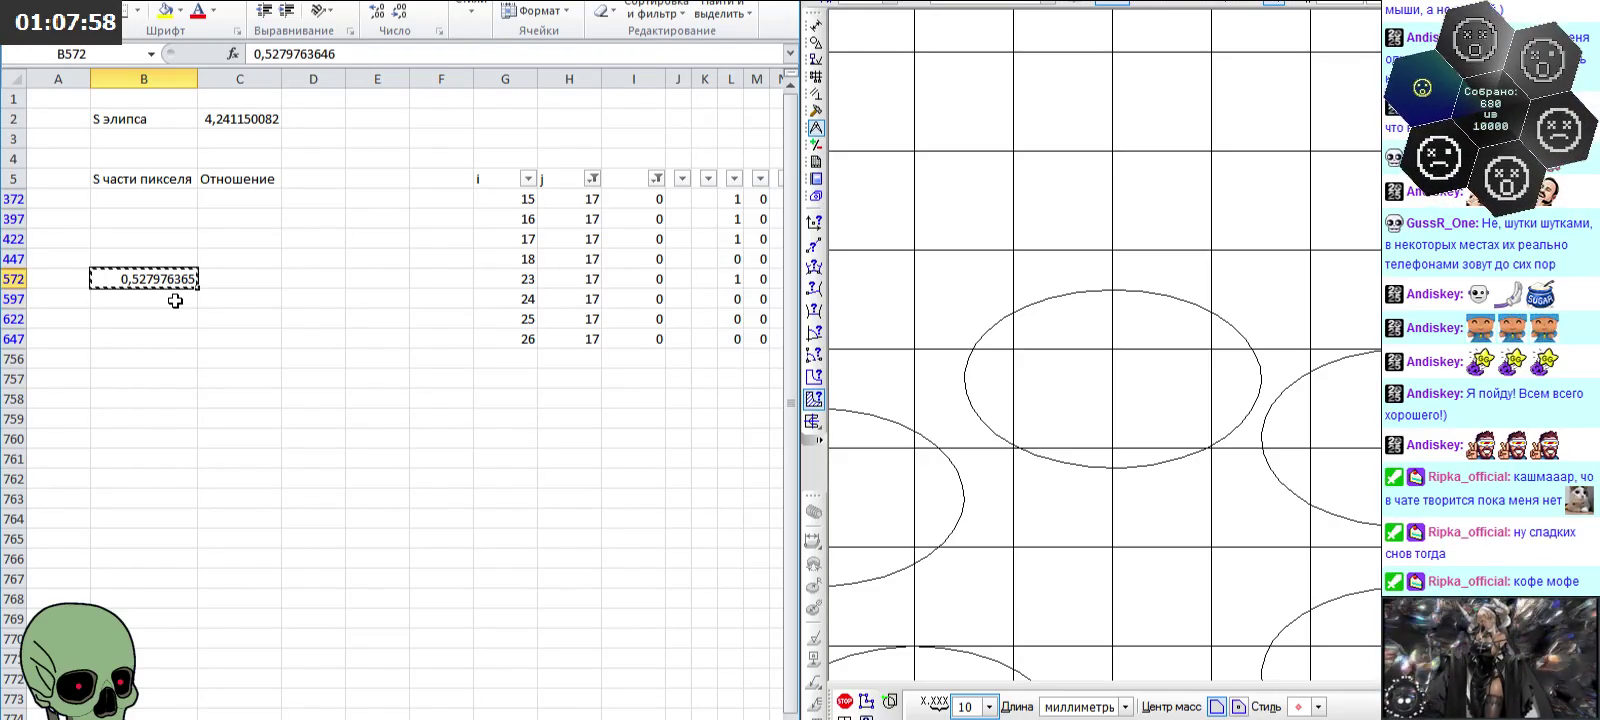
{"action": "key", "text": "Down"}
{"action": "key", "text": "ctrl+v"}
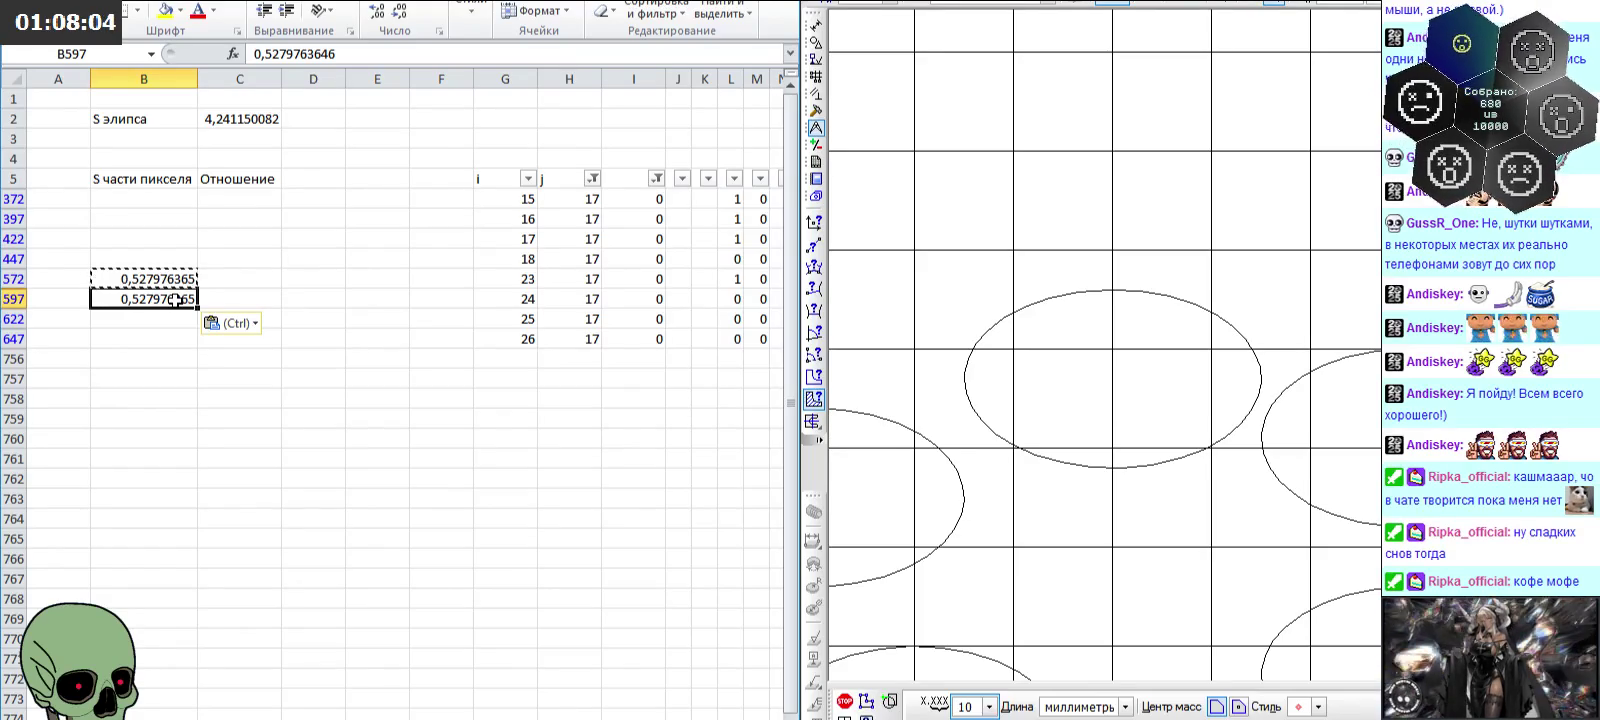
{"action": "left_click", "coordinate": [1058, 388]}
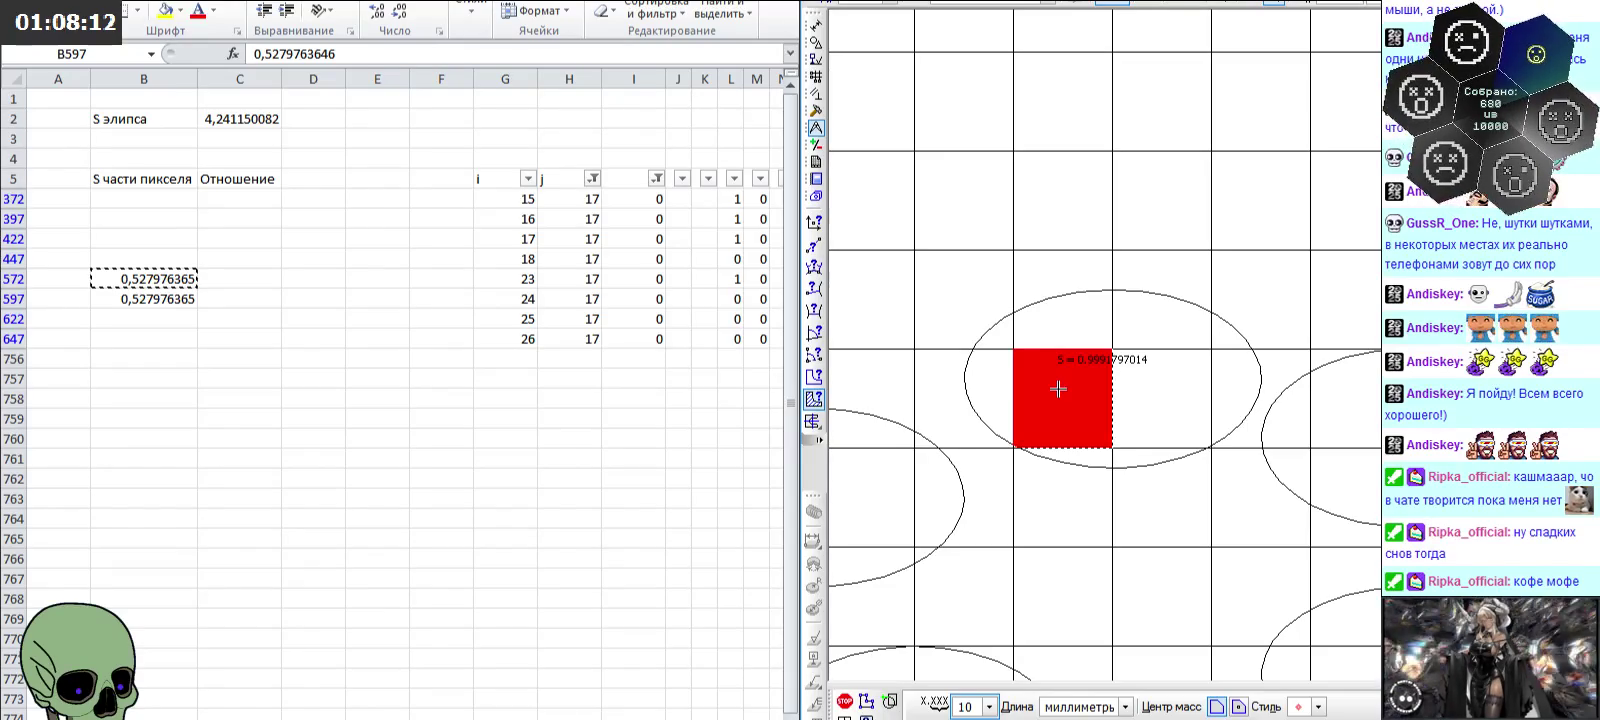
{"action": "left_click", "coordinate": [143, 218]}
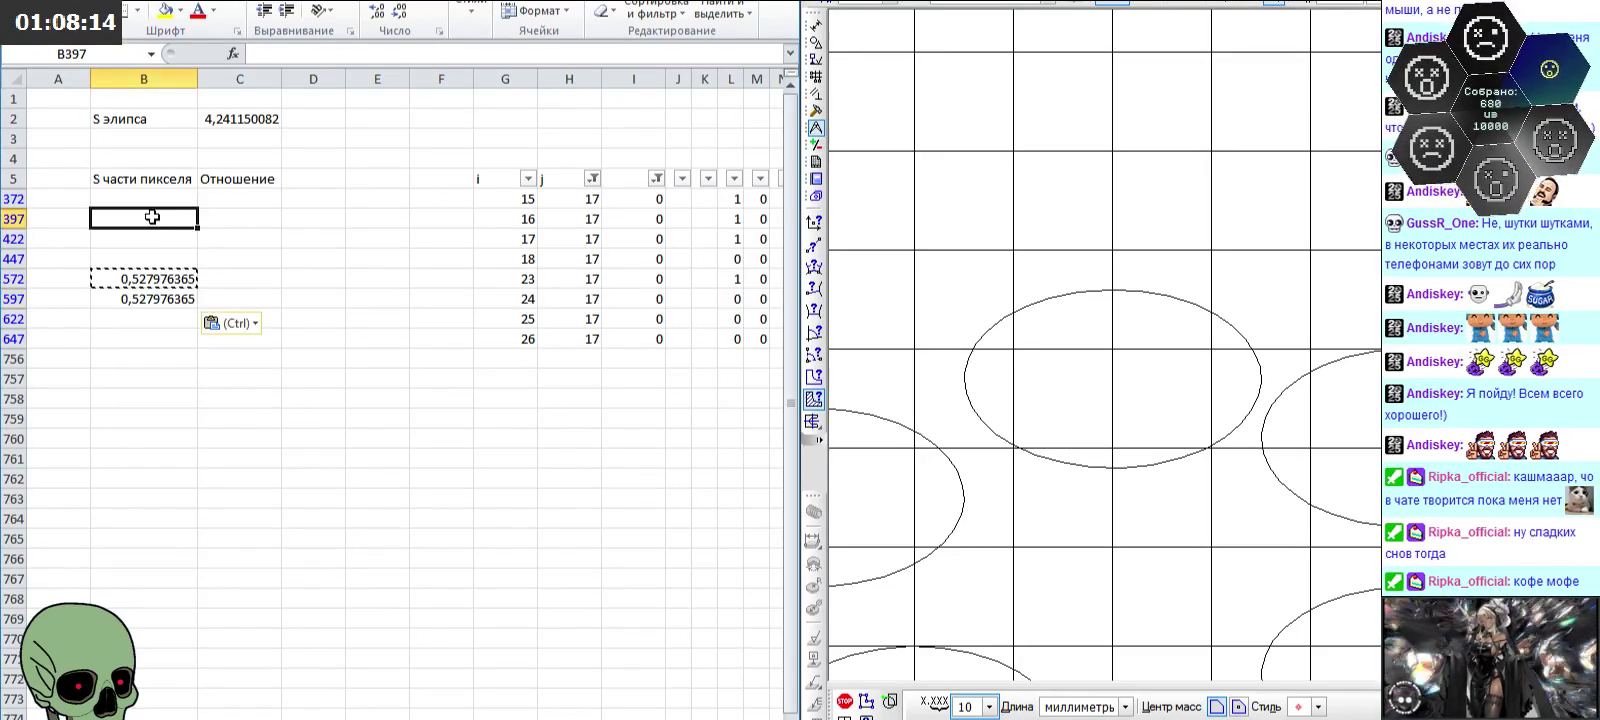
{"action": "type", "text": "0,999179"}
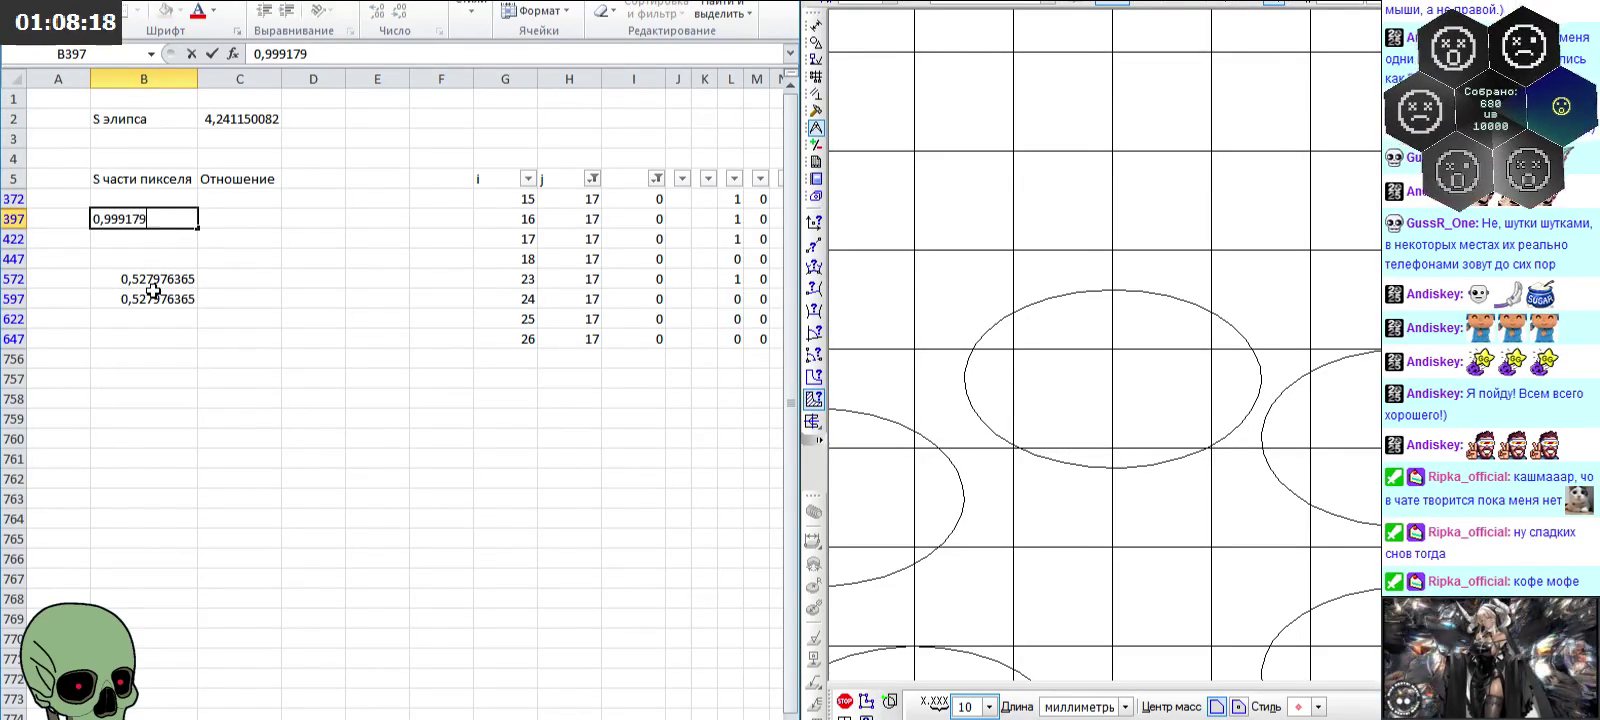
{"action": "type", "text": "7014"}
{"action": "key", "text": "Return"}
{"action": "key", "text": "Up"}
{"action": "key", "text": "ctrl+c"}
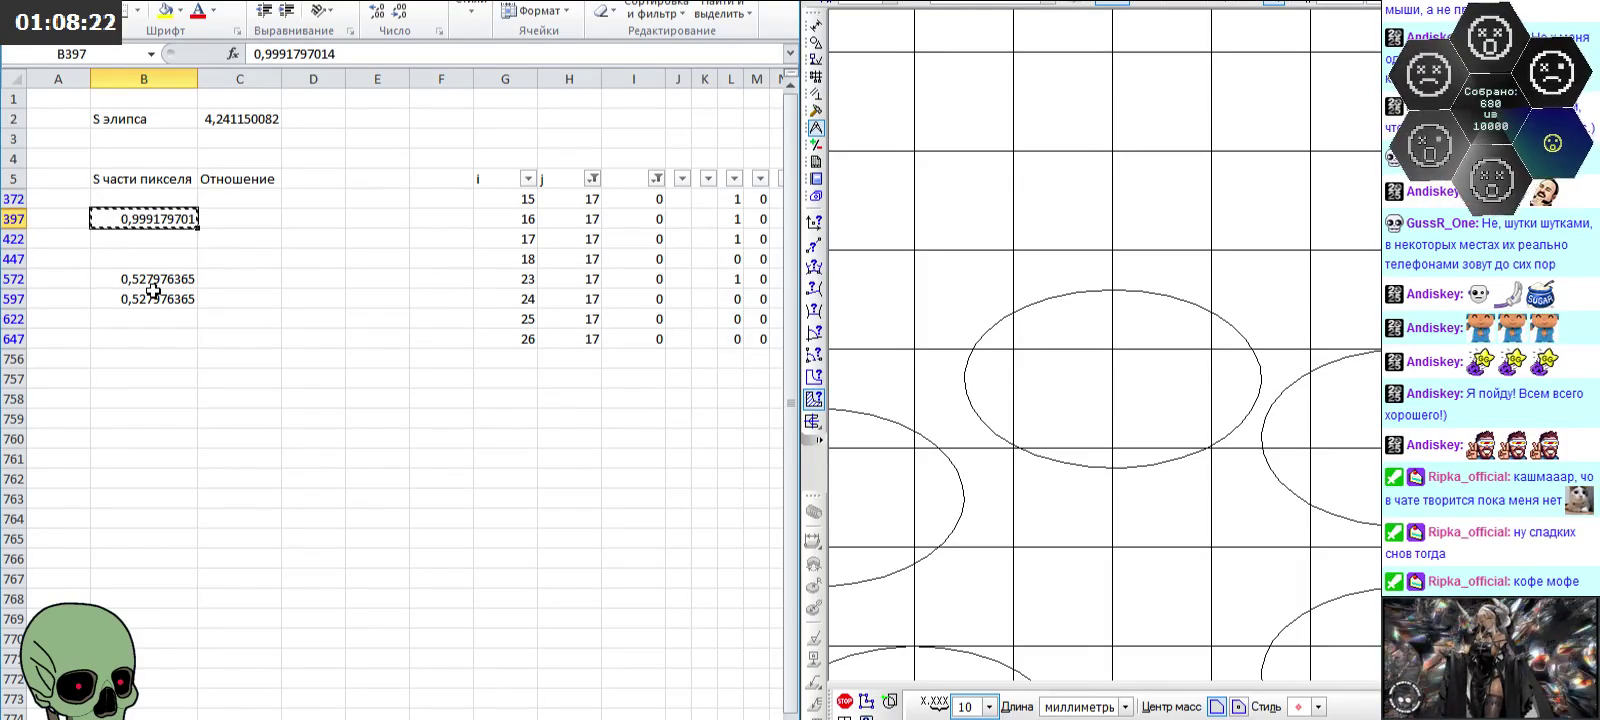
{"action": "key", "text": "Down"}
{"action": "key", "text": "Down"}
{"action": "key", "text": "Down"}
{"action": "key", "text": "Down"}
{"action": "key", "text": "Down"}
{"action": "key", "text": "Down"}
{"action": "key", "text": "Up"}
{"action": "key", "text": "Up"}
{"action": "key", "text": "ctrl+v"}
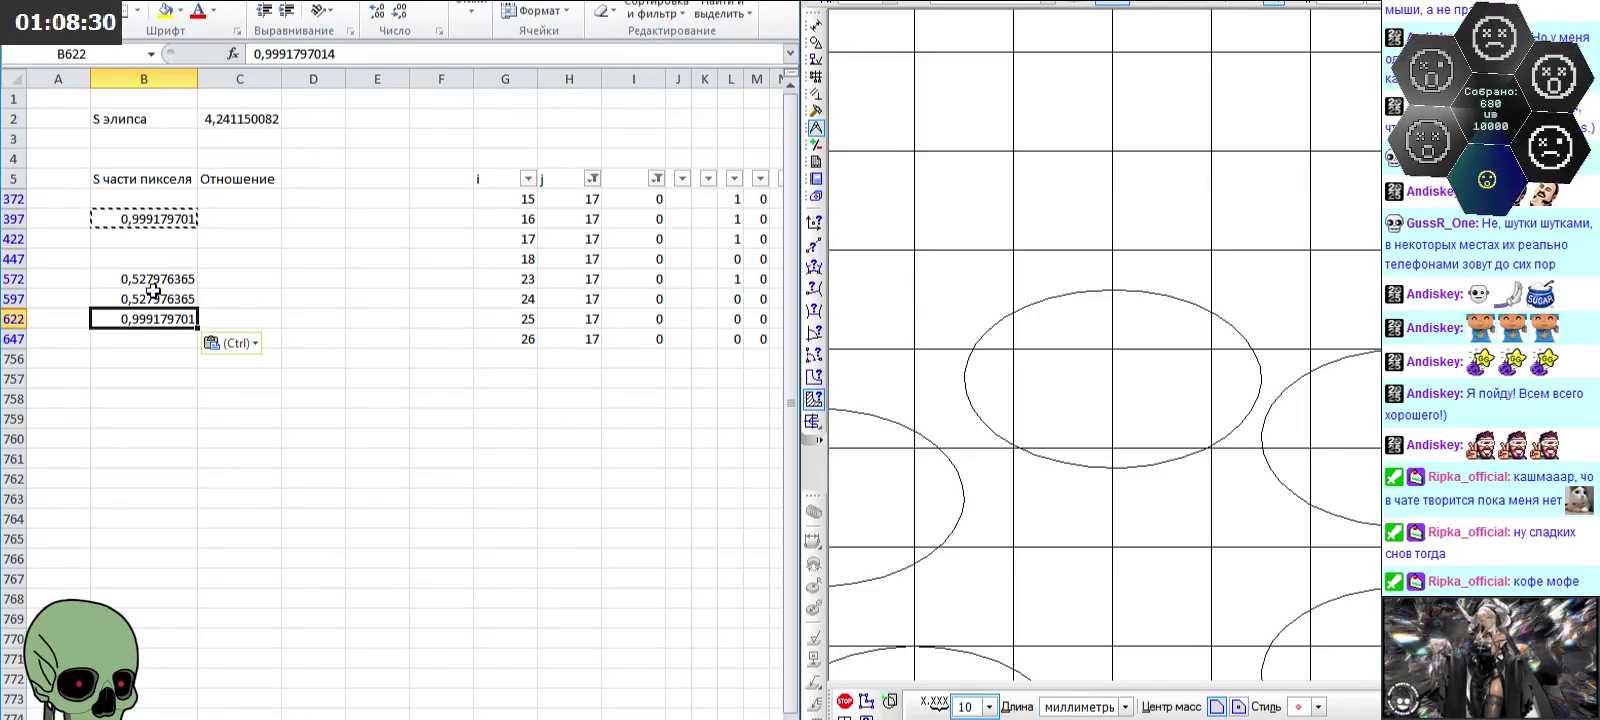
{"action": "left_click", "coordinate": [990, 369]}
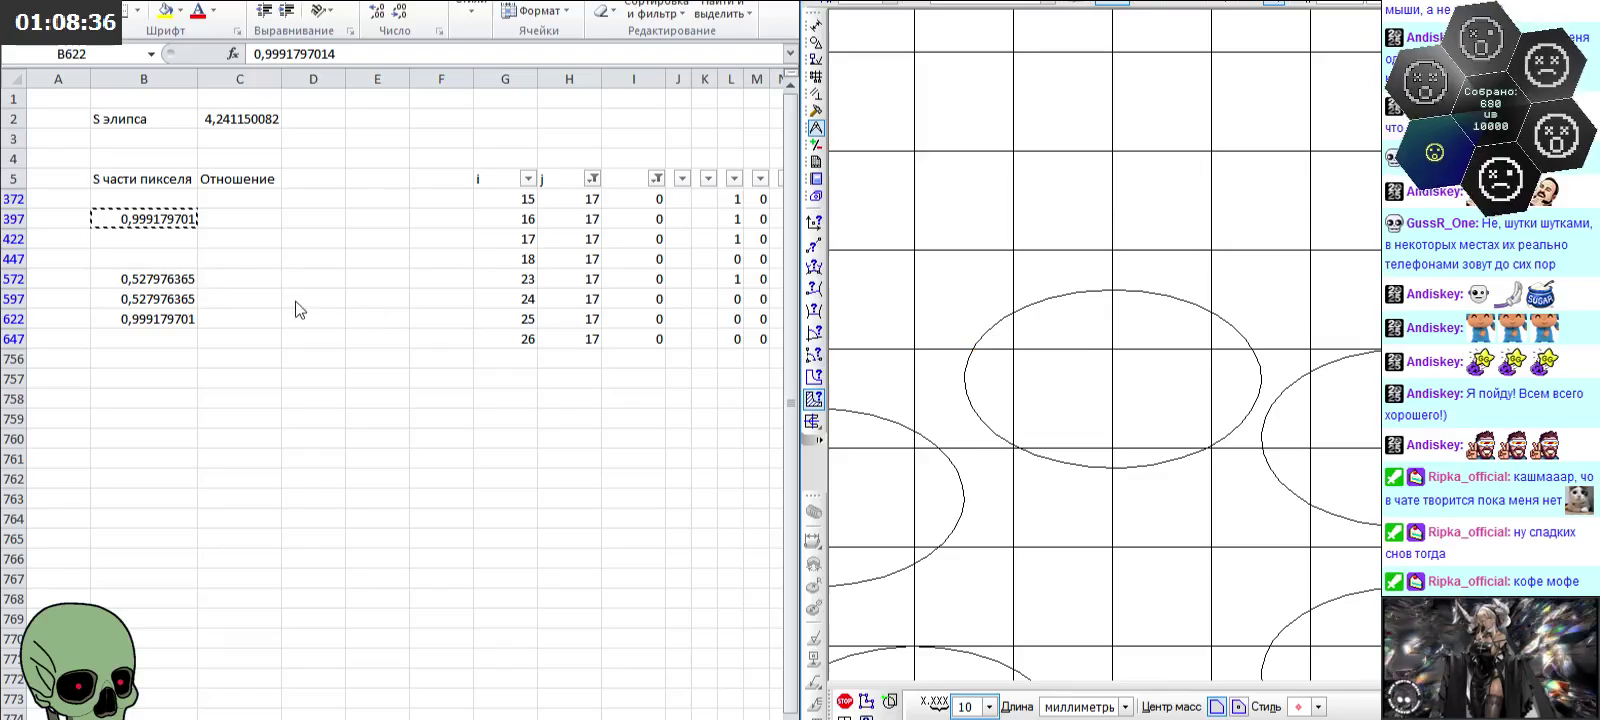
{"action": "key", "text": "ctrl+v"}
{"action": "left_click", "coordinate": [160, 199]}
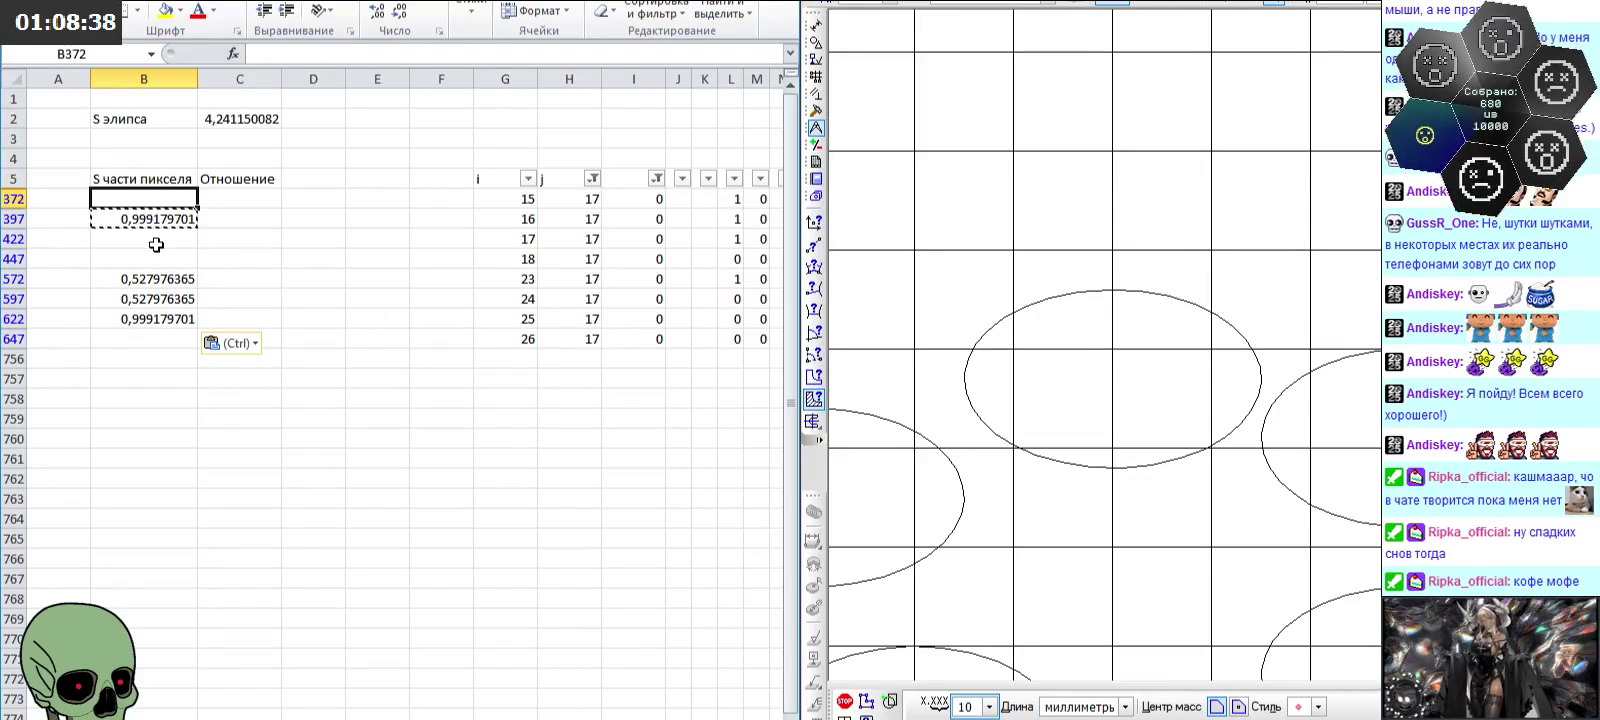
{"action": "type", "text": "0,3738331042"}
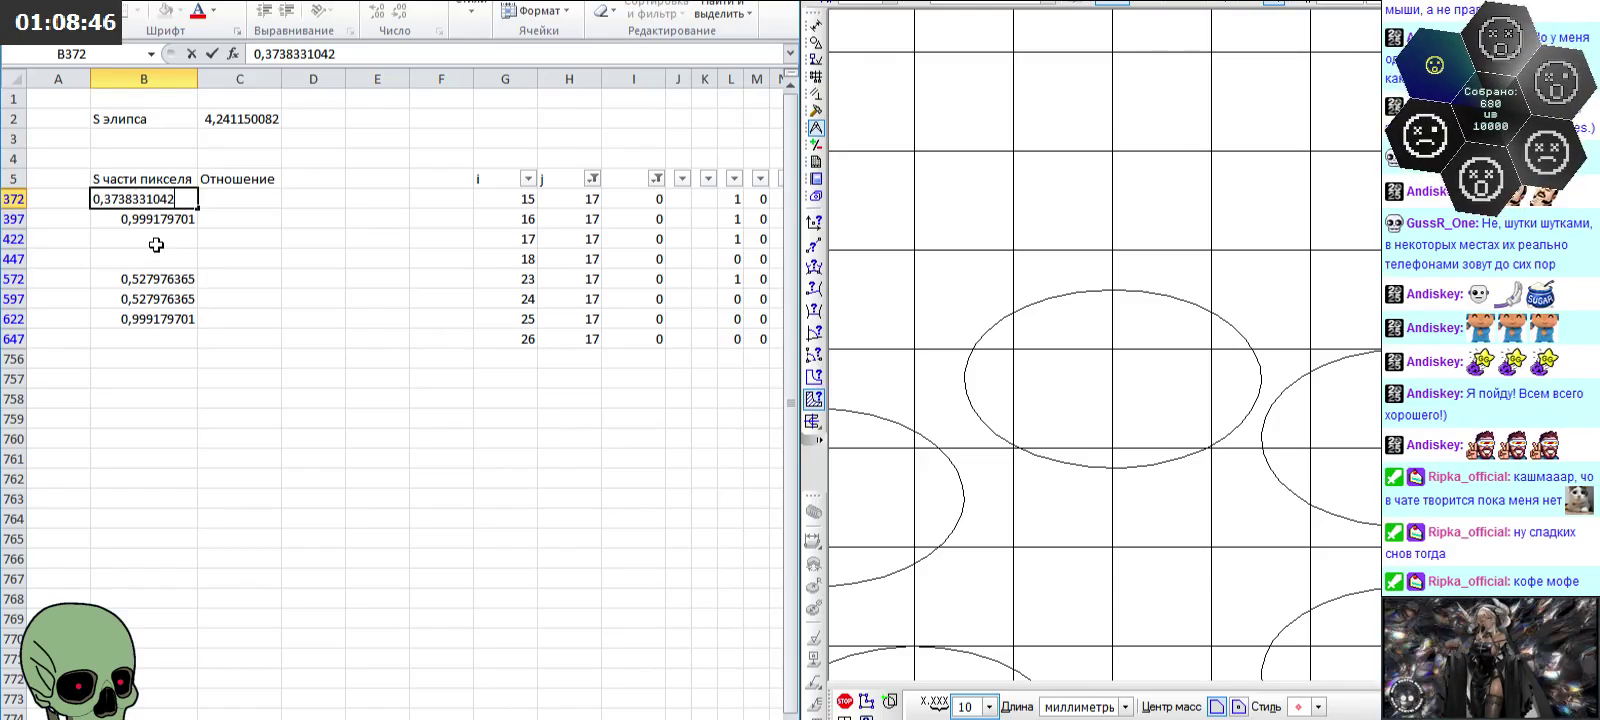
{"action": "key", "text": "Return"}
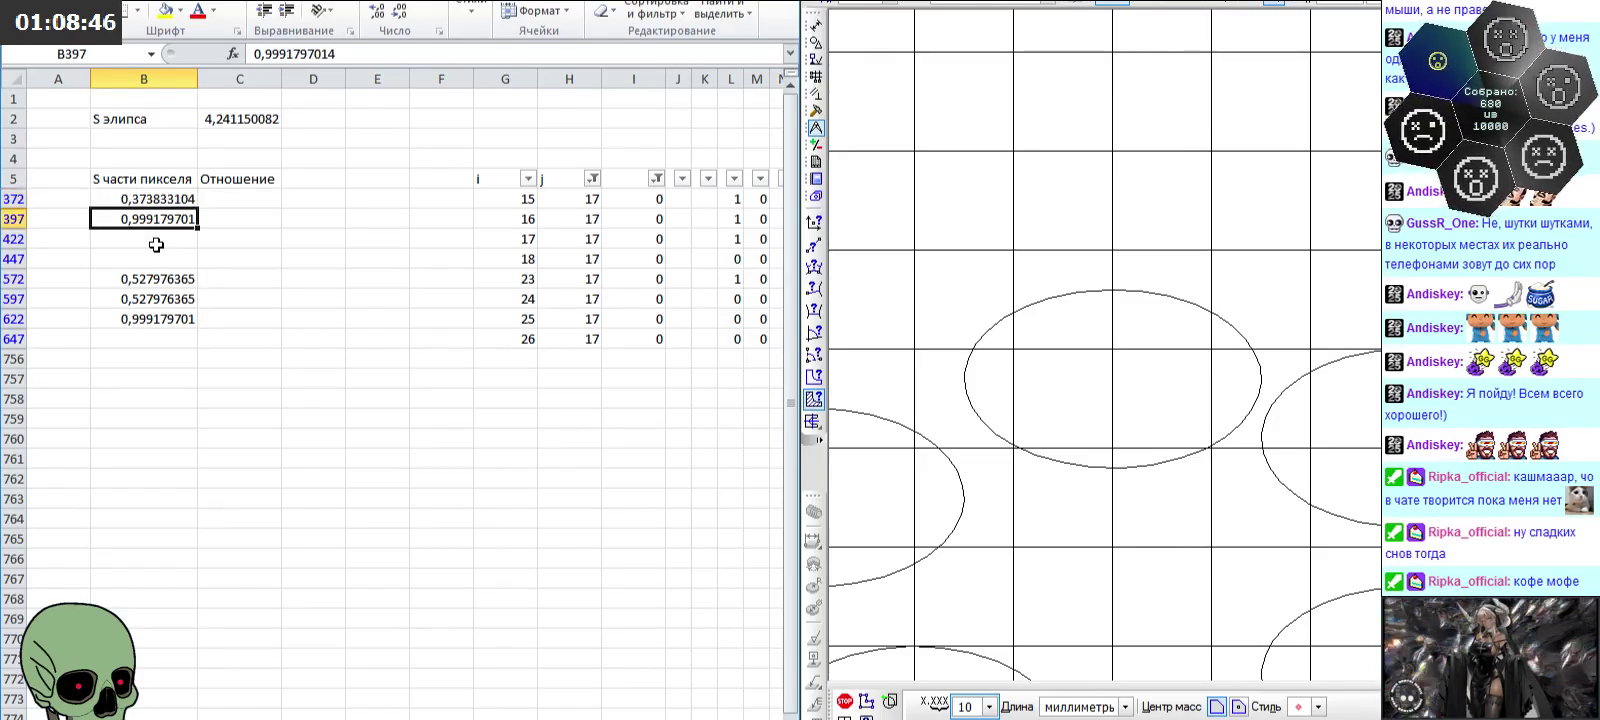
{"action": "key", "text": "Up"}
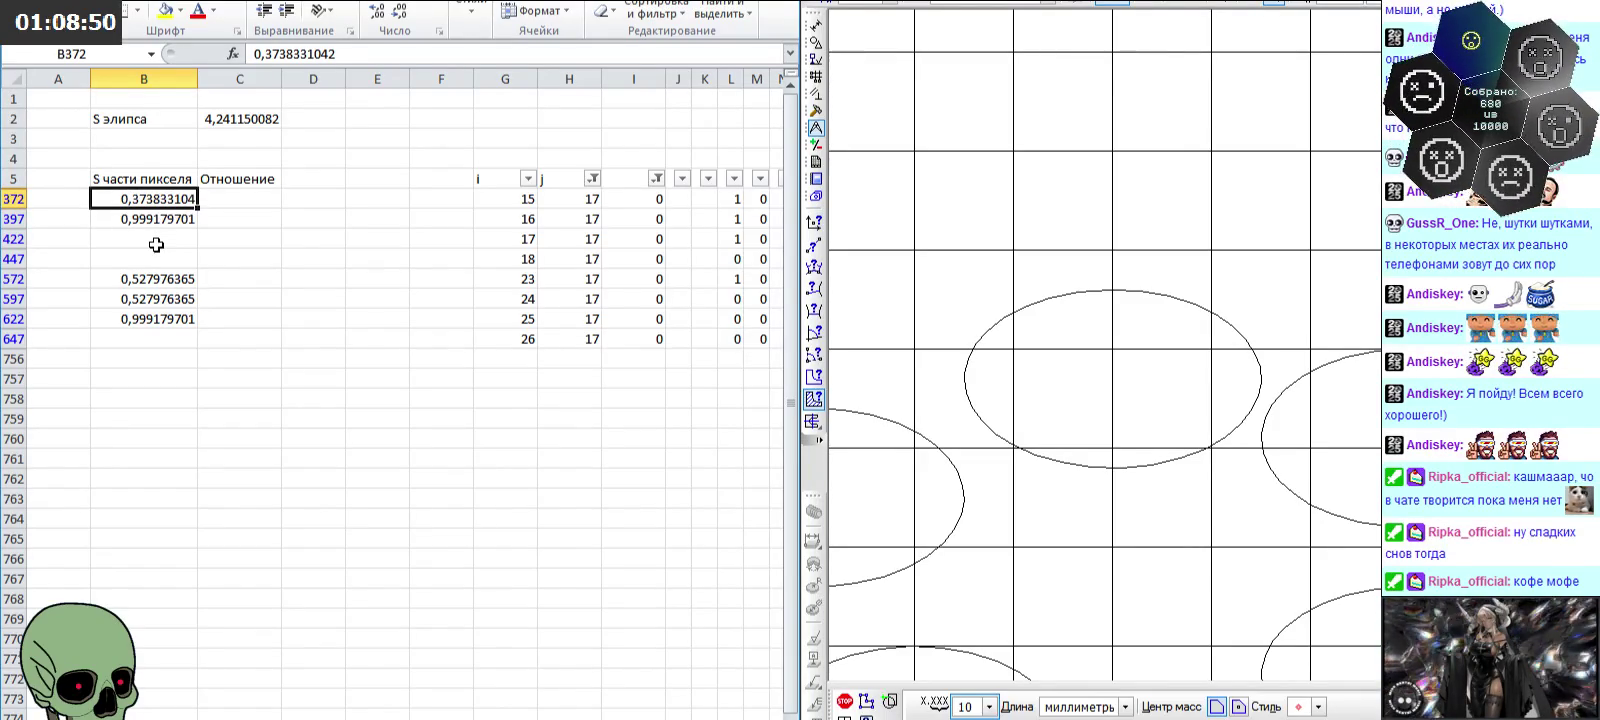
{"action": "key", "text": "ctrl+c"}
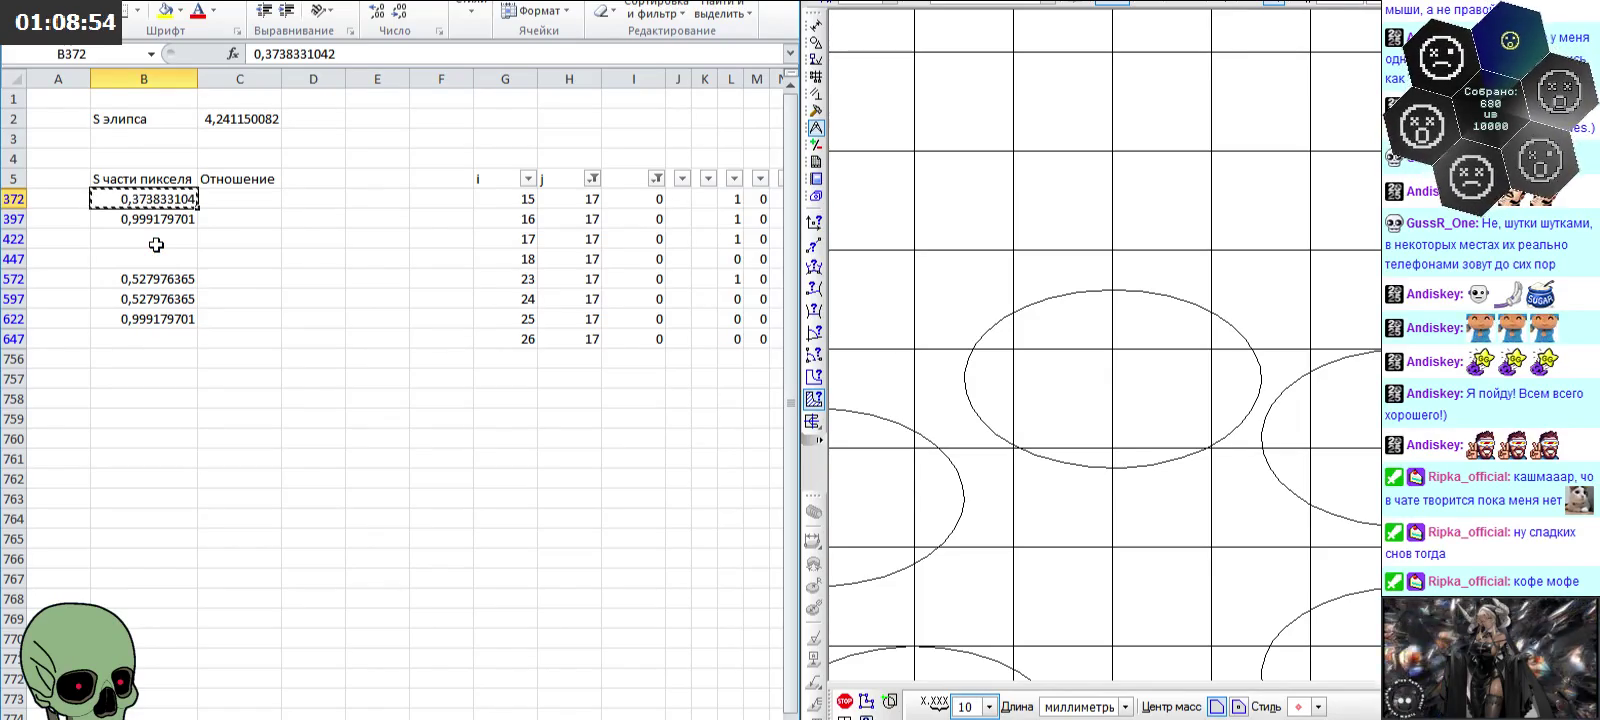
{"action": "key", "text": "Down"}
{"action": "key", "text": "Down"}
{"action": "key", "text": "Down"}
{"action": "key", "text": "Down"}
{"action": "key", "text": "Down"}
{"action": "key", "text": "Down"}
{"action": "key", "text": "ctrl+v"}
{"action": "key", "text": "Up"}
{"action": "key", "text": "Up"}
{"action": "key", "text": "Up"}
{"action": "key", "text": "Up"}
{"action": "key", "text": "Up"}
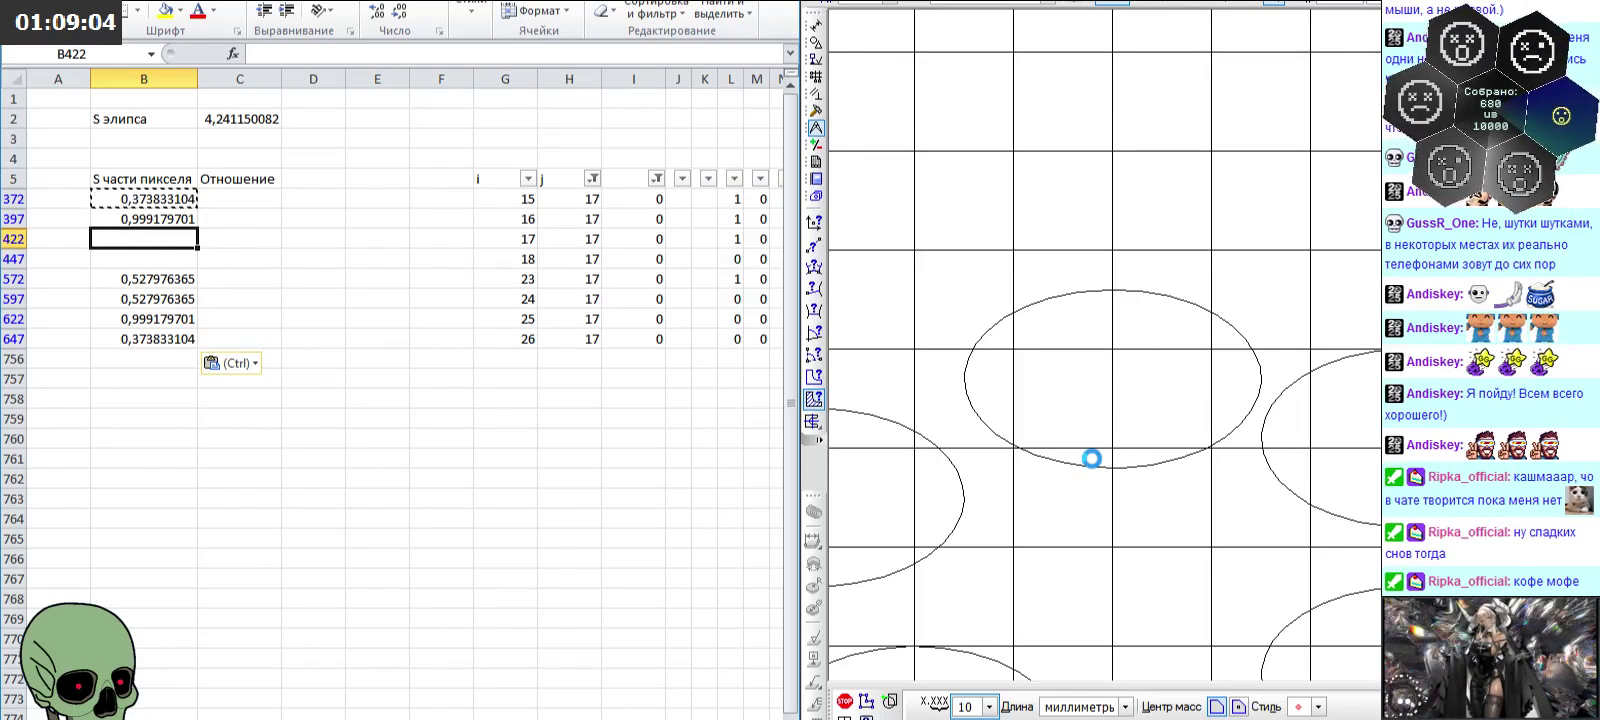
Step: Enter the bottom-segment area 0,1287966 in row 422, copy it to row 447, and review the column
{"action": "left_click", "coordinate": [1091, 458]}
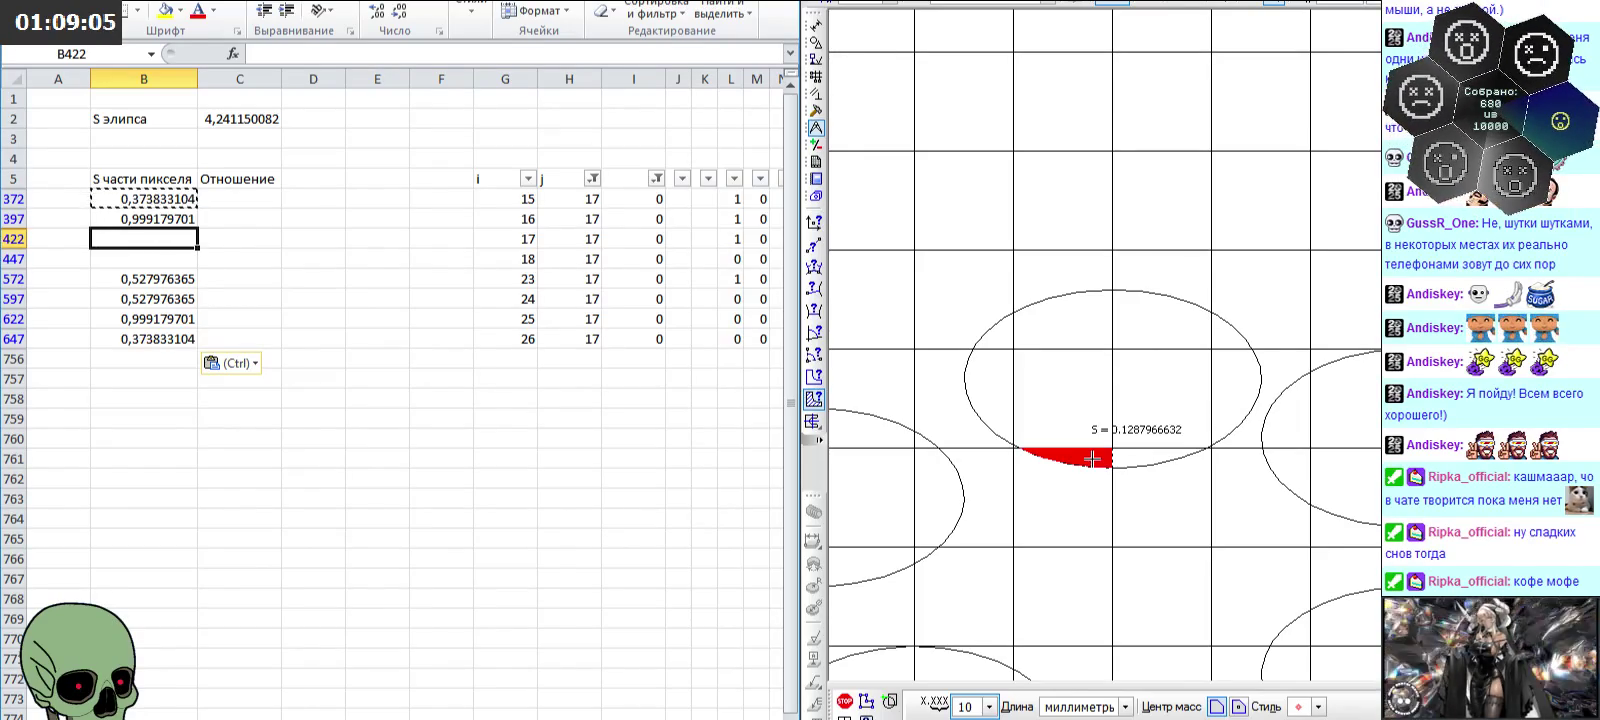
{"action": "left_click", "coordinate": [137, 248]}
{"action": "type", "text": "0,12"}
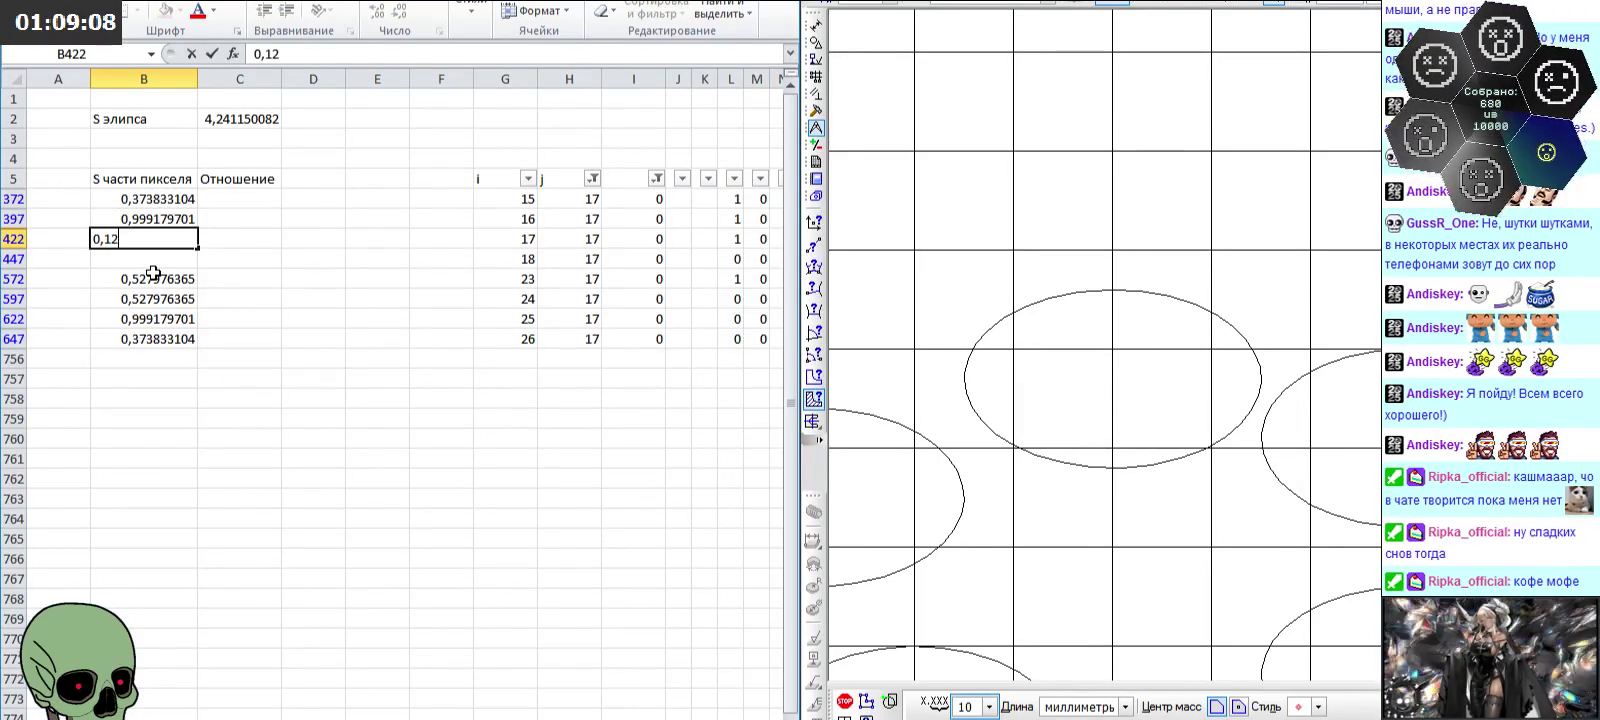
{"action": "type", "text": "879"}
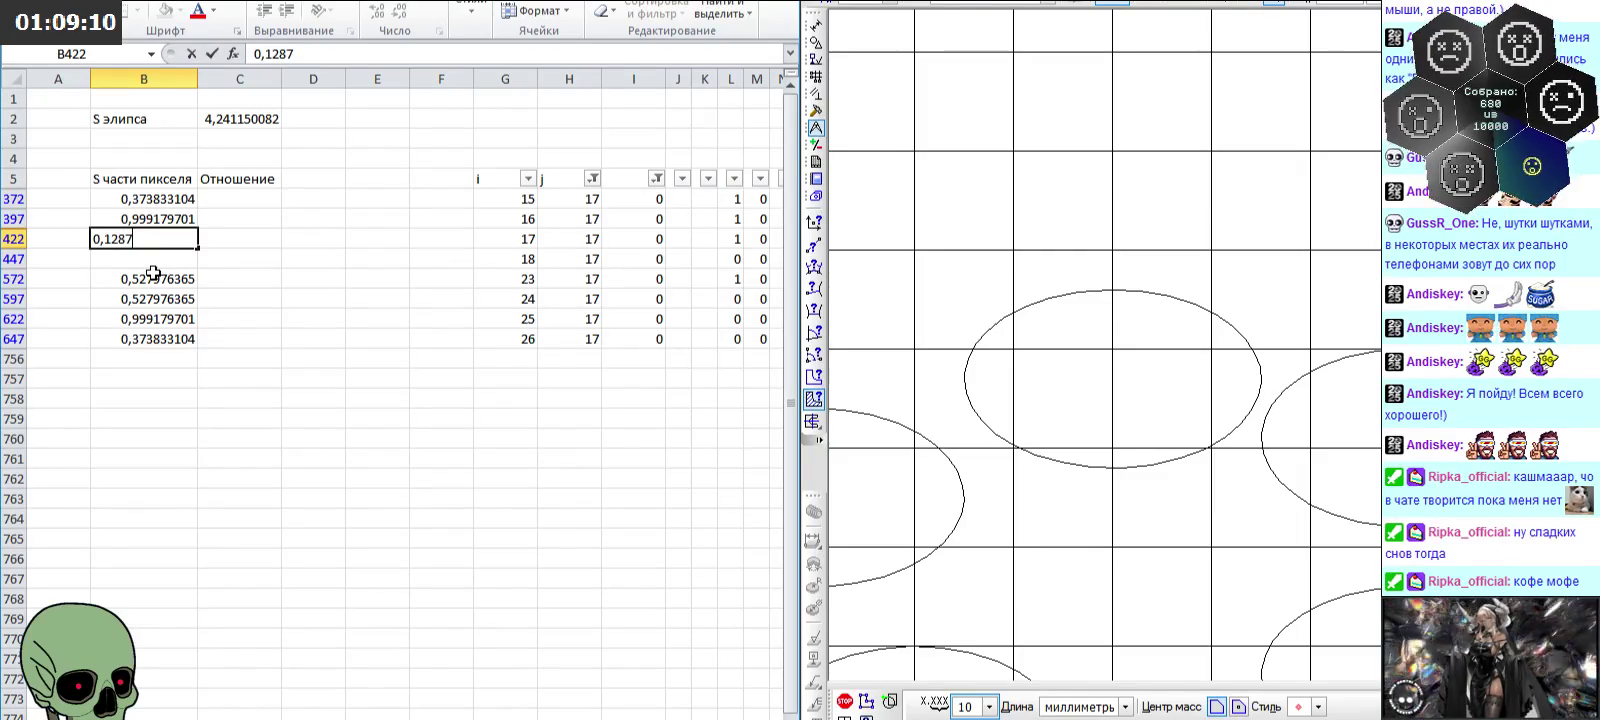
{"action": "type", "text": "66632"}
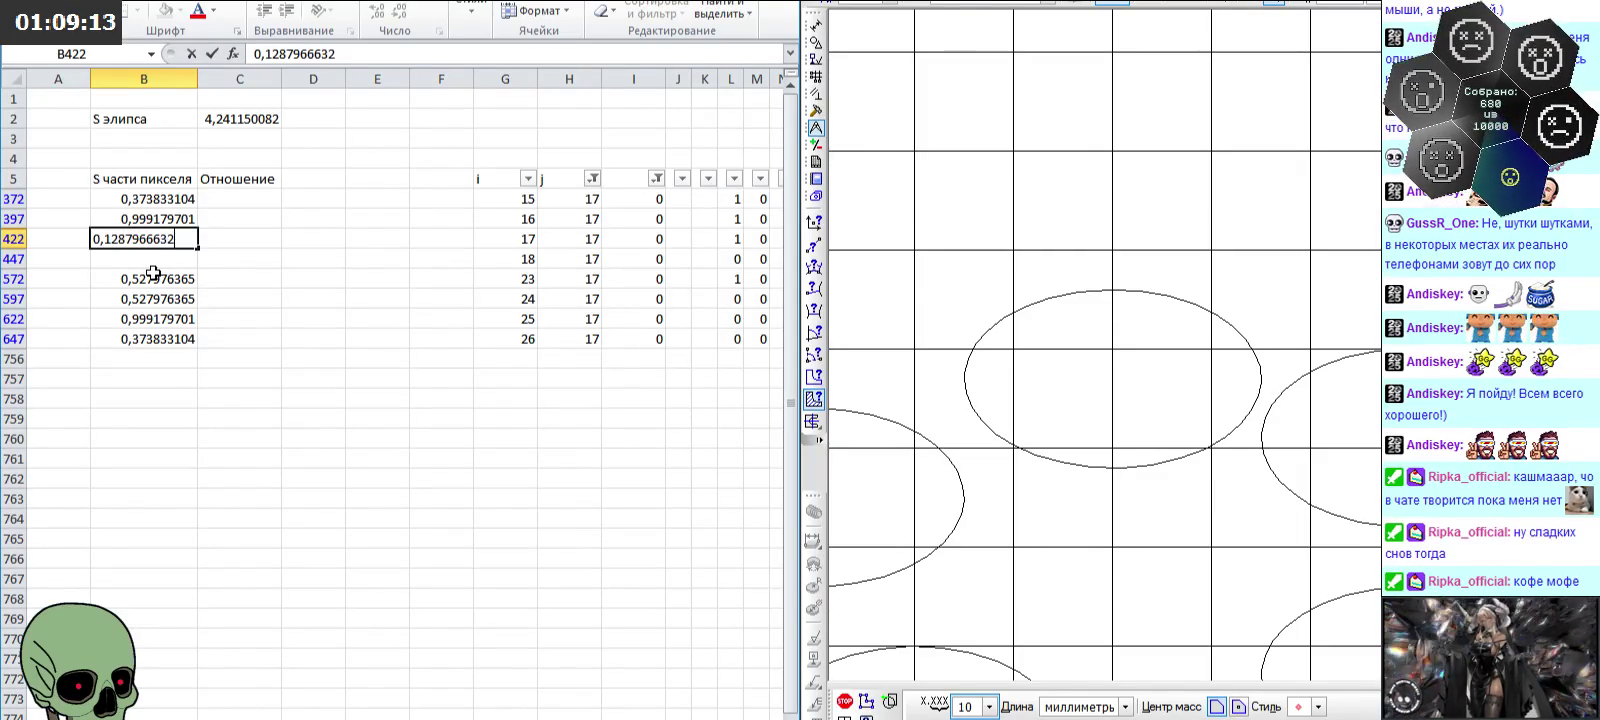
{"action": "key", "text": "Return"}
{"action": "key", "text": "Up"}
{"action": "key", "text": "ctrl+c"}
{"action": "key", "text": "Down"}
{"action": "key", "text": "ctrl+v"}
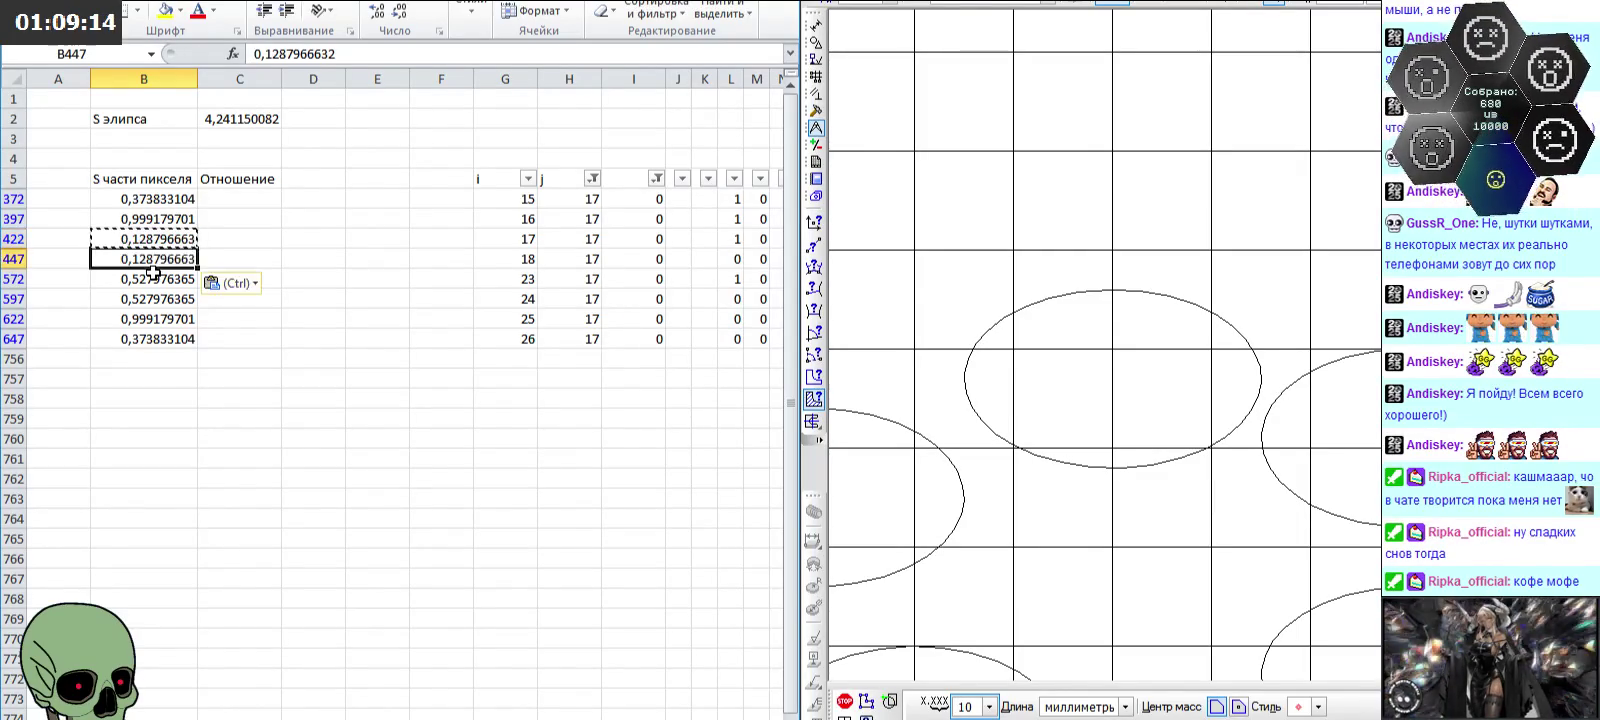
{"action": "left_click_drag", "start_coordinate": [157, 200], "coordinate": [158, 337]}
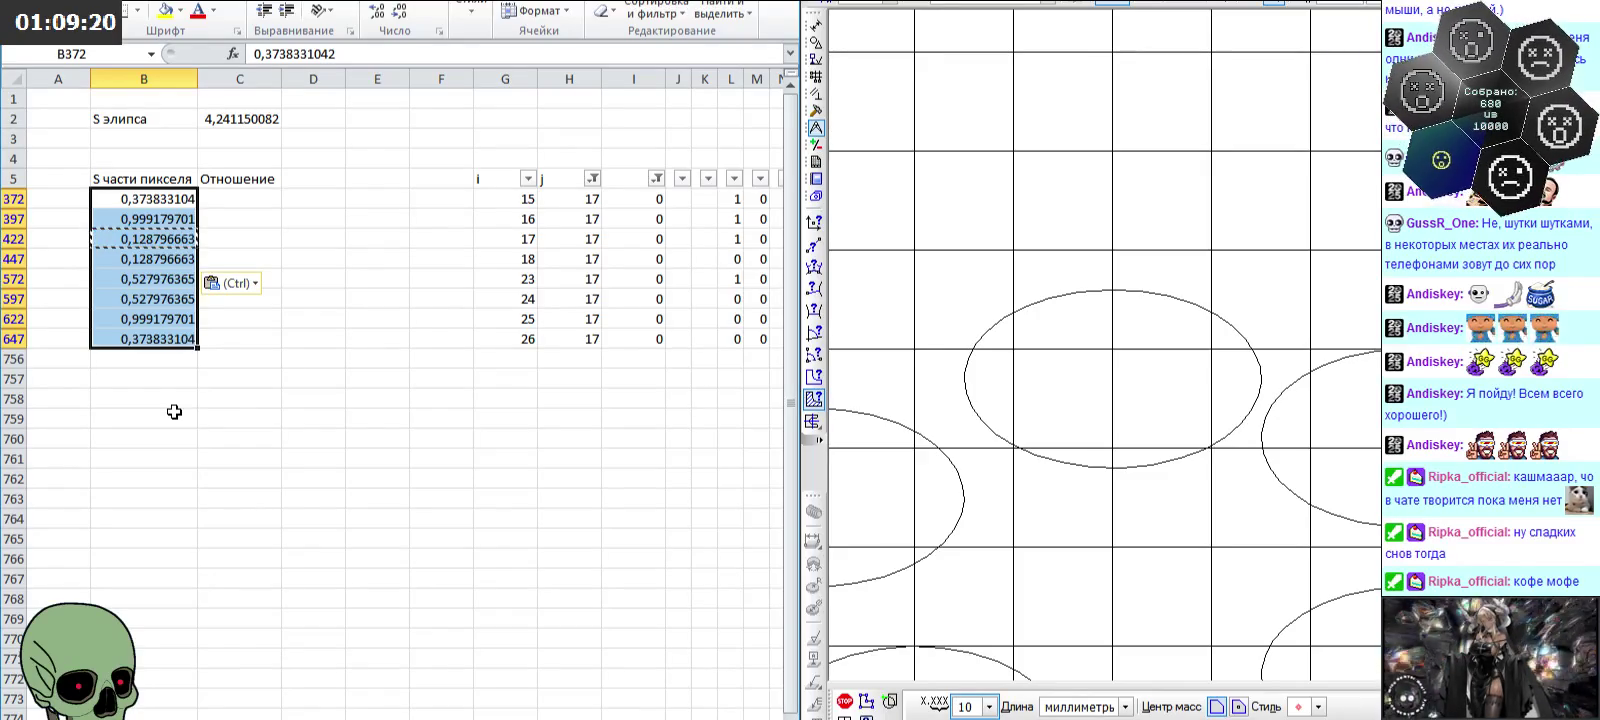
{"action": "left_click", "coordinate": [174, 416]}
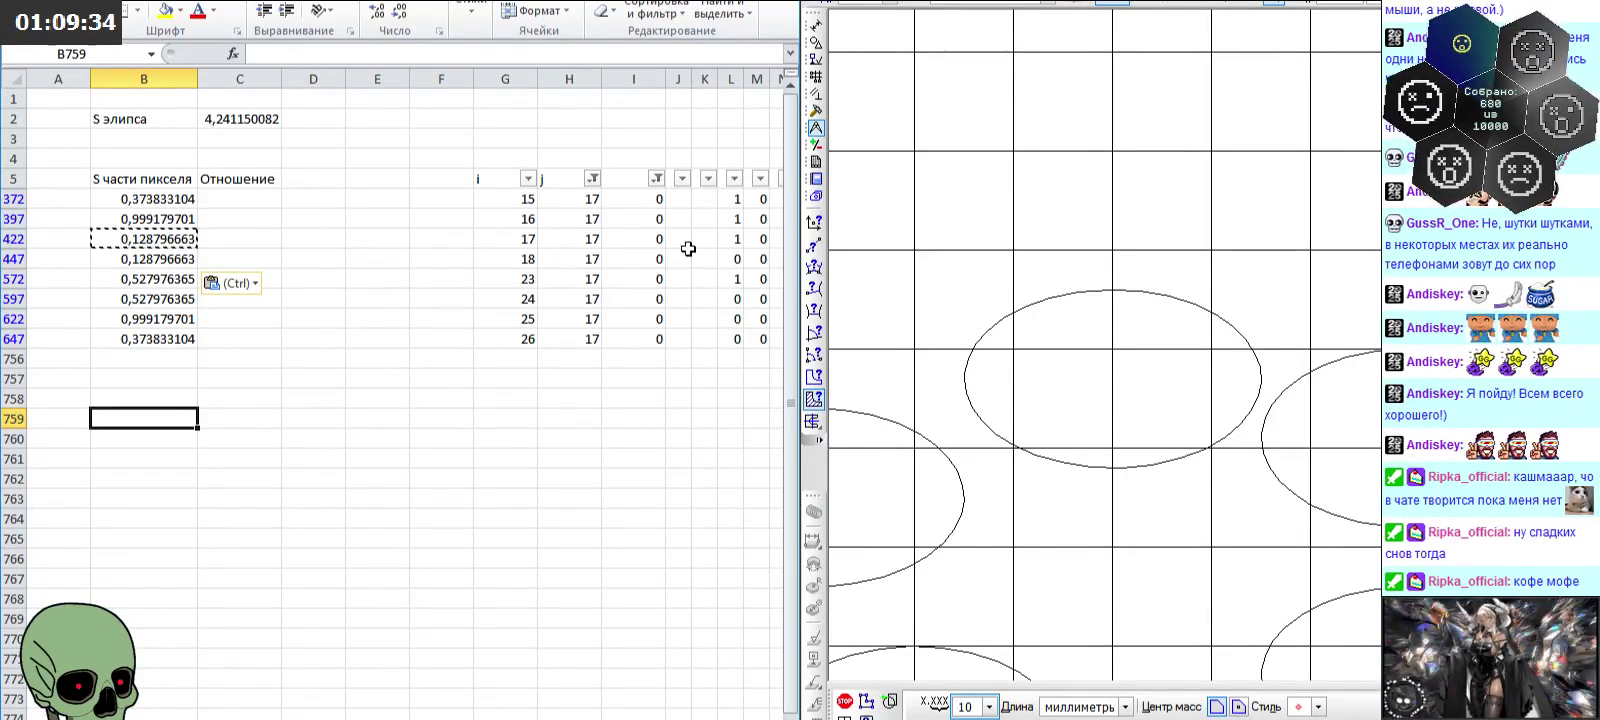
{"action": "left_click", "coordinate": [593, 178]}
Step: Change the j filter from 17 to 21
{"action": "scroll", "coordinate": [557, 403], "scroll_direction": "down", "scroll_amount": 5}
{"action": "left_click", "coordinate": [344, 378]}
{"action": "left_click", "coordinate": [345, 442]}
{"action": "left_click", "coordinate": [472, 548]}
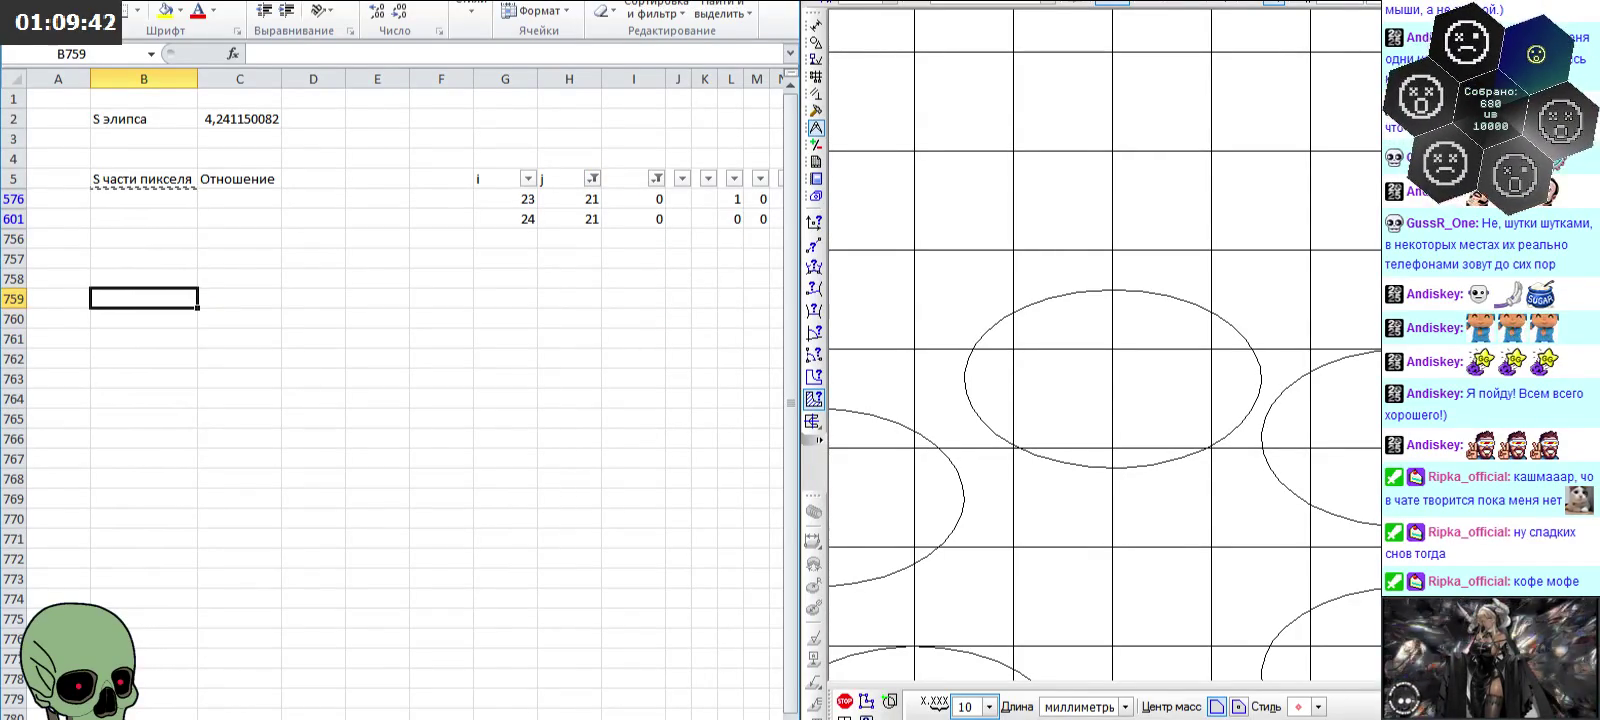
Step: Zoom in on the left ellipse in KOMPAS, cancel a stray paste, and start the area measurement
{"action": "scroll", "coordinate": [1107, 326], "scroll_direction": "down", "scroll_amount": 2}
{"action": "scroll", "coordinate": [1107, 326], "scroll_direction": "down", "scroll_amount": 3}
{"action": "scroll", "coordinate": [1328, 314], "scroll_direction": "up", "scroll_amount": 4}
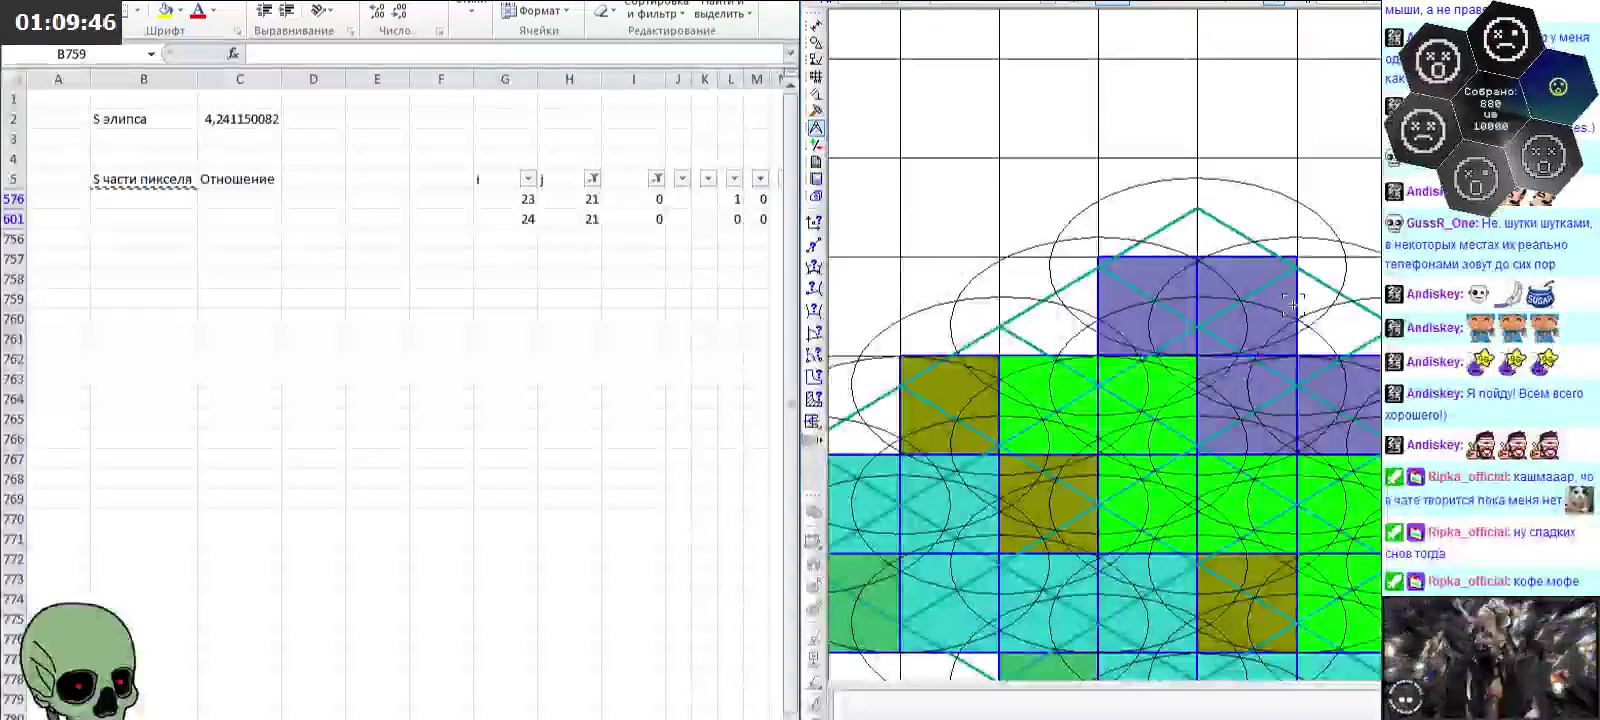
{"action": "scroll", "coordinate": [1292, 305], "scroll_direction": "down", "scroll_amount": 2}
{"action": "scroll", "coordinate": [1300, 295], "scroll_direction": "down", "scroll_amount": 1}
{"action": "scroll", "coordinate": [1307, 290], "scroll_direction": "up", "scroll_amount": 1}
{"action": "scroll", "coordinate": [1280, 280], "scroll_direction": "up", "scroll_amount": 1}
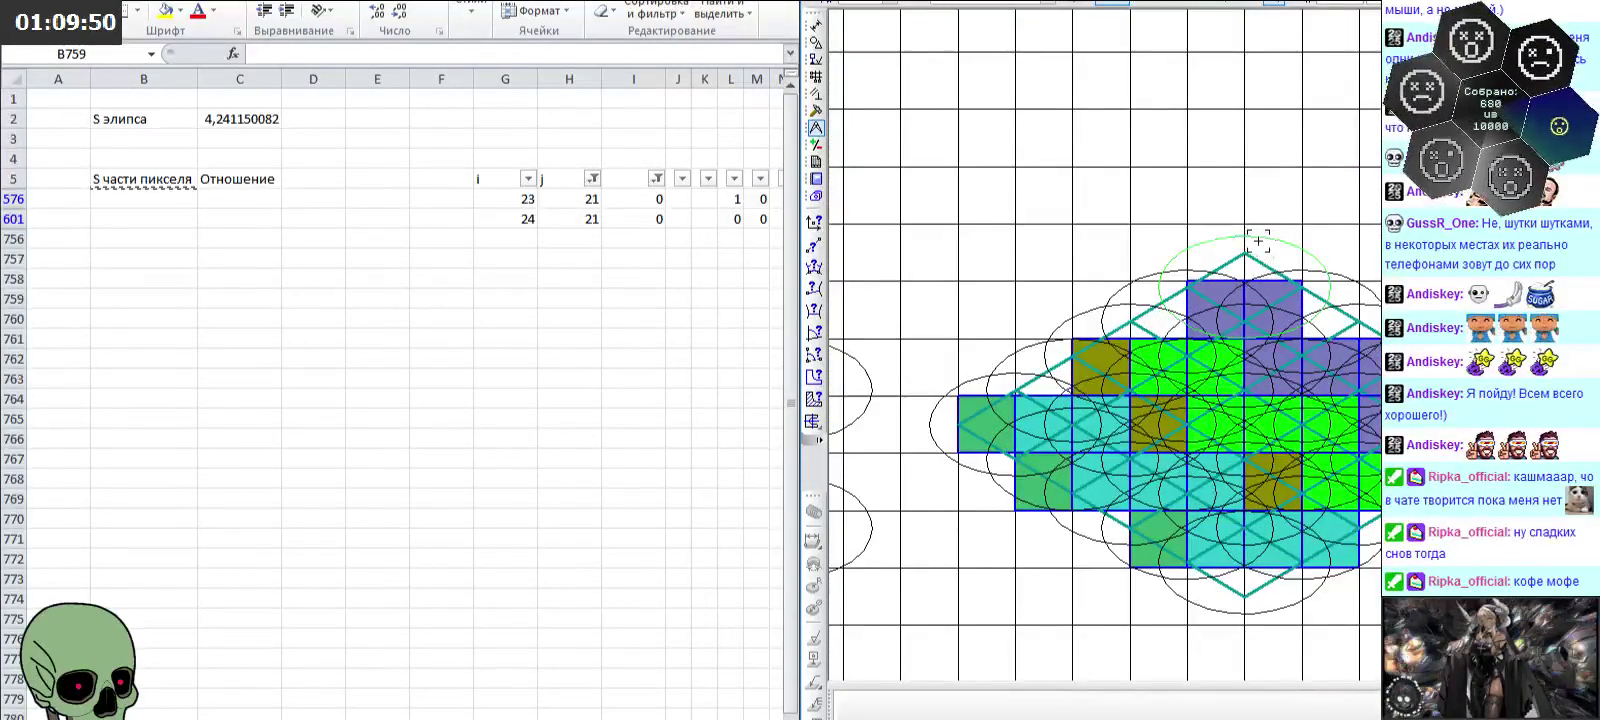
{"action": "scroll", "coordinate": [1246, 332], "scroll_direction": "up", "scroll_amount": 1}
{"action": "scroll", "coordinate": [1246, 335], "scroll_direction": "up", "scroll_amount": 1}
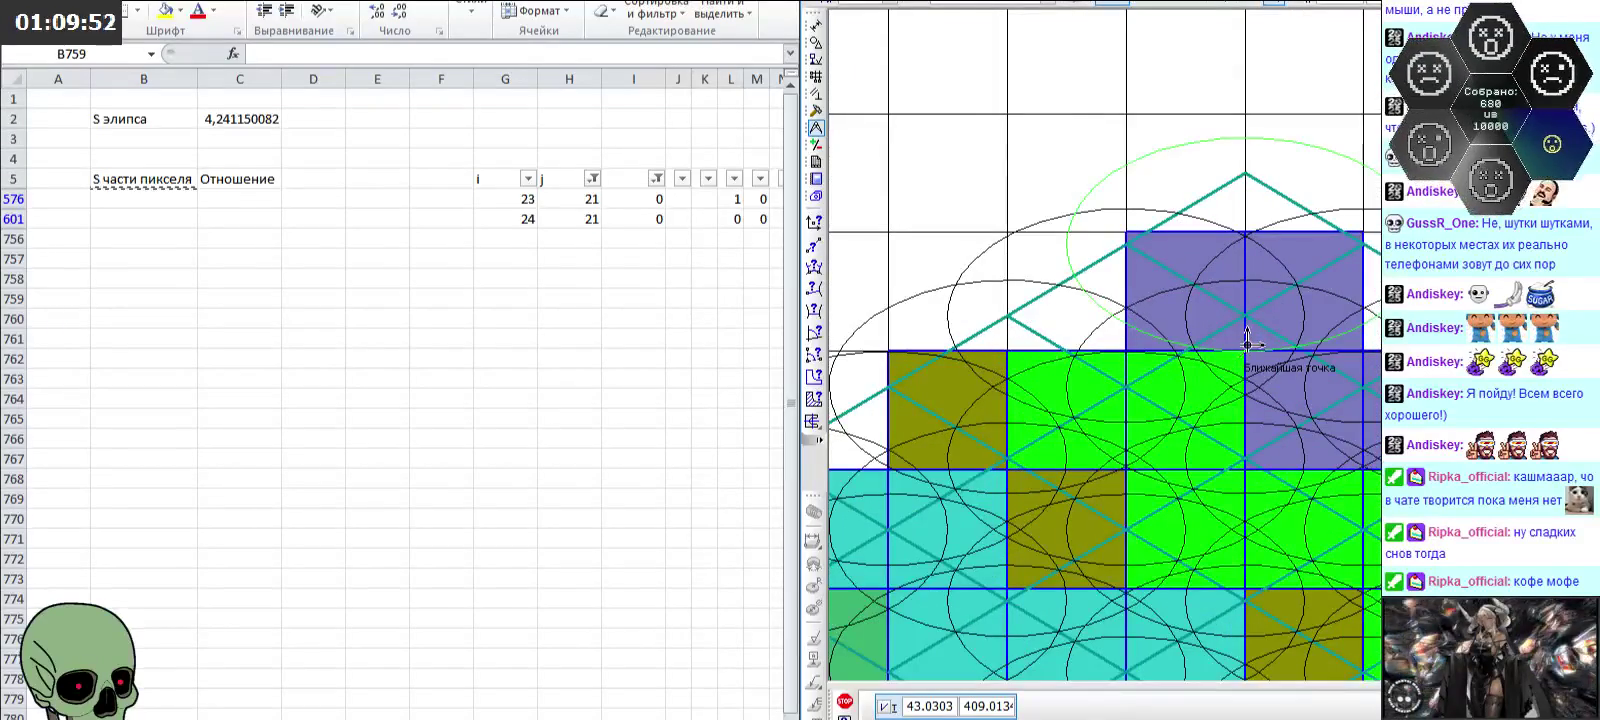
{"action": "scroll", "coordinate": [1245, 340], "scroll_direction": "up", "scroll_amount": 1}
{"action": "scroll", "coordinate": [1245, 342], "scroll_direction": "up", "scroll_amount": 1}
{"action": "scroll", "coordinate": [1242, 352], "scroll_direction": "up", "scroll_amount": 1}
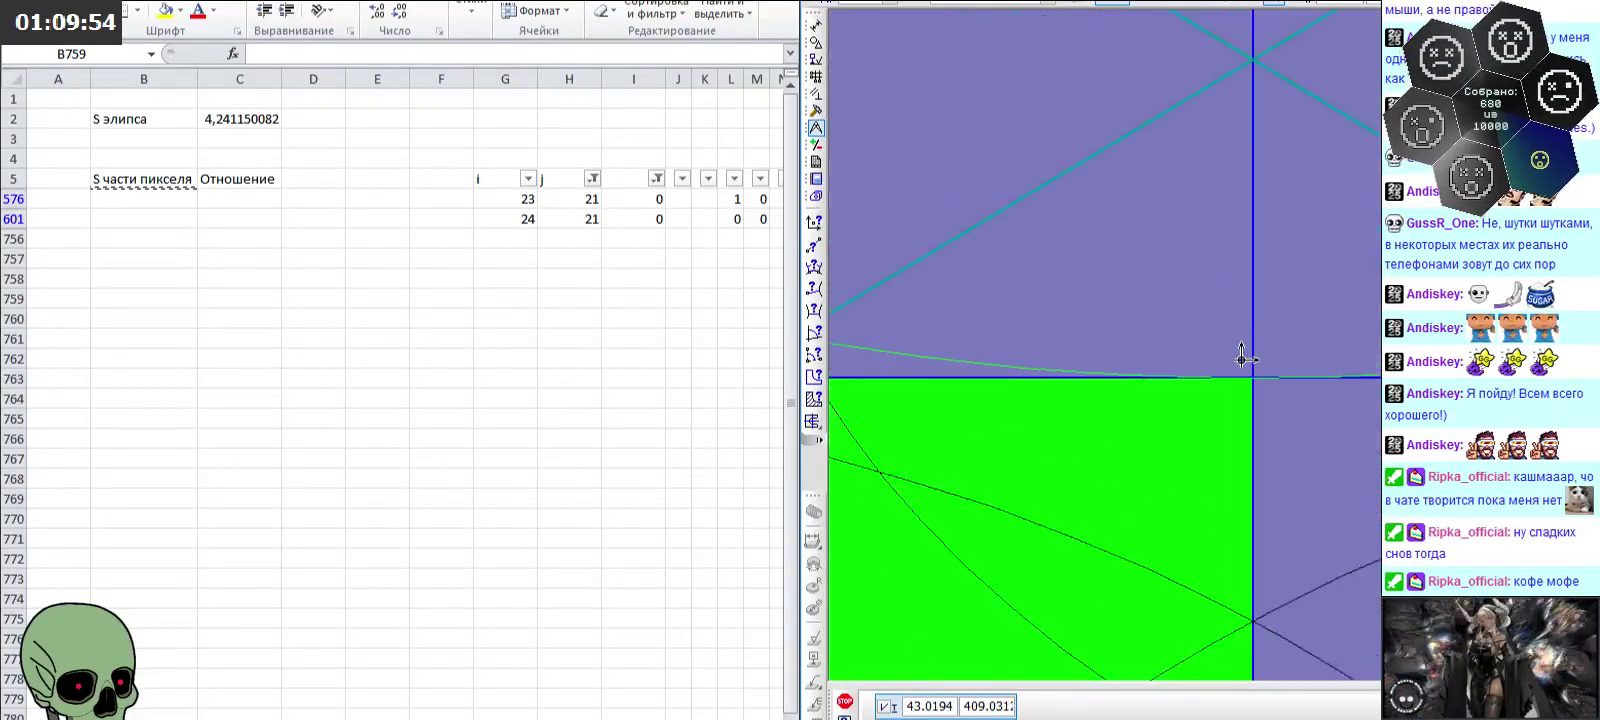
{"action": "scroll", "coordinate": [1330, 370], "scroll_direction": "down", "scroll_amount": 1}
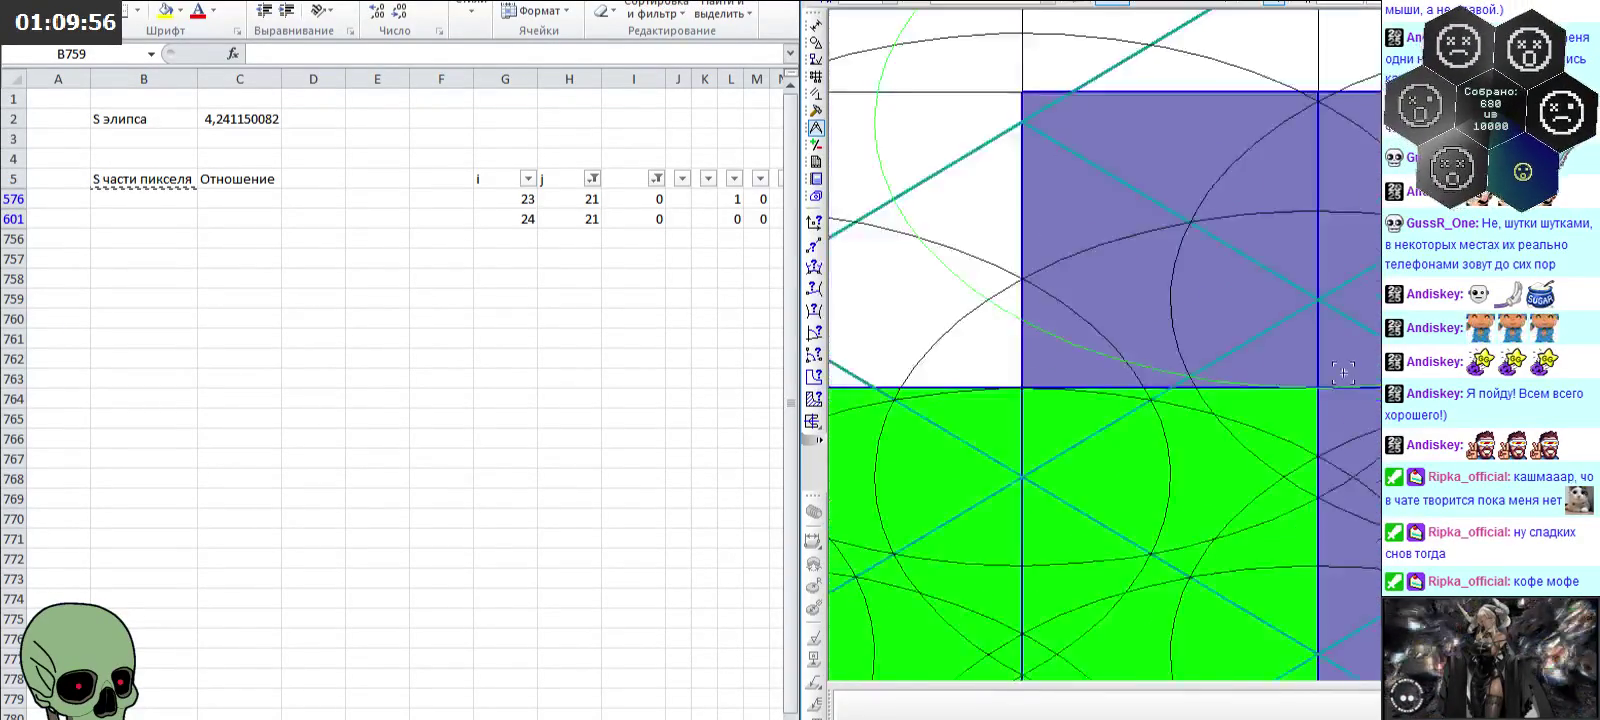
{"action": "scroll", "coordinate": [1343, 372], "scroll_direction": "down", "scroll_amount": 3}
{"action": "scroll", "coordinate": [1355, 368], "scroll_direction": "down", "scroll_amount": 1}
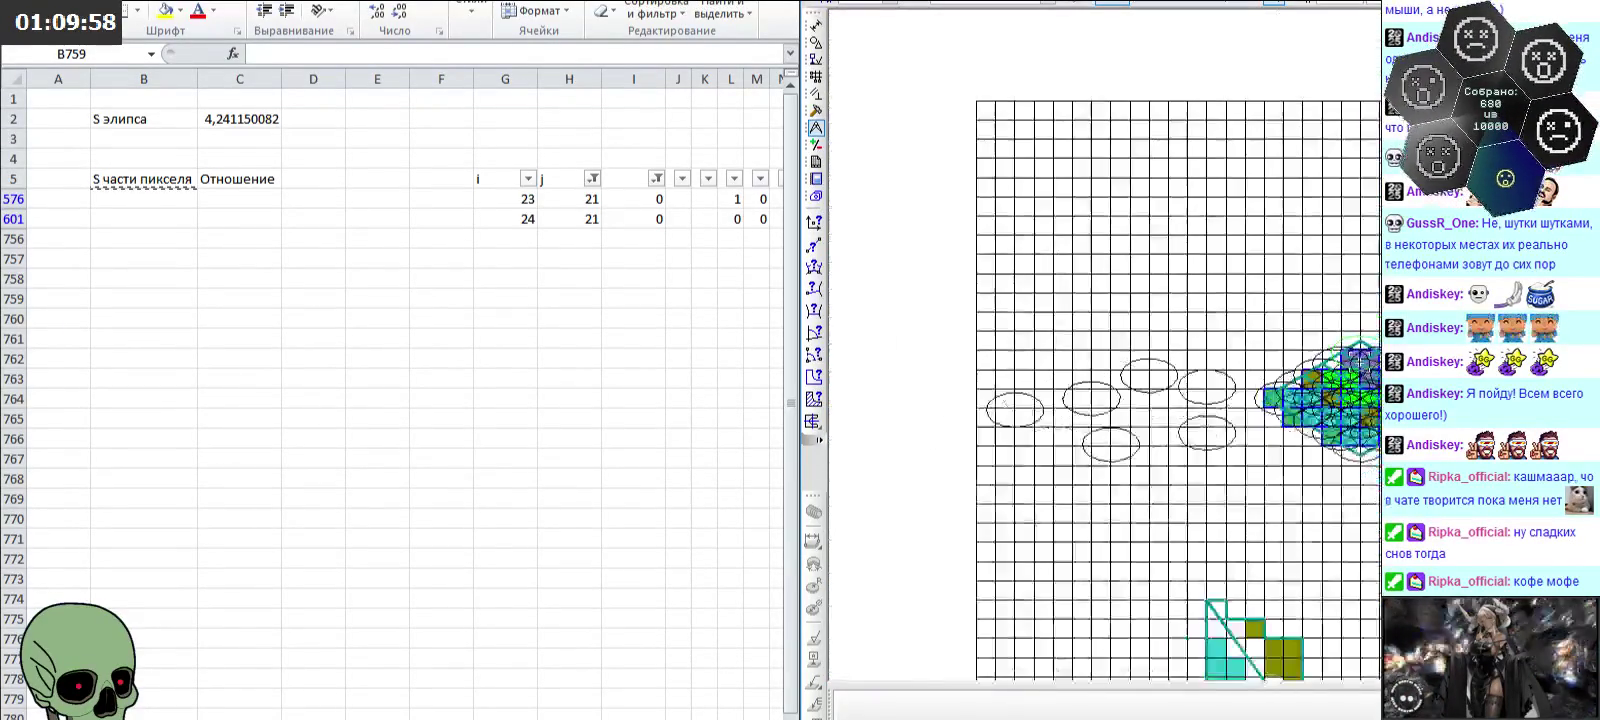
{"action": "key", "text": "ctrl+v"}
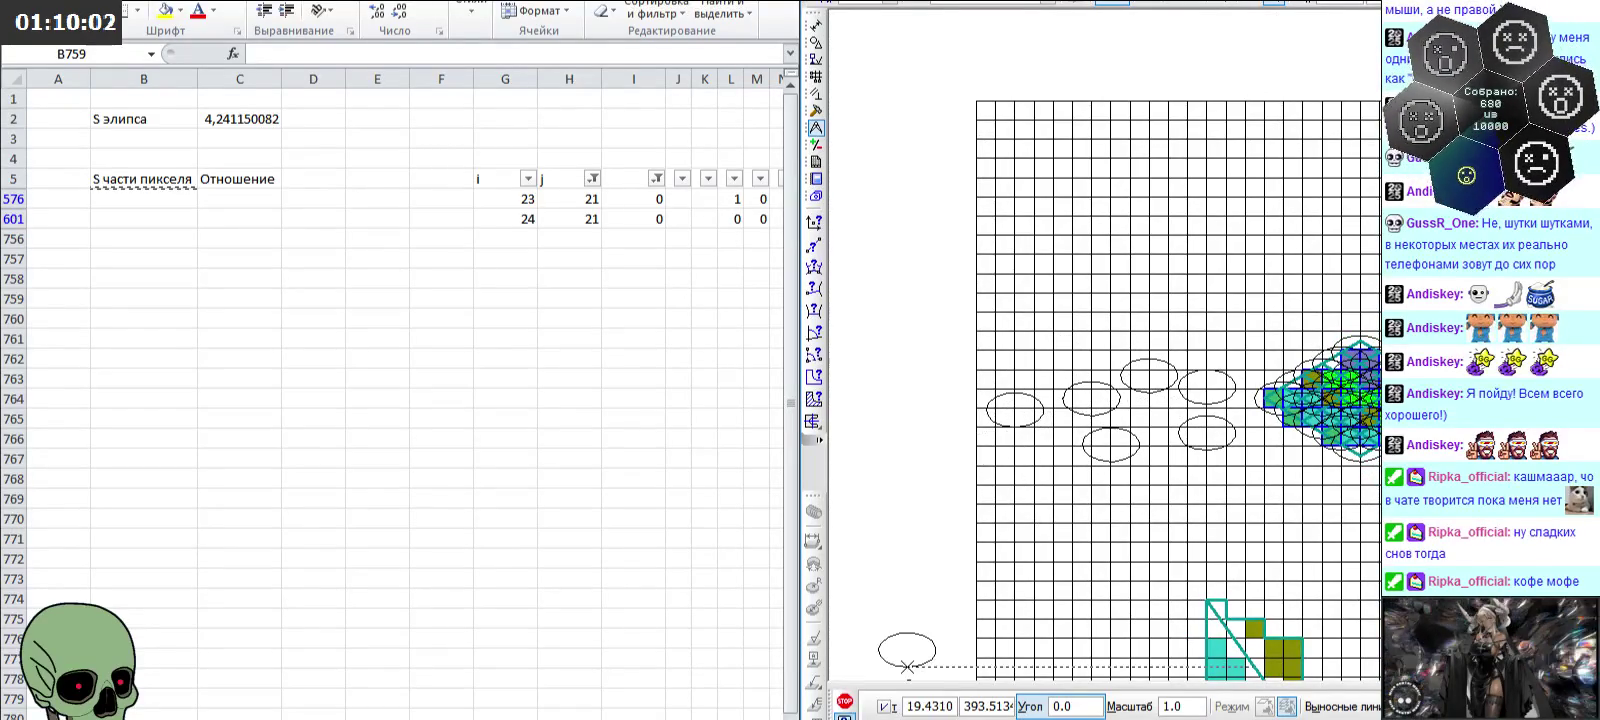
{"action": "left_click", "coordinate": [845, 701]}
{"action": "scroll", "coordinate": [1045, 485], "scroll_direction": "up", "scroll_amount": 3}
{"action": "scroll", "coordinate": [930, 290], "scroll_direction": "up", "scroll_amount": 2}
{"action": "scroll", "coordinate": [930, 290], "scroll_direction": "up", "scroll_amount": 2}
{"action": "left_click", "coordinate": [814, 398]}
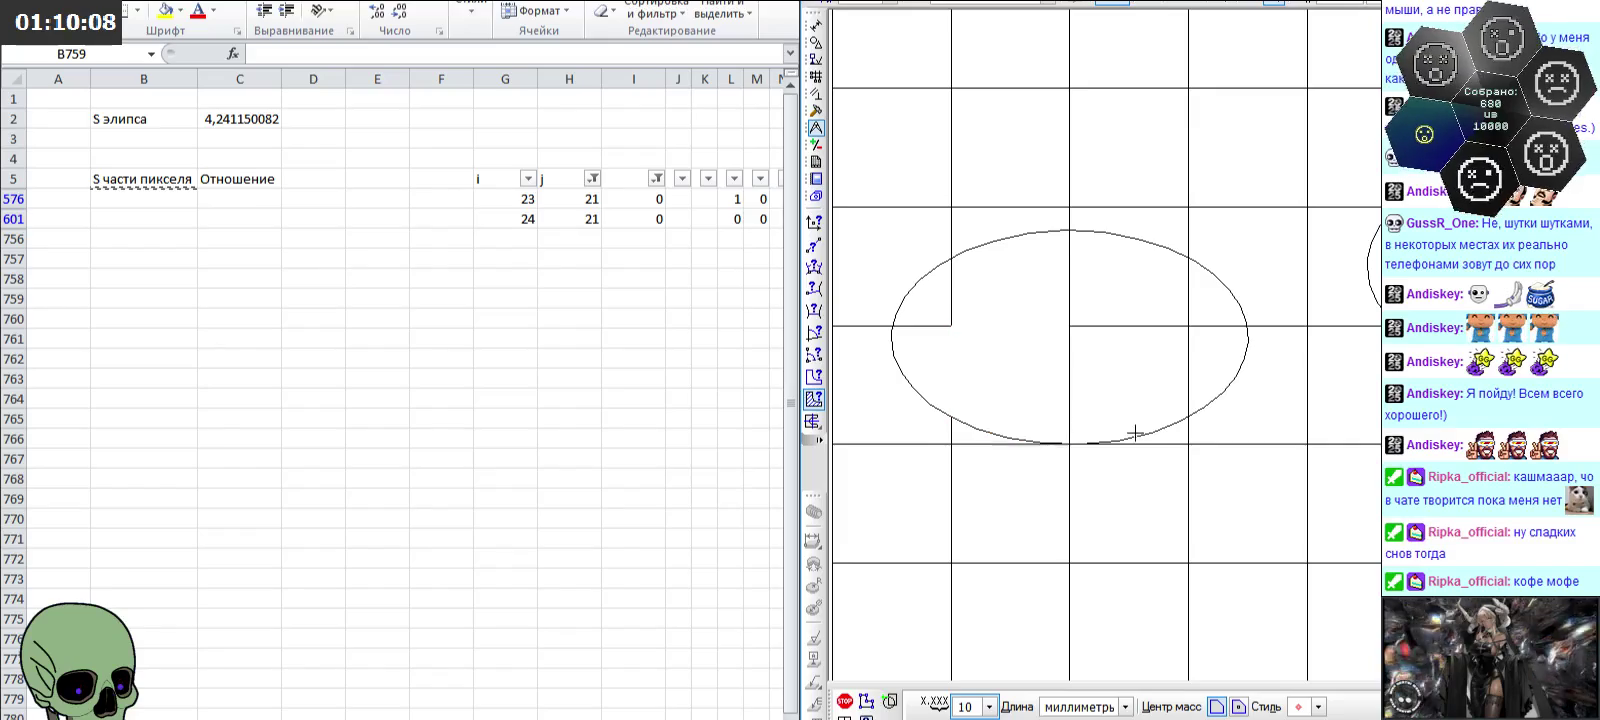
{"action": "left_click", "coordinate": [168, 200]}
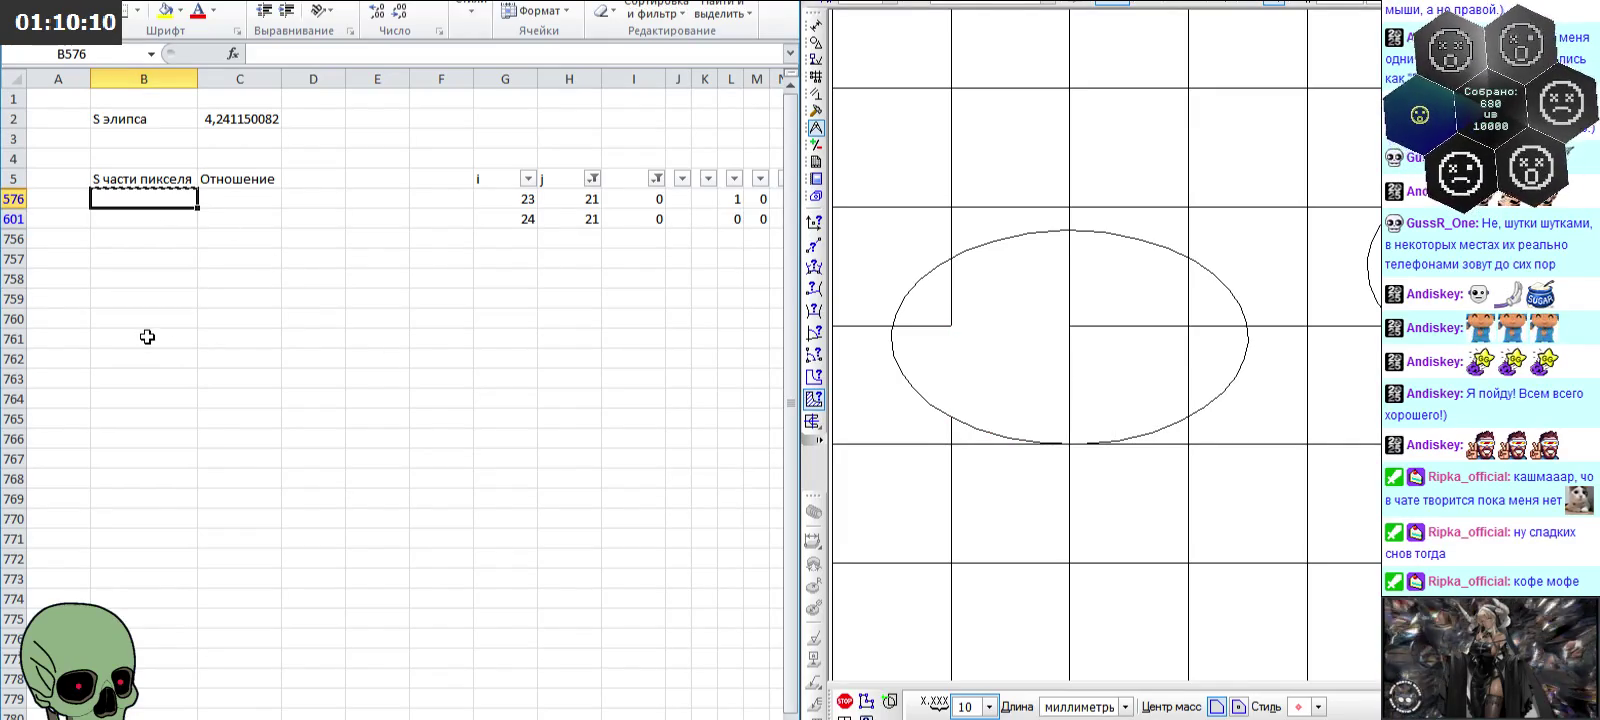
{"action": "type", "text": "0,92"}
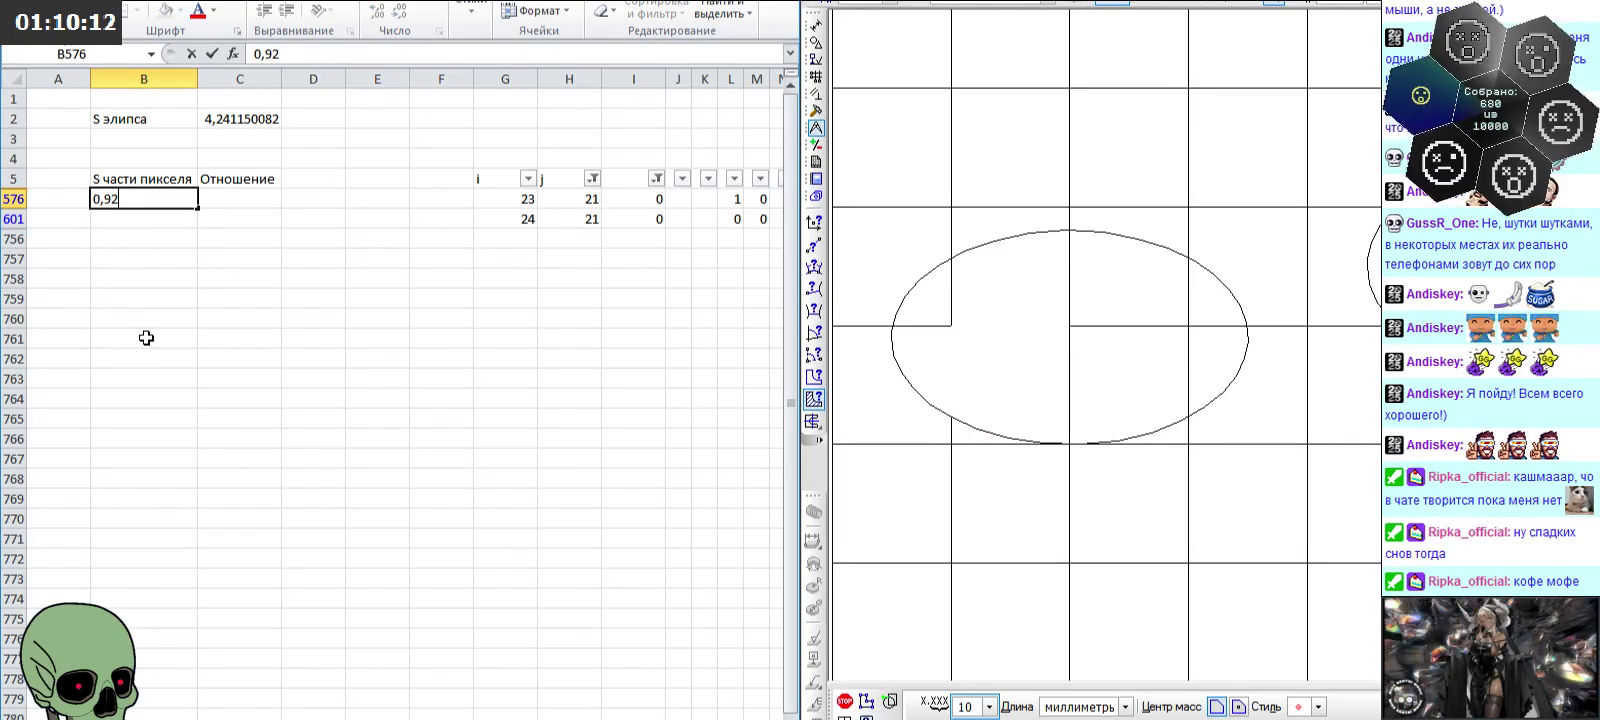
{"action": "type", "text": "797"}
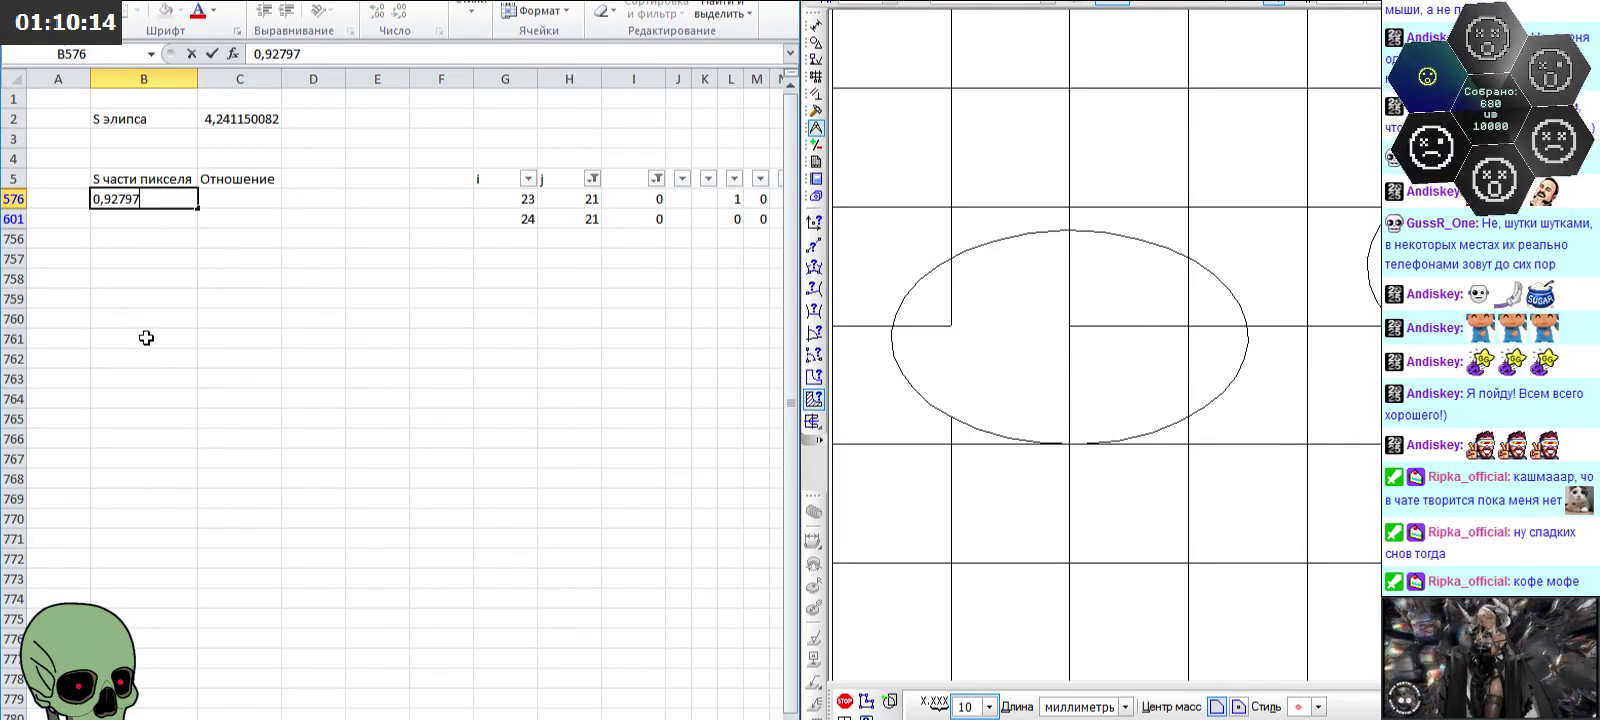
{"action": "type", "text": "63646"}
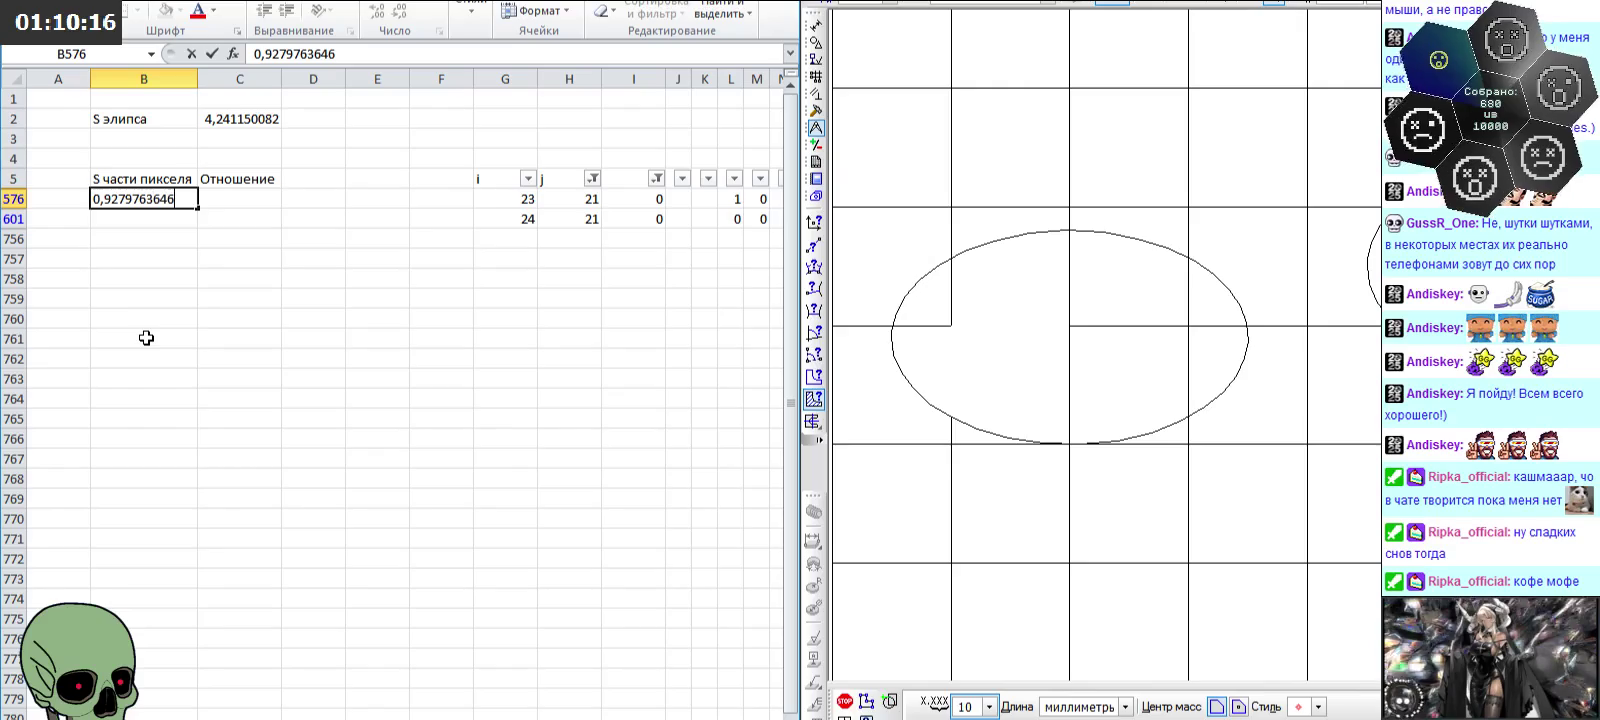
{"action": "key", "text": "Return"}
{"action": "key", "text": "Up"}
{"action": "key", "text": "ctrl+c"}
{"action": "key", "text": "Down"}
{"action": "key", "text": "ctrl+v"}
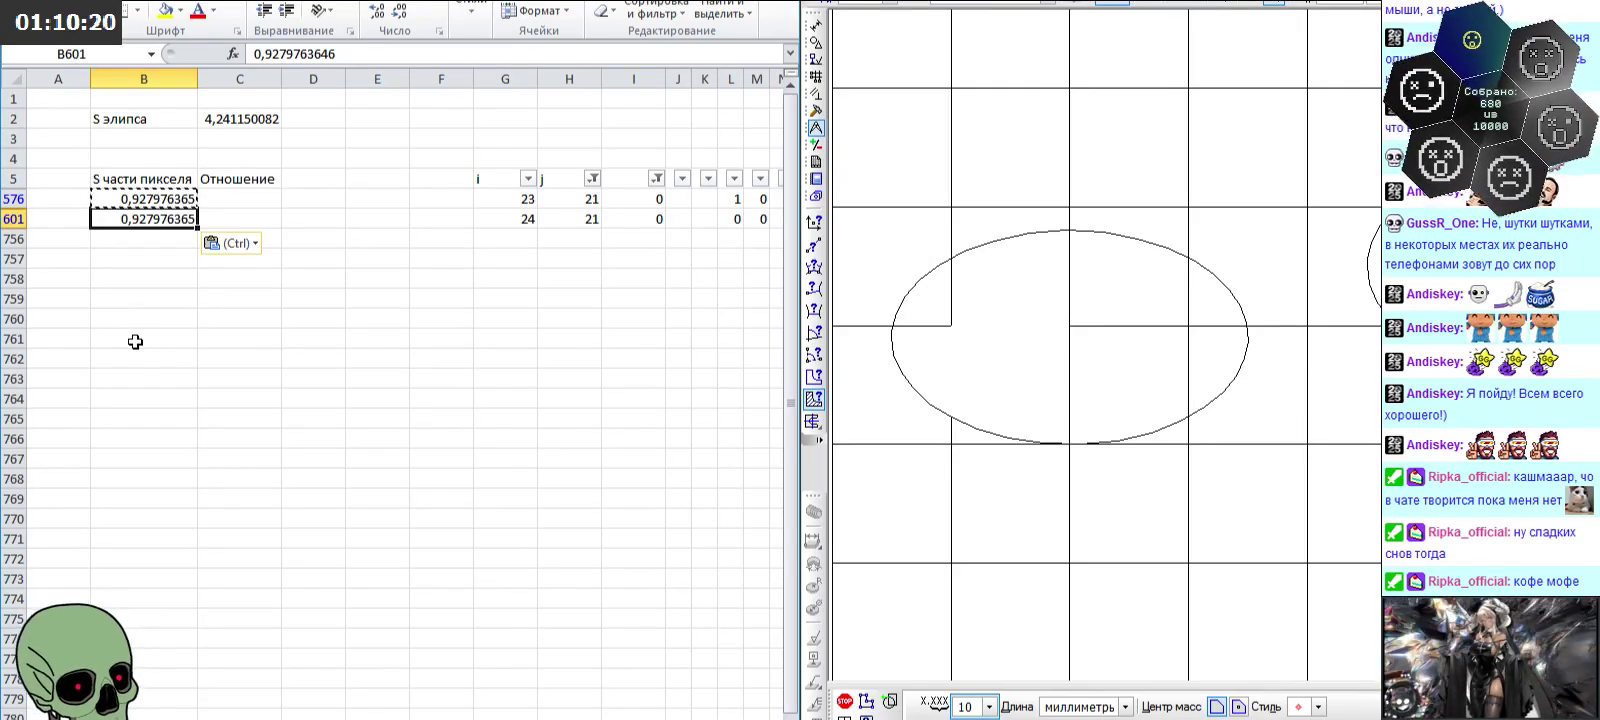
{"action": "left_click", "coordinate": [158, 378]}
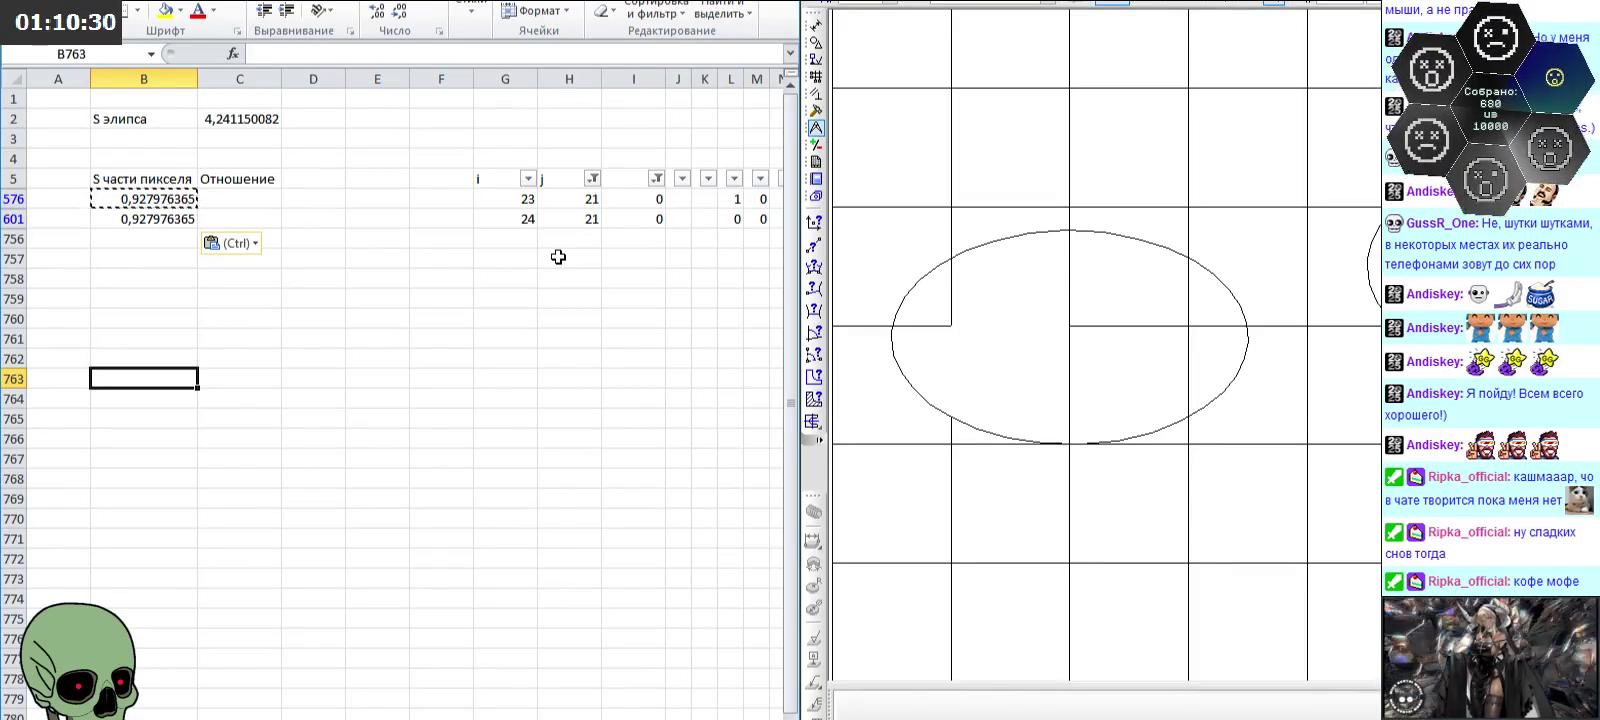
{"action": "key", "text": "super+Up"}
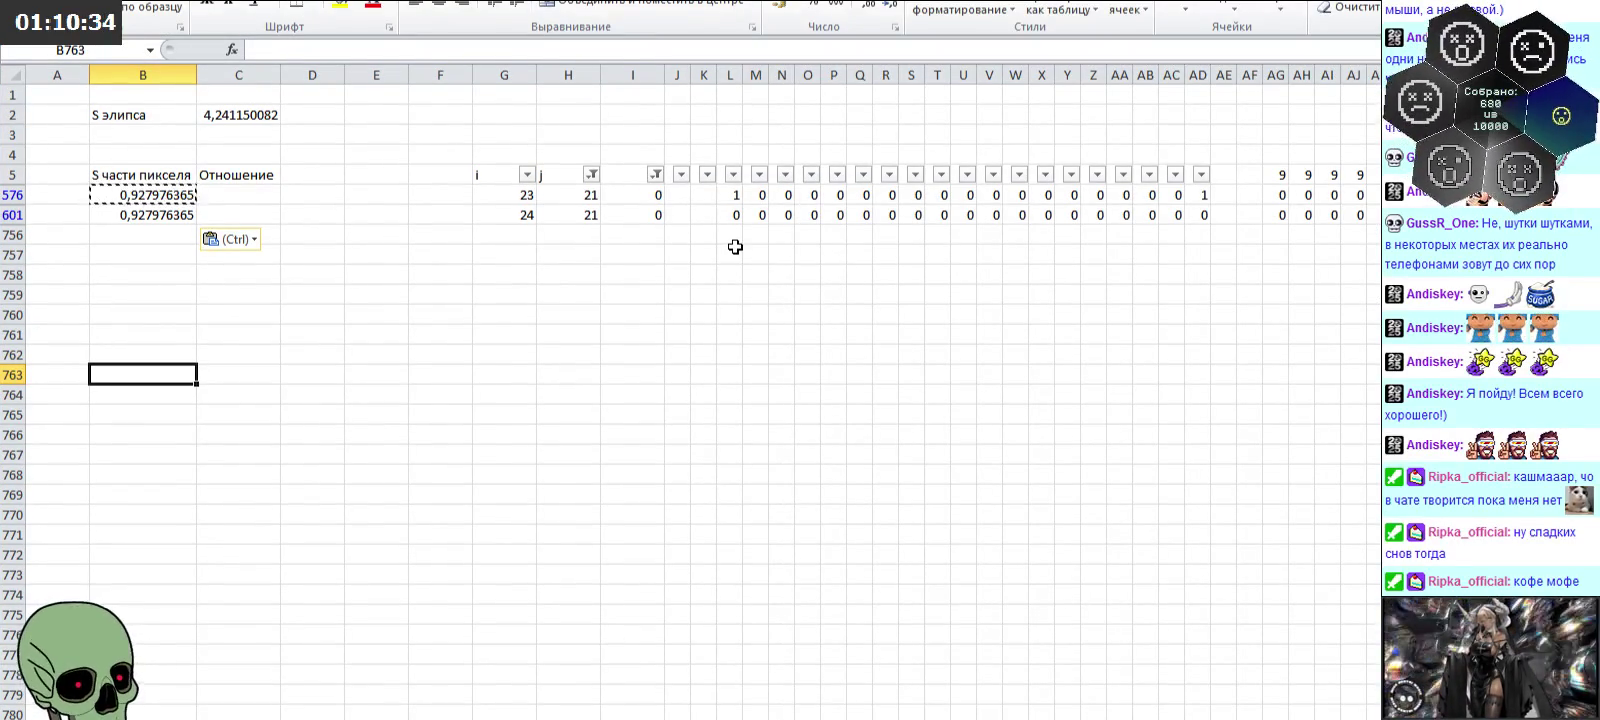
Step: Clear the j filter so rows for every j value show again
{"action": "left_click", "coordinate": [592, 174]}
{"action": "left_click", "coordinate": [415, 361]}
{"action": "left_click", "coordinate": [472, 543]}
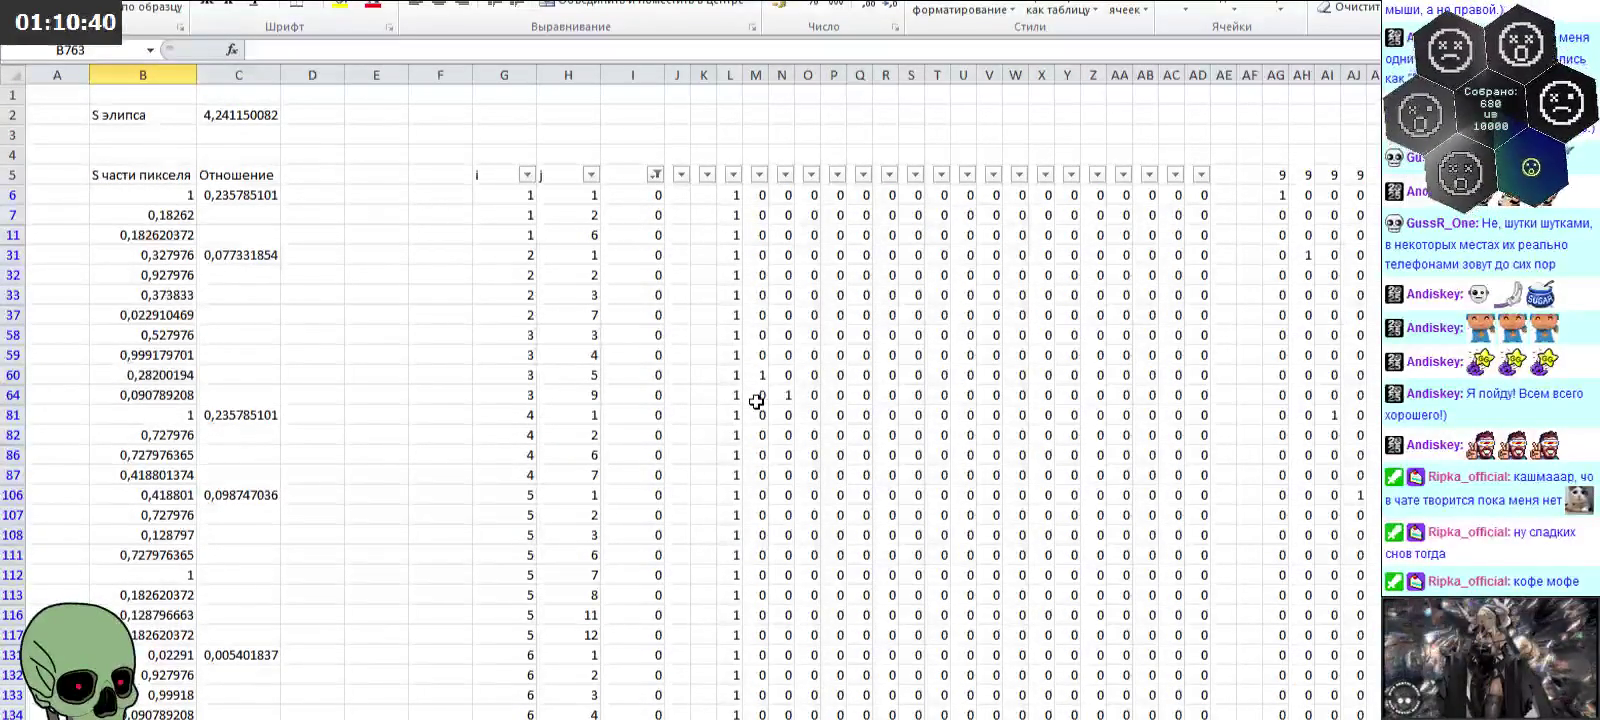
Step: Scroll through the full table to review the filled pixel-part areas and ratios
{"action": "scroll", "coordinate": [756, 401], "scroll_direction": "down", "scroll_amount": 2}
{"action": "scroll", "coordinate": [756, 401], "scroll_direction": "down", "scroll_amount": 1}
{"action": "scroll", "coordinate": [740, 385], "scroll_direction": "down", "scroll_amount": 8}
{"action": "scroll", "coordinate": [726, 373], "scroll_direction": "down", "scroll_amount": 7}
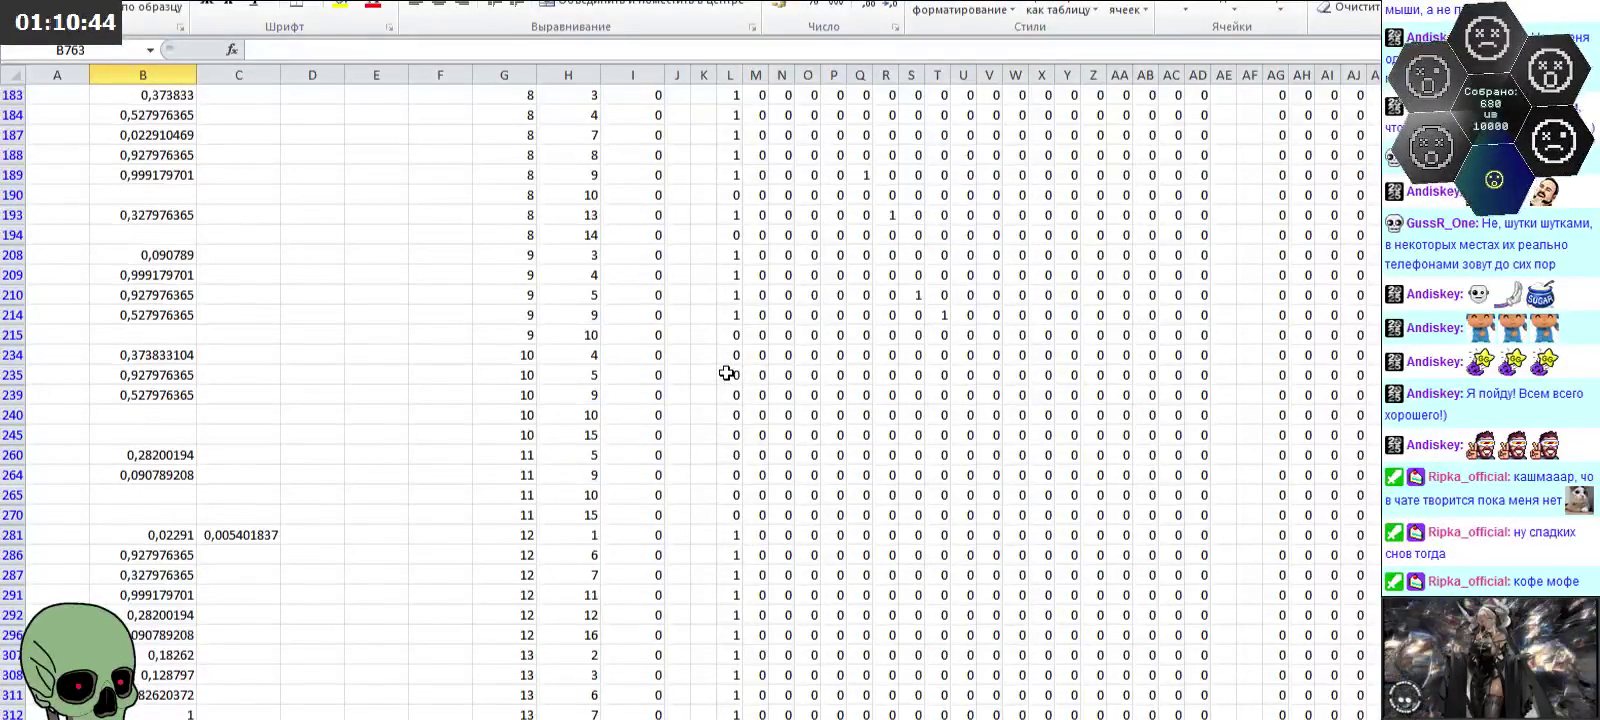
{"action": "scroll", "coordinate": [726, 373], "scroll_direction": "up", "scroll_amount": 5}
{"action": "scroll", "coordinate": [726, 373], "scroll_direction": "up", "scroll_amount": 6}
{"action": "scroll", "coordinate": [726, 373], "scroll_direction": "up", "scroll_amount": 4}
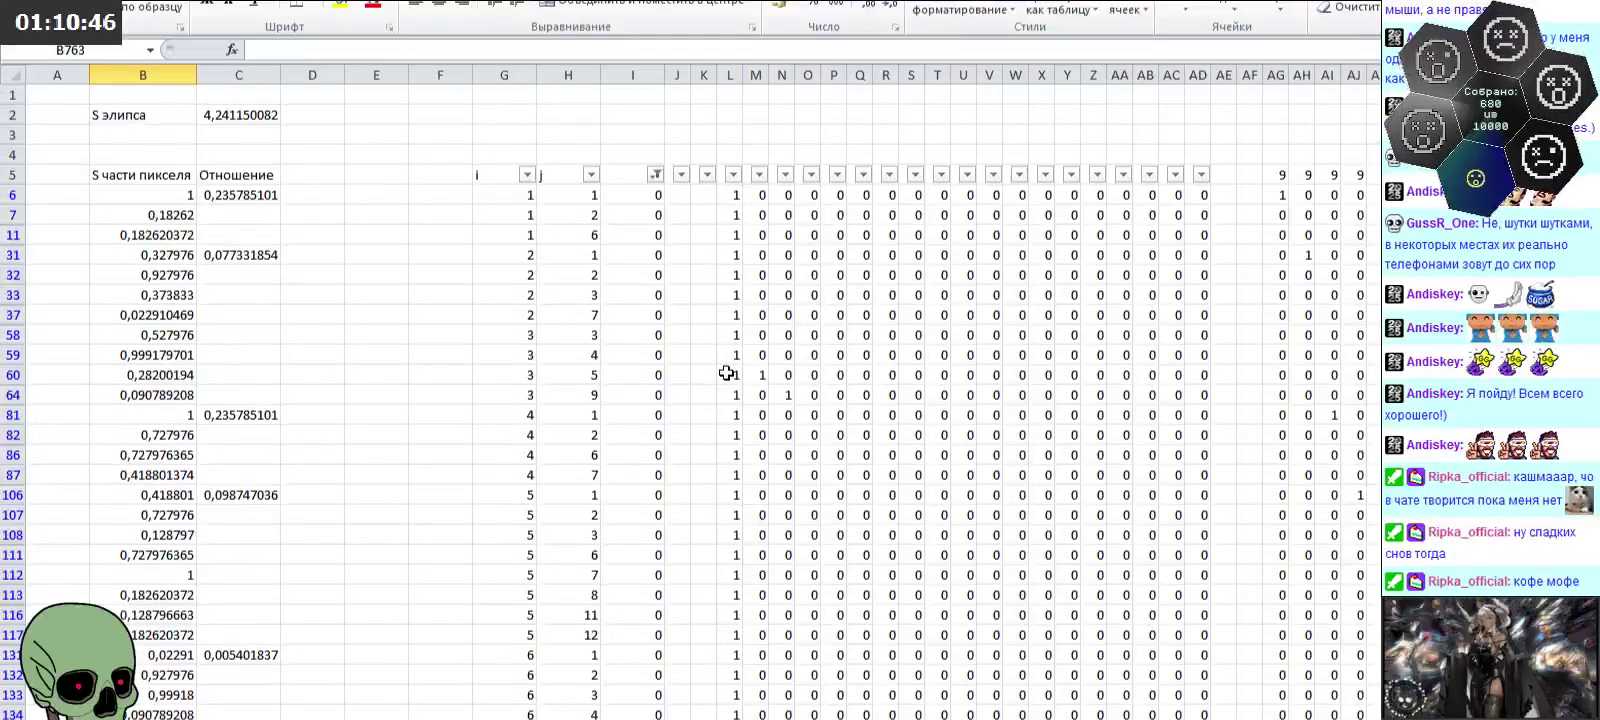
{"action": "scroll", "coordinate": [726, 373], "scroll_direction": "down", "scroll_amount": 3}
{"action": "scroll", "coordinate": [726, 373], "scroll_direction": "down", "scroll_amount": 7}
{"action": "scroll", "coordinate": [726, 373], "scroll_direction": "down", "scroll_amount": 1}
{"action": "scroll", "coordinate": [726, 373], "scroll_direction": "down", "scroll_amount": 3}
{"action": "scroll", "coordinate": [724, 372], "scroll_direction": "down", "scroll_amount": 3}
{"action": "scroll", "coordinate": [721, 370], "scroll_direction": "down", "scroll_amount": 4}
{"action": "scroll", "coordinate": [714, 383], "scroll_direction": "down", "scroll_amount": 3}
{"action": "scroll", "coordinate": [714, 383], "scroll_direction": "down", "scroll_amount": 5}
{"action": "scroll", "coordinate": [712, 378], "scroll_direction": "down", "scroll_amount": 5}
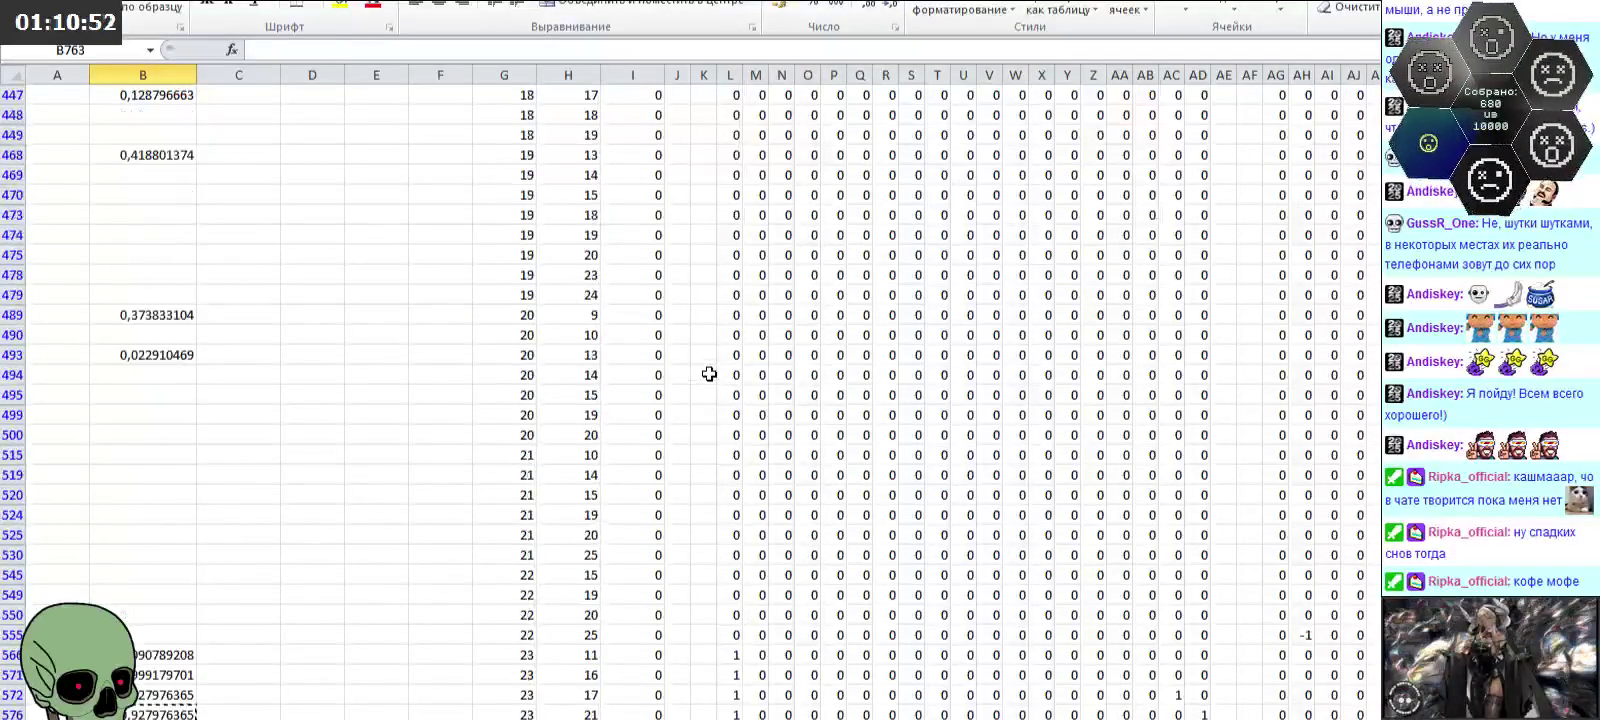
{"action": "scroll", "coordinate": [709, 374], "scroll_direction": "down", "scroll_amount": 3}
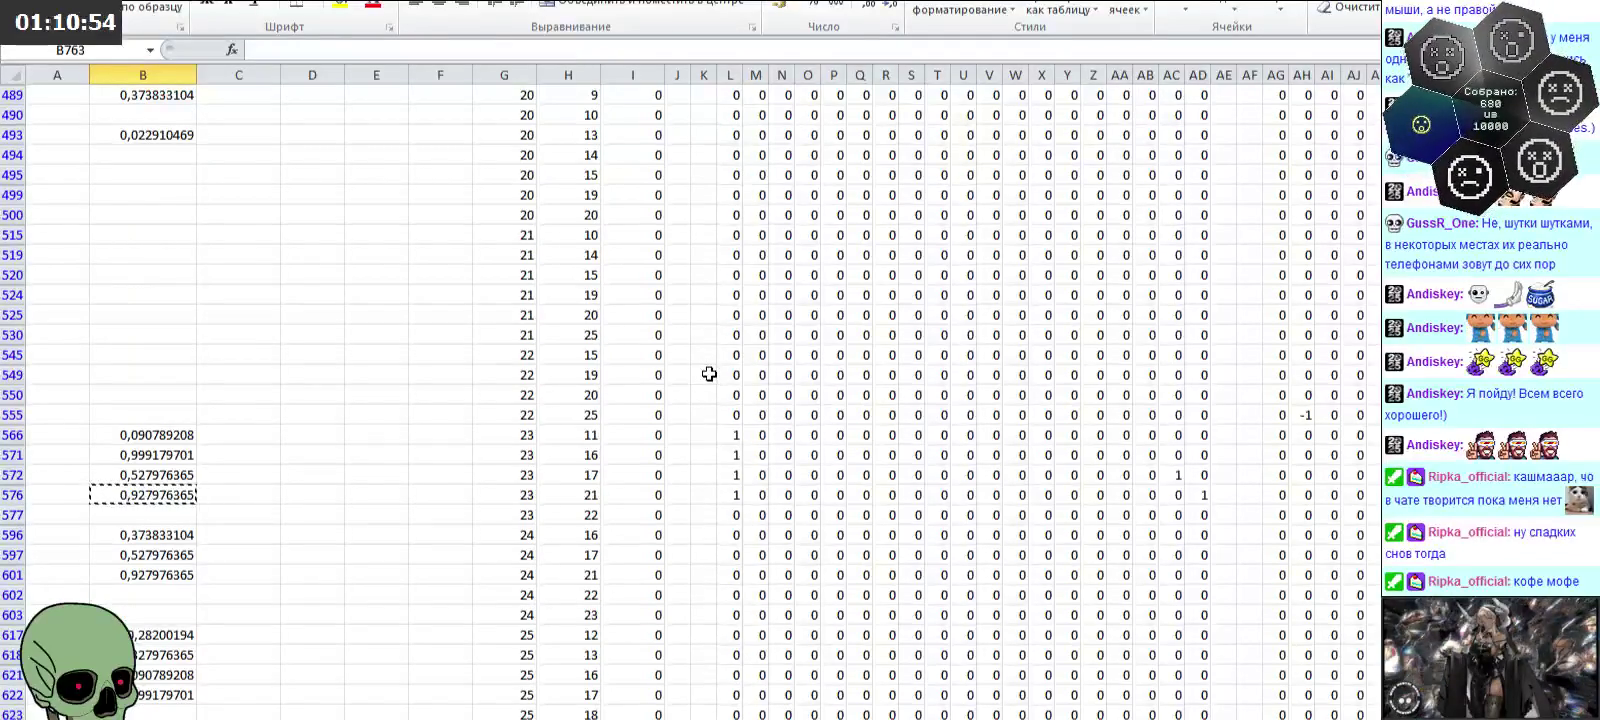
{"action": "scroll", "coordinate": [709, 374], "scroll_direction": "up", "scroll_amount": 1}
{"action": "scroll", "coordinate": [709, 374], "scroll_direction": "up", "scroll_amount": 7}
{"action": "scroll", "coordinate": [709, 374], "scroll_direction": "up", "scroll_amount": 5}
{"action": "scroll", "coordinate": [709, 374], "scroll_direction": "up", "scroll_amount": 4}
{"action": "scroll", "coordinate": [709, 374], "scroll_direction": "up", "scroll_amount": 4}
{"action": "scroll", "coordinate": [709, 374], "scroll_direction": "up", "scroll_amount": 3}
{"action": "scroll", "coordinate": [709, 374], "scroll_direction": "up", "scroll_amount": 3}
{"action": "scroll", "coordinate": [709, 374], "scroll_direction": "up", "scroll_amount": 8}
{"action": "scroll", "coordinate": [709, 374], "scroll_direction": "up", "scroll_amount": 3}
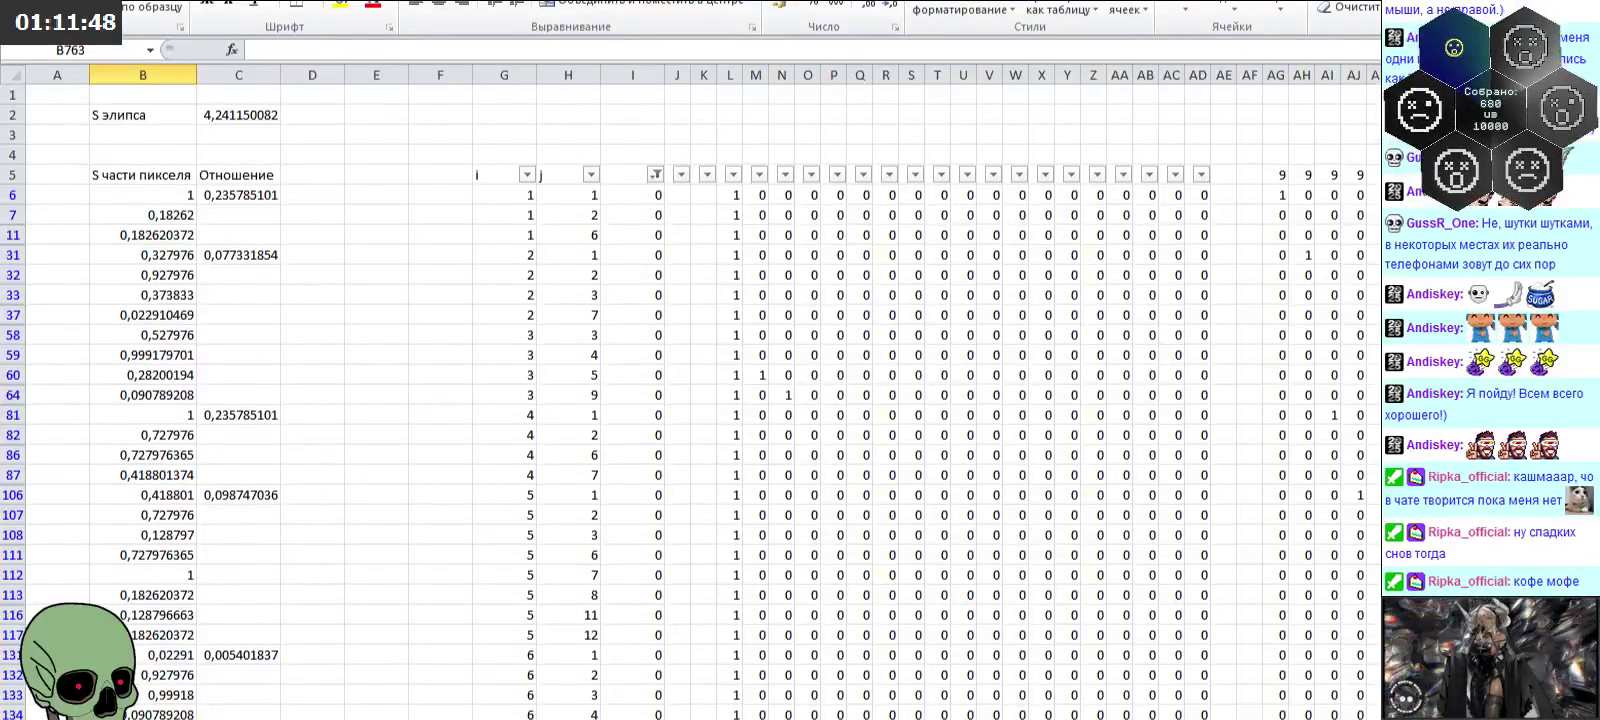
{"action": "left_click", "coordinate": [468, 415]}
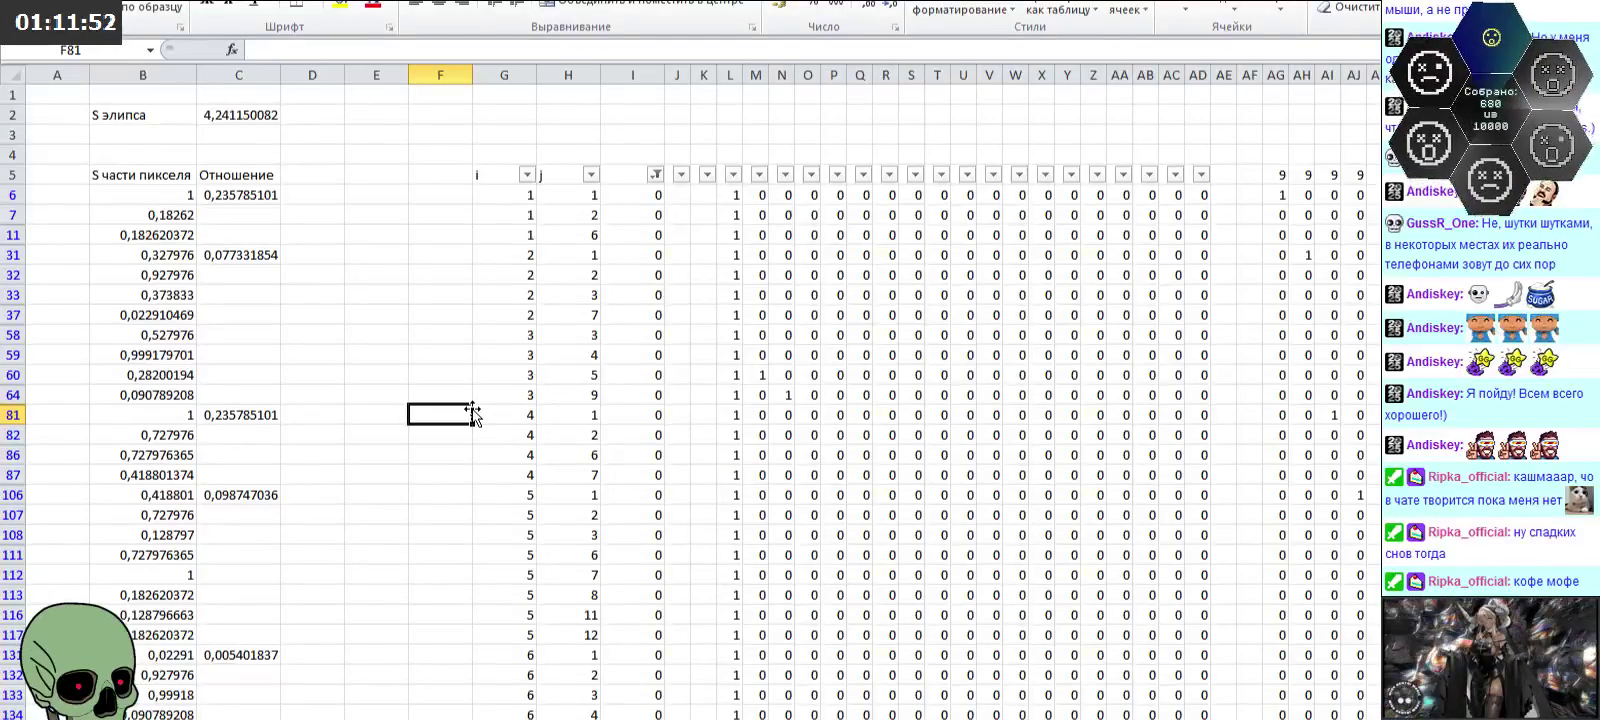
{"action": "scroll", "coordinate": [472, 412], "scroll_direction": "down", "scroll_amount": 2}
{"action": "scroll", "coordinate": [472, 412], "scroll_direction": "down", "scroll_amount": 1}
{"action": "scroll", "coordinate": [472, 412], "scroll_direction": "down", "scroll_amount": 3}
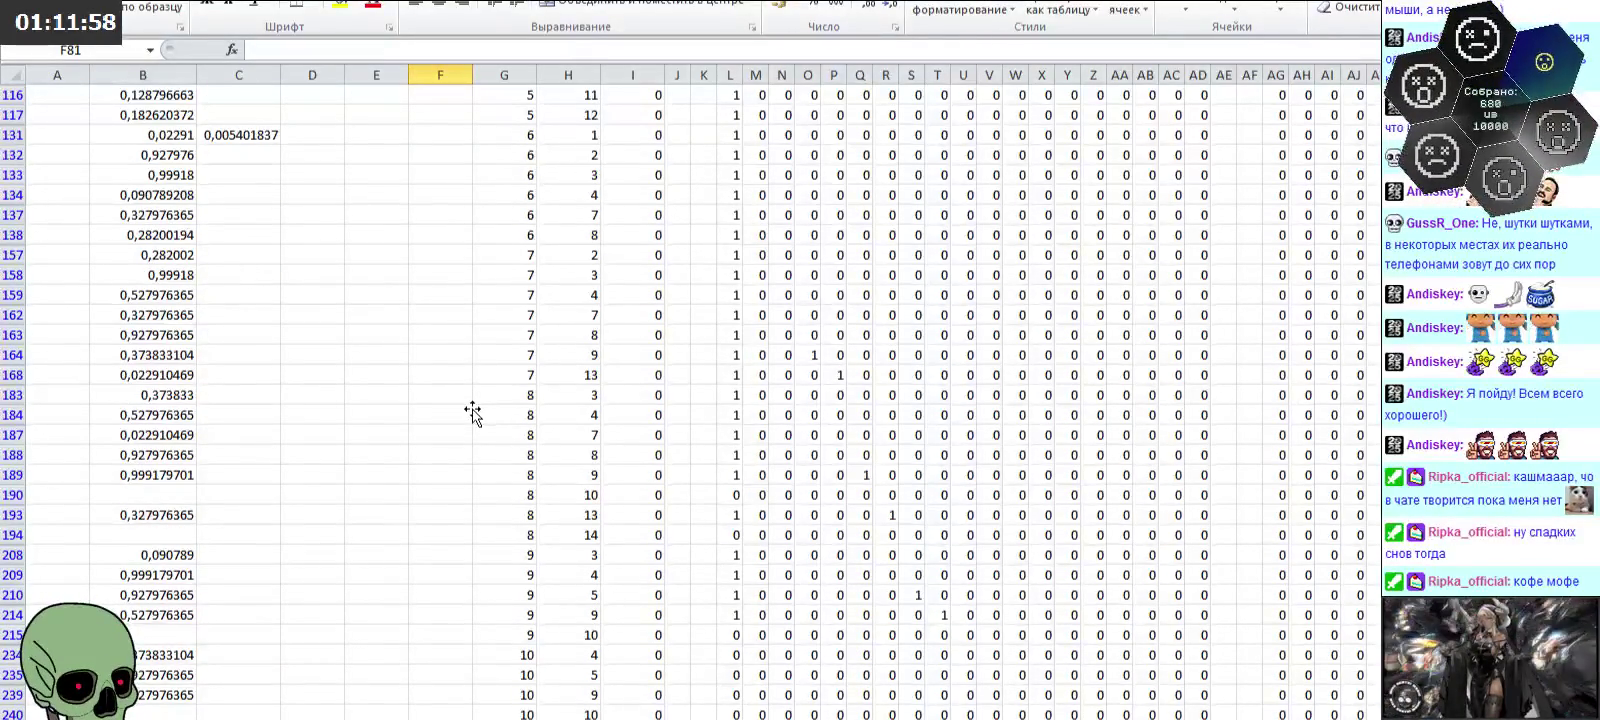
{"action": "scroll", "coordinate": [472, 409], "scroll_direction": "up", "scroll_amount": 2}
{"action": "scroll", "coordinate": [472, 409], "scroll_direction": "up", "scroll_amount": 3}
{"action": "scroll", "coordinate": [472, 409], "scroll_direction": "up", "scroll_amount": 3}
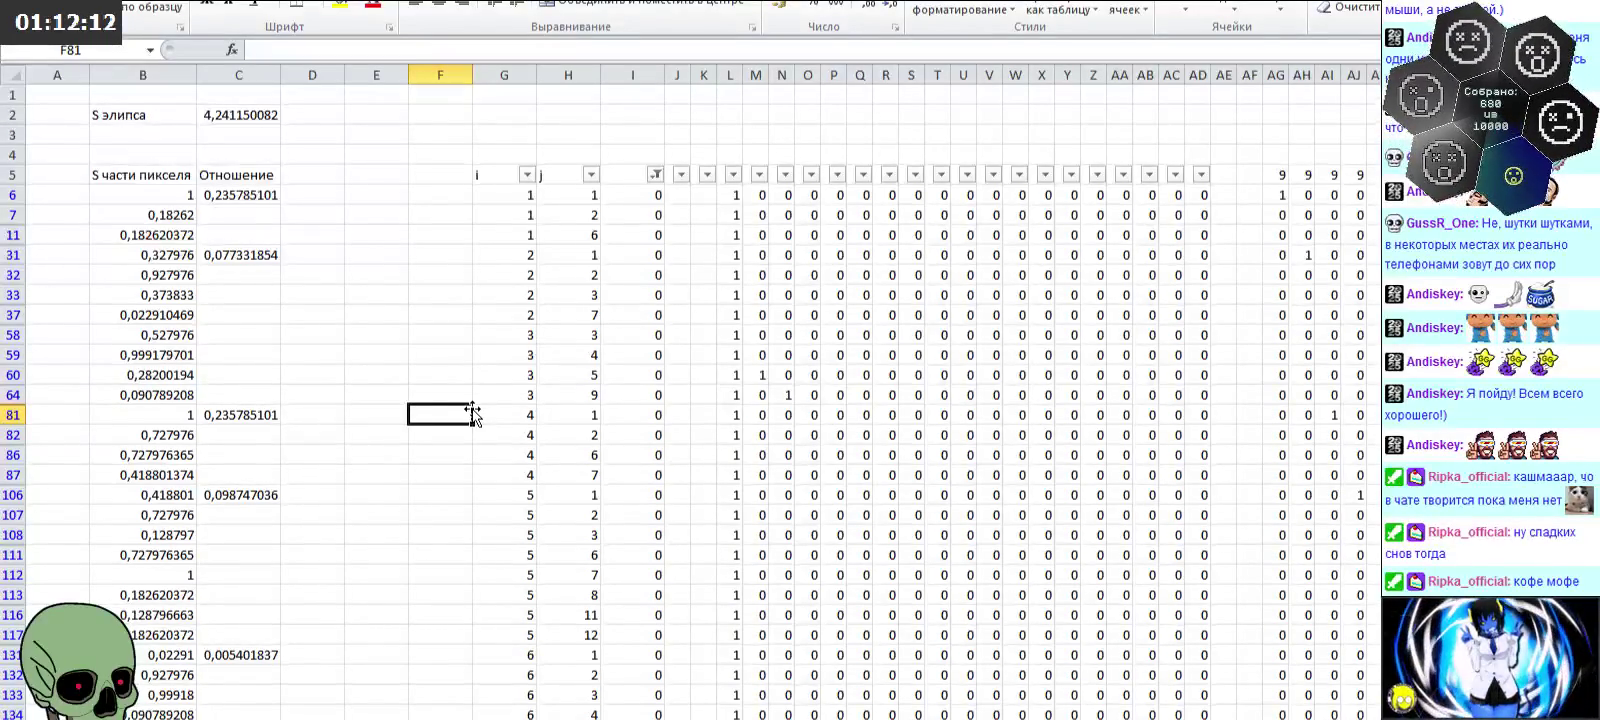
{"action": "left_click", "coordinate": [234, 196]}
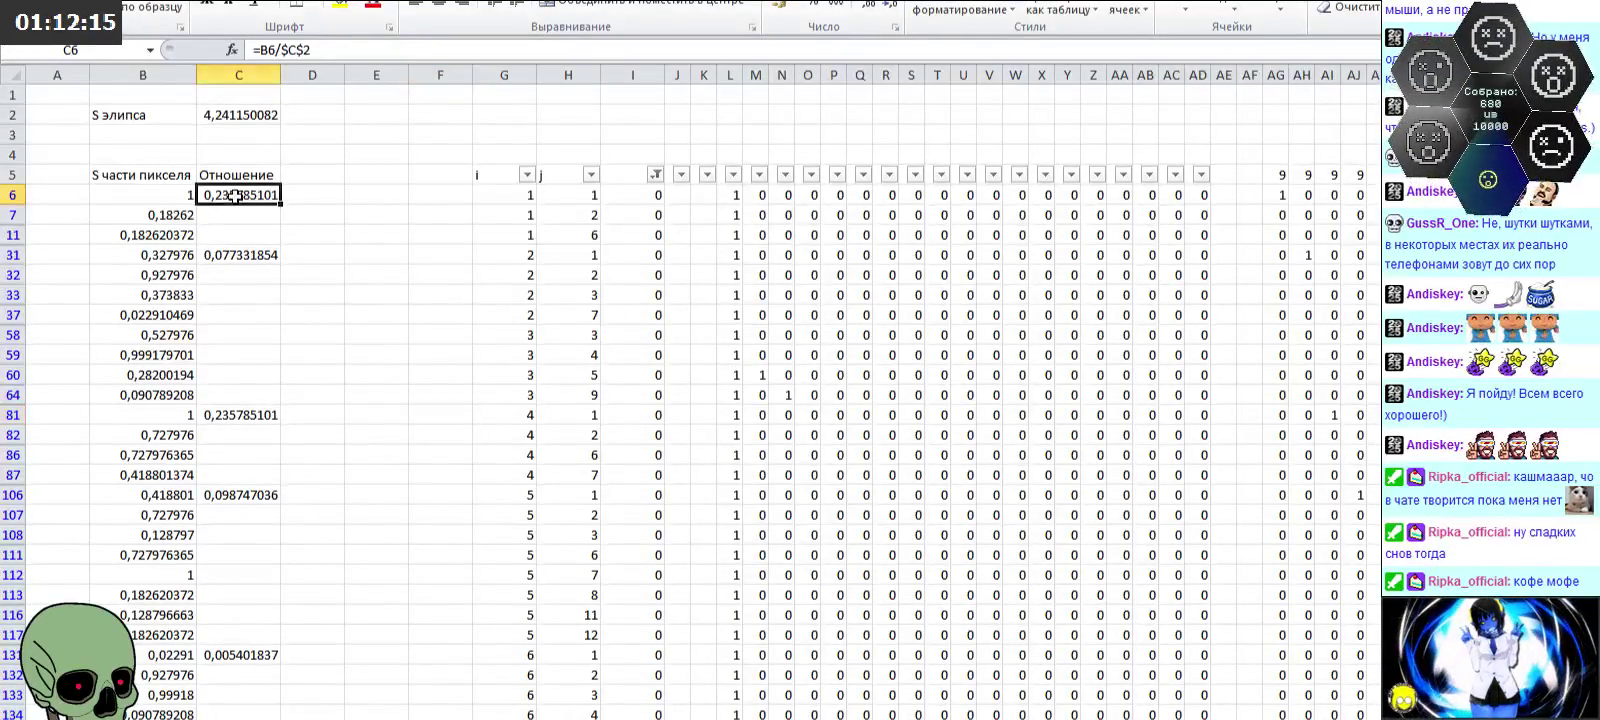
{"action": "left_click", "coordinate": [340, 262]}
{"action": "scroll", "coordinate": [342, 264], "scroll_direction": "down", "scroll_amount": 3}
{"action": "scroll", "coordinate": [342, 264], "scroll_direction": "down", "scroll_amount": 1}
{"action": "scroll", "coordinate": [343, 263], "scroll_direction": "down", "scroll_amount": 3}
{"action": "scroll", "coordinate": [344, 262], "scroll_direction": "down", "scroll_amount": 2}
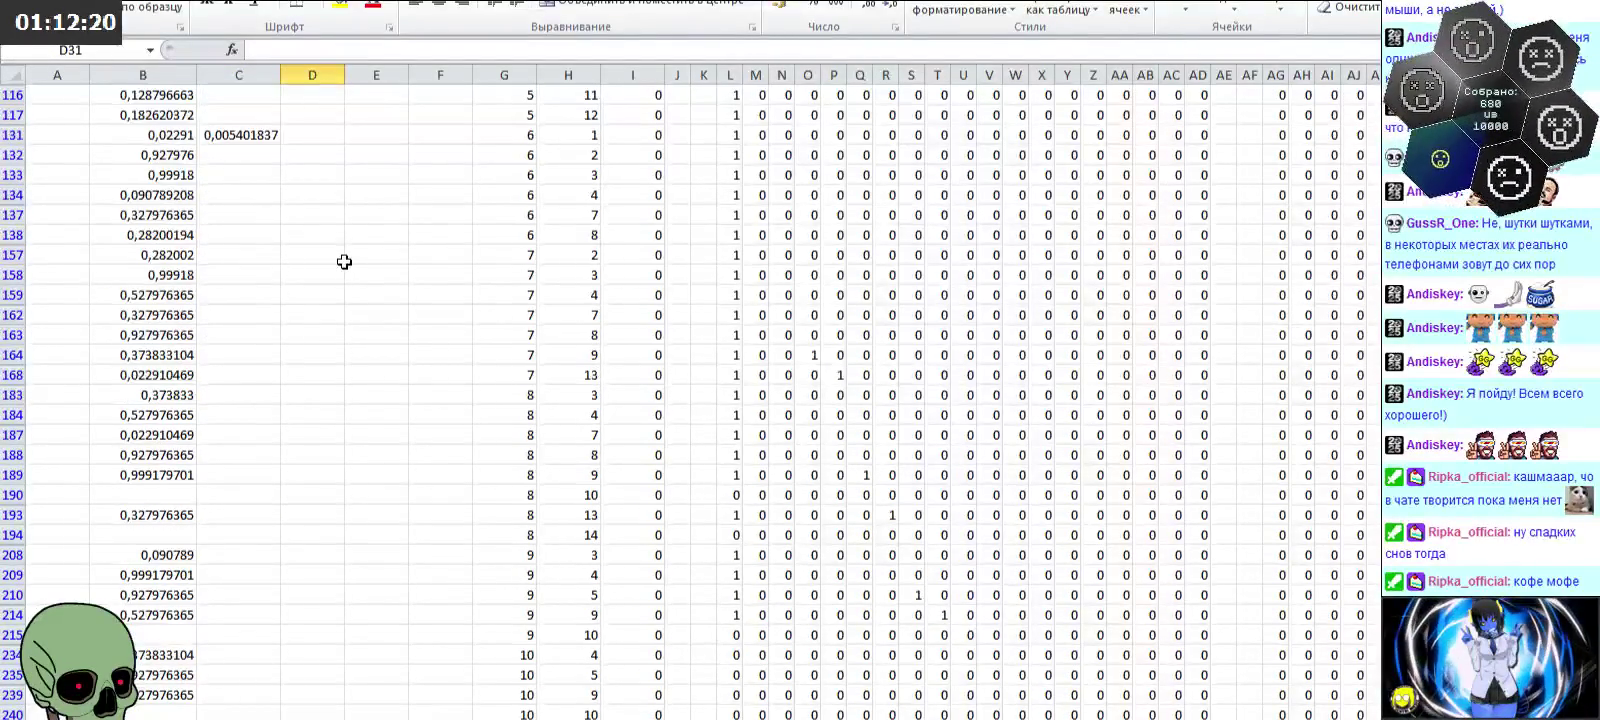
{"action": "scroll", "coordinate": [344, 262], "scroll_direction": "up", "scroll_amount": 5}
{"action": "scroll", "coordinate": [344, 261], "scroll_direction": "up", "scroll_amount": 4}
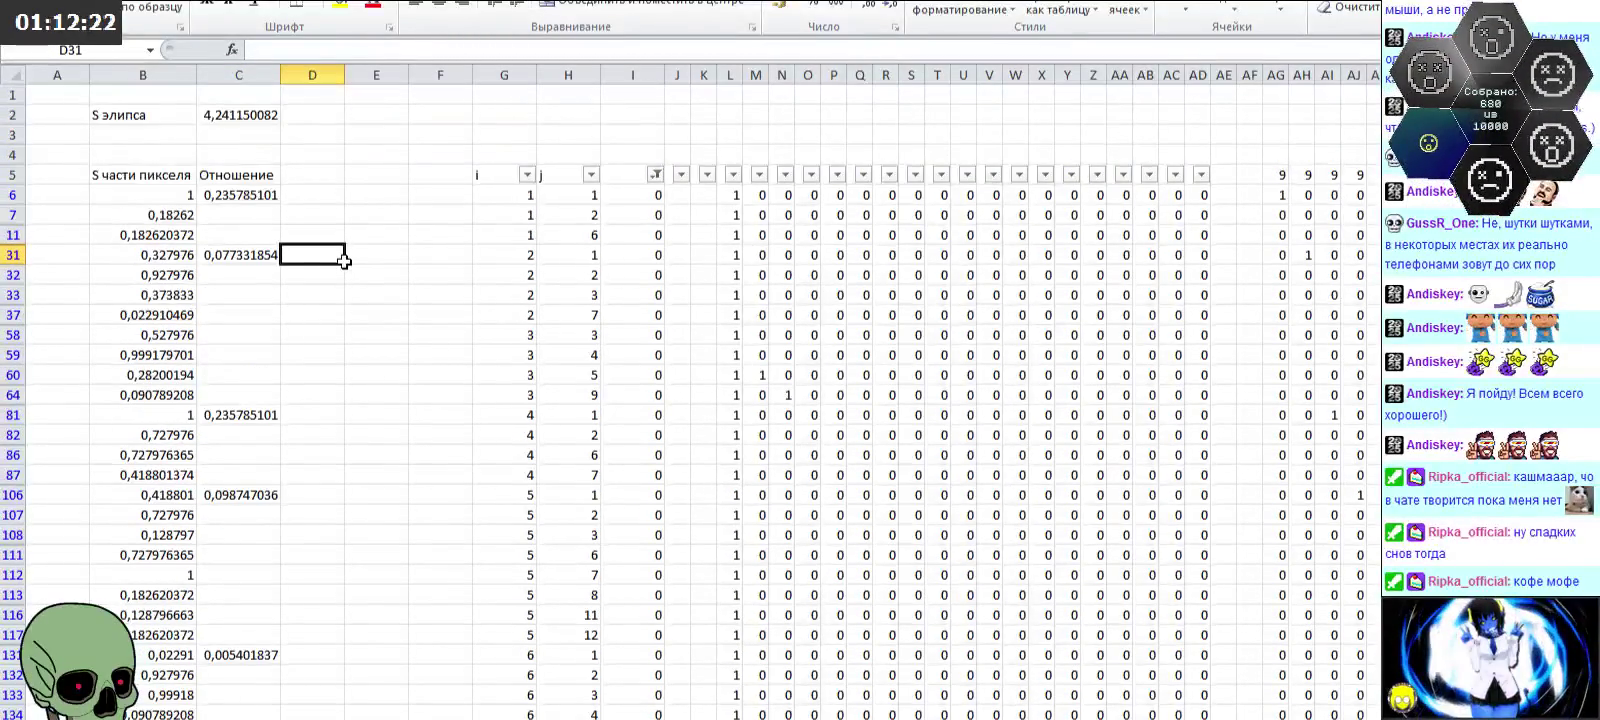
Step: Briefly filter the j column to show only rows where j is 25
{"action": "left_click", "coordinate": [589, 178]}
{"action": "left_click", "coordinate": [378, 362]}
{"action": "scroll", "coordinate": [390, 449], "scroll_direction": "down", "scroll_amount": 5}
{"action": "left_click", "coordinate": [348, 506]}
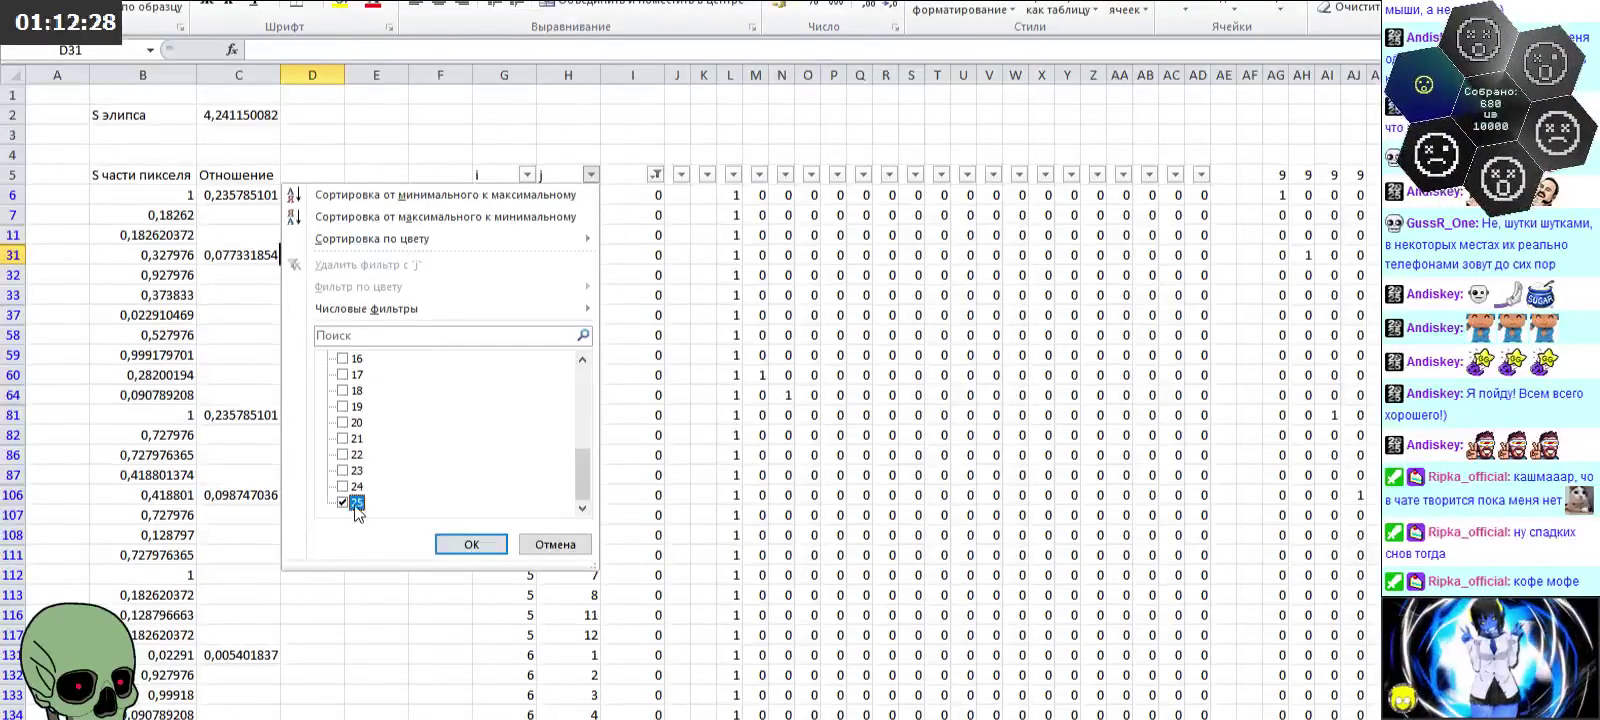
{"action": "left_click", "coordinate": [471, 544]}
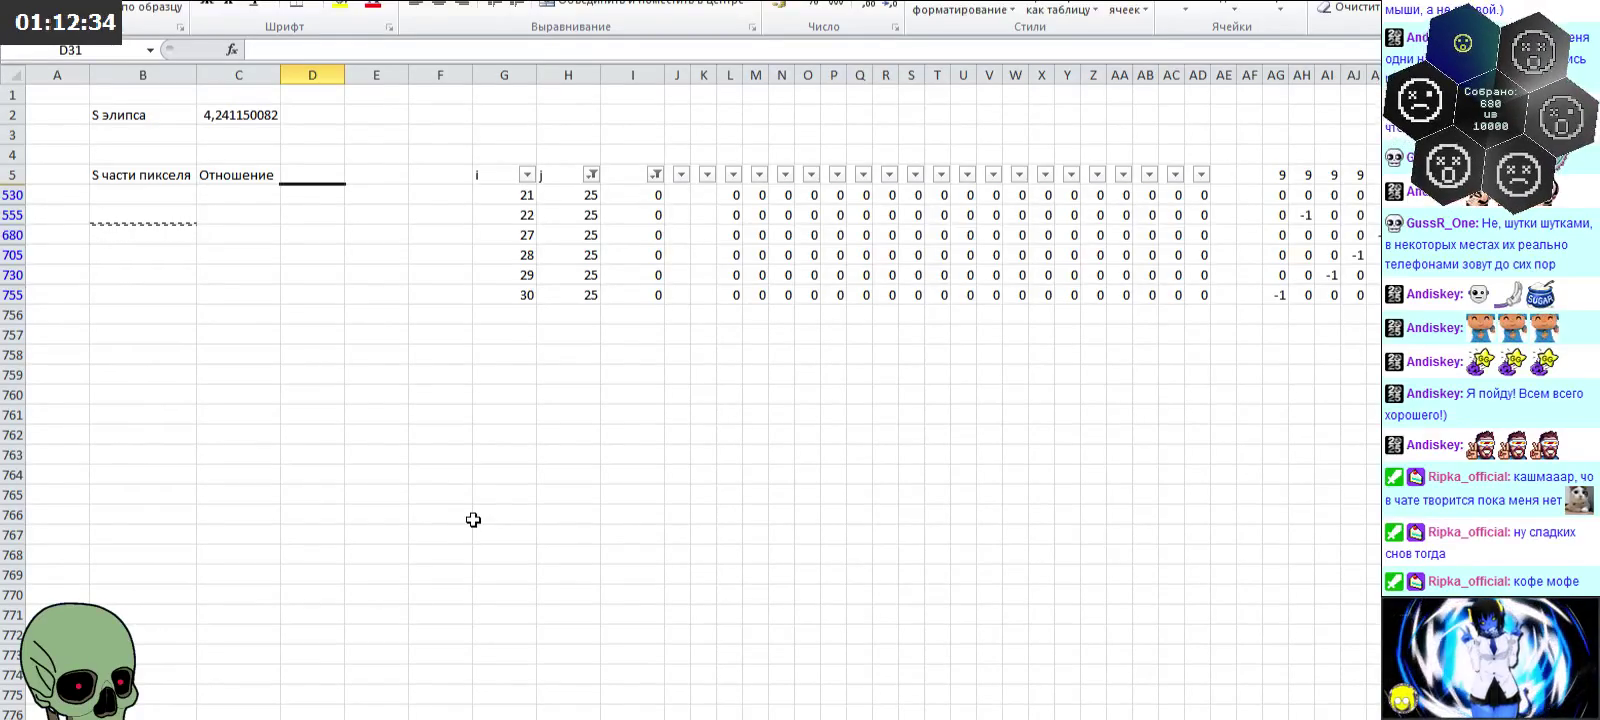
Step: Refilter j to only 1, then select the visible rows from B to H
{"action": "left_click", "coordinate": [590, 175]}
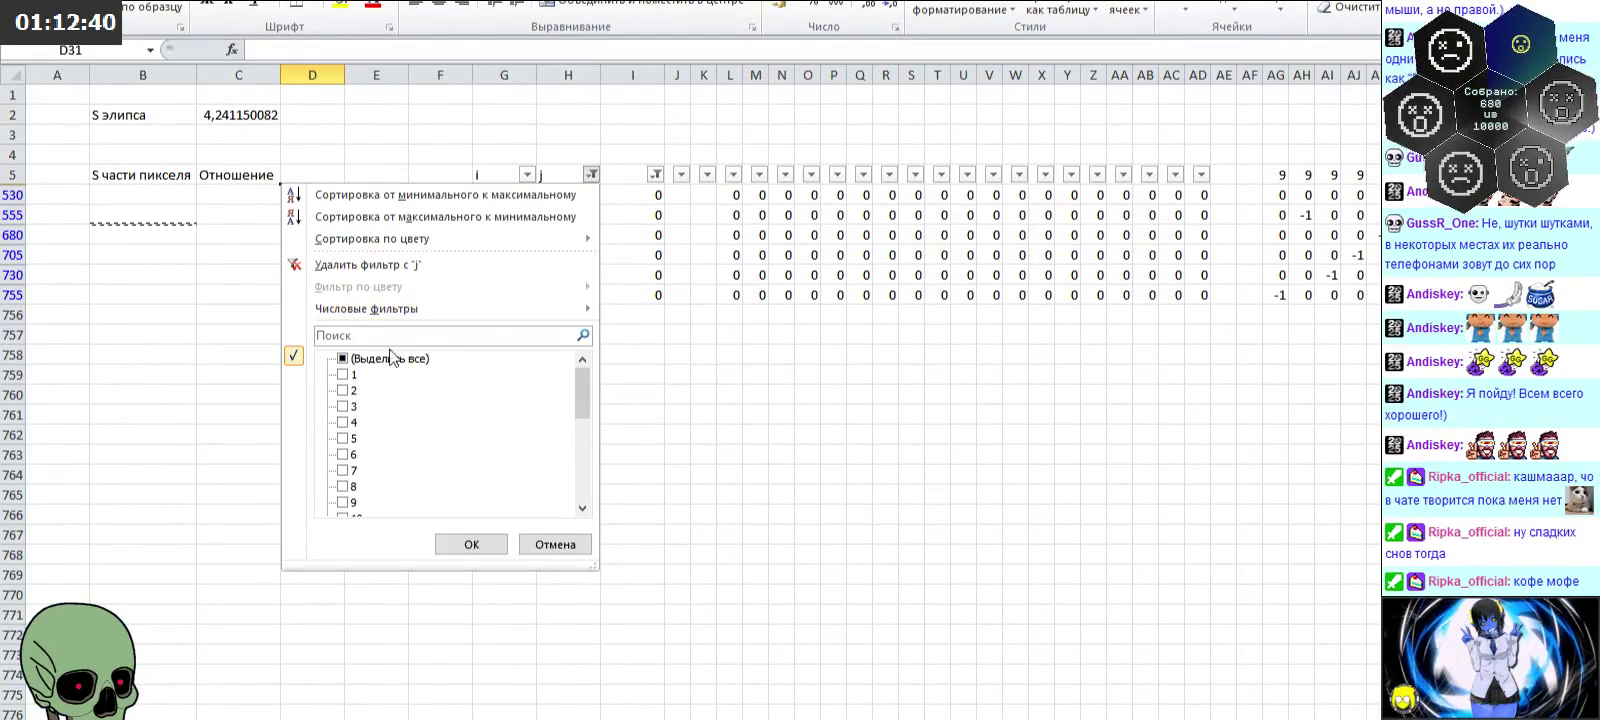
{"action": "left_click", "coordinate": [342, 358]}
{"action": "left_click_drag", "start_coordinate": [580, 392], "coordinate": [572, 516]}
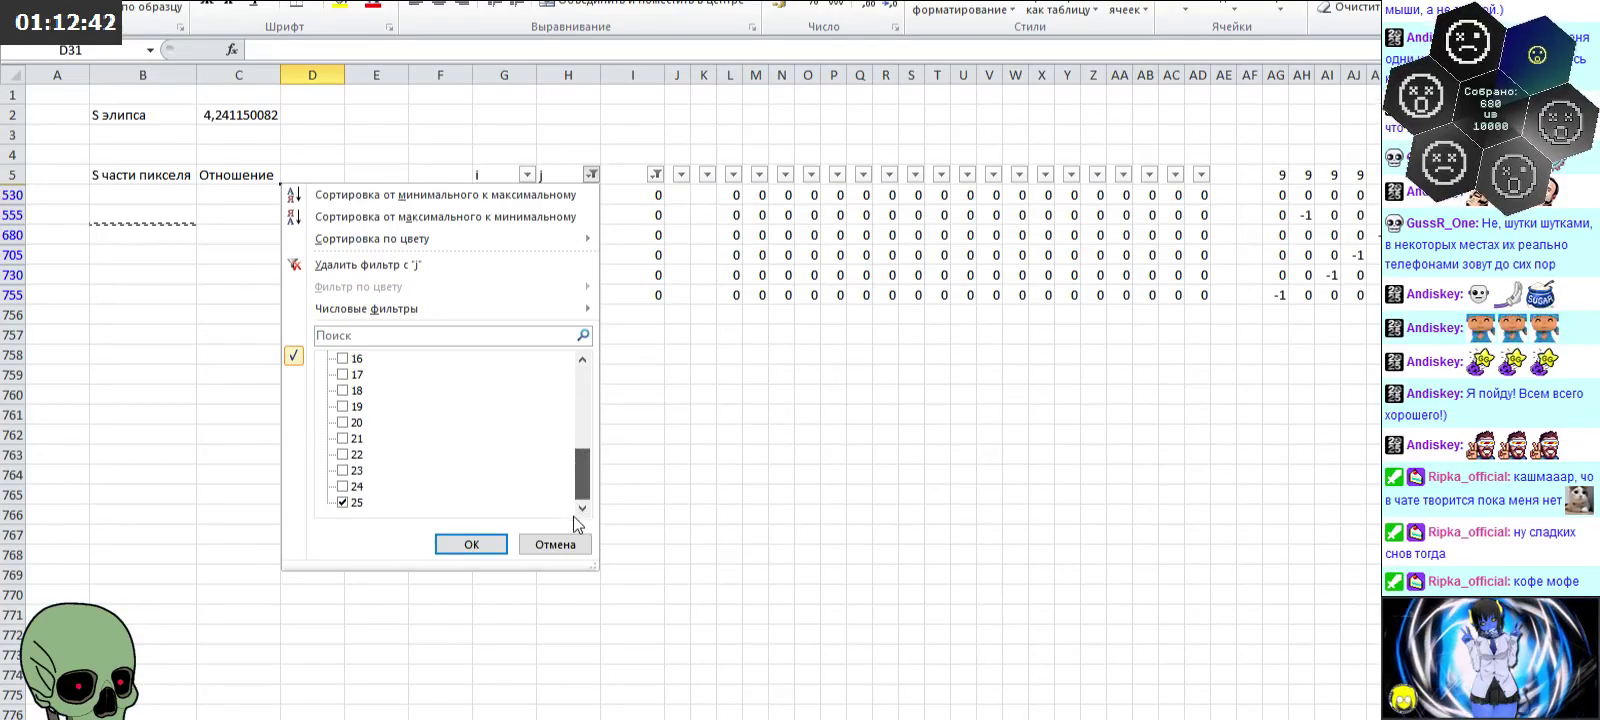
{"action": "scroll", "coordinate": [352, 480], "scroll_direction": "up", "scroll_amount": 3}
{"action": "scroll", "coordinate": [352, 450], "scroll_direction": "up", "scroll_amount": 3}
{"action": "left_click", "coordinate": [342, 374]}
{"action": "left_click", "coordinate": [471, 544]}
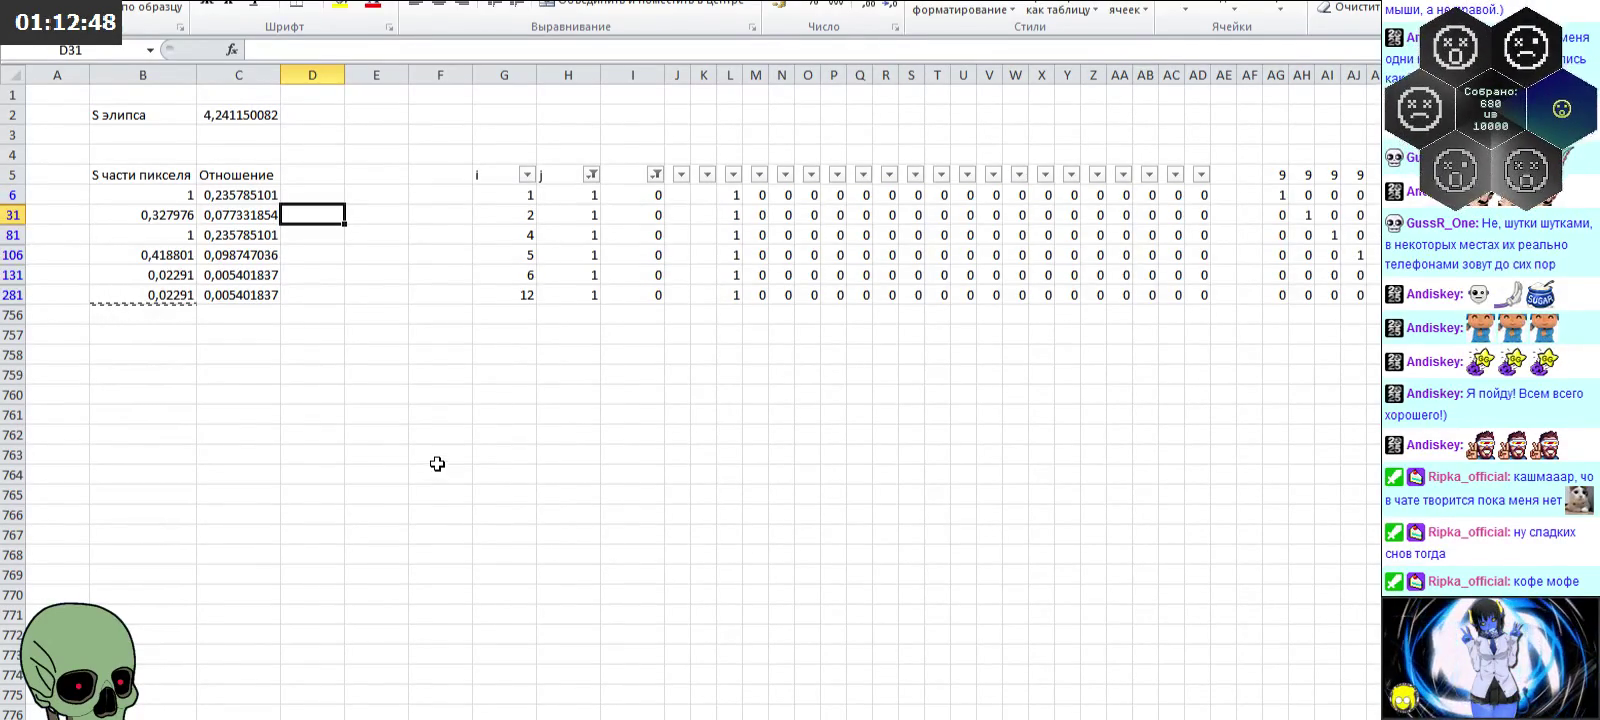
{"action": "left_click_drag", "start_coordinate": [172, 202], "coordinate": [591, 296]}
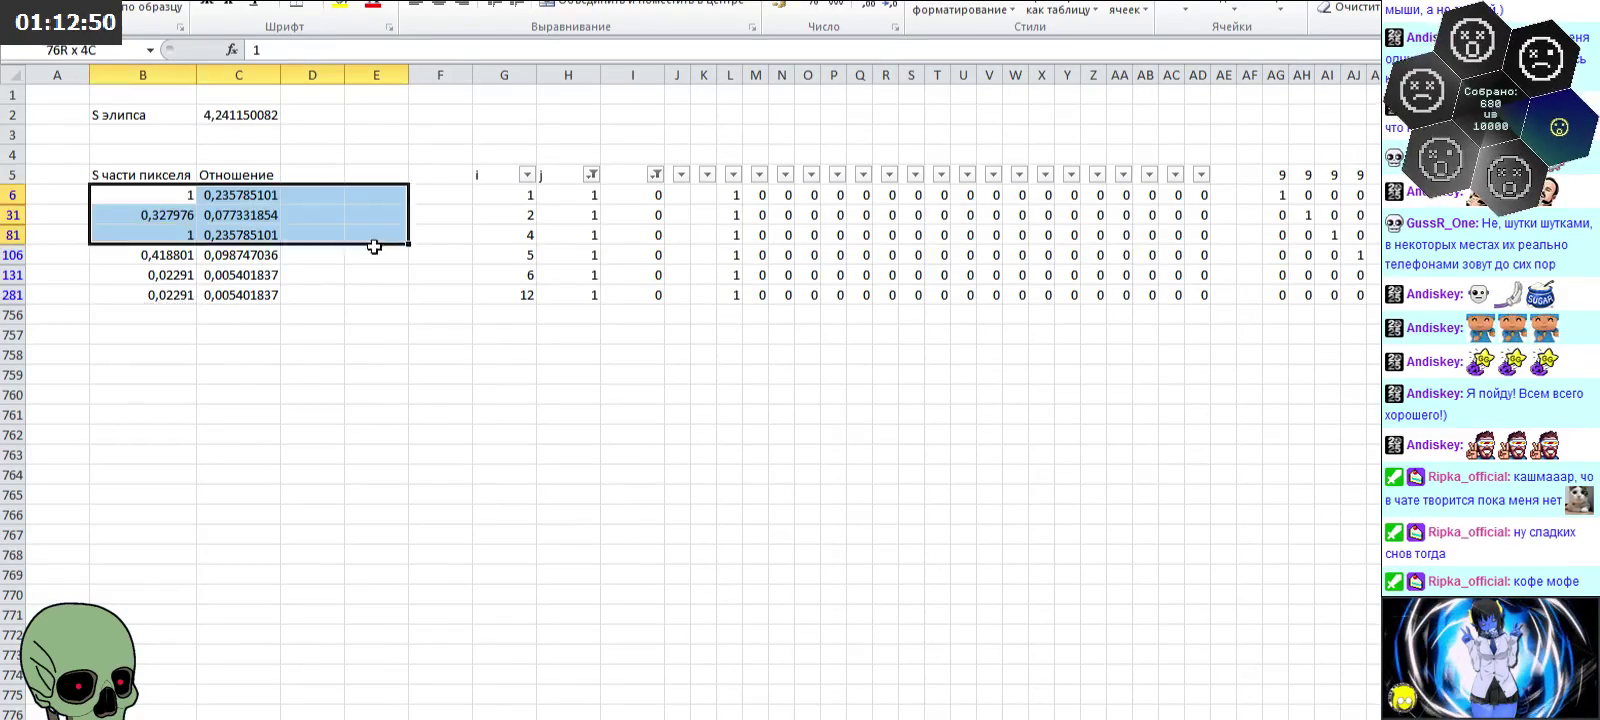
Step: Copy the visible j = 1 rows and tick 25 instead of 1 in the j filter
{"action": "key", "text": "ctrl+c"}
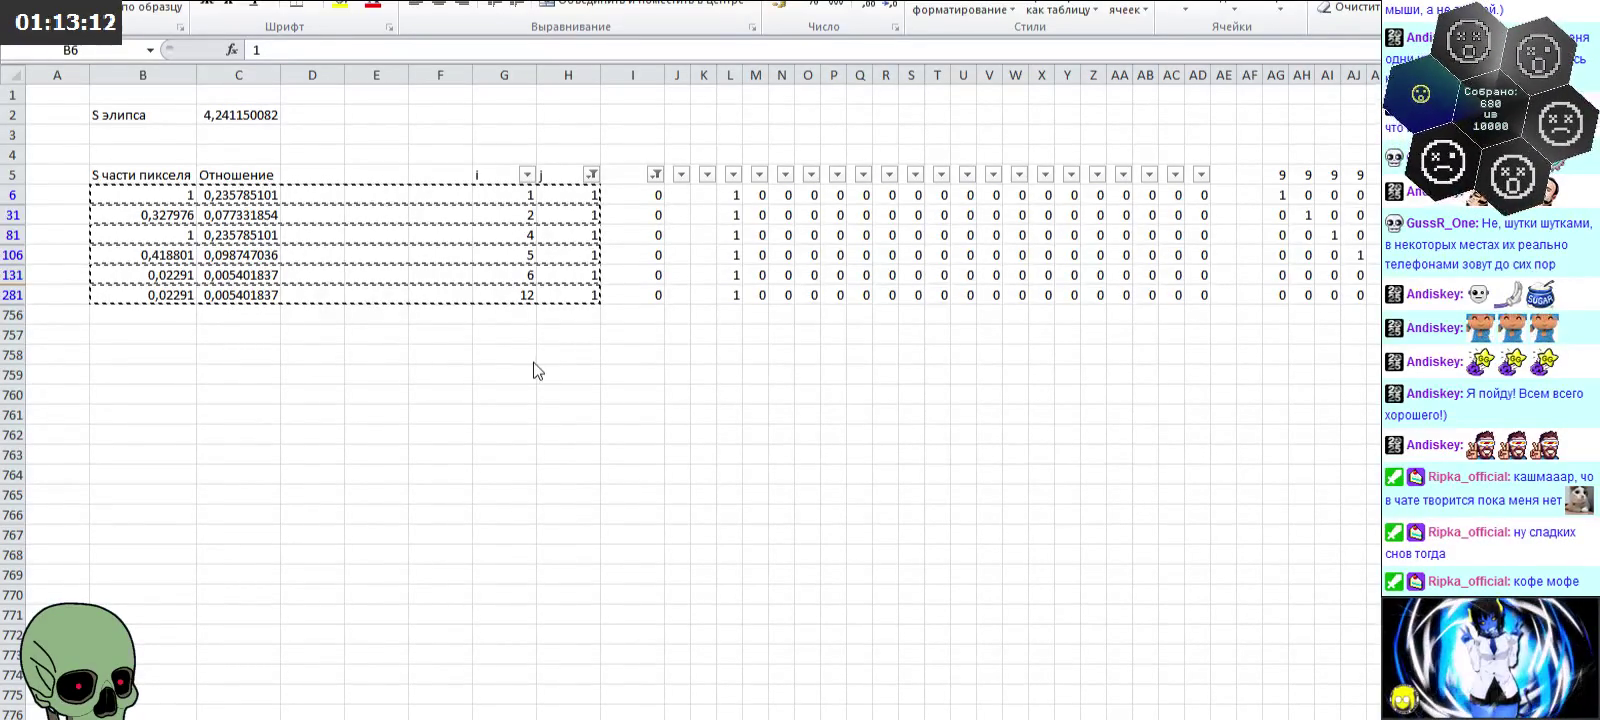
{"action": "left_click", "coordinate": [590, 175]}
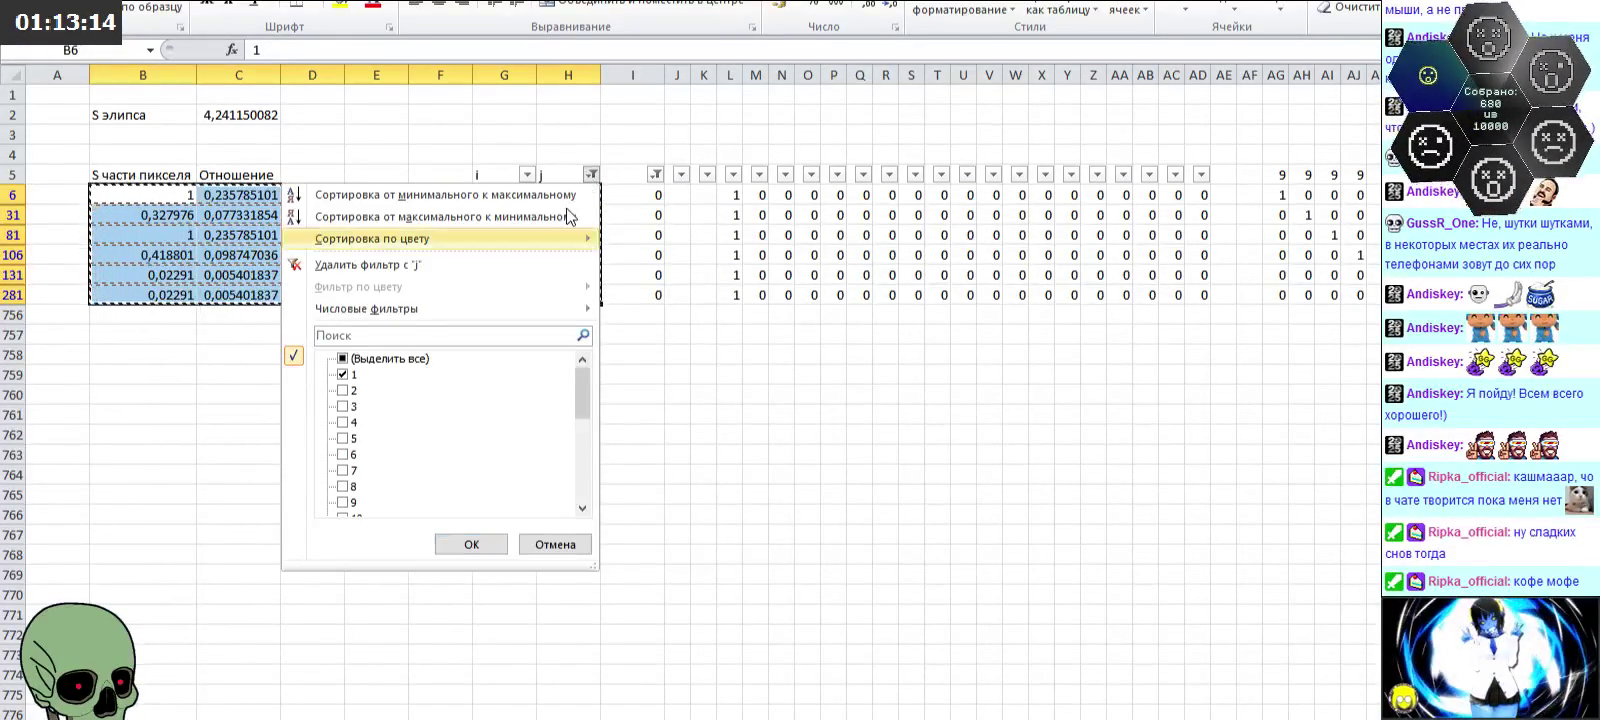
{"action": "left_click", "coordinate": [342, 374]}
{"action": "left_click_drag", "start_coordinate": [580, 405], "coordinate": [580, 487]}
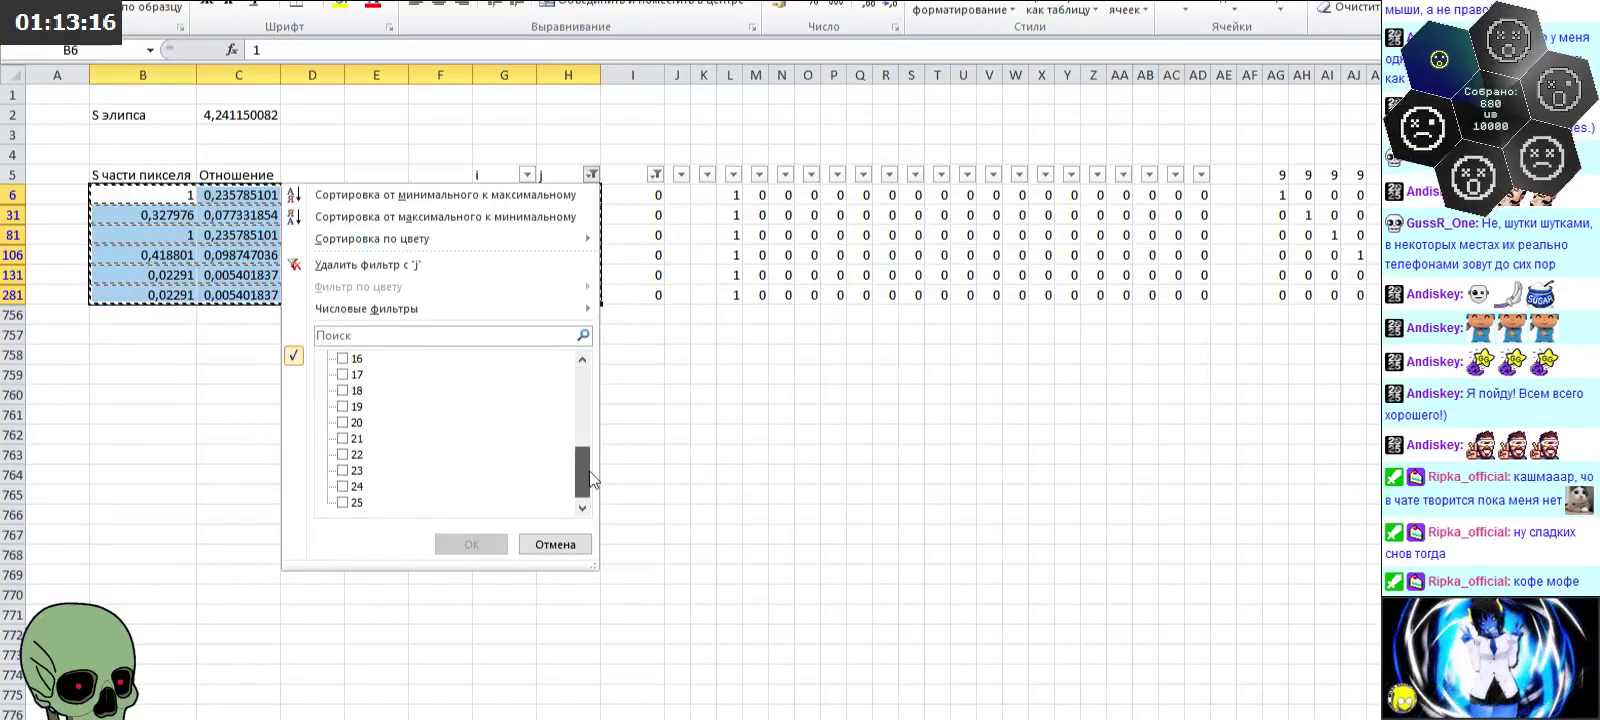
{"action": "left_click", "coordinate": [342, 502]}
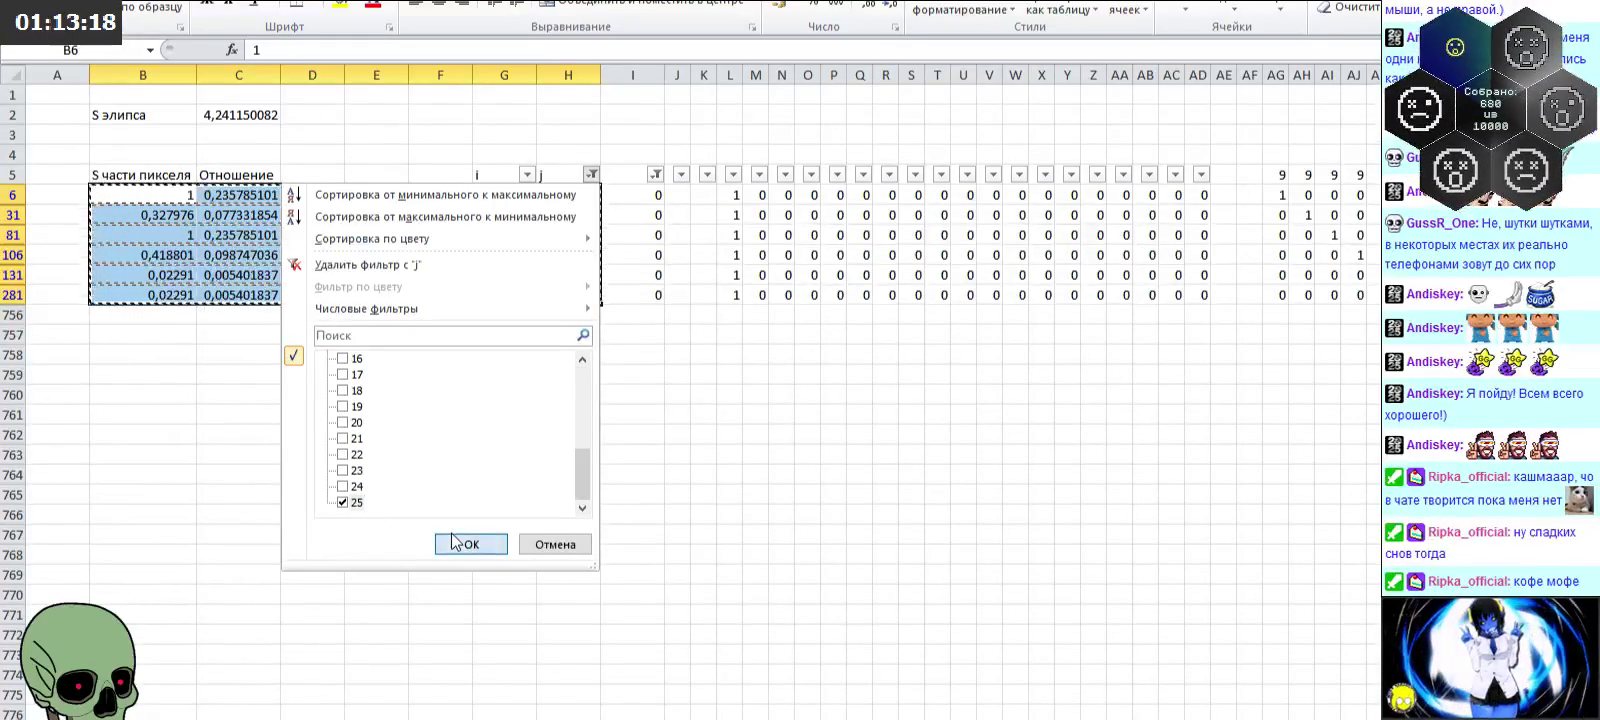
Step: Apply the j = 25 filter and look over the resulting rows
{"action": "left_click", "coordinate": [449, 541]}
{"action": "left_click", "coordinate": [559, 474]}
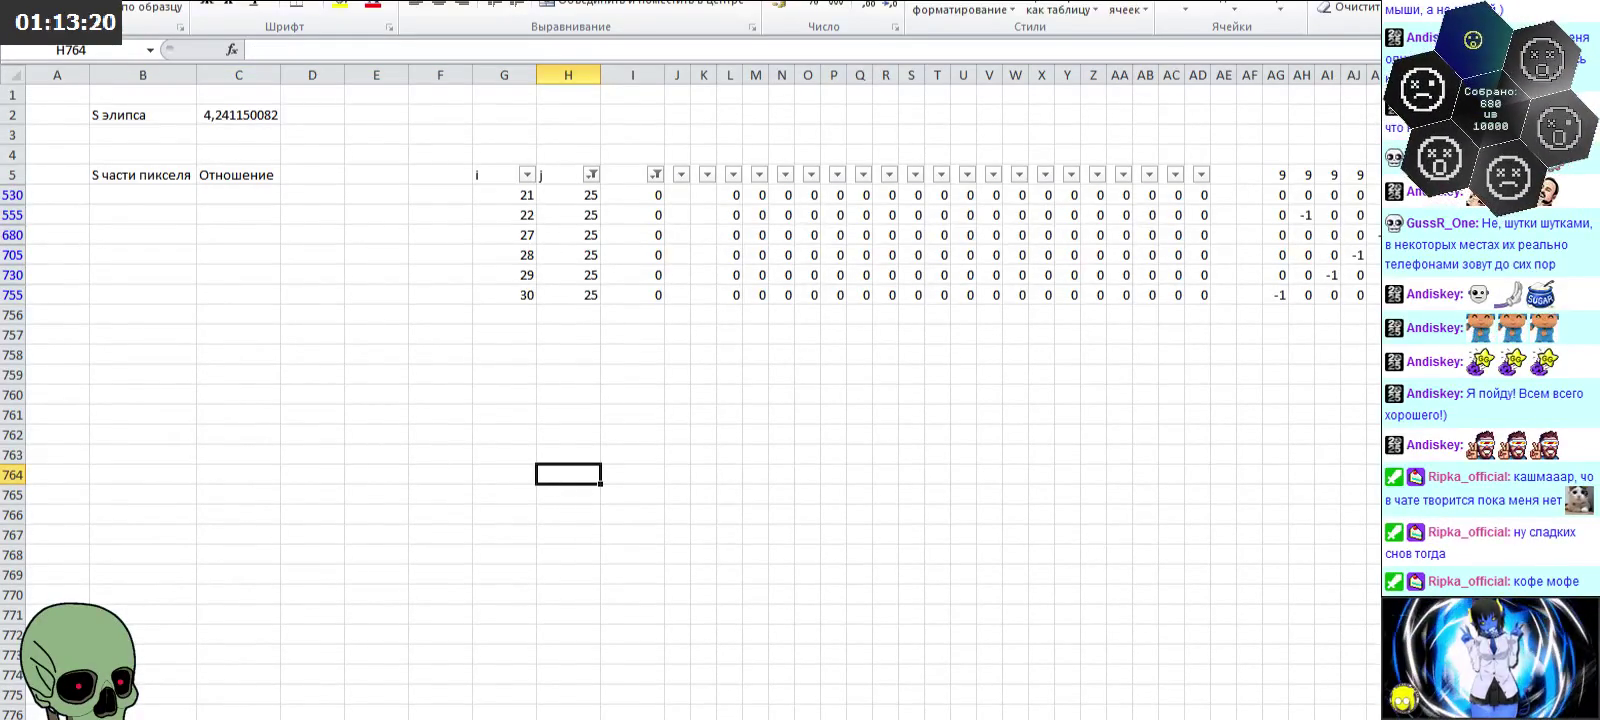
{"action": "scroll", "coordinate": [690, 400], "scroll_direction": "down", "scroll_amount": 1}
{"action": "scroll", "coordinate": [690, 400], "scroll_direction": "up", "scroll_amount": 1}
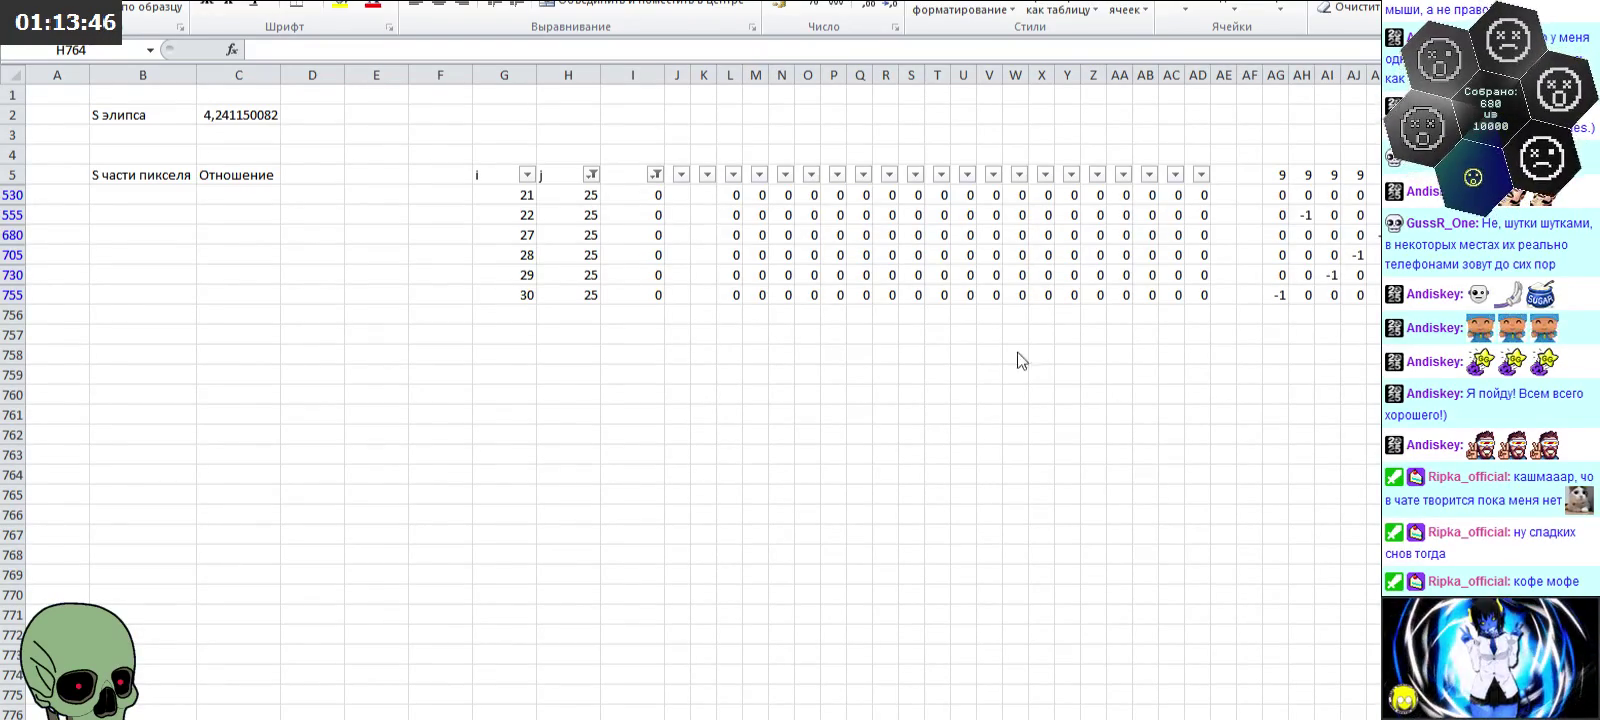
Step: Add j = 1 to the filter so rows for both 1 and 25 show
{"action": "left_click", "coordinate": [592, 175]}
{"action": "left_click", "coordinate": [343, 375]}
{"action": "left_click", "coordinate": [470, 544]}
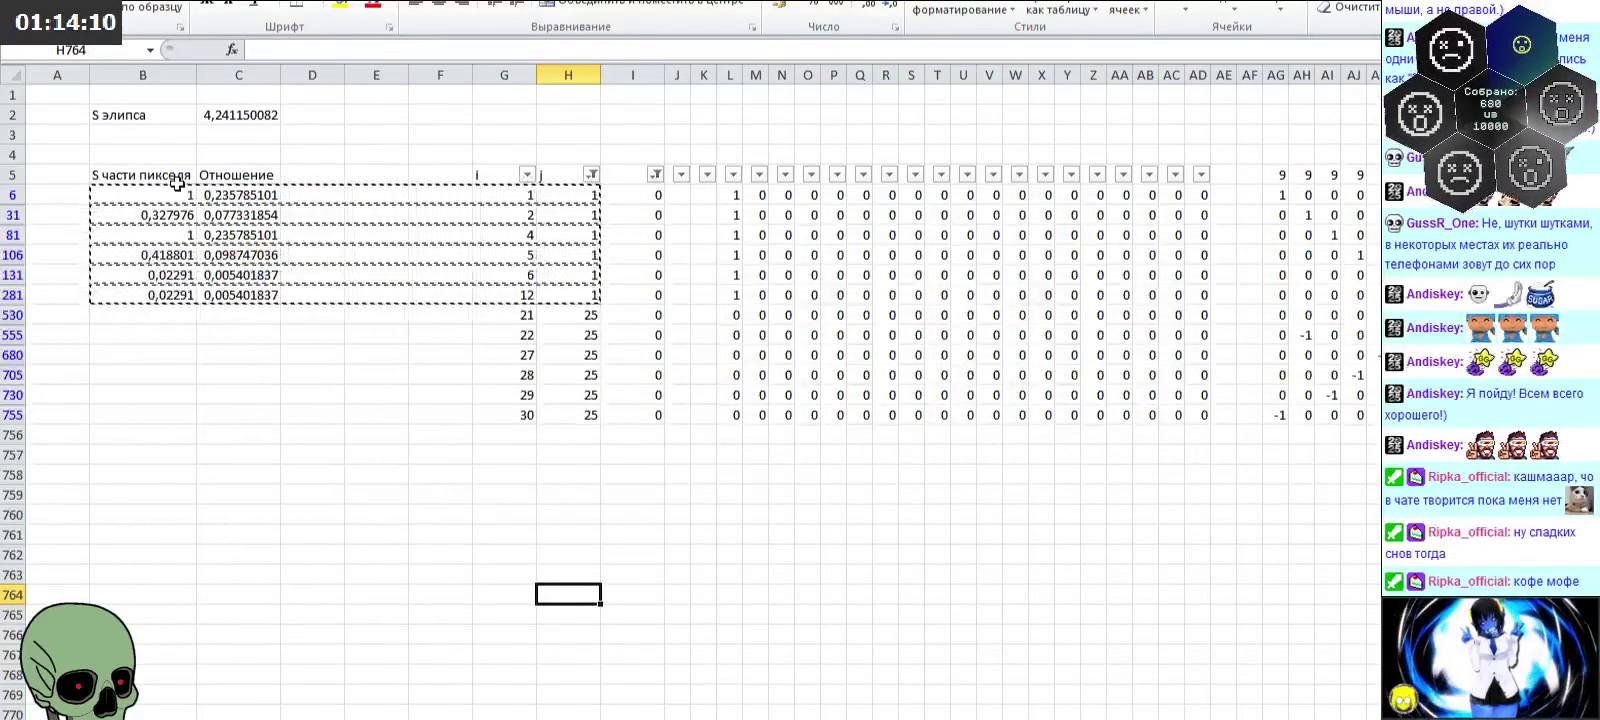
{"action": "scroll", "coordinate": [110, 20], "scroll_direction": "down", "scroll_amount": 4}
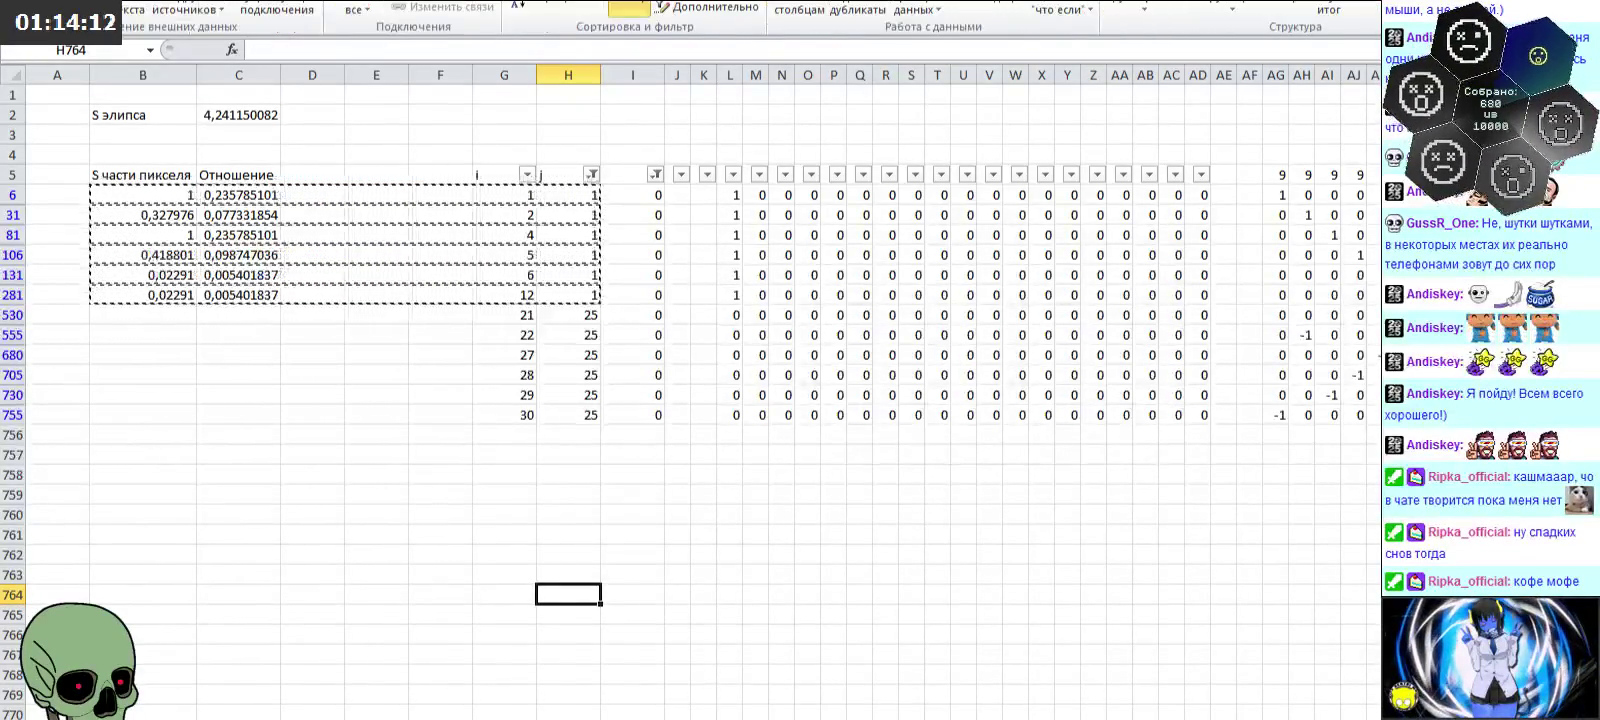
Step: Clear the filter and reapply AutoFilter over the widened header row from B5
{"action": "left_click", "coordinate": [628, 10]}
{"action": "left_click", "coordinate": [625, 212]}
{"action": "mouse_move", "coordinate": [173, 173]}
{"action": "left_mouse_down"}
{"action": "mouse_move", "coordinate": [1378, 214]}
{"action": "mouse_move", "coordinate": [988, 705]}
{"action": "mouse_move", "coordinate": [288, 708]}
{"action": "mouse_move", "coordinate": [277, 643]}
{"action": "left_mouse_up"}
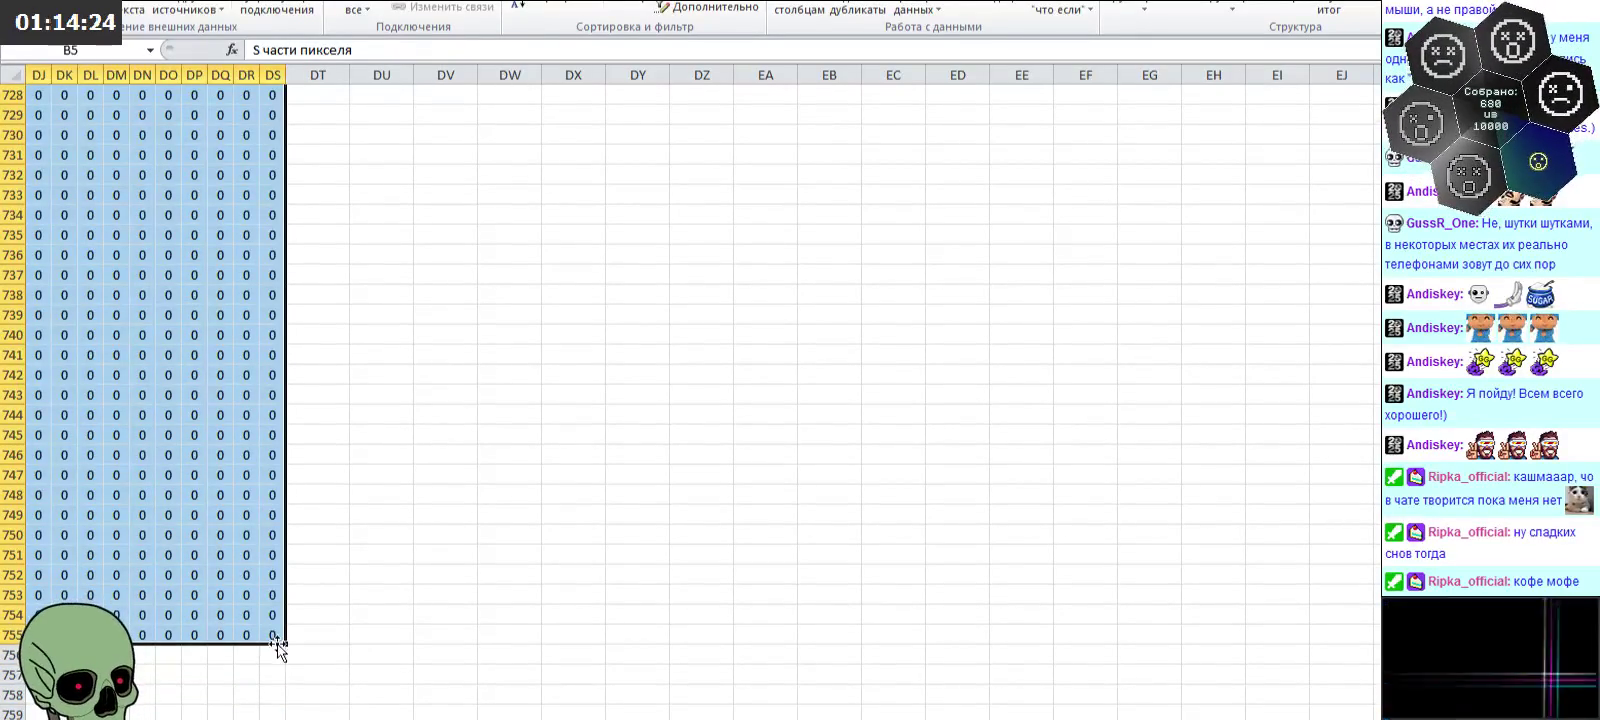
{"action": "left_click", "coordinate": [630, 14]}
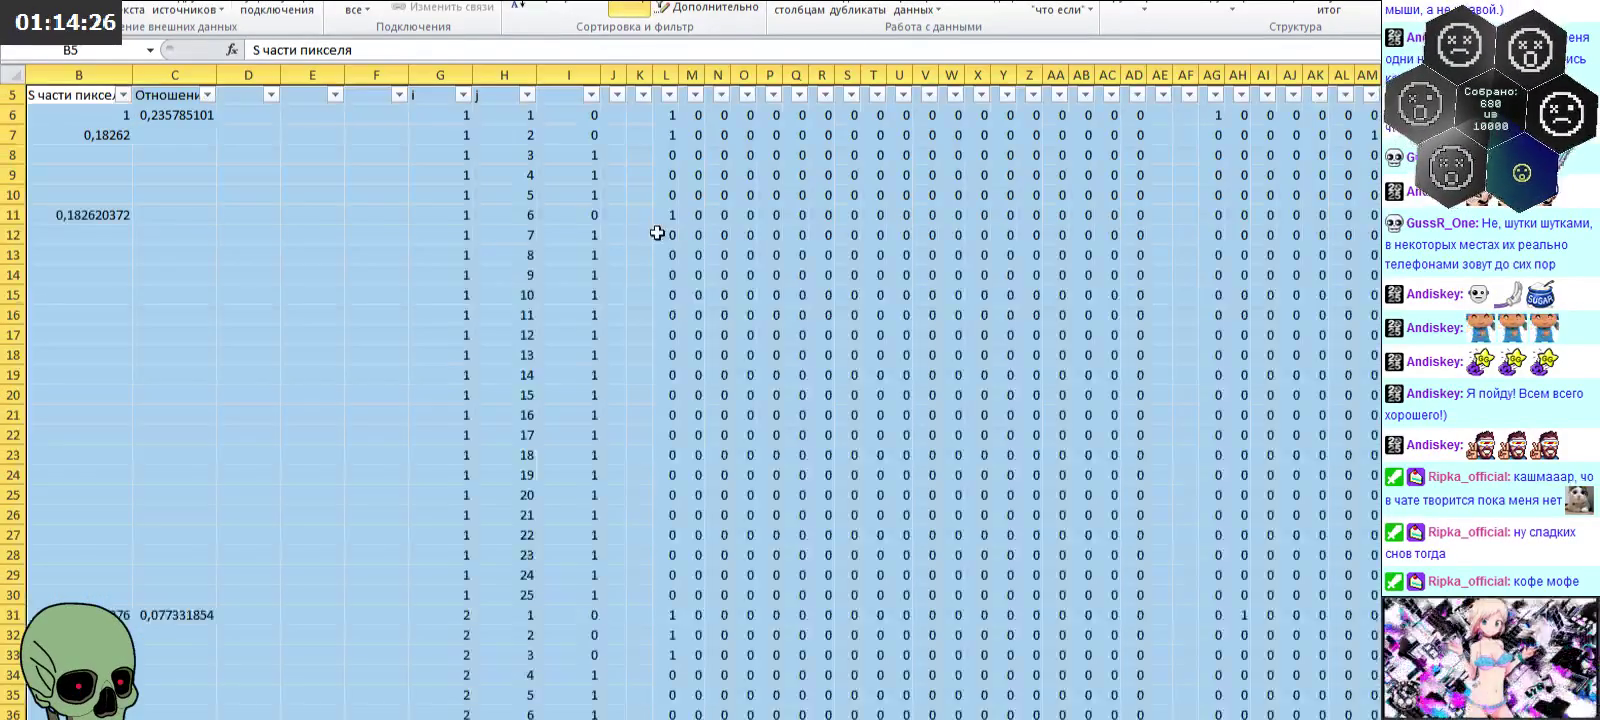
{"action": "scroll", "coordinate": [636, 207], "scroll_direction": "up", "scroll_amount": 2}
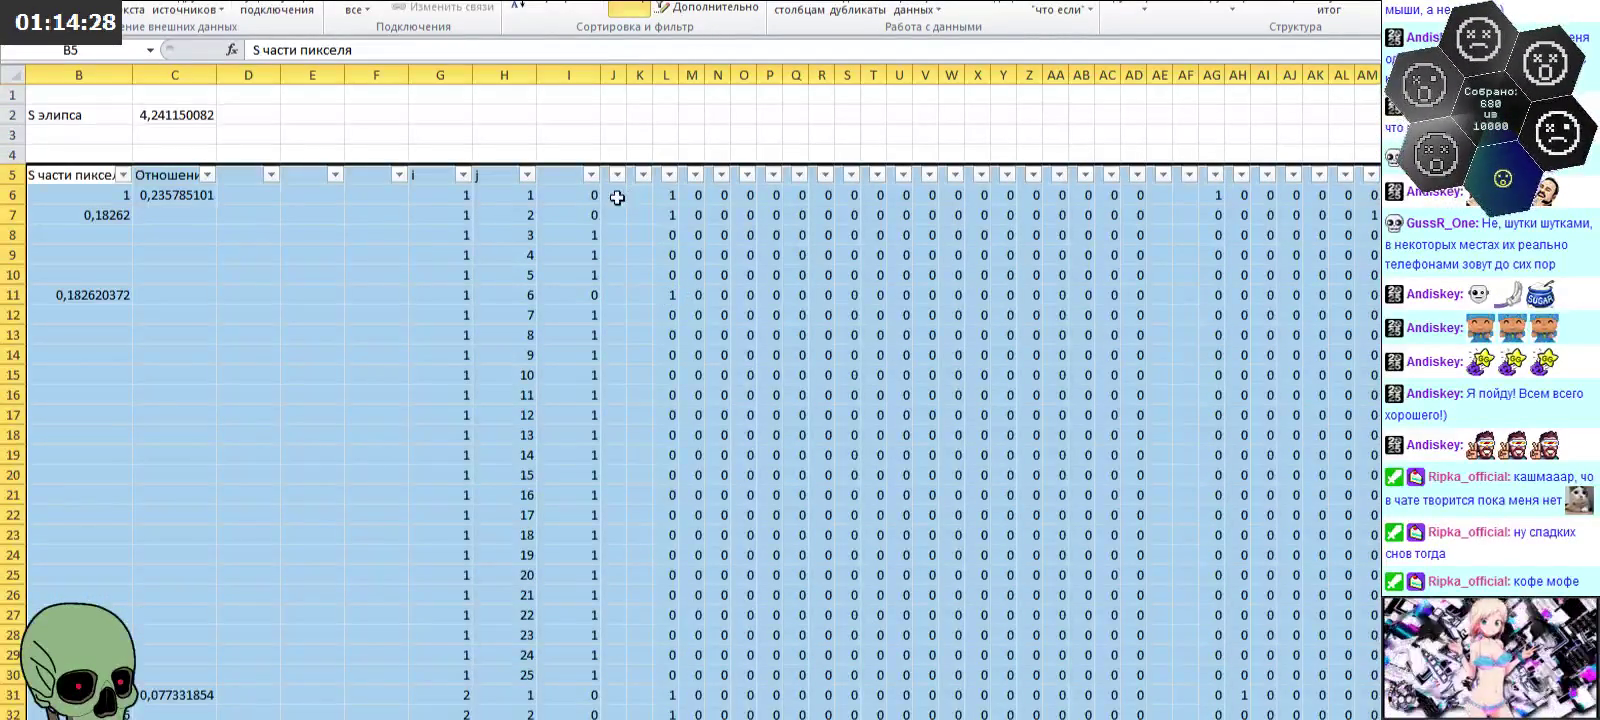
Step: Filter column I to 0 and column j to 1 and 25
{"action": "left_click", "coordinate": [591, 175]}
{"action": "left_click", "coordinate": [354, 390]}
{"action": "left_click", "coordinate": [451, 541]}
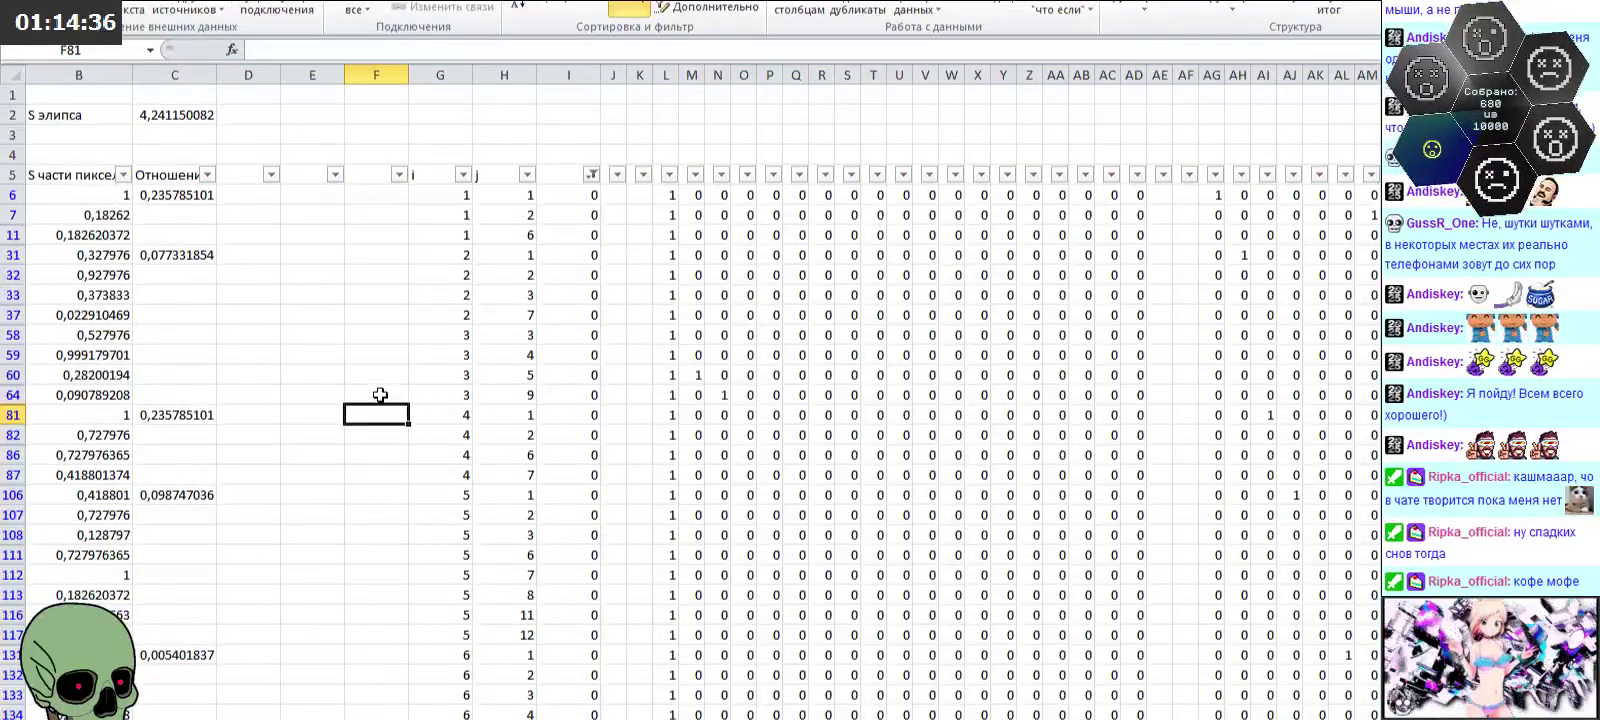
{"action": "left_click", "coordinate": [527, 175]}
{"action": "left_click", "coordinate": [279, 360]}
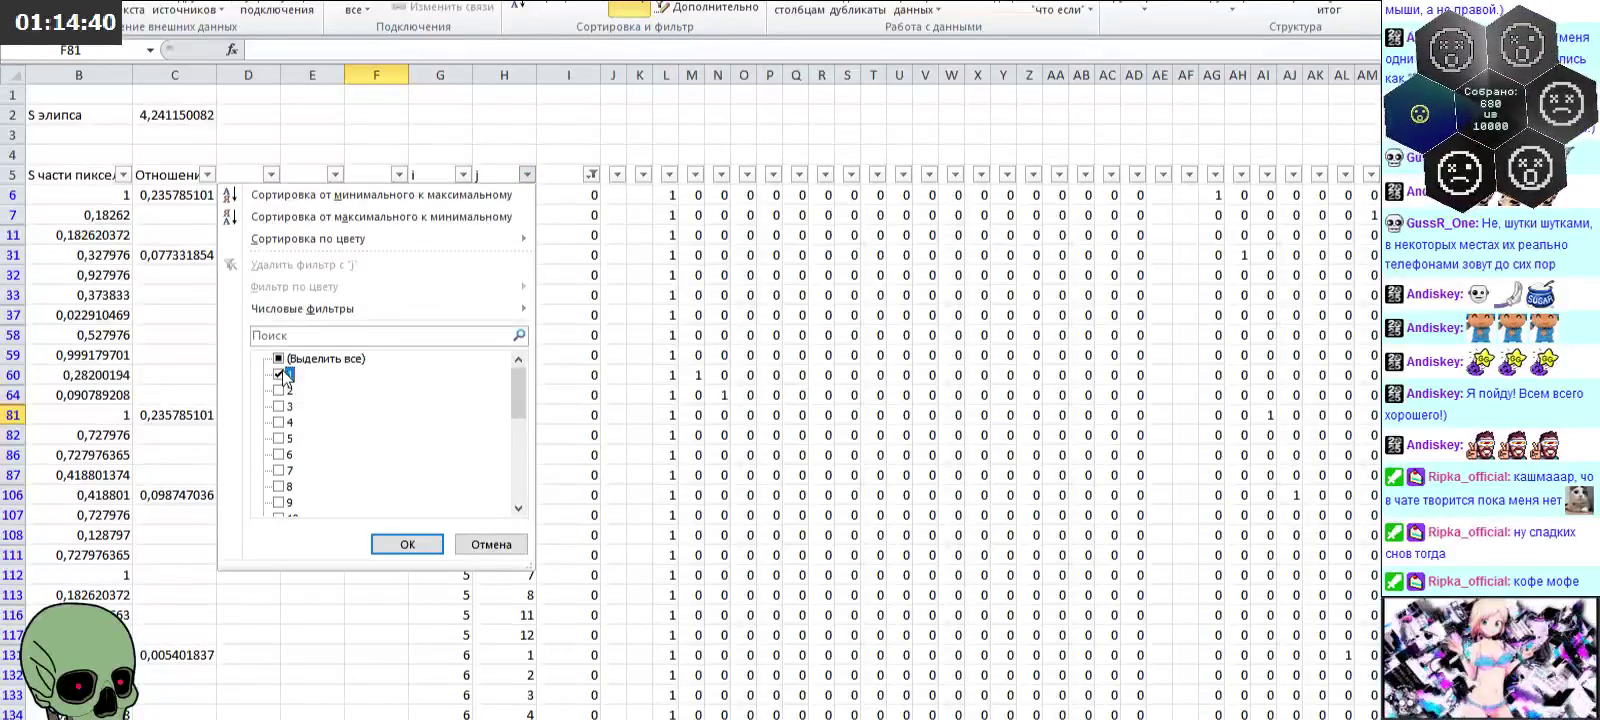
{"action": "left_click_drag", "start_coordinate": [518, 400], "coordinate": [517, 490]}
{"action": "left_click", "coordinate": [290, 502]}
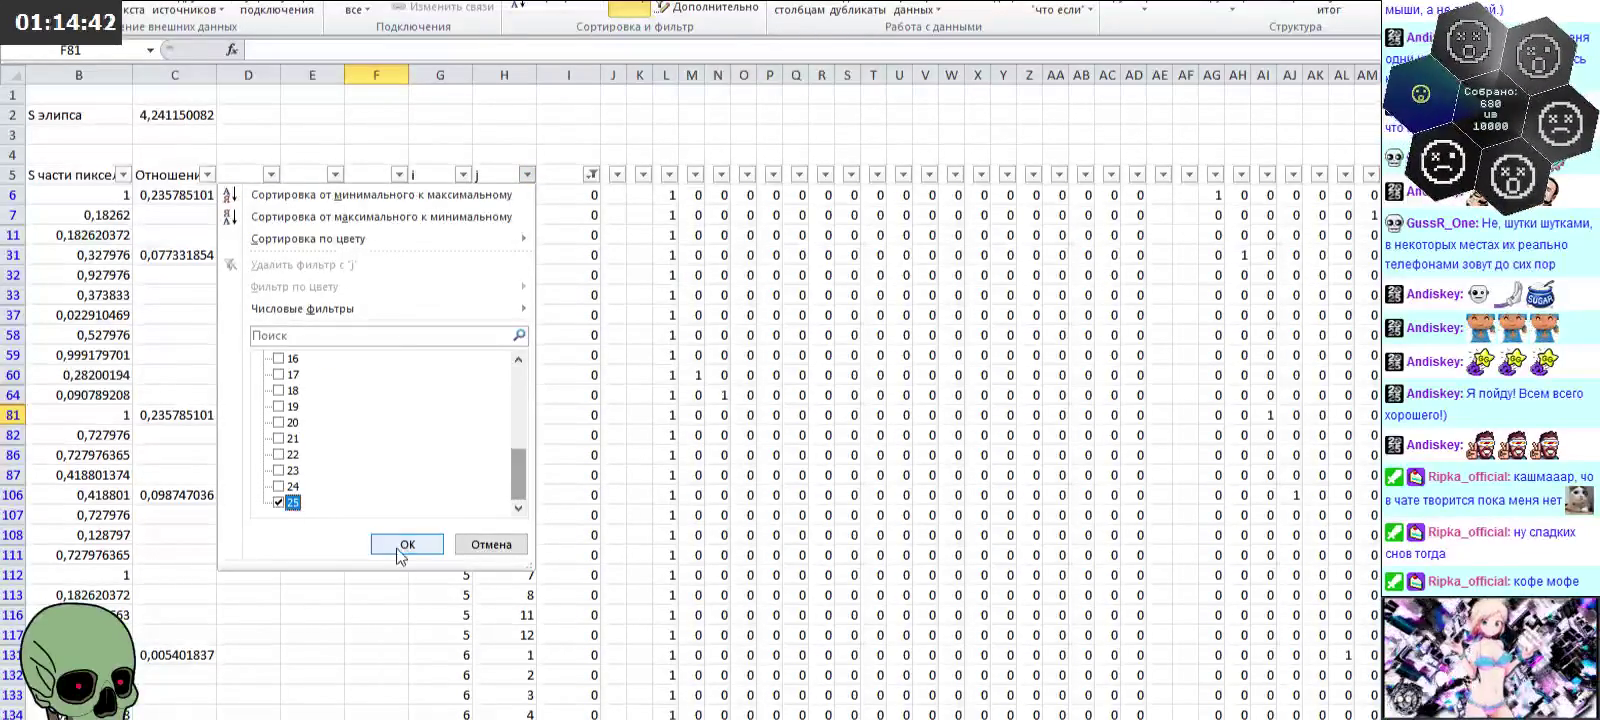
{"action": "left_click", "coordinate": [407, 544]}
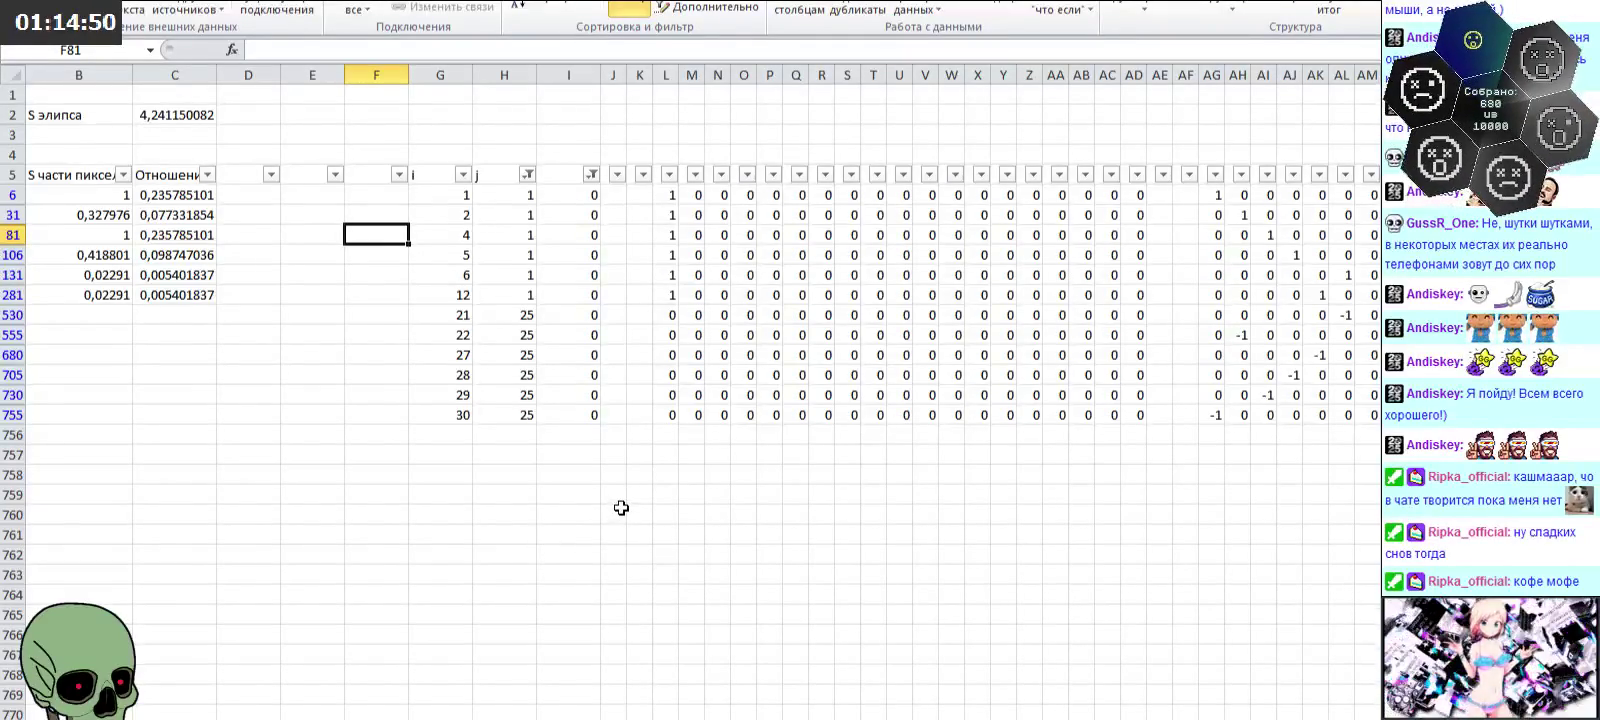
{"action": "left_click_drag", "start_coordinate": [990, 715], "coordinate": [980, 715]}
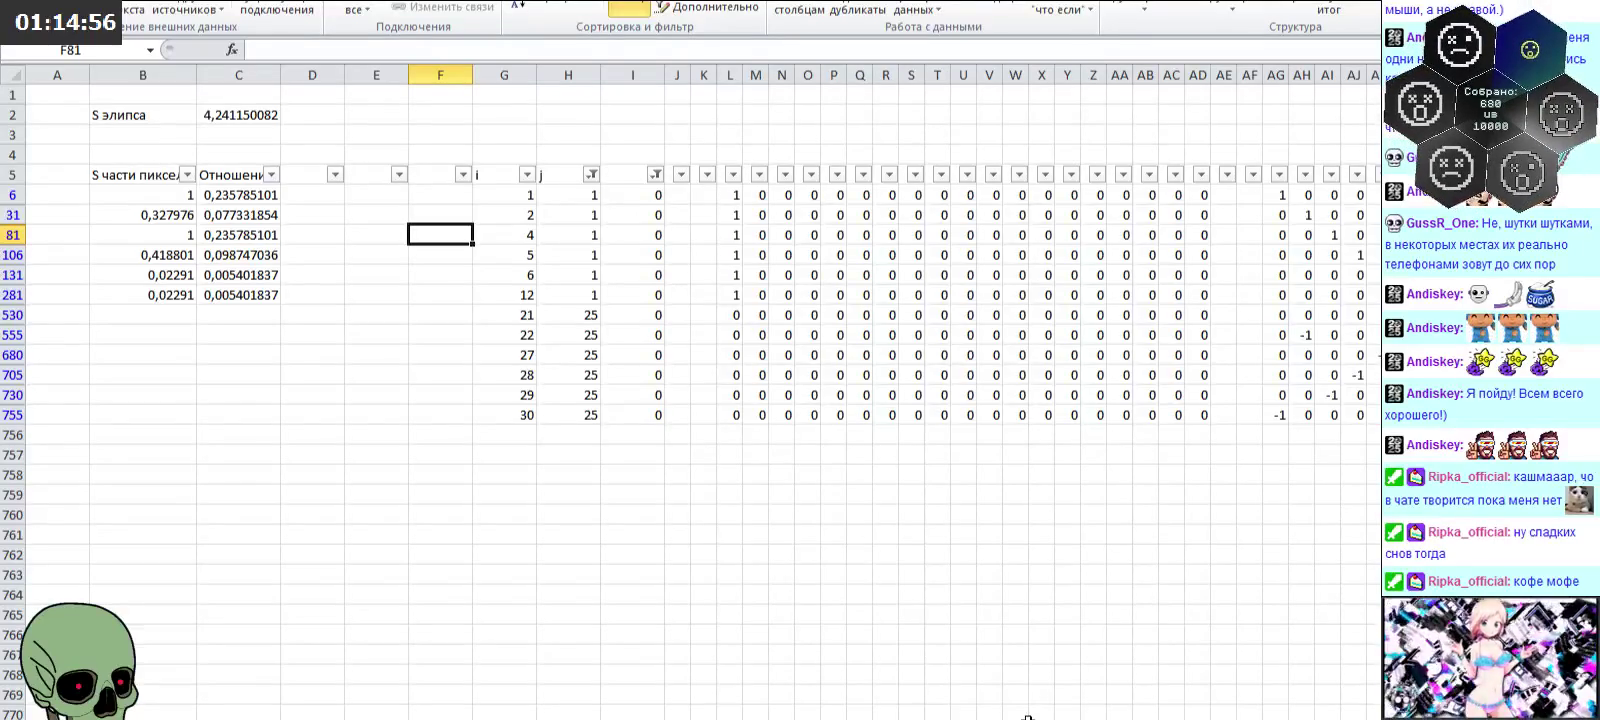
Step: Filter AG to 1/-1 and copy B6's area value into B755
{"action": "left_click", "coordinate": [1279, 175]}
{"action": "left_click", "coordinate": [1040, 391]}
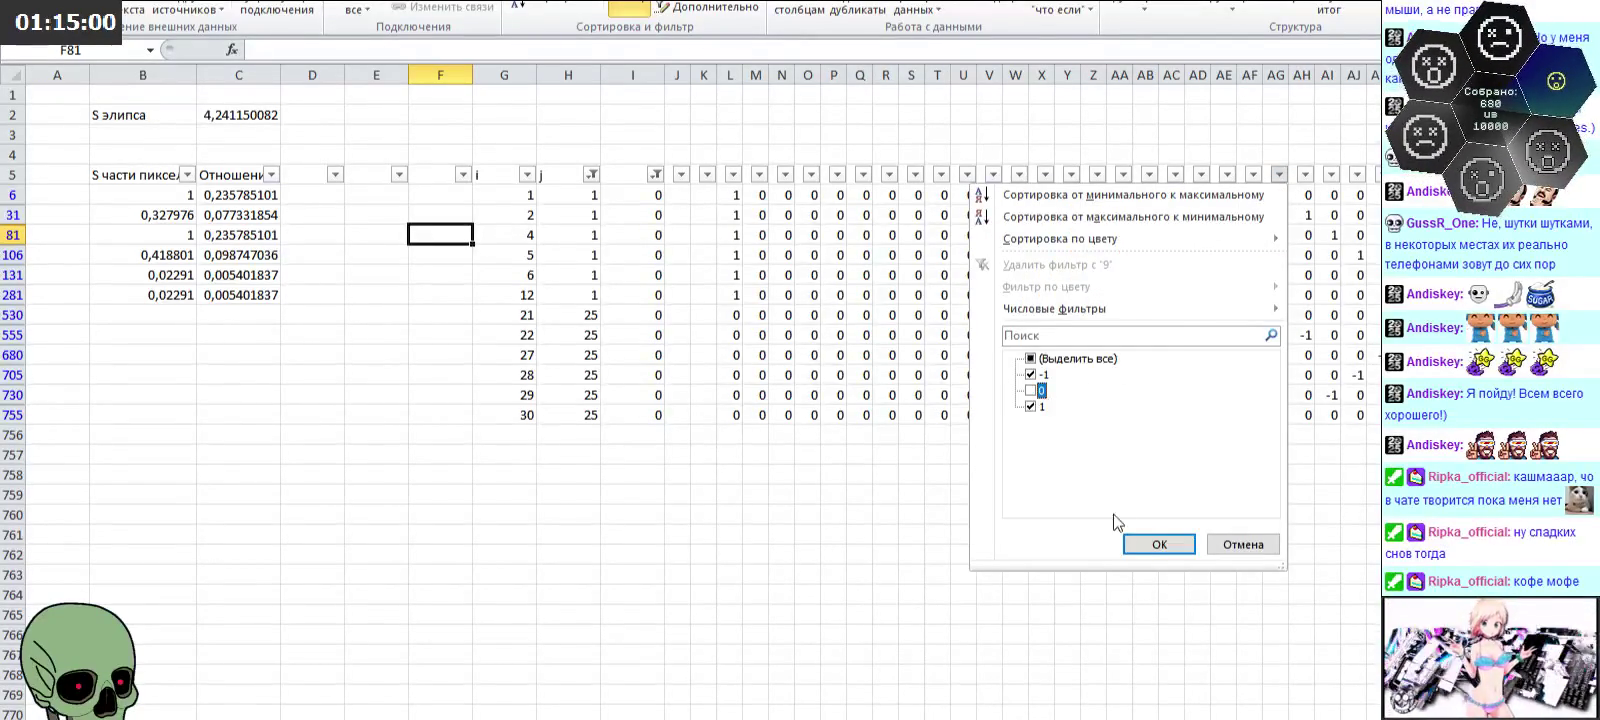
{"action": "left_click", "coordinate": [1141, 542]}
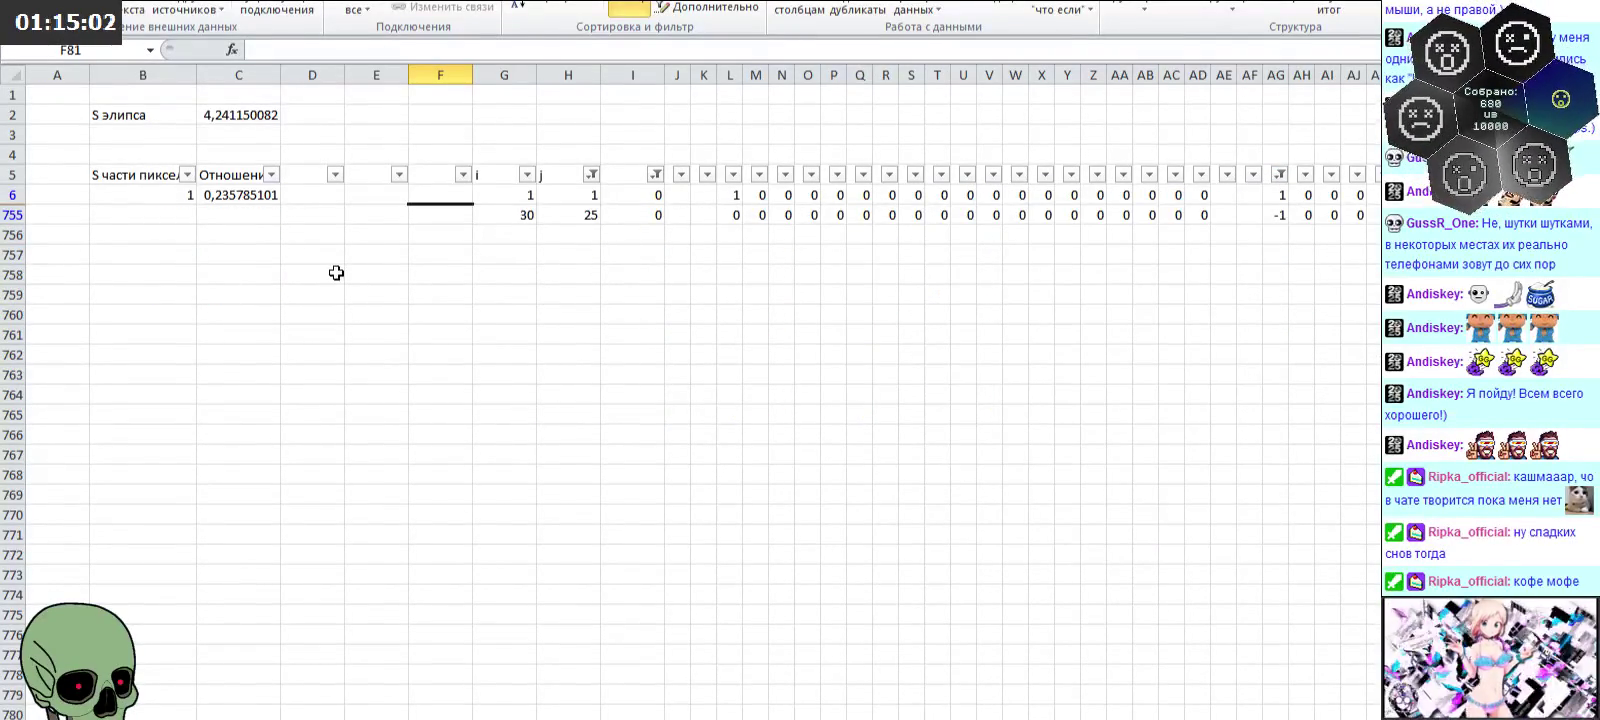
{"action": "left_click", "coordinate": [172, 196]}
{"action": "key", "text": "ctrl+c"}
{"action": "left_click", "coordinate": [178, 214]}
{"action": "key", "text": "ctrl+v"}
{"action": "left_click", "coordinate": [254, 297]}
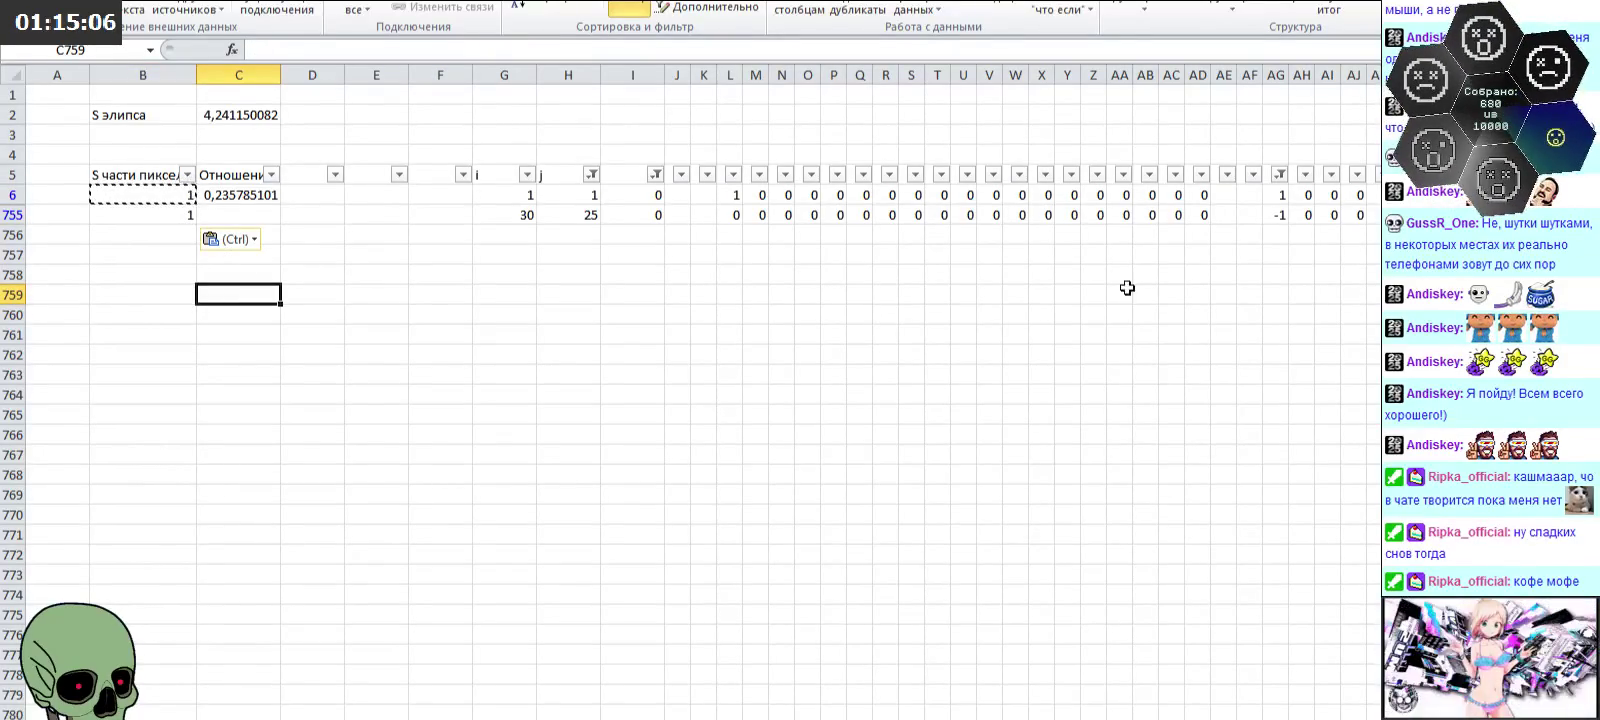
Step: Clear the AG filter, filter AH to 1/-1, and copy B31's area into B555
{"action": "left_click", "coordinate": [1280, 175]}
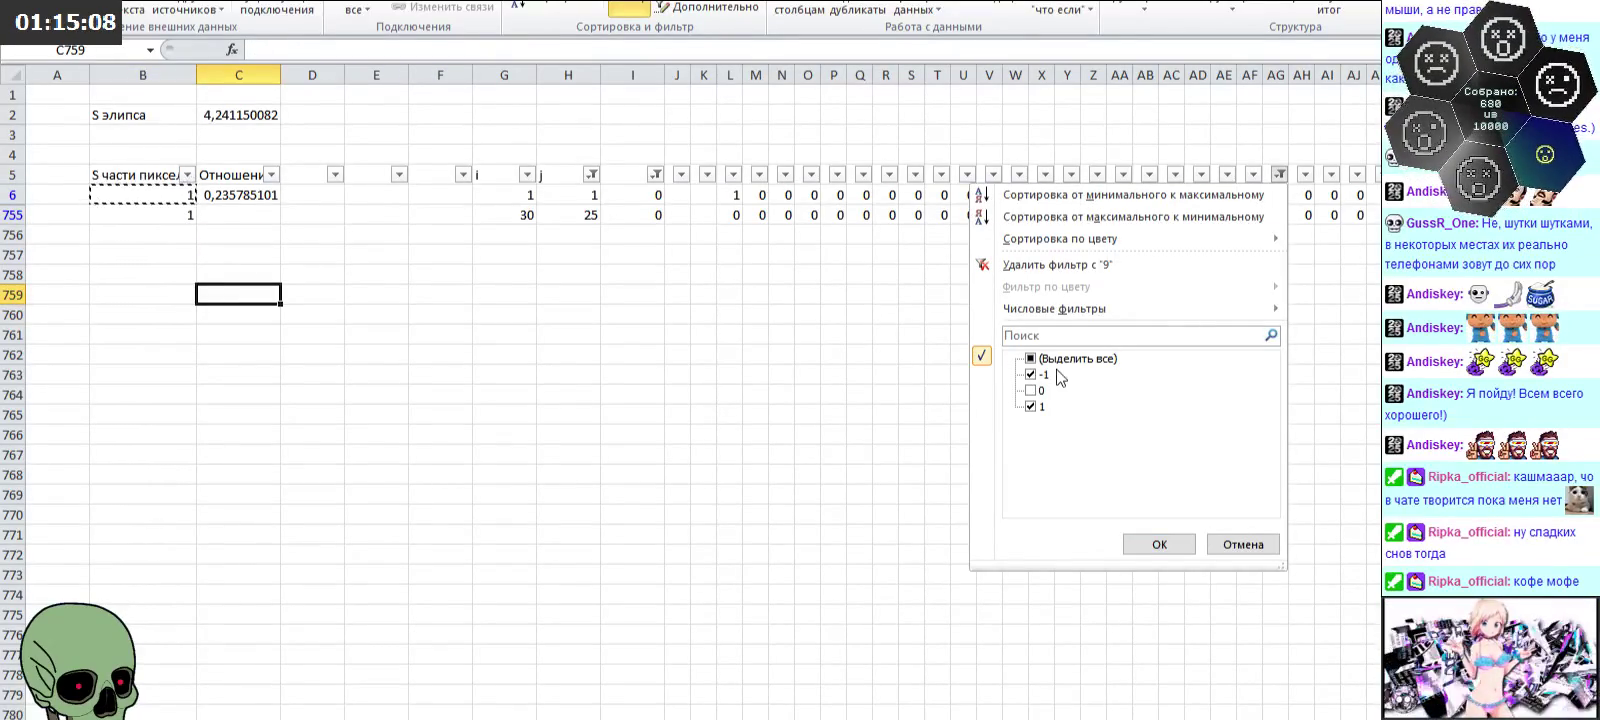
{"action": "left_click", "coordinate": [1159, 544]}
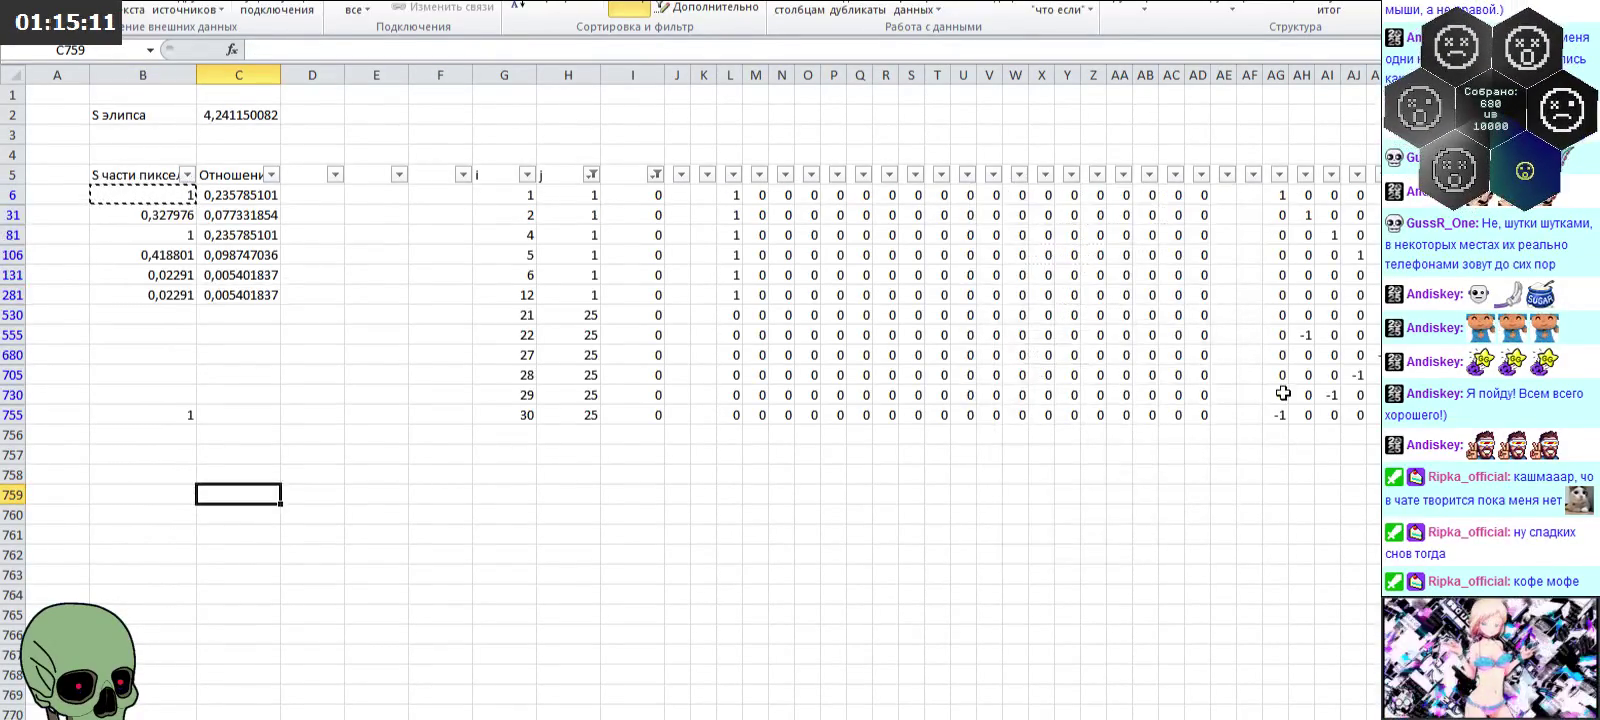
{"action": "left_click", "coordinate": [1305, 175]}
{"action": "left_click", "coordinate": [1056, 390]}
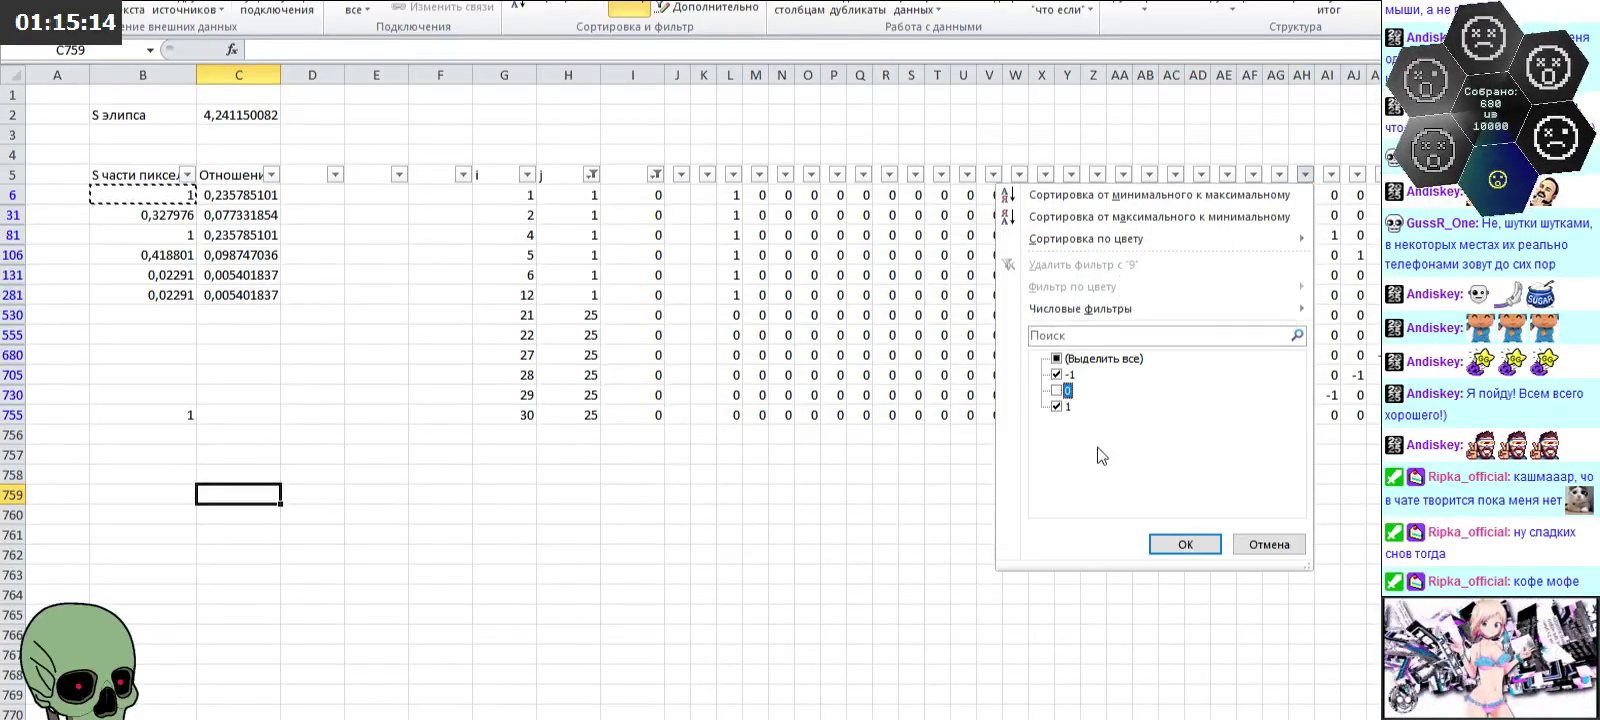
{"action": "left_click", "coordinate": [1185, 544]}
{"action": "left_click", "coordinate": [170, 195]}
{"action": "key", "text": "ctrl+c"}
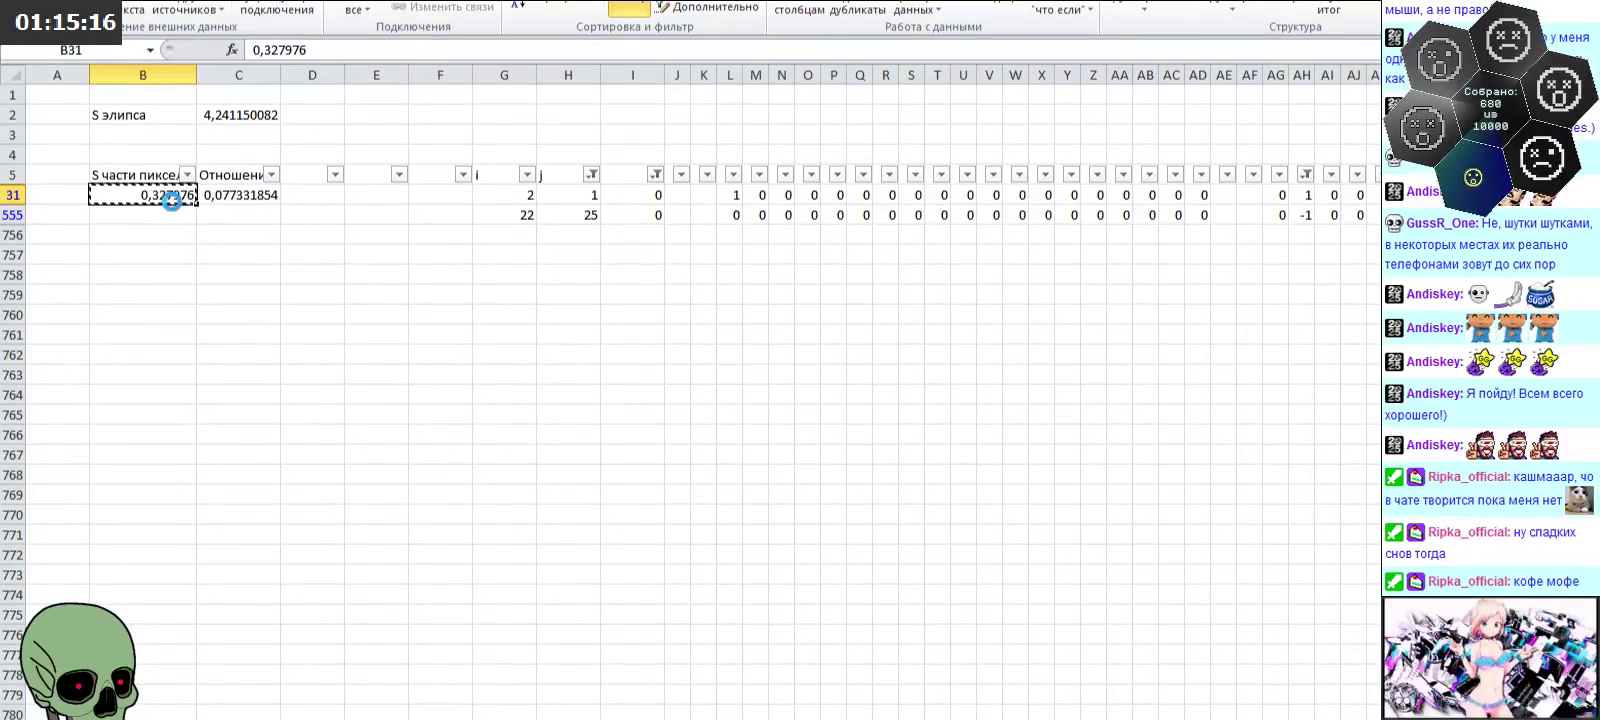
{"action": "key", "text": "ctrl+v"}
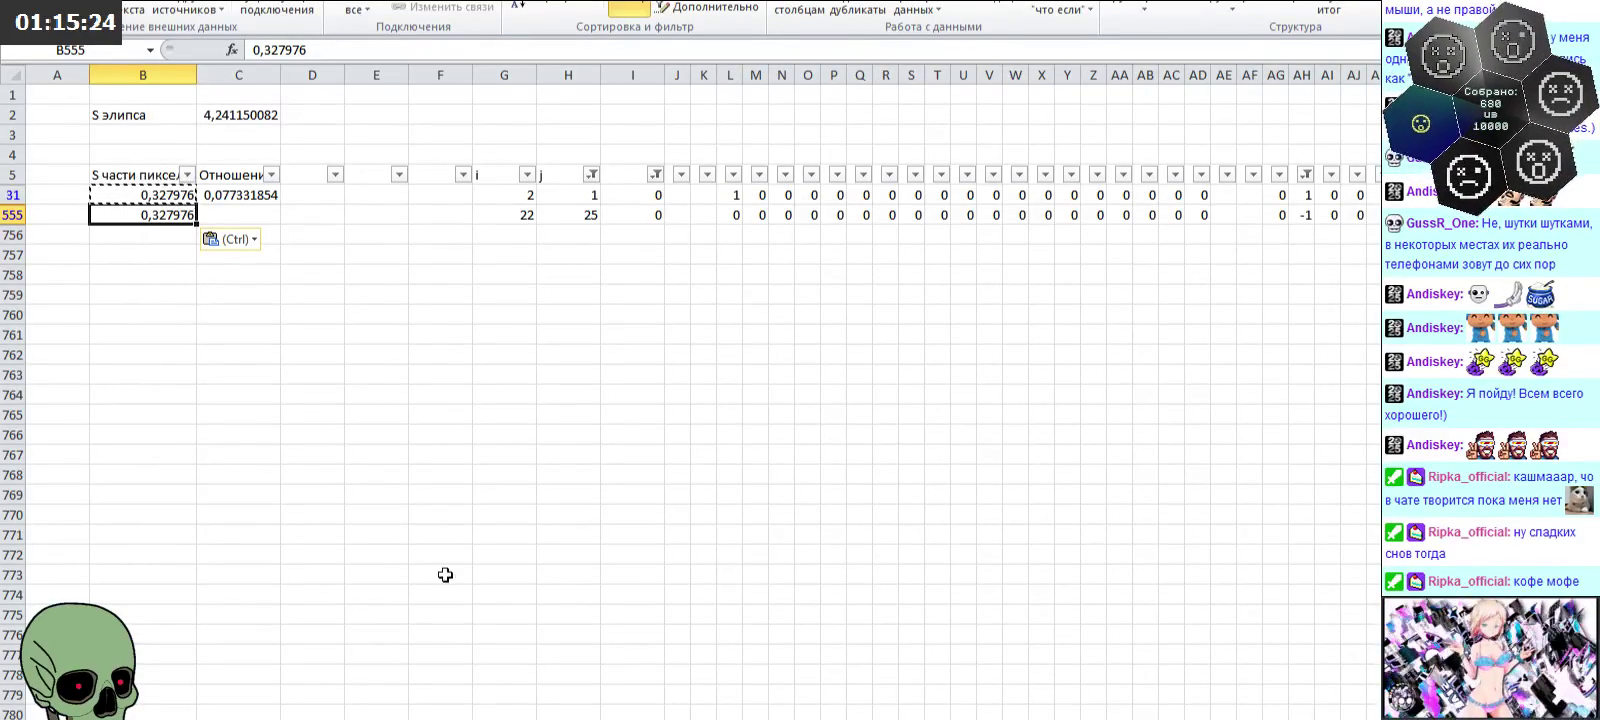
{"action": "key", "text": "alt+Tab"}
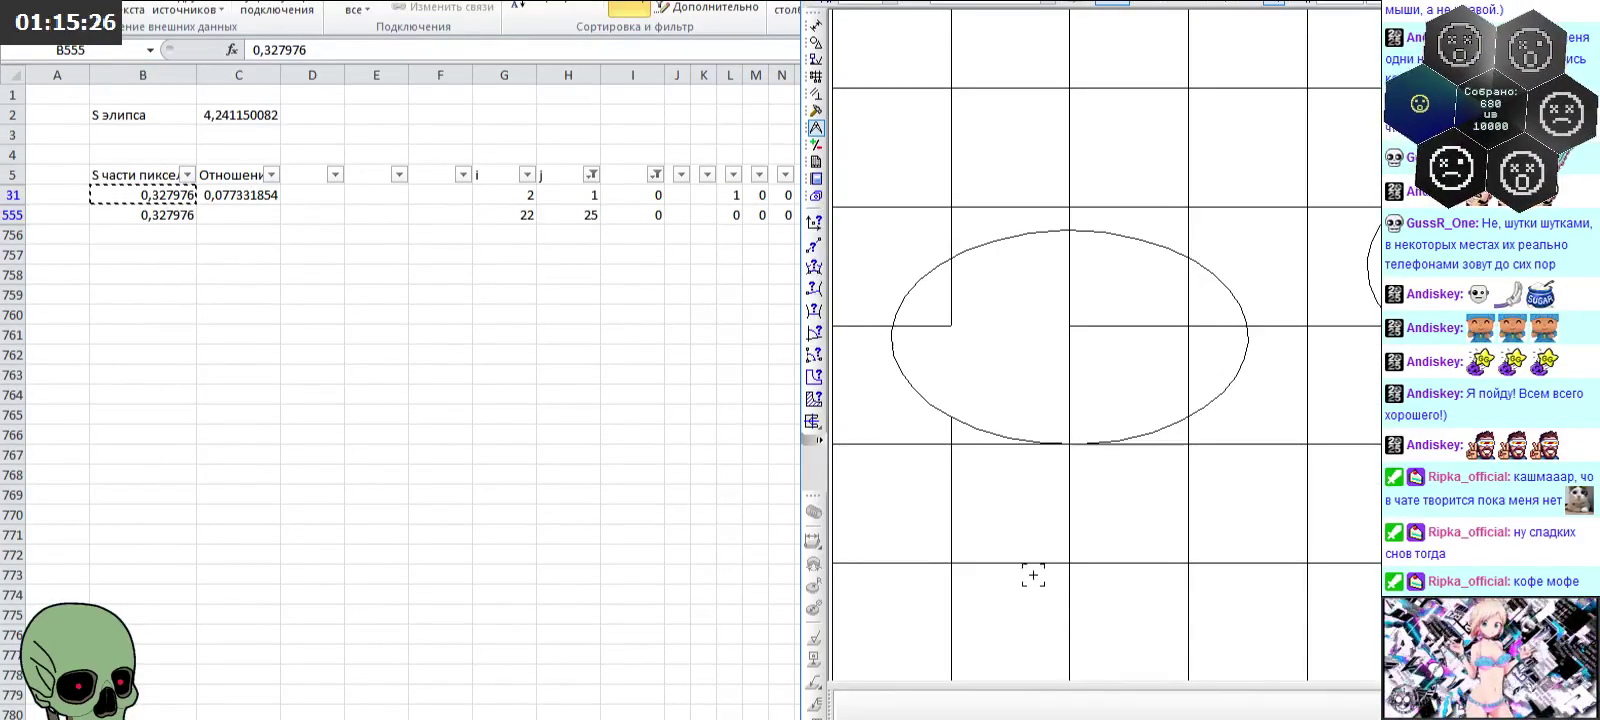
Step: Zoom to the ellipse and measure the partial pixel piece's area, 0.3279763646
{"action": "scroll", "coordinate": [1071, 404], "scroll_direction": "down", "scroll_amount": 2}
{"action": "scroll", "coordinate": [1029, 314], "scroll_direction": "down", "scroll_amount": 2}
{"action": "scroll", "coordinate": [1087, 342], "scroll_direction": "down", "scroll_amount": 2}
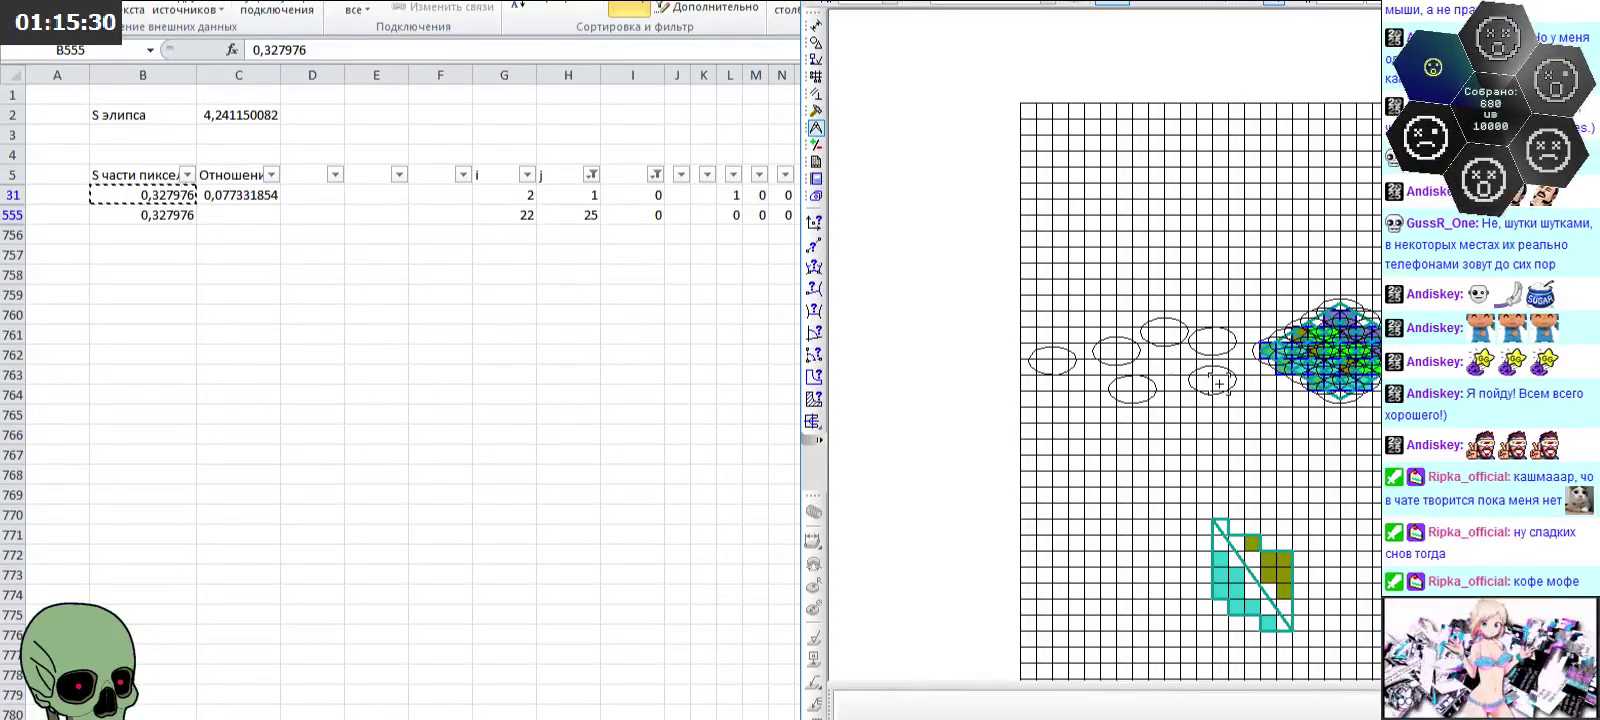
{"action": "scroll", "coordinate": [1324, 340], "scroll_direction": "up", "scroll_amount": 2}
{"action": "scroll", "coordinate": [1324, 340], "scroll_direction": "up", "scroll_amount": 3}
{"action": "scroll", "coordinate": [1037, 389], "scroll_direction": "down", "scroll_amount": 3}
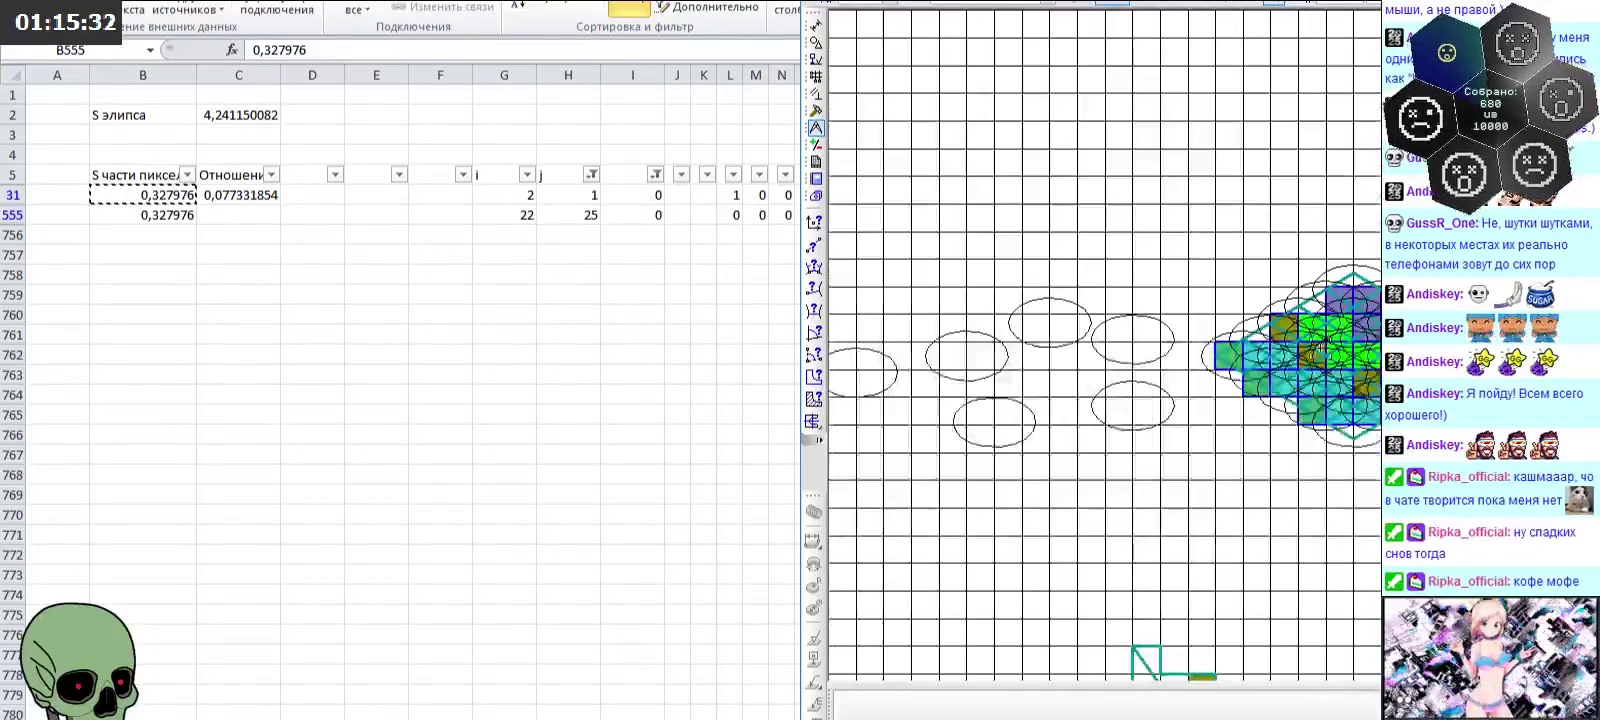
{"action": "scroll", "coordinate": [953, 360], "scroll_direction": "up", "scroll_amount": 2}
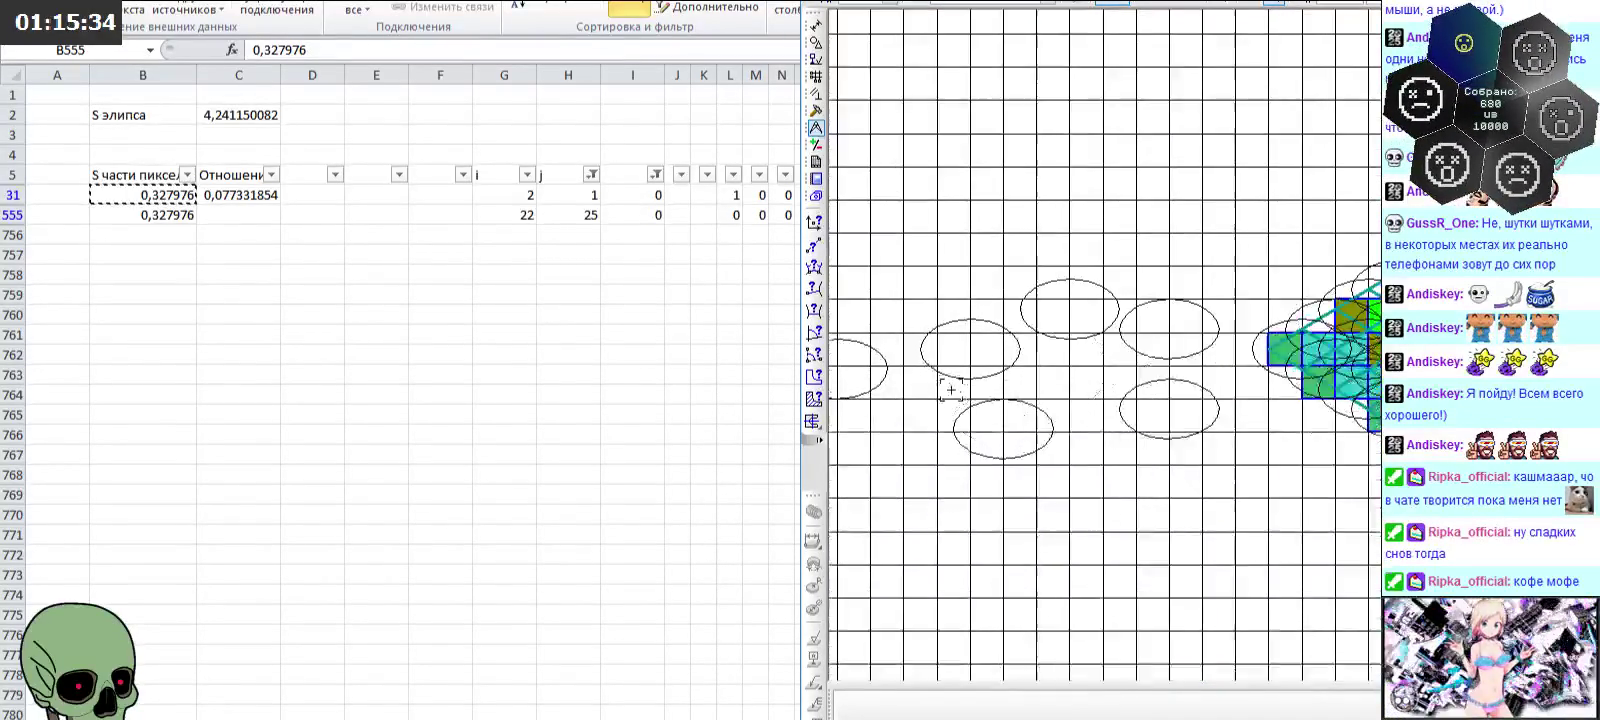
{"action": "scroll", "coordinate": [949, 364], "scroll_direction": "up", "scroll_amount": 2}
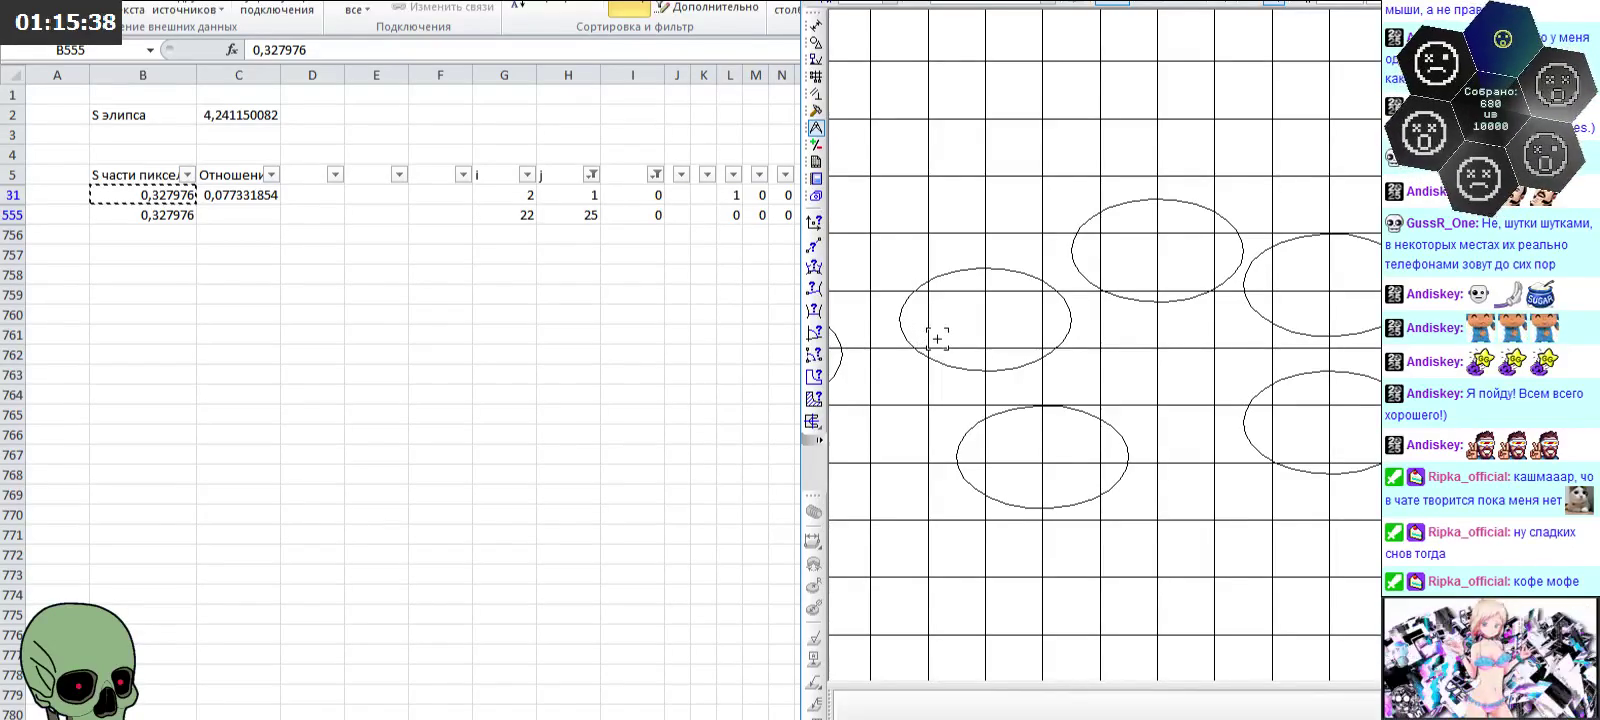
{"action": "scroll", "coordinate": [974, 369], "scroll_direction": "up", "scroll_amount": 2}
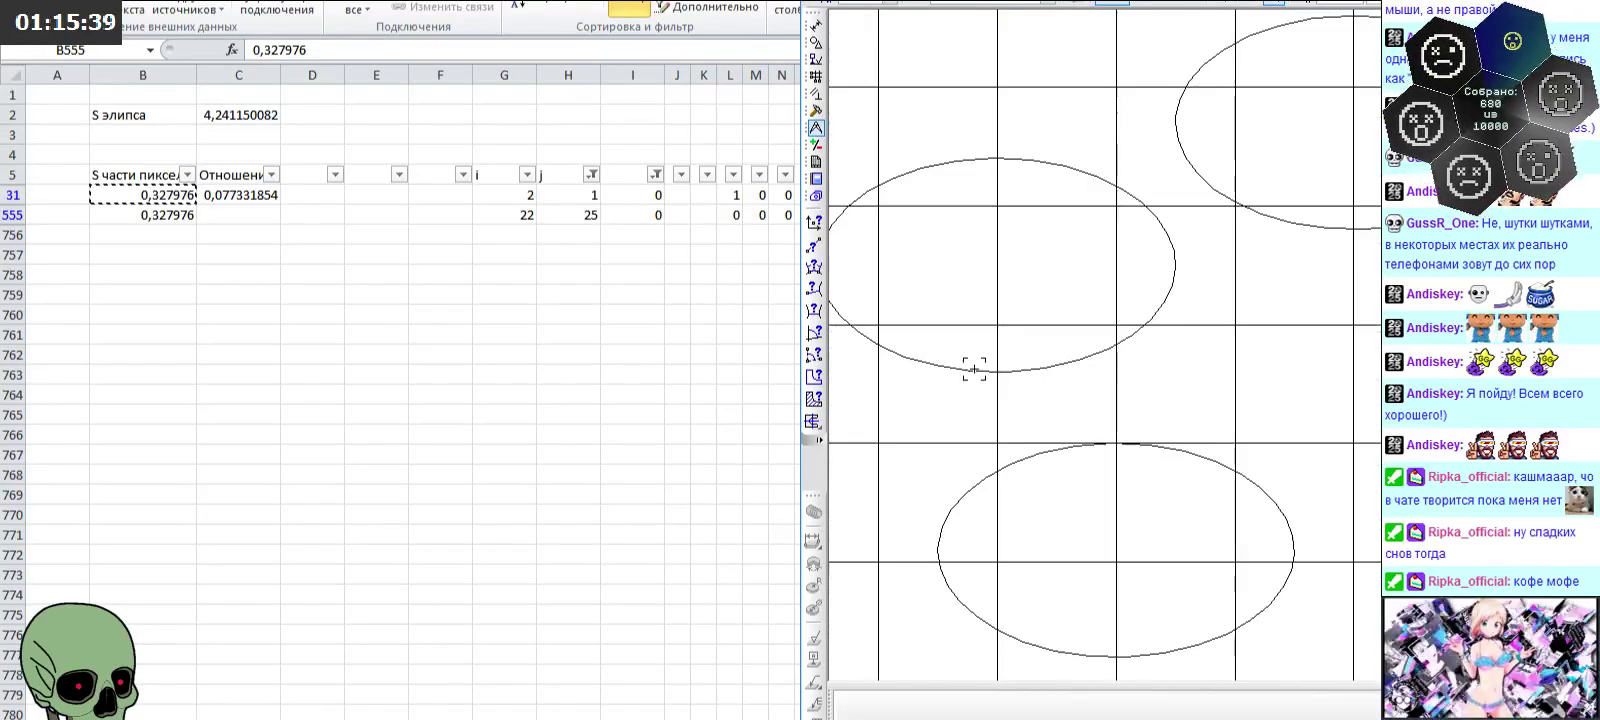
{"action": "left_click", "coordinate": [821, 398]}
{"action": "left_click", "coordinate": [1017, 346]}
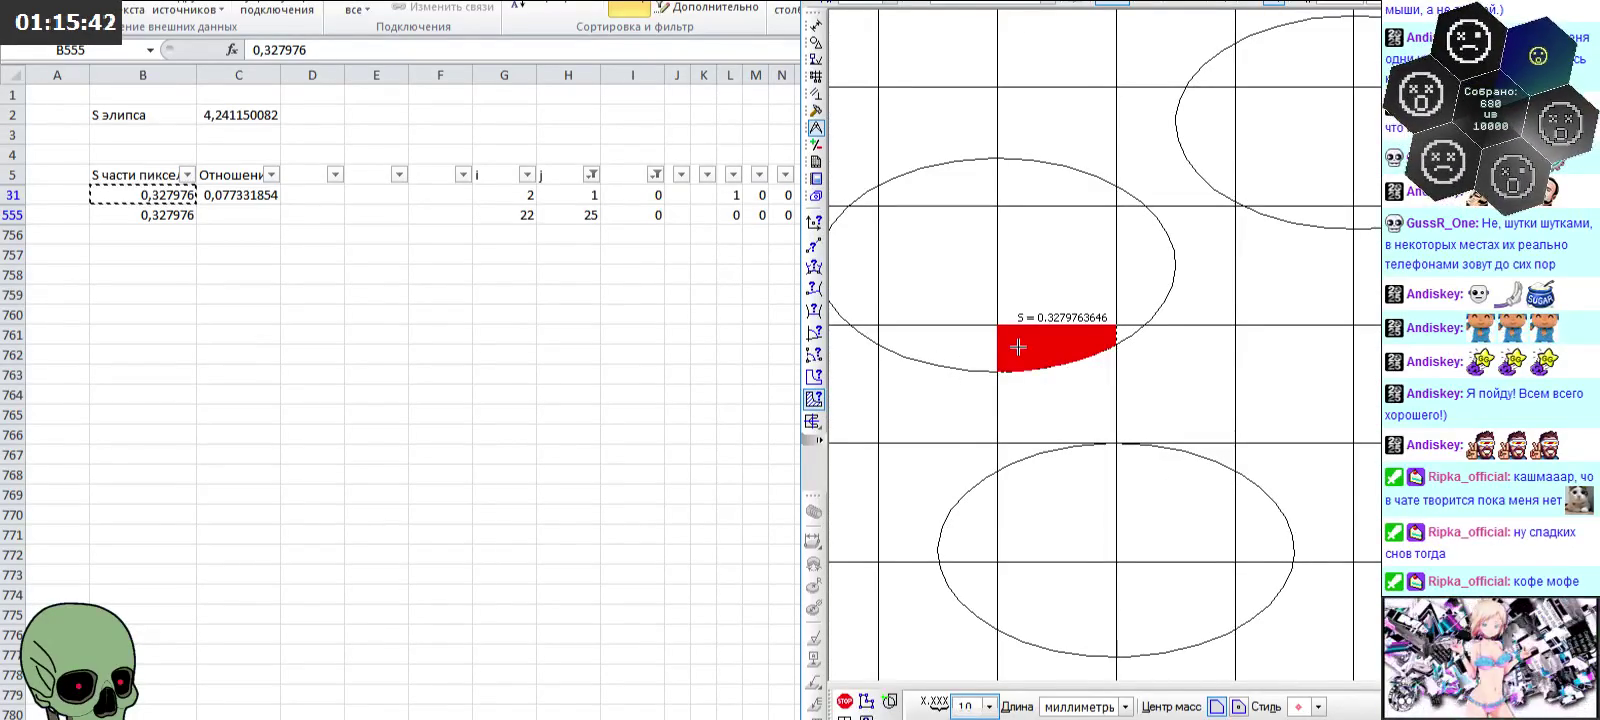
{"action": "left_click", "coordinate": [142, 216]}
{"action": "key", "text": "ctrl+v"}
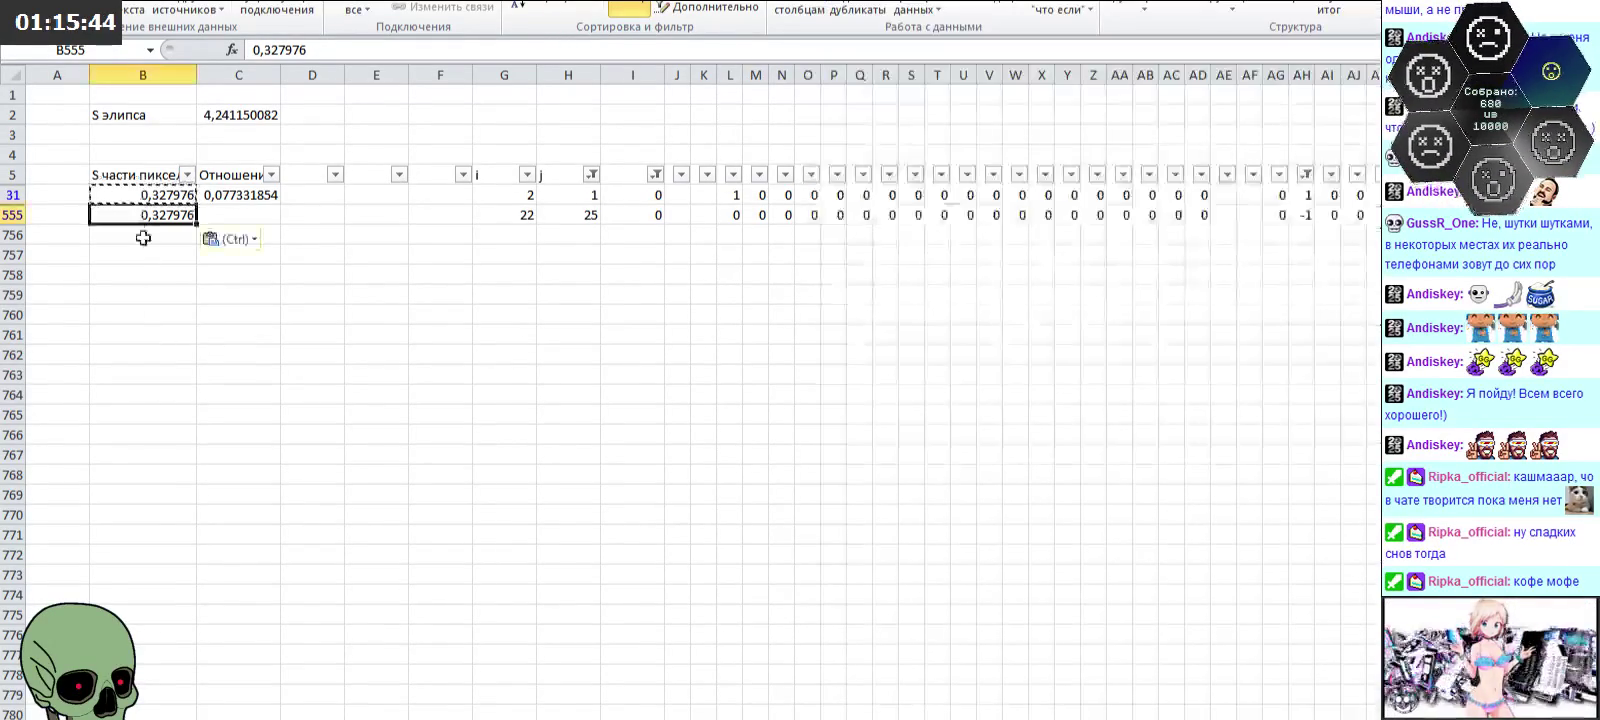
{"action": "type", "text": "0,"}
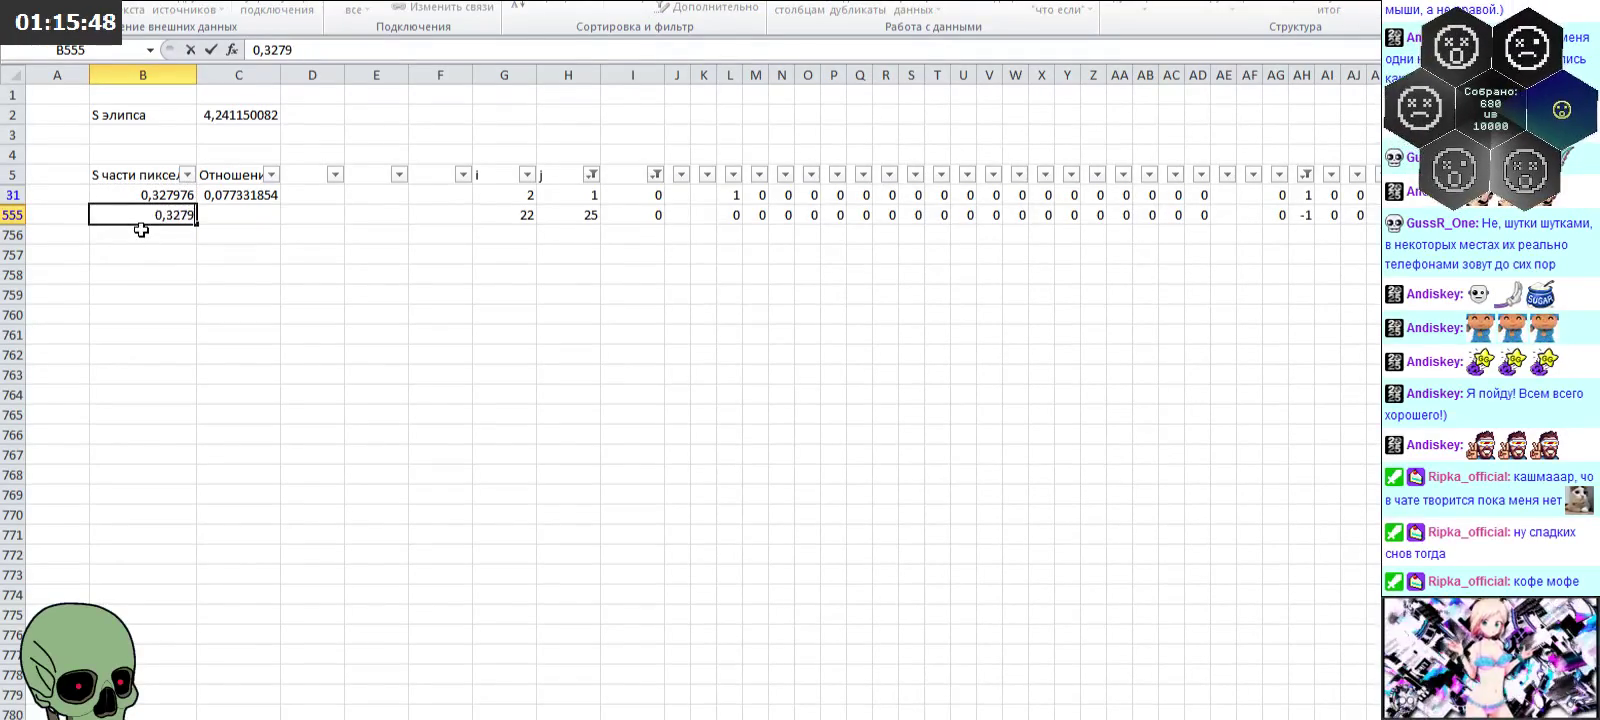
{"action": "type", "text": "5"}
{"action": "key", "text": "Return"}
{"action": "key", "text": "Up"}
{"action": "key", "text": "ctrl+c"}
{"action": "key", "text": "Up"}
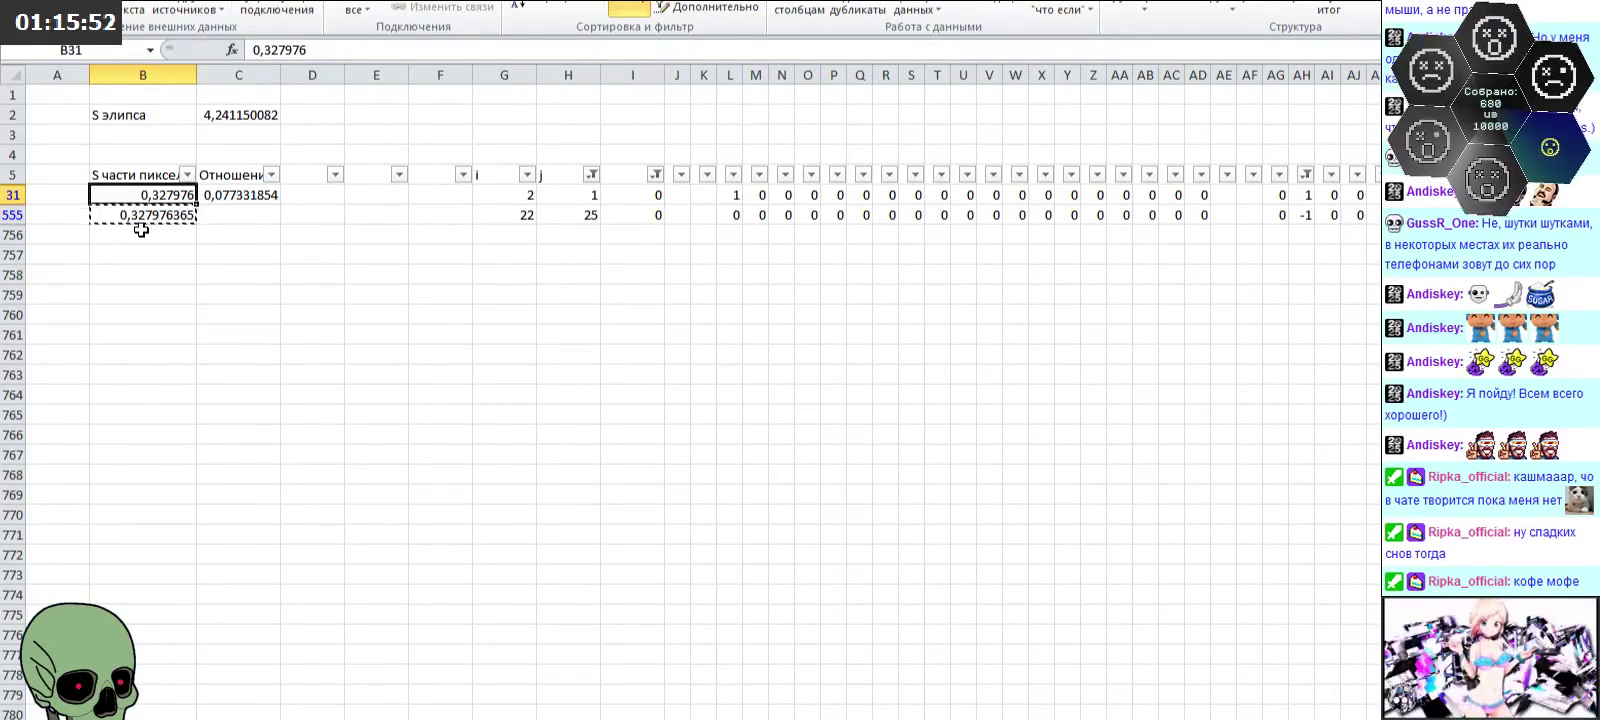
{"action": "key", "text": "Down"}
{"action": "key", "text": "Up"}
{"action": "key", "text": "ctrl+v"}
{"action": "key", "text": "Down"}
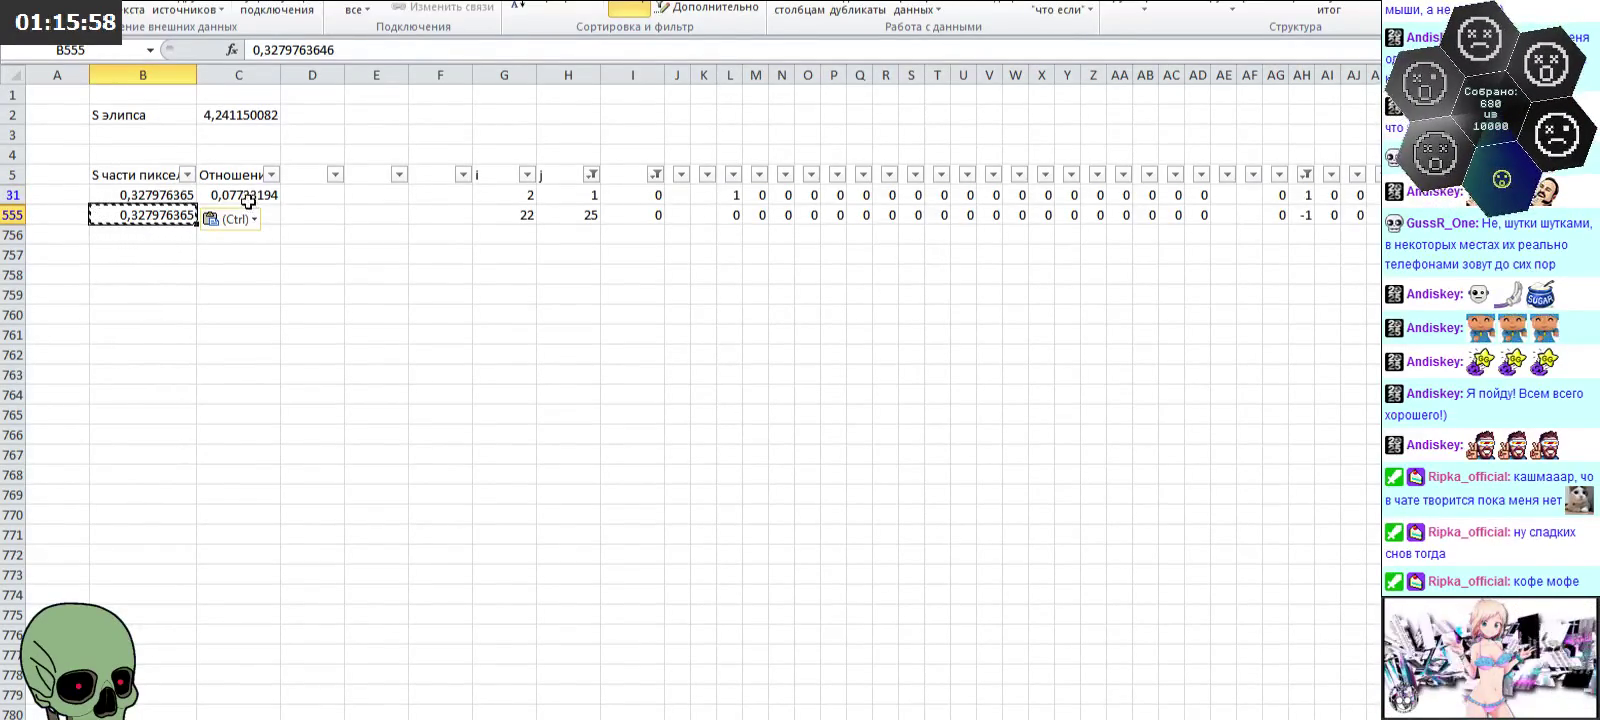
{"action": "left_click", "coordinate": [270, 297]}
{"action": "left_click", "coordinate": [1306, 174]}
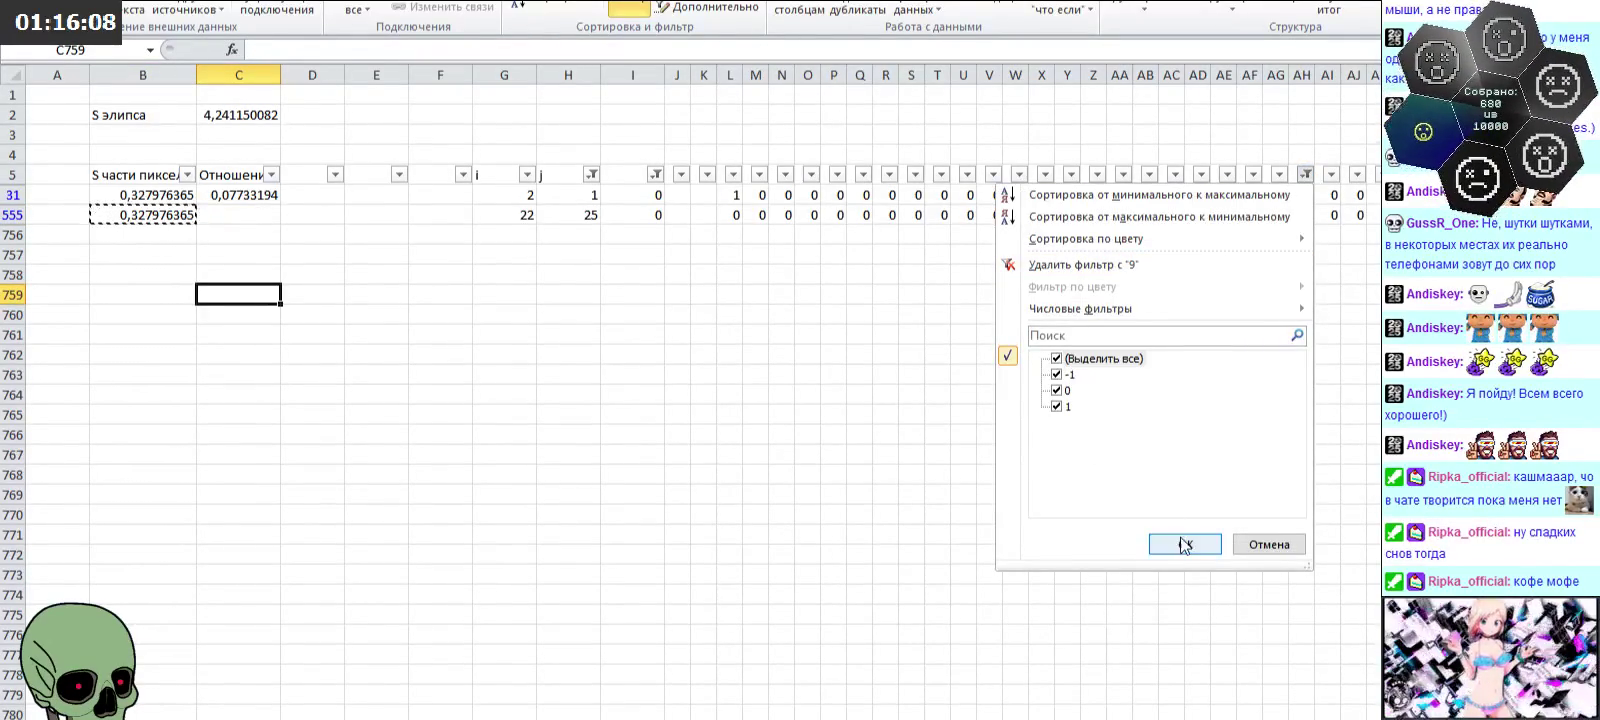
Step: Clear the AH filter, filter AI to 1/-1, and enter area 1 in B730
{"action": "left_click", "coordinate": [1185, 544]}
{"action": "left_click", "coordinate": [1331, 174]}
{"action": "left_click", "coordinate": [1082, 390]}
{"action": "left_click", "coordinate": [1211, 544]}
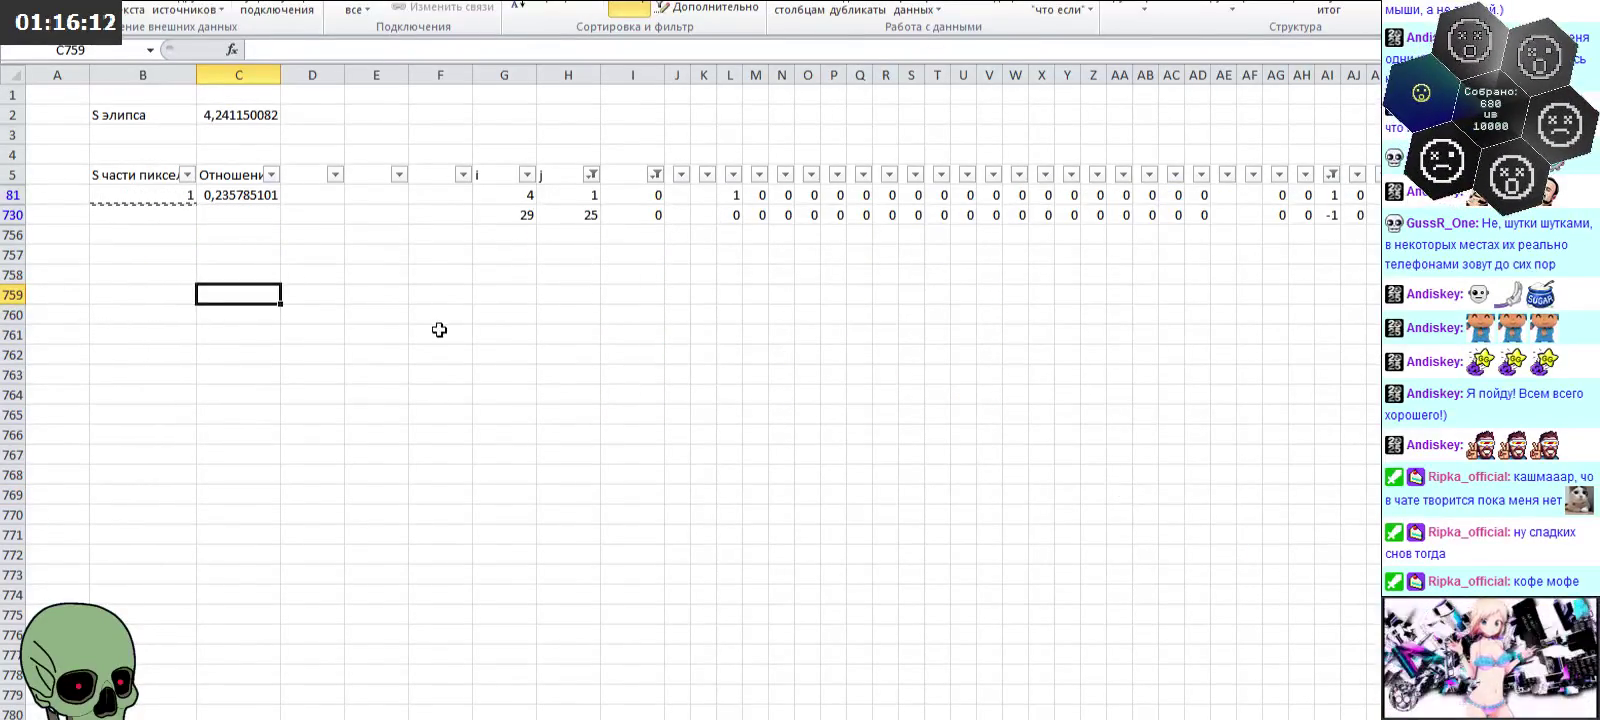
{"action": "left_click", "coordinate": [175, 214]}
{"action": "type", "text": "1"}
{"action": "key", "text": "Return"}
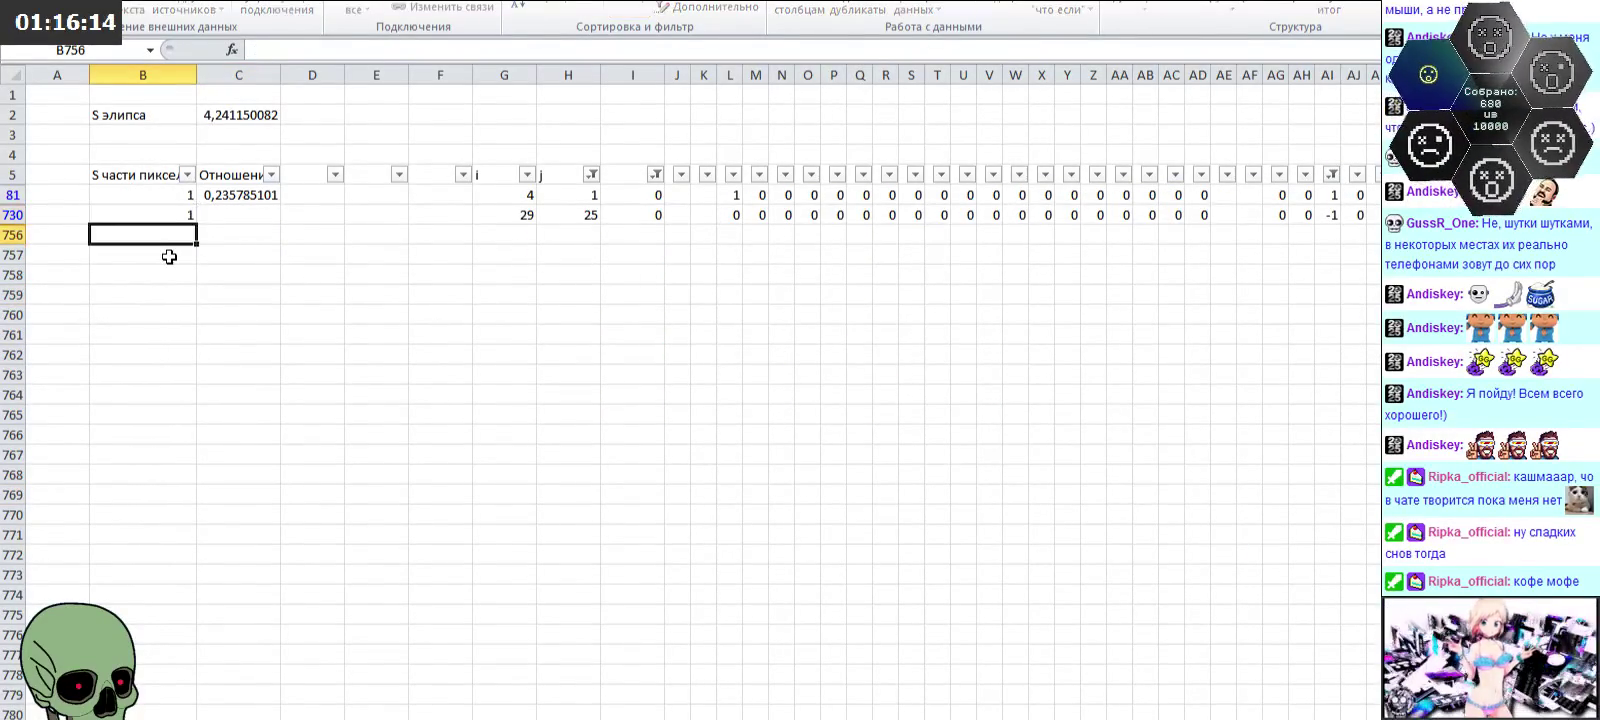
Step: Reset the AI filter, filter AJ to rows 106 and 705, and check the area in KOMPAS
{"action": "left_click", "coordinate": [1331, 175]}
{"action": "left_click", "coordinate": [1114, 362]}
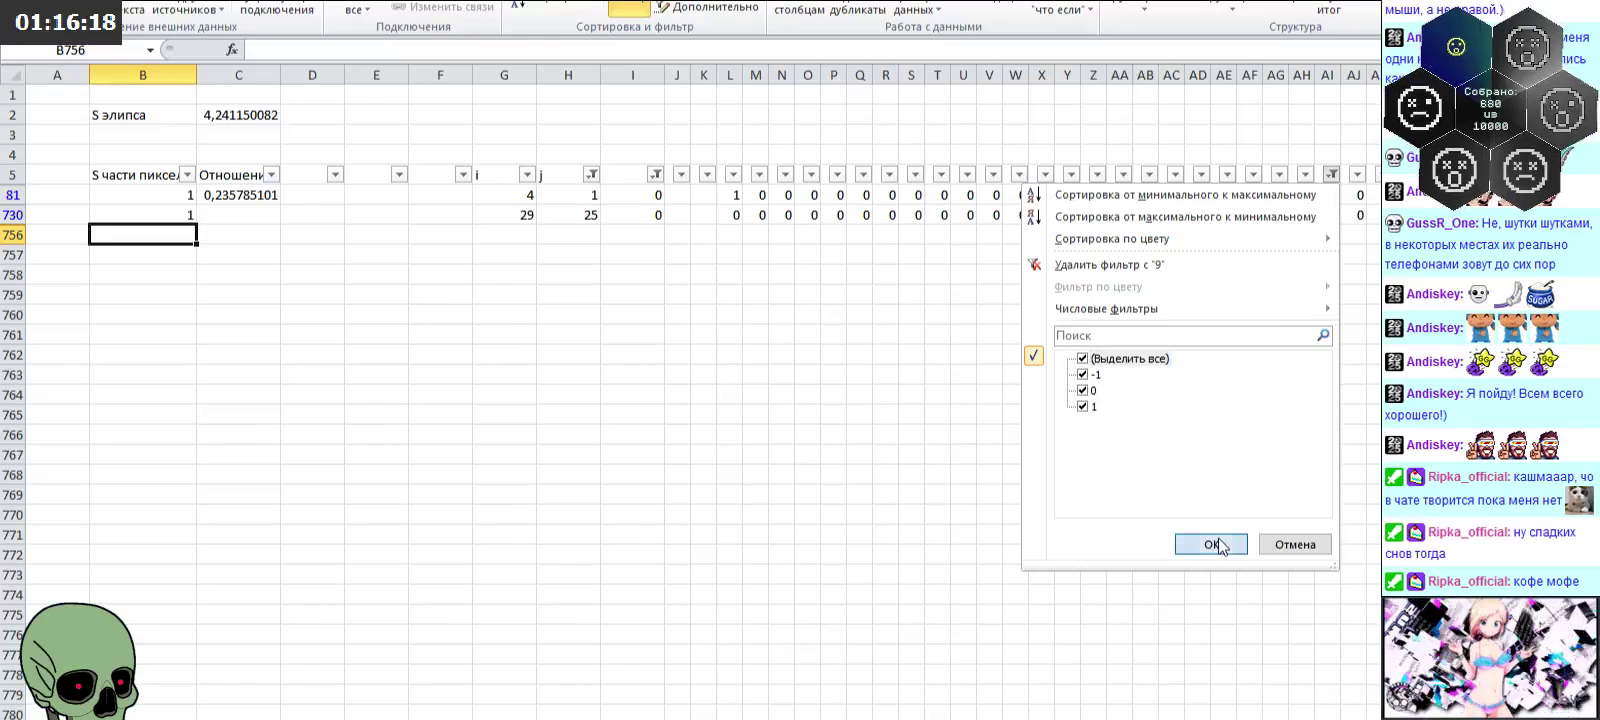
{"action": "left_click", "coordinate": [1210, 544]}
{"action": "left_click", "coordinate": [1357, 175]}
{"action": "left_click", "coordinate": [1108, 390]}
{"action": "left_click", "coordinate": [1217, 543]}
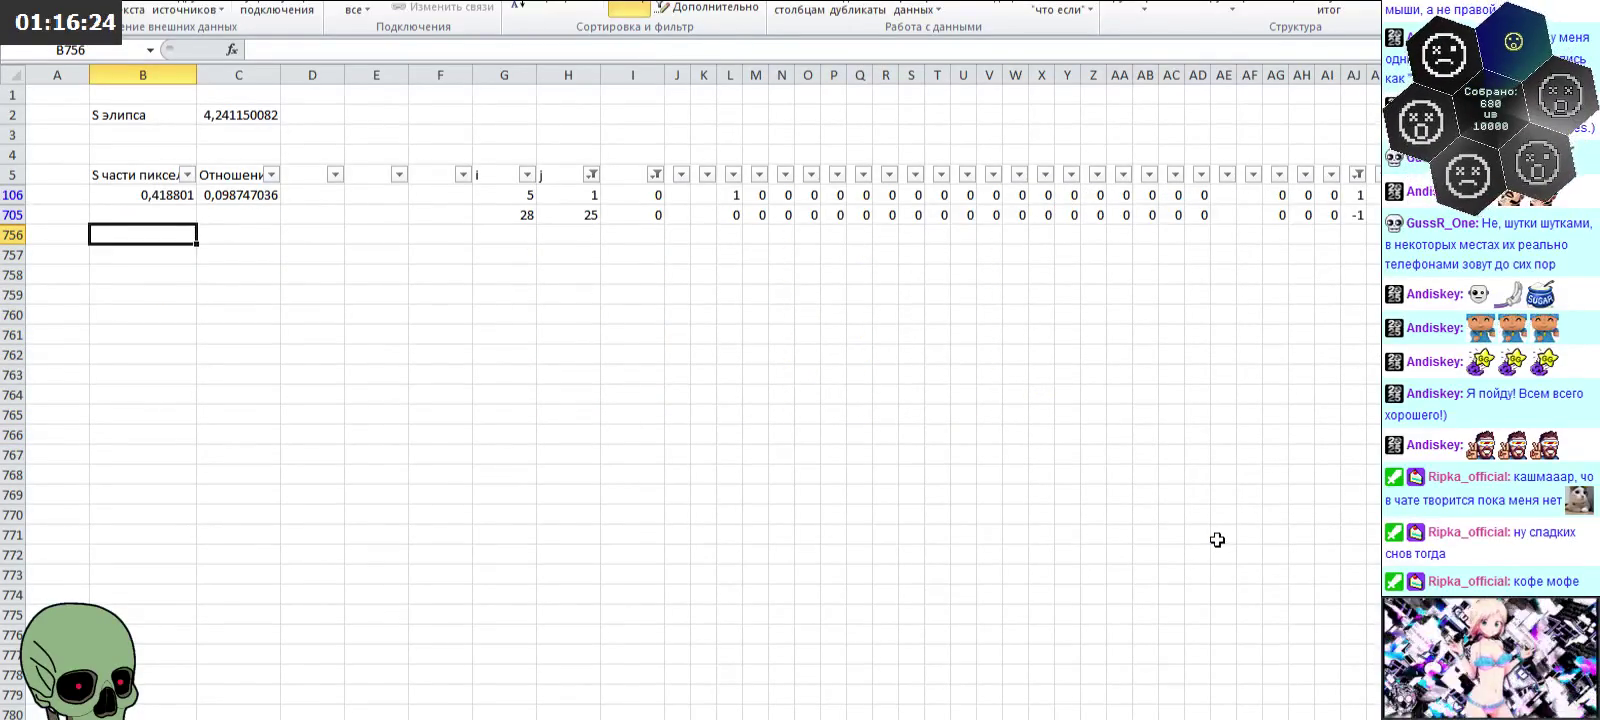
{"action": "key", "text": "alt+Tab"}
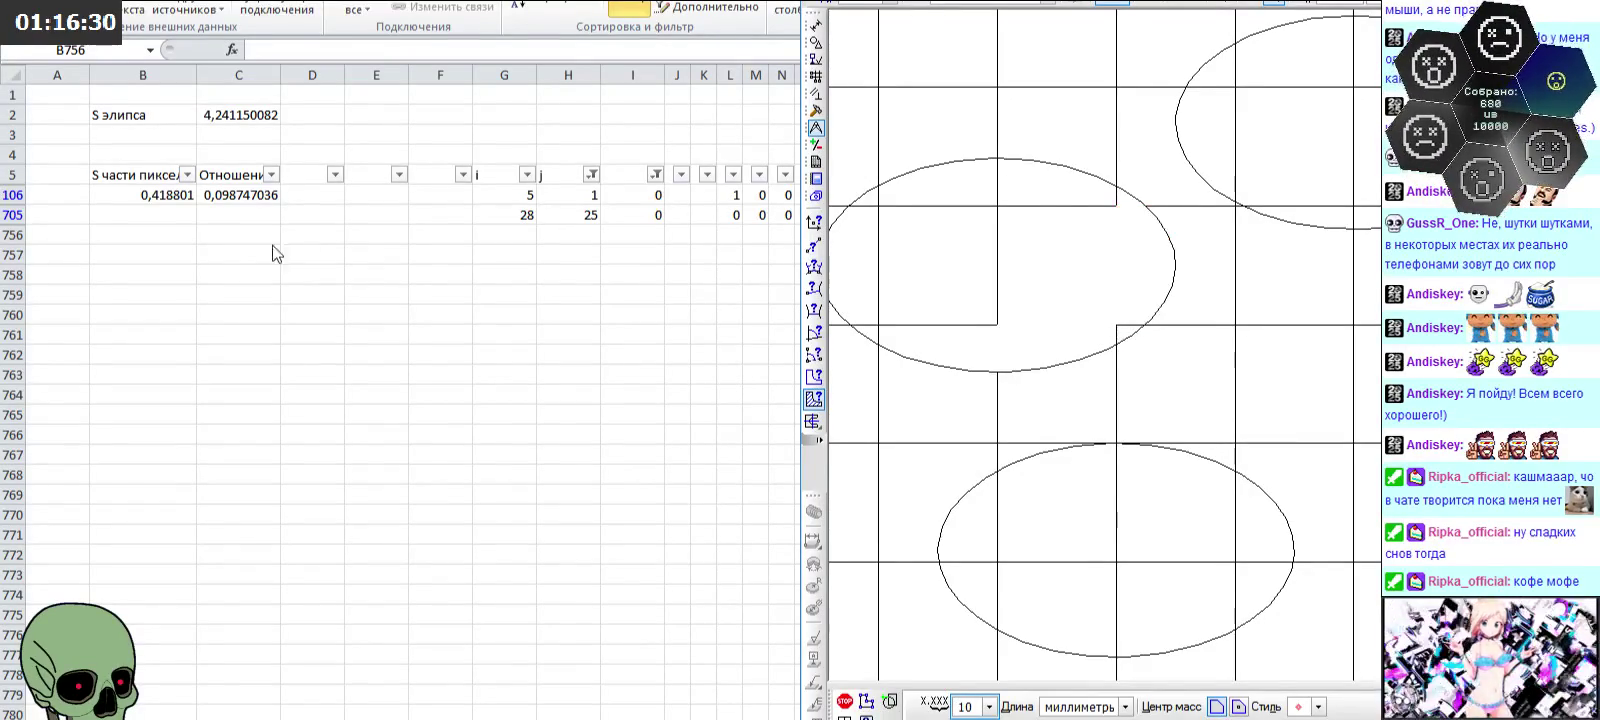
{"action": "key", "text": "alt+Tab"}
{"action": "left_click", "coordinate": [165, 196]}
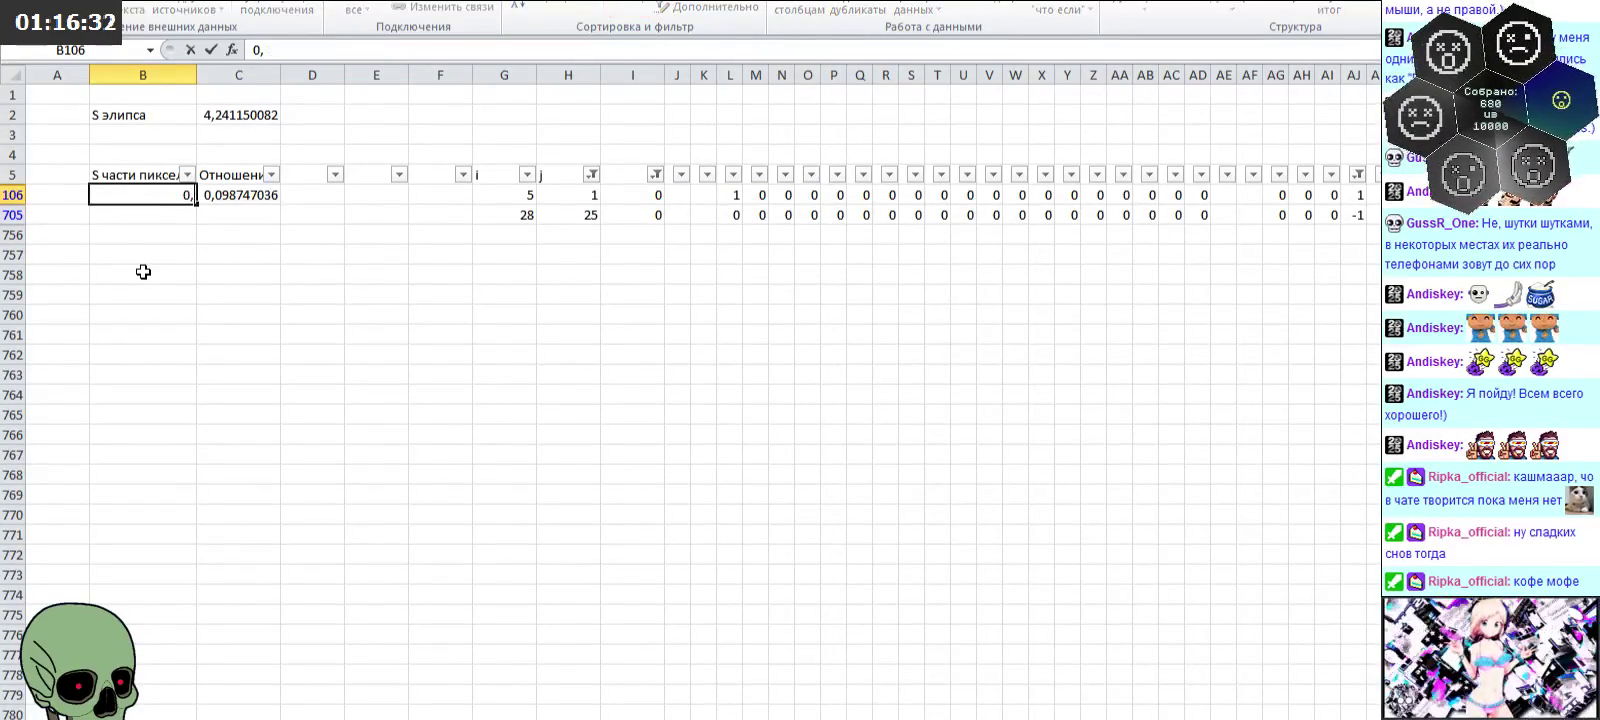
{"action": "type", "text": "0,4188013743"}
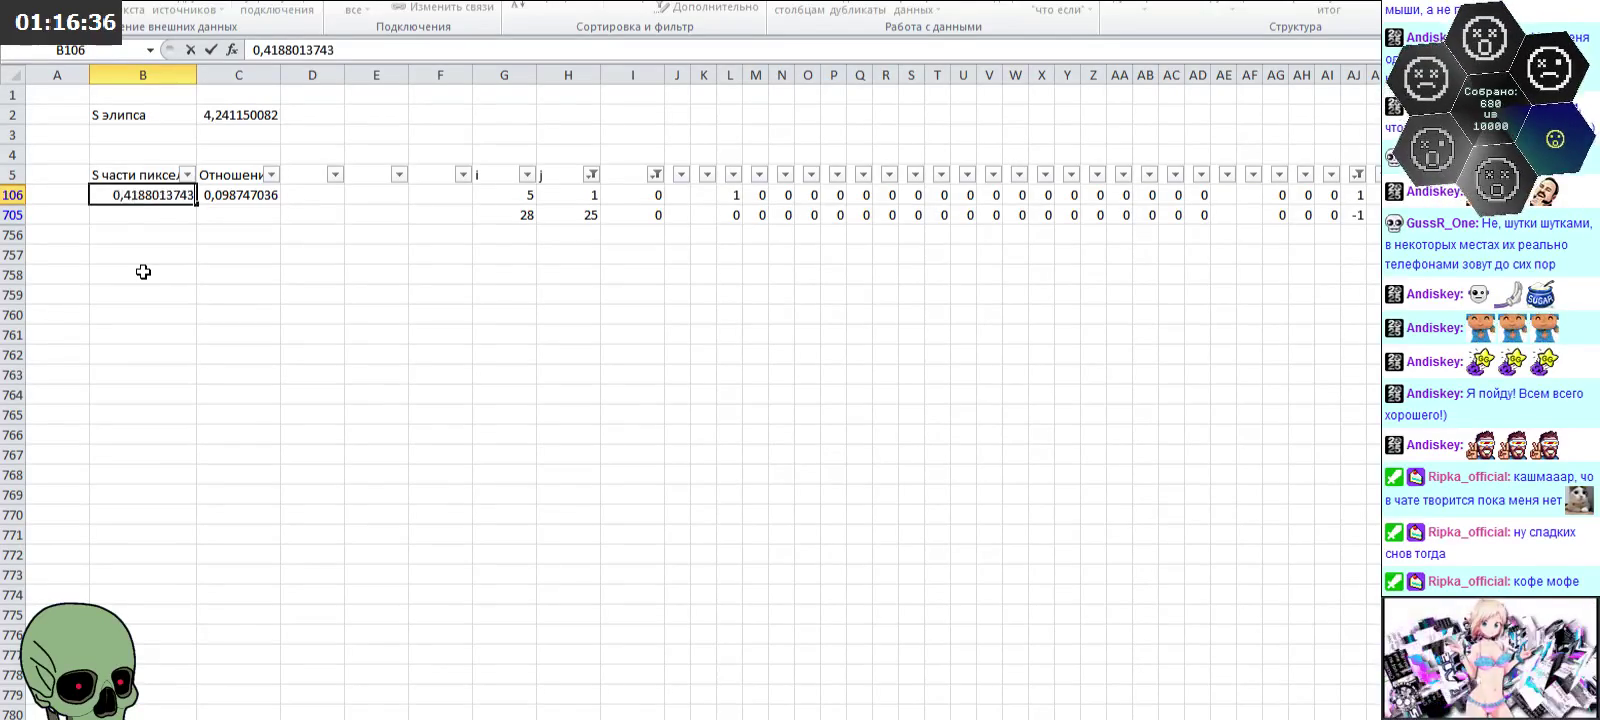
{"action": "key", "text": "ctrl+Return"}
{"action": "key", "text": "Down"}
{"action": "key", "text": "ctrl+v"}
{"action": "key", "text": "Down"}
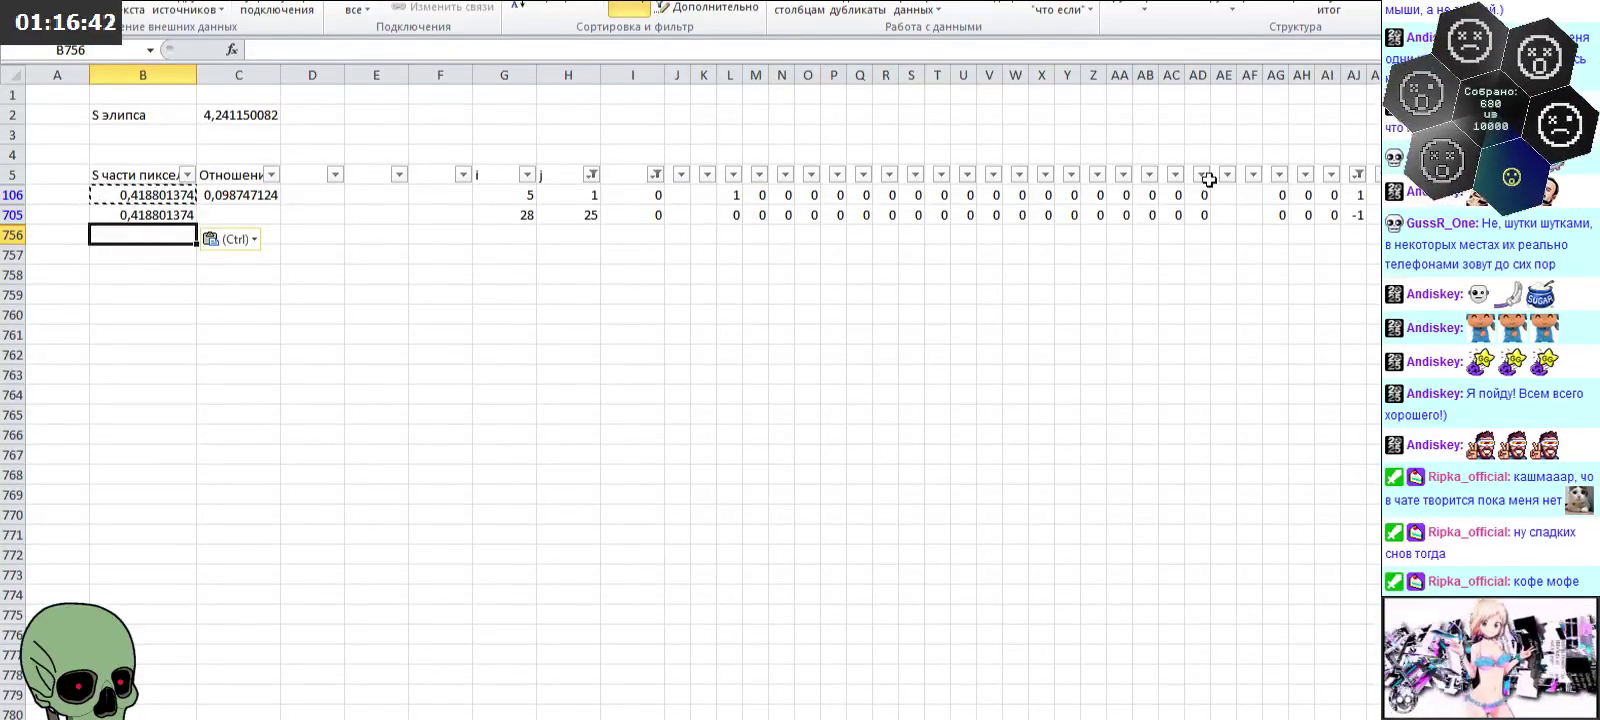
{"action": "left_click", "coordinate": [1356, 175]}
{"action": "left_click", "coordinate": [1110, 390]}
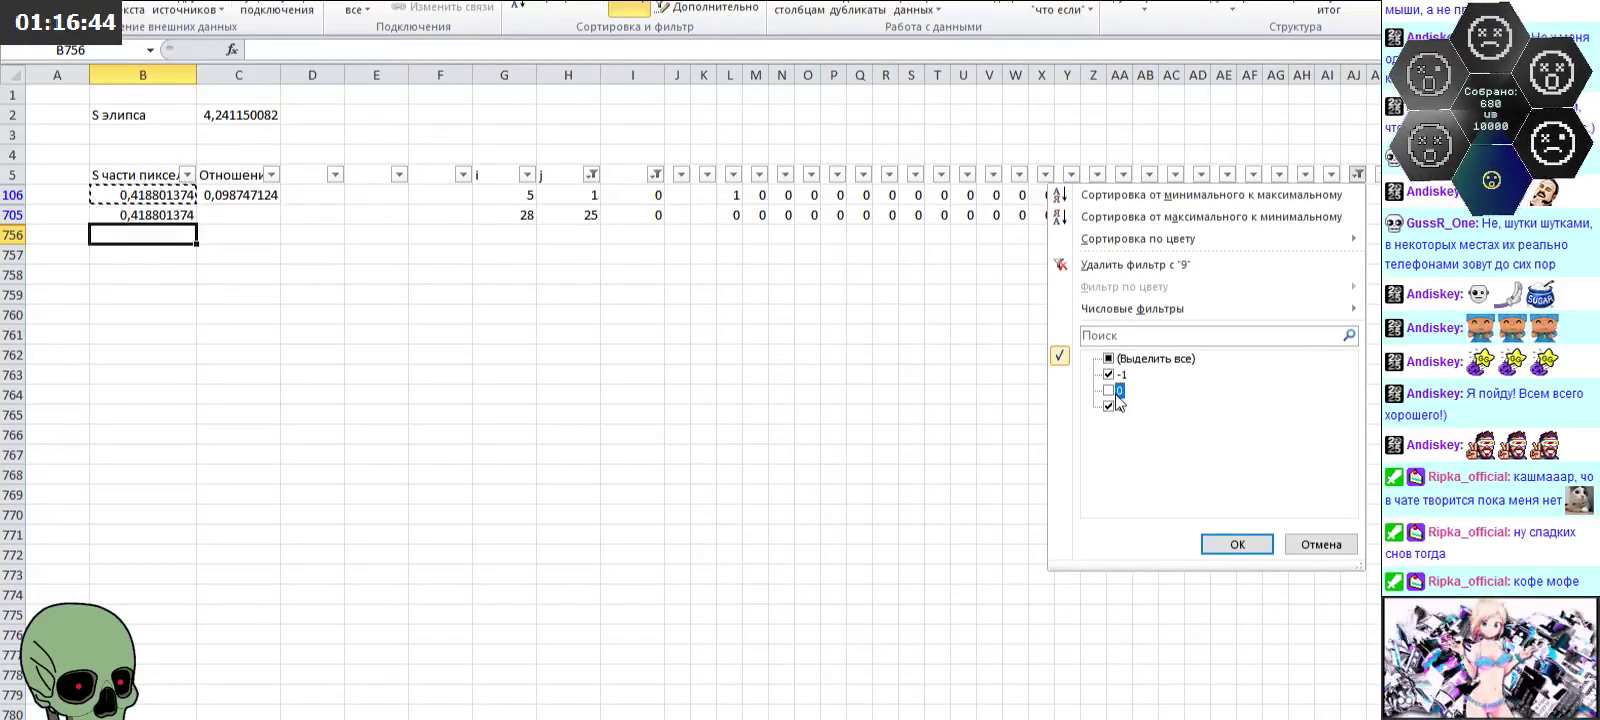
Step: Filter column AK to exclude 0, leaving only rows 281 and 680
{"action": "left_click", "coordinate": [1250, 545]}
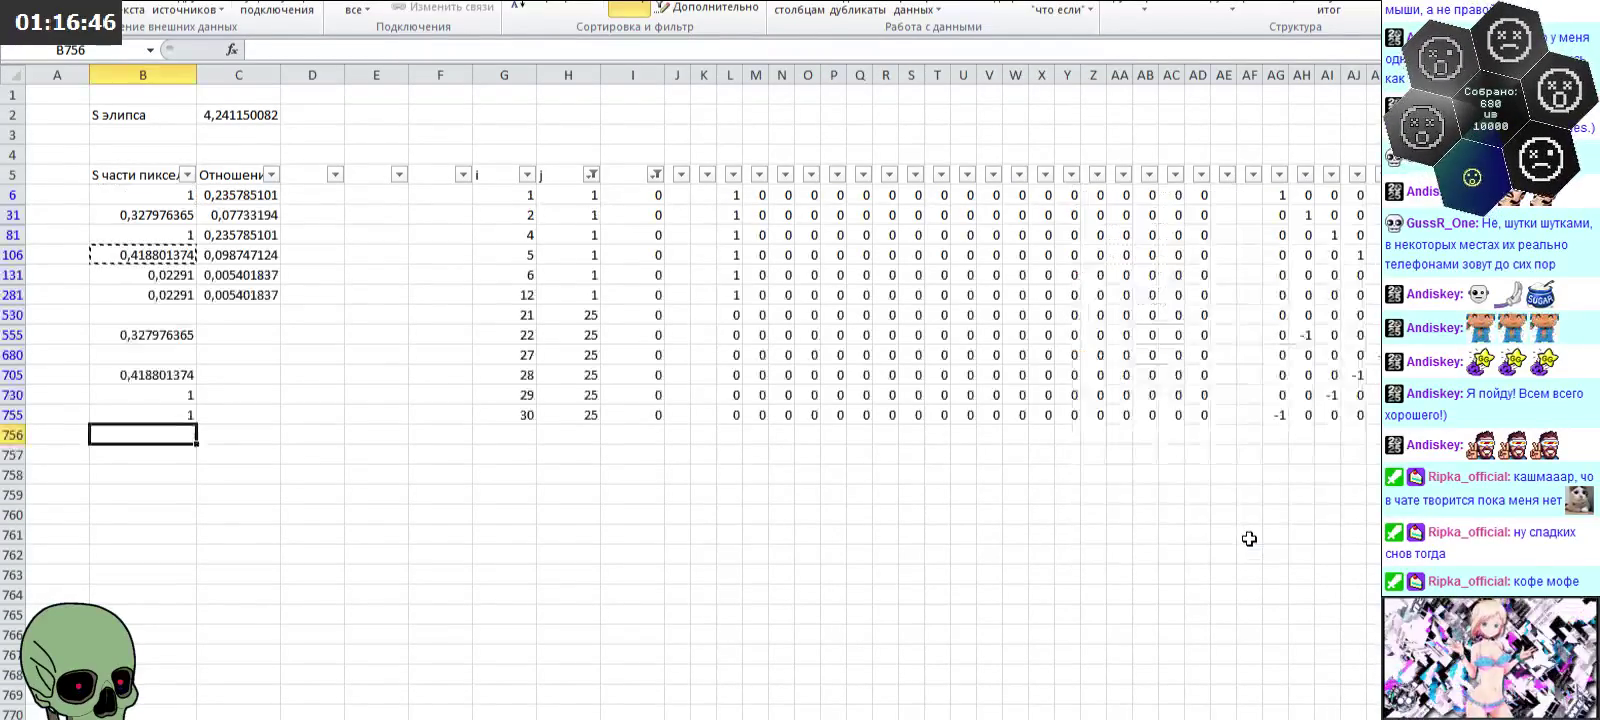
{"action": "left_click", "coordinate": [1377, 175]}
{"action": "left_click", "coordinate": [1145, 391]}
{"action": "left_click", "coordinate": [1268, 546]}
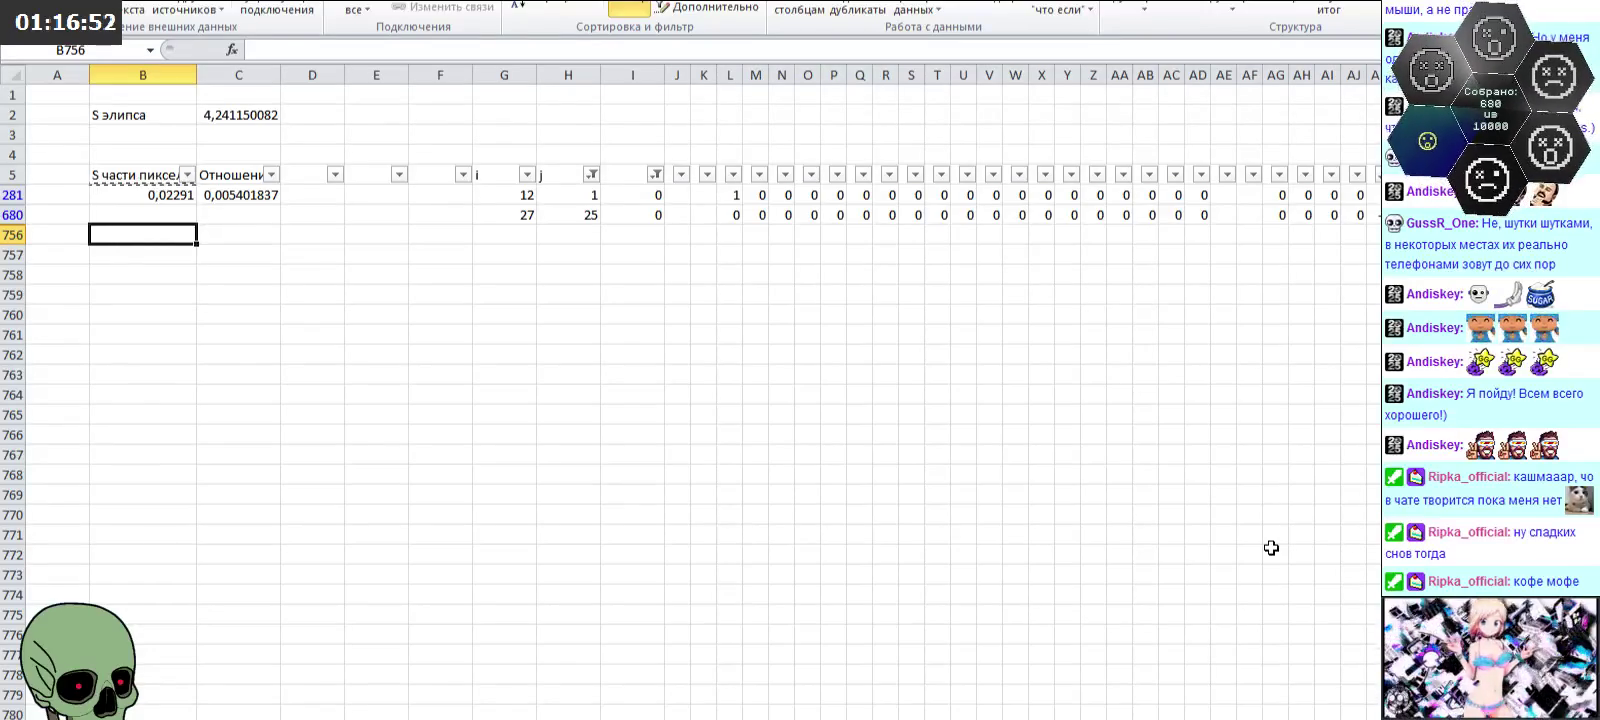
Step: Enter the KOMPAS-measured area 0,022910469 in B281 and copy it into B680
{"action": "key", "text": "alt+Tab"}
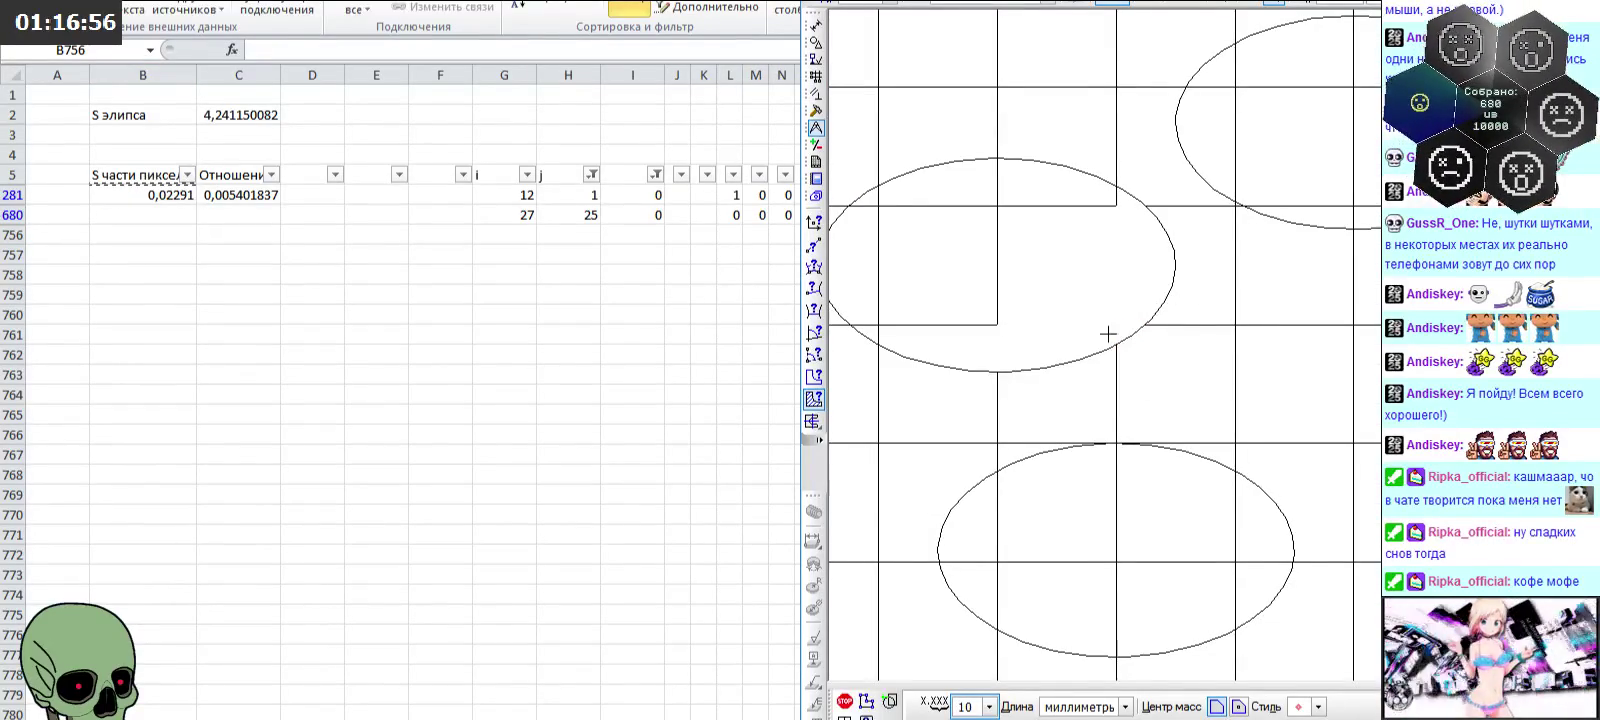
{"action": "key", "text": "alt+Tab"}
{"action": "key", "text": "Up"}
{"action": "key", "text": "Up"}
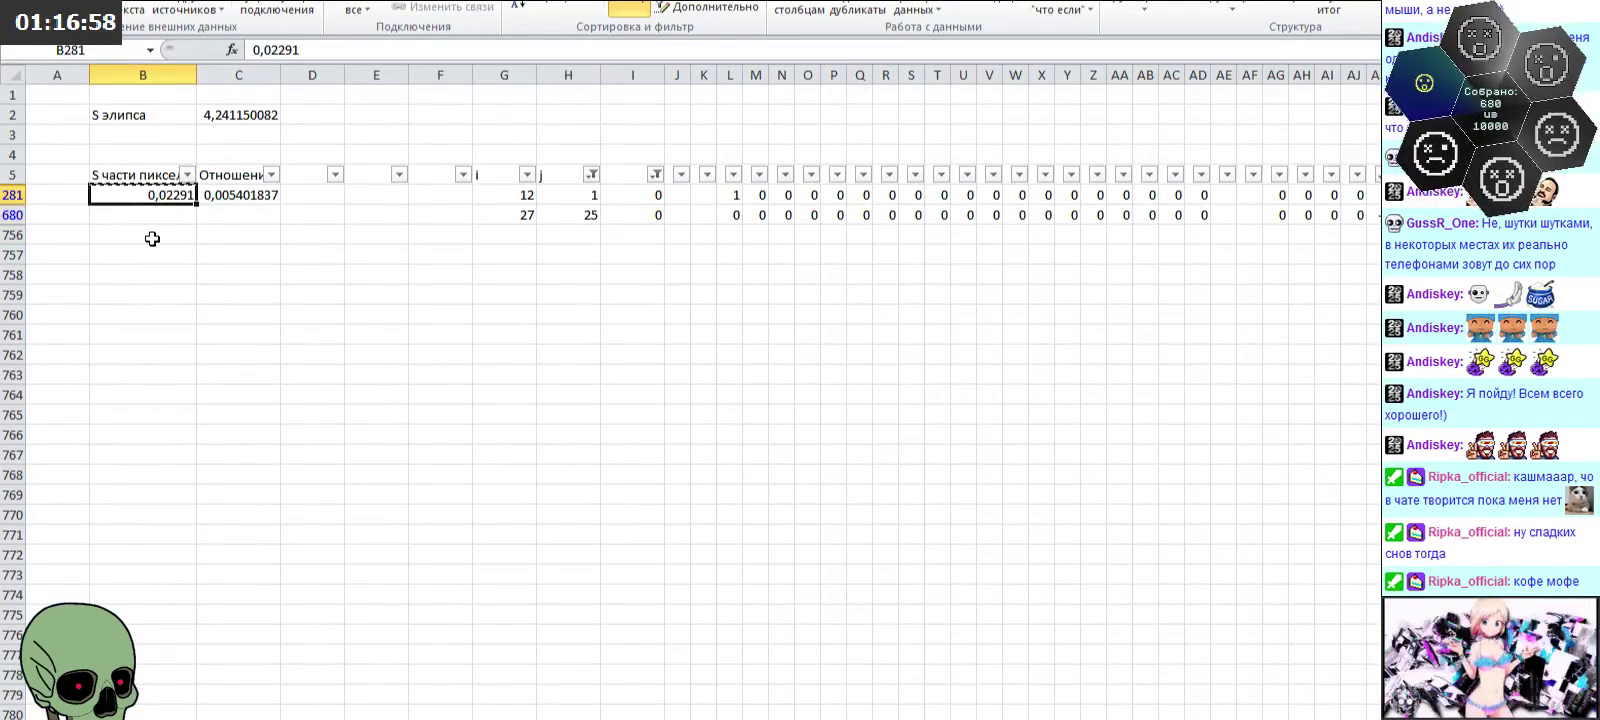
{"action": "type", "text": "0,0229"}
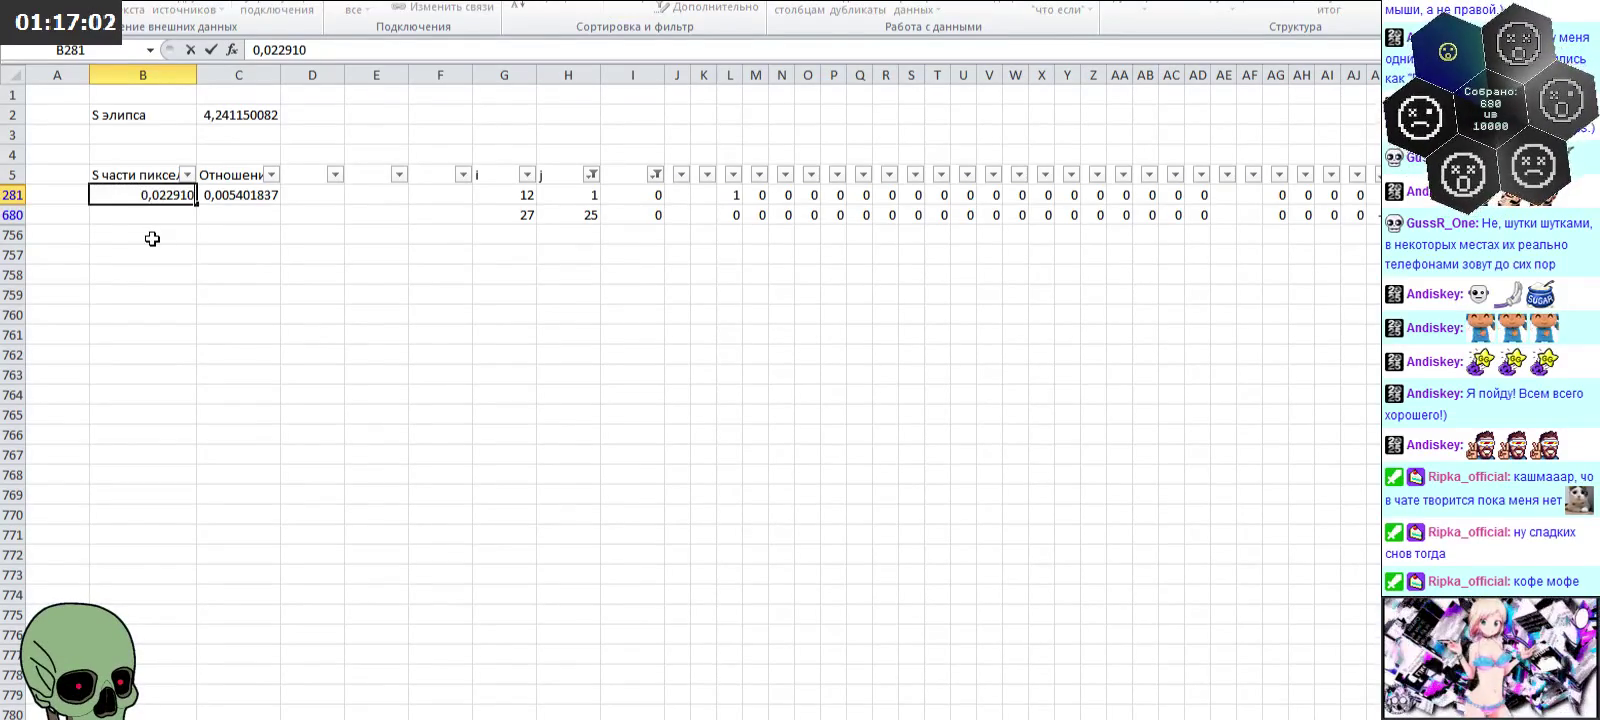
{"action": "key", "text": "Return"}
{"action": "key", "text": "Up"}
{"action": "key", "text": "ctrl+c"}
{"action": "key", "text": "Down"}
{"action": "key", "text": "ctrl+v"}
{"action": "key", "text": "Down"}
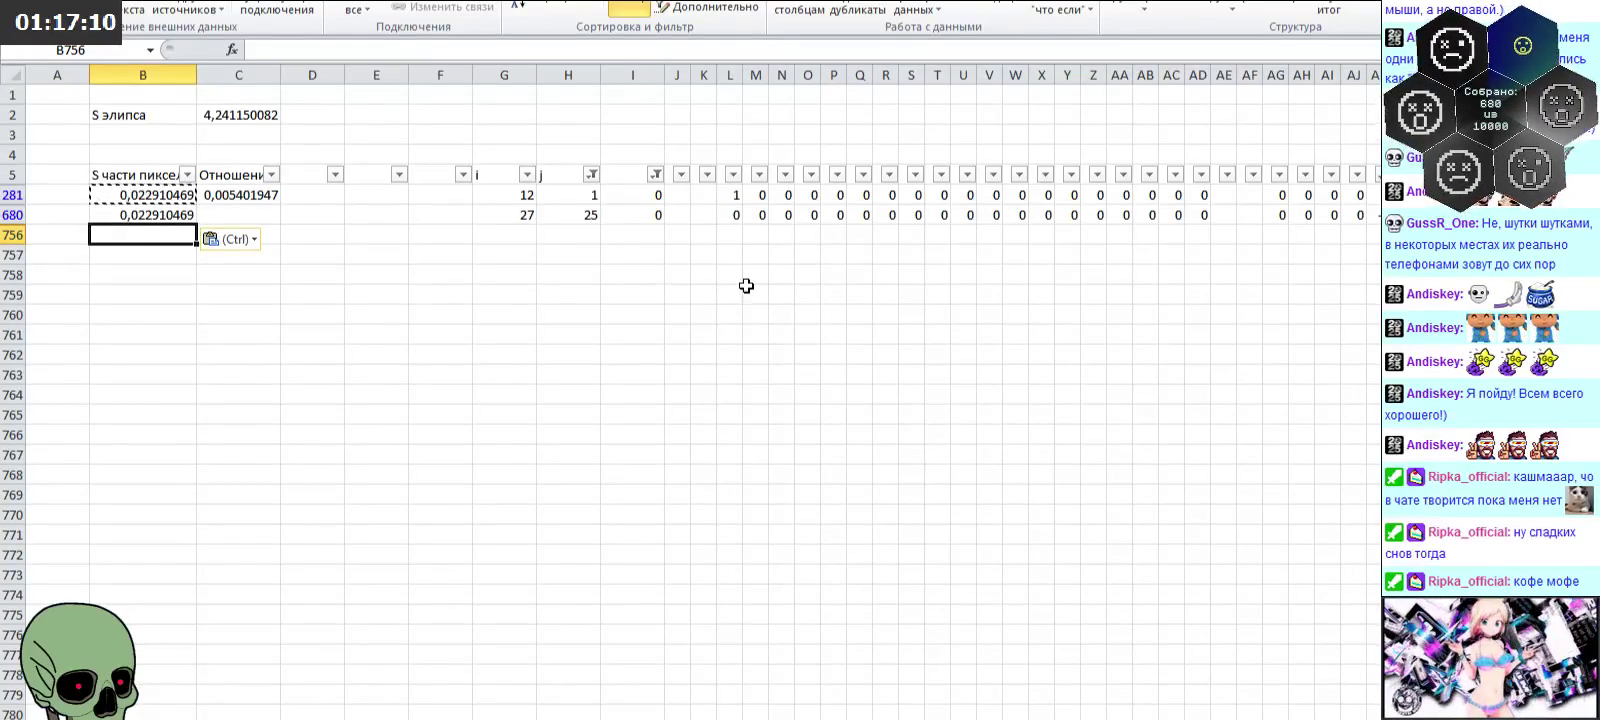
Step: Reset the AK filter to show all rows and select row 281 across the pixel columns
{"action": "left_click", "coordinate": [1376, 174]}
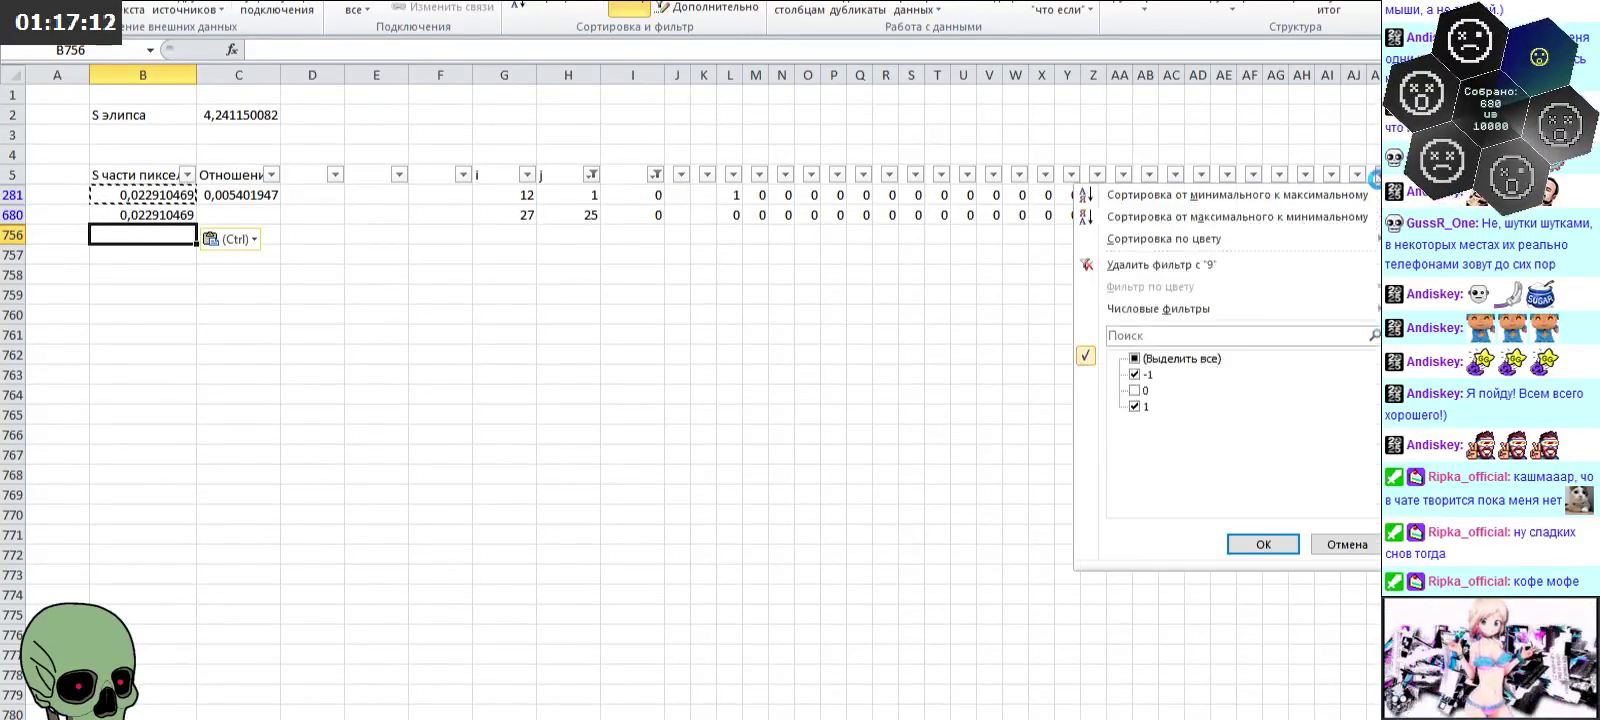
{"action": "left_click", "coordinate": [1157, 361]}
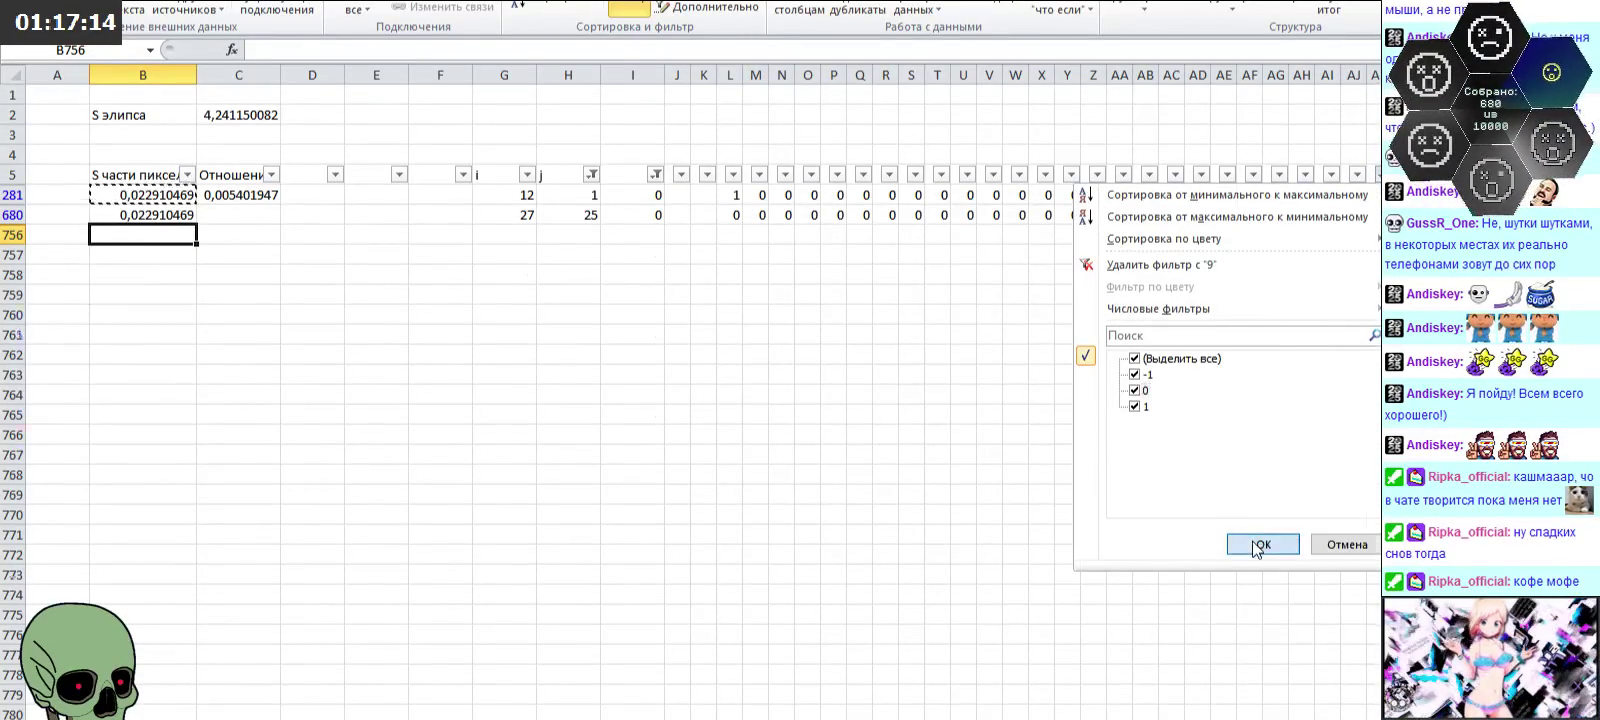
{"action": "left_click", "coordinate": [1260, 545]}
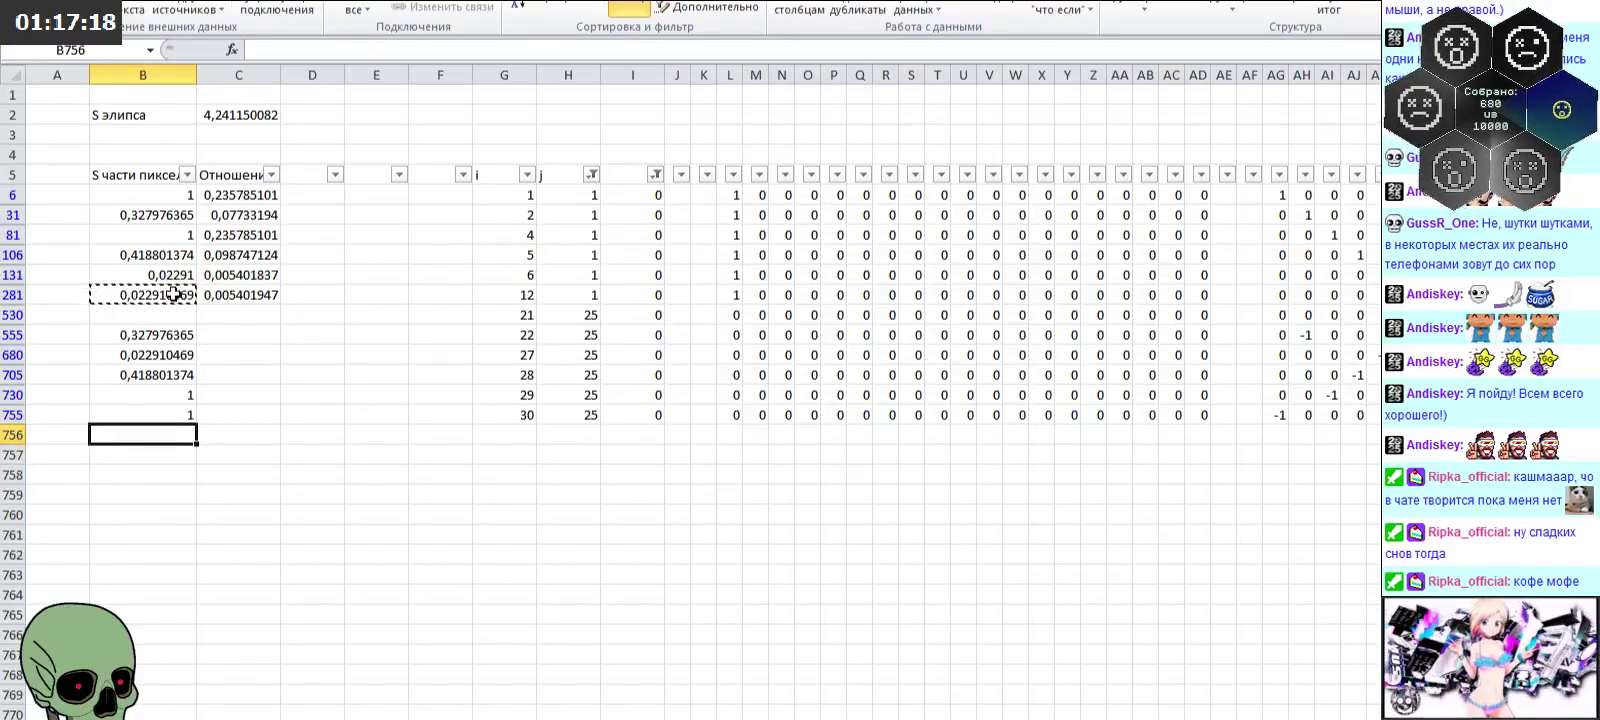
{"action": "left_click_drag", "start_coordinate": [188, 287], "coordinate": [1378, 295]}
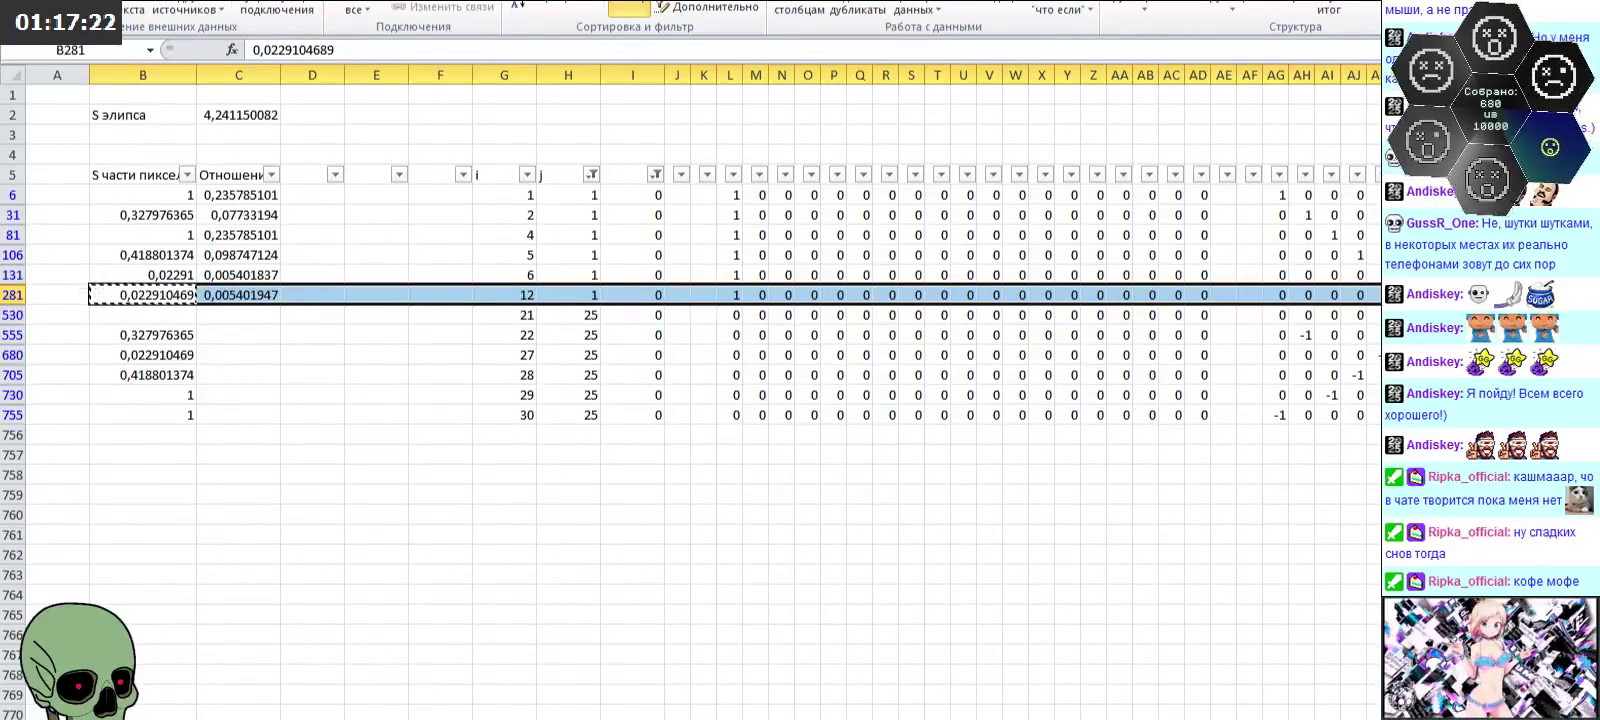
Step: Filter the next pixel column down to rows 131 and 530 and select B131
{"action": "left_click", "coordinate": [1378, 174]}
{"action": "left_click", "coordinate": [1276, 546]}
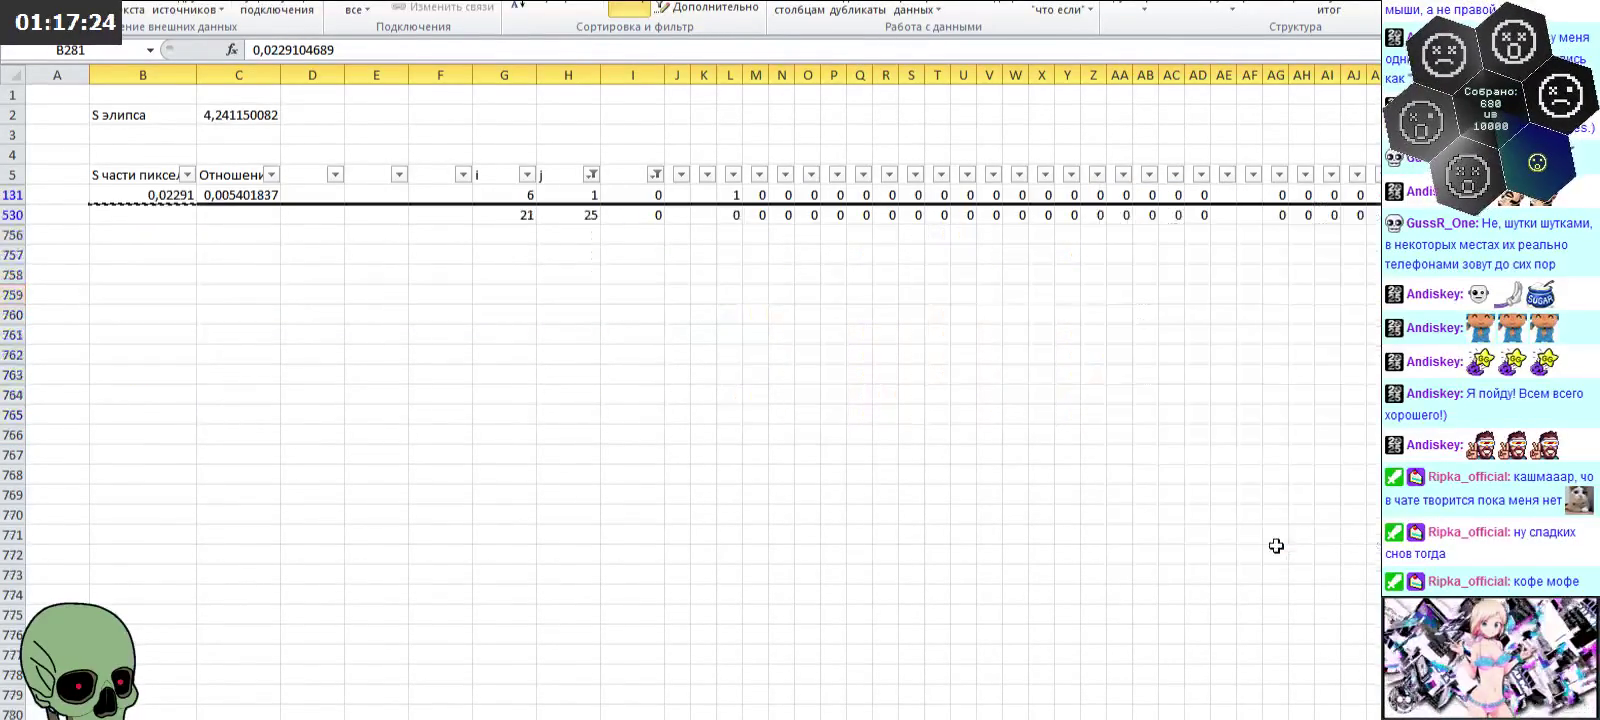
{"action": "left_click", "coordinate": [1301, 250]}
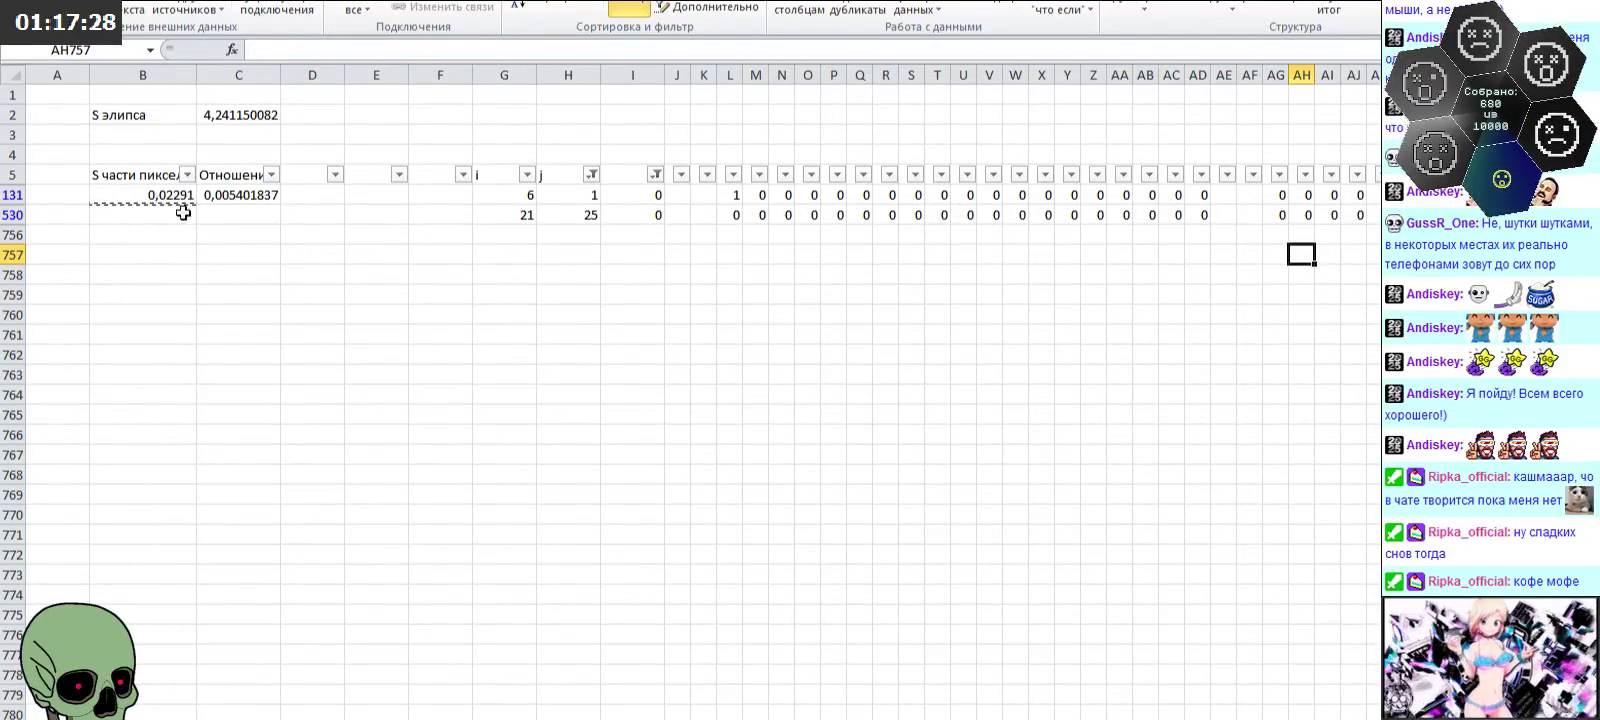
{"action": "left_click", "coordinate": [152, 198]}
Step: Enter 0,022910469 in B131 and paste it into B530
{"action": "type", "text": "0,0"}
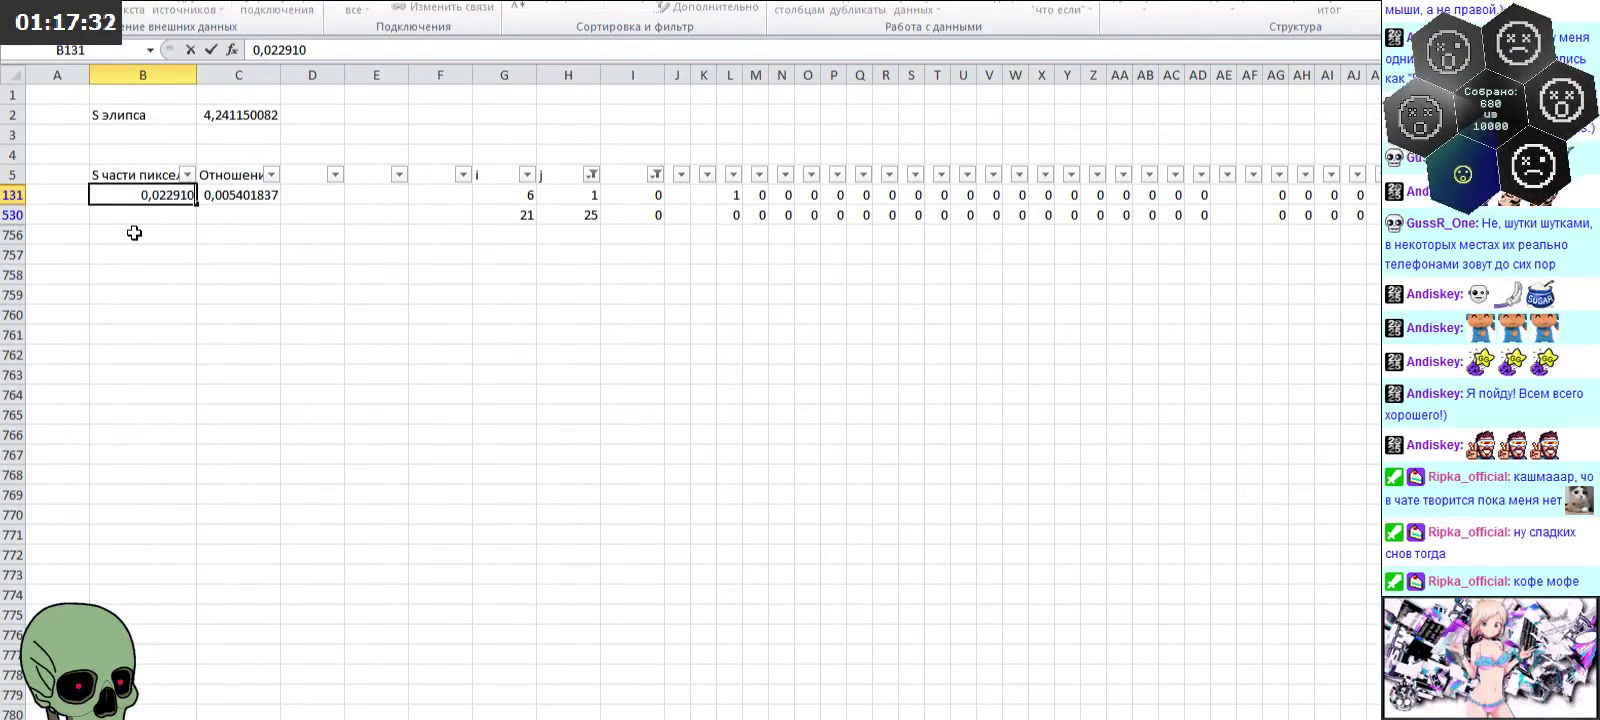
{"action": "key", "text": "Return"}
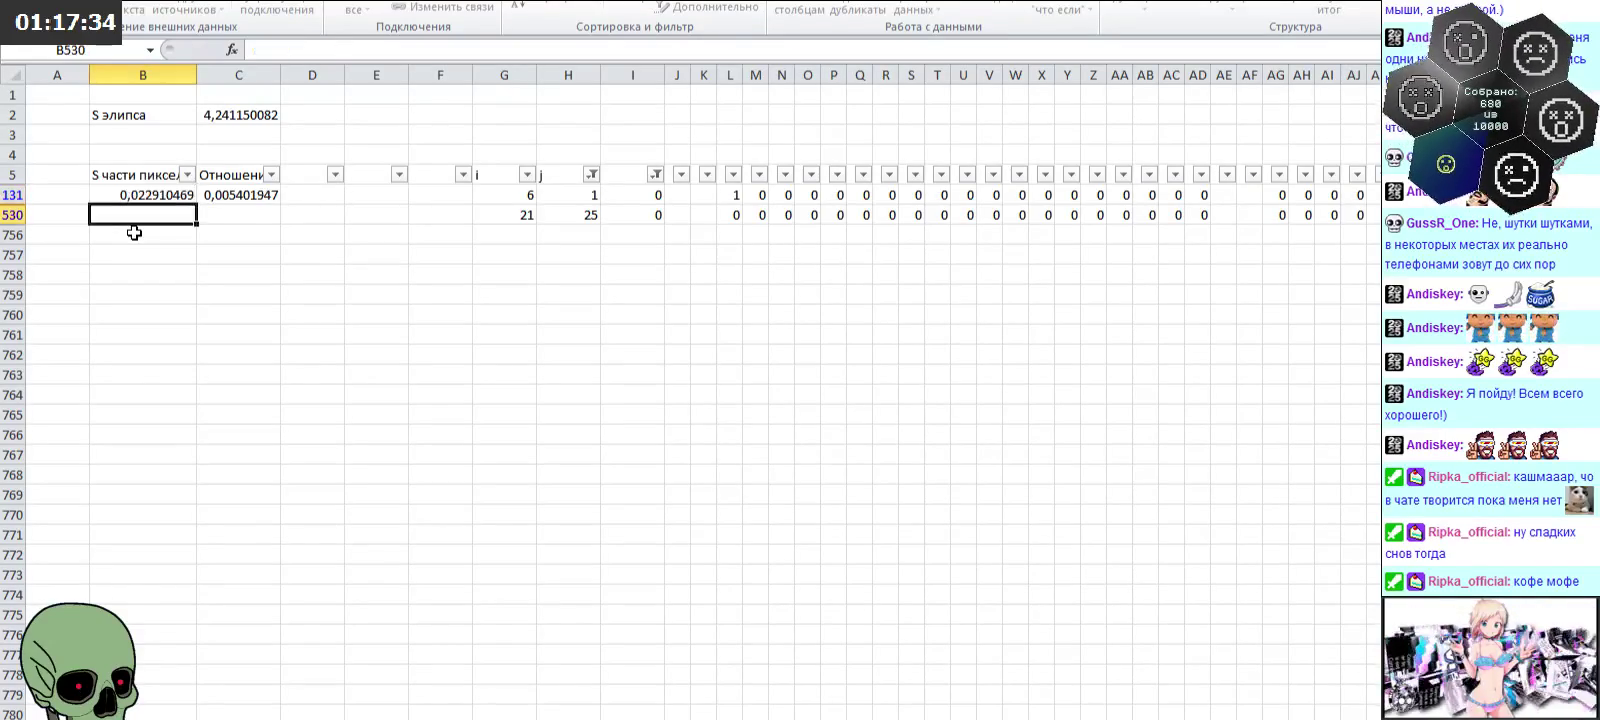
{"action": "key", "text": "Up"}
{"action": "key", "text": "ctrl+c"}
{"action": "key", "text": "Down"}
{"action": "key", "text": "ctrl+v"}
{"action": "left_click", "coordinate": [134, 232]}
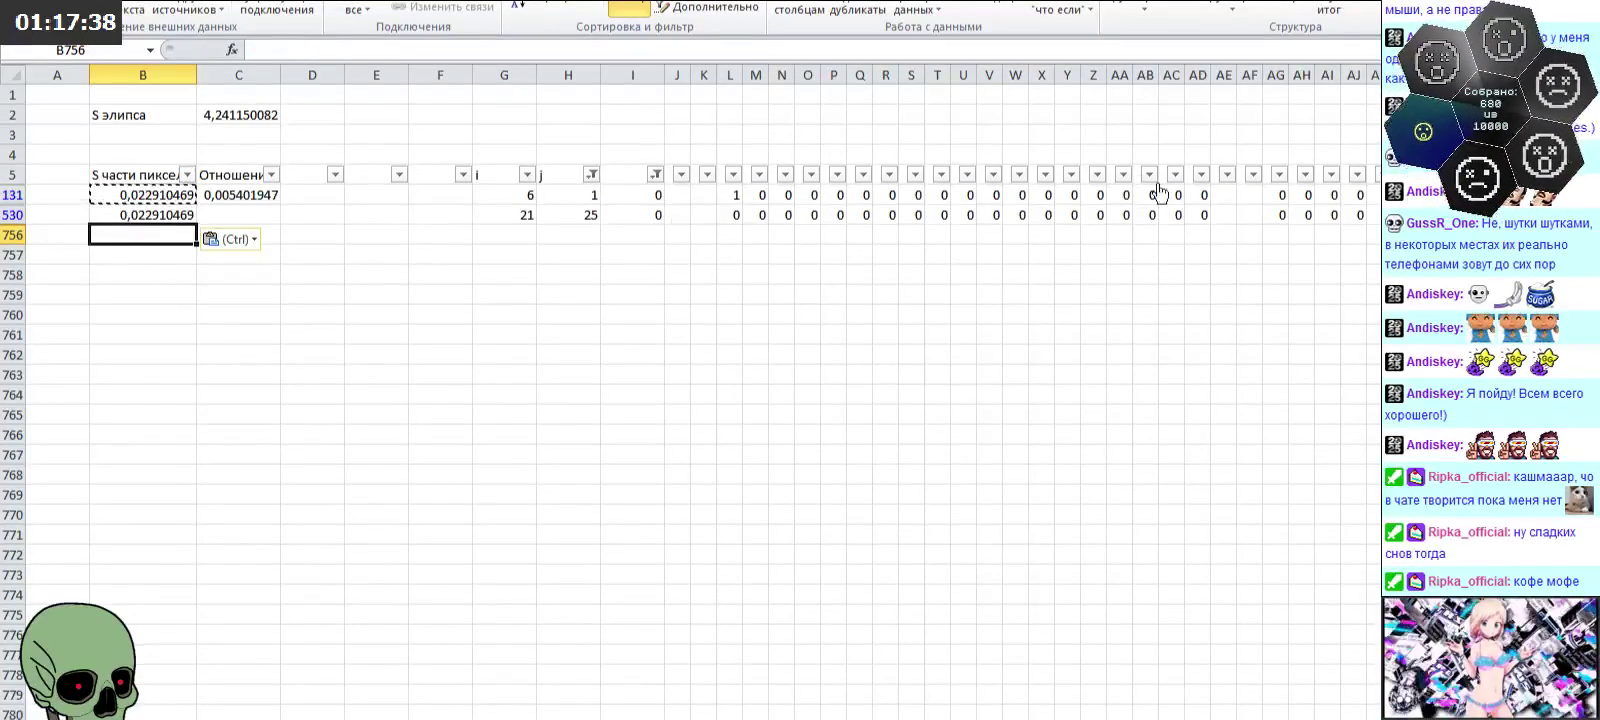
Step: Clear that pixel column's filter so all rows show again
{"action": "left_click", "coordinate": [1097, 174]}
{"action": "left_click", "coordinate": [1161, 391]}
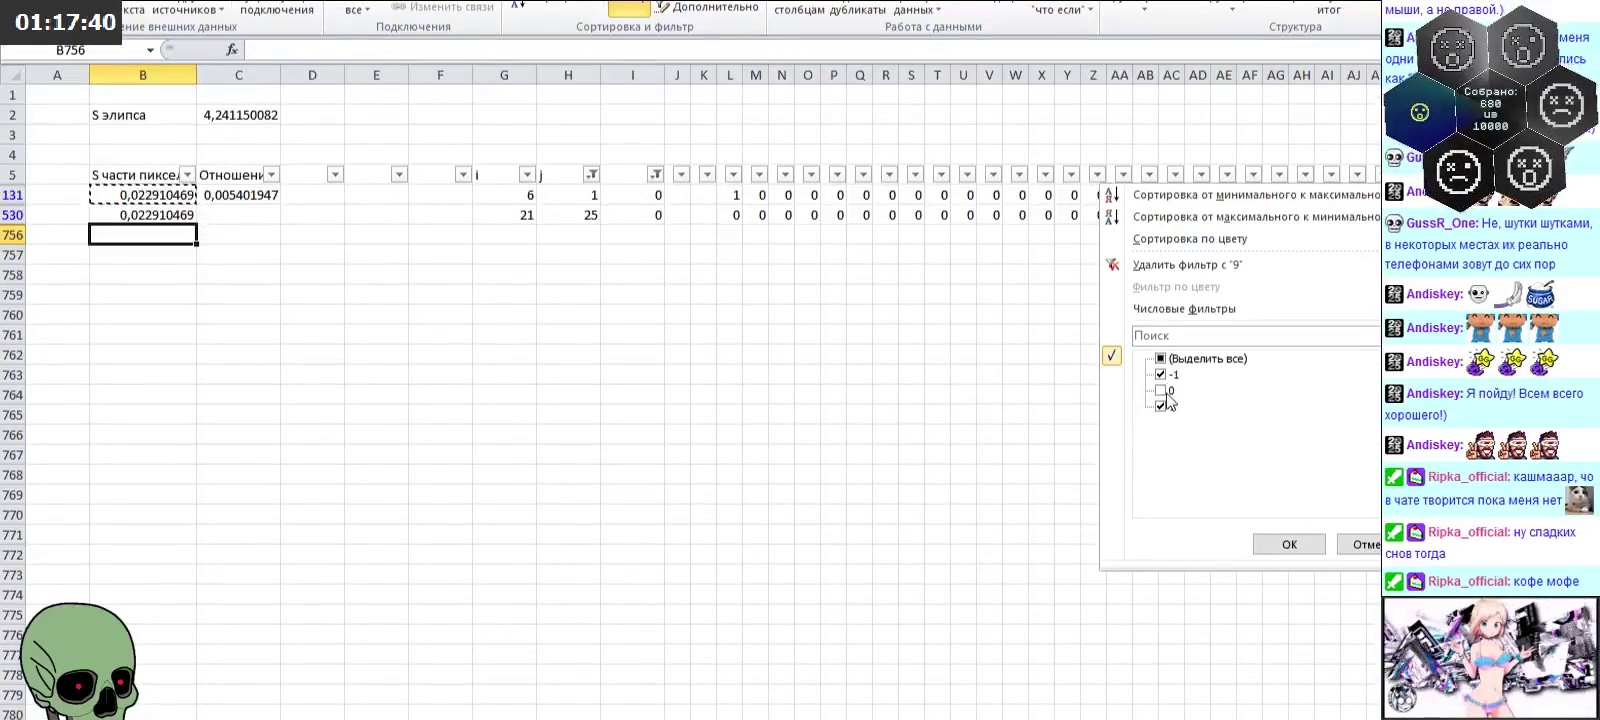
{"action": "left_click", "coordinate": [1291, 545]}
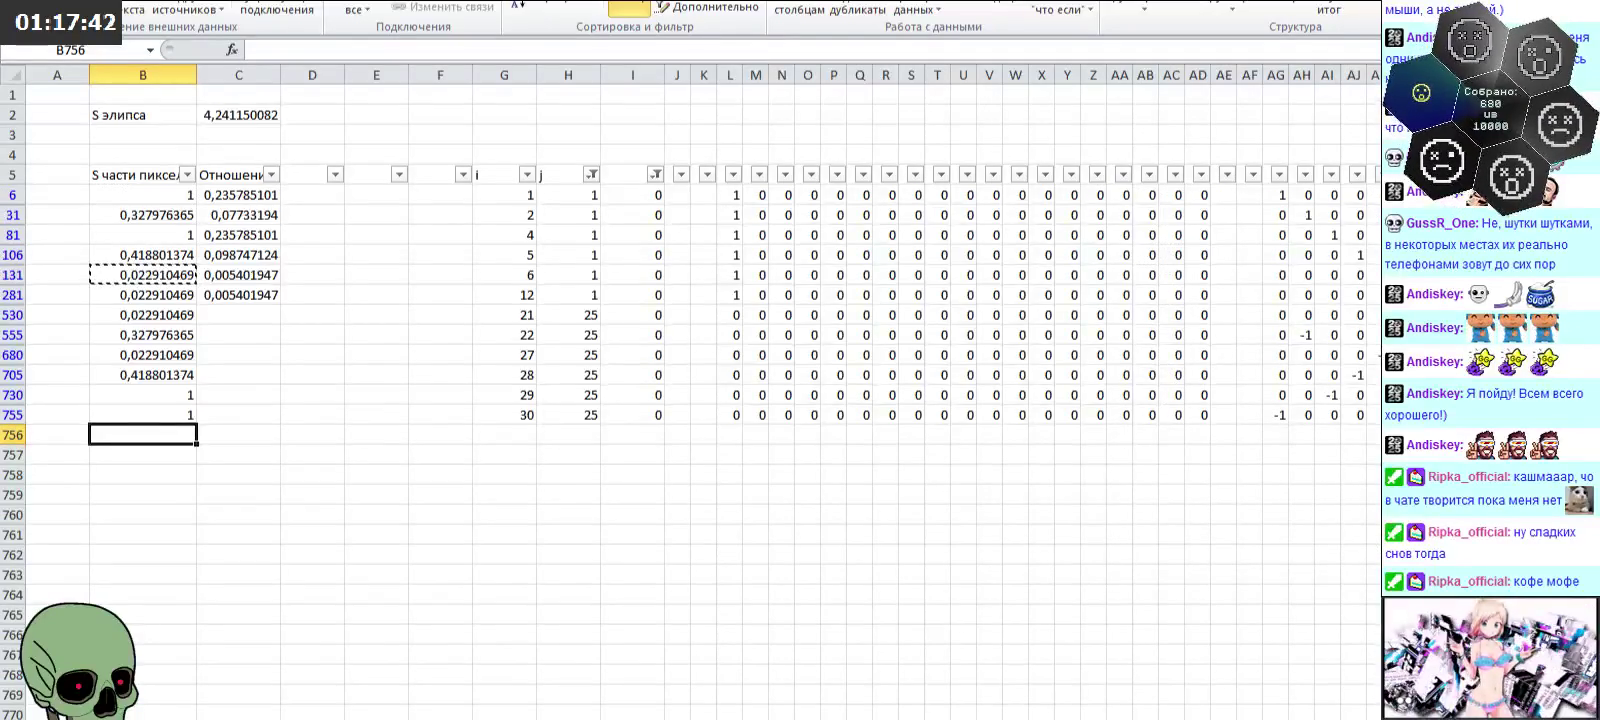
Step: Filter that pixel column to rows 131 and 530, then restore all its values
{"action": "left_click", "coordinate": [1383, 174]}
{"action": "left_click", "coordinate": [1186, 392]}
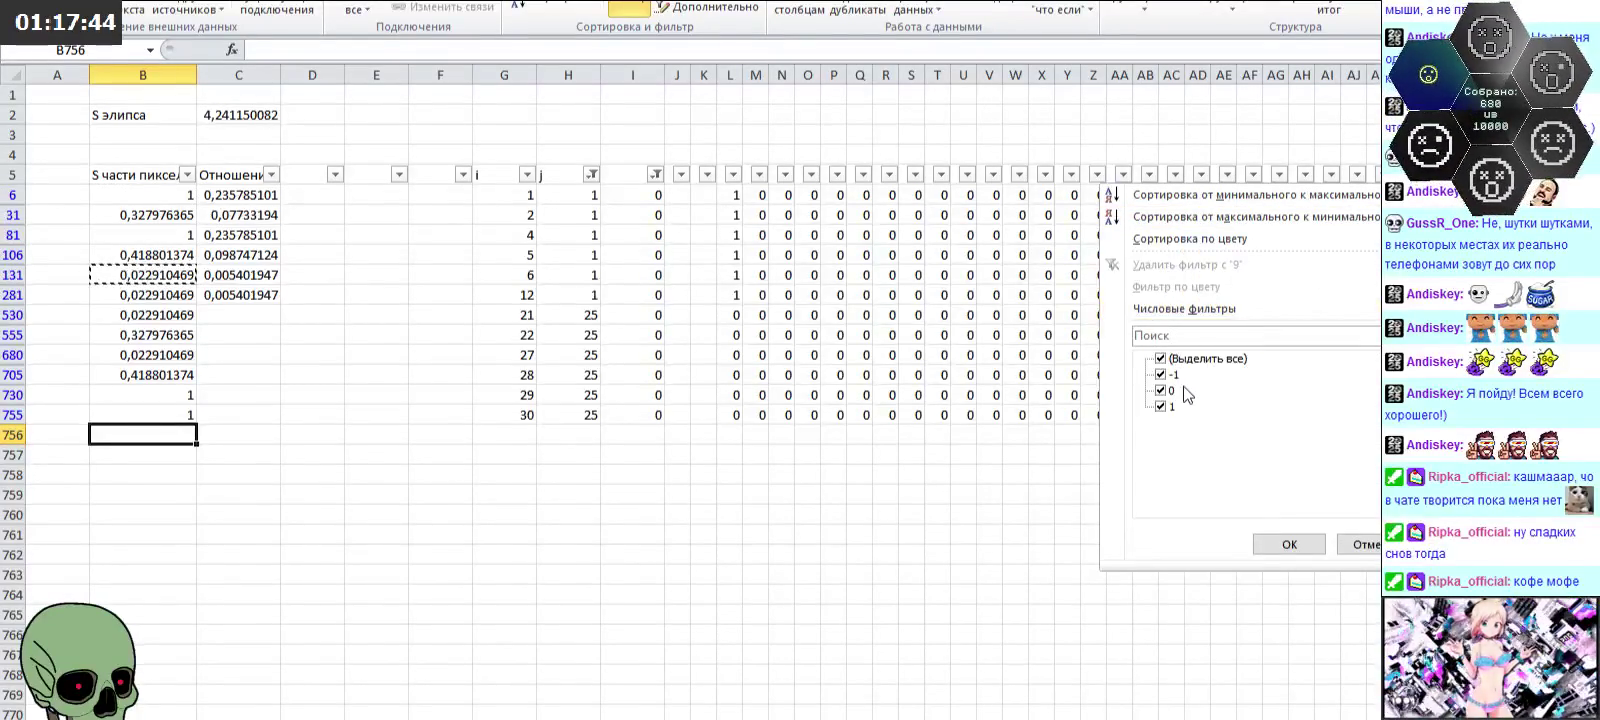
{"action": "left_click", "coordinate": [1300, 544]}
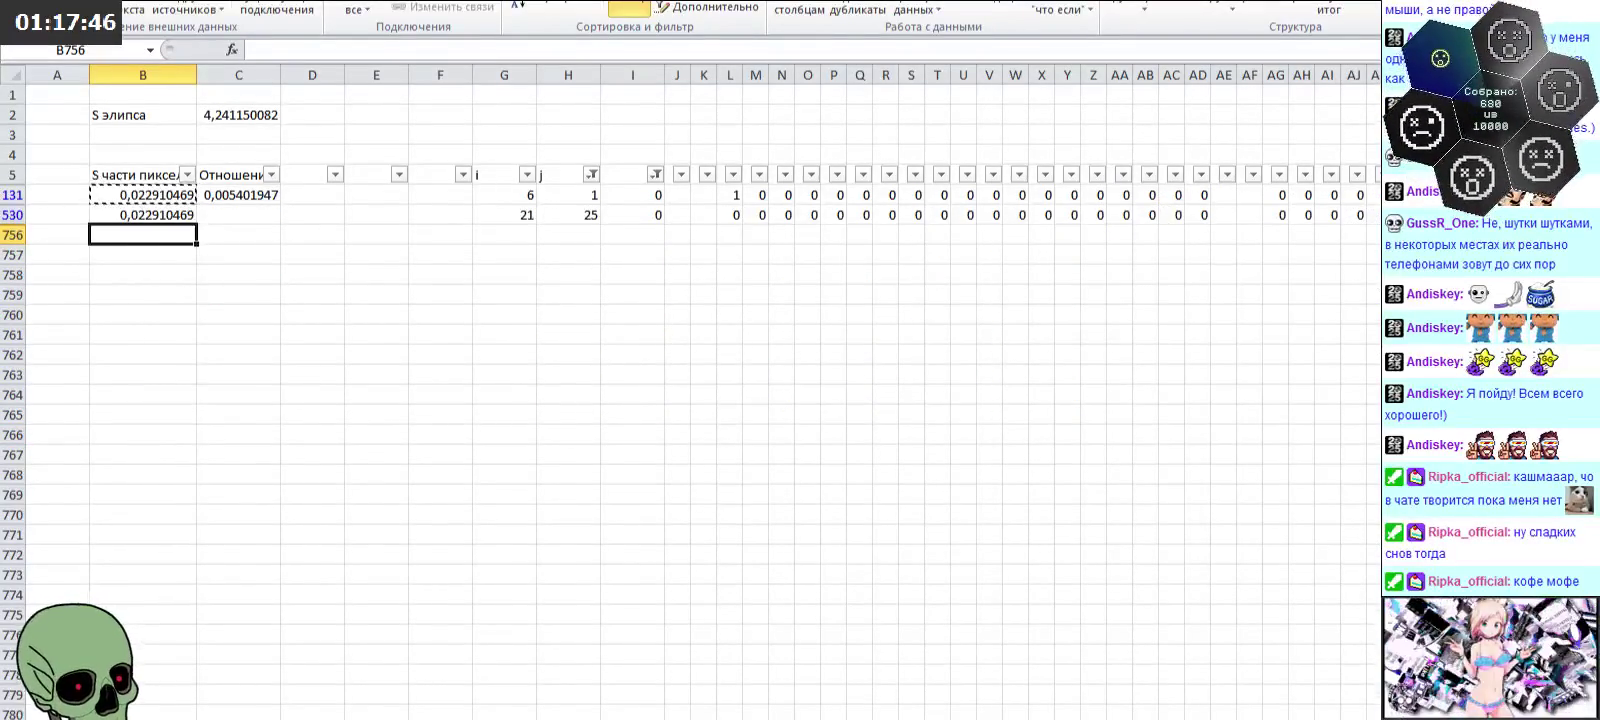
{"action": "left_click", "coordinate": [1097, 174]}
{"action": "left_click", "coordinate": [1161, 390]}
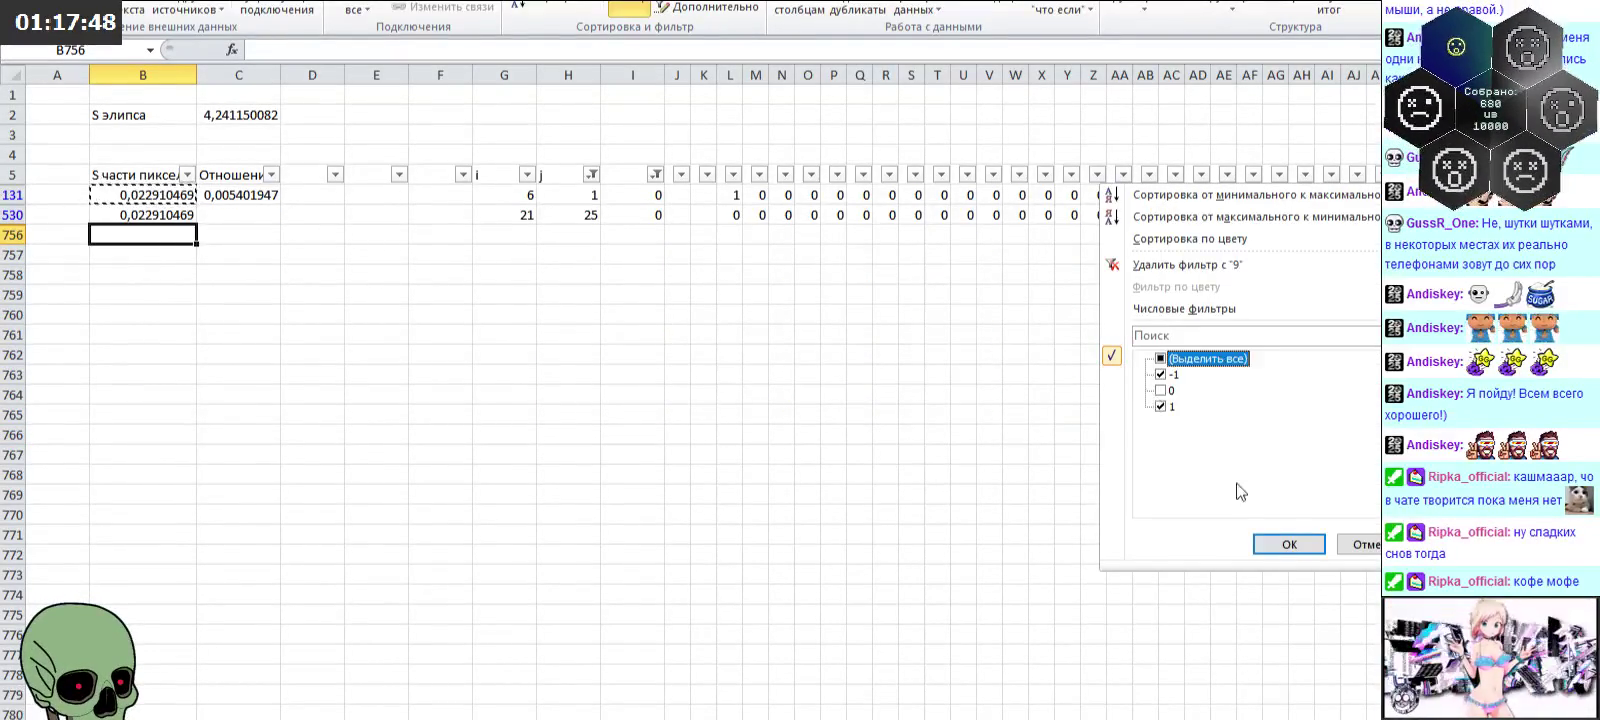
{"action": "left_click", "coordinate": [1290, 544]}
Step: Clear the column AA filter so every value is included
{"action": "left_click", "coordinate": [1431, 155]}
{"action": "left_click", "coordinate": [1123, 174]}
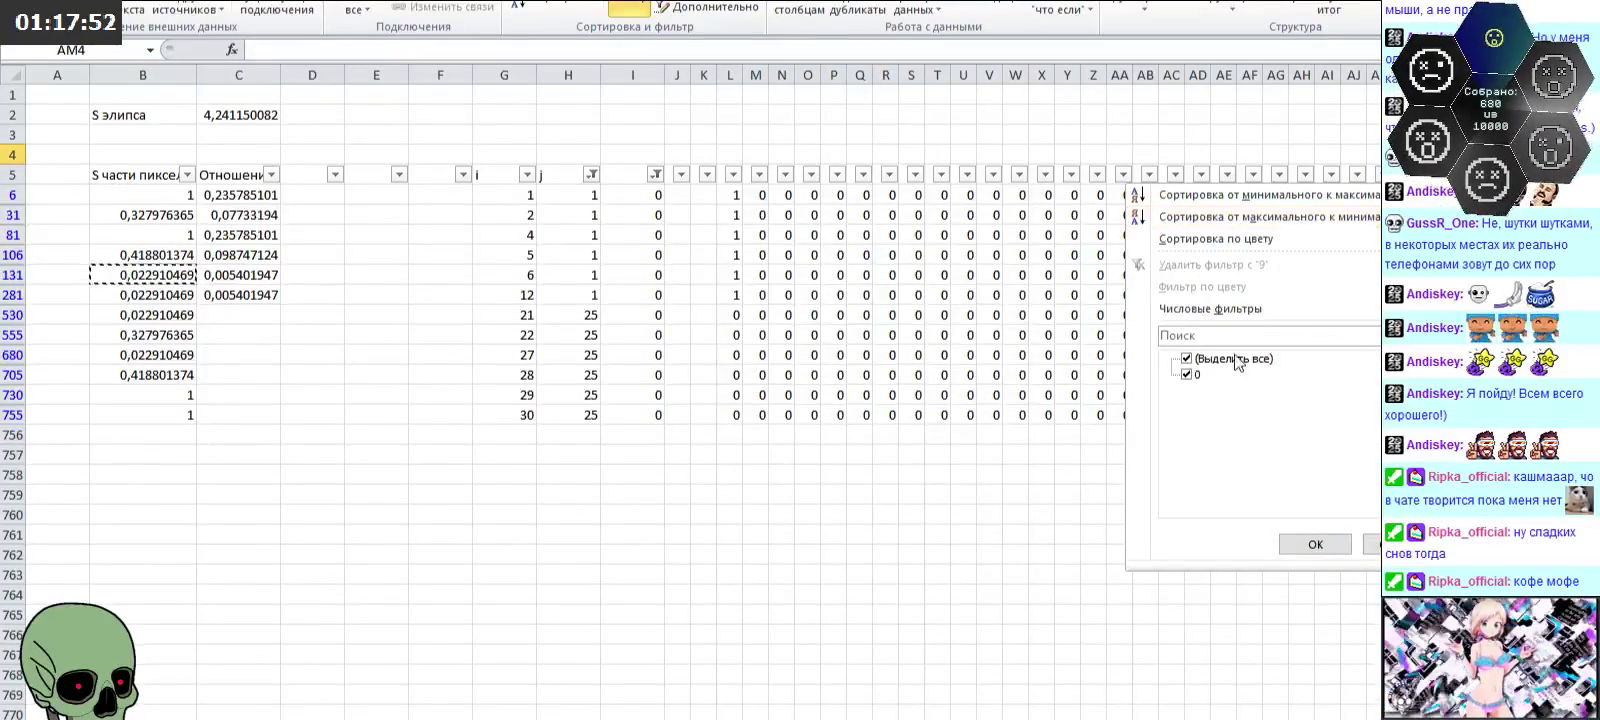
{"action": "left_click", "coordinate": [1315, 544]}
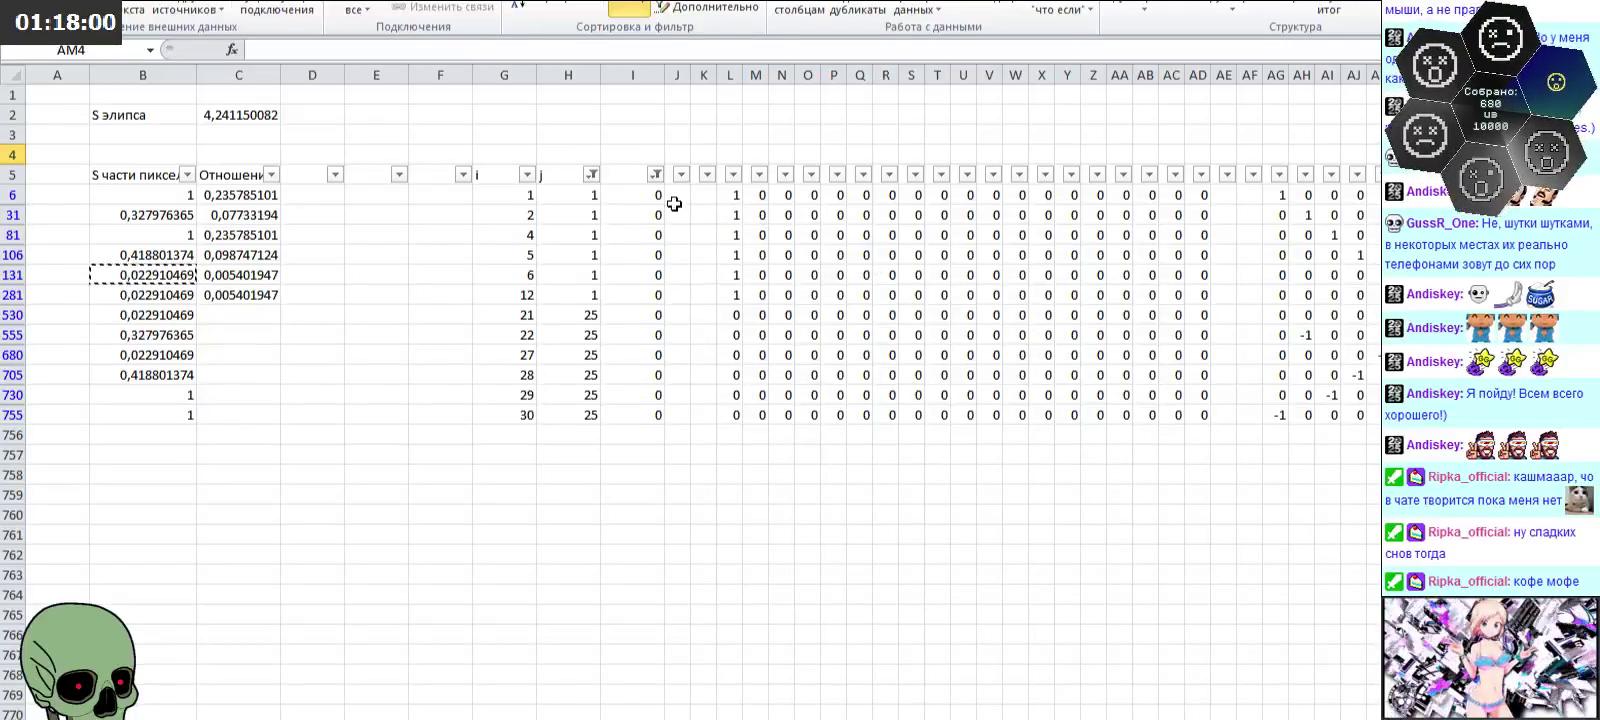
{"action": "left_click", "coordinate": [592, 174]}
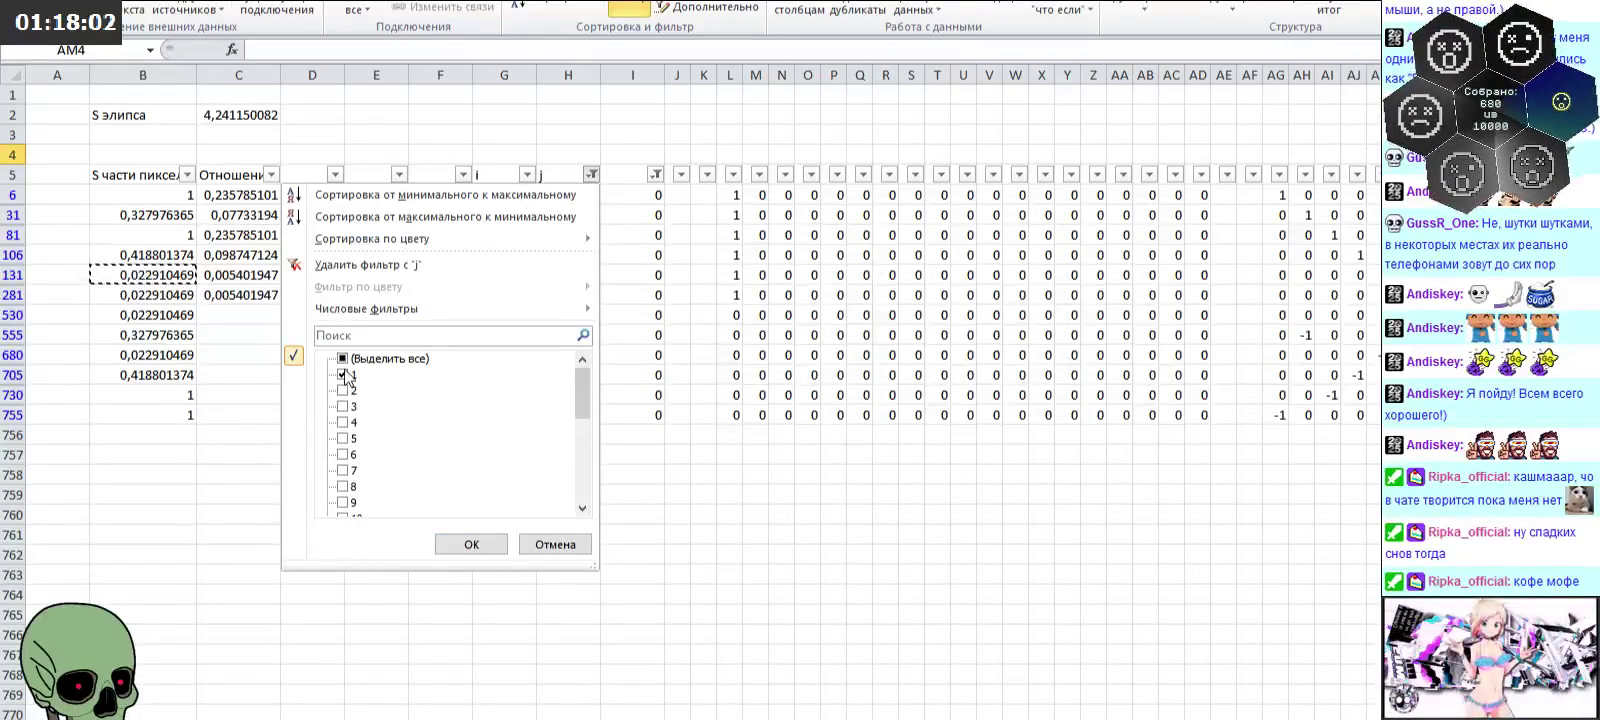
Step: Set the j filter to show only rows where j is 2 or 20
{"action": "left_click", "coordinate": [344, 359]}
{"action": "left_click", "coordinate": [342, 391]}
{"action": "left_click_drag", "start_coordinate": [582, 380], "coordinate": [582, 426]}
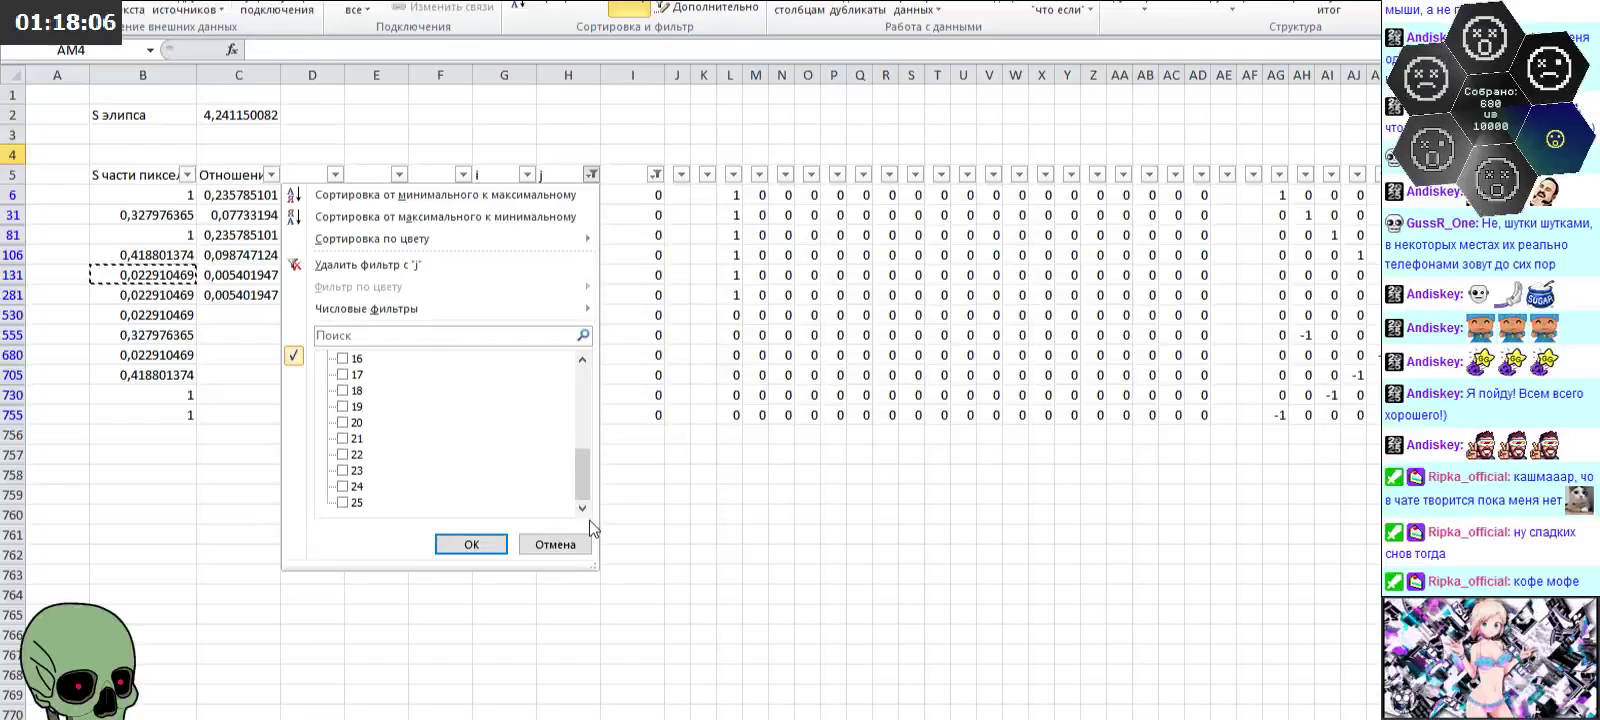
{"action": "left_click", "coordinate": [343, 422]}
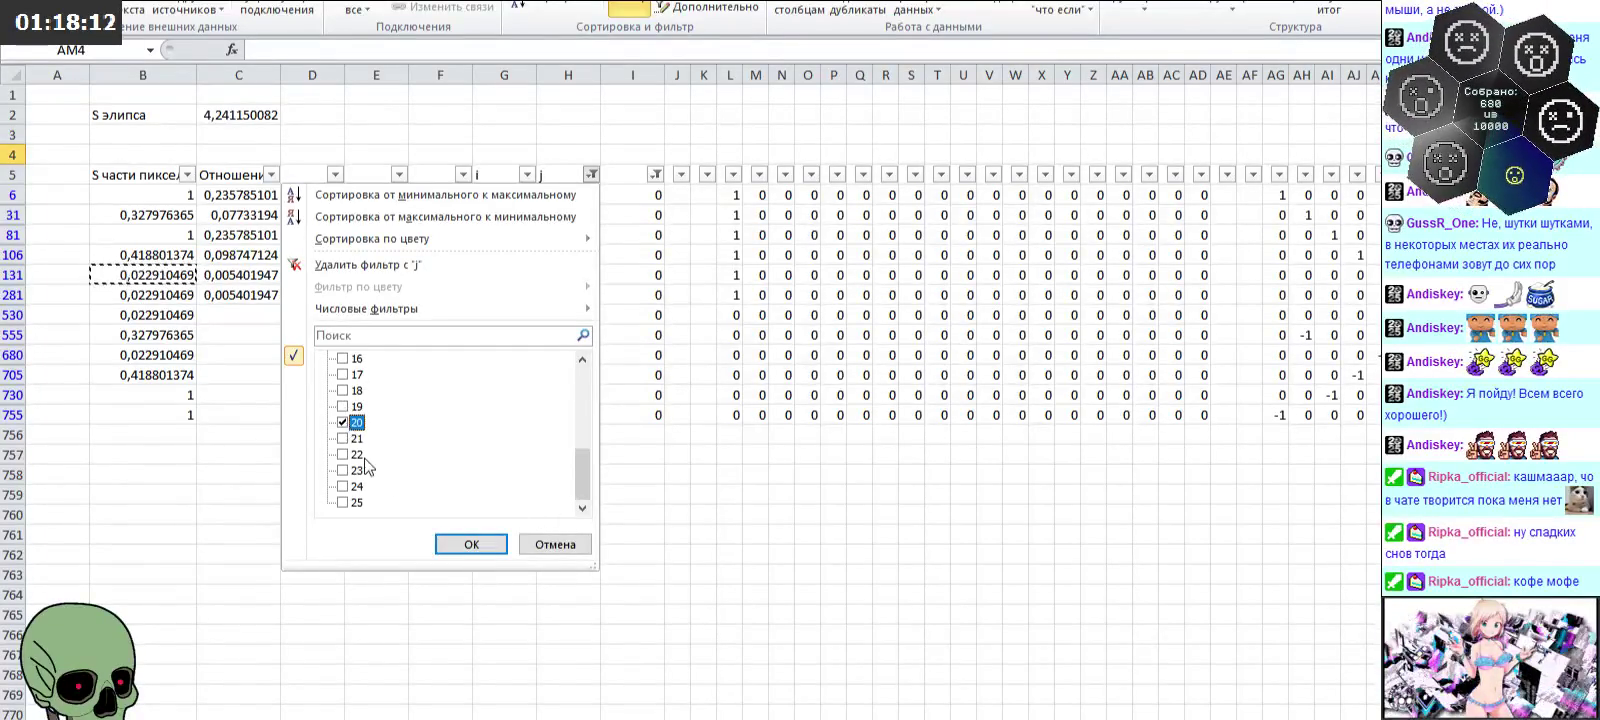
{"action": "left_click", "coordinate": [471, 545]}
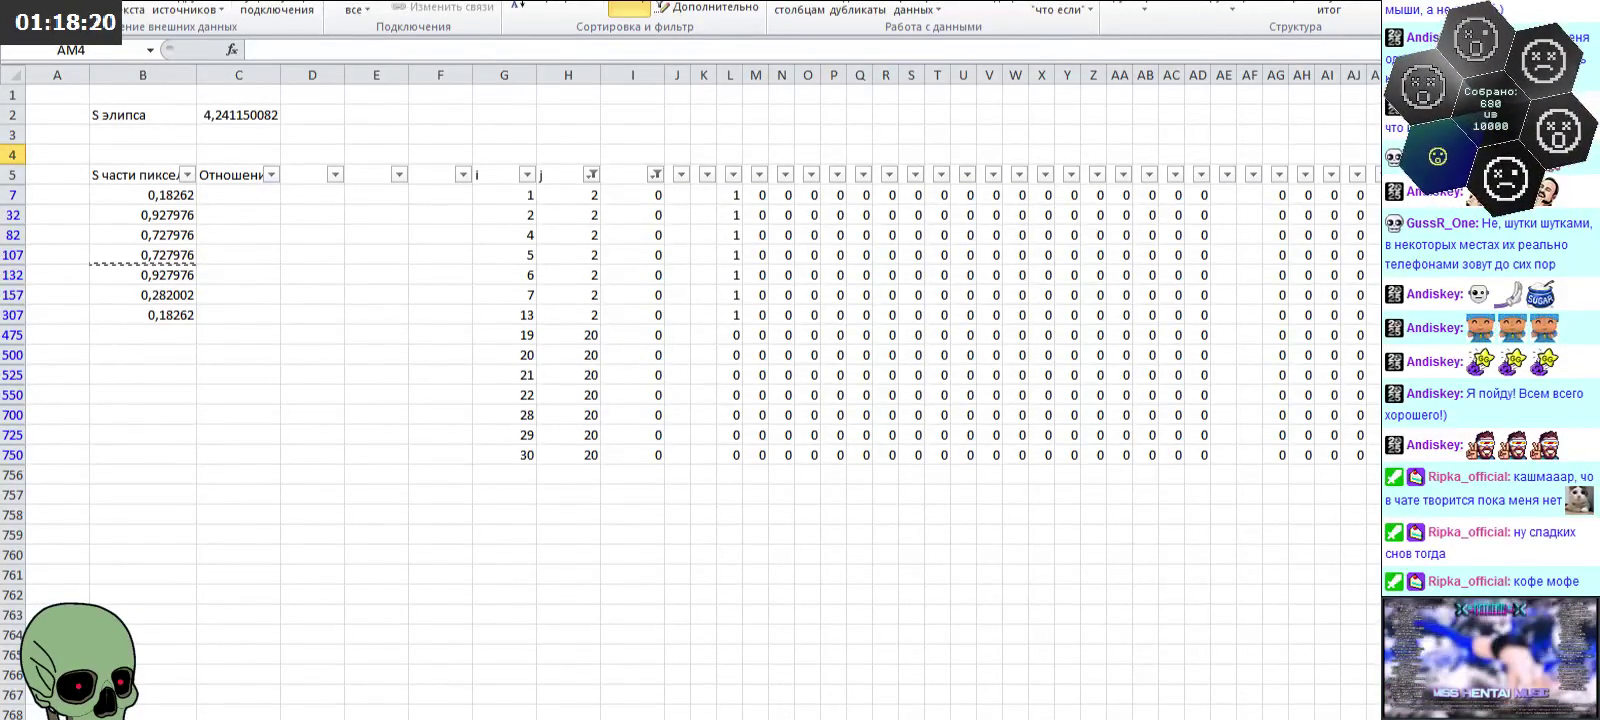
Step: Arrange the KOMPAS drawing and the Excel sheet side by side
{"action": "key", "text": "alt+Tab"}
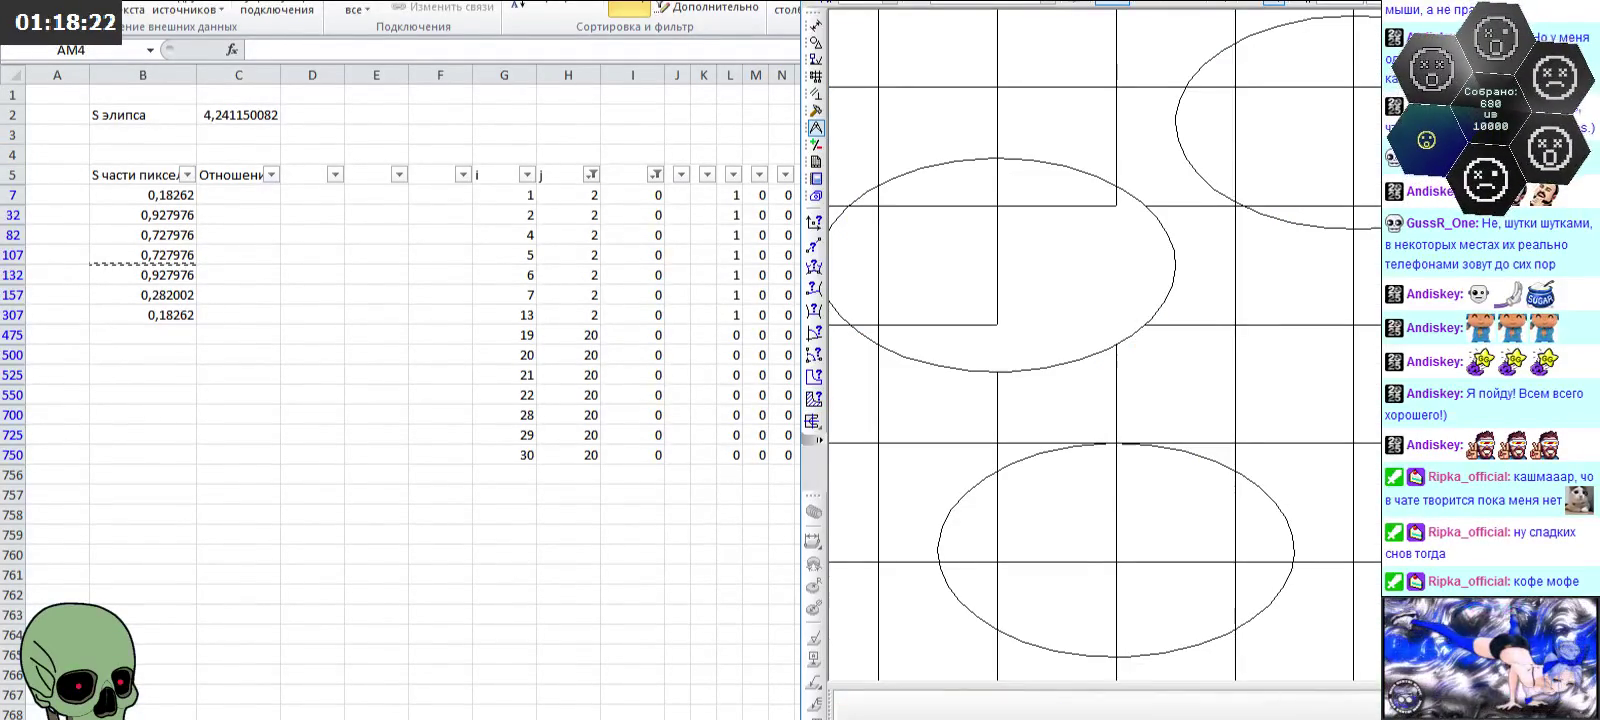
{"action": "key", "text": "alt+Tab"}
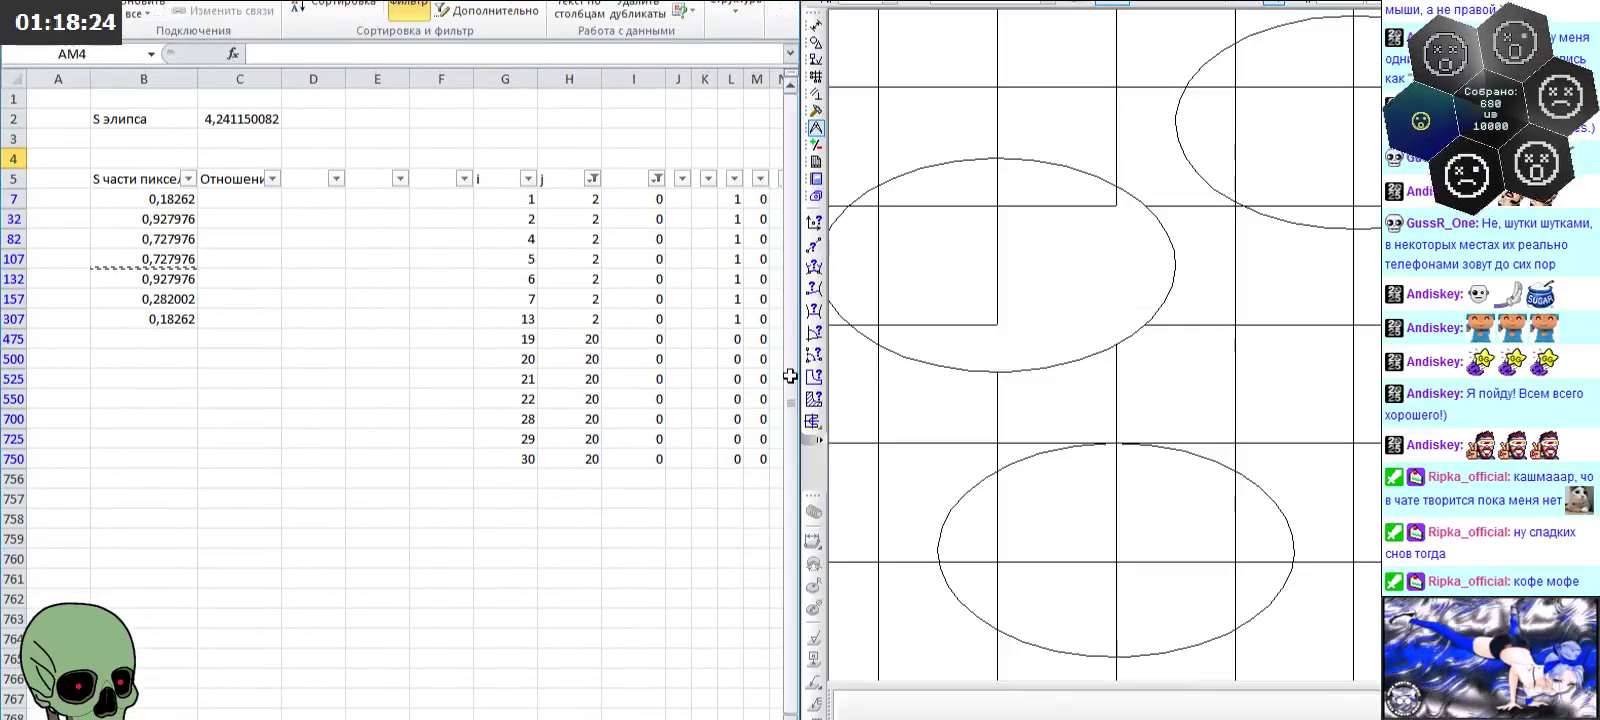
{"action": "left_click", "coordinate": [661, 600]}
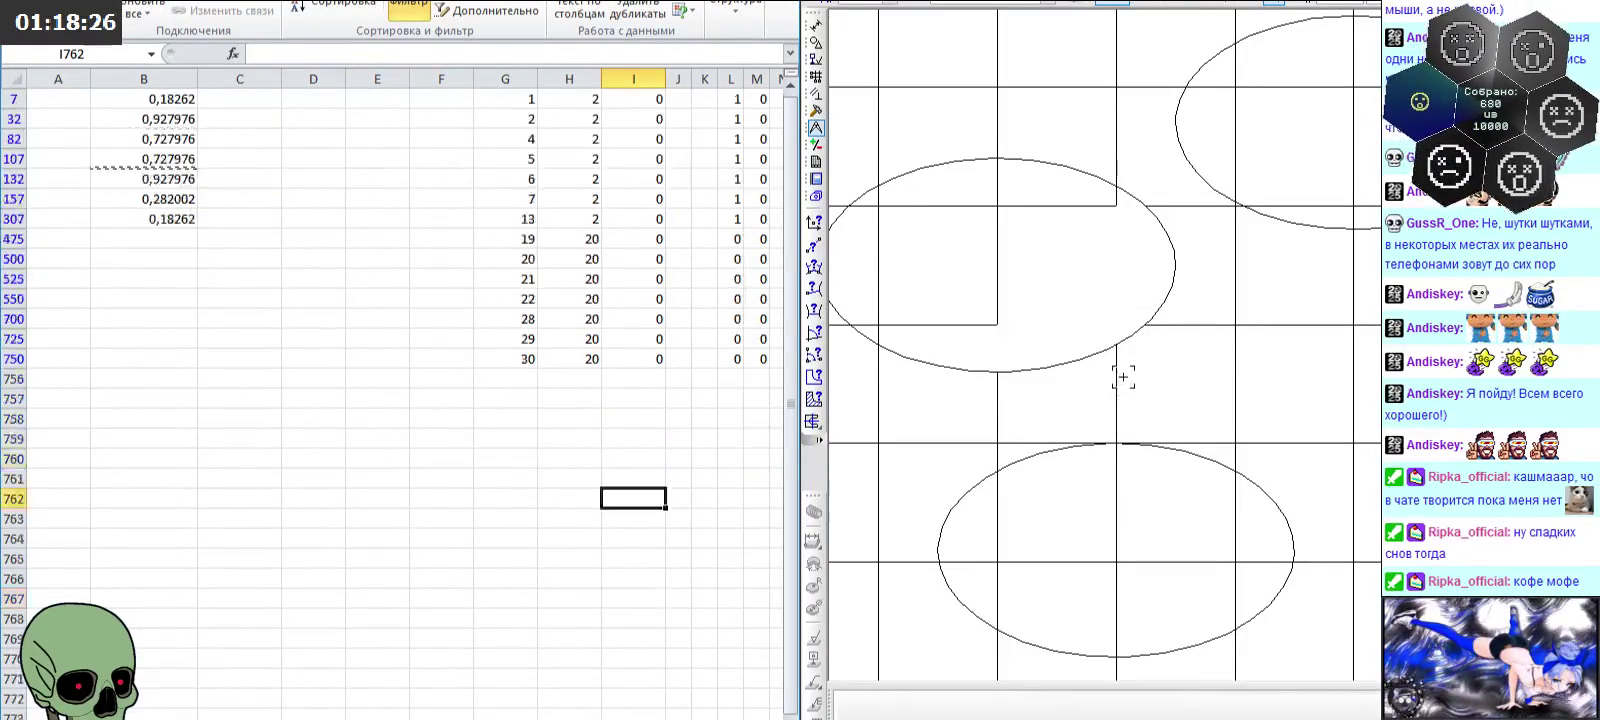
{"action": "left_click", "coordinate": [514, 479]}
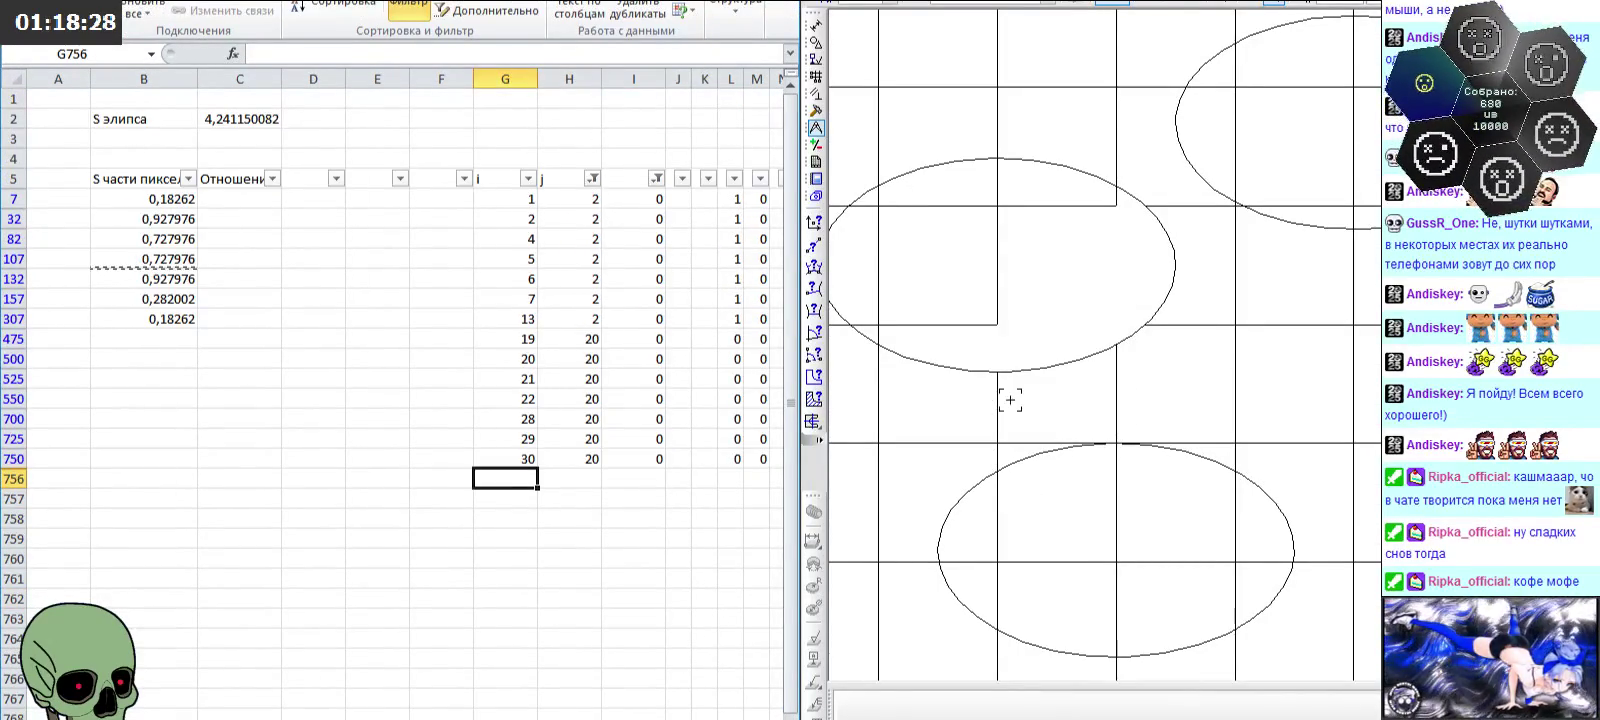
Step: Zoom onto one ellipse in KOMPAS and start the area measurement tool
{"action": "scroll", "coordinate": [1010, 400], "scroll_direction": "down", "scroll_amount": 3}
{"action": "scroll", "coordinate": [1010, 400], "scroll_direction": "down", "scroll_amount": 3}
{"action": "scroll", "coordinate": [1255, 302], "scroll_direction": "up", "scroll_amount": 3}
{"action": "scroll", "coordinate": [1255, 302], "scroll_direction": "up", "scroll_amount": 3}
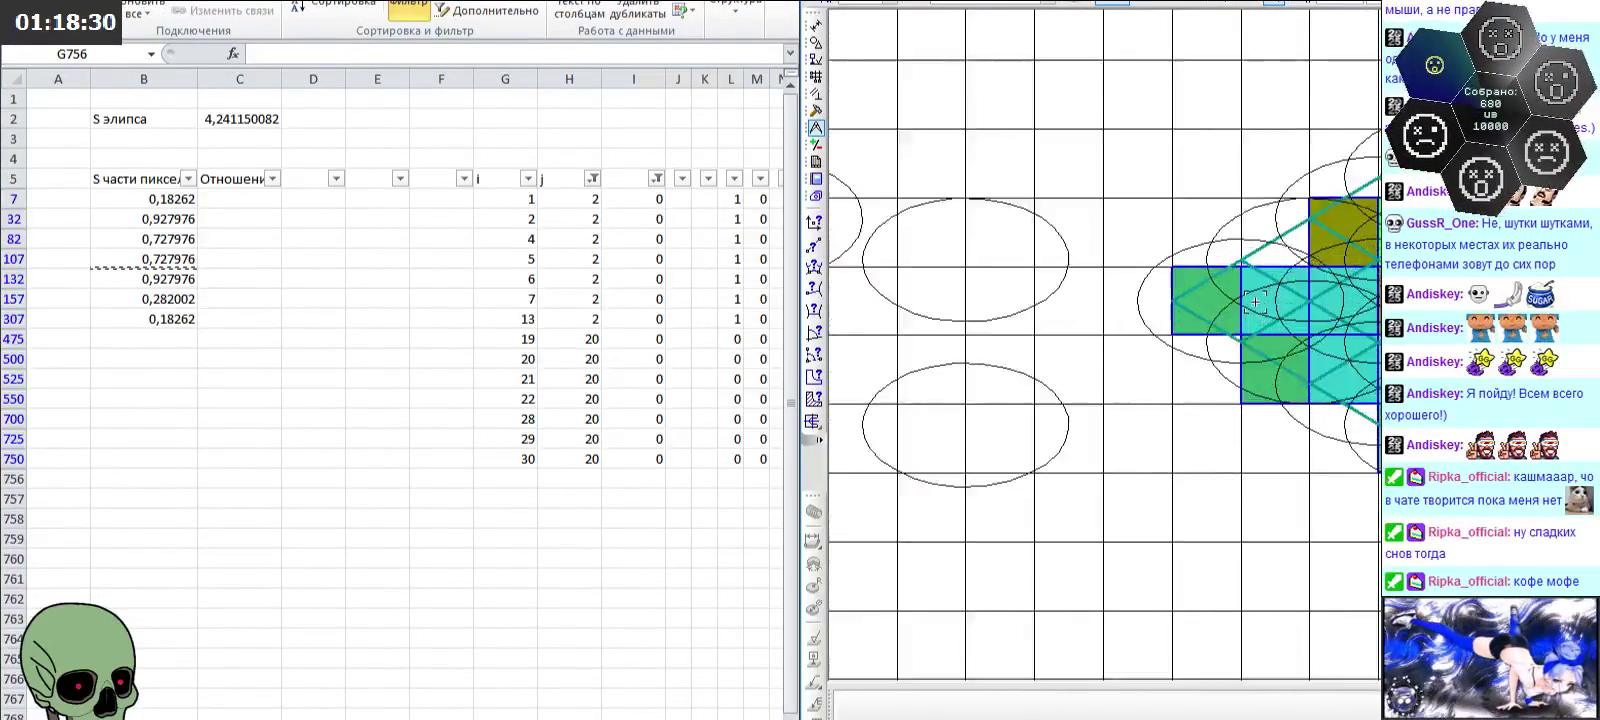
{"action": "scroll", "coordinate": [1255, 302], "scroll_direction": "up", "scroll_amount": 2}
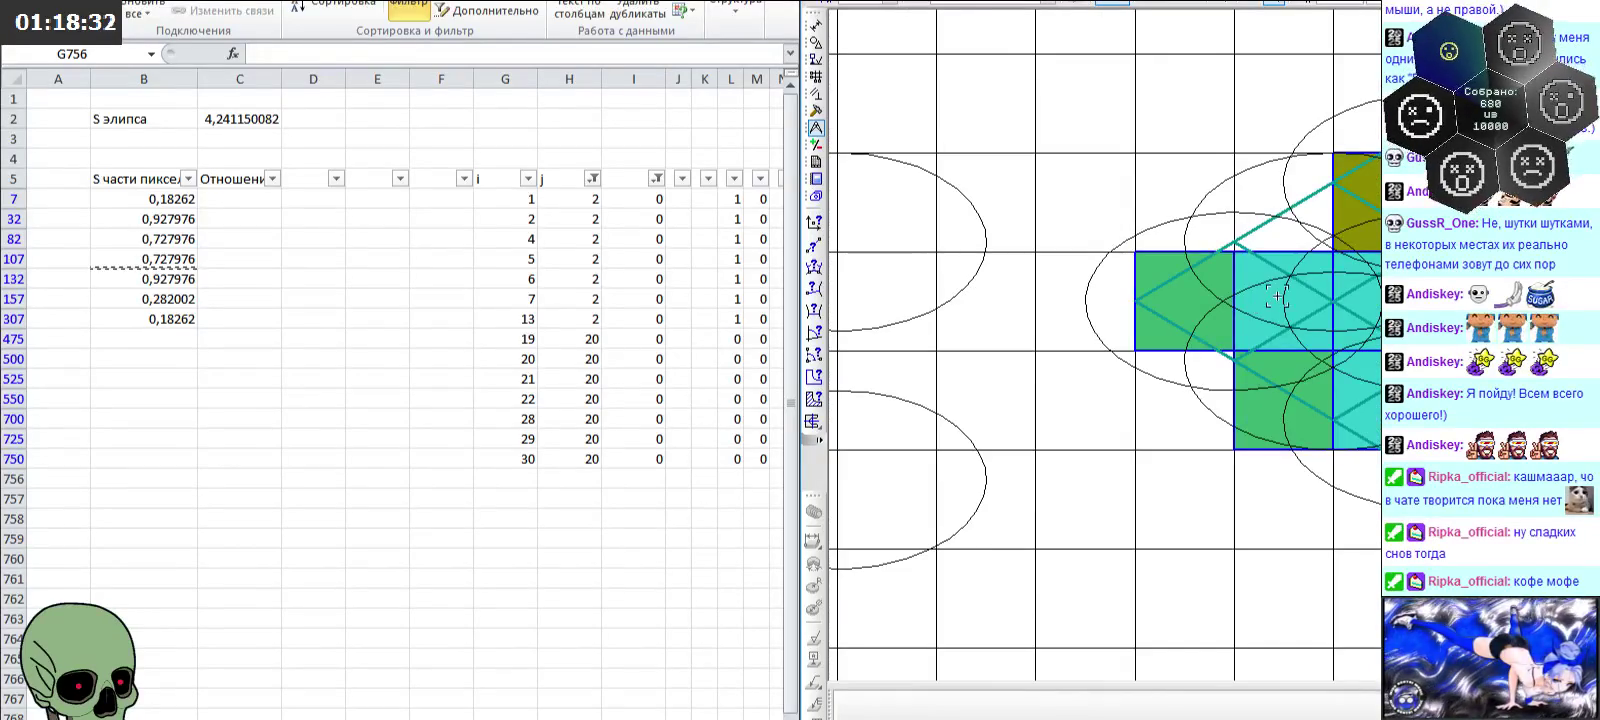
{"action": "scroll", "coordinate": [1277, 296], "scroll_direction": "down", "scroll_amount": 5}
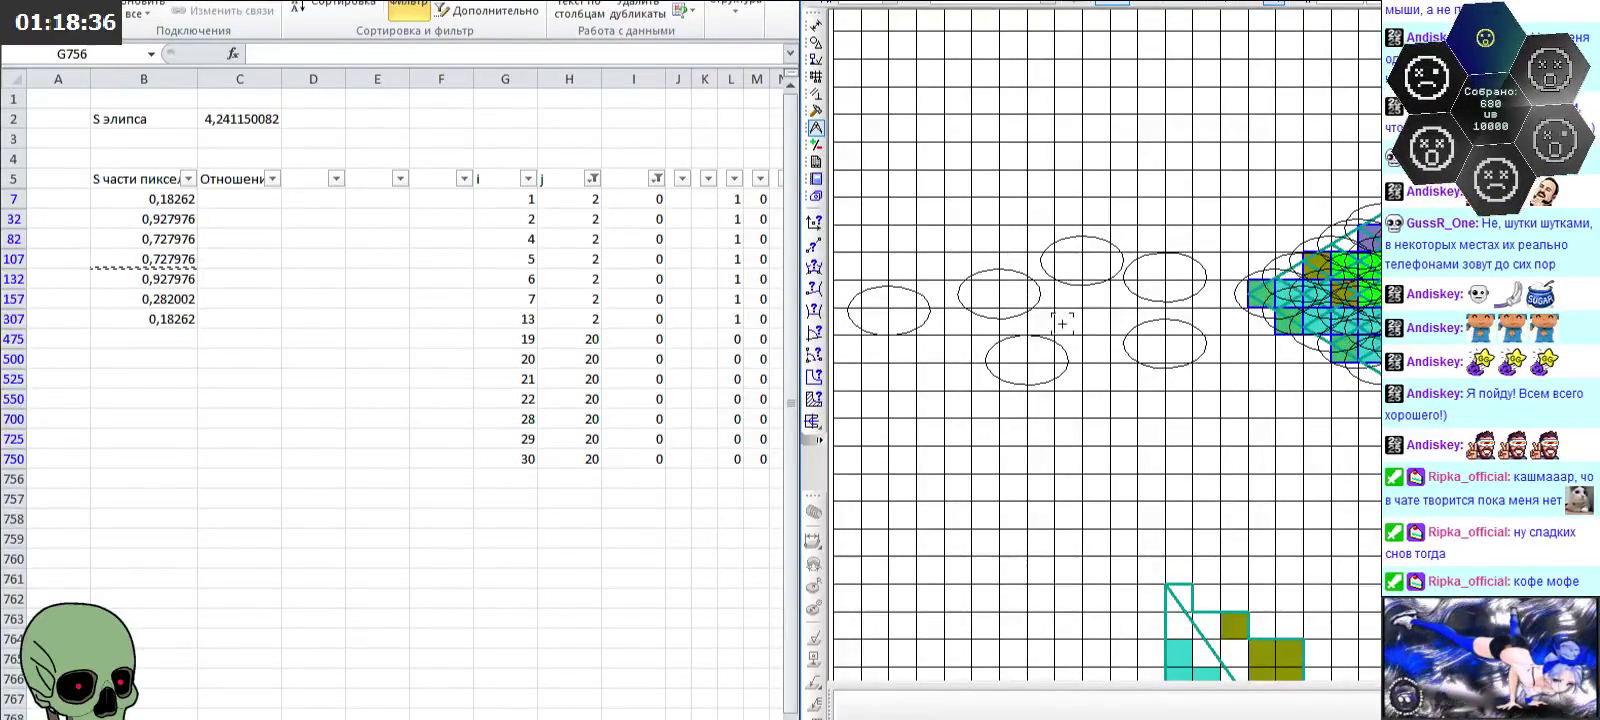
{"action": "scroll", "coordinate": [1062, 323], "scroll_direction": "down", "scroll_amount": 4}
{"action": "scroll", "coordinate": [901, 306], "scroll_direction": "up", "scroll_amount": 6}
{"action": "scroll", "coordinate": [921, 304], "scroll_direction": "up", "scroll_amount": 2}
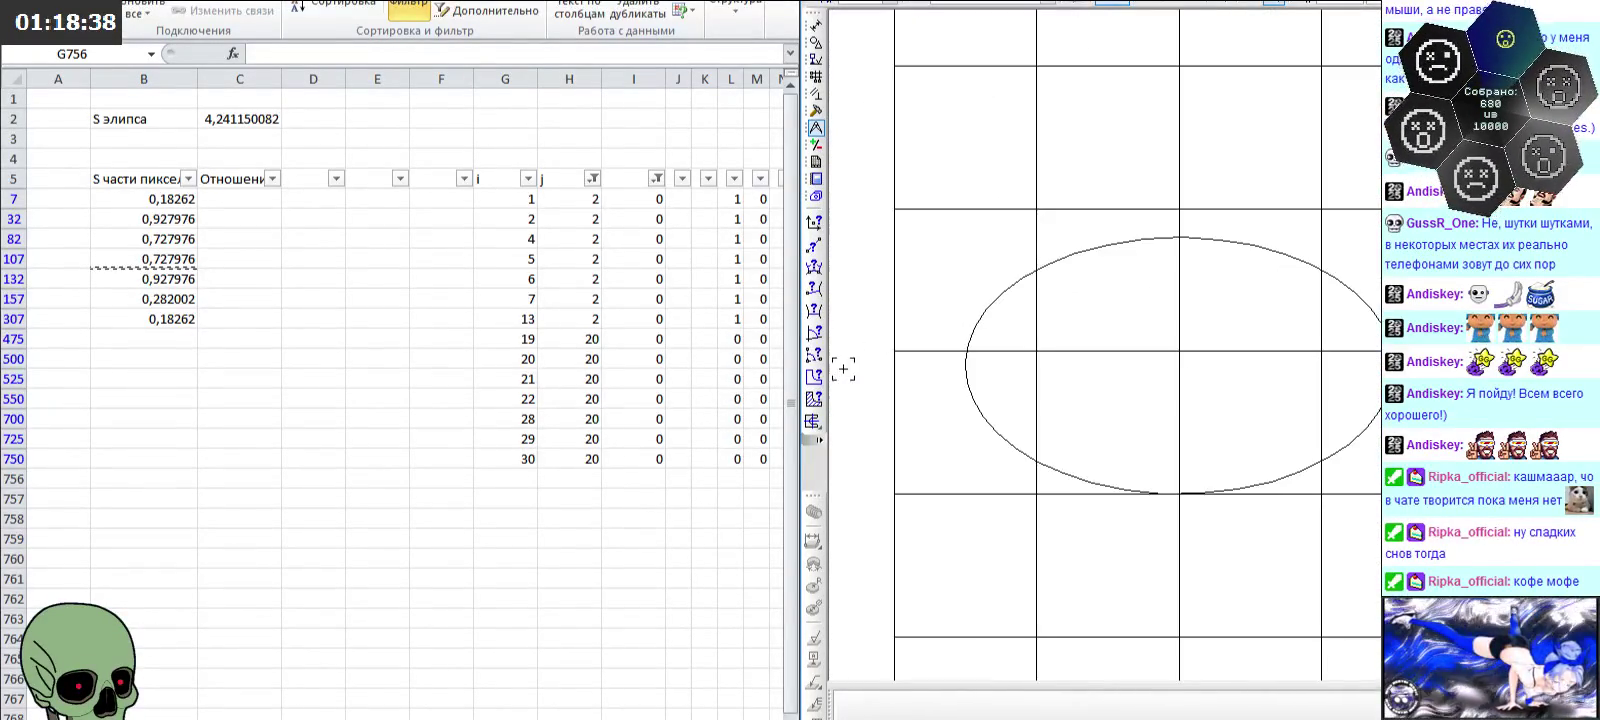
{"action": "left_click", "coordinate": [815, 398]}
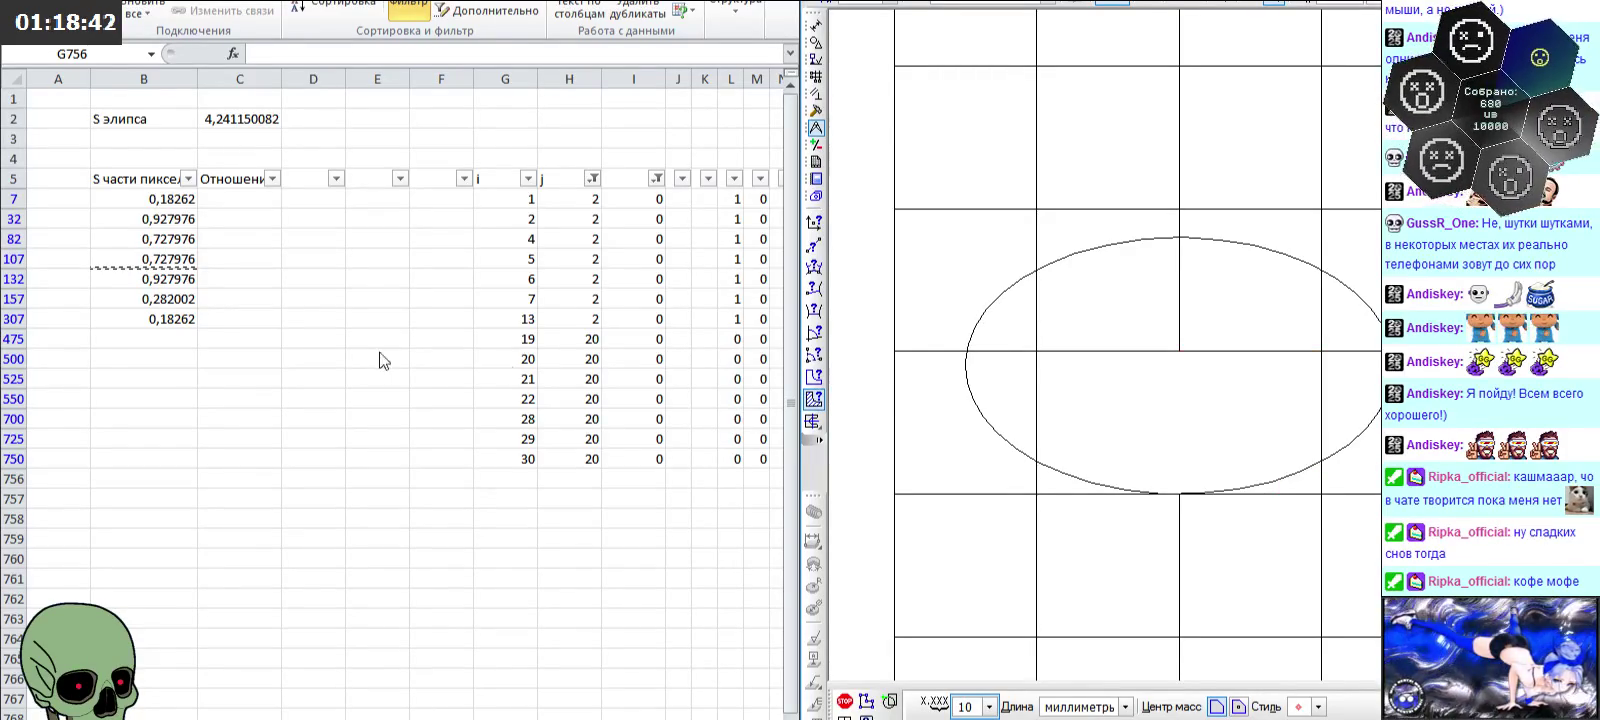
{"action": "left_click", "coordinate": [165, 282]}
{"action": "type", "text": "0,92797"}
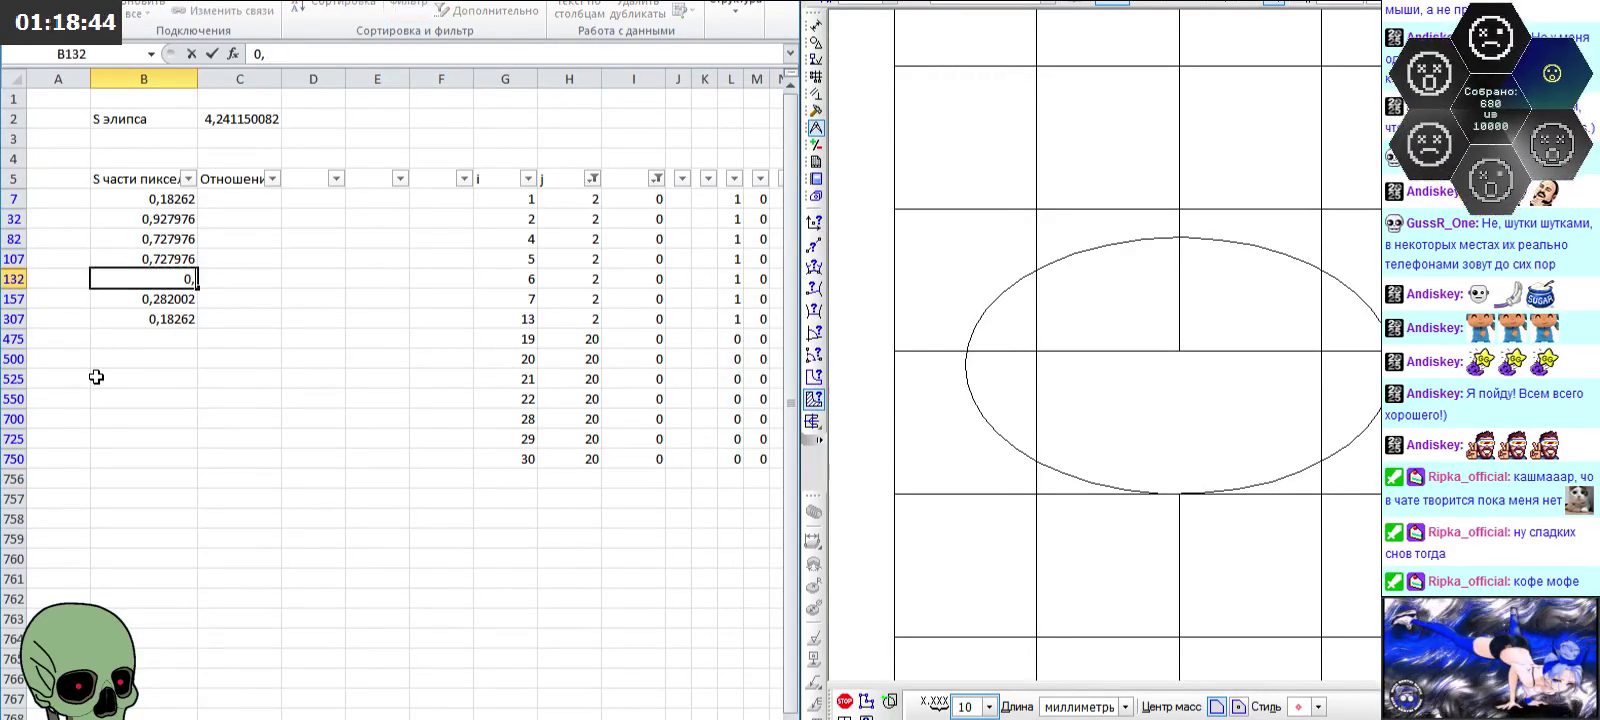
{"action": "type", "text": "63646"}
{"action": "key", "text": "ctrl+Return"}
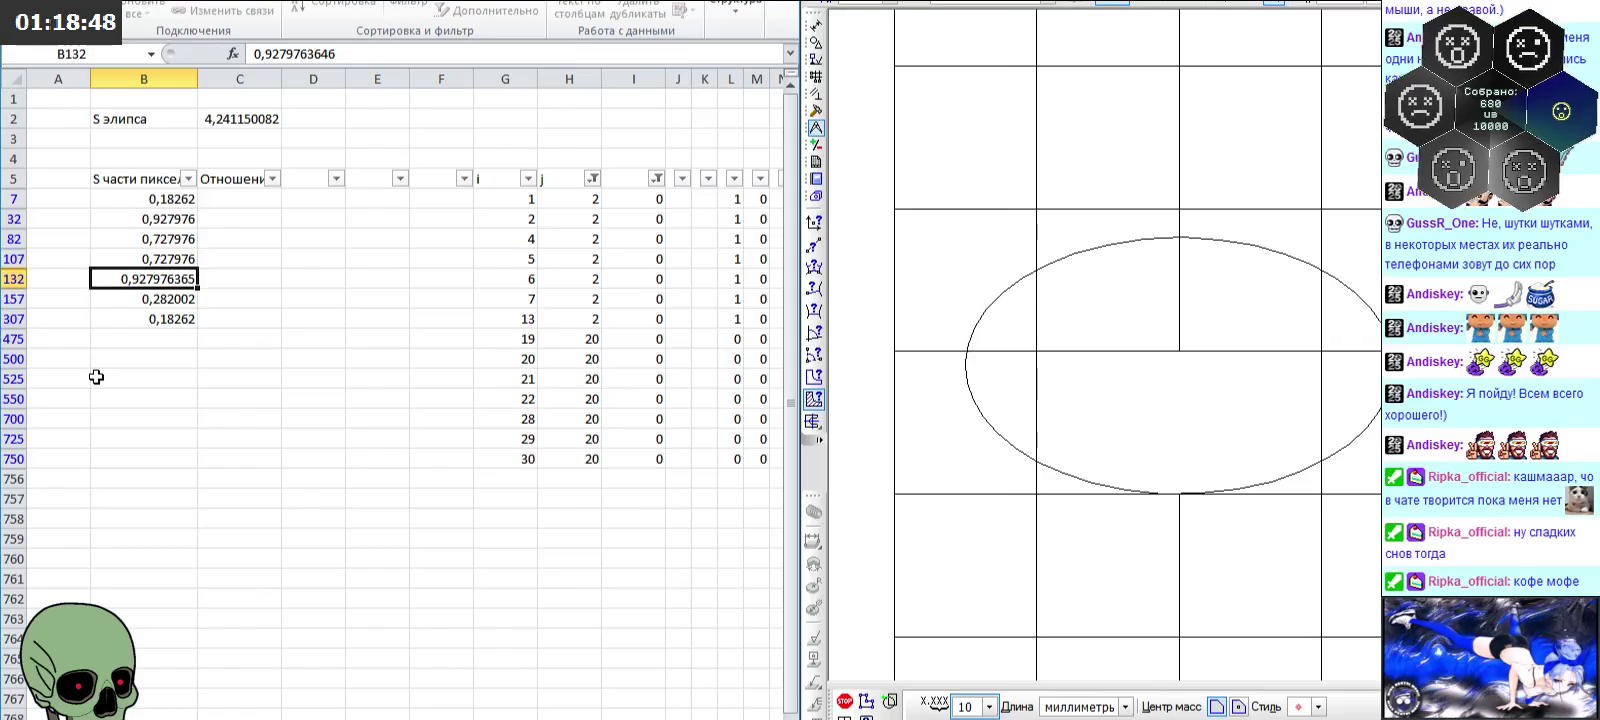
{"action": "key", "text": "ctrl+c"}
{"action": "key", "text": "Up"}
{"action": "key", "text": "Up"}
{"action": "key", "text": "Up"}
{"action": "key", "text": "ctrl+v"}
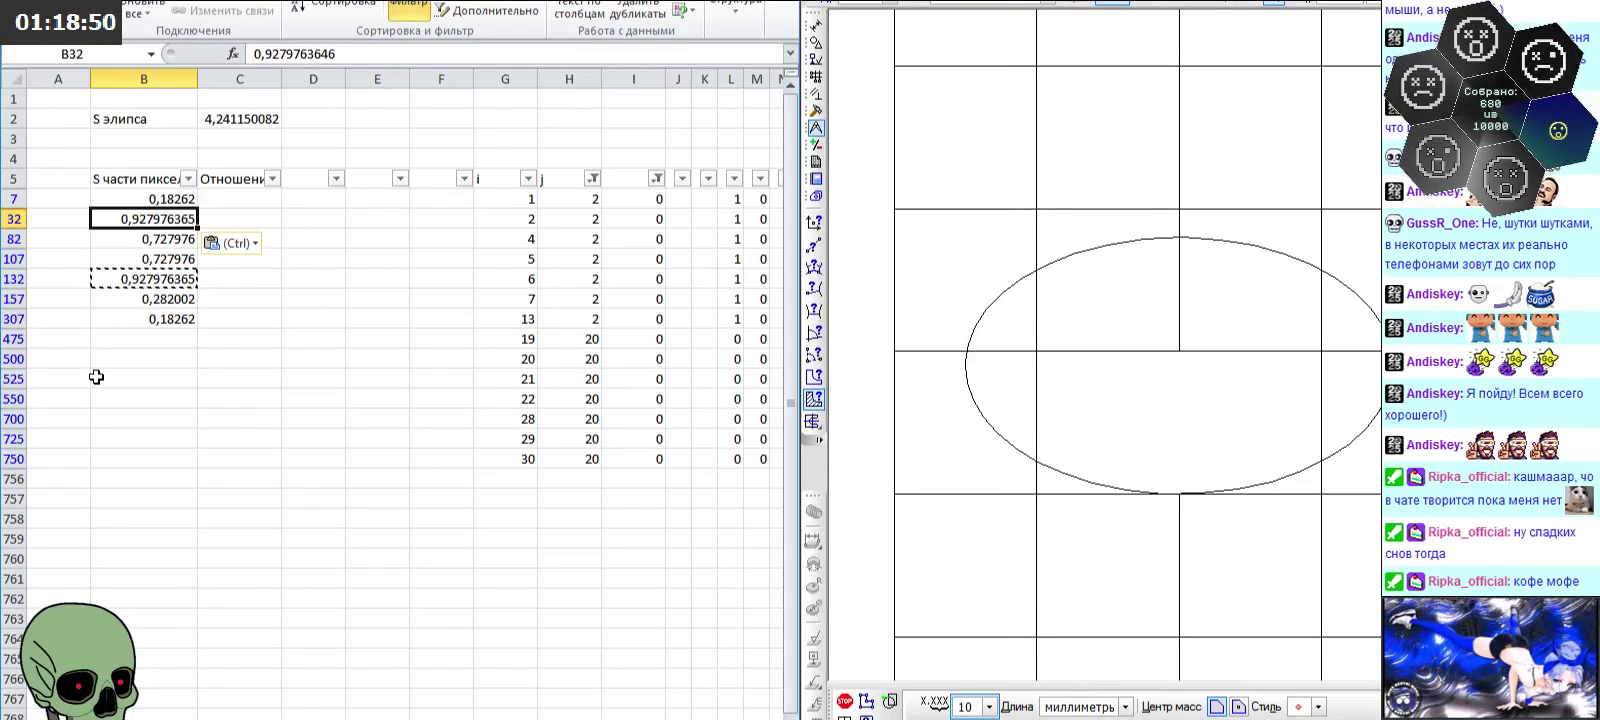
{"action": "key", "text": "Down"}
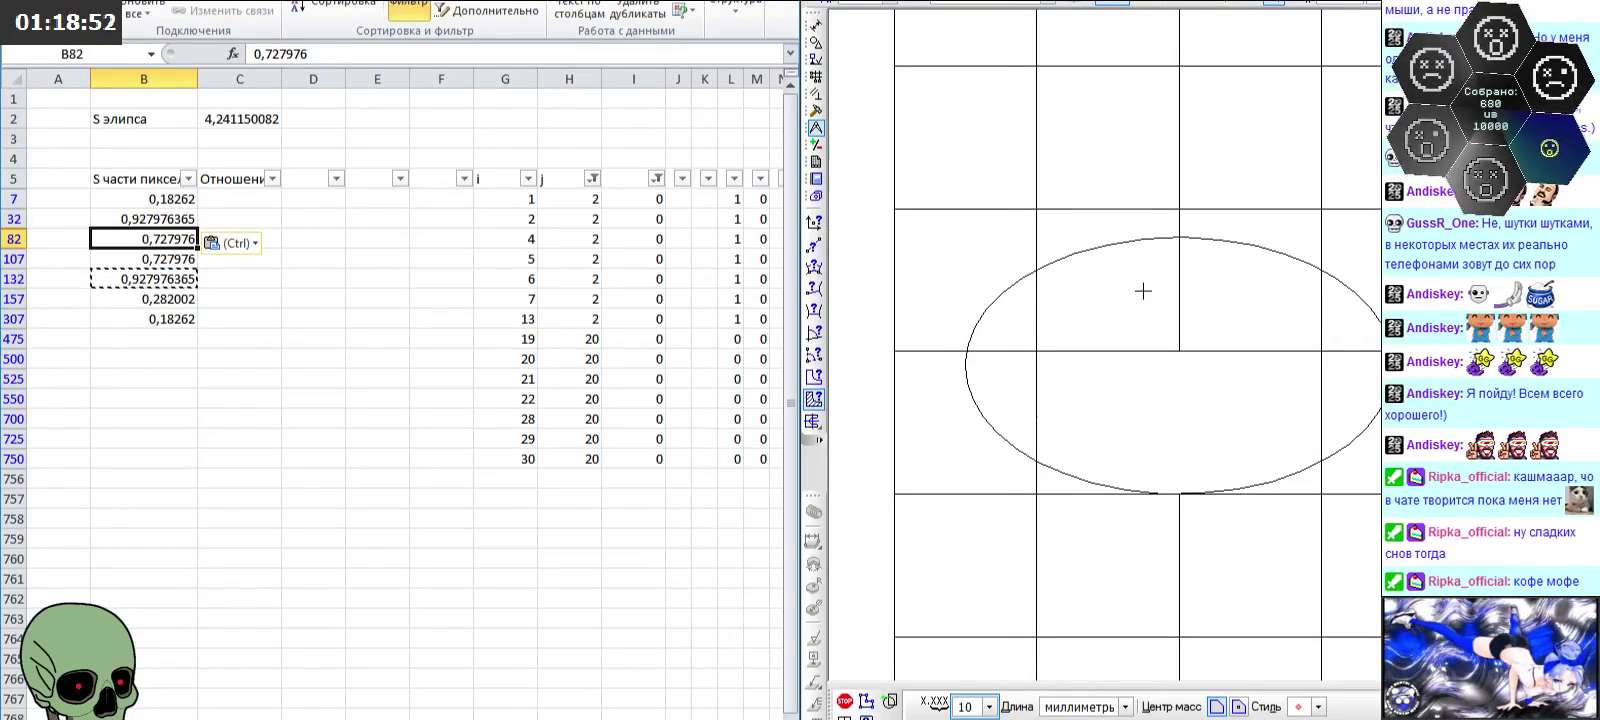
{"action": "left_click", "coordinate": [1348, 370]}
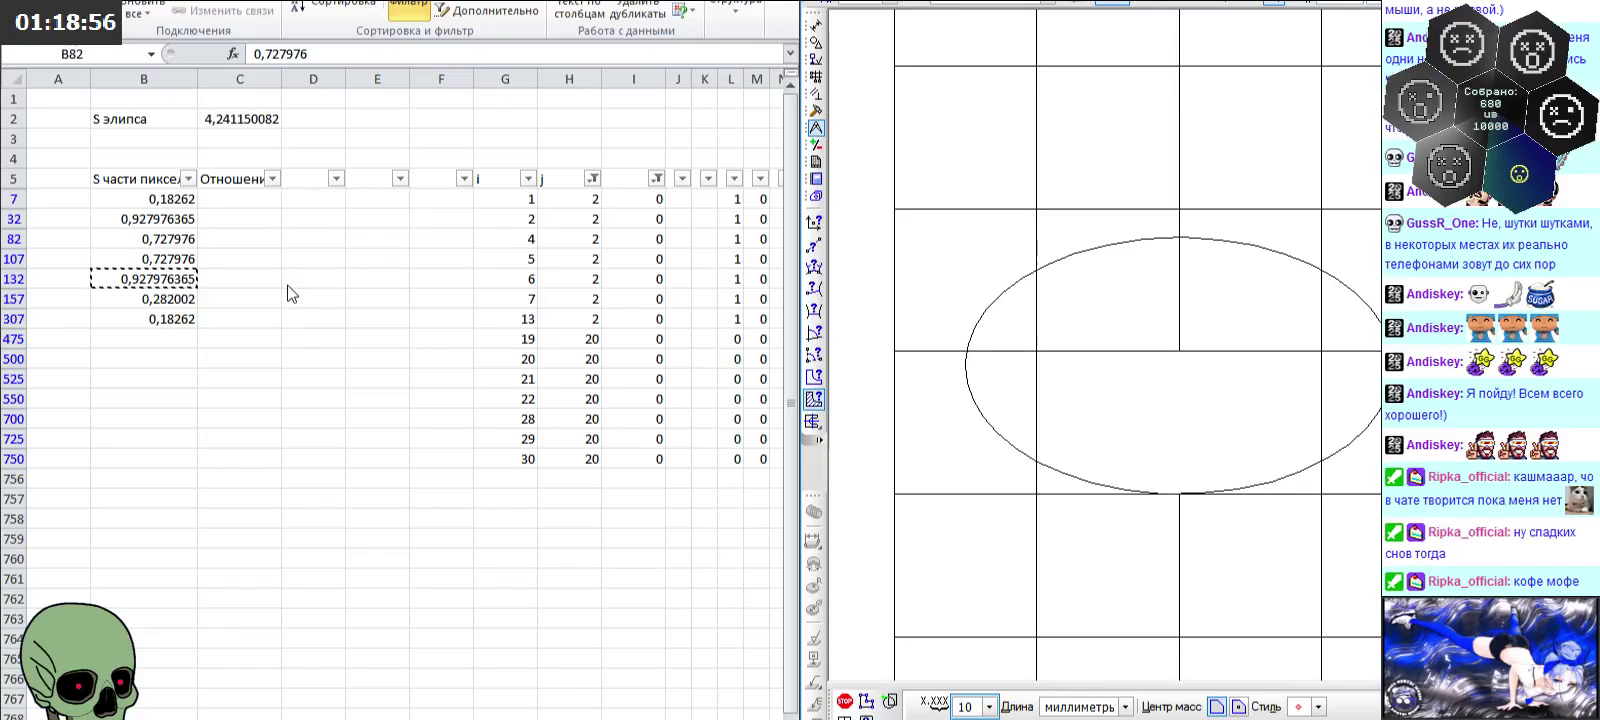
{"action": "left_click", "coordinate": [172, 292]}
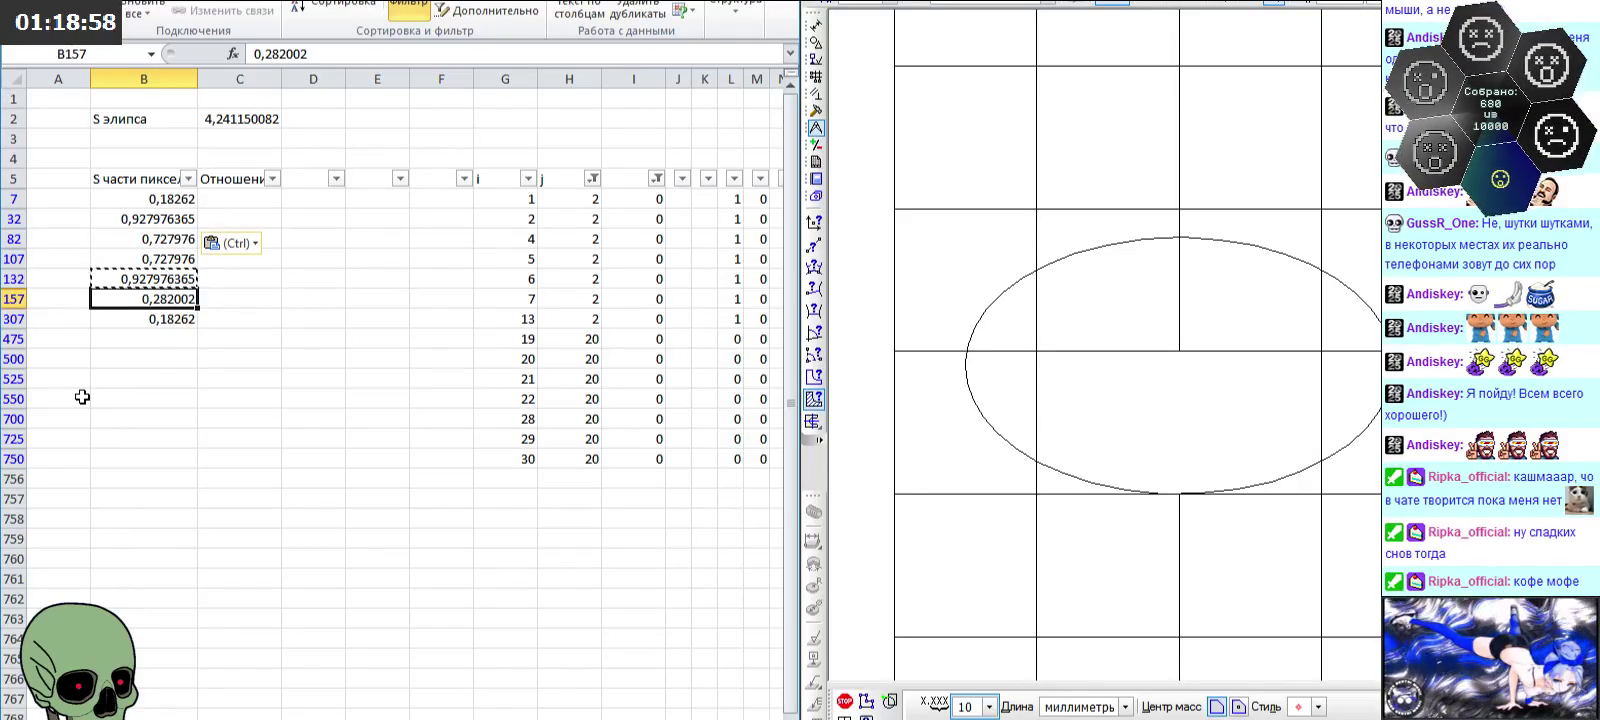
{"action": "type", "text": "0,28200"}
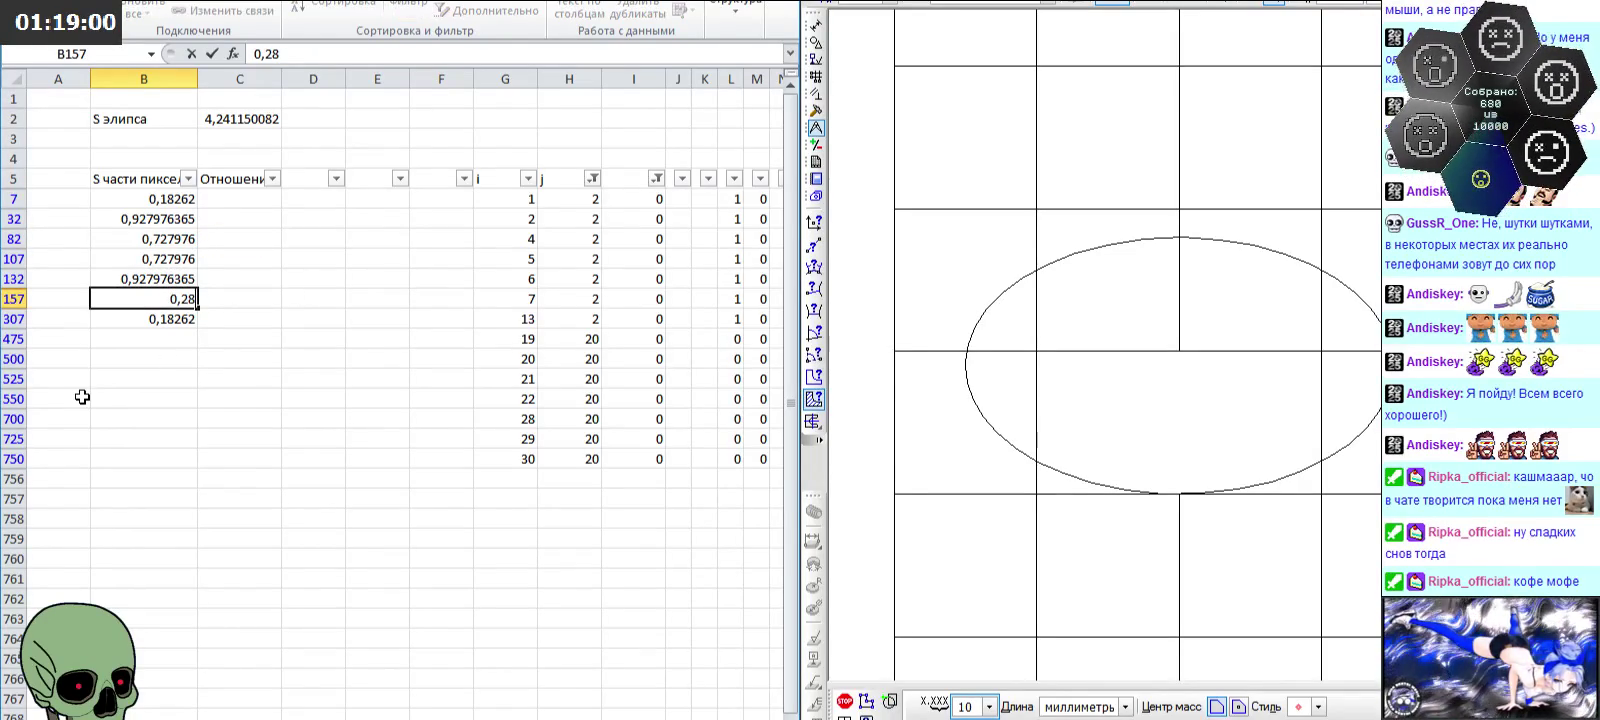
{"action": "type", "text": "19399"}
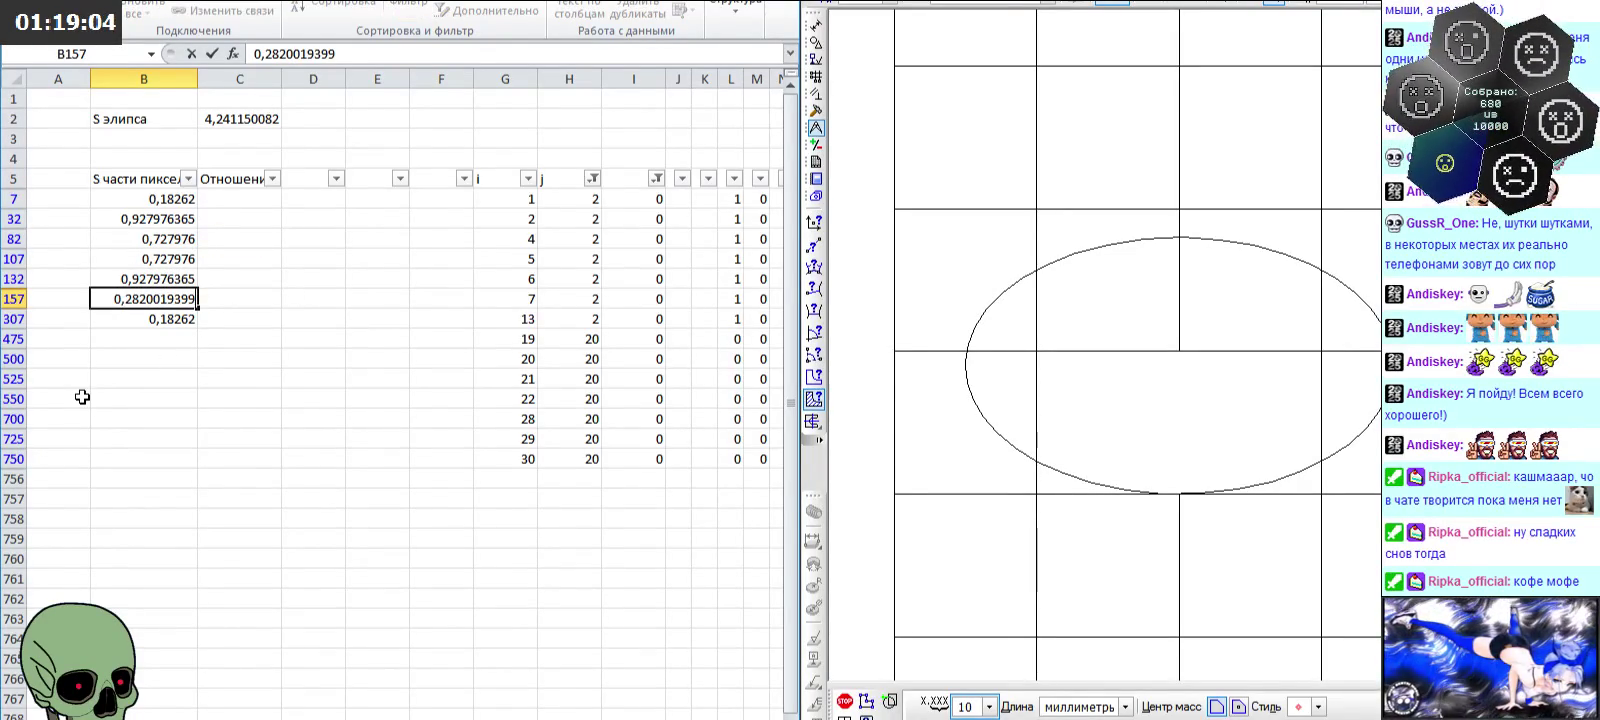
{"action": "key", "text": "Return"}
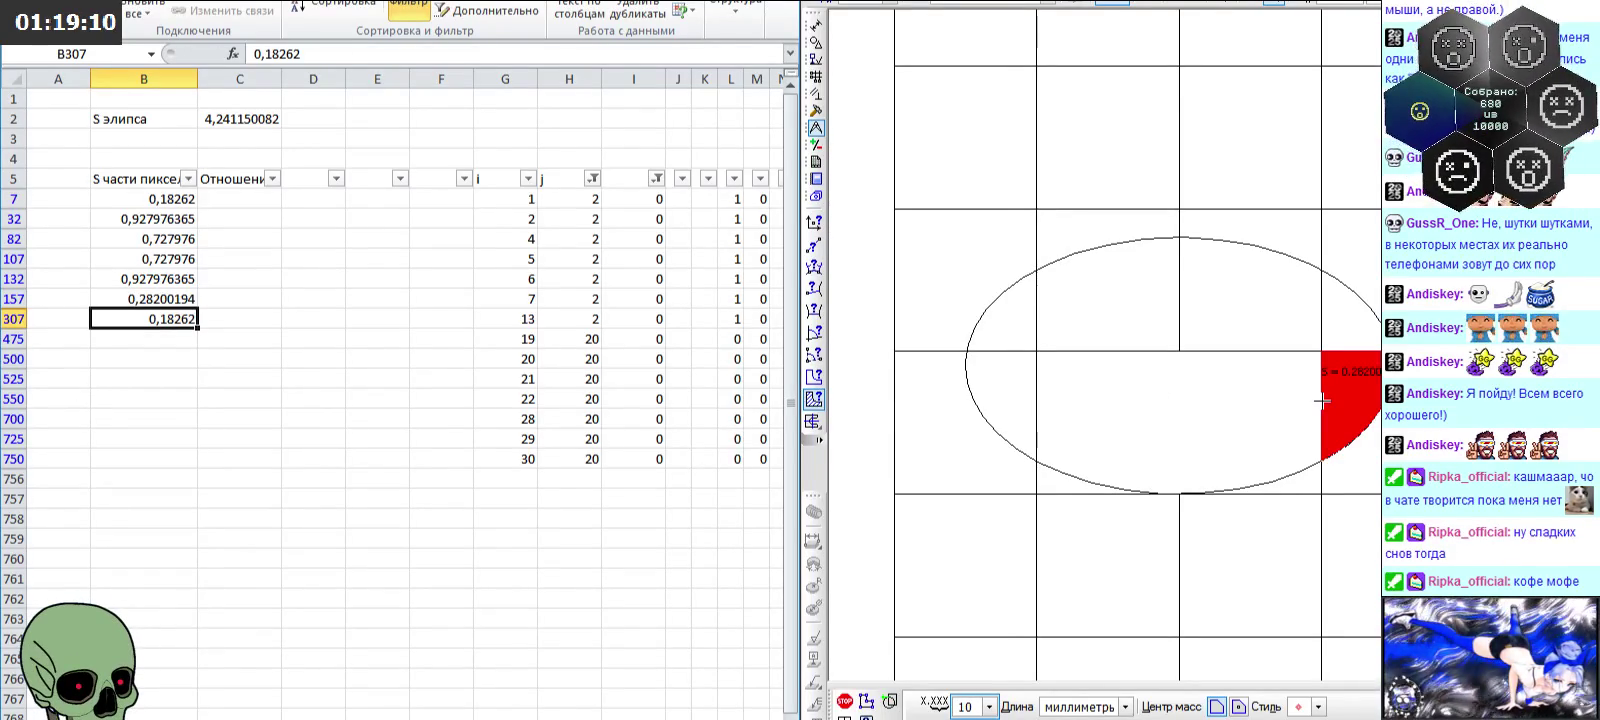
{"action": "left_click", "coordinate": [1325, 316]}
{"action": "left_click", "coordinate": [145, 319]}
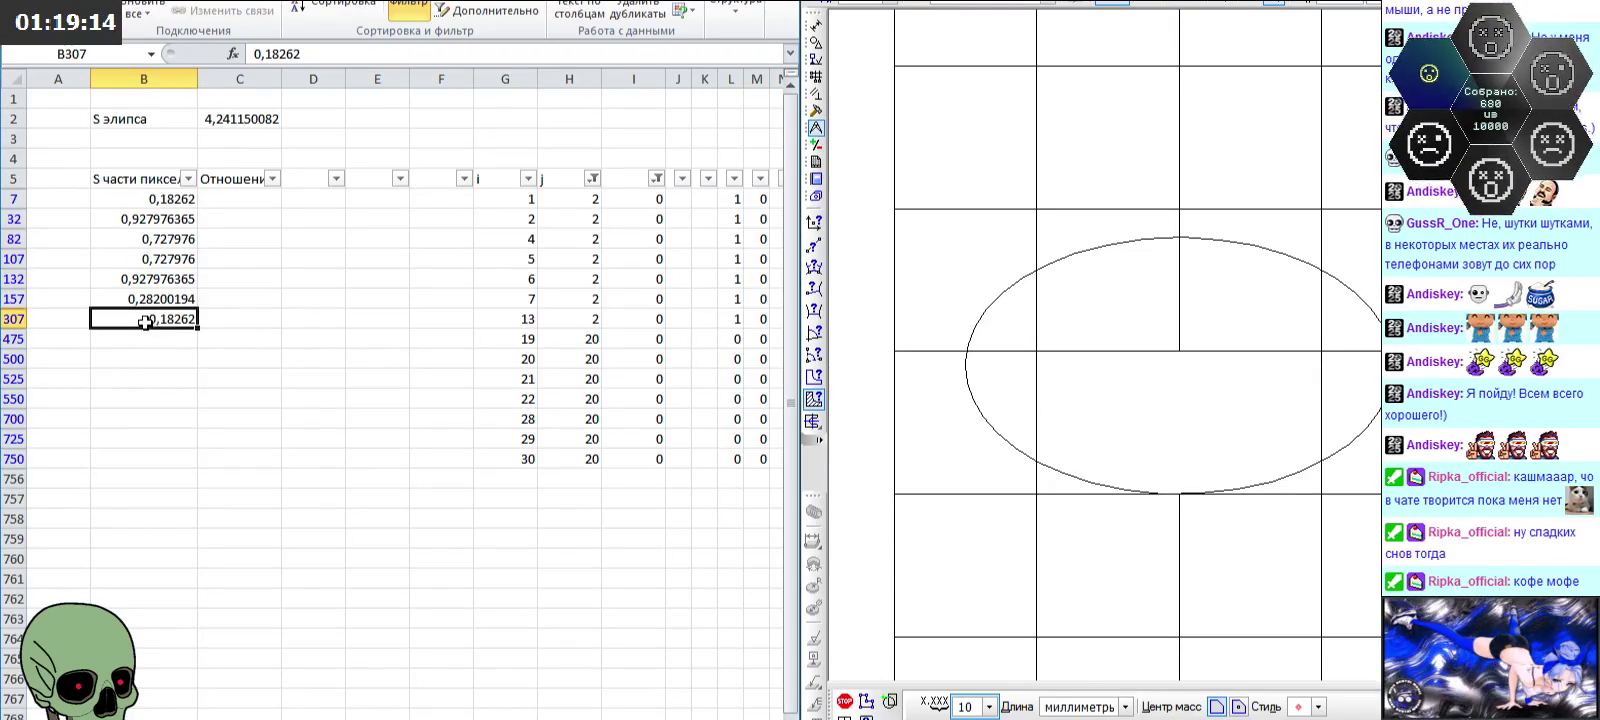
{"action": "type", "text": "0,18262"}
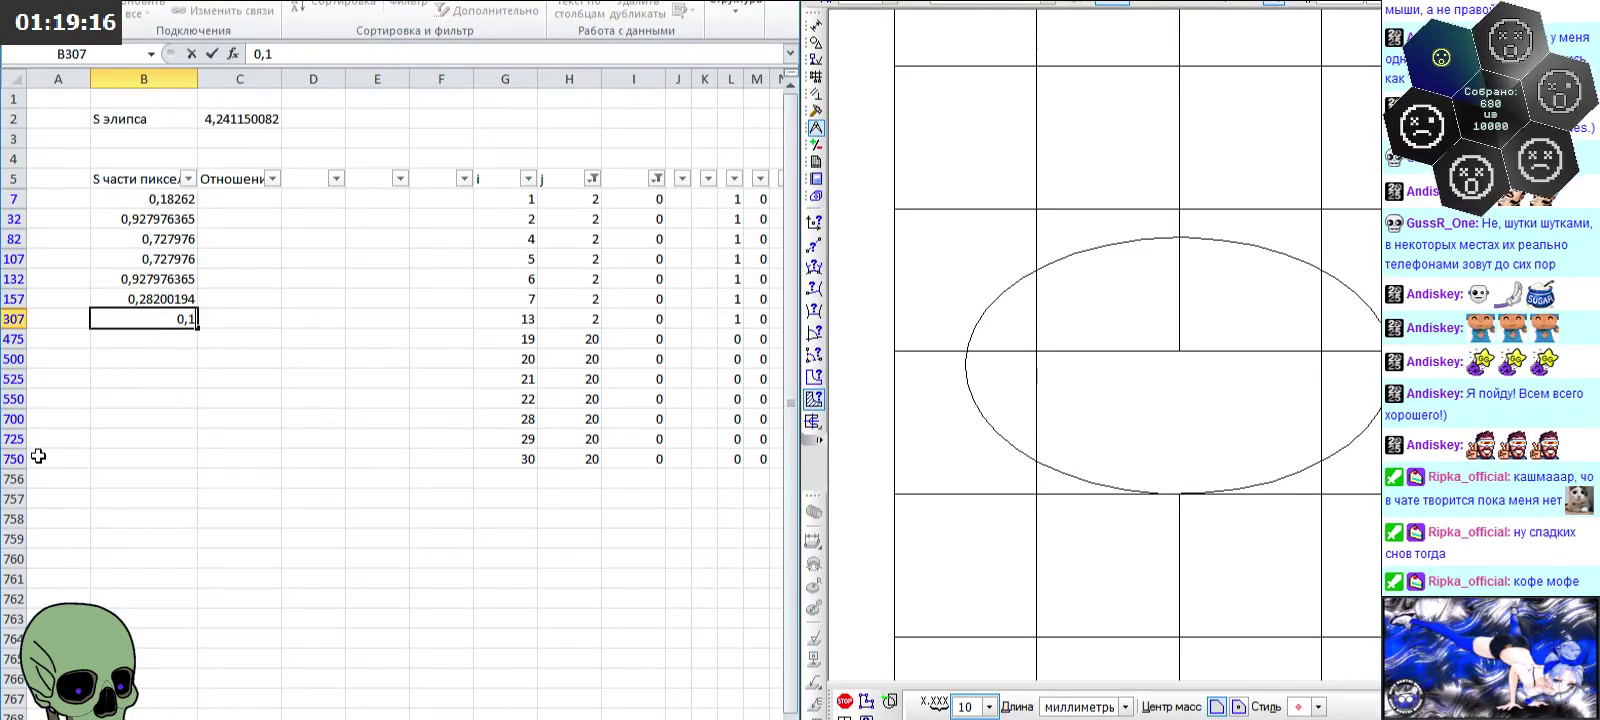
{"action": "type", "text": "03721"}
{"action": "key", "text": "ctrl+Return"}
{"action": "key", "text": "ctrl+c"}
{"action": "key", "text": "Up"}
{"action": "key", "text": "ctrl+Up"}
{"action": "key", "text": "Down"}
{"action": "key", "text": "ctrl+v"}
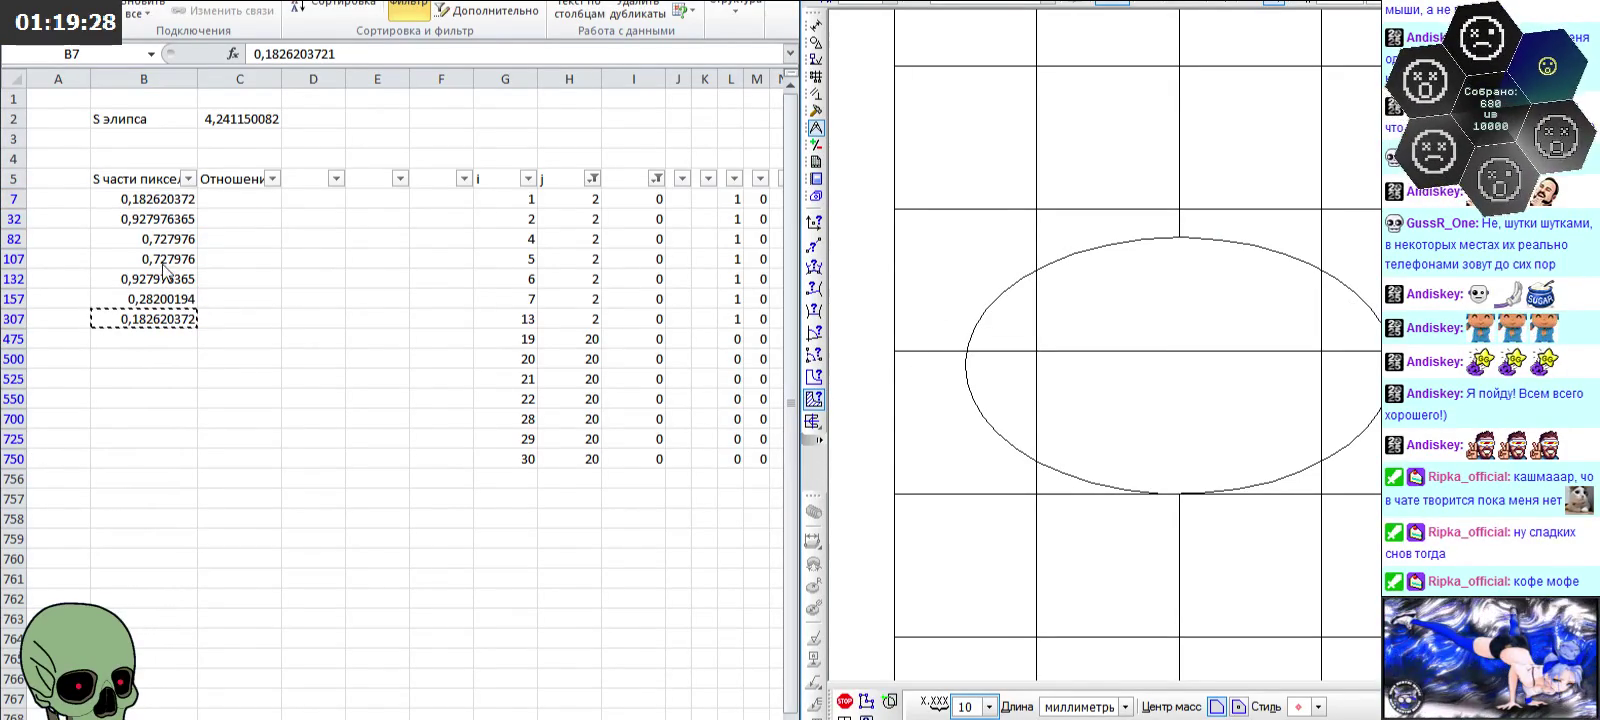
{"action": "key", "text": "Down"}
{"action": "key", "text": "Down"}
{"action": "type", "text": "0,727"}
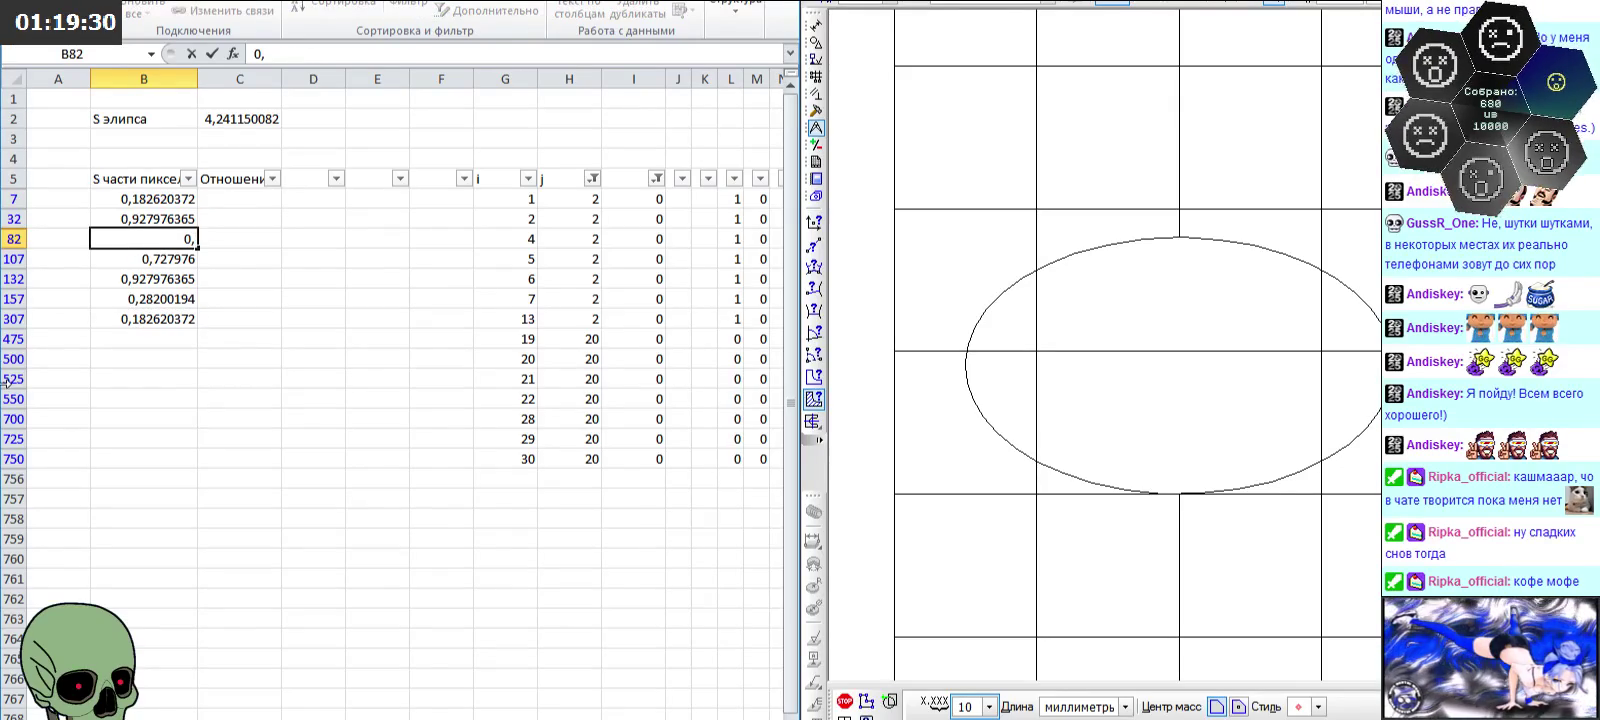
{"action": "type", "text": "97"}
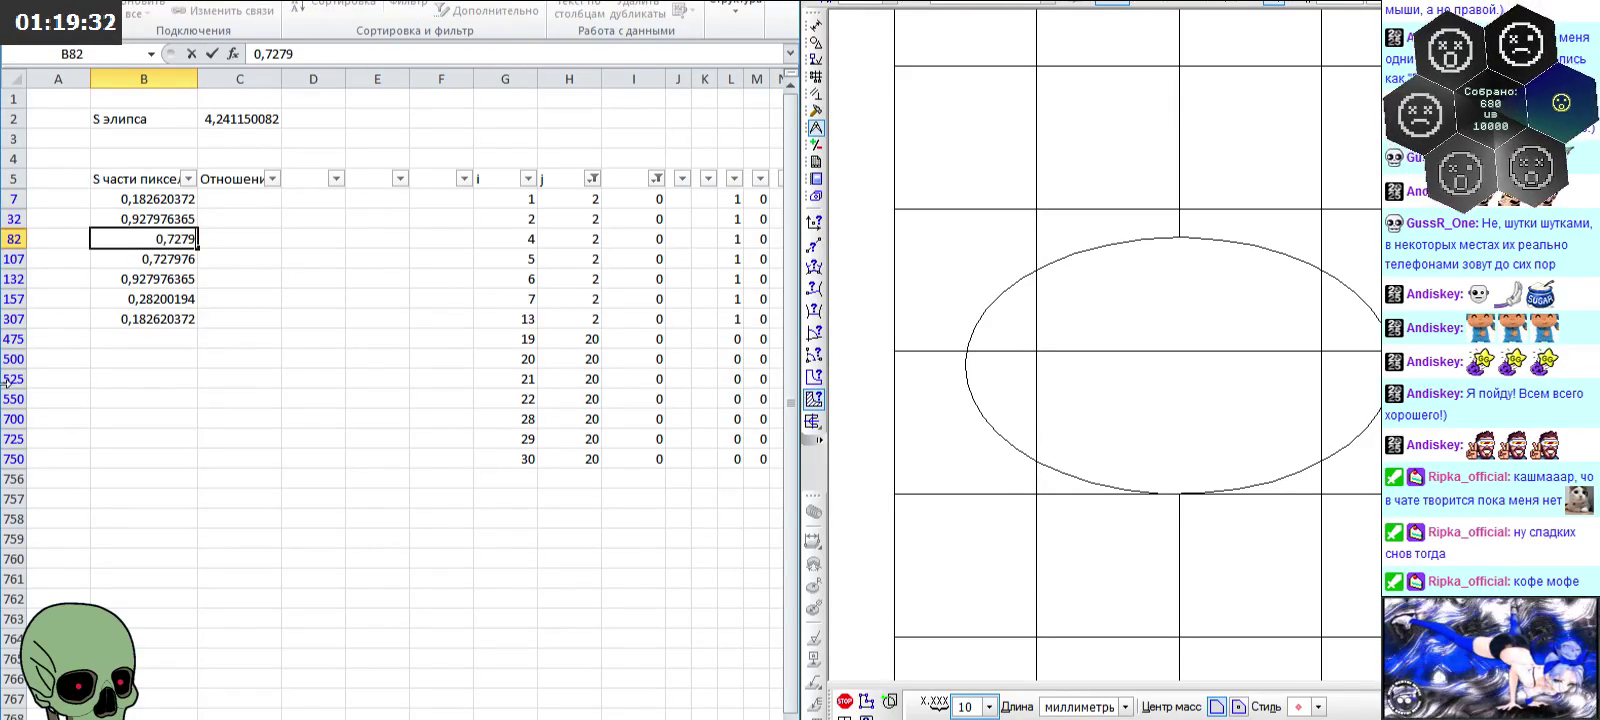
{"action": "type", "text": "63646"}
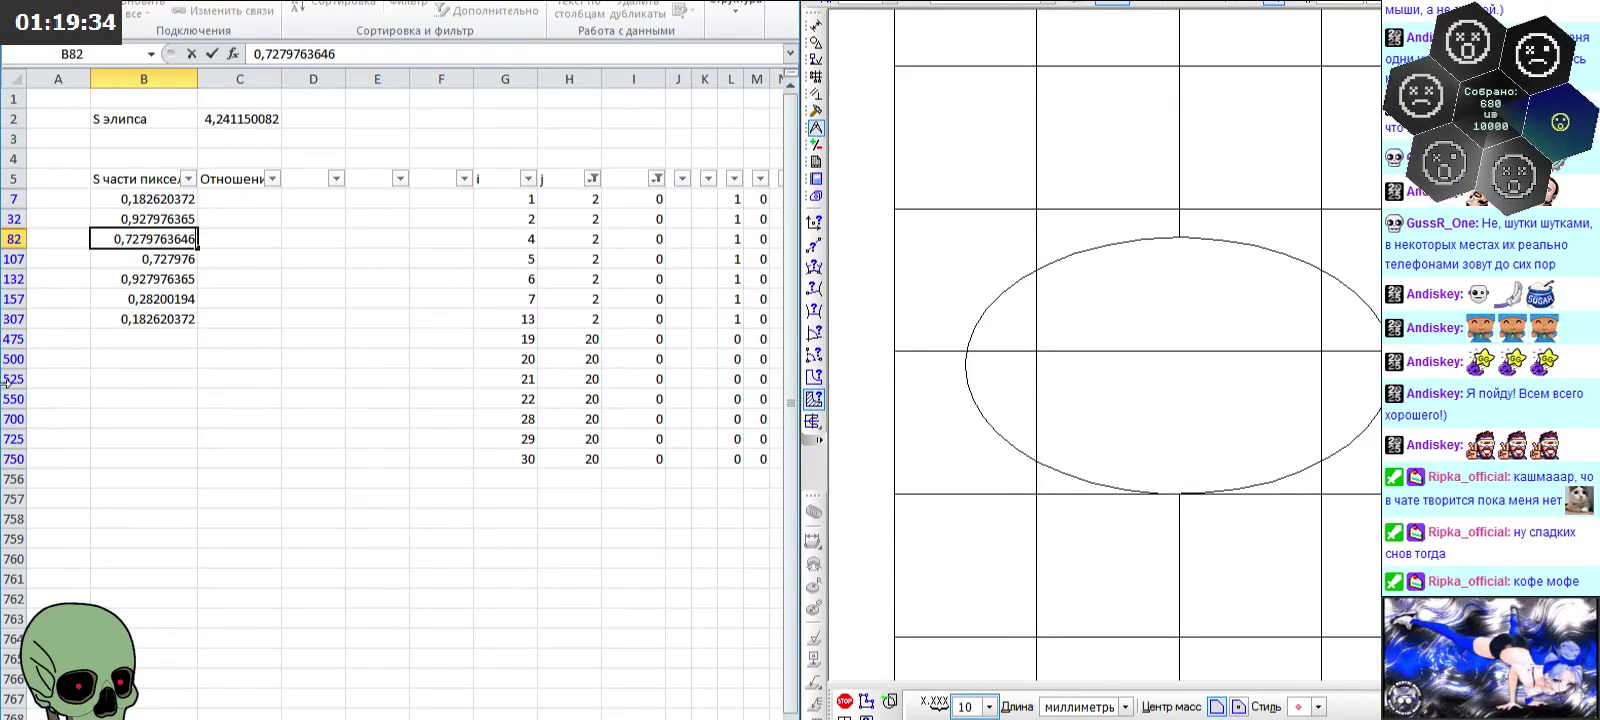
{"action": "key", "text": "ctrl+Return"}
{"action": "key", "text": "ctrl+c"}
{"action": "key", "text": "Down"}
{"action": "key", "text": "ctrl+v"}
{"action": "key", "text": "Down"}
{"action": "key", "text": "Down"}
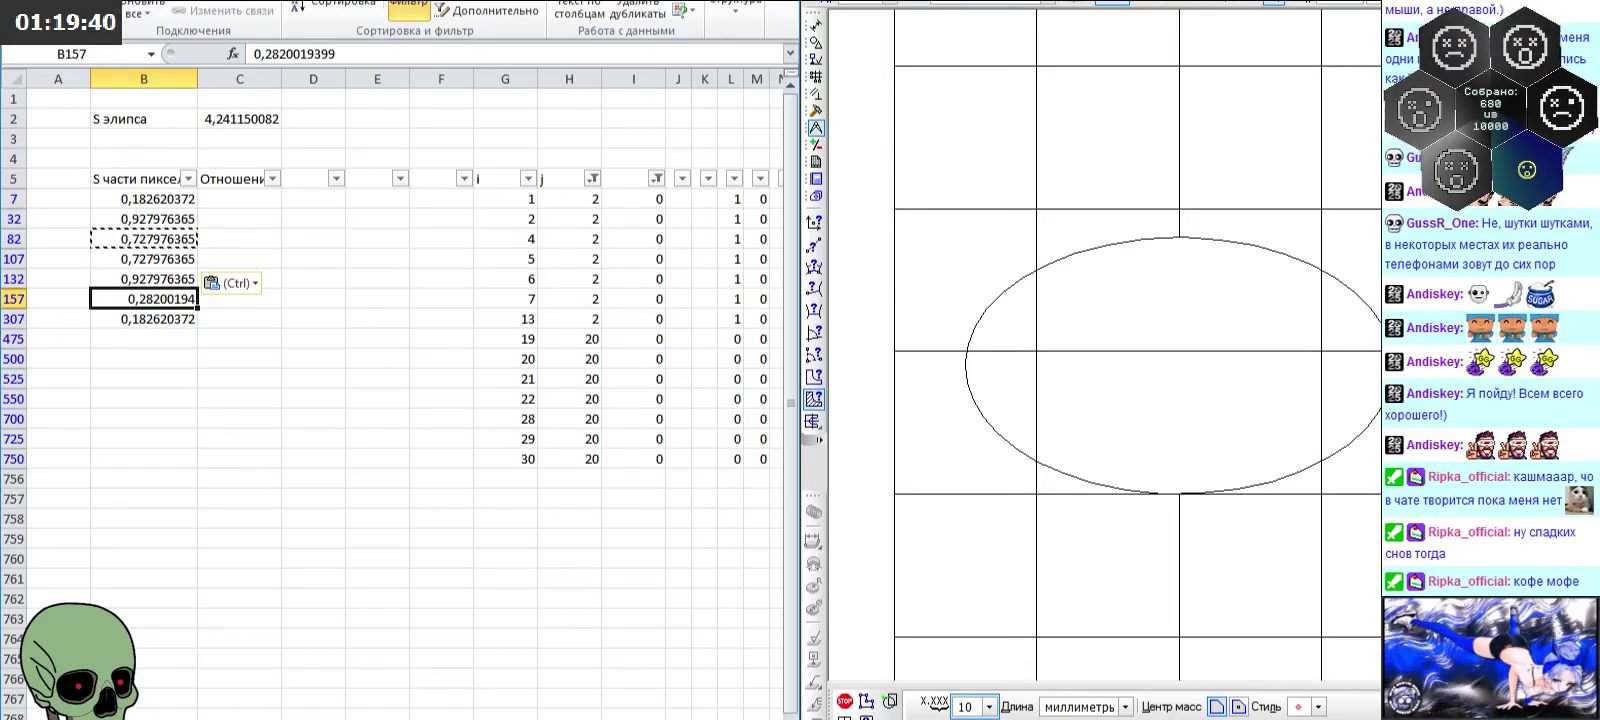
Step: Maximize Excel and filter column AA to exclude 0
{"action": "key", "text": "super+Up"}
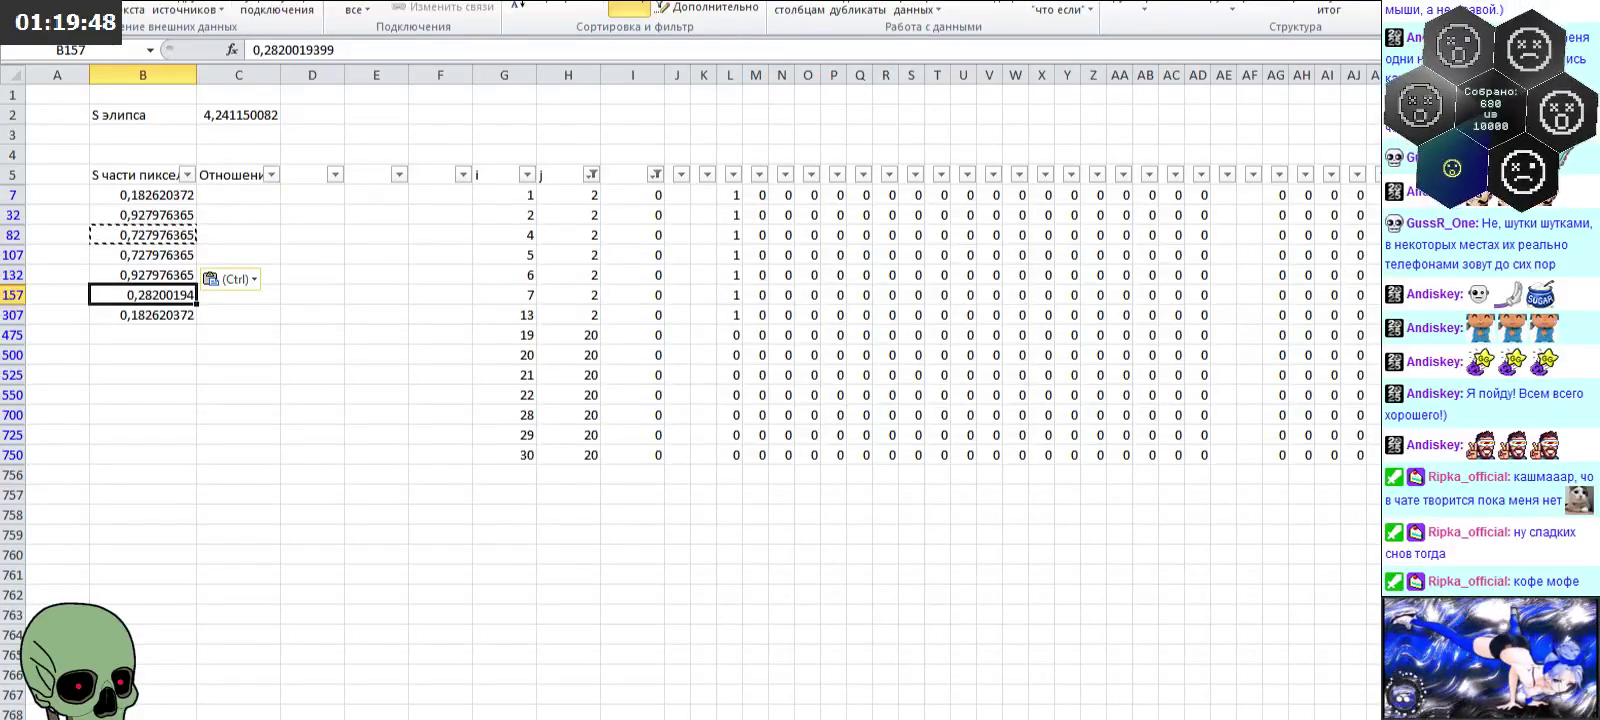
{"action": "left_click", "coordinate": [1124, 174]}
{"action": "left_click", "coordinate": [1187, 390]}
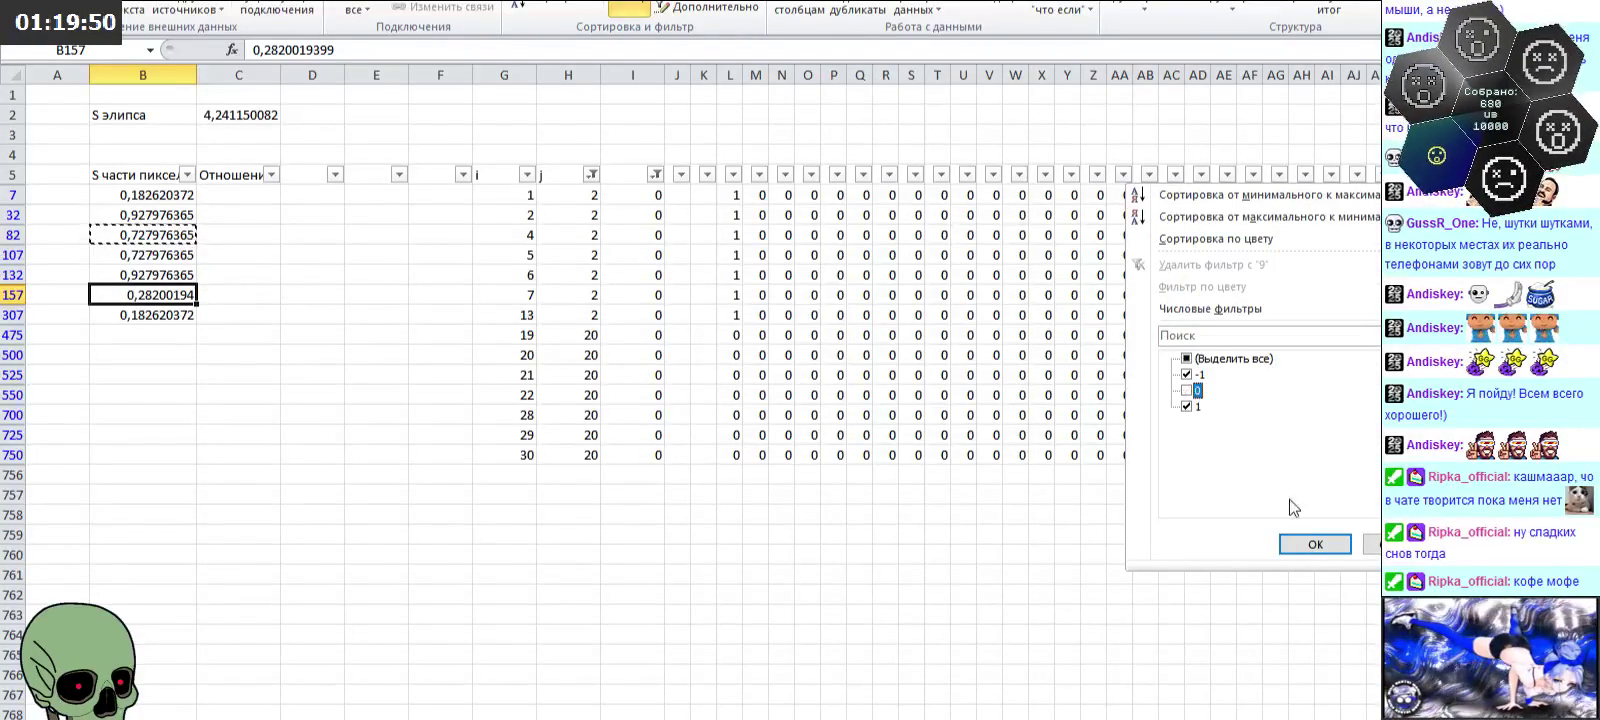
Step: Paste B7's area into B750 under the AA filter, then restore all AA values
{"action": "left_click", "coordinate": [1310, 545]}
{"action": "left_click", "coordinate": [886, 416]}
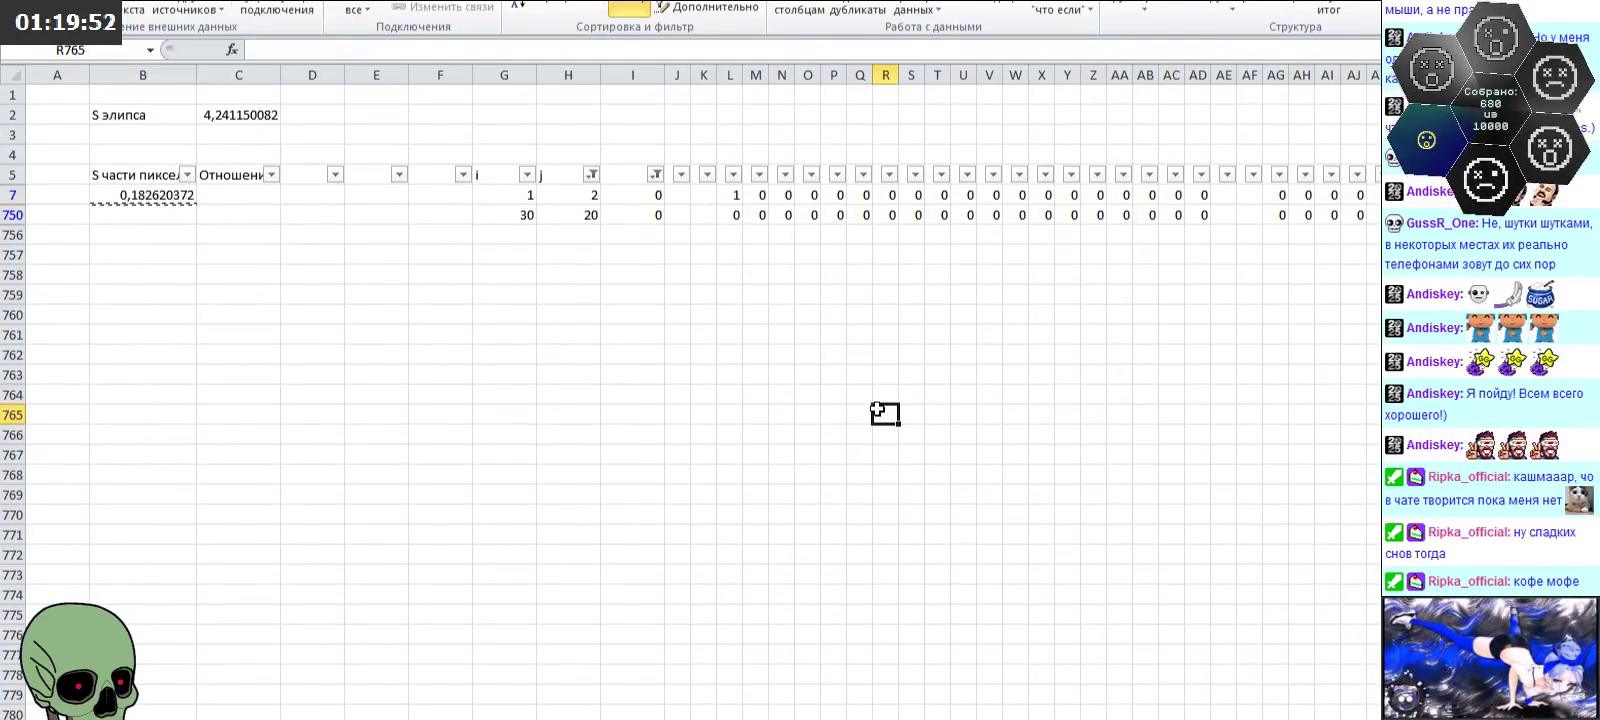
{"action": "left_click", "coordinate": [150, 195]}
{"action": "left_click", "coordinate": [150, 215]}
{"action": "key", "text": "ctrl+v"}
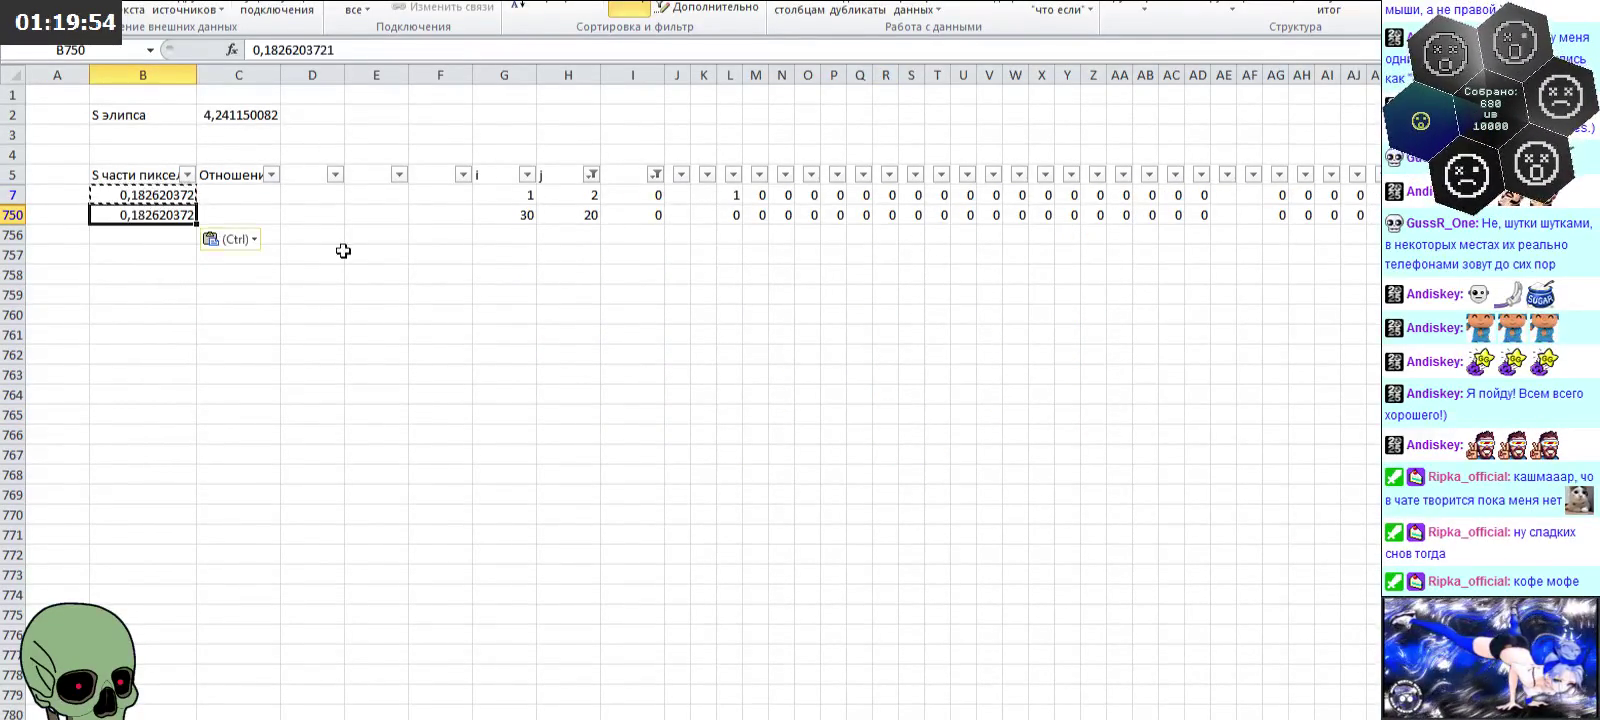
{"action": "left_click", "coordinate": [1124, 174]}
{"action": "left_click", "coordinate": [1200, 362]}
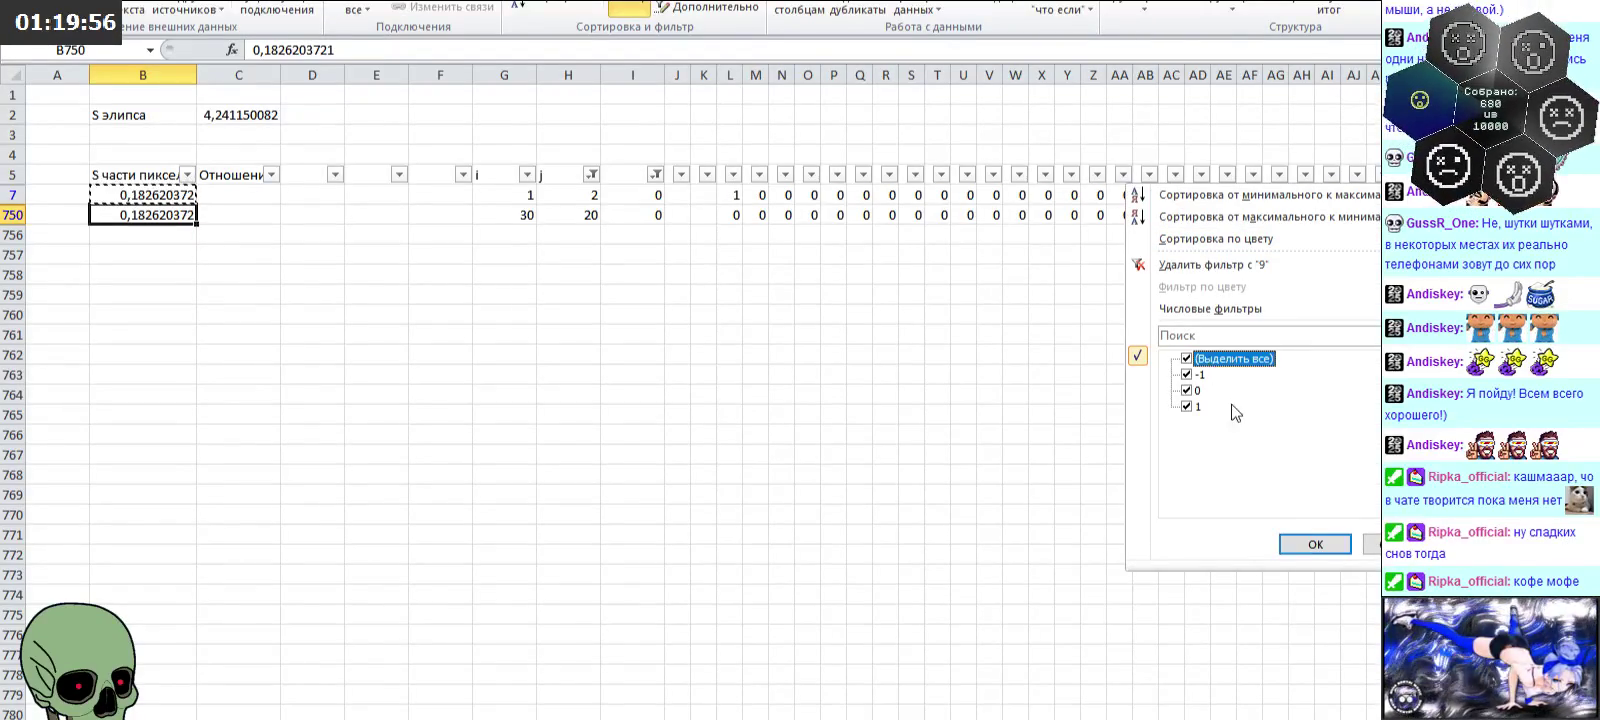
{"action": "left_click", "coordinate": [1314, 545]}
Step: Filter to rows 32 and 550, copy the 0,927976365 area into B550, then clear the filter
{"action": "left_click", "coordinate": [1150, 174]}
{"action": "left_click", "coordinate": [1214, 357]}
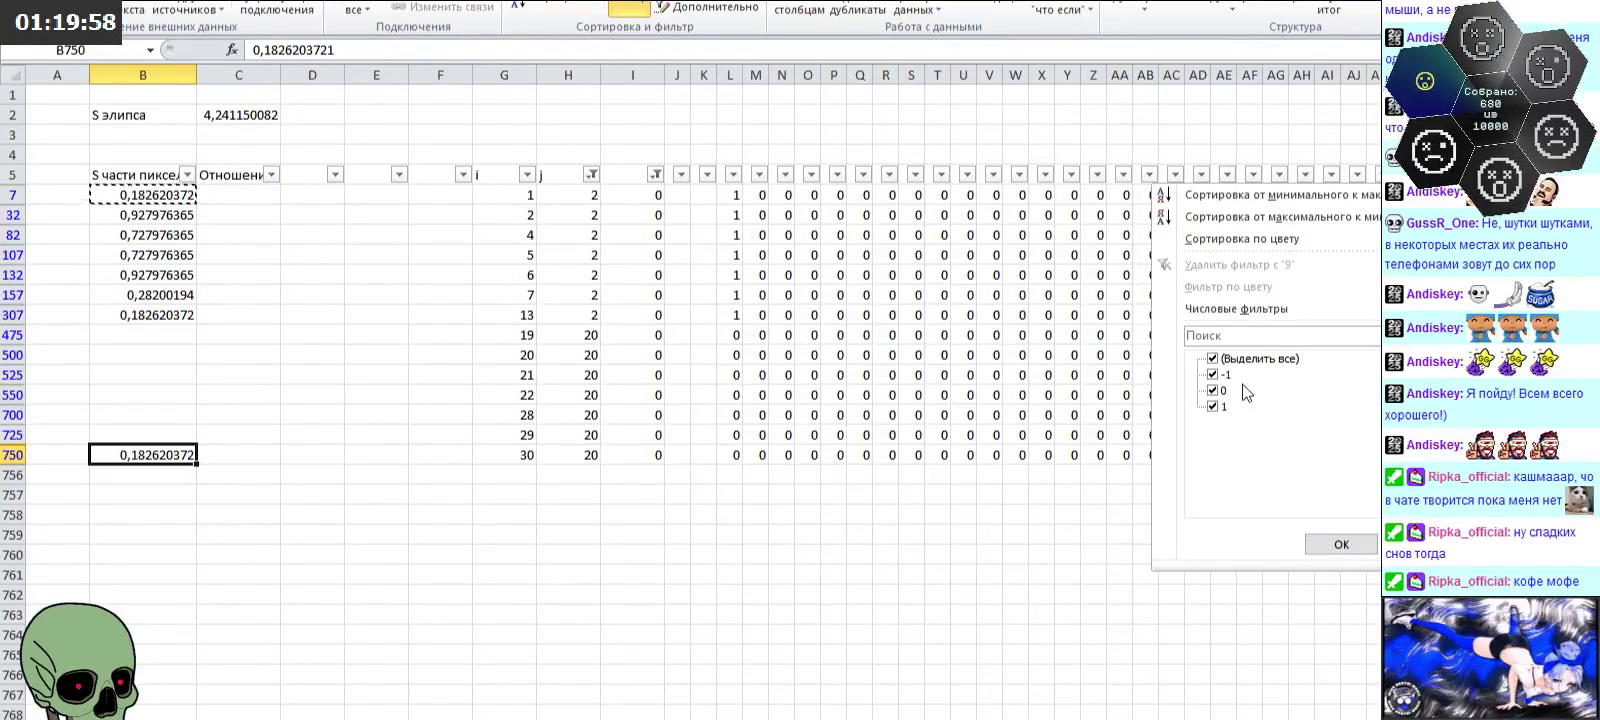
{"action": "left_click", "coordinate": [1218, 400]}
{"action": "left_click", "coordinate": [1355, 547]}
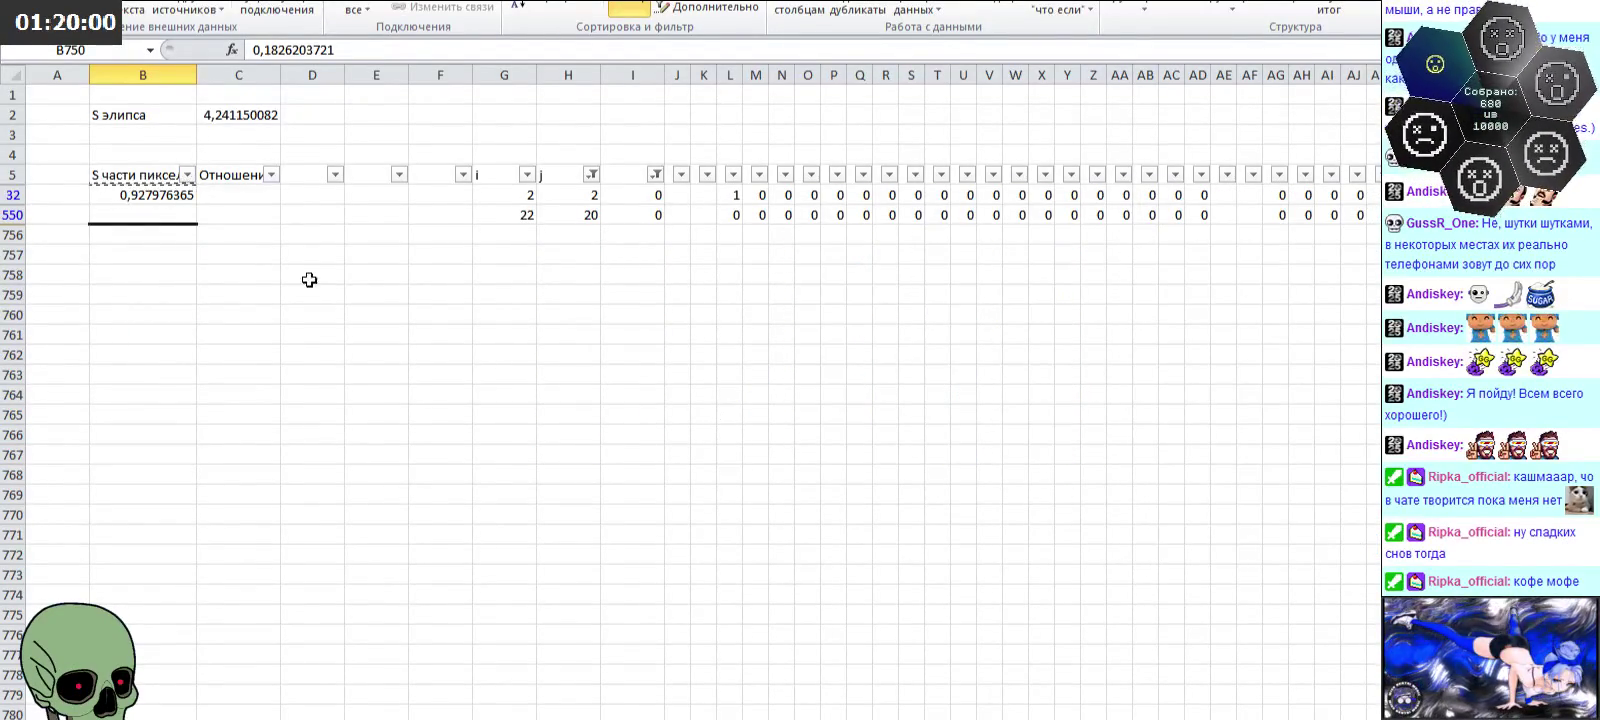
{"action": "left_click", "coordinate": [149, 200]}
{"action": "key", "text": "ctrl+c"}
{"action": "key", "text": "ctrl+v"}
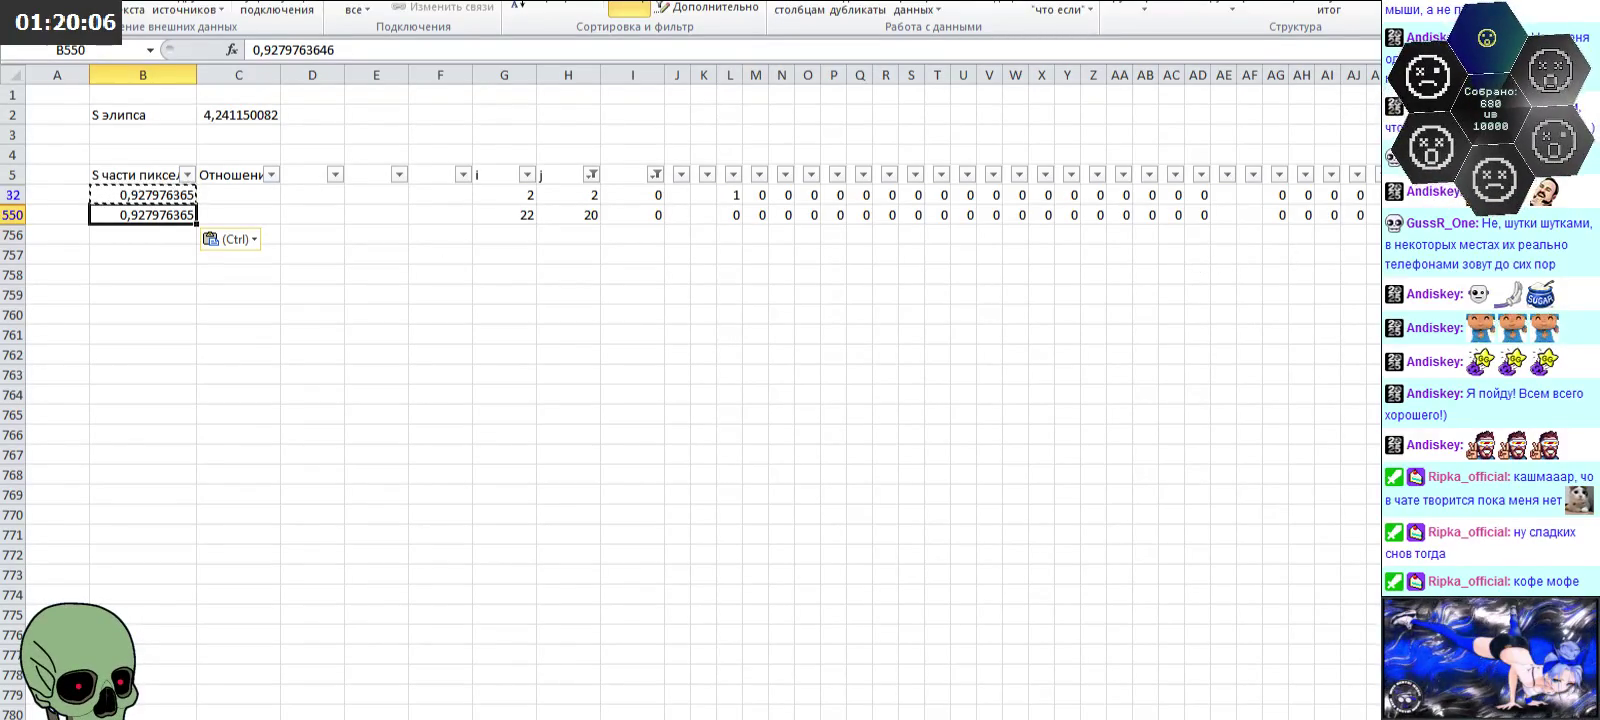
{"action": "left_click", "coordinate": [1149, 174]}
{"action": "left_click", "coordinate": [1213, 390]}
{"action": "left_click", "coordinate": [1336, 541]}
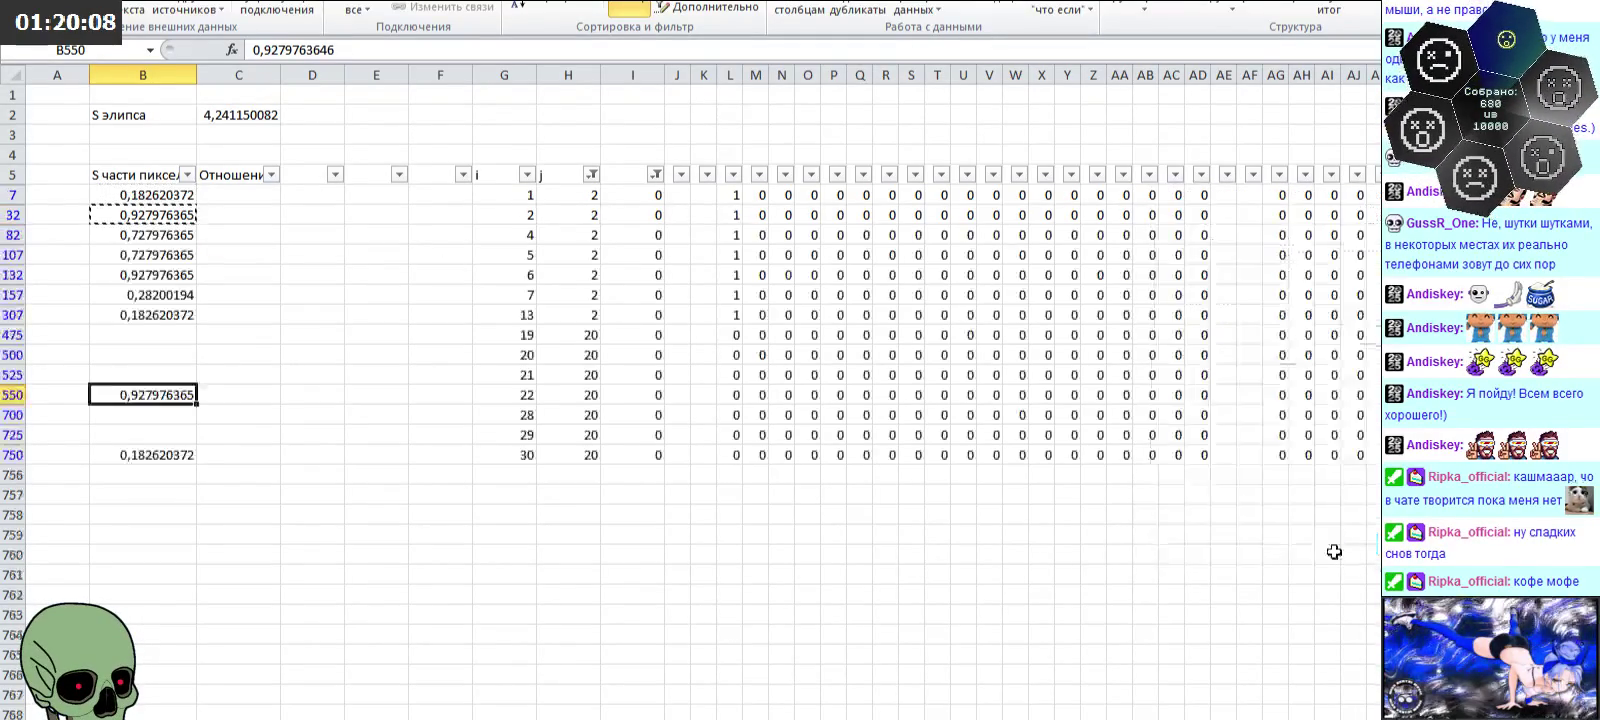
{"action": "left_click_drag", "start_coordinate": [1143, 716], "coordinate": [1170, 716]}
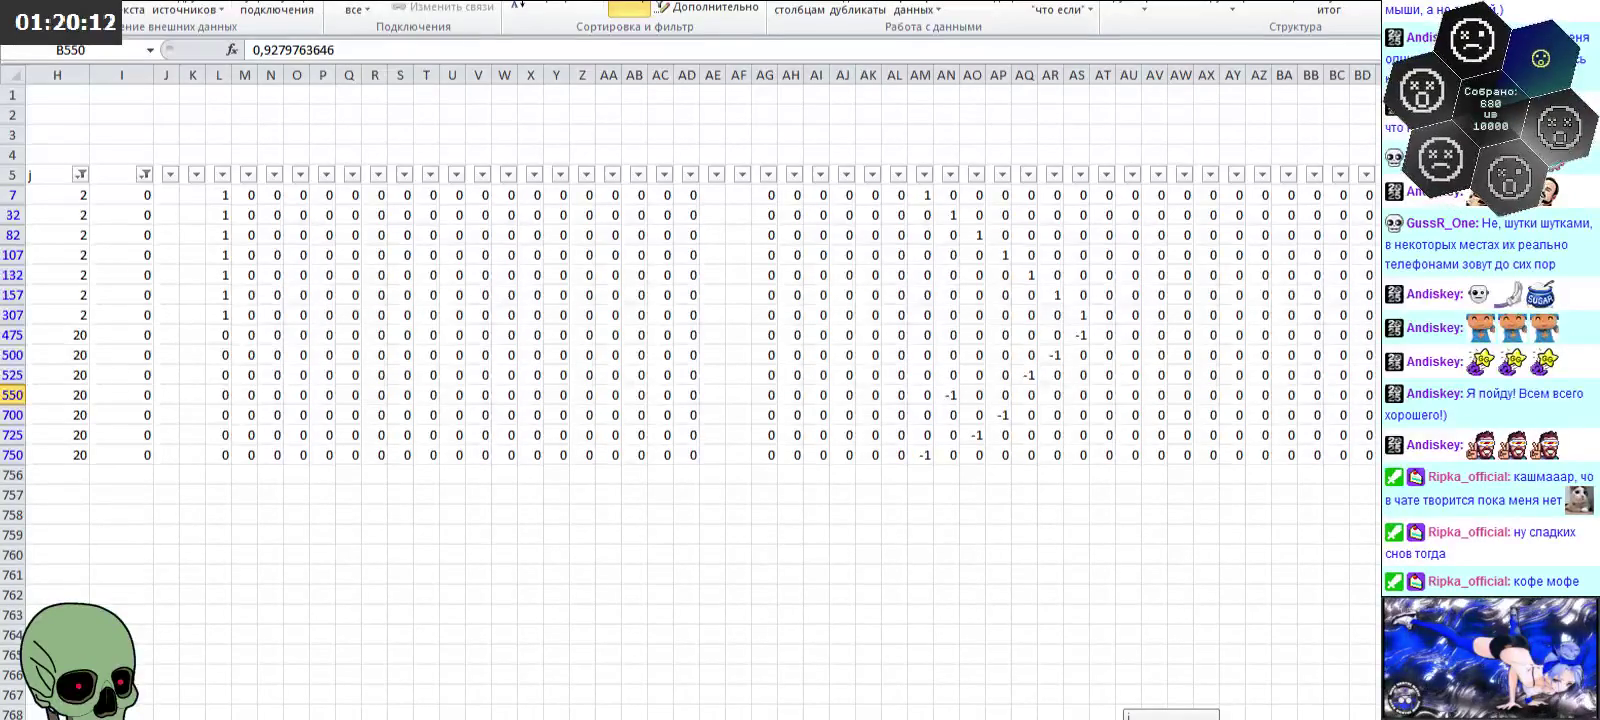
{"action": "mouse_move", "coordinate": [1170, 716]}
{"action": "left_mouse_down"}
{"action": "mouse_move", "coordinate": [1140, 716]}
{"action": "mouse_move", "coordinate": [1170, 716]}
{"action": "left_mouse_up"}
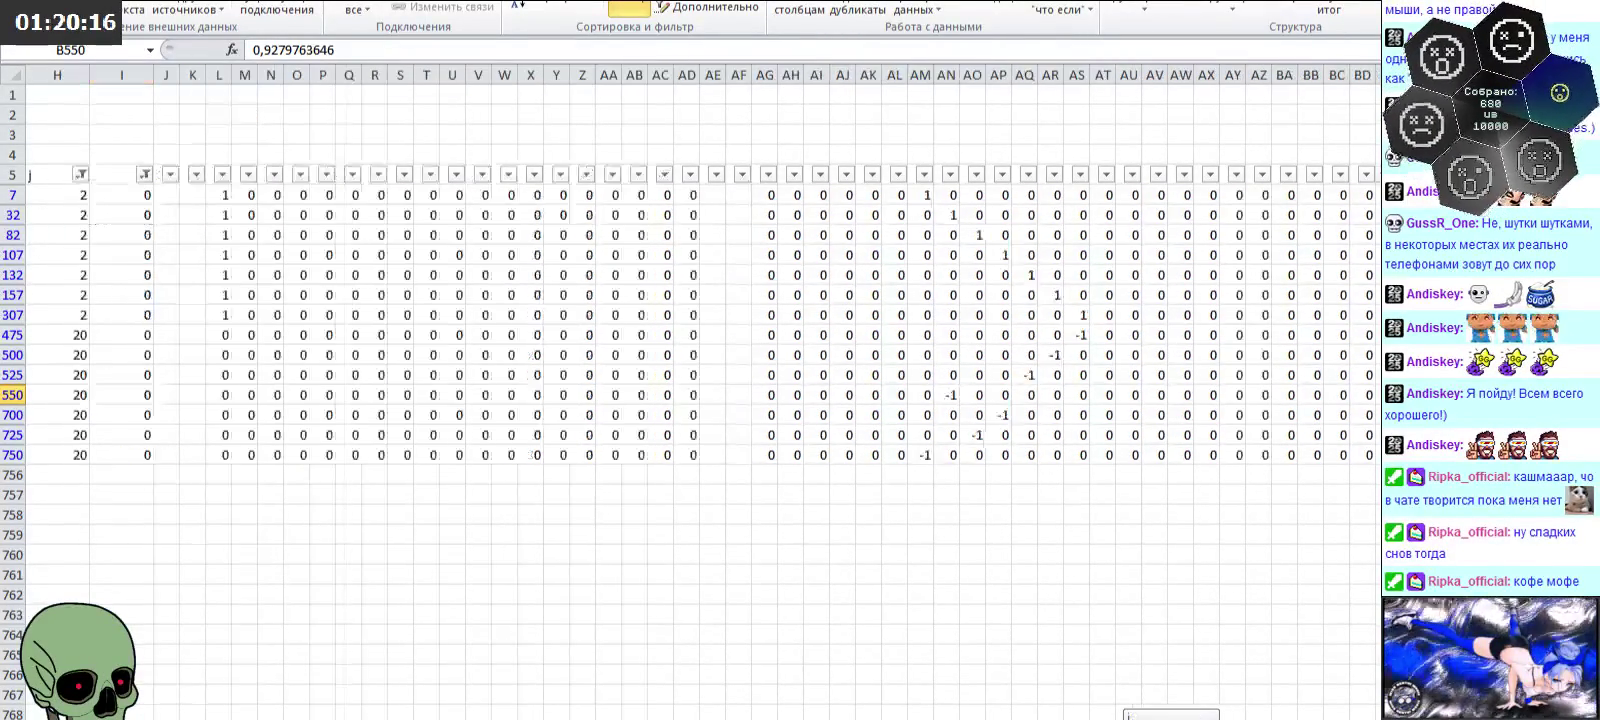
{"action": "left_click", "coordinate": [976, 174]}
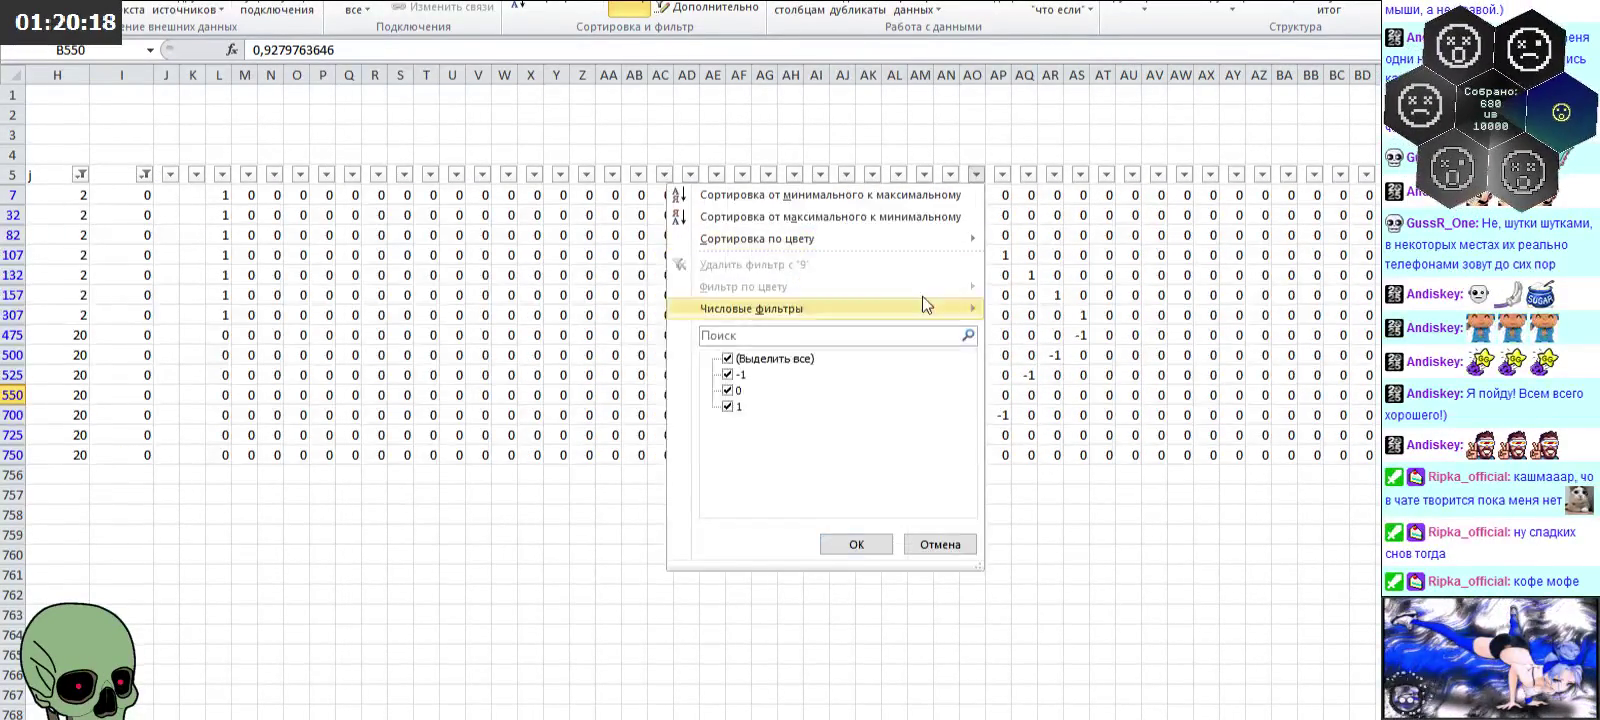
{"action": "left_click", "coordinate": [727, 390]}
{"action": "left_click", "coordinate": [868, 545]}
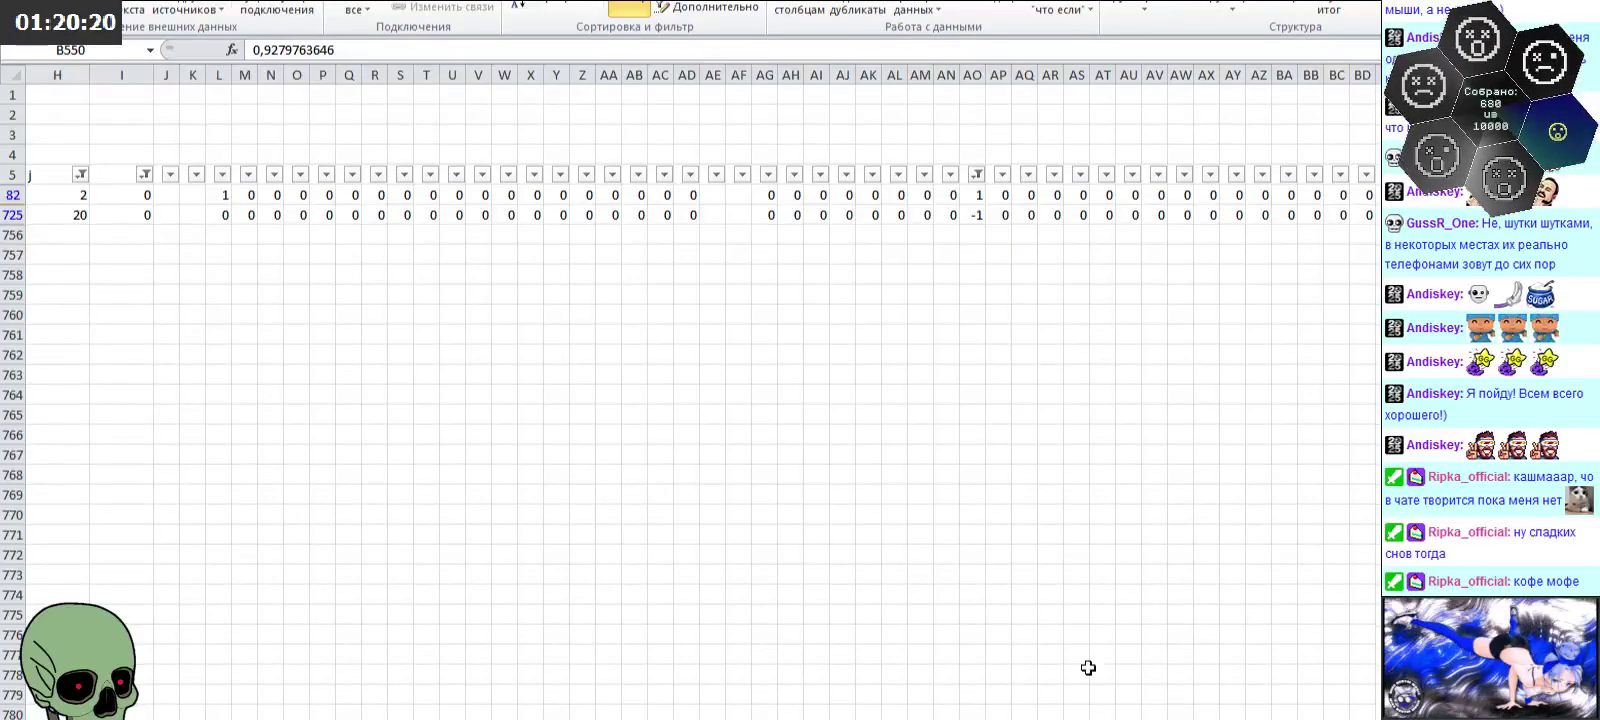
{"action": "scroll", "coordinate": [700, 400], "scroll_direction": "left", "scroll_amount": 5}
{"action": "key", "text": "ctrl+c"}
{"action": "left_click", "coordinate": [160, 215]}
{"action": "key", "text": "ctrl+v"}
{"action": "key", "text": "ctrl"}
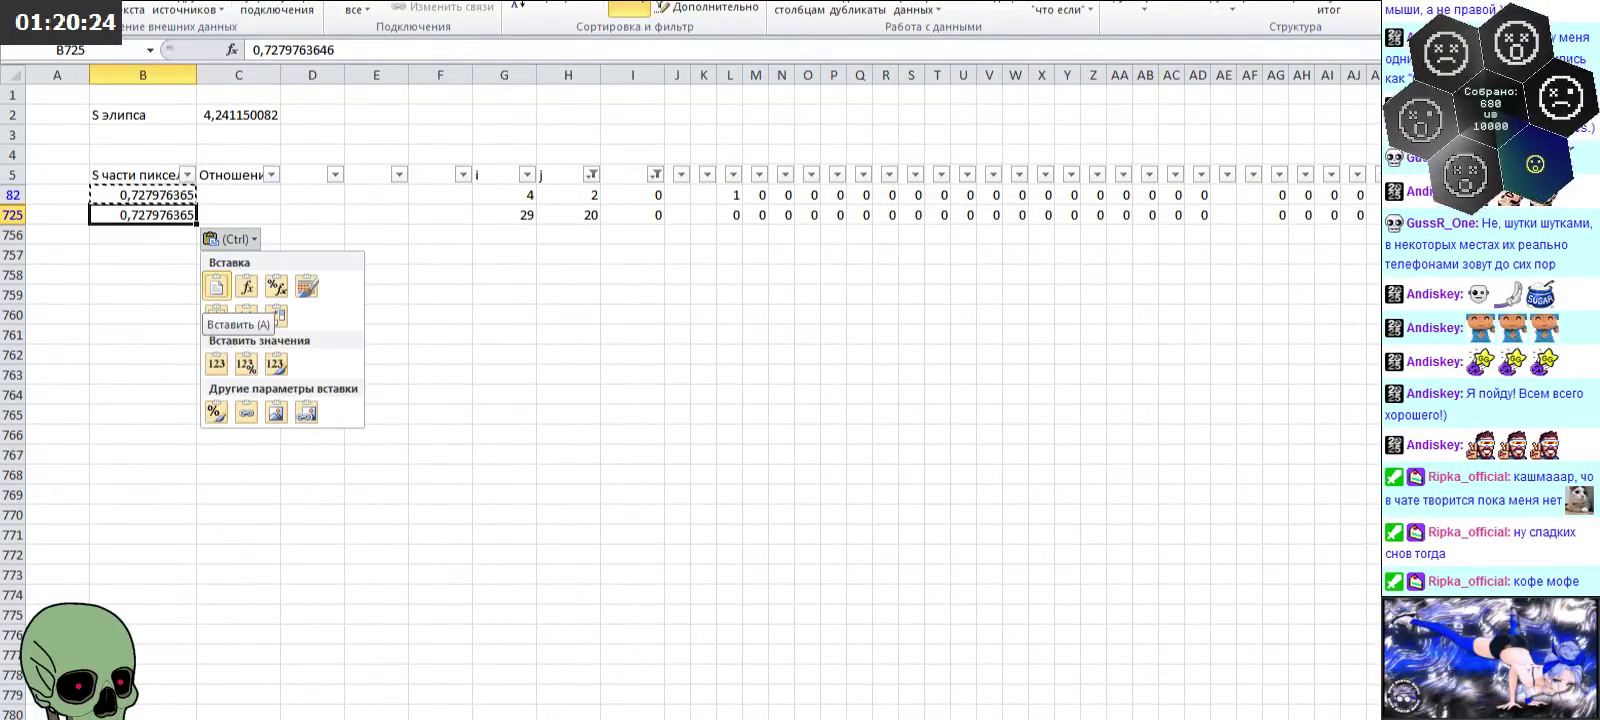
Step: Filter column AP to exclude 0 and copy B107's area into B700
{"action": "left_click_drag", "start_coordinate": [1017, 719], "coordinate": [1035, 719]}
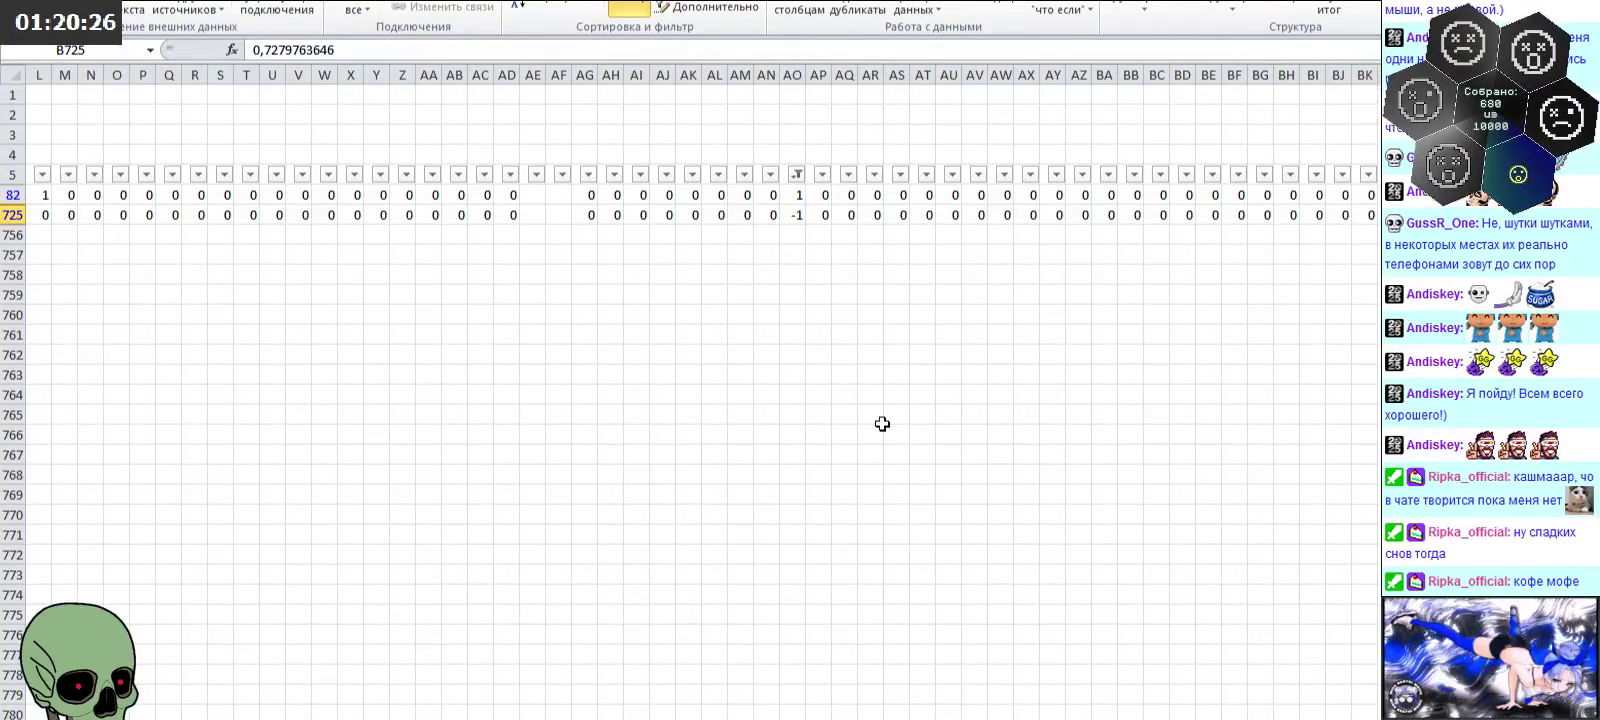
{"action": "left_click", "coordinate": [797, 174]}
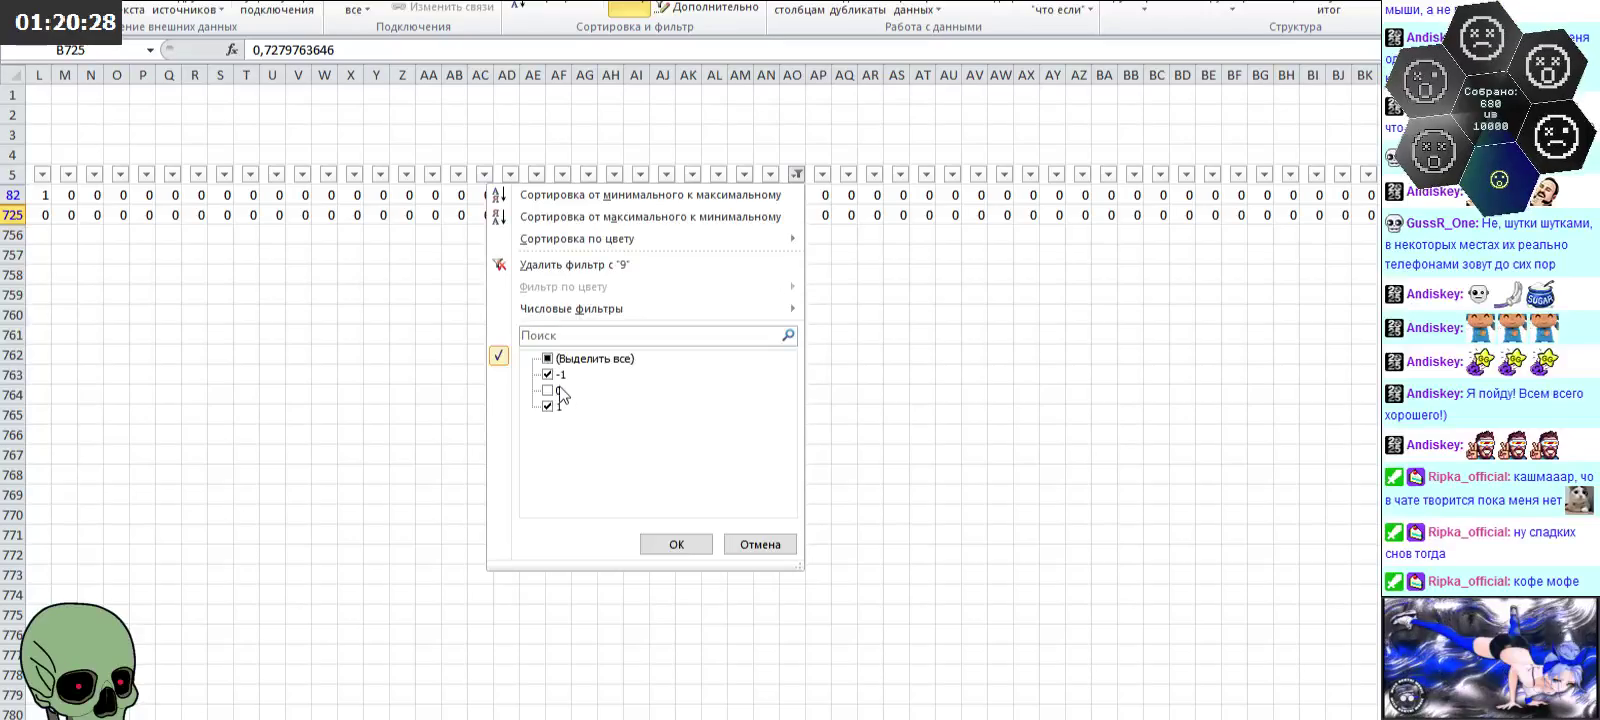
{"action": "left_click", "coordinate": [680, 544]}
{"action": "left_click", "coordinate": [822, 175]}
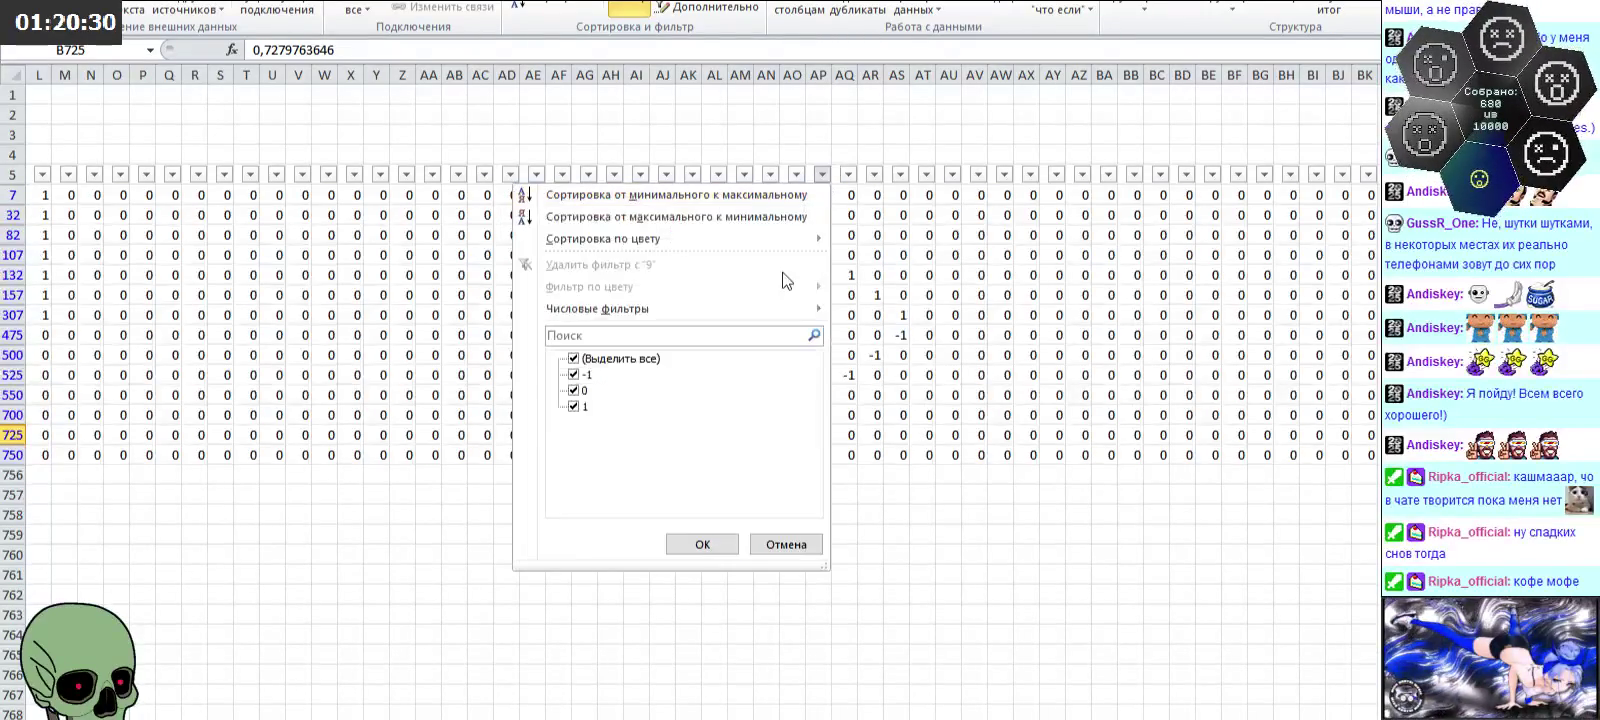
{"action": "left_click", "coordinate": [578, 389]}
{"action": "left_click", "coordinate": [698, 544]}
{"action": "left_click_drag", "start_coordinate": [1085, 714], "coordinate": [1080, 714]}
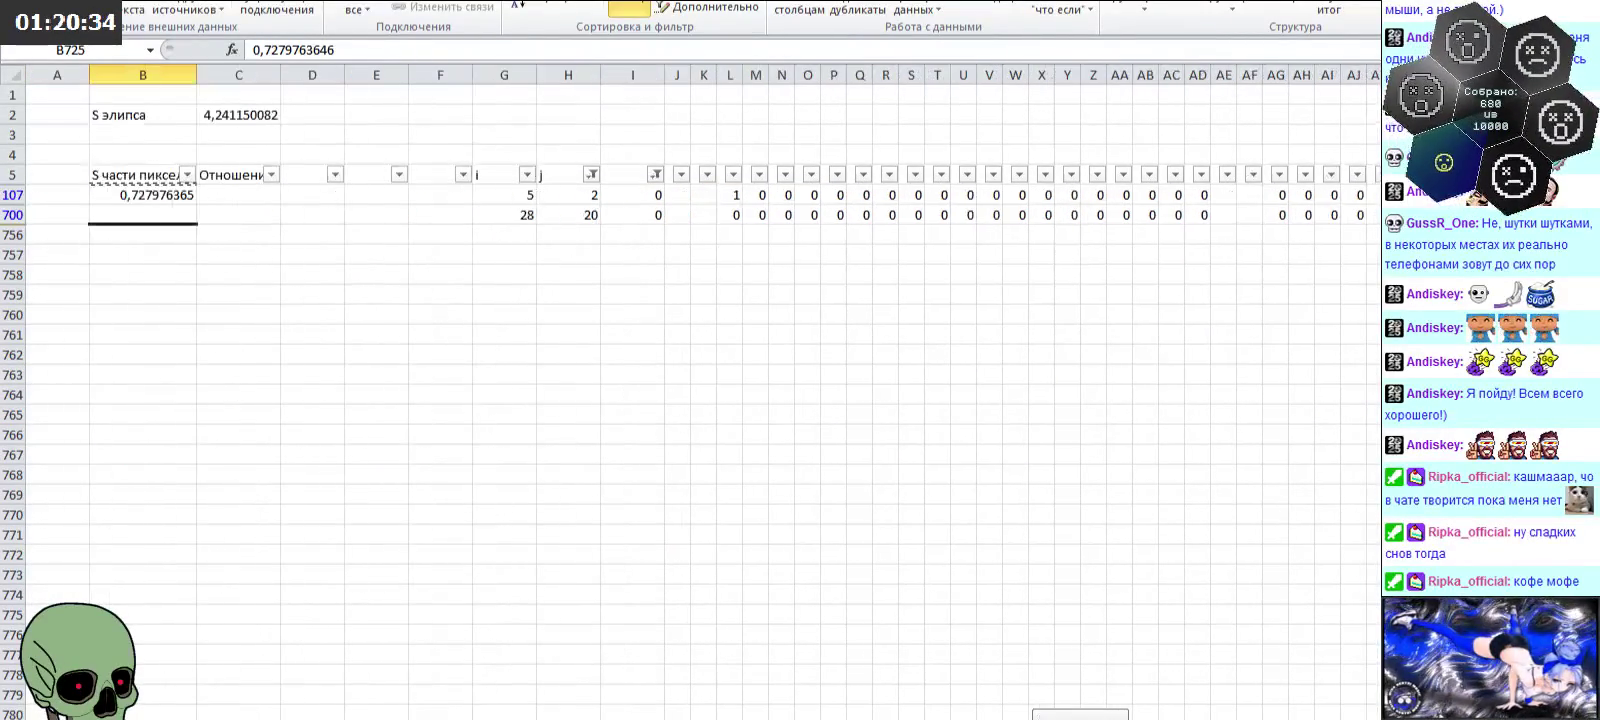
{"action": "left_click", "coordinate": [160, 195]}
{"action": "key", "text": "ctrl+c"}
{"action": "key", "text": "ctrl+v"}
{"action": "left_click", "coordinate": [258, 297]}
Step: Clear the AP filter, filter AQ excluding 0, and copy B132's area into B525
{"action": "left_click_drag", "start_coordinate": [1080, 714], "coordinate": [1076, 714]}
{"action": "left_click", "coordinate": [661, 156]}
{"action": "left_click", "coordinate": [391, 390]}
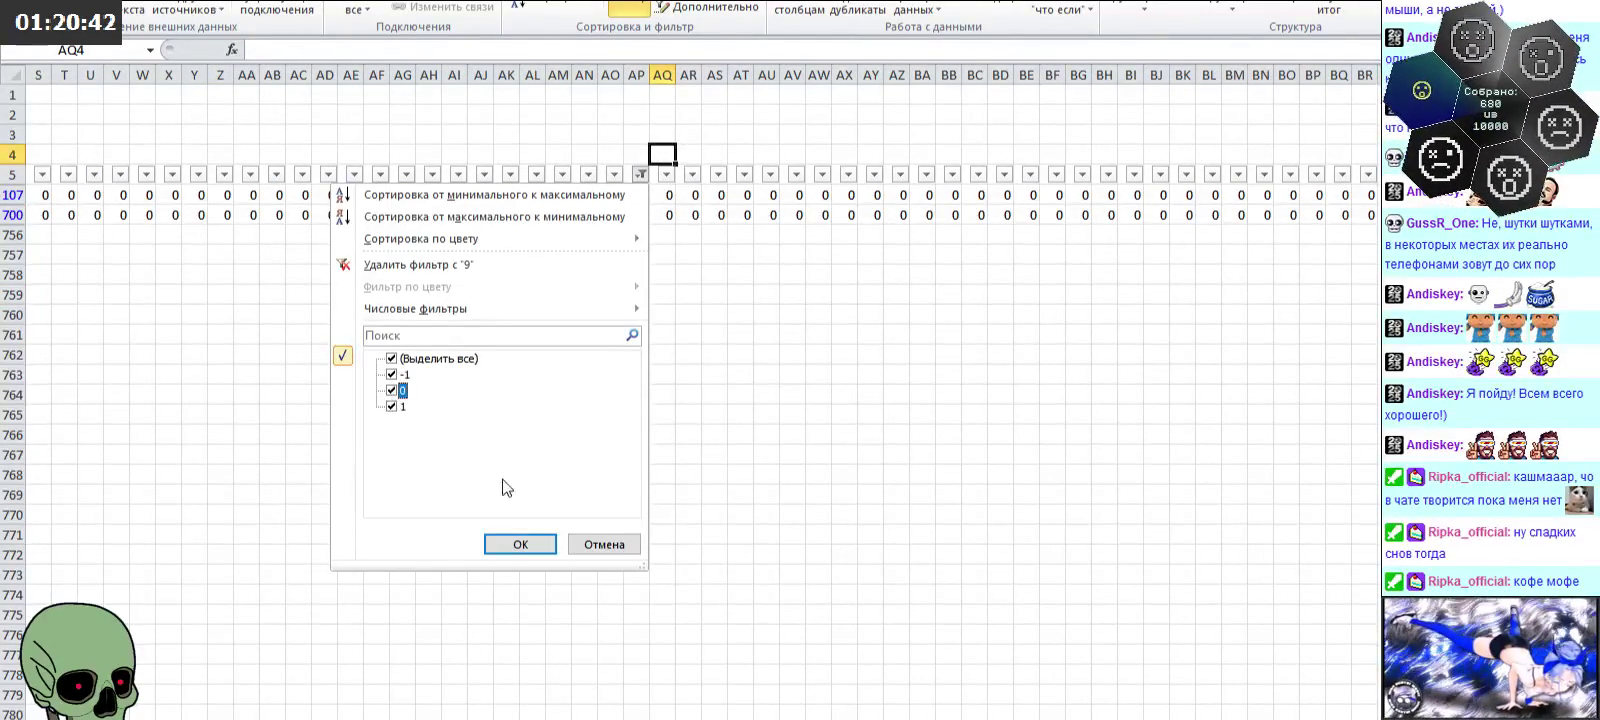
{"action": "left_click", "coordinate": [520, 544]}
{"action": "left_click", "coordinate": [666, 175]}
{"action": "left_click", "coordinate": [428, 390]}
{"action": "left_click", "coordinate": [545, 543]}
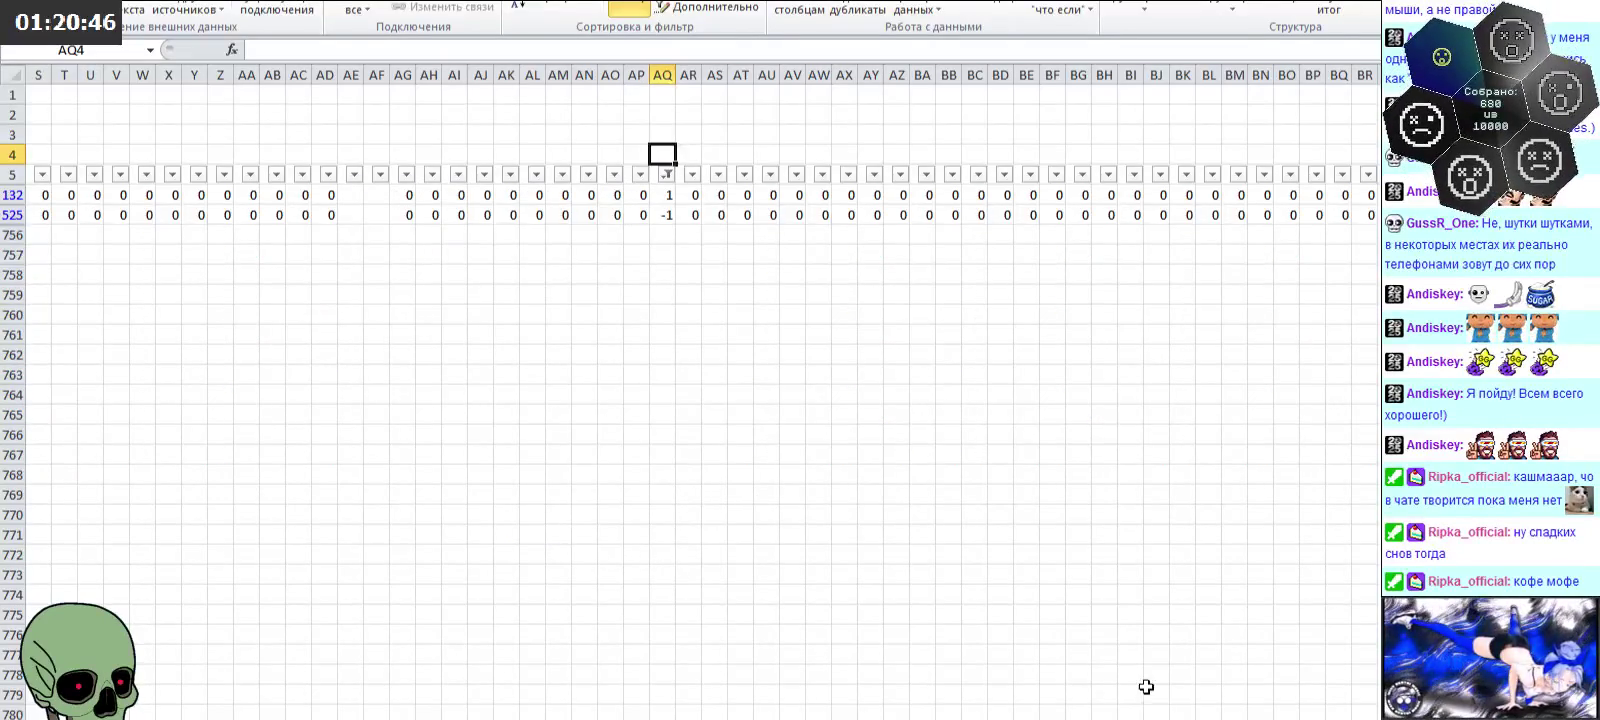
{"action": "left_click_drag", "start_coordinate": [1155, 712], "coordinate": [1075, 712]}
{"action": "left_click", "coordinate": [172, 195]}
{"action": "key", "text": "ctrl+c"}
{"action": "left_click", "coordinate": [150, 215]}
{"action": "key", "text": "ctrl+v"}
Step: Clear the AQ filter, filter AR excluding 0, and copy B157's area into B500
{"action": "left_click_drag", "start_coordinate": [1032, 712], "coordinate": [1046, 712]}
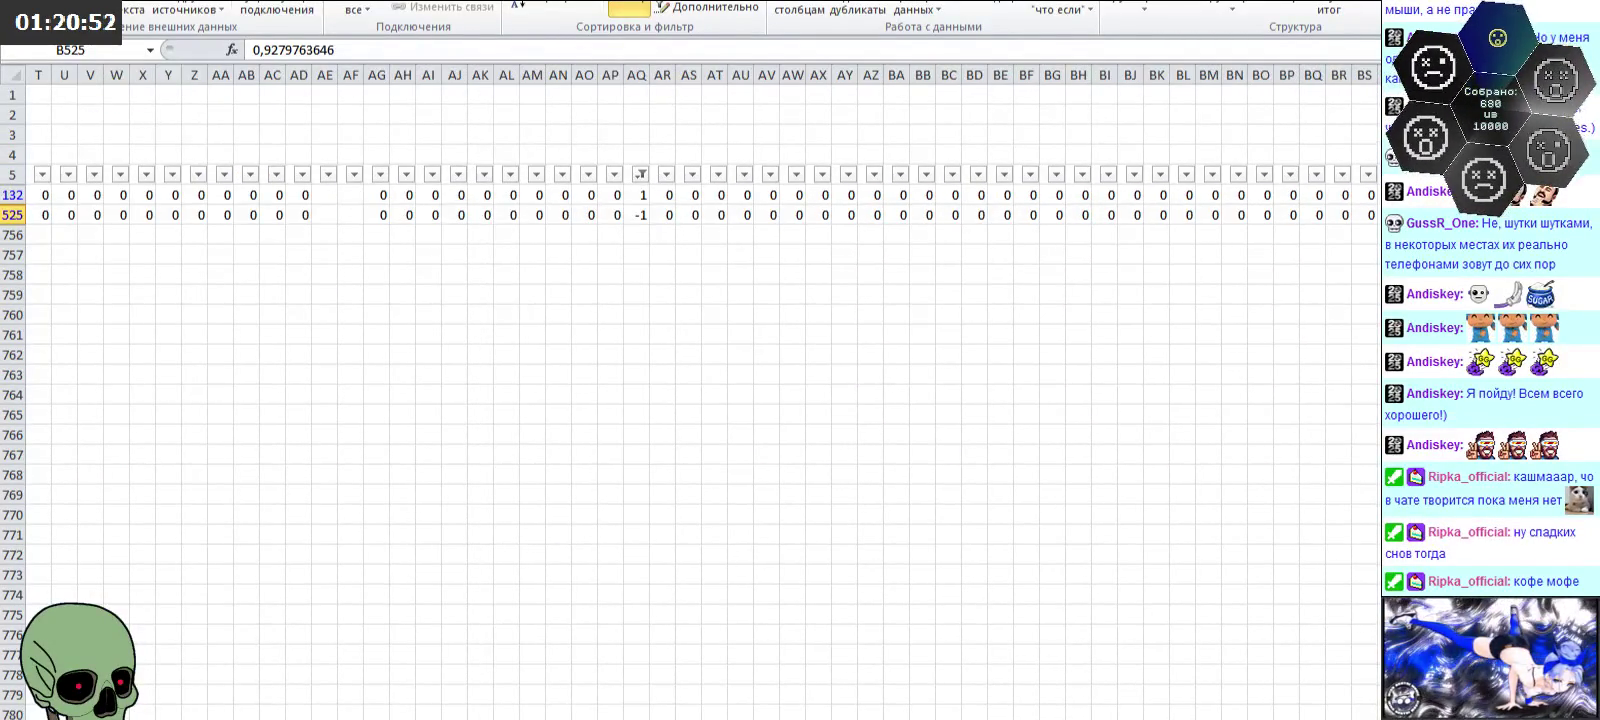
{"action": "left_click", "coordinate": [662, 154]}
{"action": "left_click", "coordinate": [640, 174]}
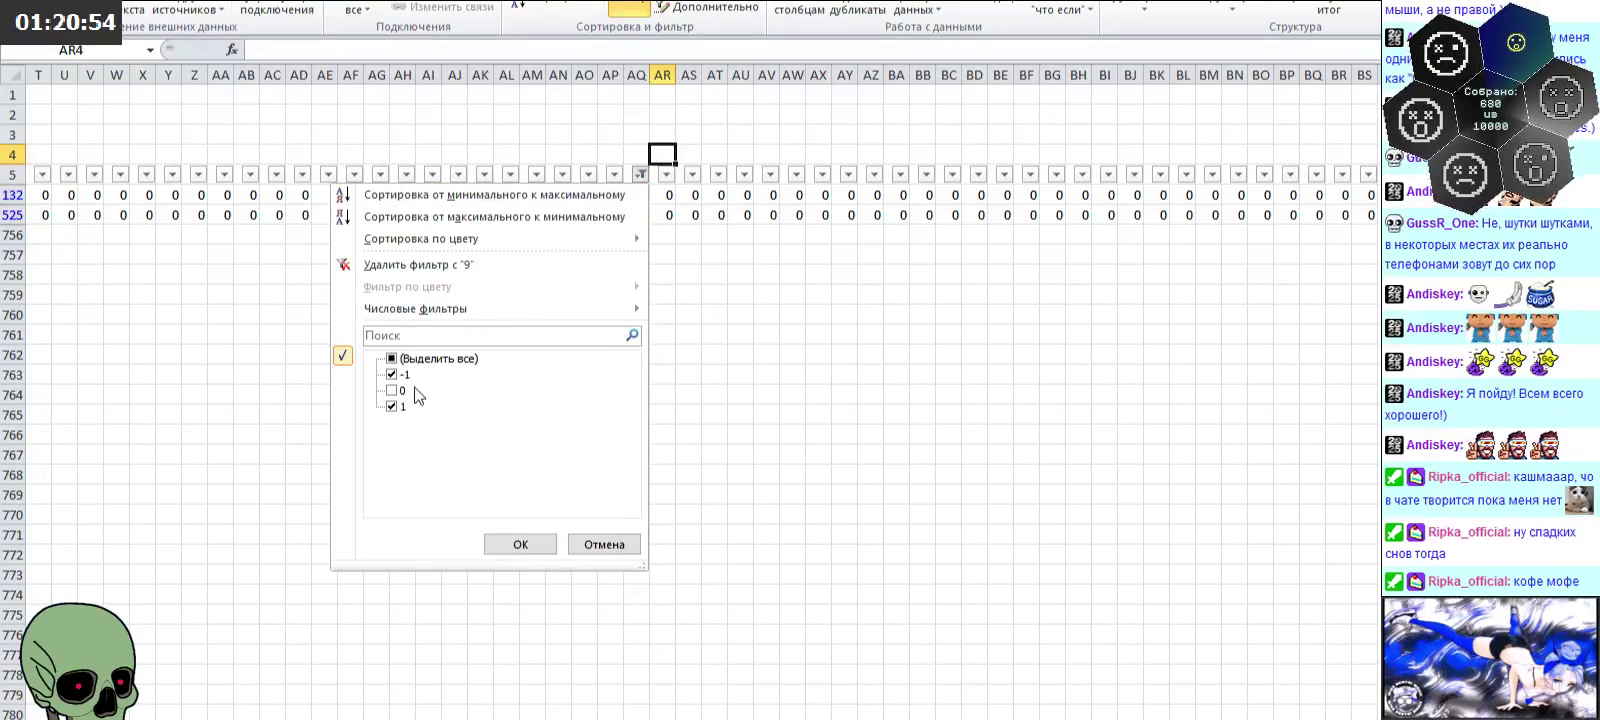
{"action": "left_click", "coordinate": [530, 544]}
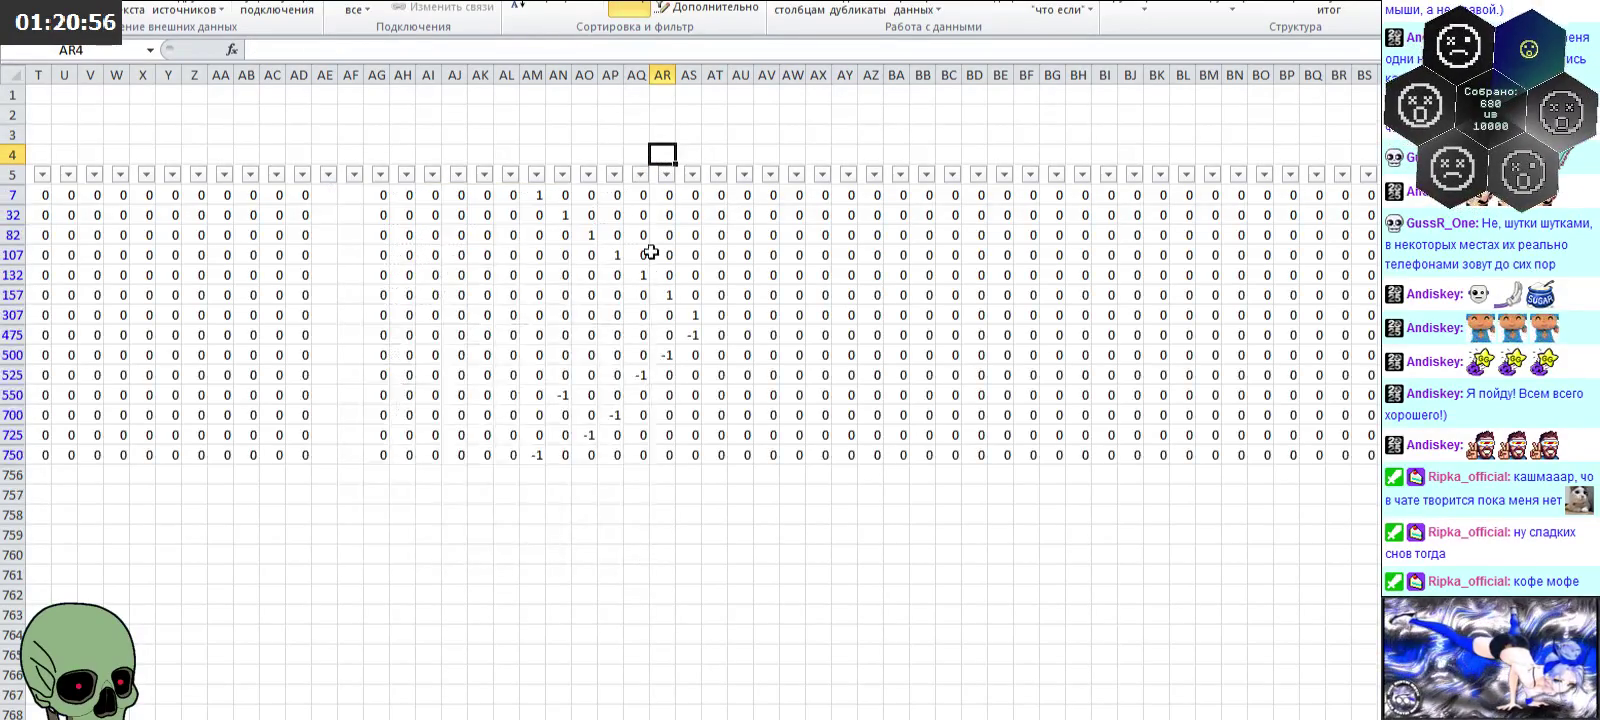
{"action": "left_click", "coordinate": [666, 174]}
{"action": "left_click", "coordinate": [546, 544]}
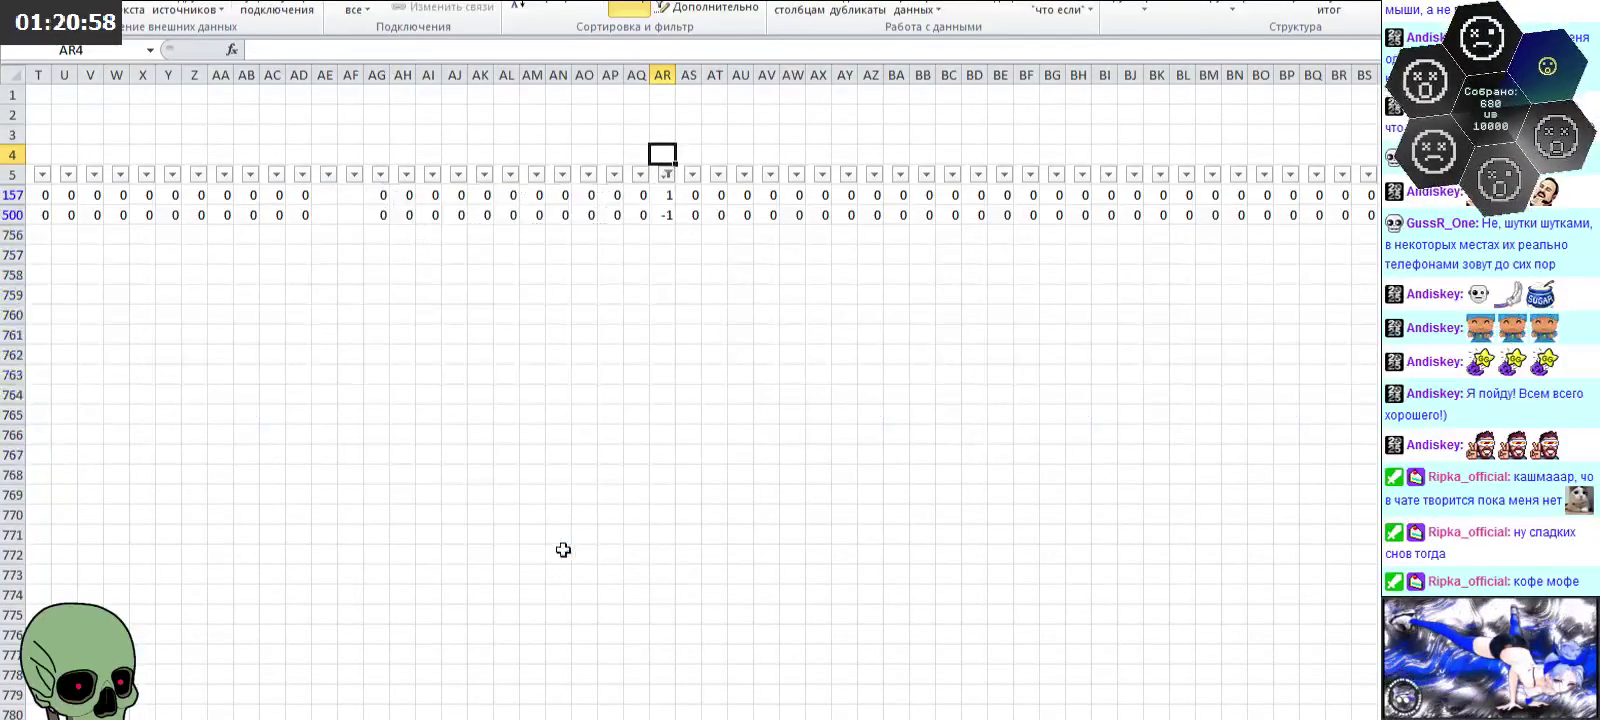
{"action": "key", "text": "Home"}
{"action": "left_click", "coordinate": [150, 195]}
{"action": "key", "text": "ctrl+c"}
{"action": "key", "text": "ctrl+v"}
{"action": "key", "text": "Down"}
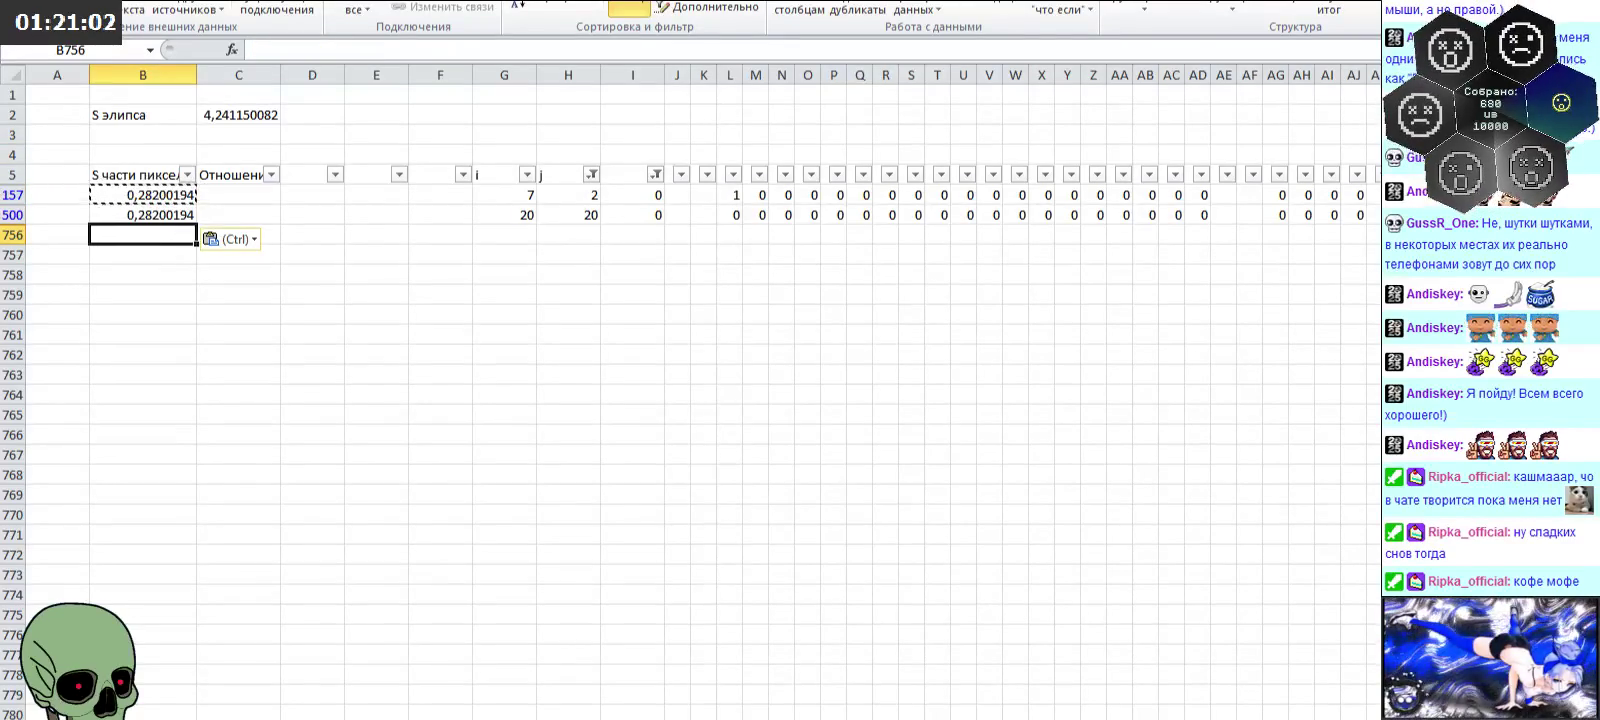
Step: Clear the AR filter, filter AS excluding 0, and copy B307's area into B475
{"action": "scroll", "coordinate": [700, 400], "scroll_direction": "right", "scroll_amount": 5}
{"action": "scroll", "coordinate": [700, 400], "scroll_direction": "right", "scroll_amount": 7}
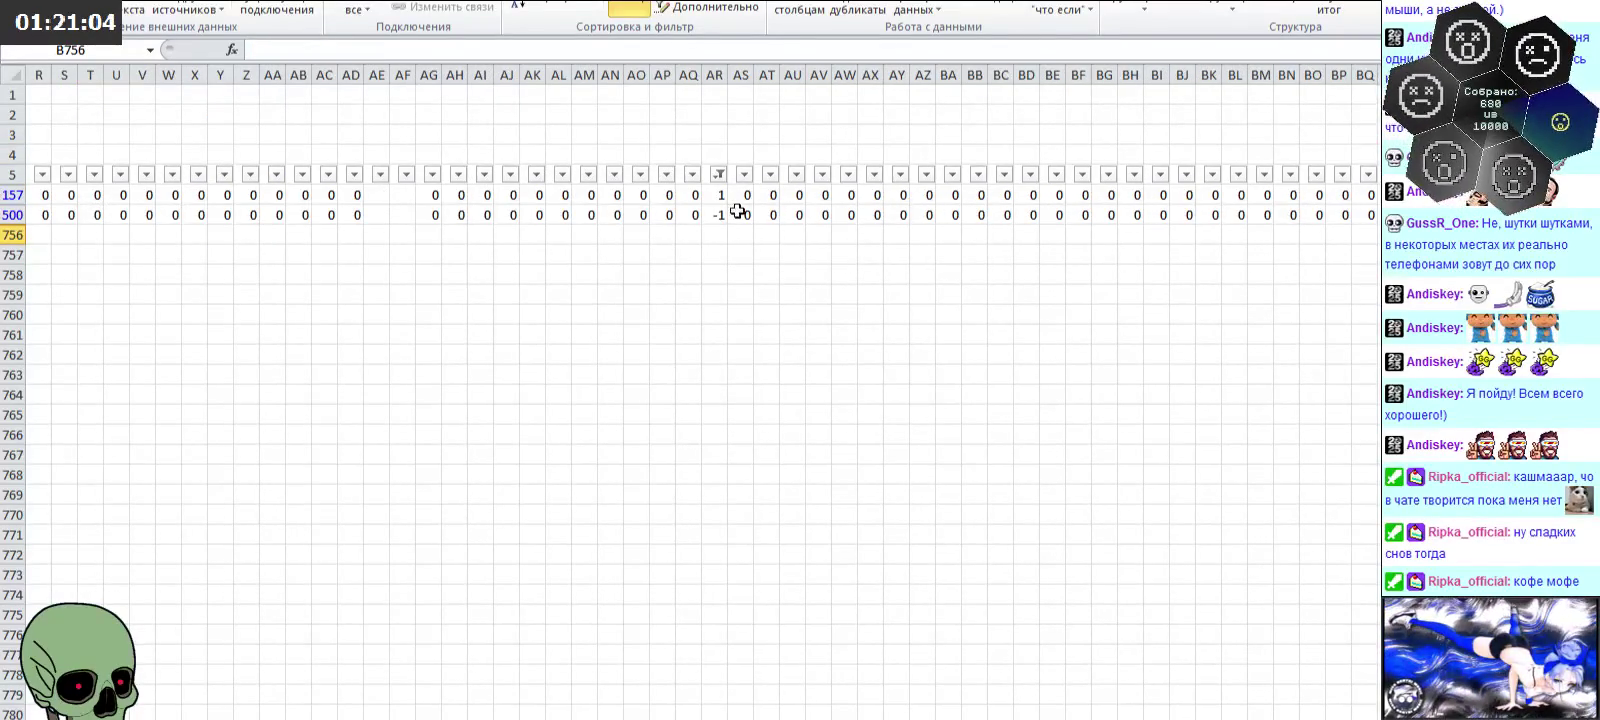
{"action": "left_click", "coordinate": [738, 155]}
{"action": "left_click", "coordinate": [719, 175]}
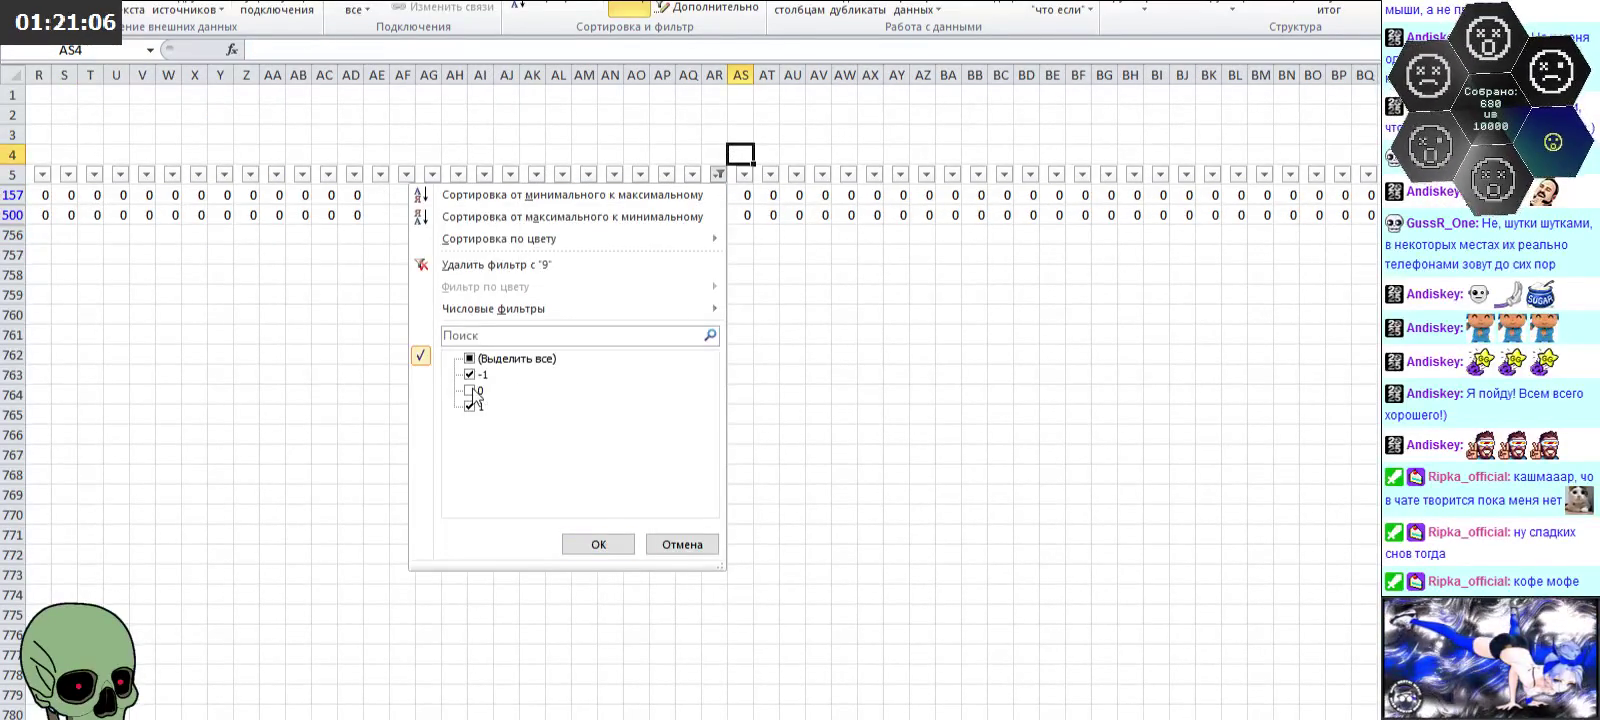
{"action": "left_click", "coordinate": [598, 544]}
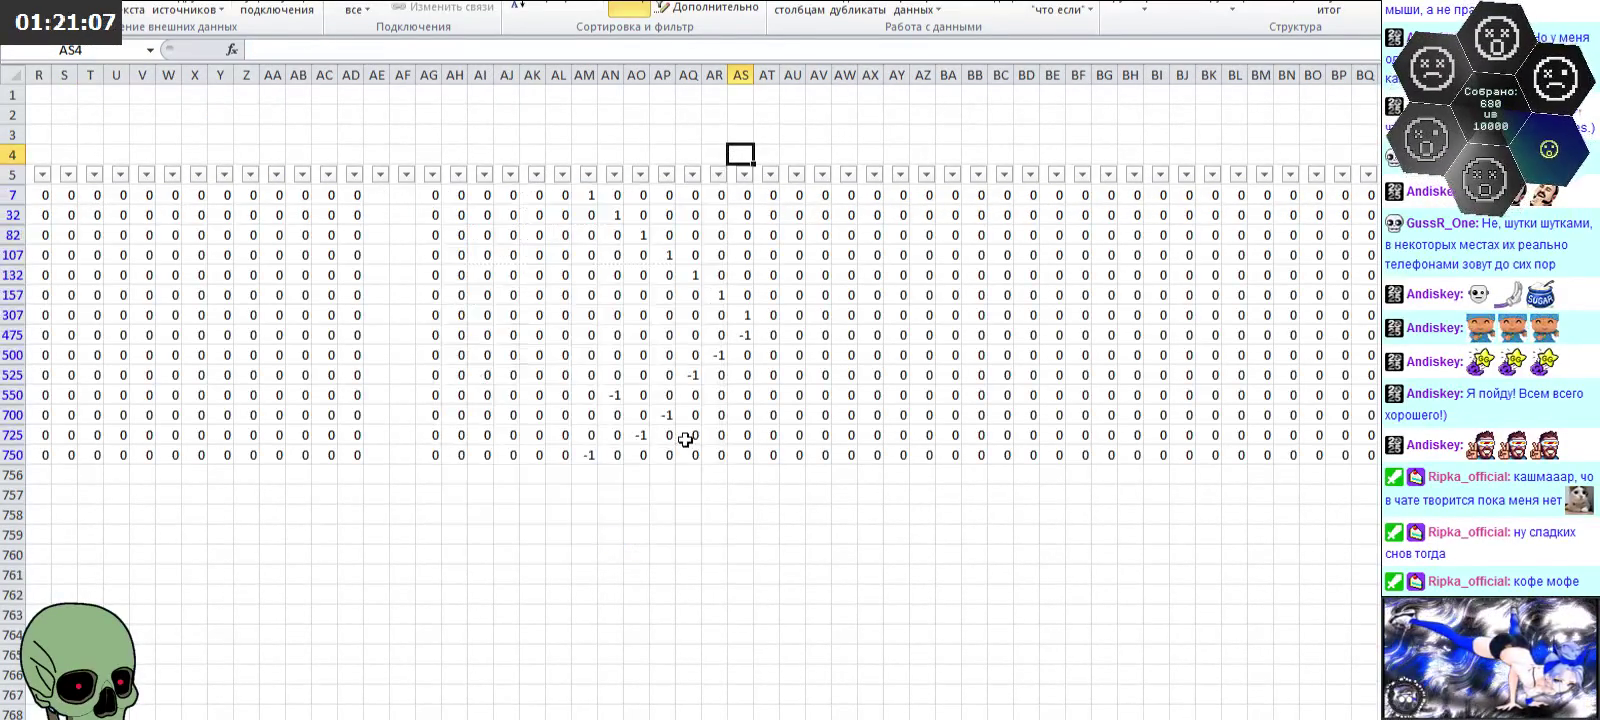
{"action": "left_click", "coordinate": [744, 175]}
{"action": "left_click", "coordinate": [495, 390]}
{"action": "left_click", "coordinate": [616, 543]}
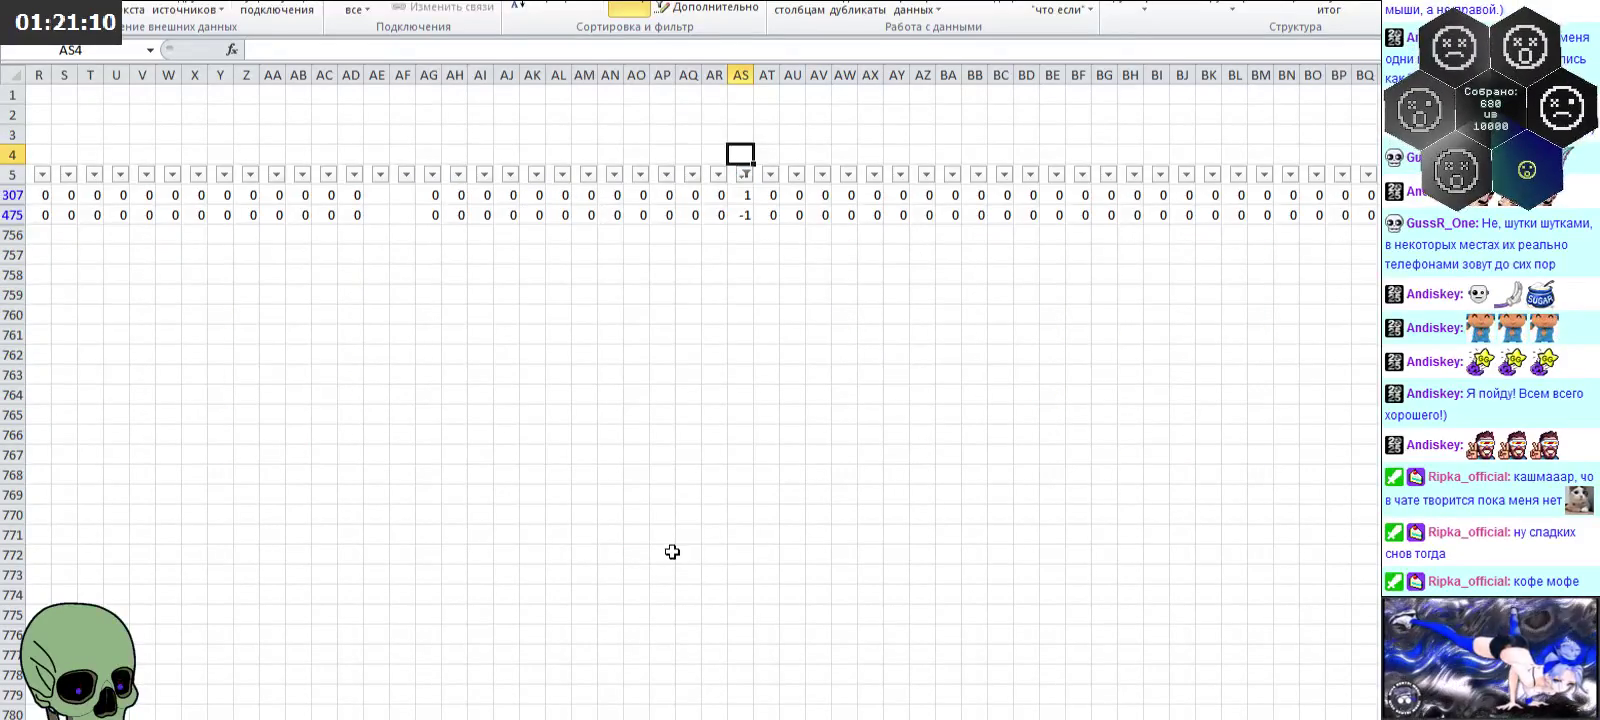
{"action": "key", "text": "Home"}
{"action": "left_click", "coordinate": [140, 195]}
{"action": "key", "text": "ctrl+c"}
{"action": "left_click", "coordinate": [140, 215]}
{"action": "key", "text": "ctrl+v"}
Step: Re-include 0 in the AS filter so all rows show again
{"action": "left_click_drag", "start_coordinate": [900, 716], "coordinate": [1020, 716]}
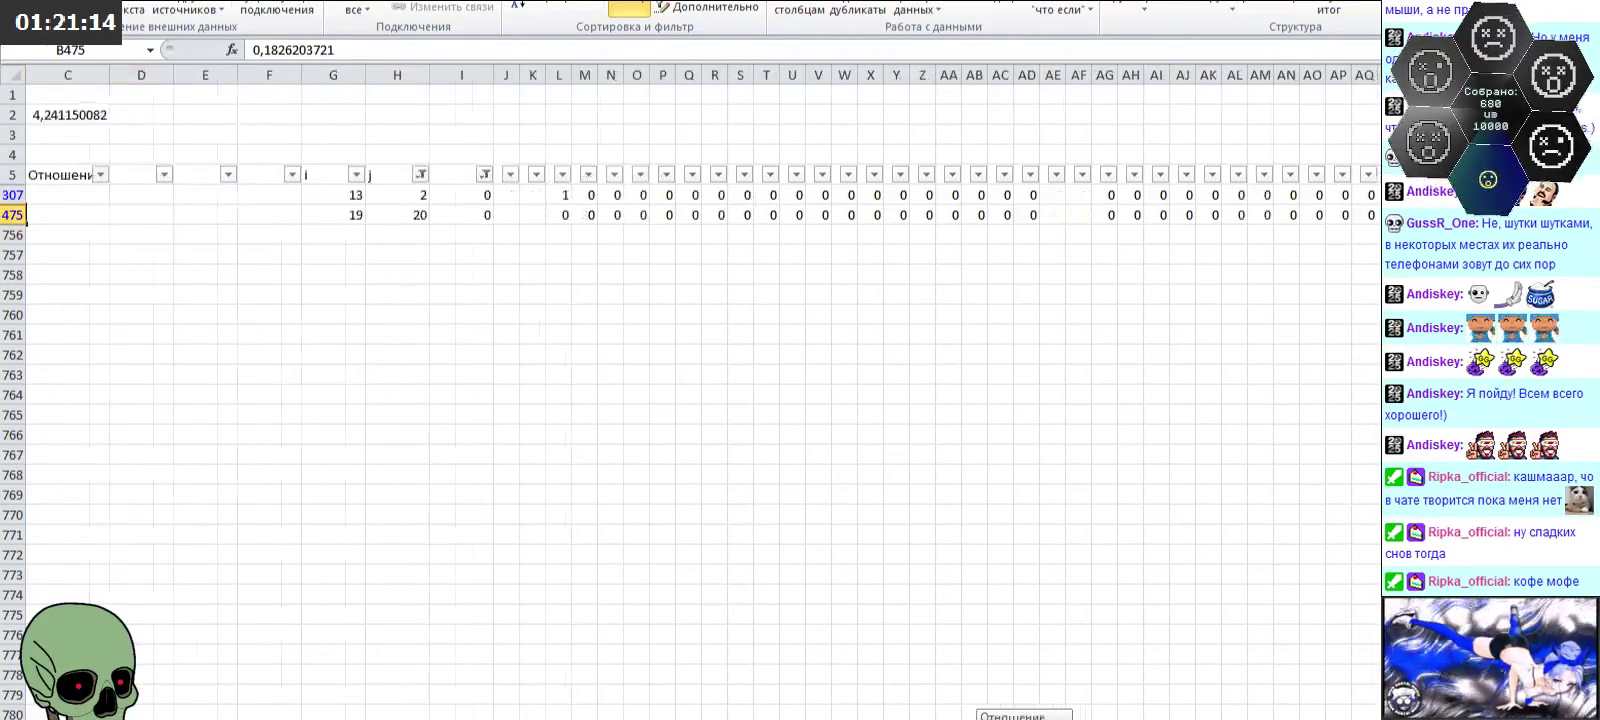
{"action": "left_click", "coordinate": [1017, 175]}
{"action": "left_click", "coordinate": [770, 396]}
{"action": "left_click", "coordinate": [897, 541]}
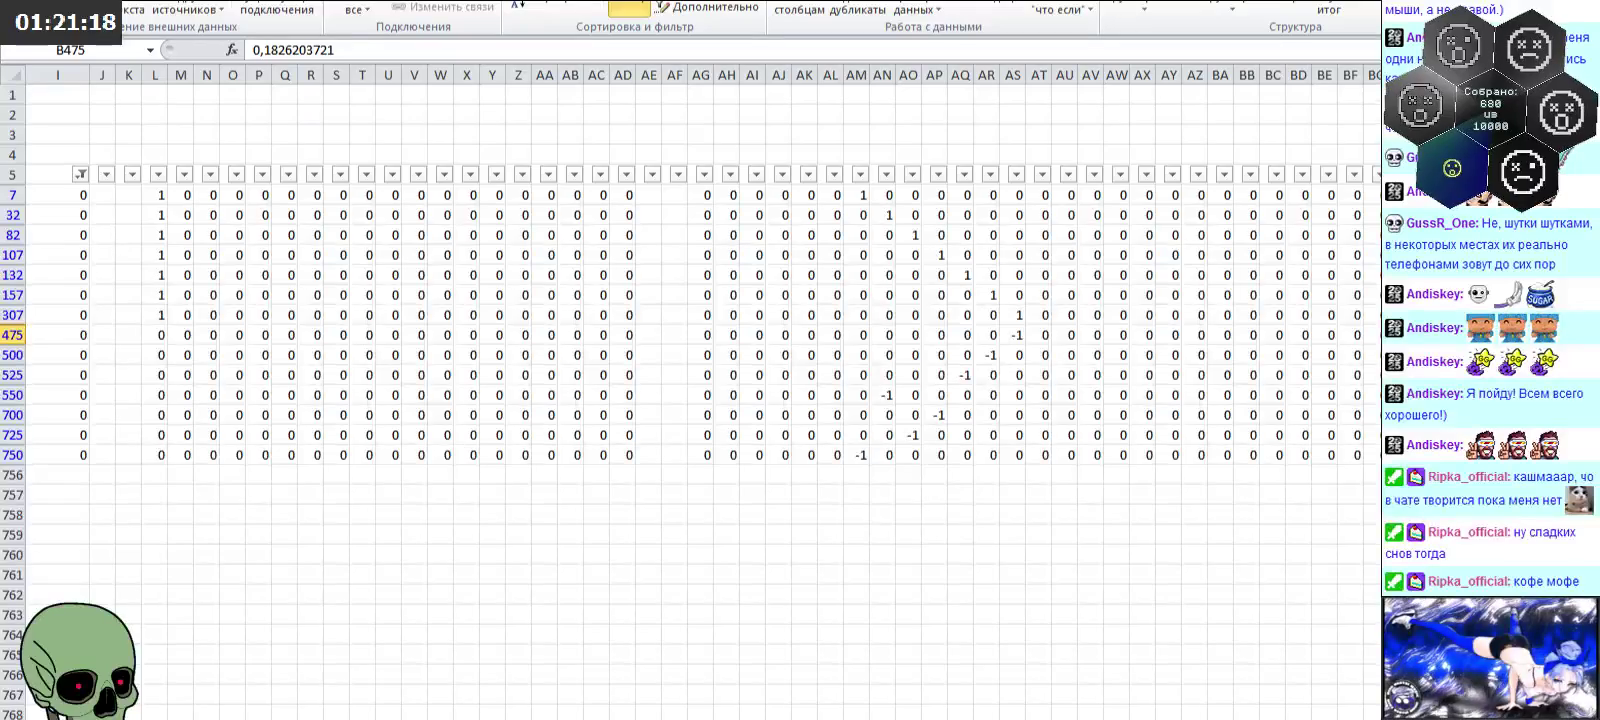
{"action": "left_click_drag", "start_coordinate": [1100, 719], "coordinate": [1050, 719]}
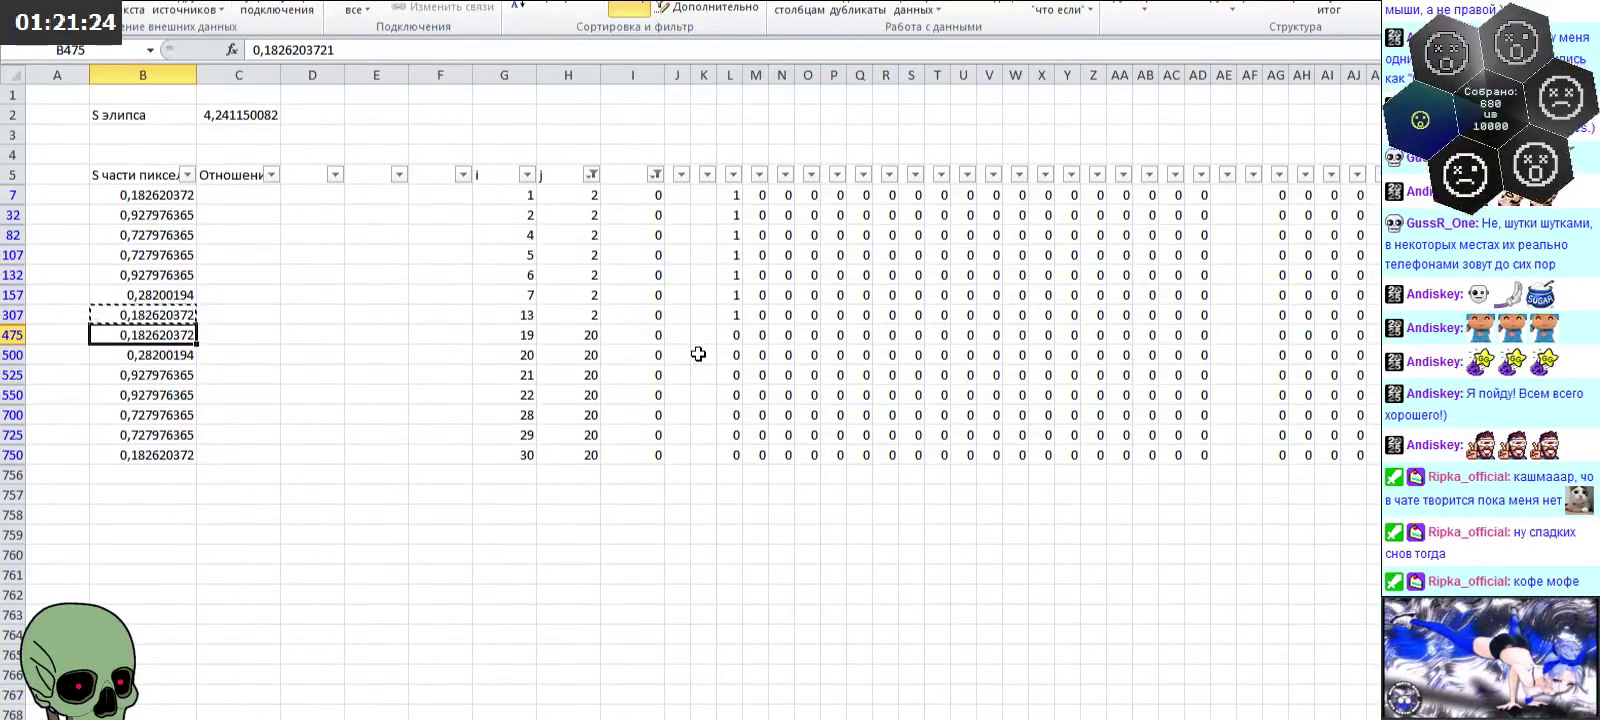
Step: Change the j filter to show only rows where j is 3 and 15
{"action": "left_click", "coordinate": [592, 175]}
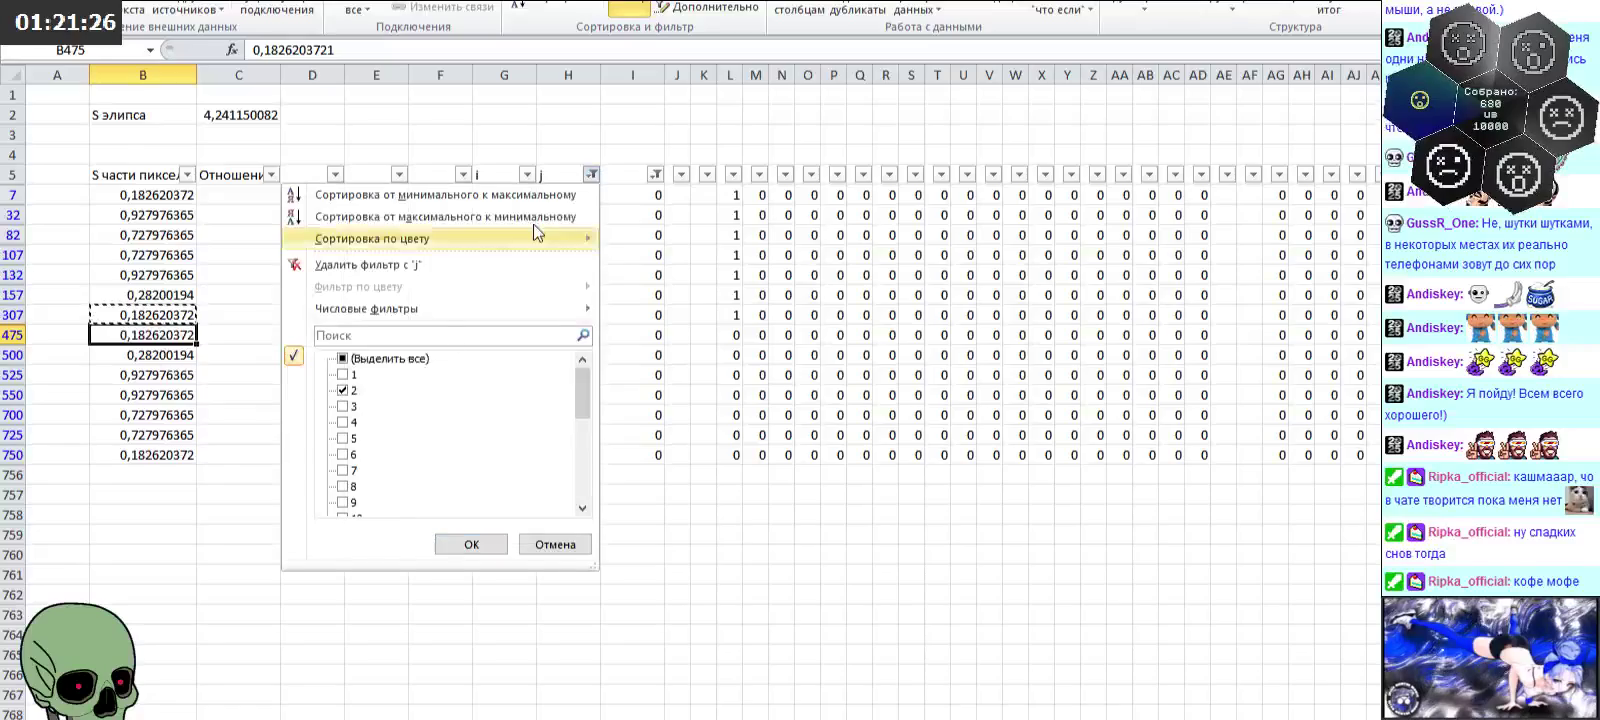
{"action": "left_click", "coordinate": [352, 360]}
{"action": "left_click", "coordinate": [343, 406]}
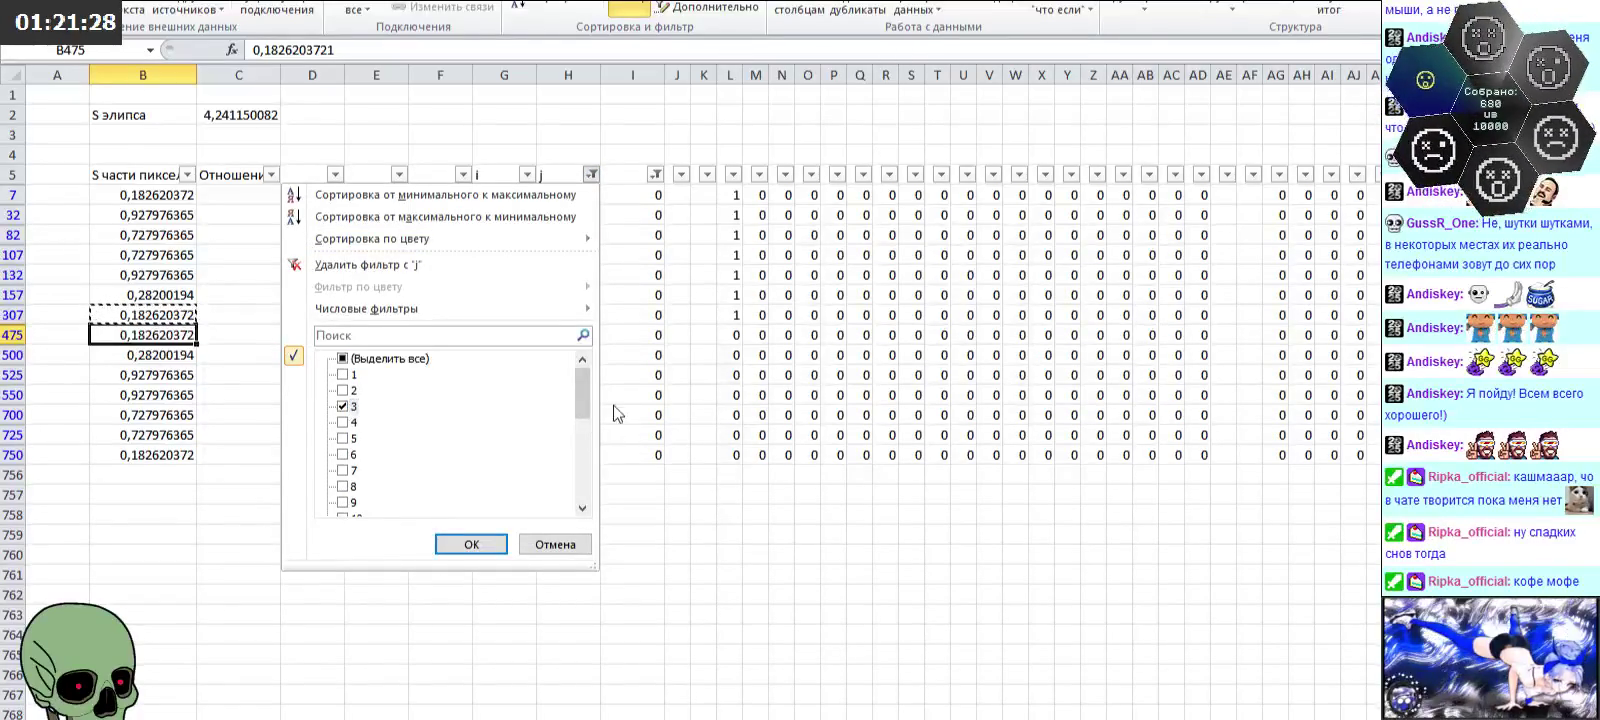
{"action": "left_click_drag", "start_coordinate": [581, 392], "coordinate": [578, 503]}
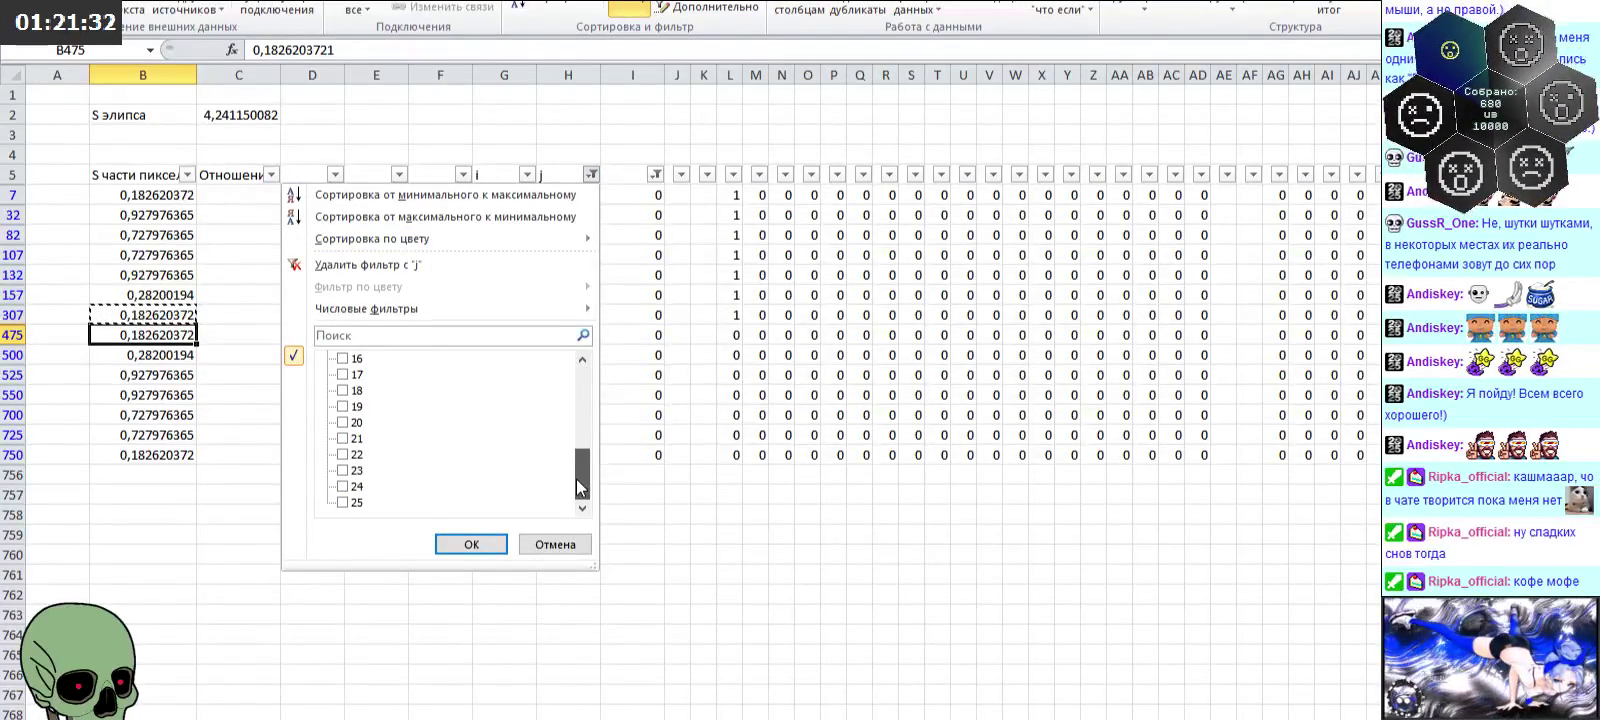
{"action": "left_click_drag", "start_coordinate": [580, 480], "coordinate": [580, 466]}
{"action": "left_click", "coordinate": [343, 375]}
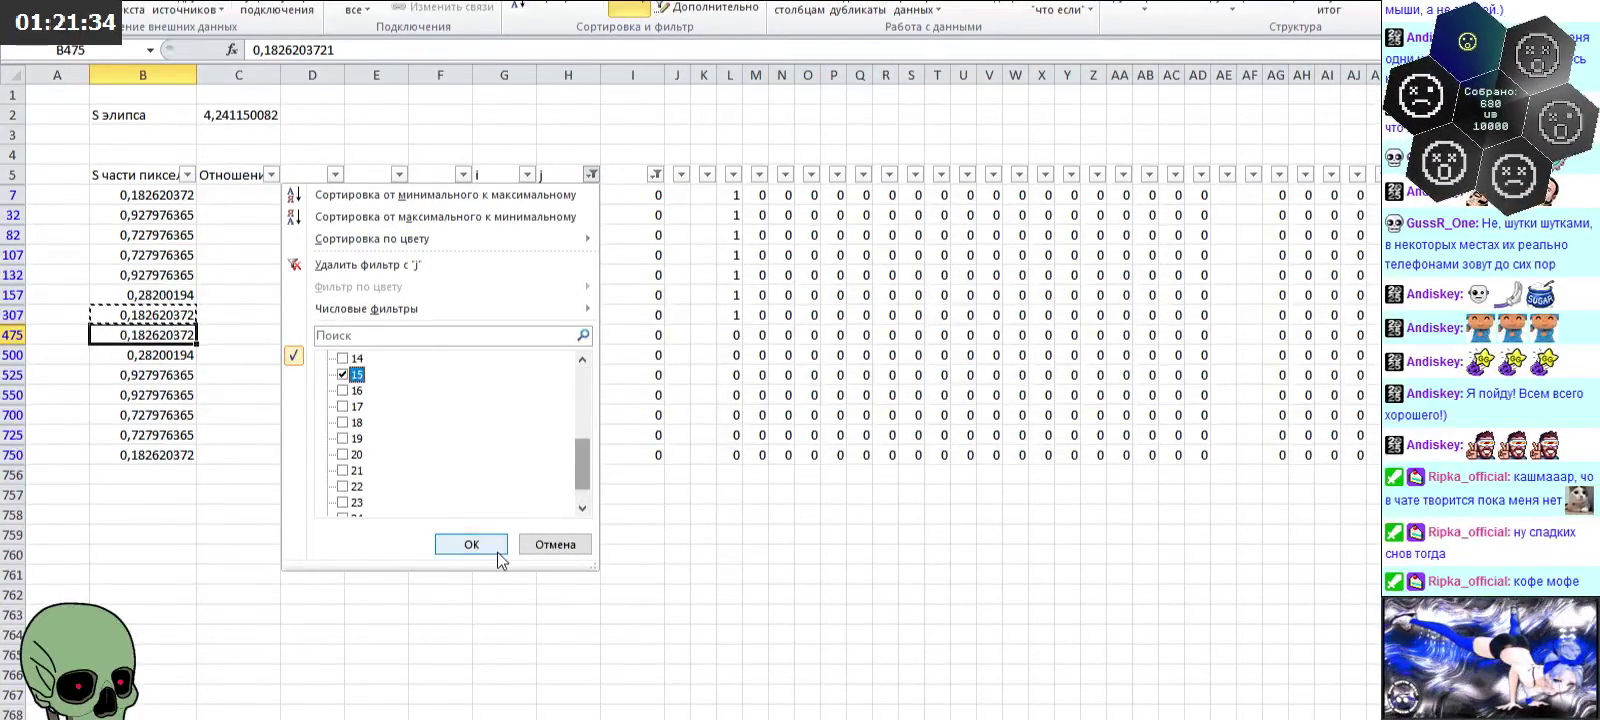
{"action": "left_click", "coordinate": [471, 544]}
{"action": "left_click", "coordinate": [487, 572]}
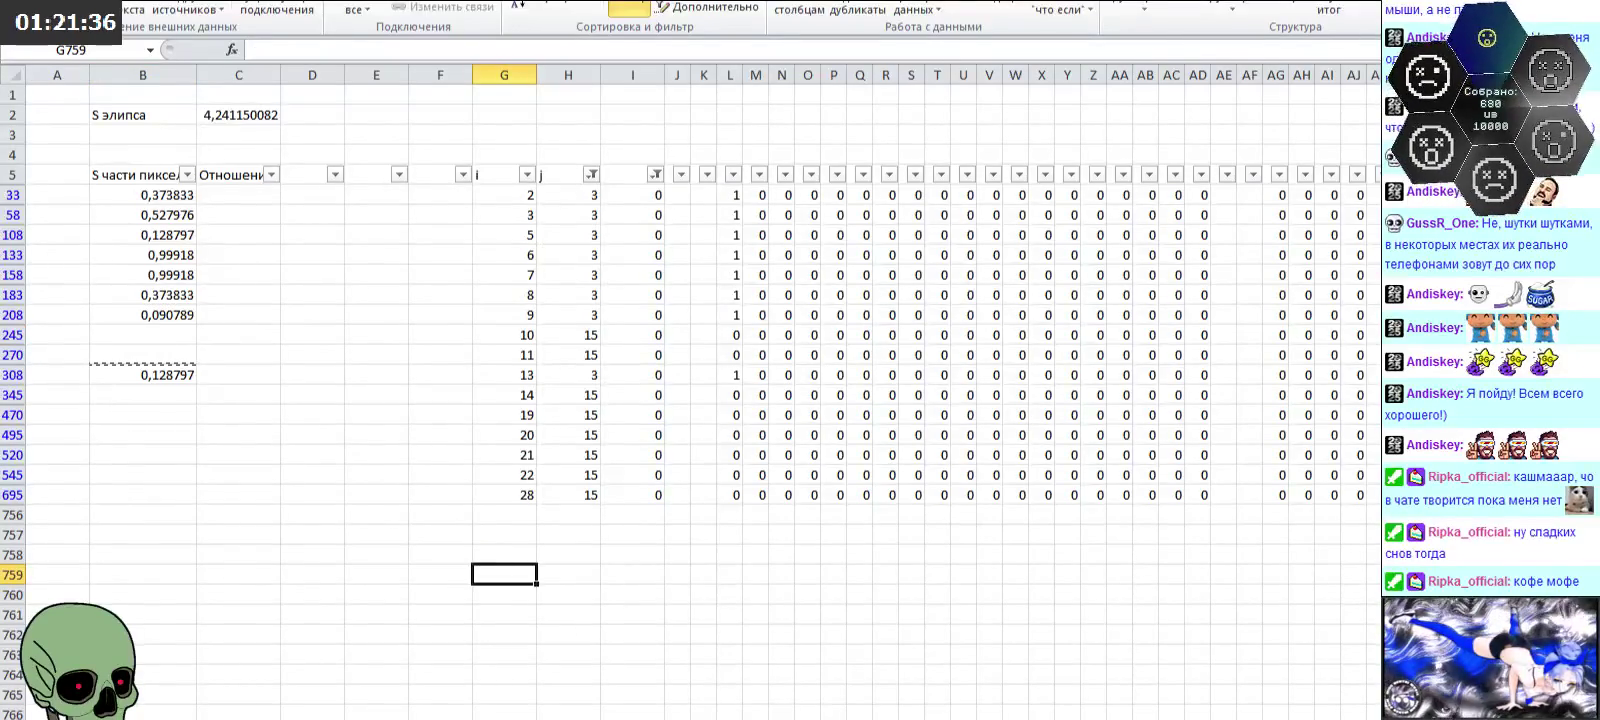
Step: Filter column AT to its 1 and -1 rows and paste area 0,373833 into B545
{"action": "scroll", "coordinate": [700, 400], "scroll_direction": "right", "scroll_amount": 13}
{"action": "left_click", "coordinate": [870, 154]}
{"action": "left_click", "coordinate": [872, 175]}
{"action": "left_click", "coordinate": [626, 390]}
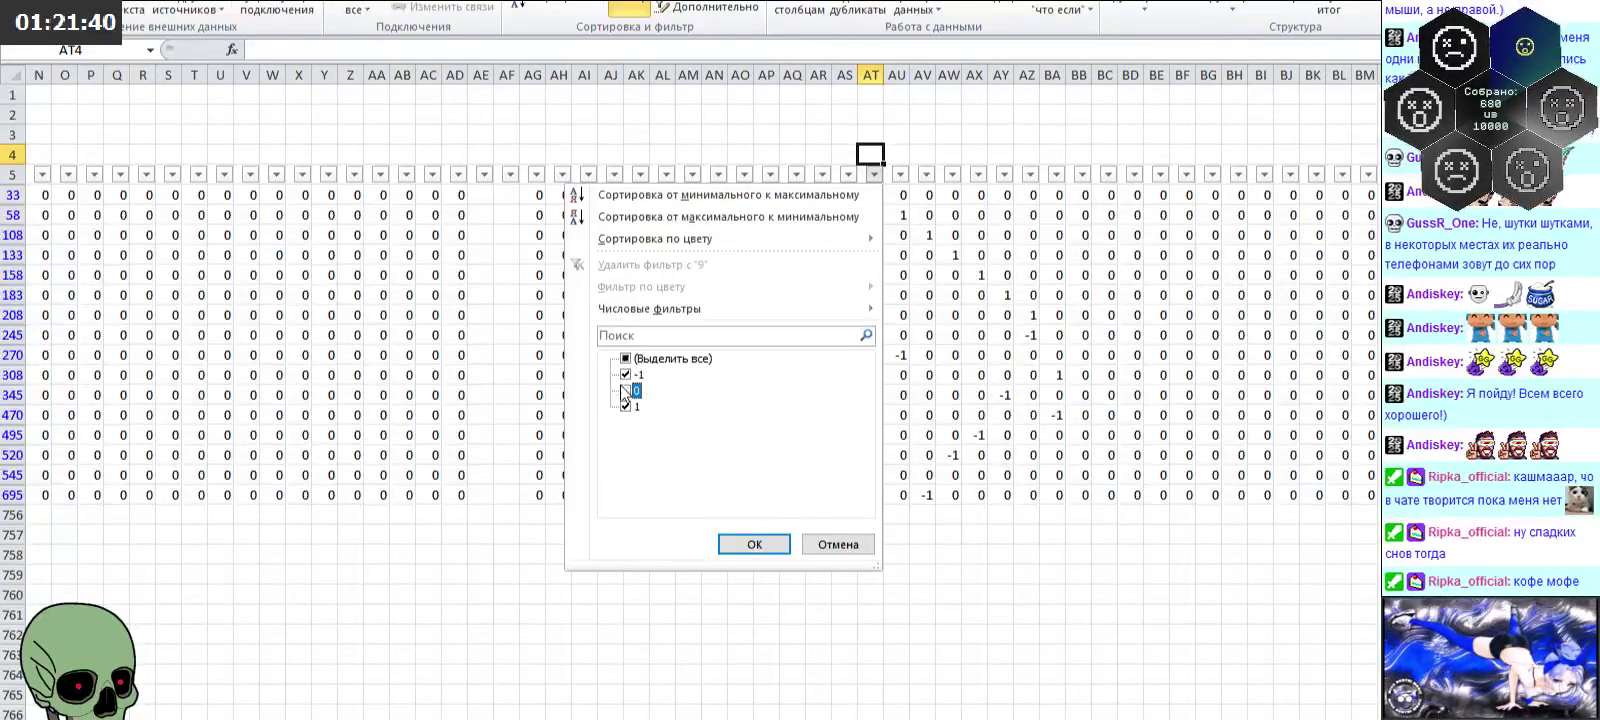
{"action": "left_click", "coordinate": [746, 541]}
{"action": "scroll", "coordinate": [700, 400], "scroll_direction": "left", "scroll_amount": 5}
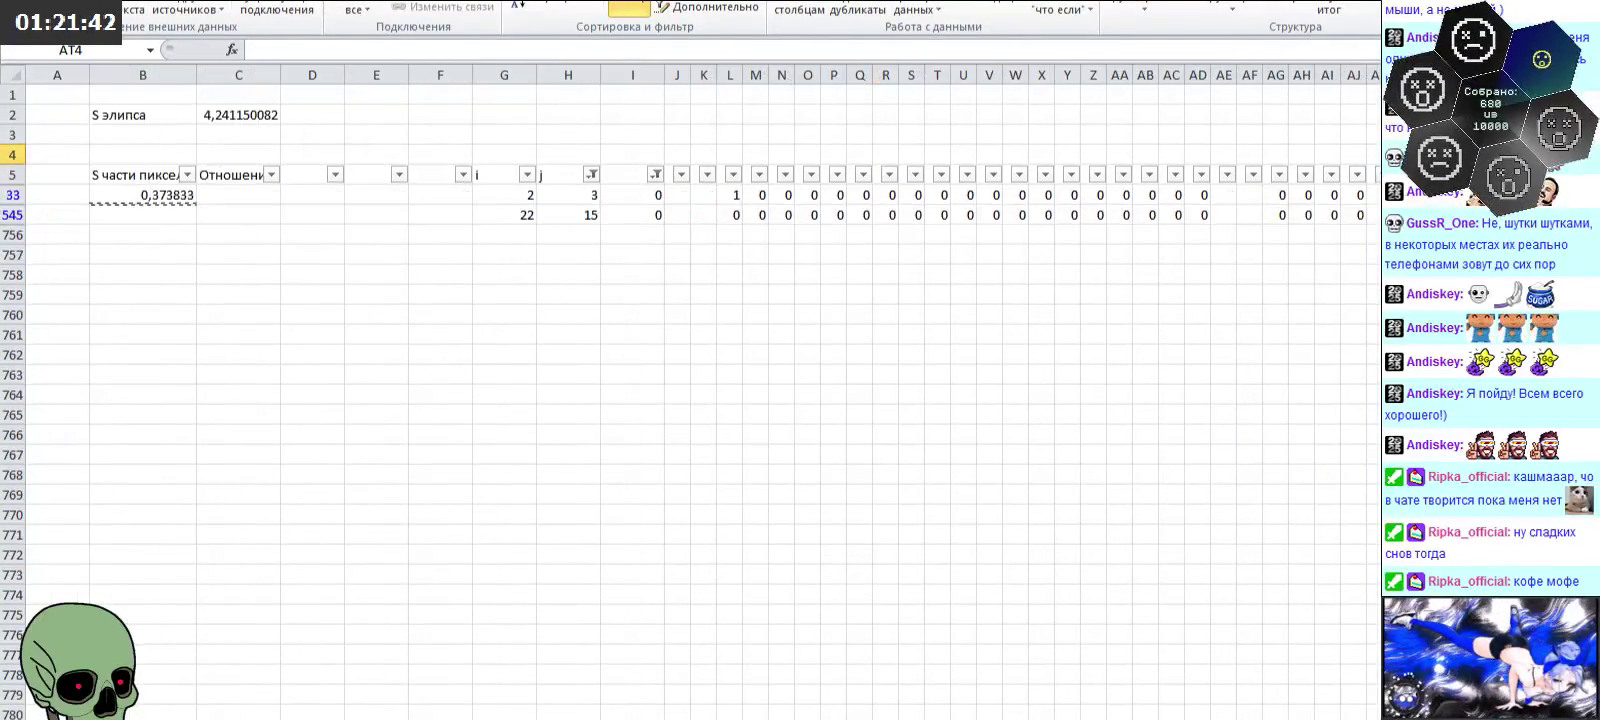
{"action": "left_click", "coordinate": [157, 196]}
{"action": "key", "text": "ctrl+v"}
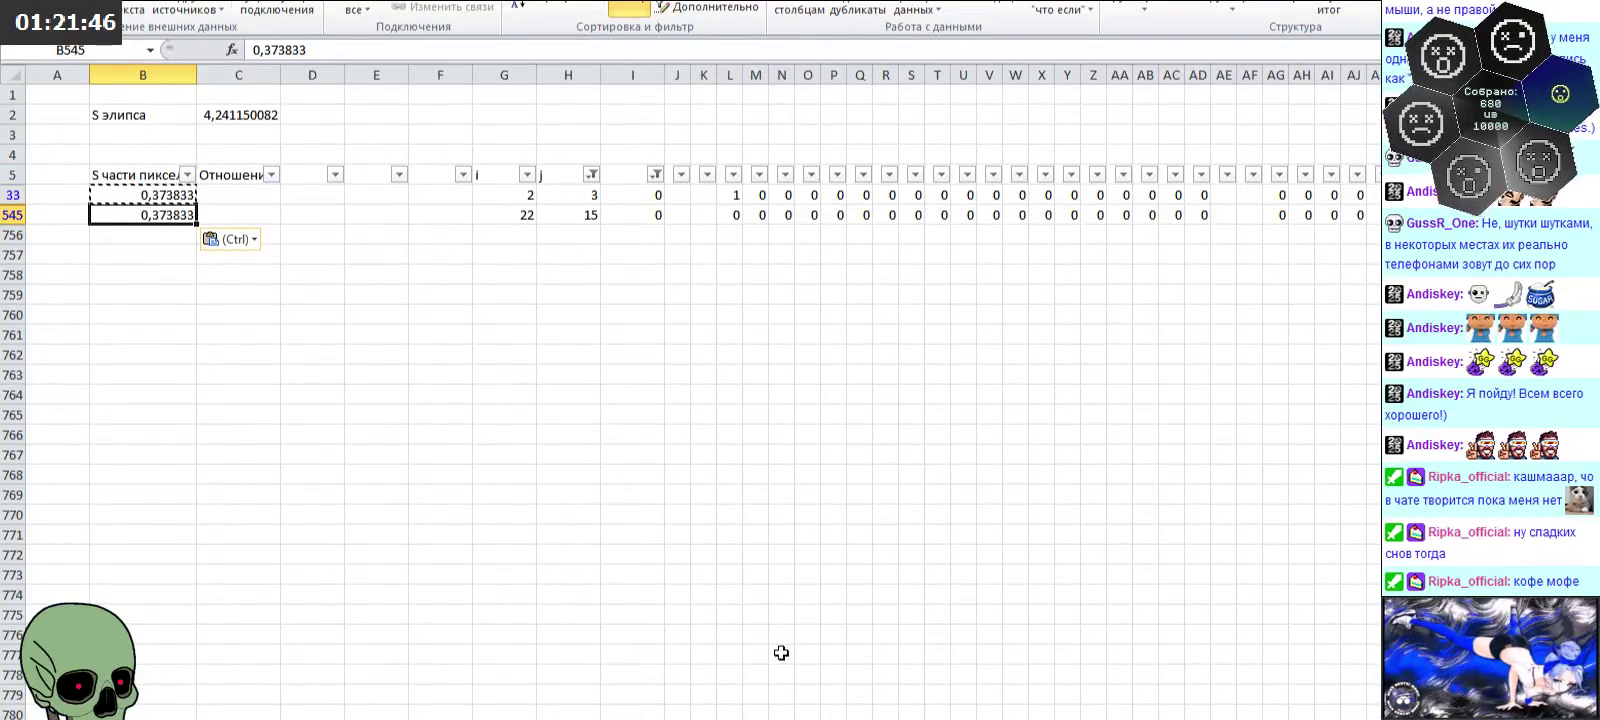
Step: Clear the AT filter and filter AU excluding 0, leaving rows 58 and 270
{"action": "scroll", "coordinate": [953, 289], "scroll_direction": "right", "scroll_amount": 5}
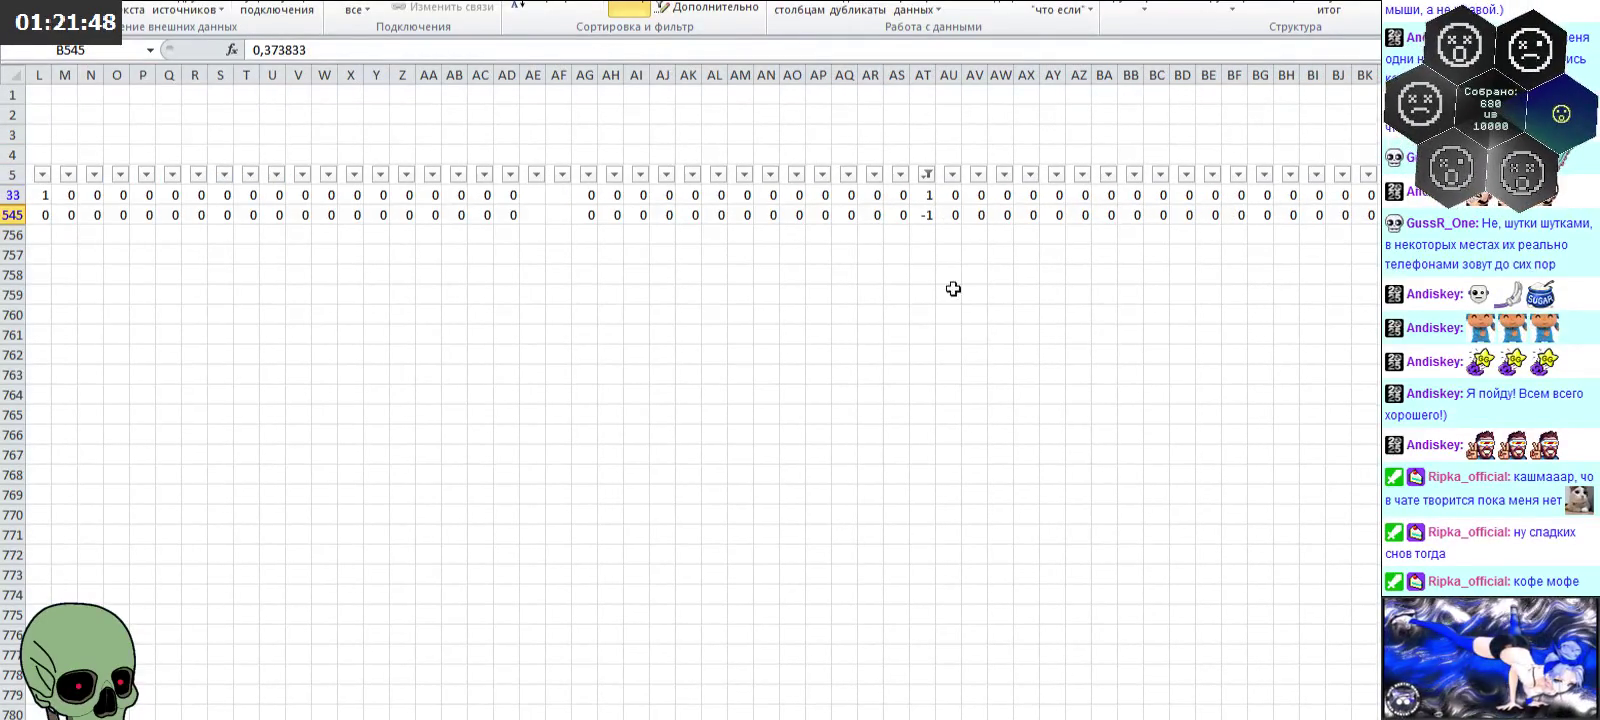
{"action": "left_click", "coordinate": [928, 175]}
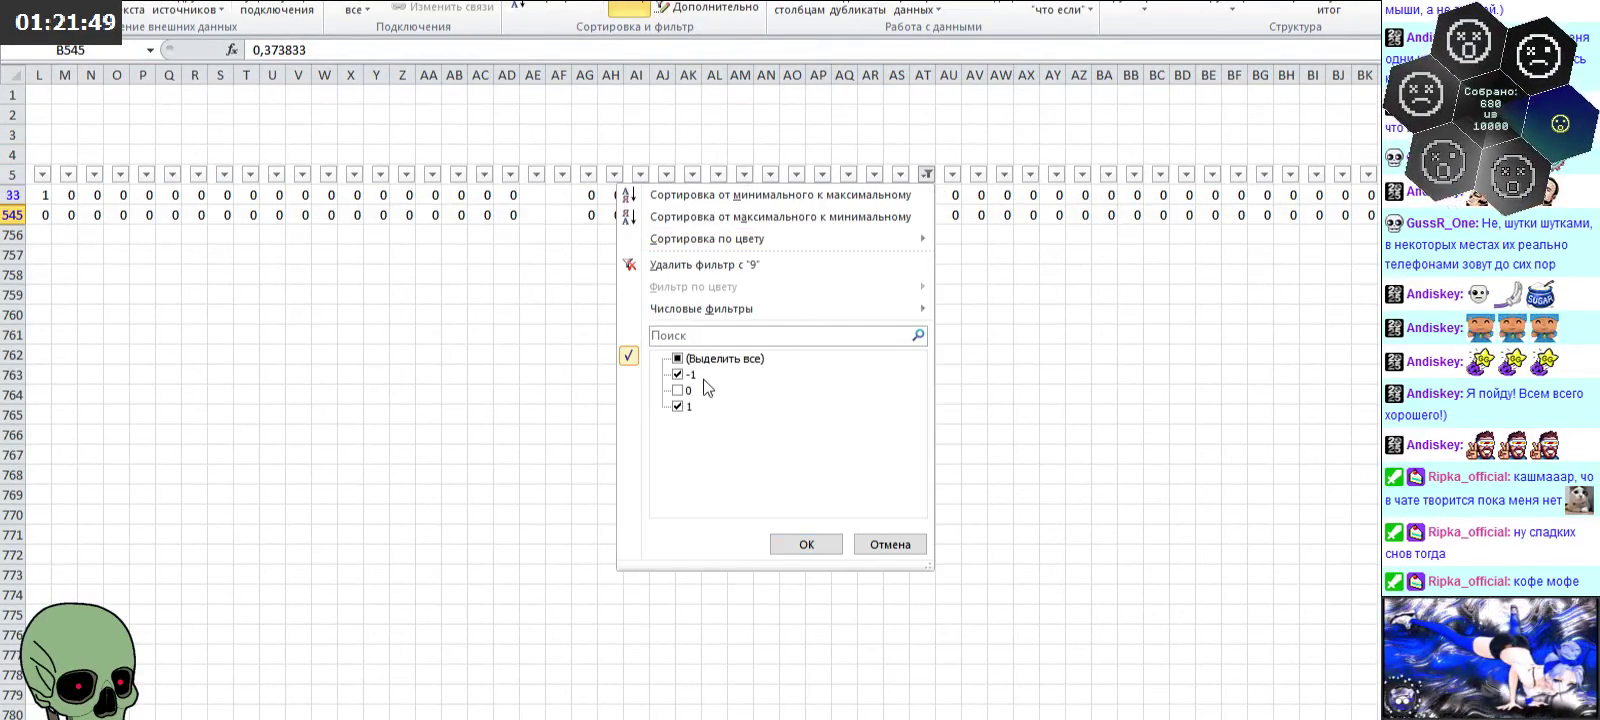
{"action": "left_click", "coordinate": [823, 546]}
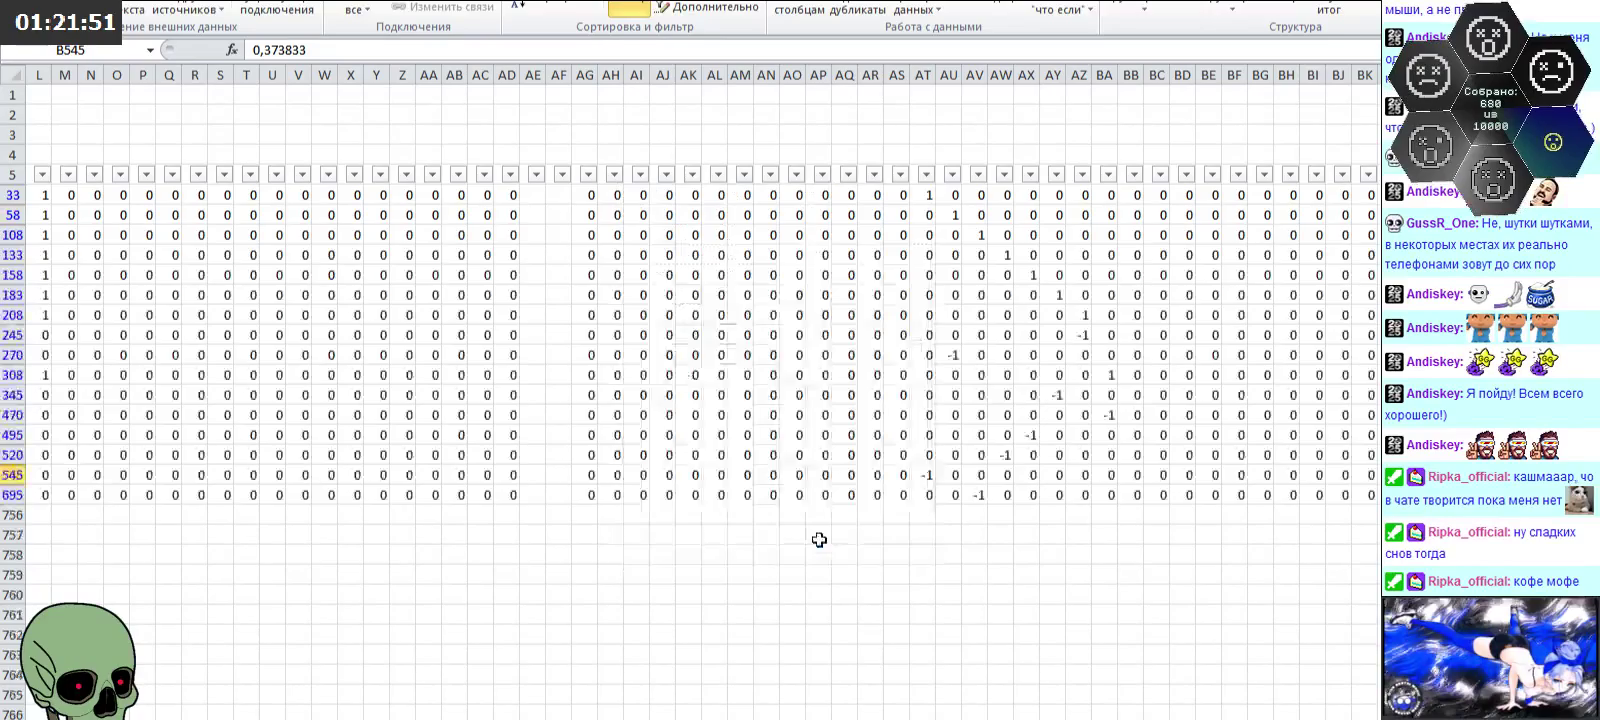
{"action": "left_click", "coordinate": [954, 175]}
{"action": "left_click", "coordinate": [716, 393]}
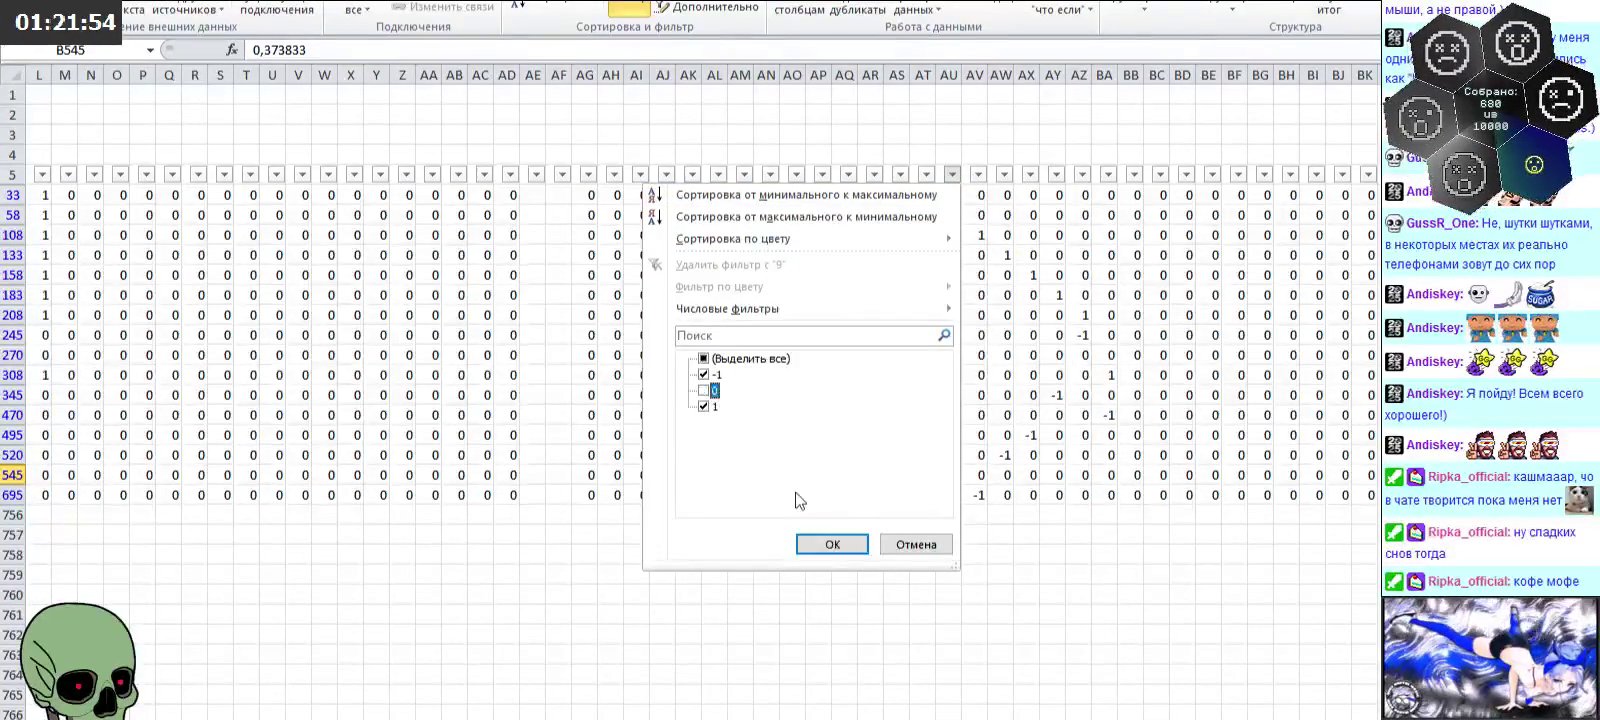
{"action": "left_click", "coordinate": [832, 544]}
{"action": "left_click", "coordinate": [972, 152]}
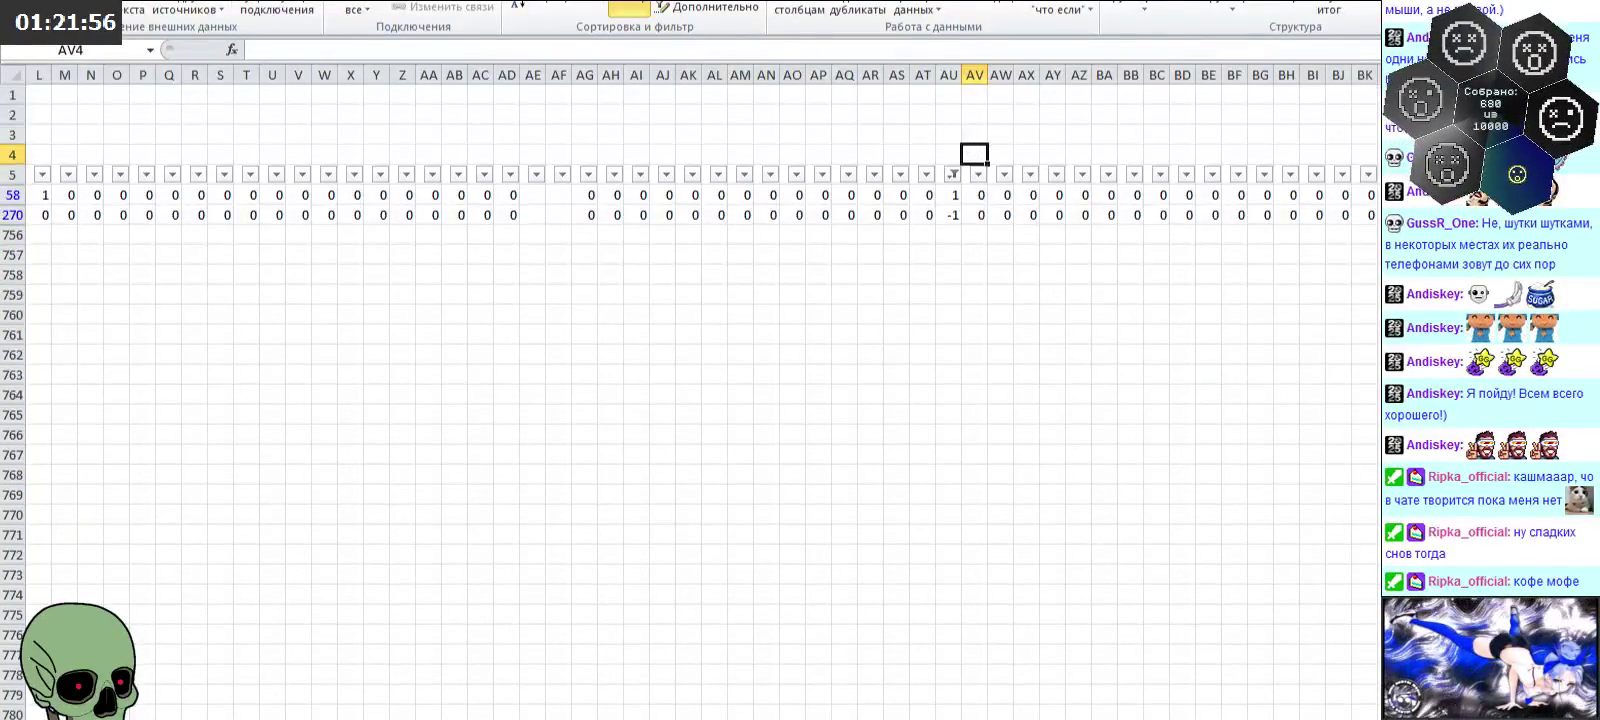
Step: Copy B58's area 0,527976 into B270
{"action": "left_click_drag", "start_coordinate": [1260, 718], "coordinate": [1213, 718]}
{"action": "left_click", "coordinate": [182, 195]}
{"action": "key", "text": "ctrl+c"}
{"action": "left_click", "coordinate": [181, 220]}
{"action": "key", "text": "ctrl+v"}
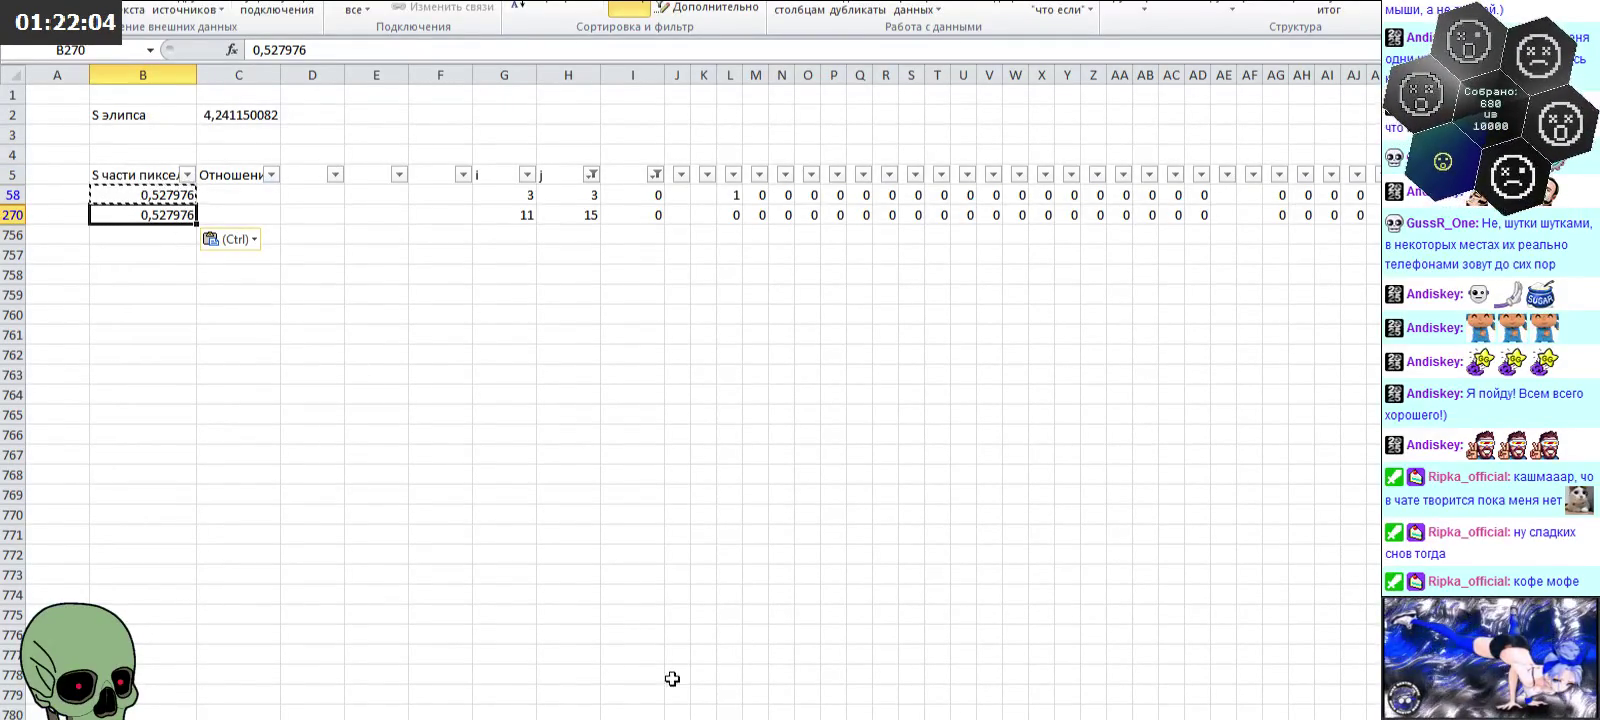
{"action": "left_click", "coordinate": [675, 715]}
{"action": "scroll", "coordinate": [890, 470], "scroll_direction": "down", "scroll_amount": 1}
Step: Zoom and pan the KOMPAS drawing to read the pixel's area
{"action": "scroll", "coordinate": [889, 468], "scroll_direction": "down", "scroll_amount": 1}
{"action": "scroll", "coordinate": [889, 468], "scroll_direction": "down", "scroll_amount": 2}
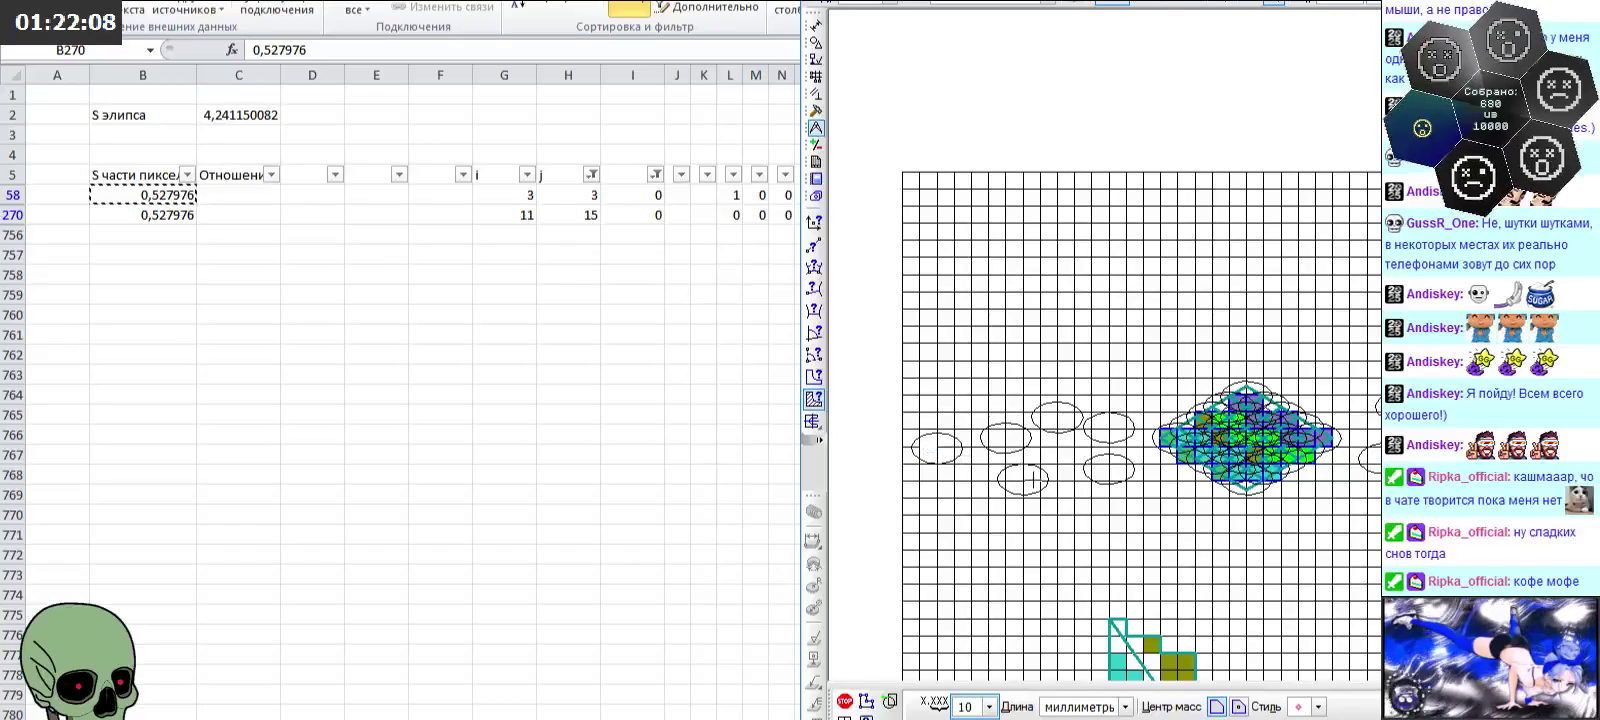
{"action": "scroll", "coordinate": [1138, 480], "scroll_direction": "up", "scroll_amount": 1}
{"action": "scroll", "coordinate": [1140, 477], "scroll_direction": "up", "scroll_amount": 1}
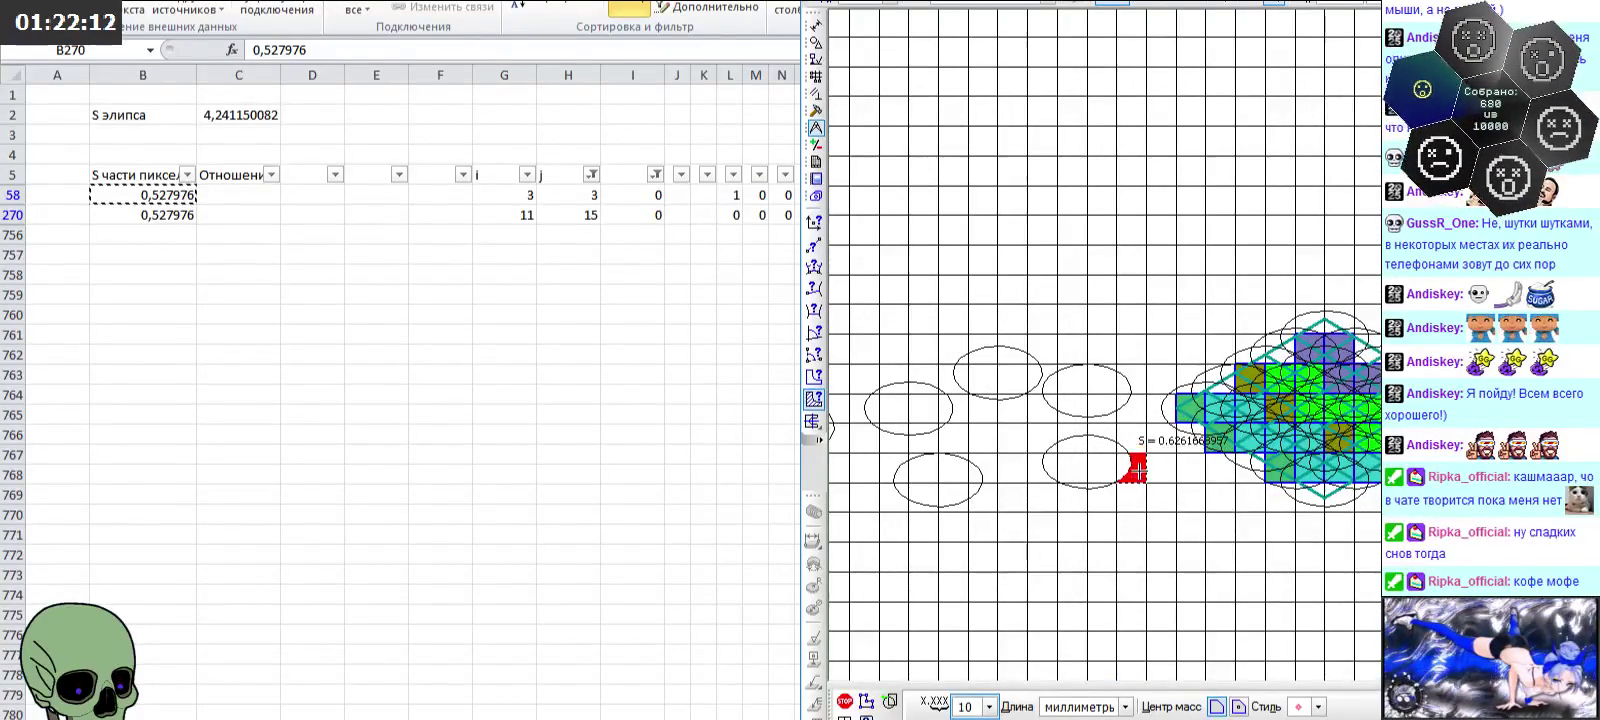
{"action": "scroll", "coordinate": [1165, 460], "scroll_direction": "right", "scroll_amount": 1}
{"action": "scroll", "coordinate": [1196, 466], "scroll_direction": "right", "scroll_amount": 1}
{"action": "scroll", "coordinate": [1196, 466], "scroll_direction": "up", "scroll_amount": 1}
{"action": "scroll", "coordinate": [1210, 466], "scroll_direction": "up", "scroll_amount": 1}
{"action": "scroll", "coordinate": [1212, 470], "scroll_direction": "down", "scroll_amount": 1}
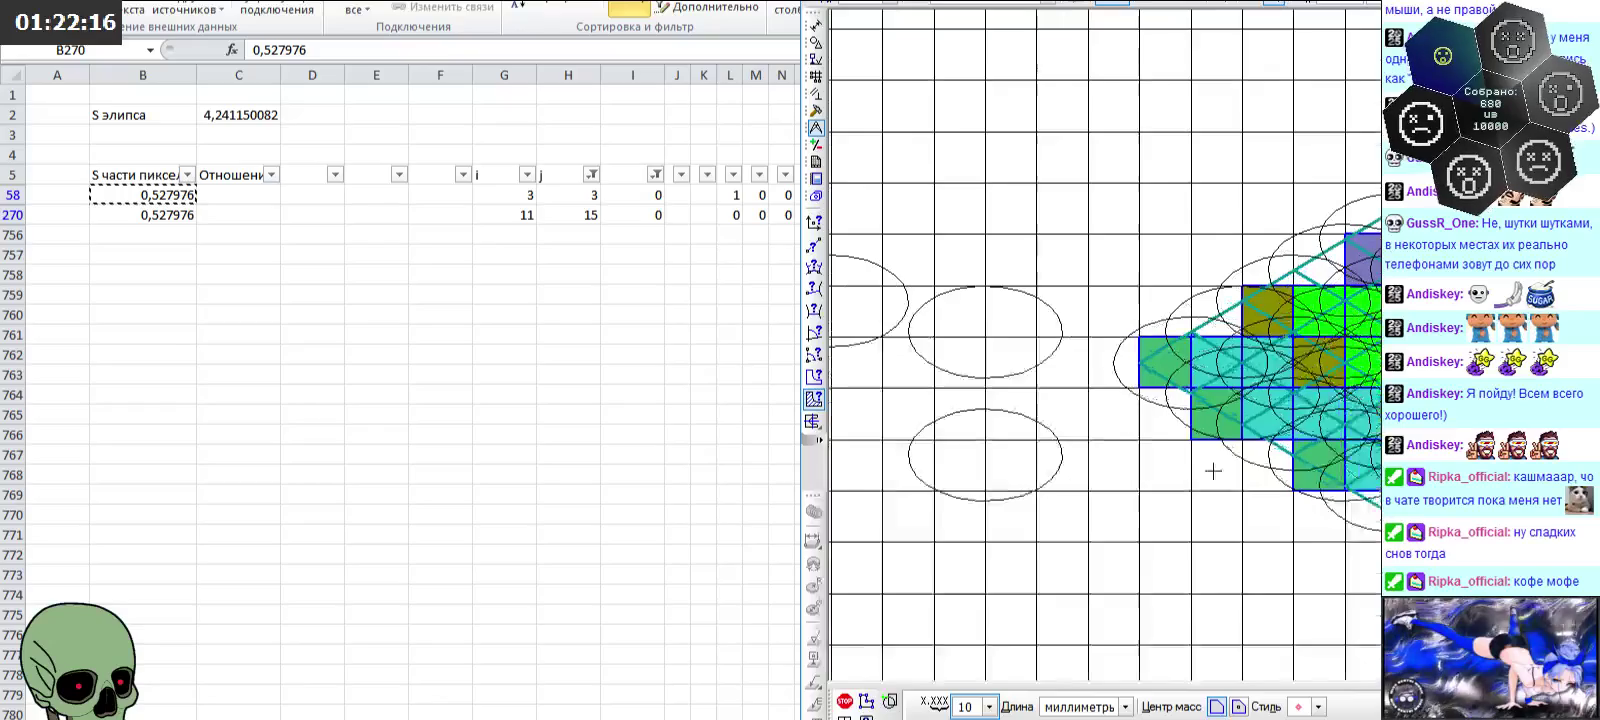
{"action": "scroll", "coordinate": [1213, 470], "scroll_direction": "down", "scroll_amount": 1}
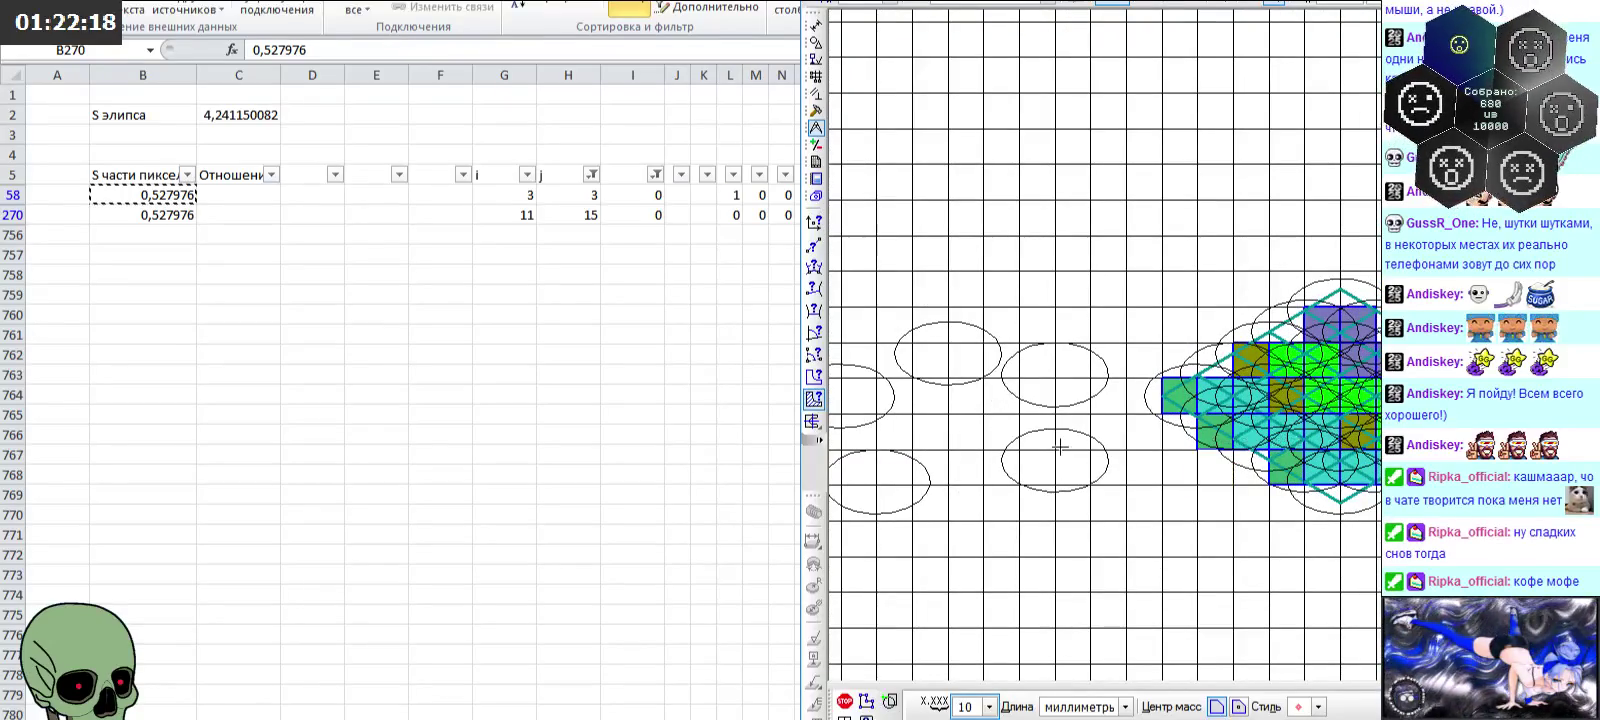
{"action": "scroll", "coordinate": [909, 363], "scroll_direction": "up", "scroll_amount": 1}
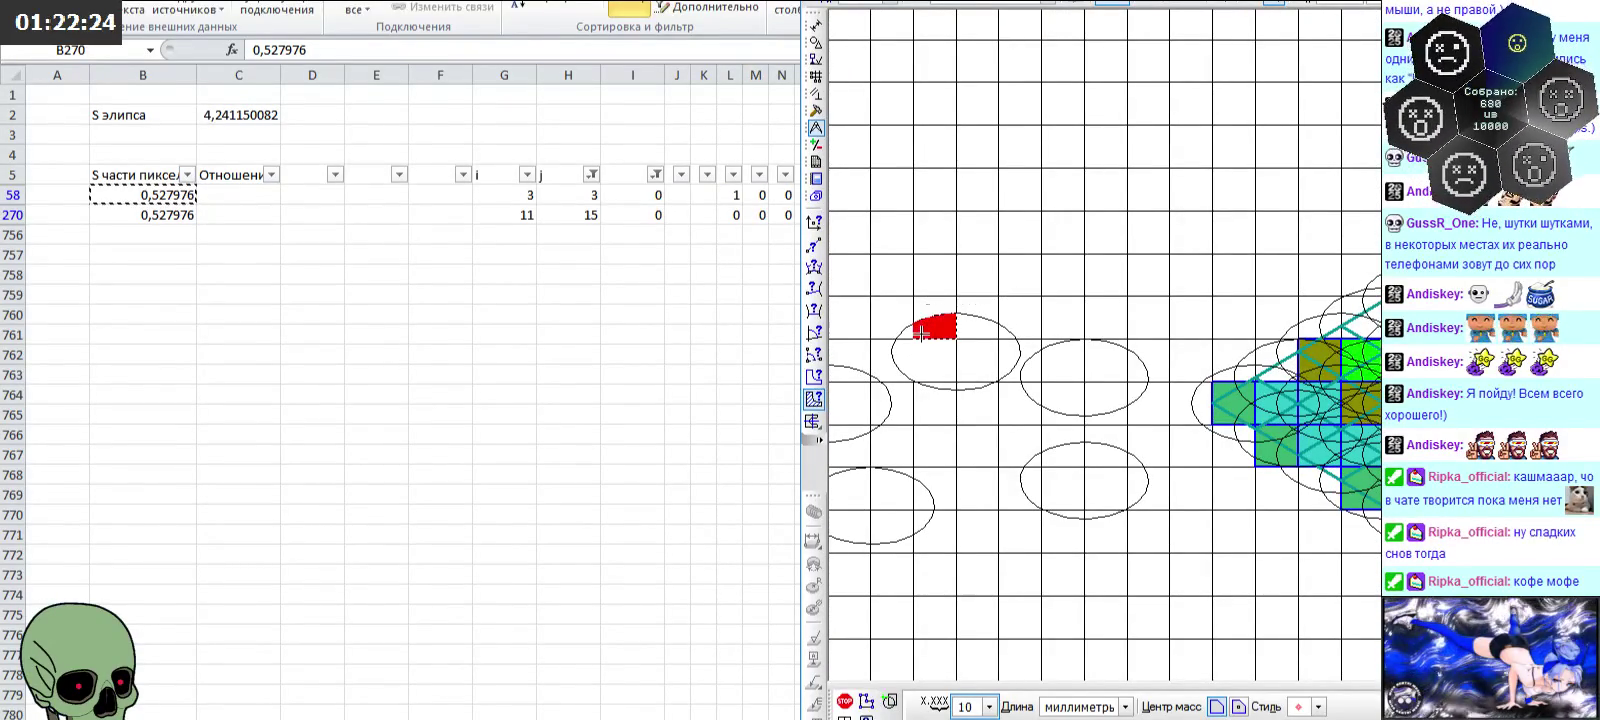
Step: Enter the precise area 0,527976365 in B270 and copy it into B58
{"action": "left_click", "coordinate": [143, 215]}
{"action": "key", "text": "ctrl+v"}
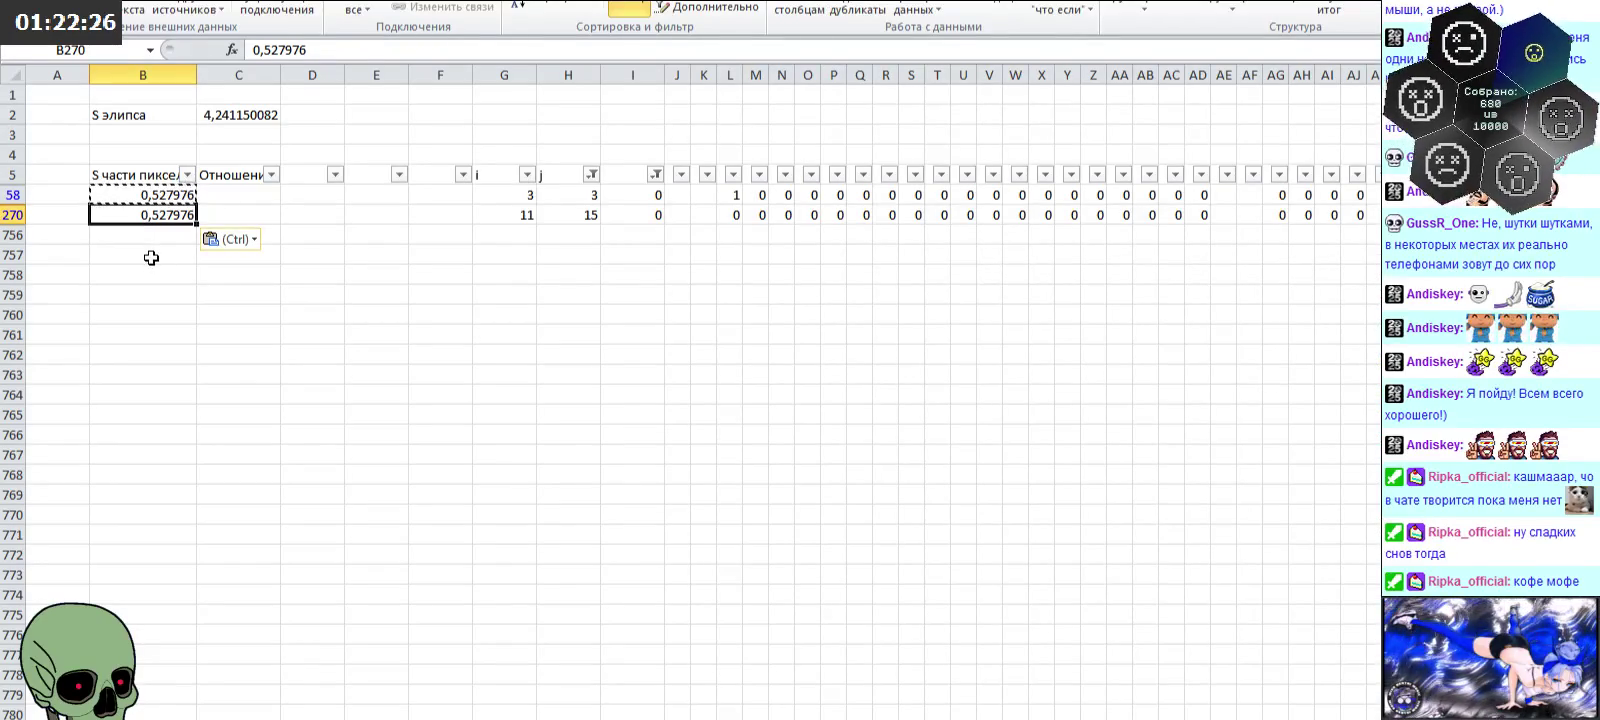
{"action": "type", "text": "0,52797"}
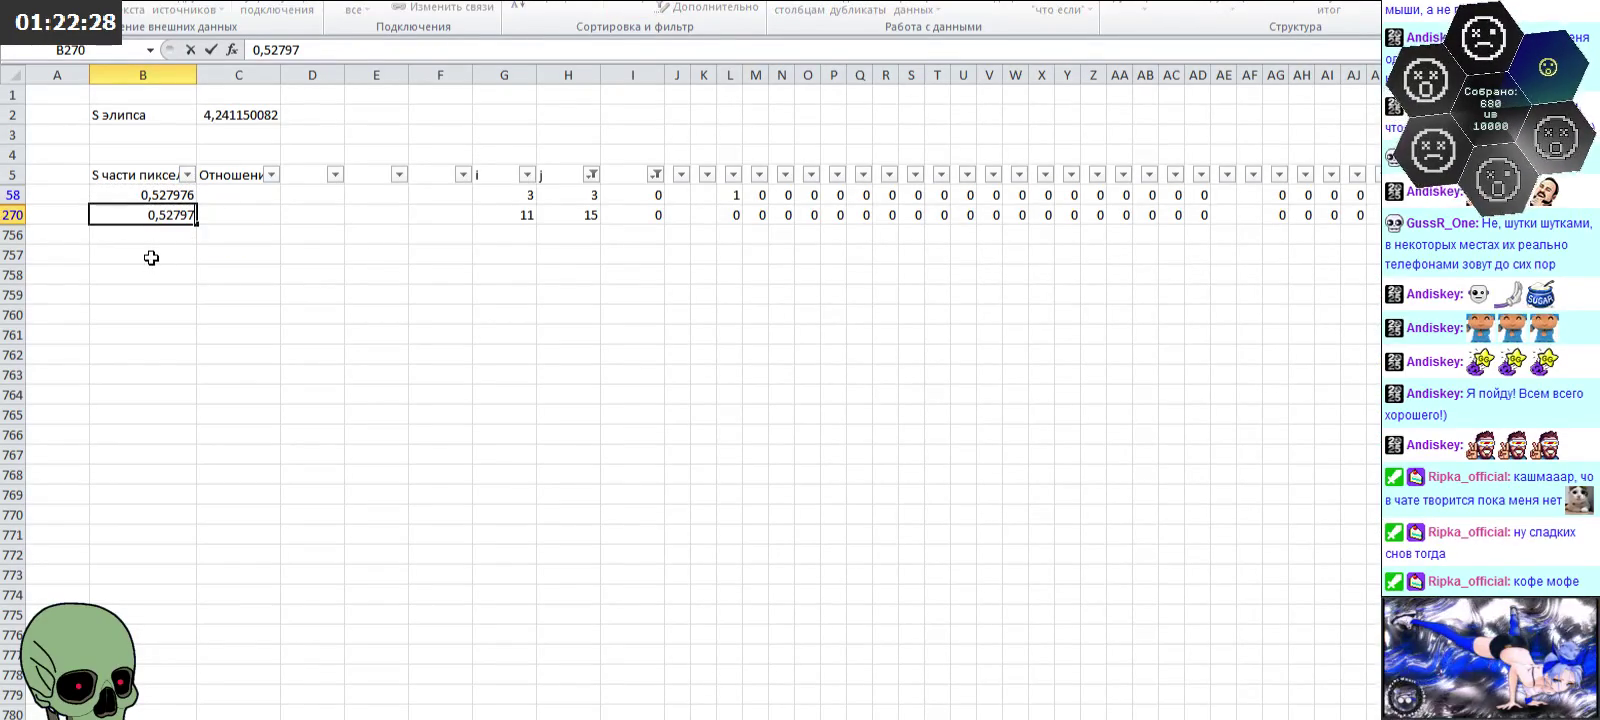
{"action": "type", "text": "6365"}
{"action": "key", "text": "Return"}
{"action": "key", "text": "Up"}
{"action": "key", "text": "ctrl+c"}
{"action": "key", "text": "Up"}
{"action": "key", "text": "ctrl+v"}
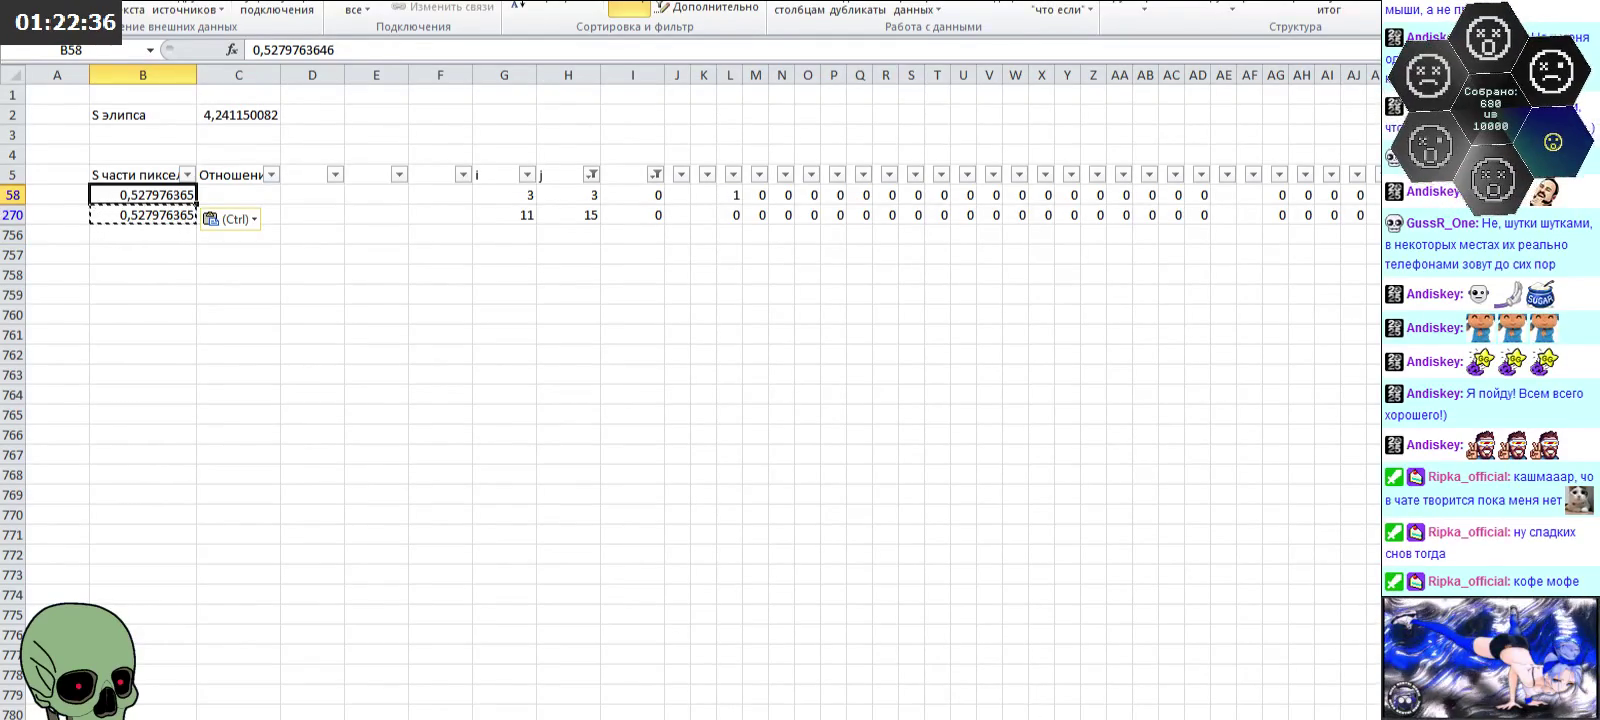
{"action": "scroll", "coordinate": [700, 400], "scroll_direction": "right", "scroll_amount": 5}
Step: Clear the AU filter and filter AV excluding 0, leaving rows 108 and 695
{"action": "left_click", "coordinate": [868, 154]}
{"action": "left_click", "coordinate": [848, 174]}
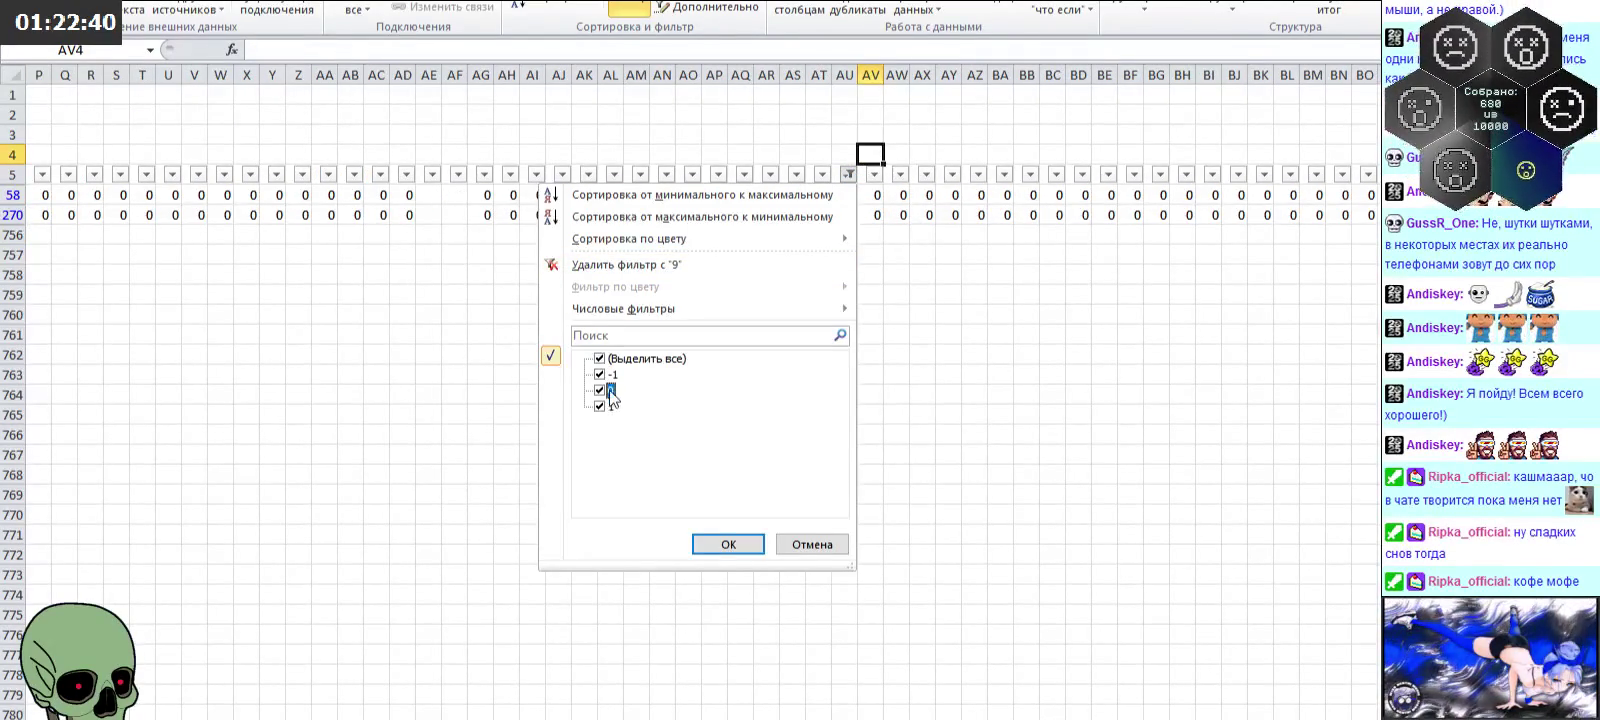
{"action": "left_click", "coordinate": [728, 544]}
{"action": "left_click", "coordinate": [874, 174]}
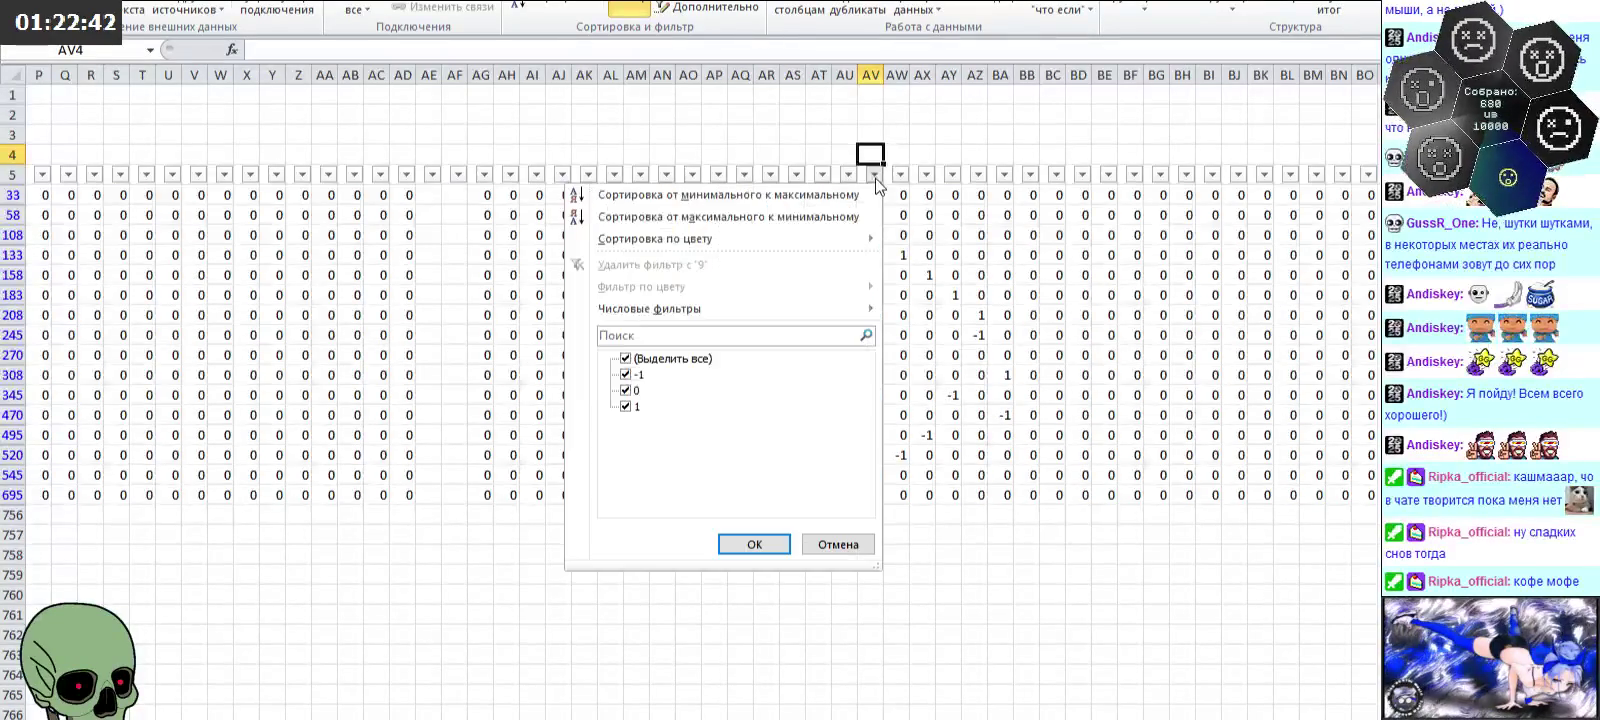
{"action": "left_click", "coordinate": [625, 390]}
{"action": "left_click", "coordinate": [754, 544]}
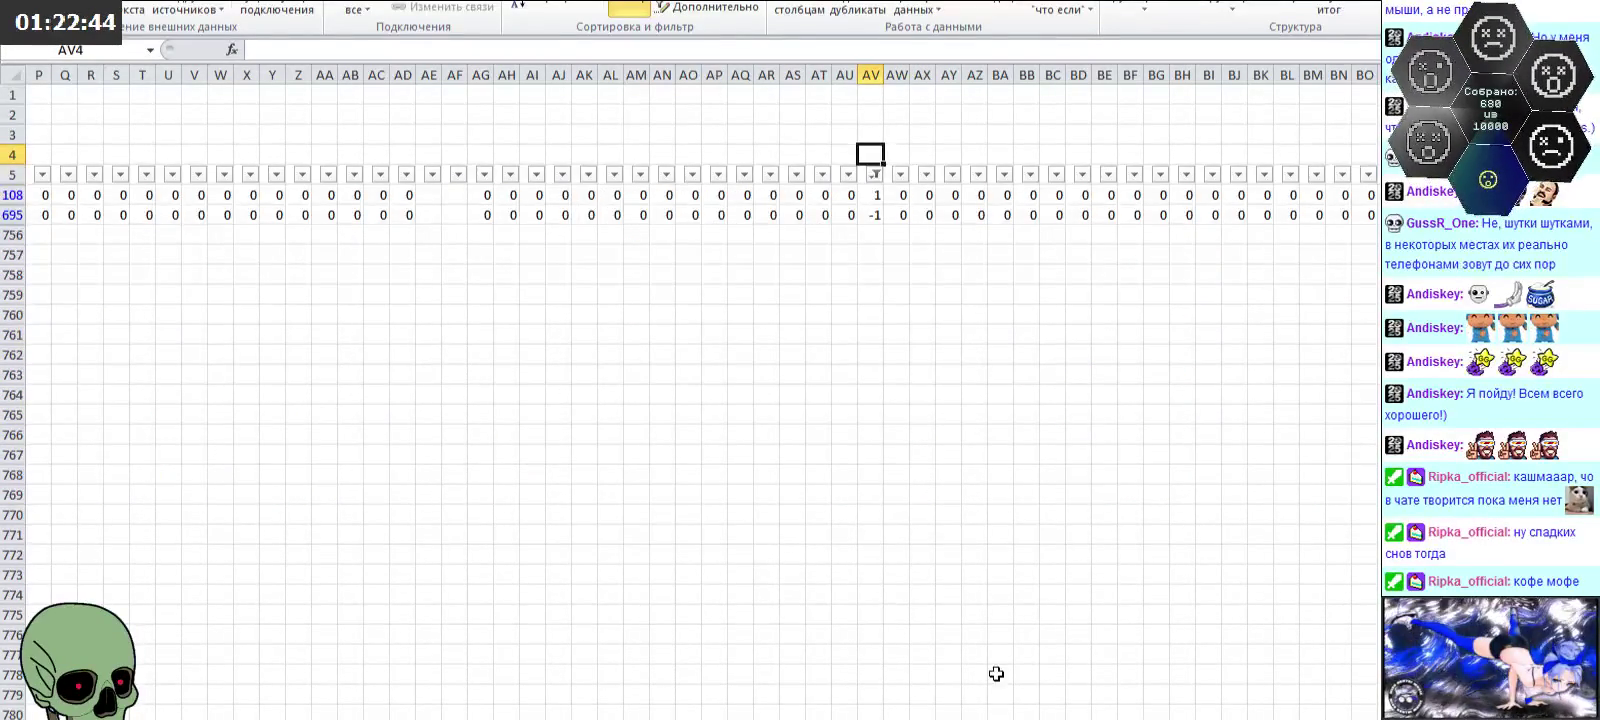
{"action": "left_click_drag", "start_coordinate": [1200, 718], "coordinate": [1140, 718]}
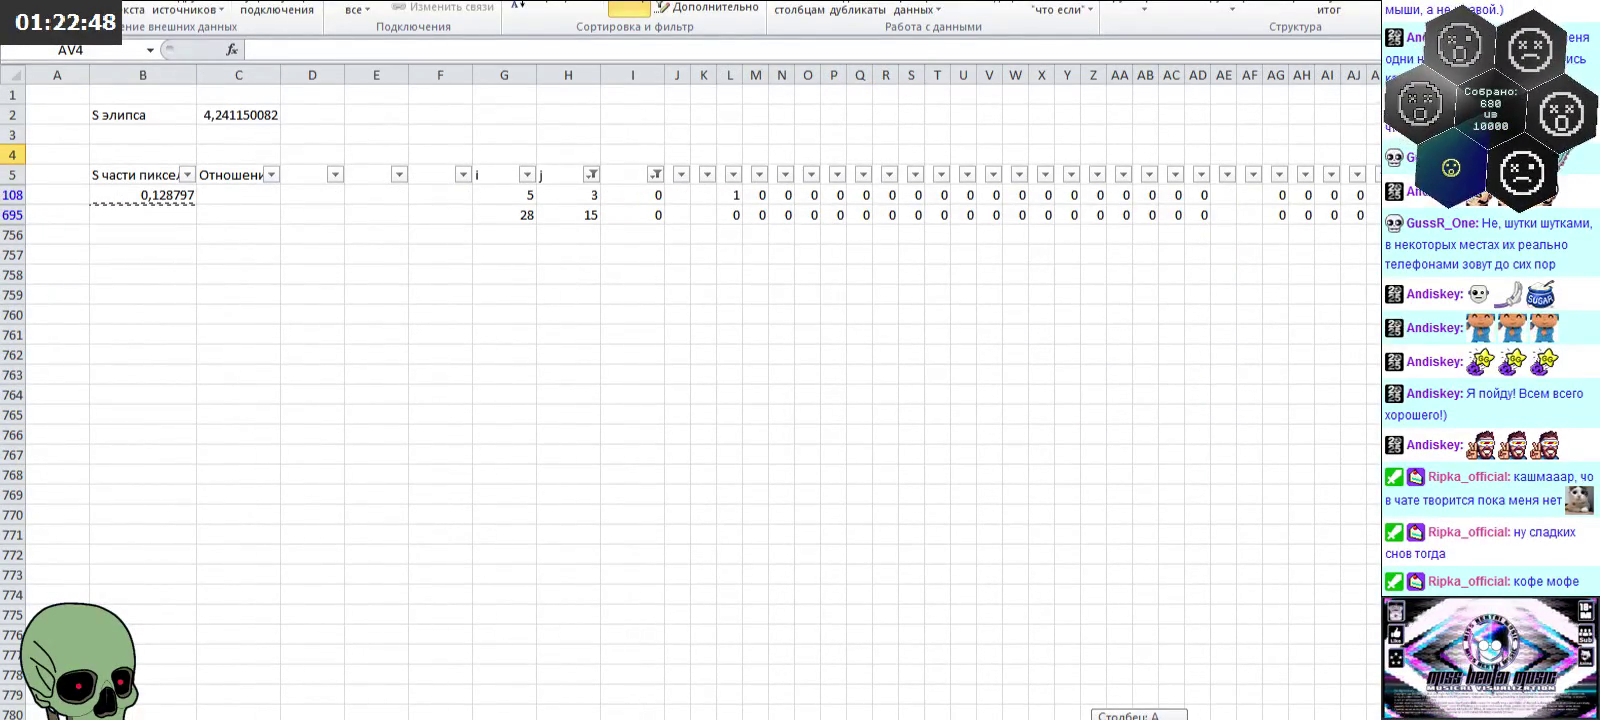
{"action": "key", "text": "alt+Tab"}
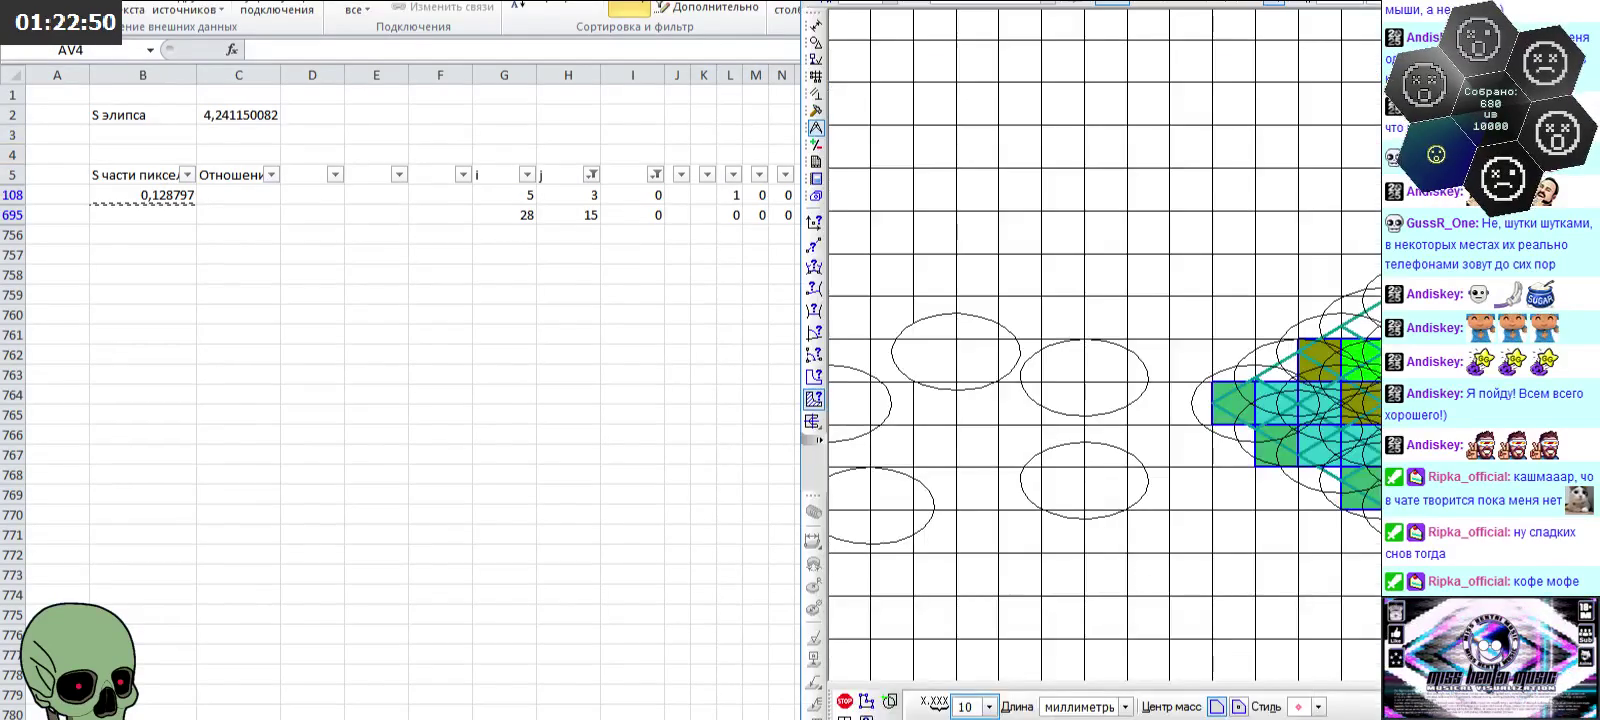
{"action": "left_click", "coordinate": [1007, 331]}
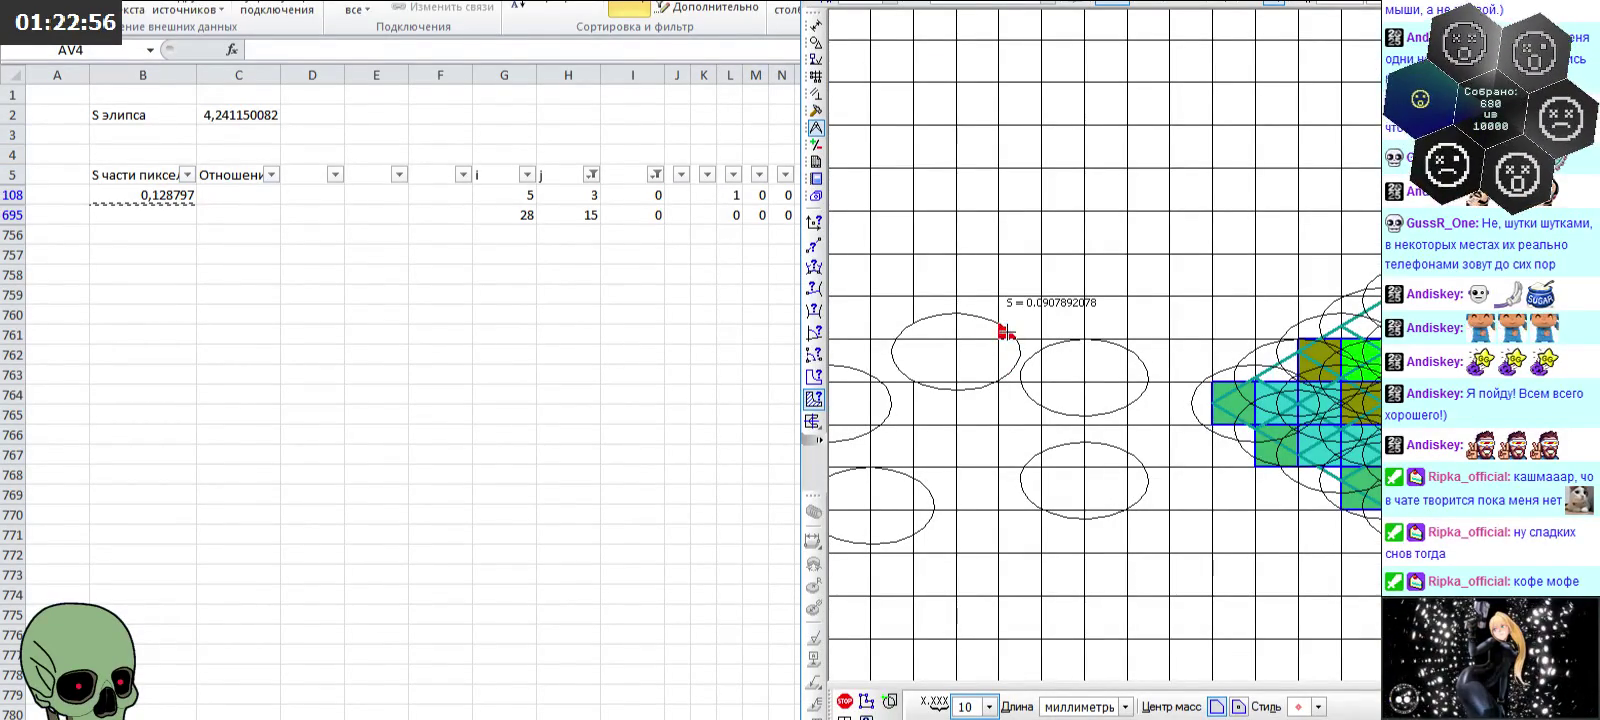
{"action": "left_click", "coordinate": [962, 384]}
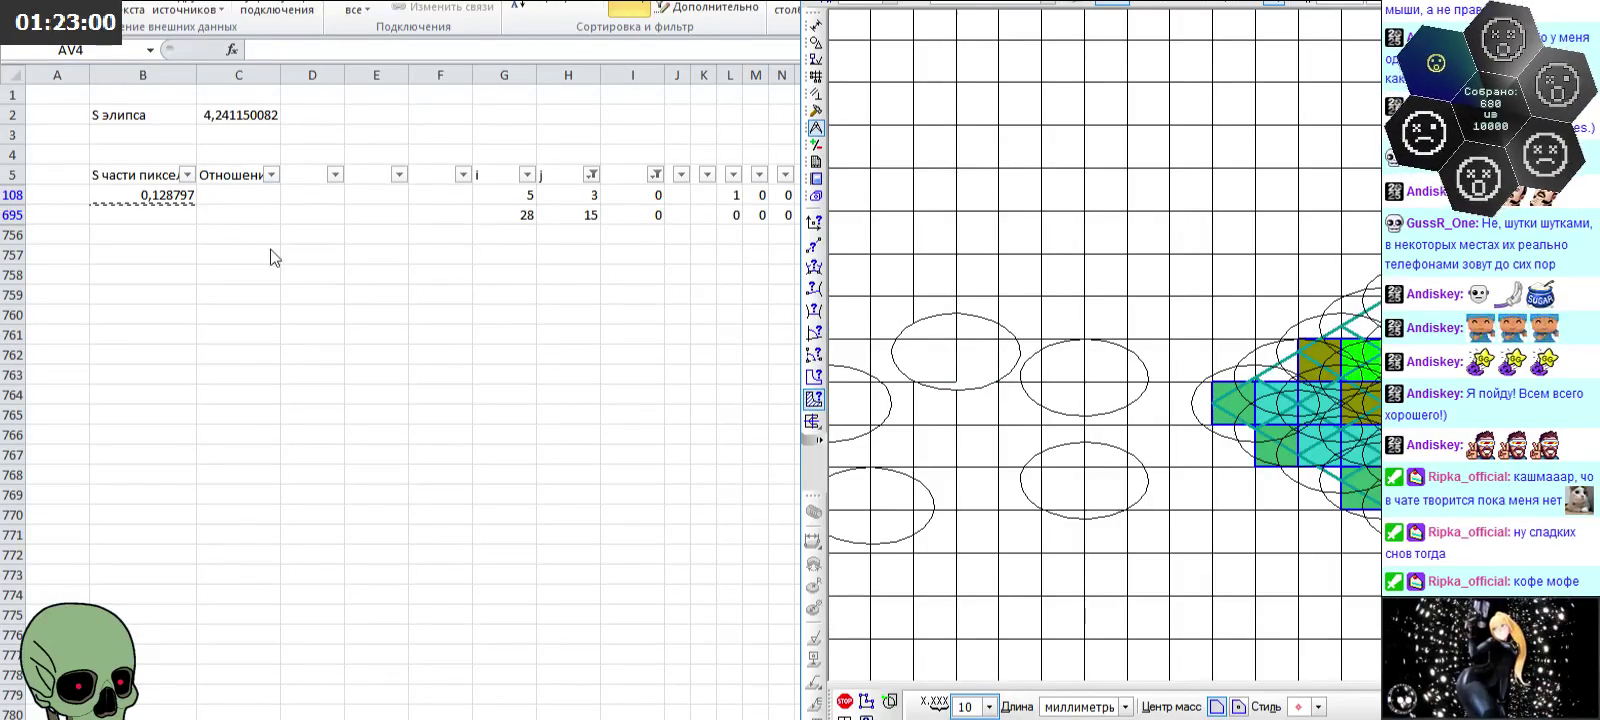
{"action": "left_click", "coordinate": [160, 196]}
{"action": "type", "text": "0,128"}
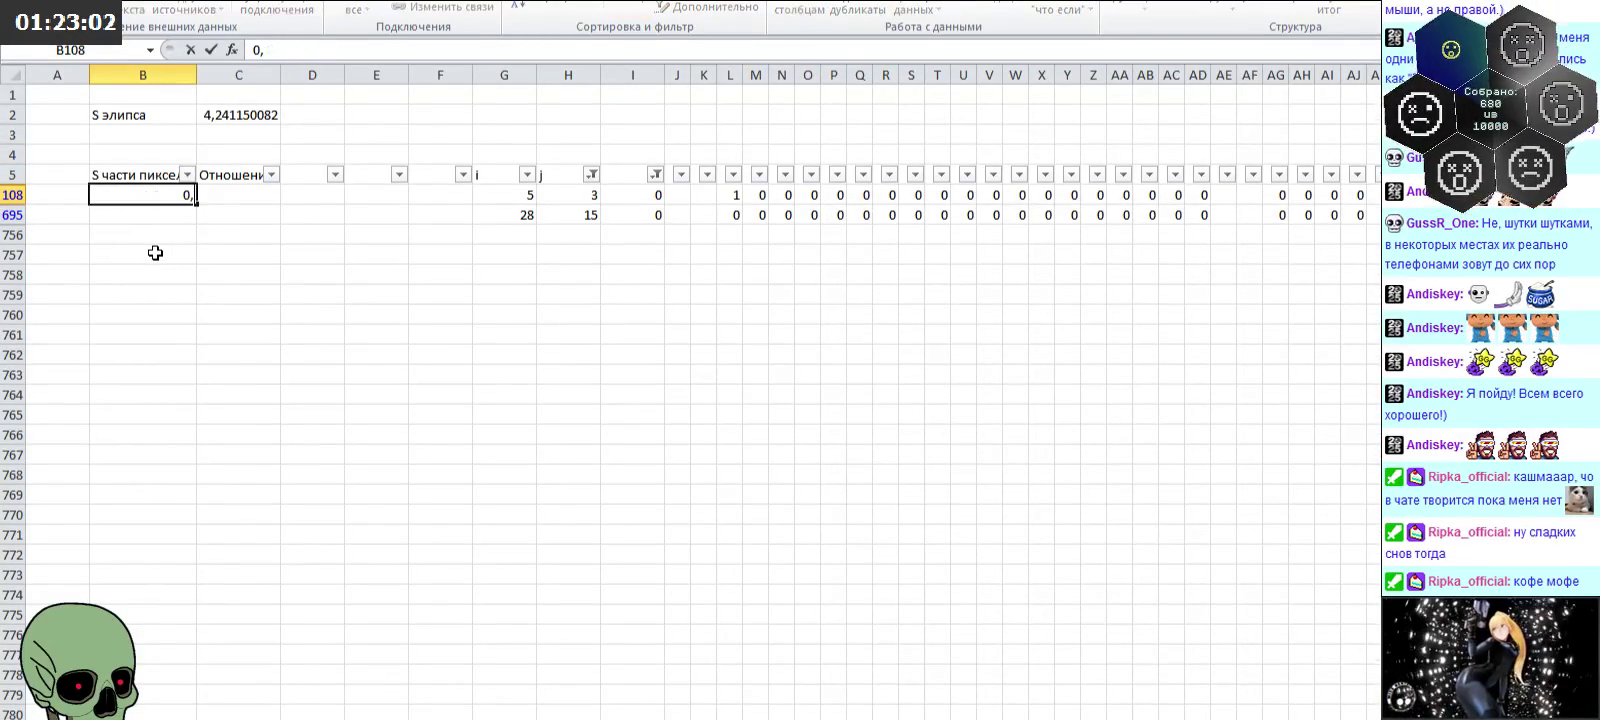
{"action": "type", "text": "7966632"}
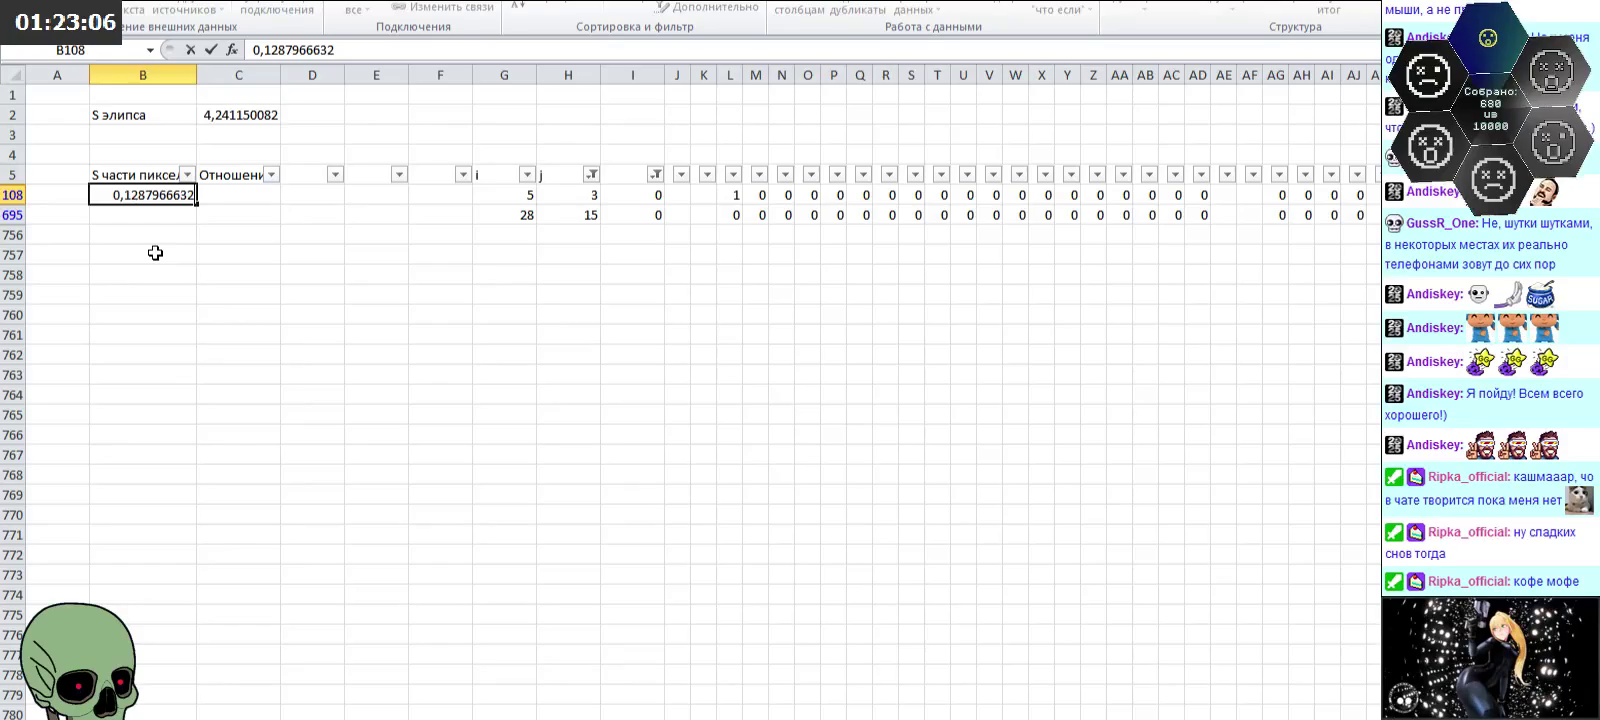
{"action": "key", "text": "ctrl+Return"}
{"action": "key", "text": "ctrl+c"}
{"action": "key", "text": "Down"}
{"action": "key", "text": "ctrl+v"}
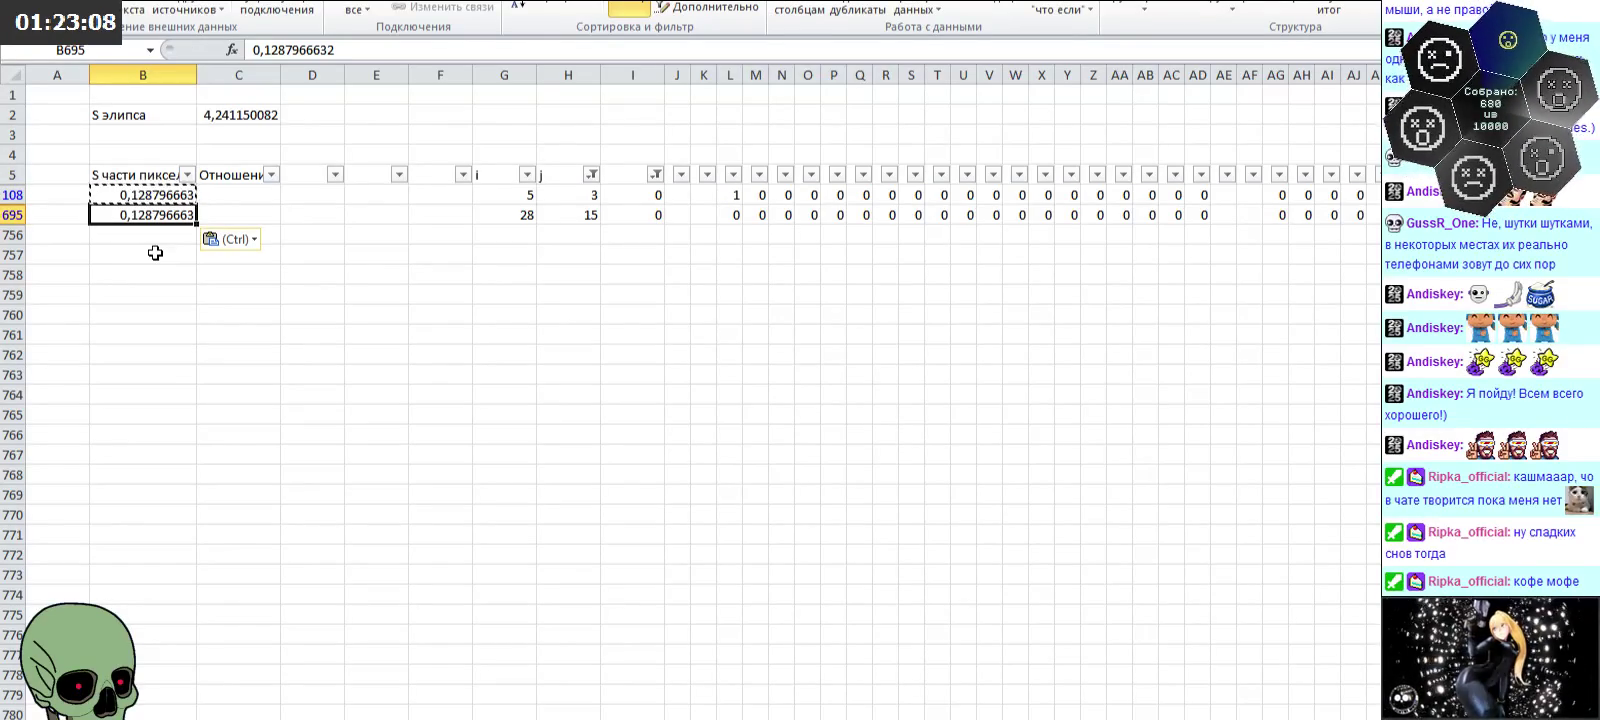
Step: Clear the AV filter and filter AW excluding 0, leaving rows 133 and 520
{"action": "left_click_drag", "start_coordinate": [1191, 716], "coordinate": [1205, 716]}
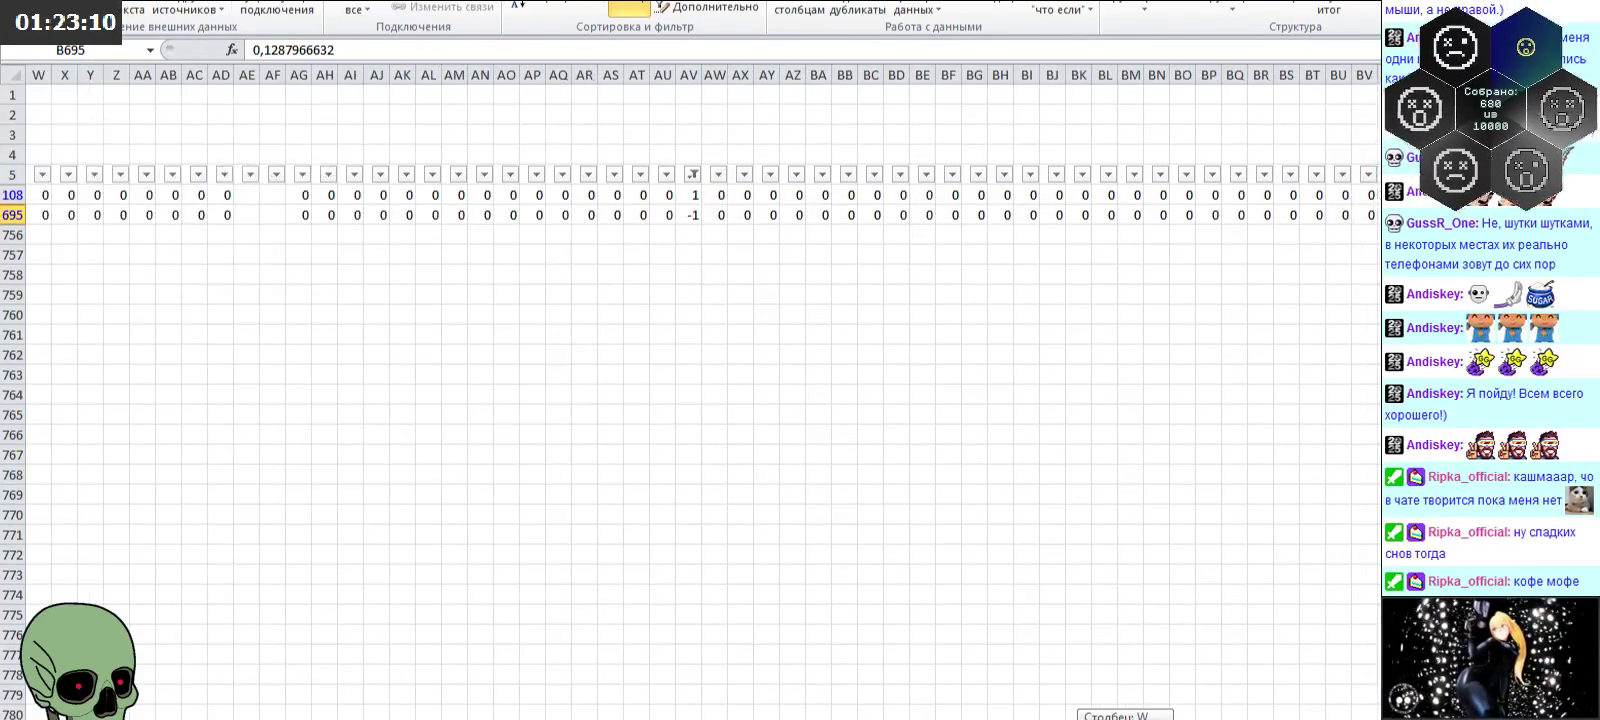
{"action": "left_click", "coordinate": [714, 154]}
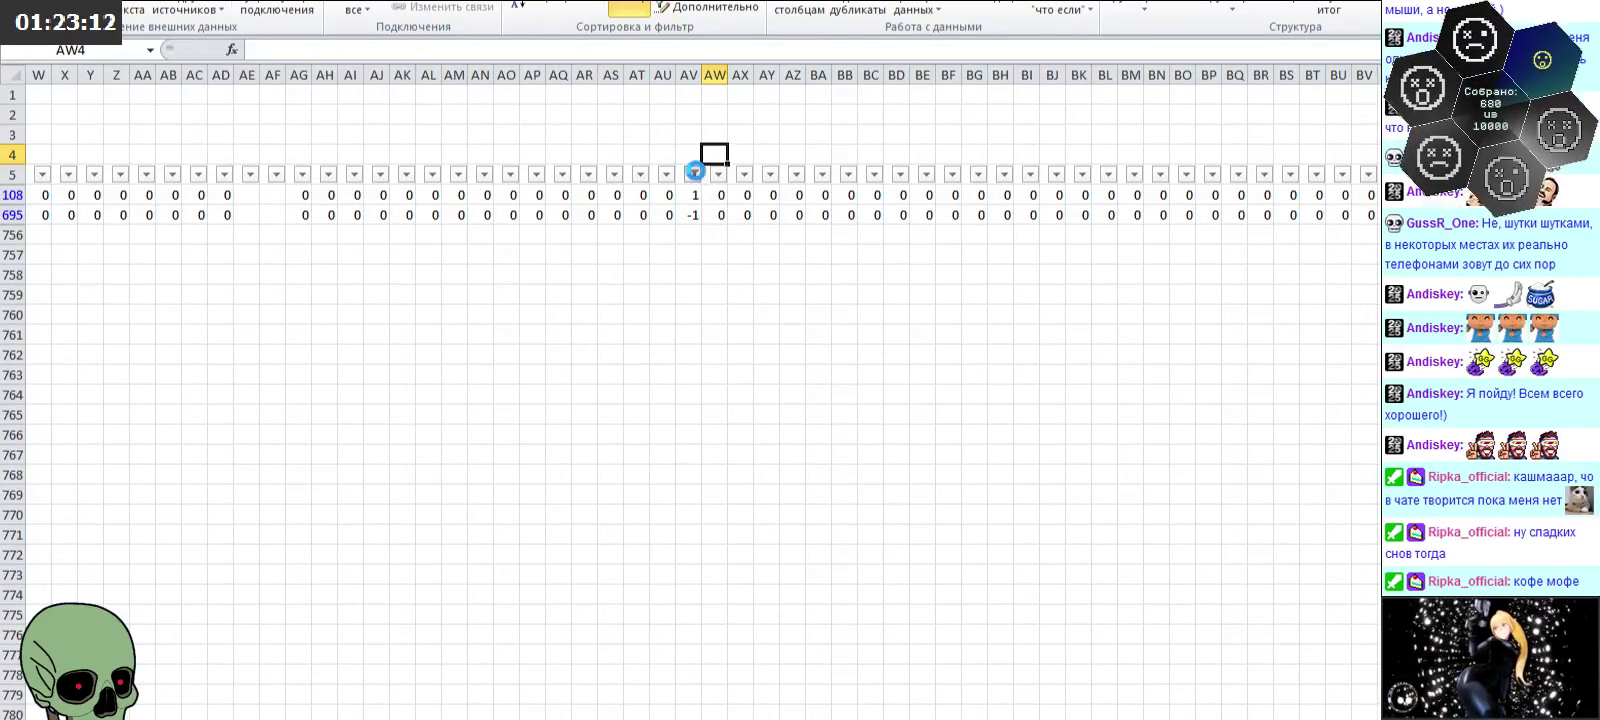
{"action": "left_click", "coordinate": [692, 174]}
{"action": "left_click", "coordinate": [443, 390]}
{"action": "left_click", "coordinate": [570, 544]}
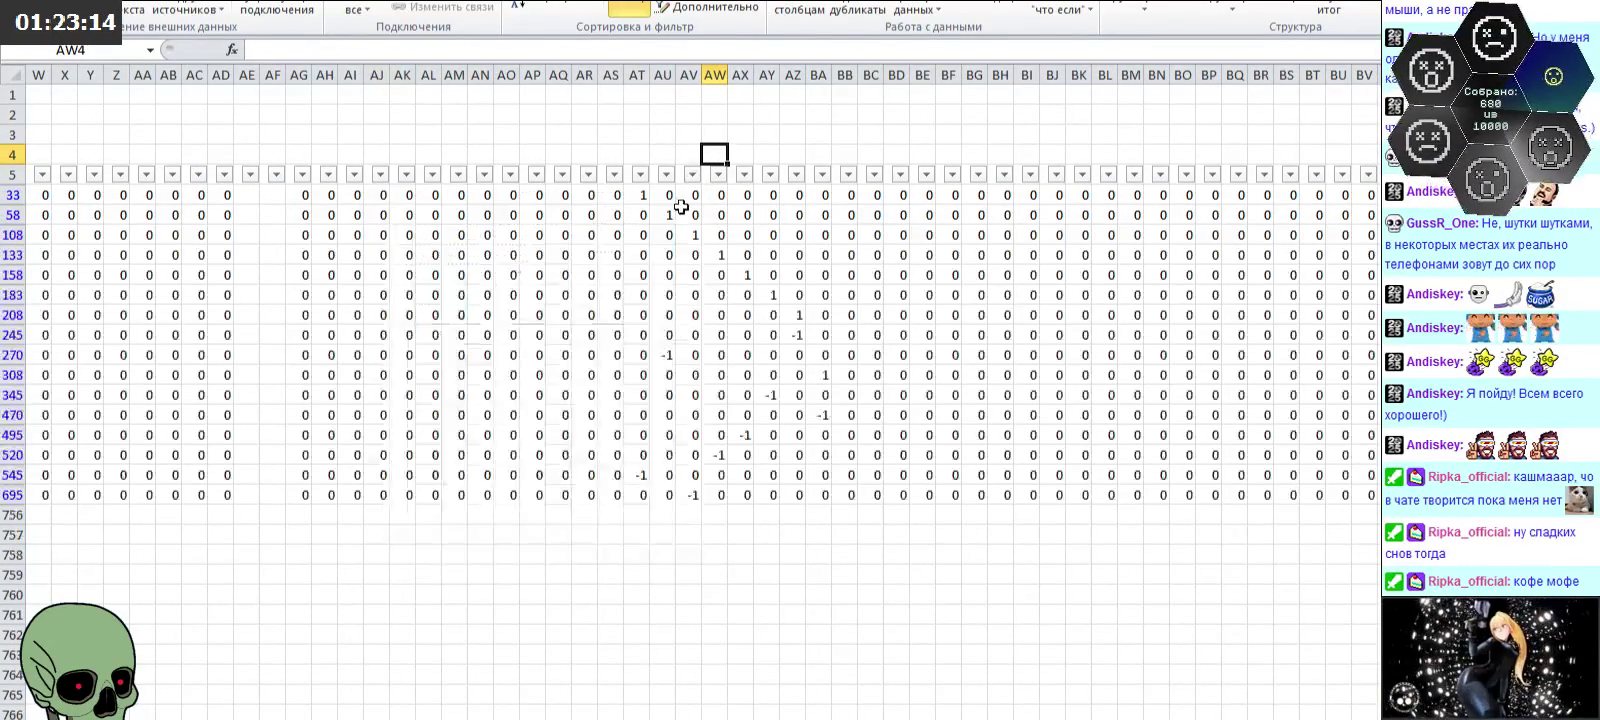
{"action": "left_click", "coordinate": [718, 174]}
{"action": "left_click", "coordinate": [480, 411]}
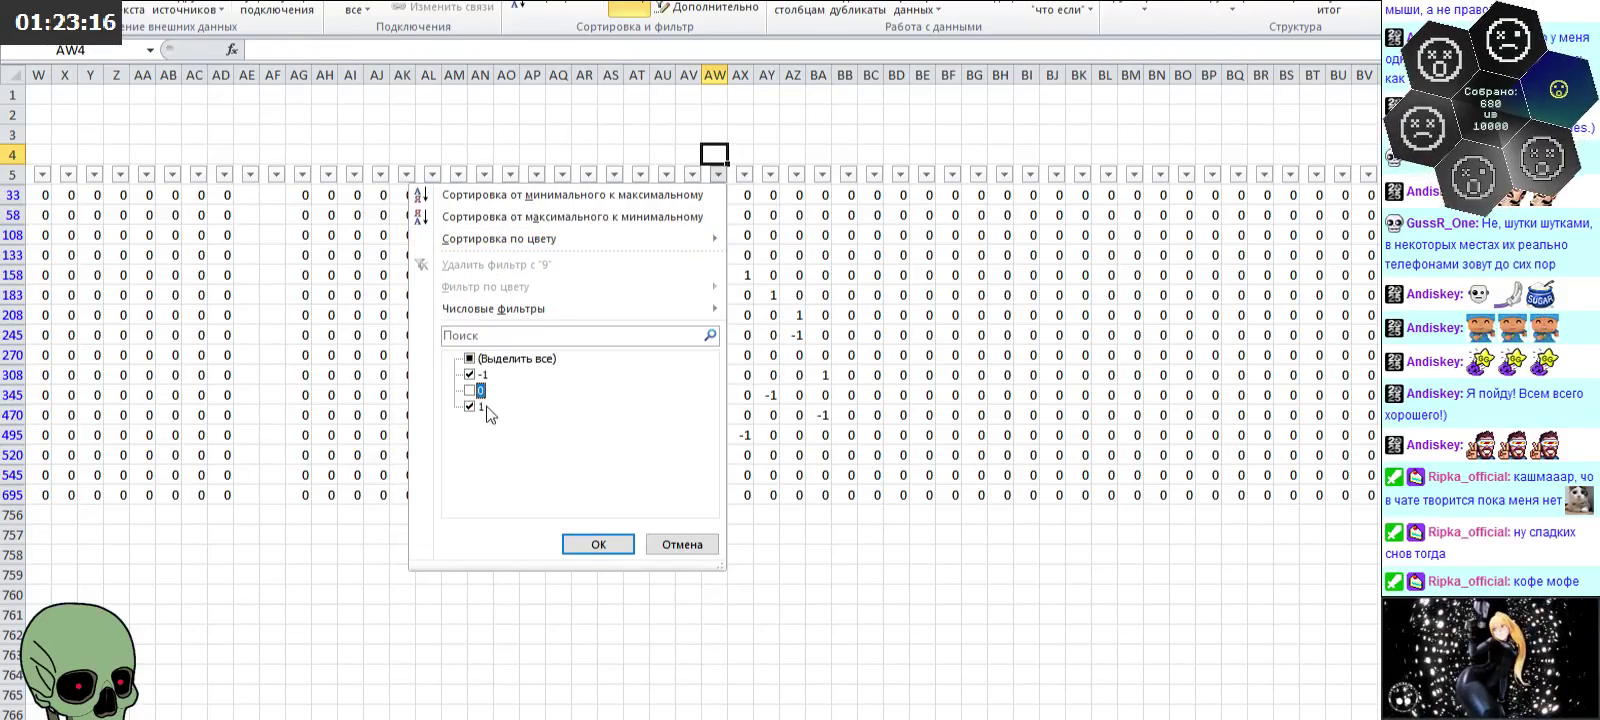
{"action": "left_click", "coordinate": [595, 544]}
{"action": "scroll", "coordinate": [382, 370], "scroll_direction": "left", "scroll_amount": 8}
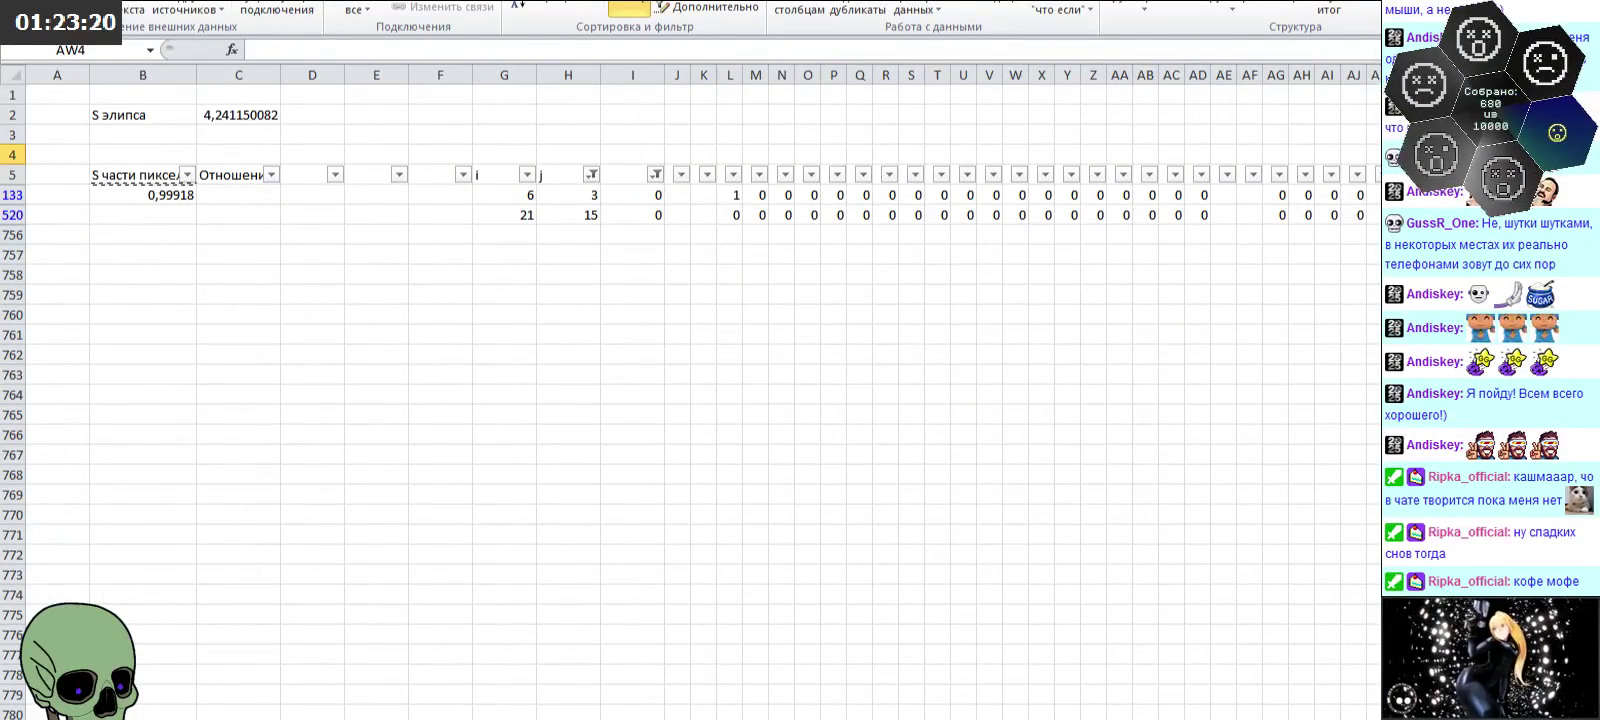
{"action": "key", "text": "alt+Tab"}
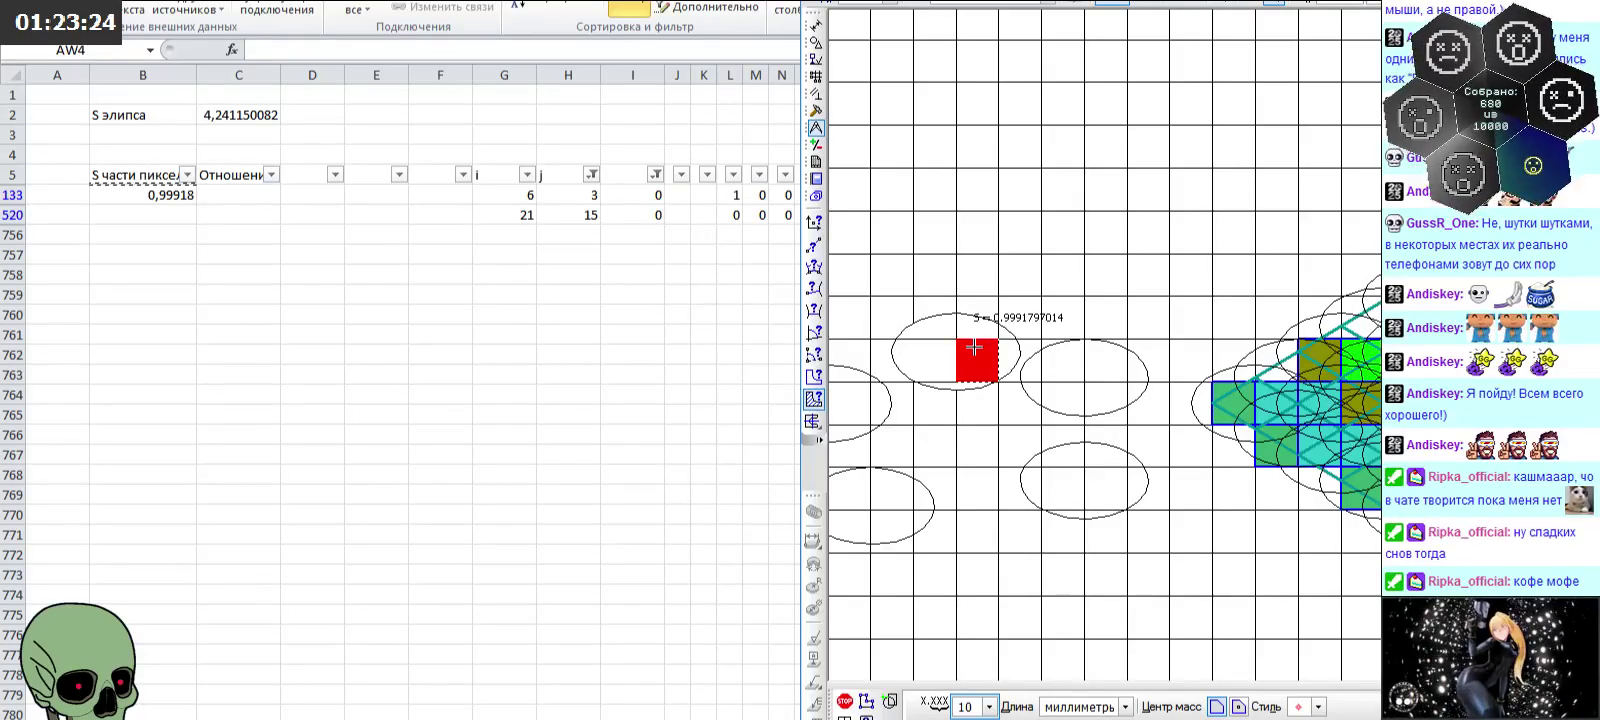
{"action": "left_click", "coordinate": [163, 197]}
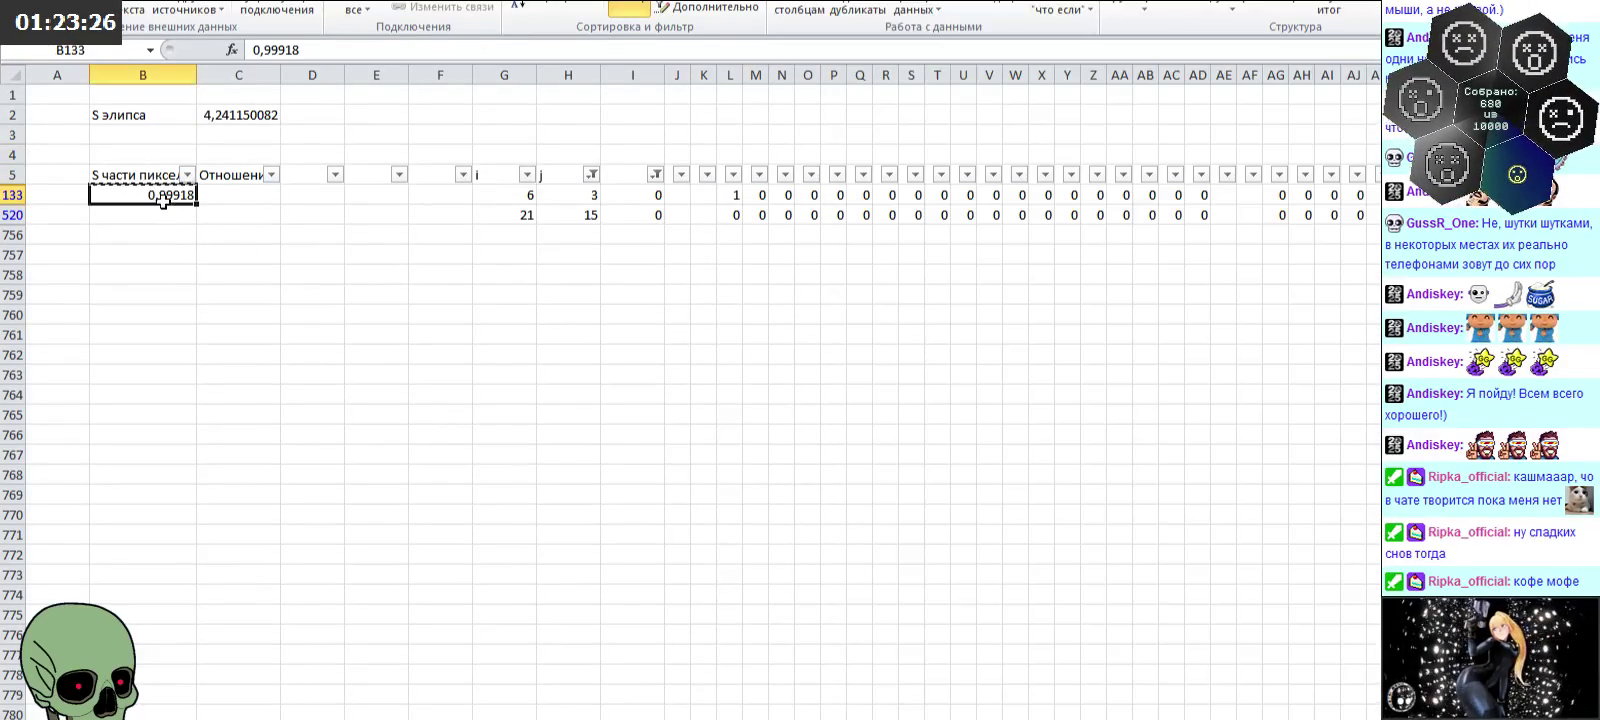
{"action": "type", "text": "0,"}
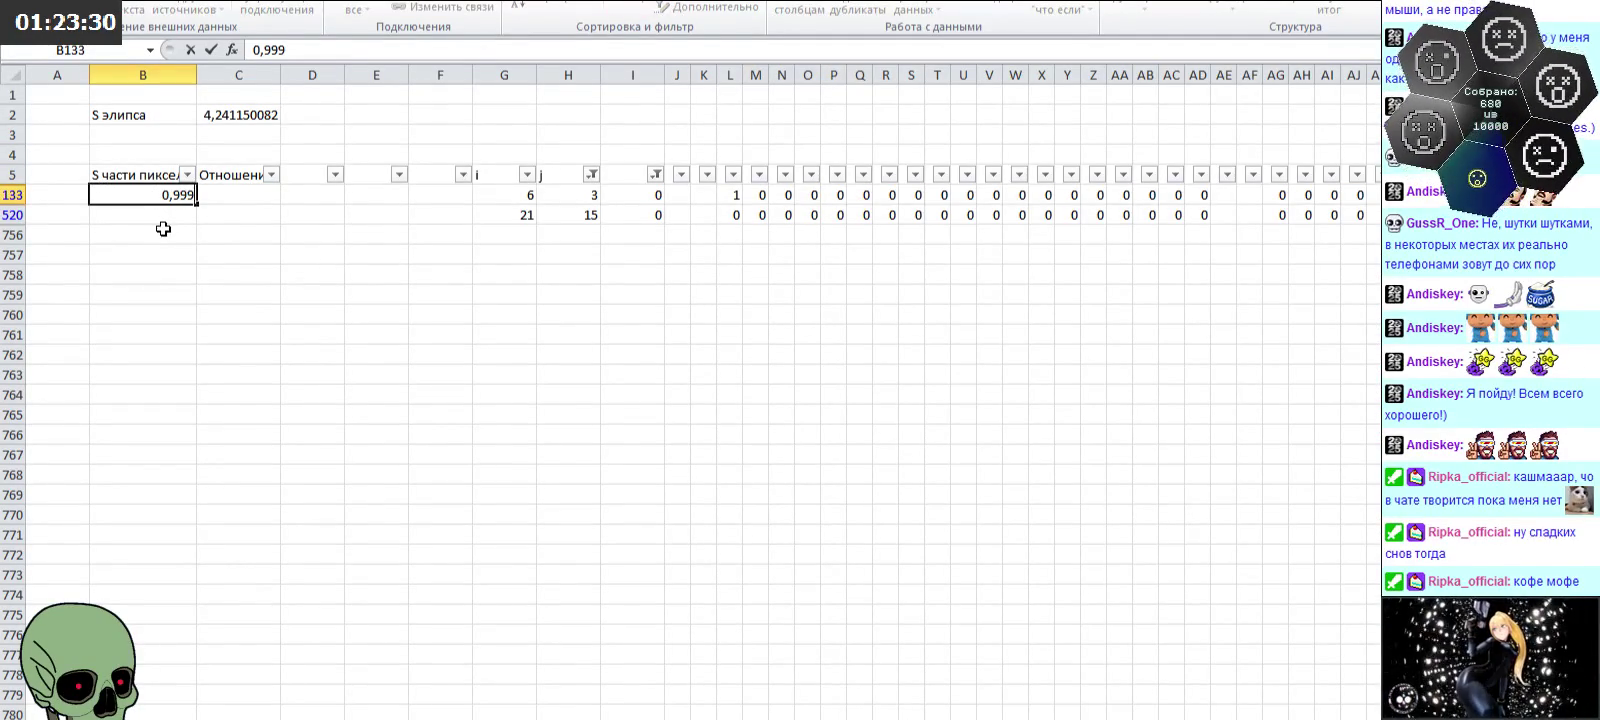
{"action": "type", "text": "97014"}
{"action": "key", "text": "Return"}
{"action": "key", "text": "Up"}
{"action": "key", "text": "ctrl+c"}
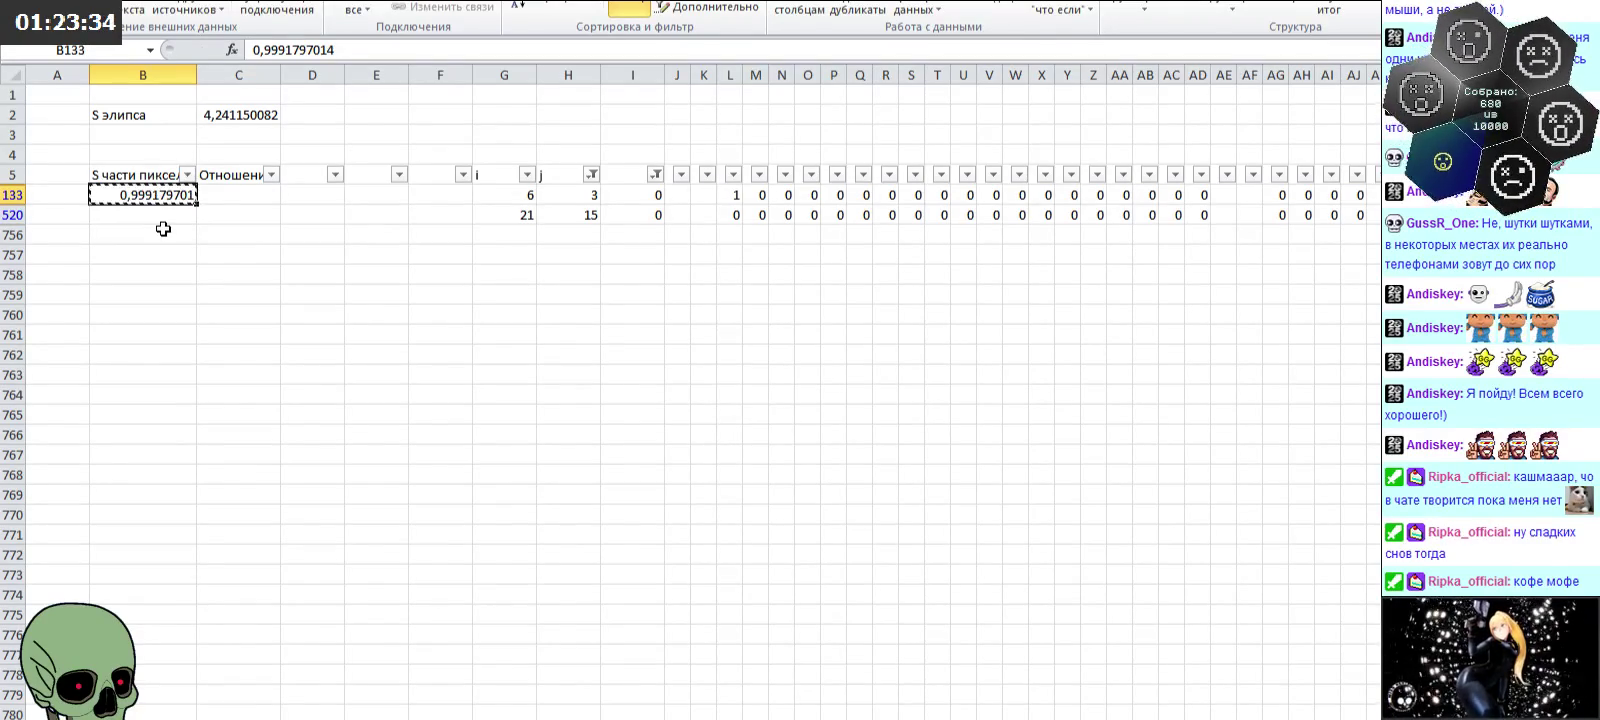
{"action": "key", "text": "Down"}
{"action": "key", "text": "ctrl+v"}
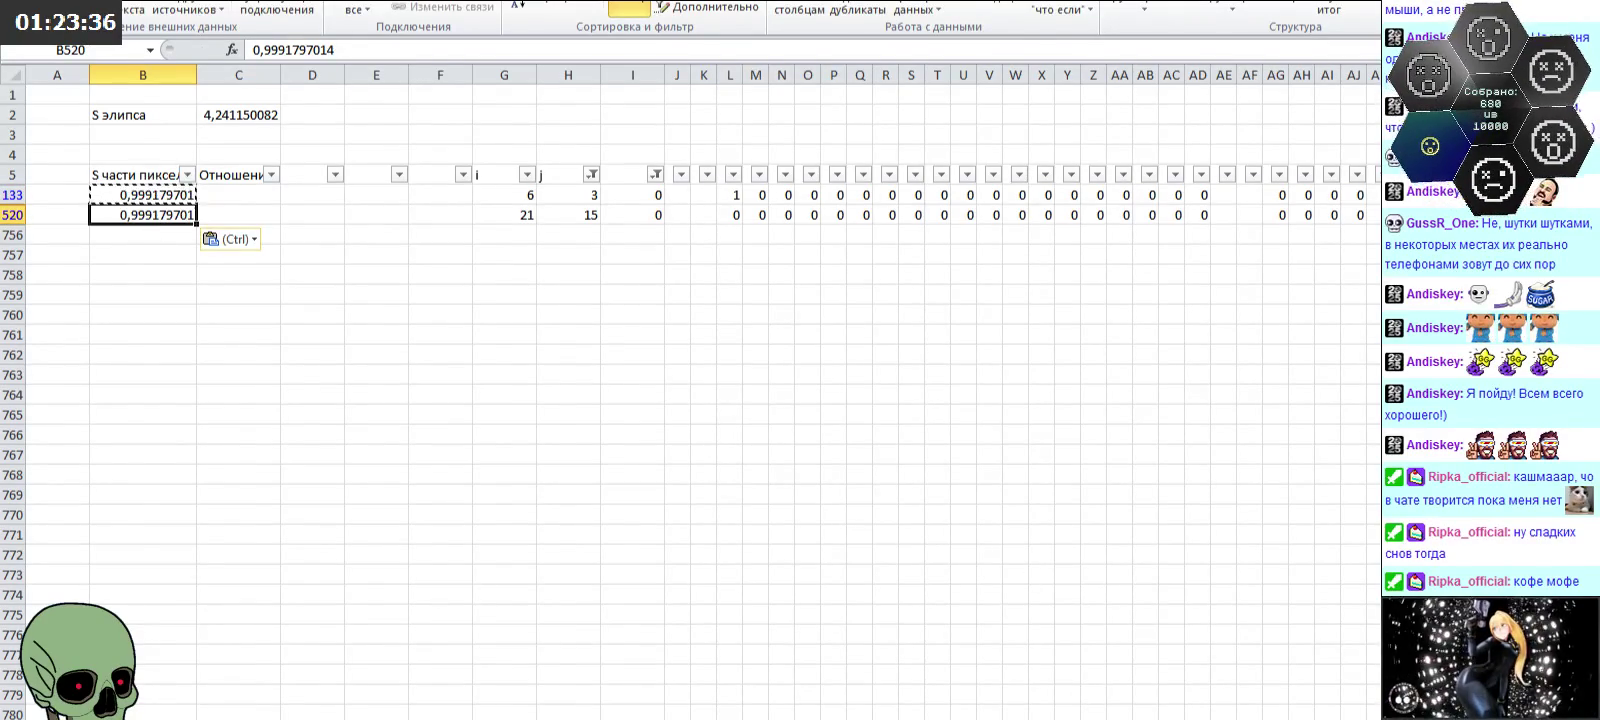
{"action": "left_click_drag", "start_coordinate": [1030, 716], "coordinate": [1060, 716]}
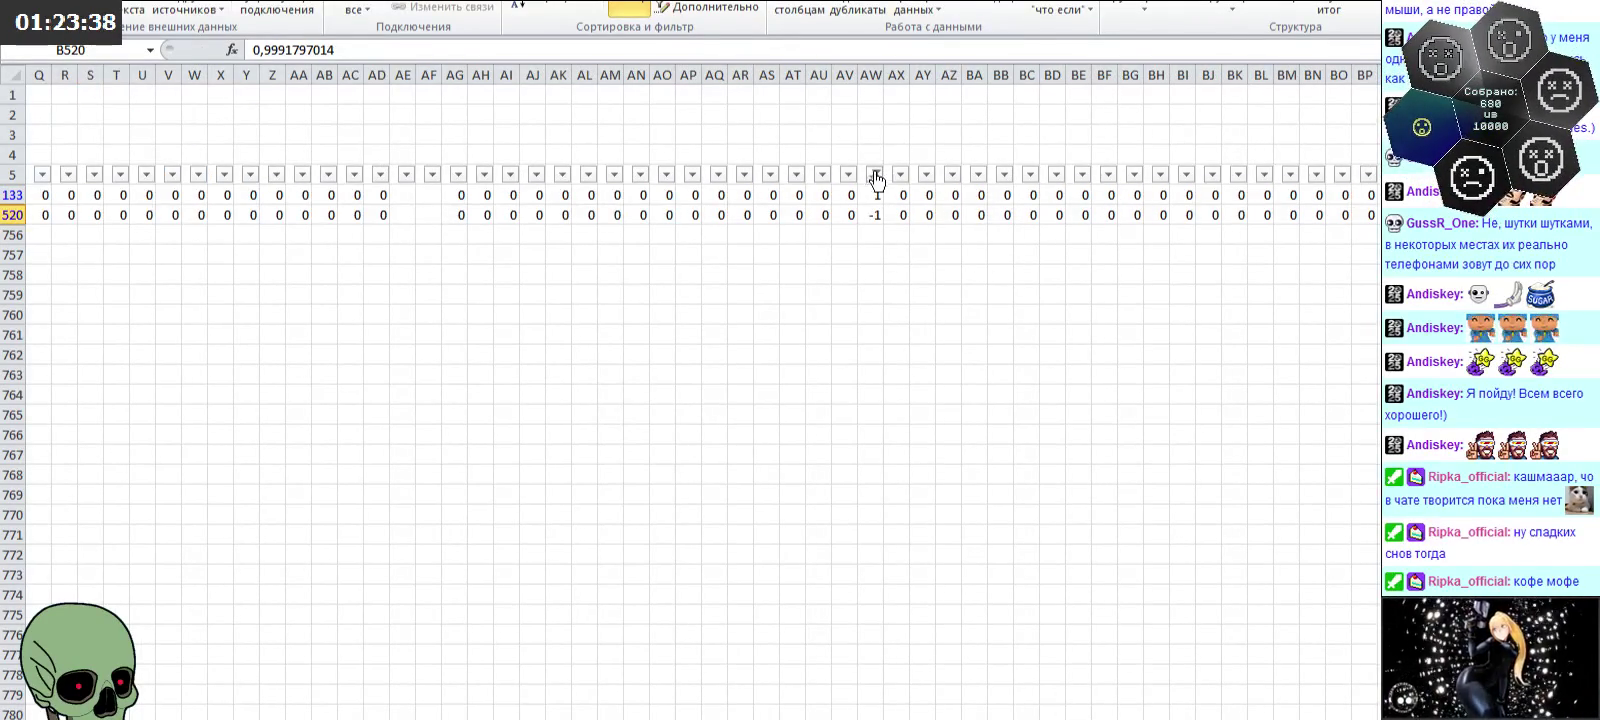
Step: Clear the AW filter and filter column AX to exclude 0 values
{"action": "left_click", "coordinate": [875, 174]}
{"action": "left_click", "coordinate": [784, 549]}
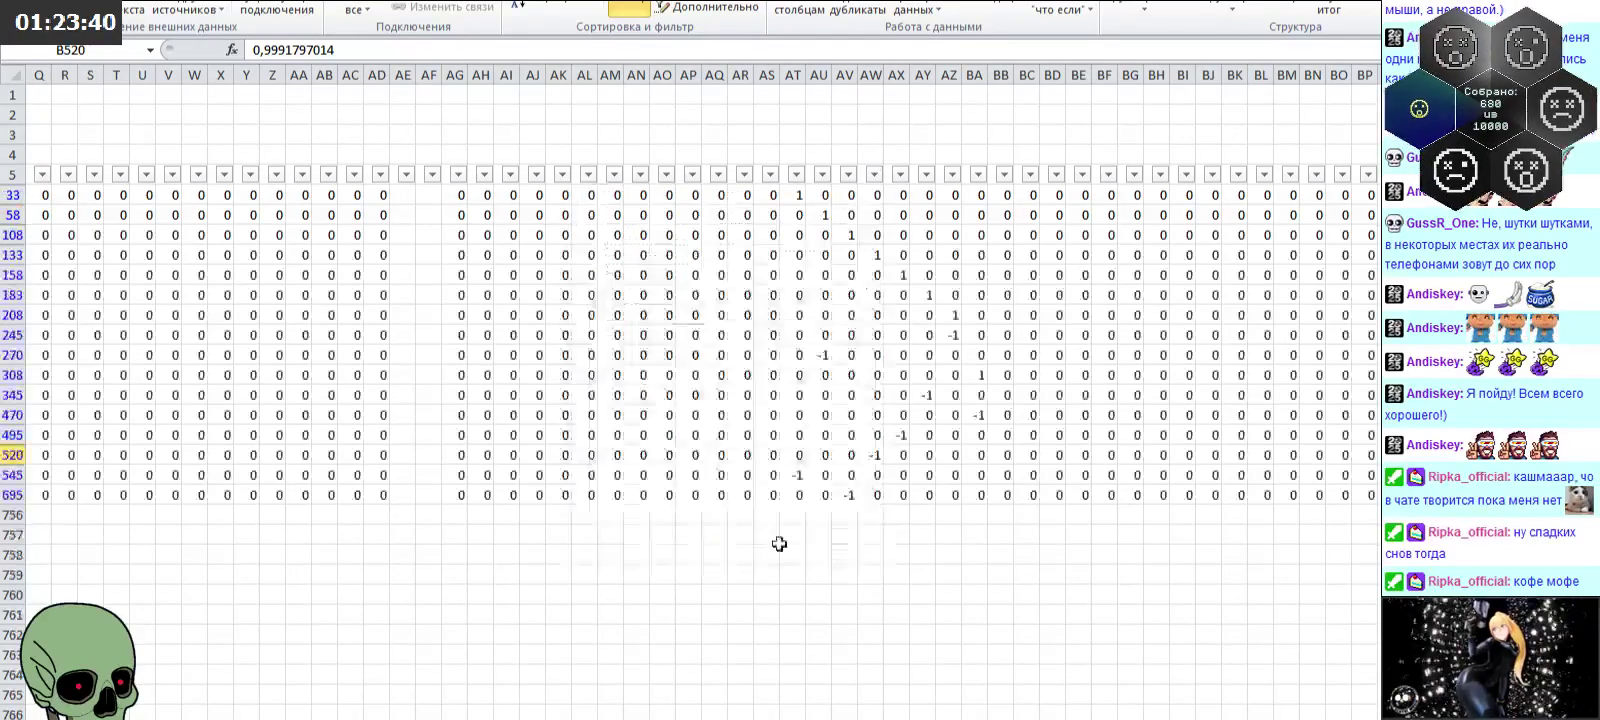
{"action": "left_click", "coordinate": [893, 152]}
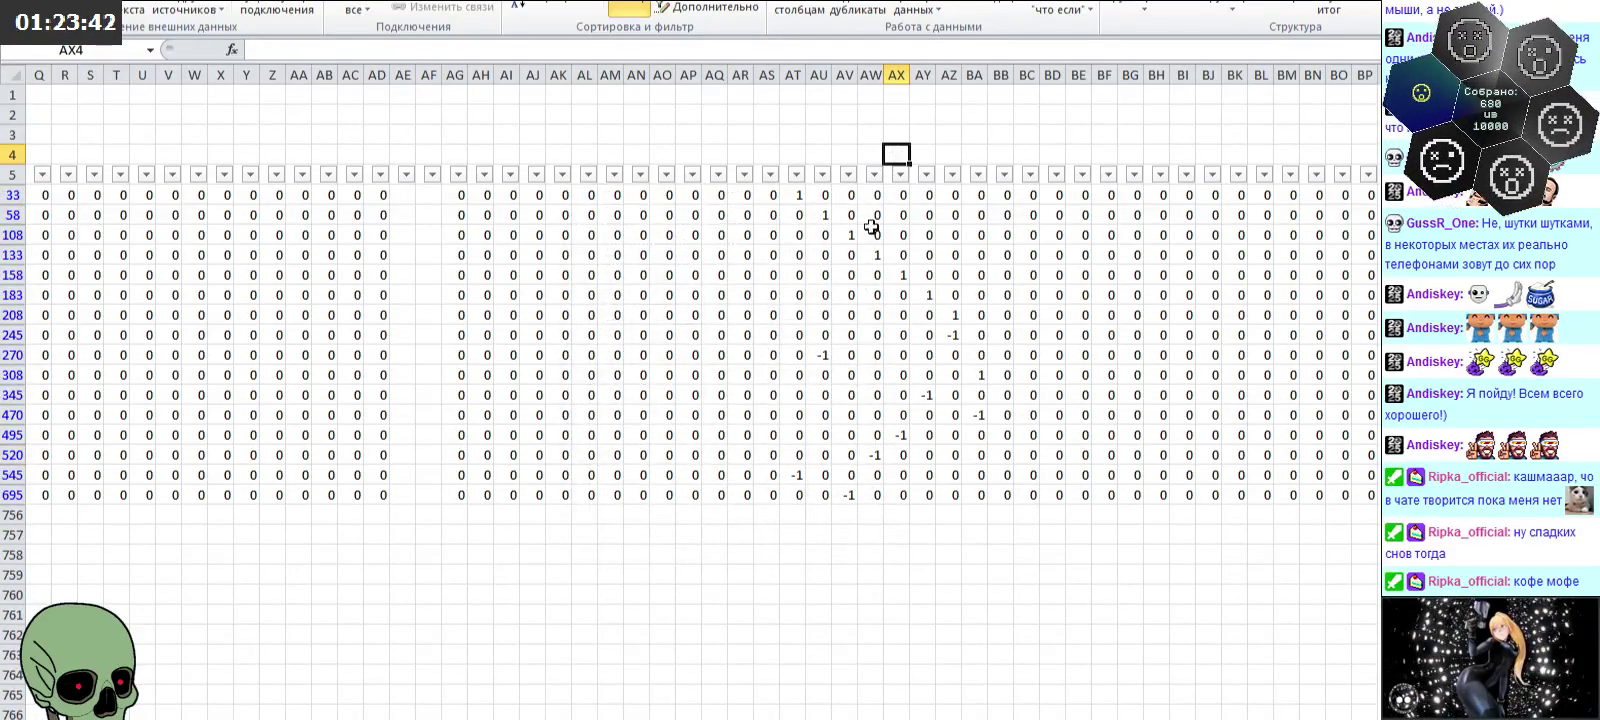
{"action": "left_click", "coordinate": [900, 174]}
{"action": "left_click", "coordinate": [652, 396]}
{"action": "left_click", "coordinate": [790, 545]}
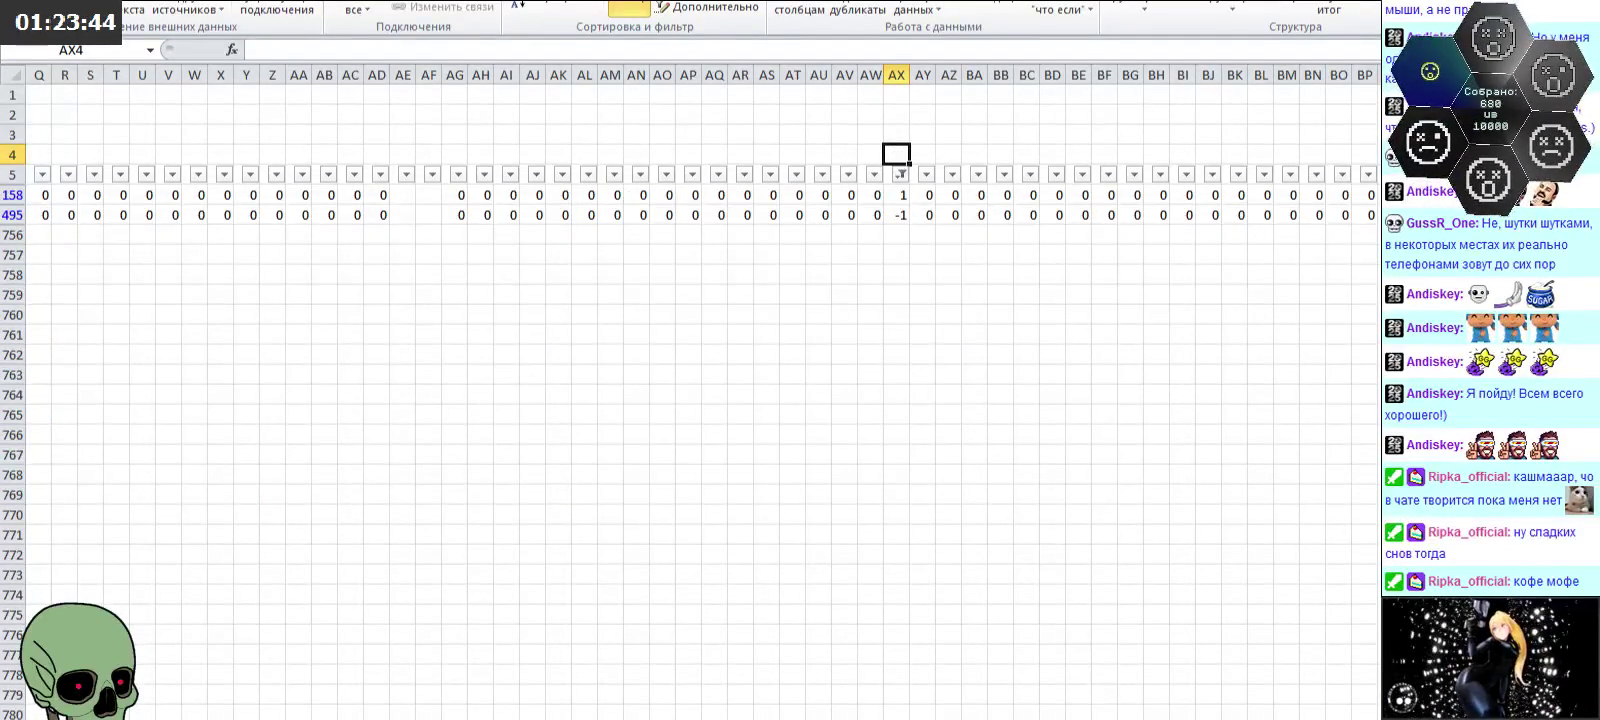
{"action": "left_click_drag", "start_coordinate": [1125, 719], "coordinate": [1105, 719]}
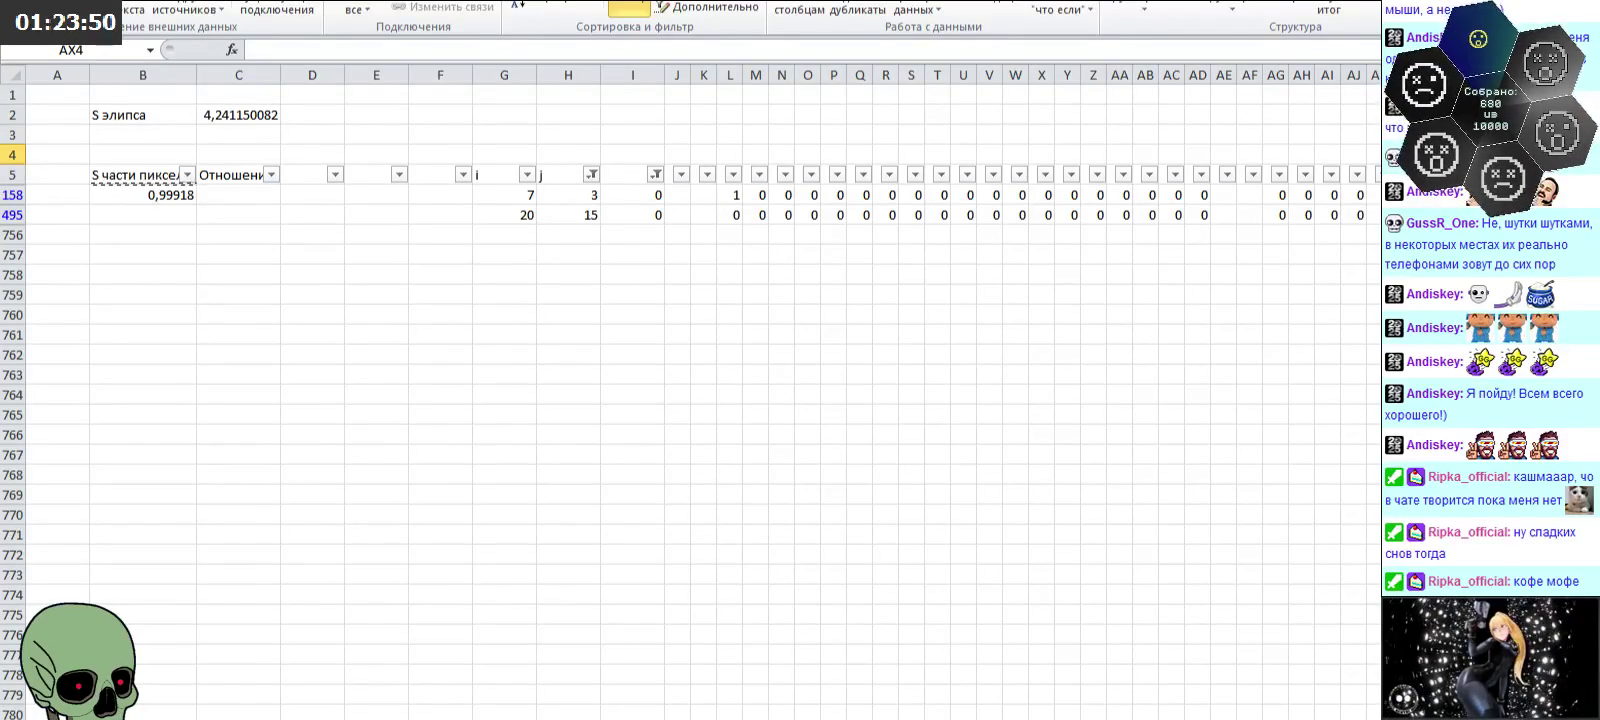
{"action": "key", "text": "alt+Tab"}
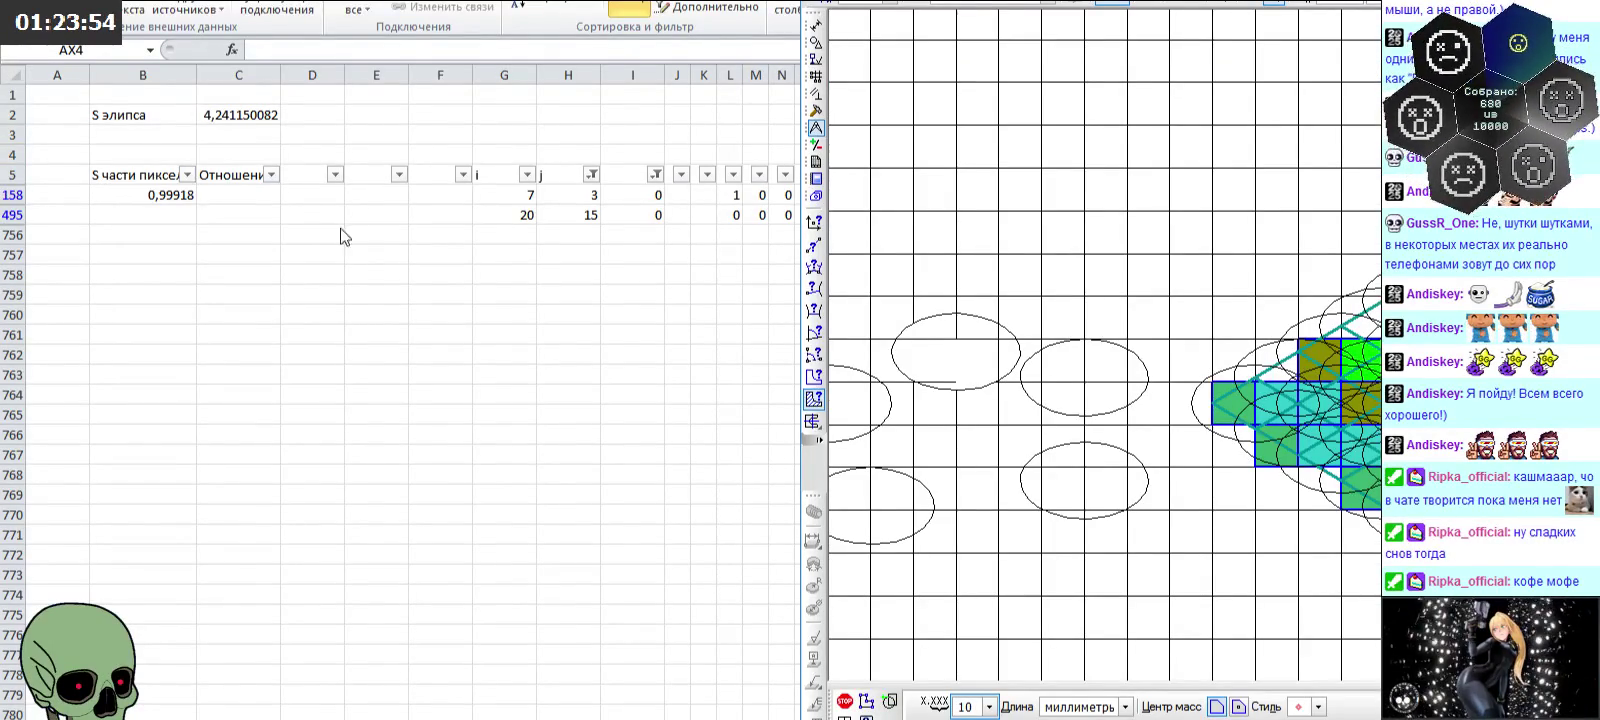
{"action": "key", "text": "alt+Tab"}
{"action": "left_click", "coordinate": [170, 197]}
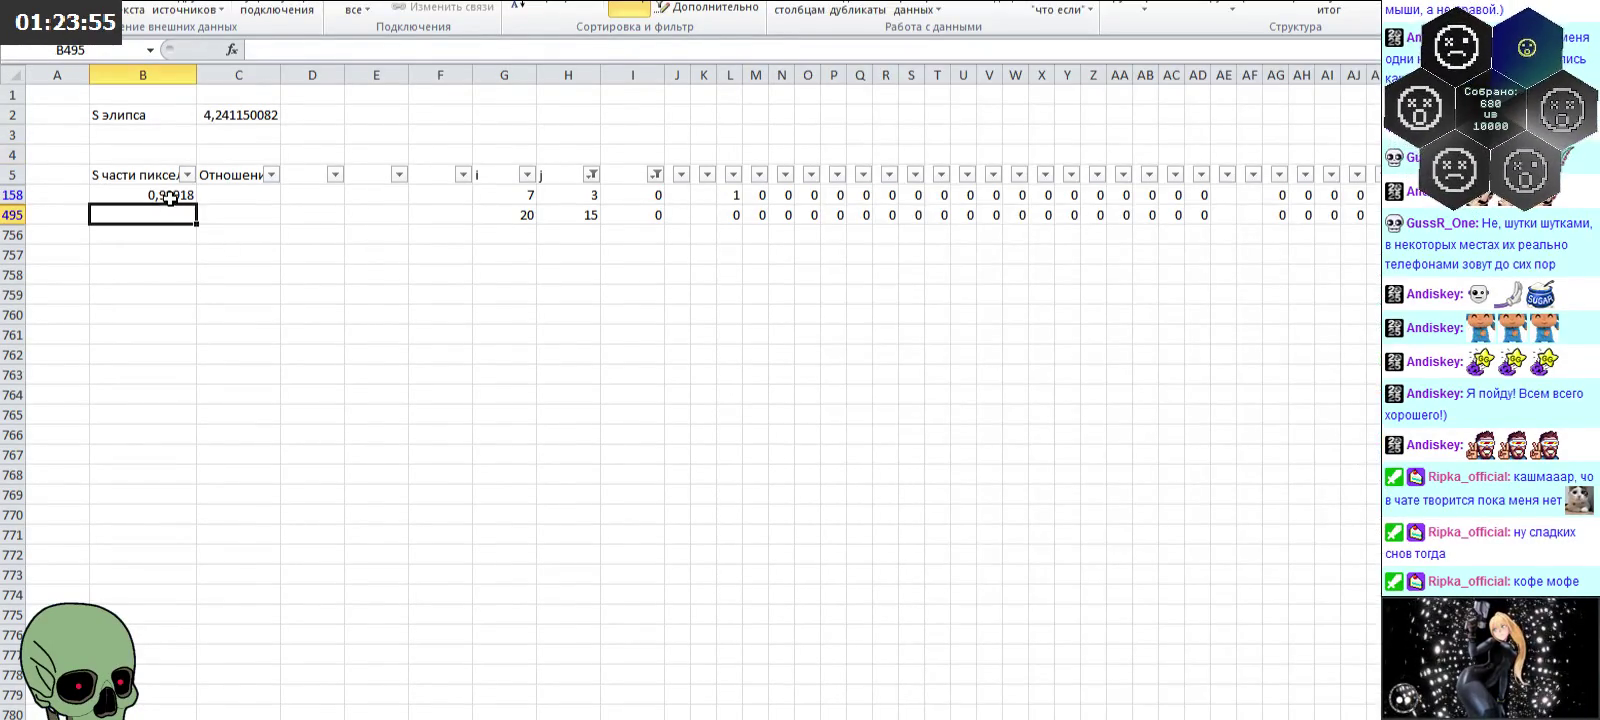
{"action": "double_click", "coordinate": [270, 50]}
{"action": "key", "text": "ctrl+v"}
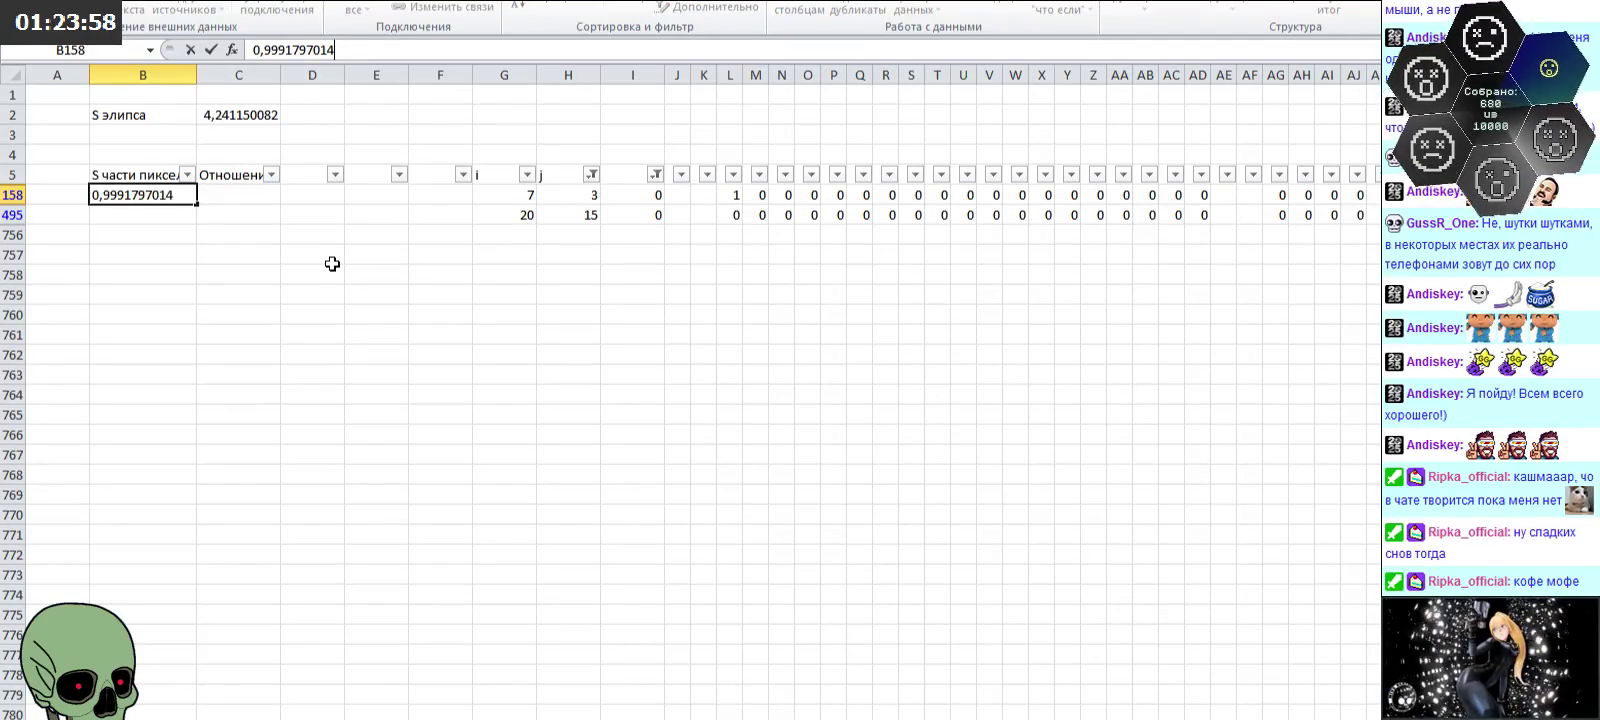
{"action": "left_click", "coordinate": [332, 263]}
{"action": "left_click", "coordinate": [150, 195]}
{"action": "key", "text": "ctrl+c"}
{"action": "left_click", "coordinate": [145, 217]}
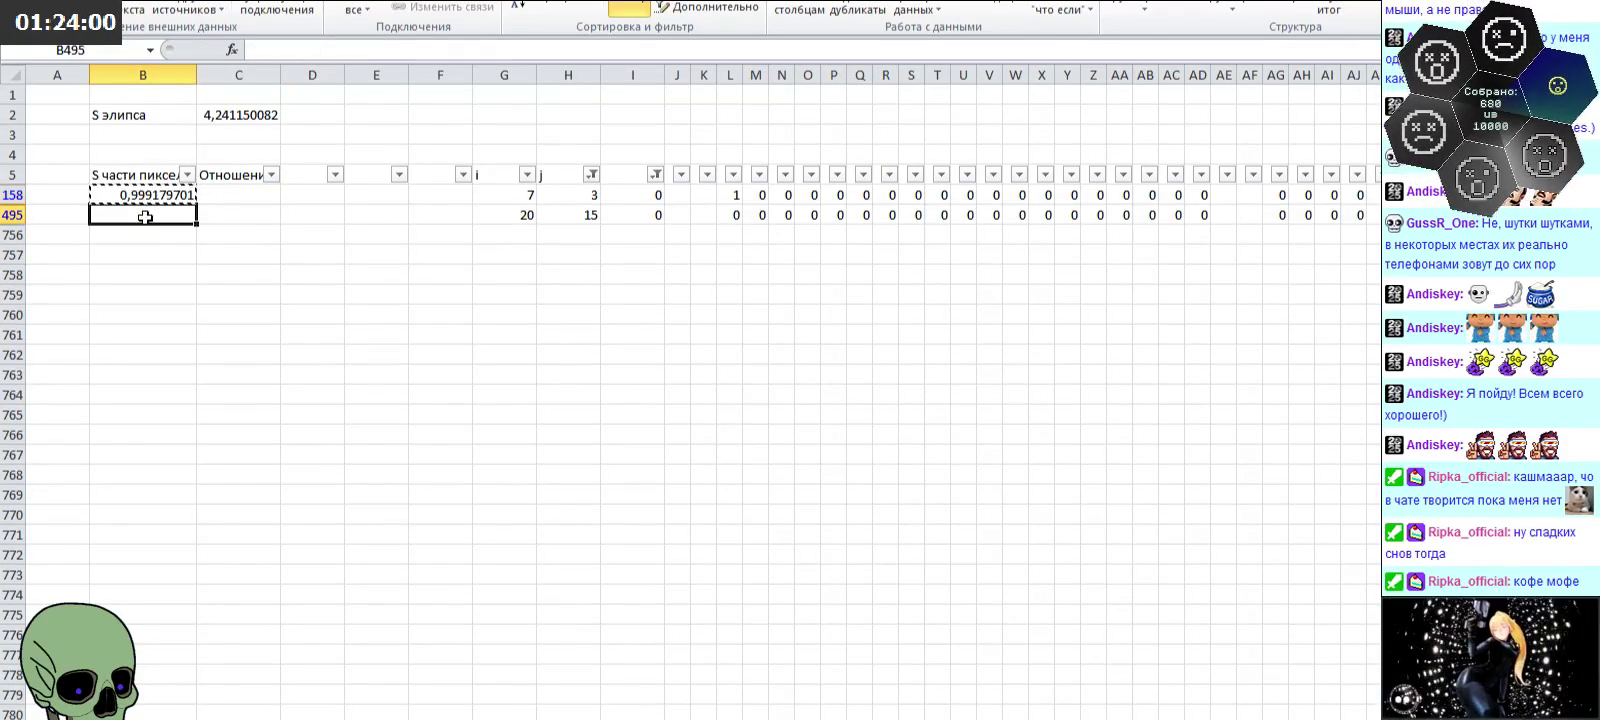
{"action": "key", "text": "ctrl+v"}
{"action": "left_click", "coordinate": [340, 394]}
Step: Clear the AX filter and filter column AY to exclude 0 values
{"action": "scroll", "coordinate": [620, 161], "scroll_direction": "right", "scroll_amount": 5}
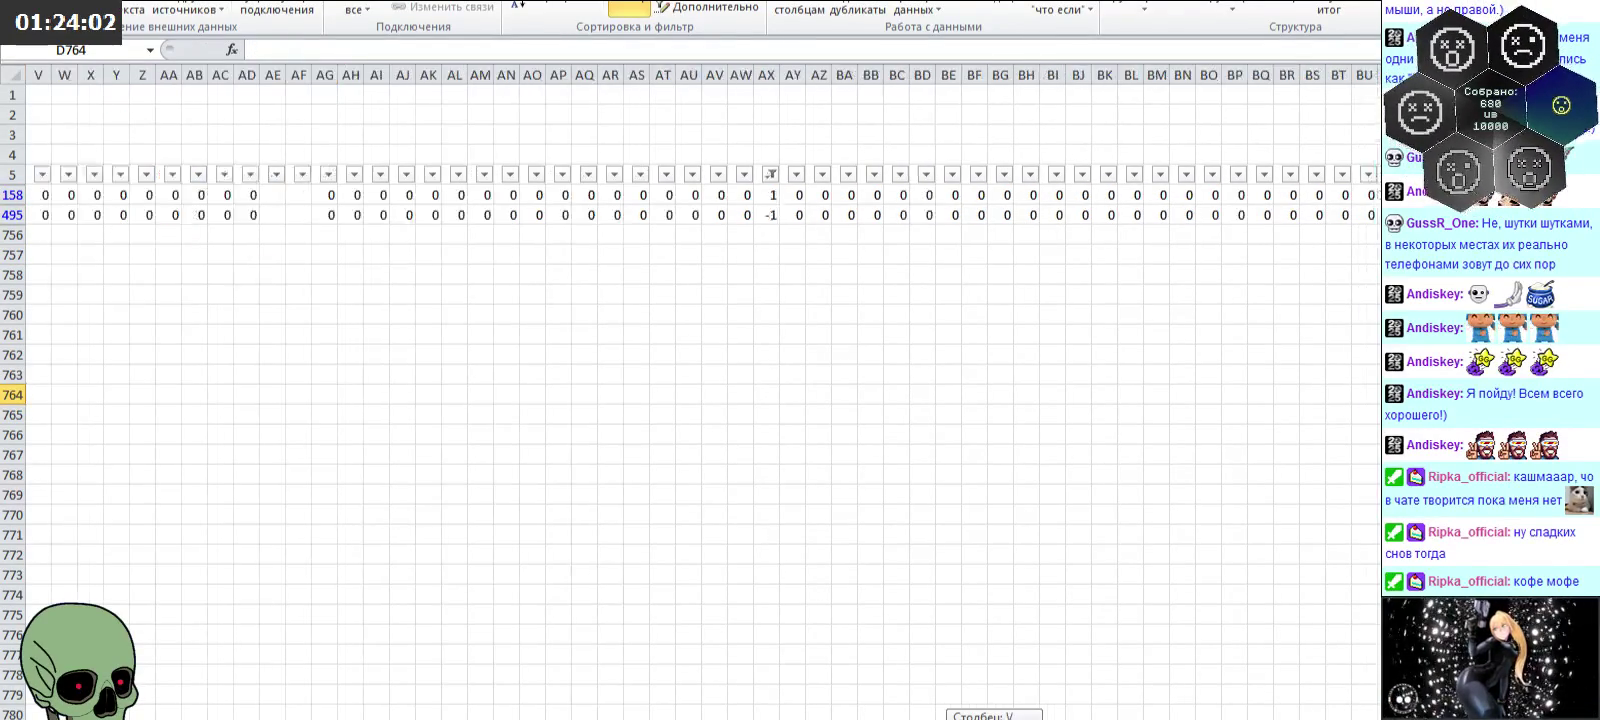
{"action": "left_click", "coordinate": [630, 158]}
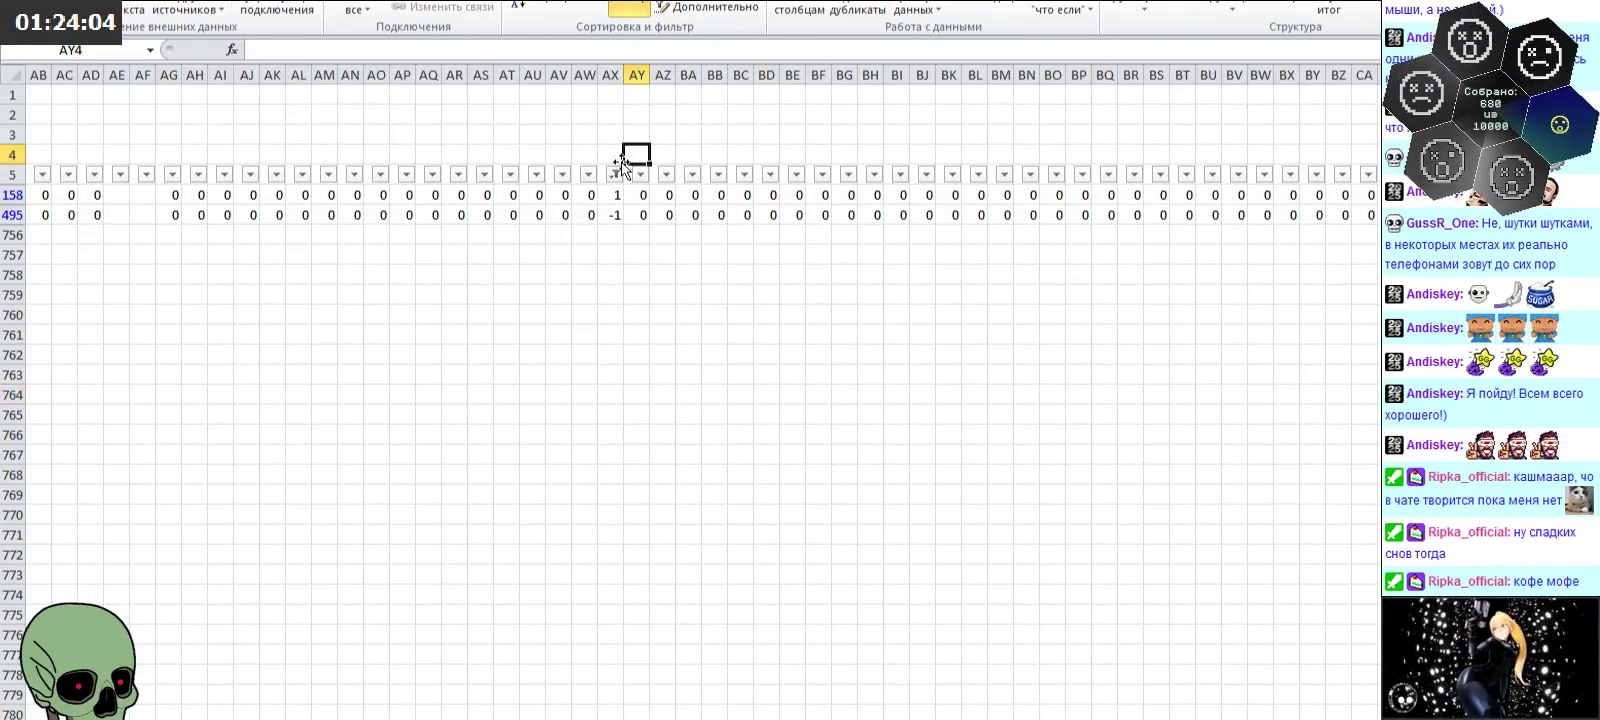
{"action": "left_click", "coordinate": [494, 544]}
{"action": "left_click", "coordinate": [640, 174]}
{"action": "left_click", "coordinate": [392, 390]}
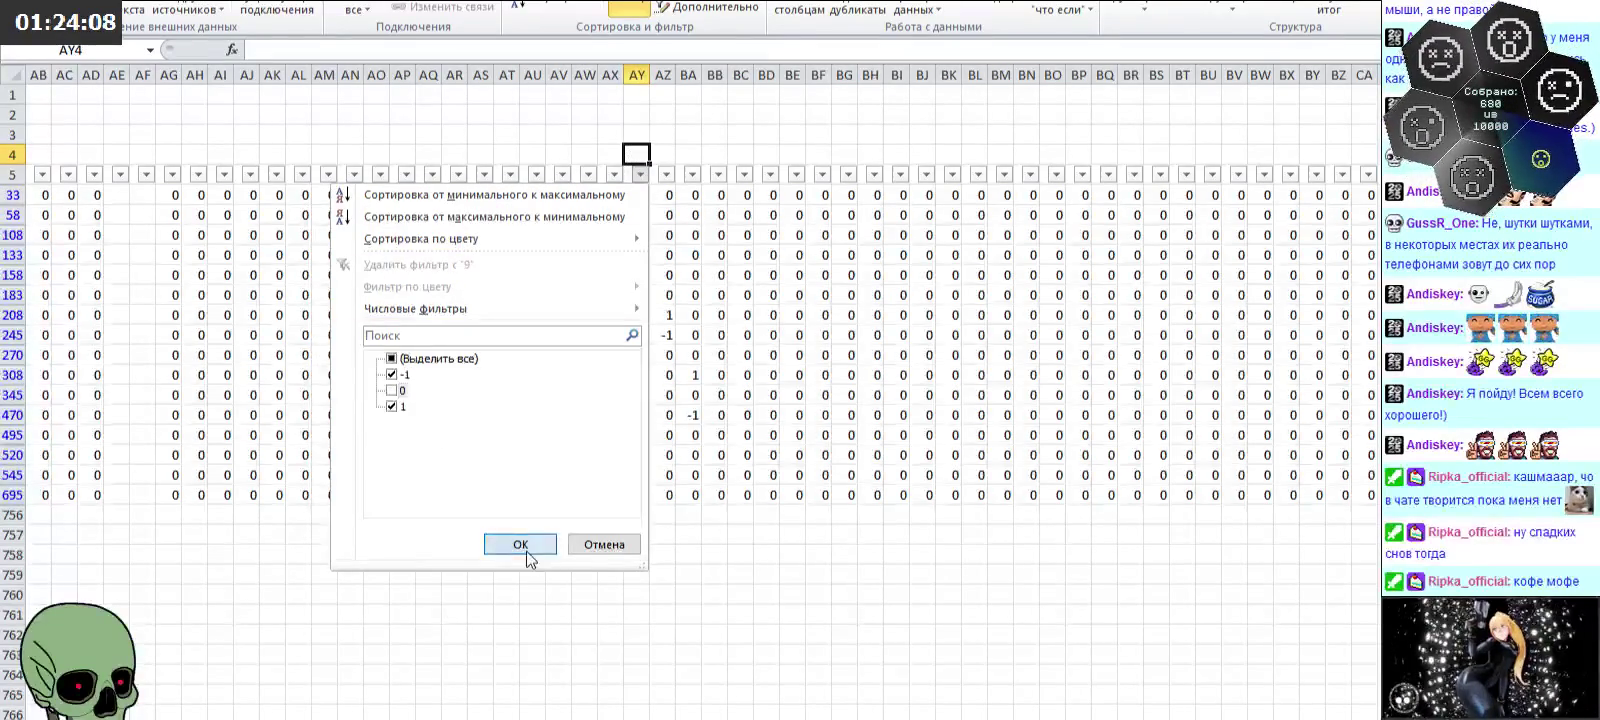
{"action": "left_click", "coordinate": [520, 544]}
{"action": "left_click_drag", "start_coordinate": [1006, 712], "coordinate": [1120, 714]}
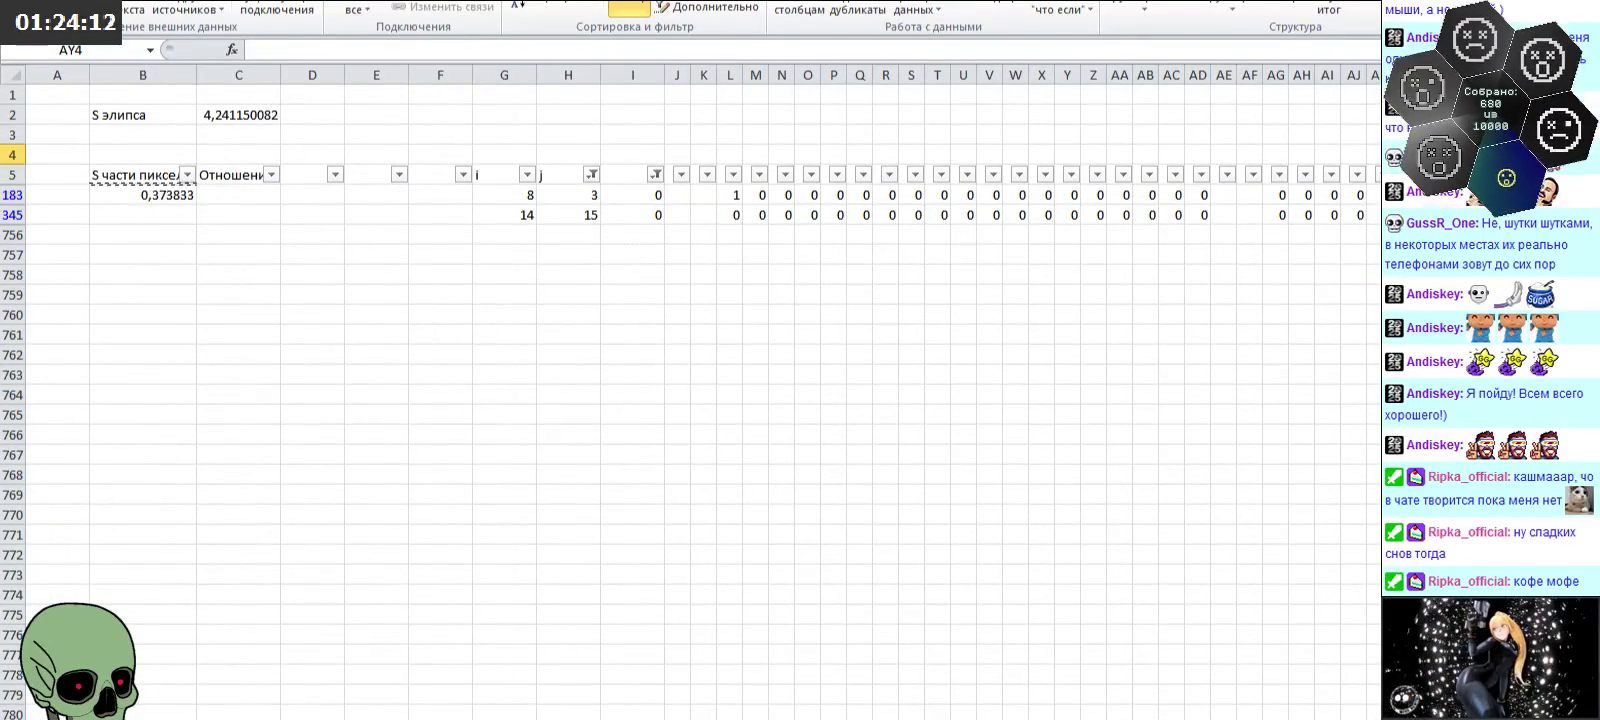
{"action": "key", "text": "alt+Tab"}
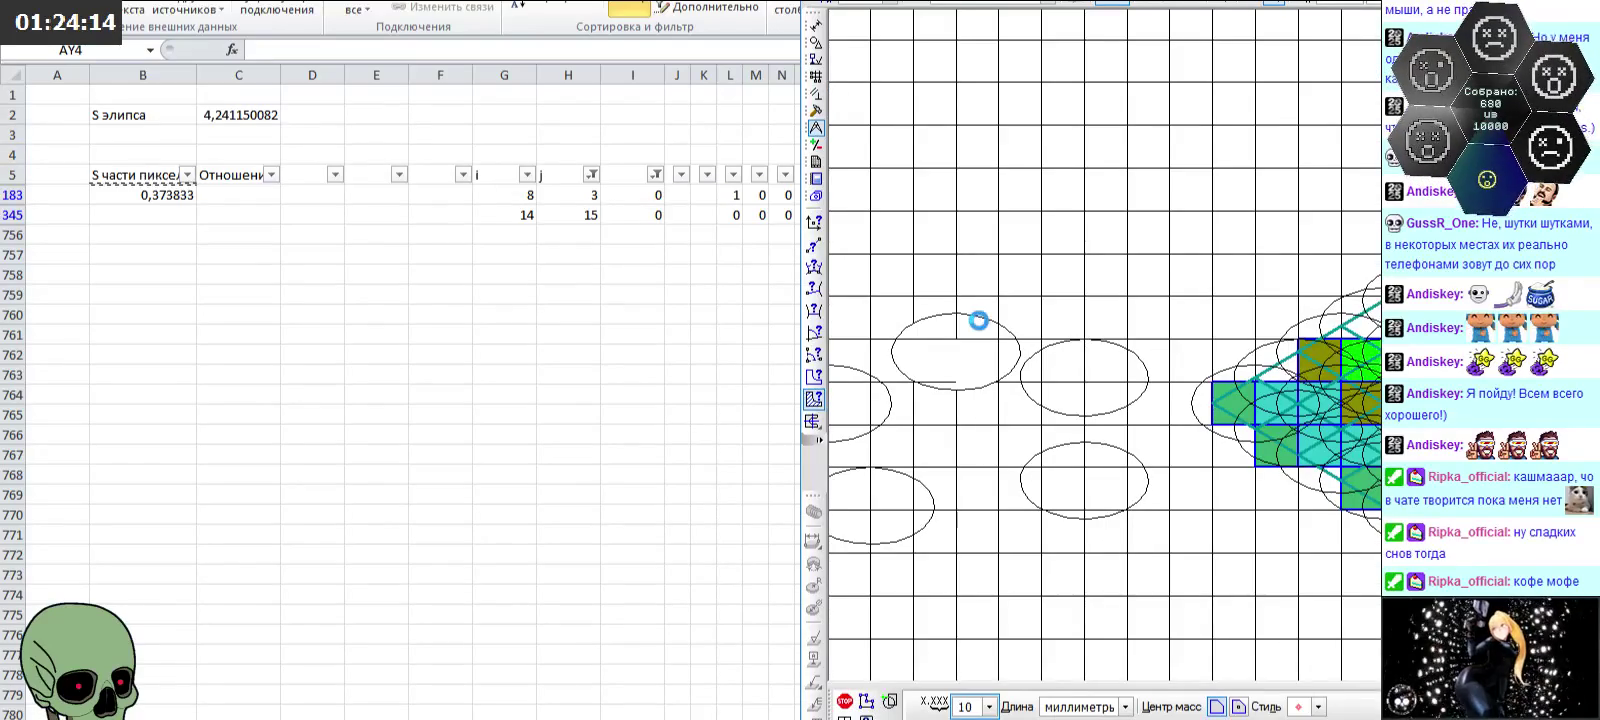
{"action": "left_click", "coordinate": [978, 320]}
{"action": "left_click", "coordinate": [1001, 351]}
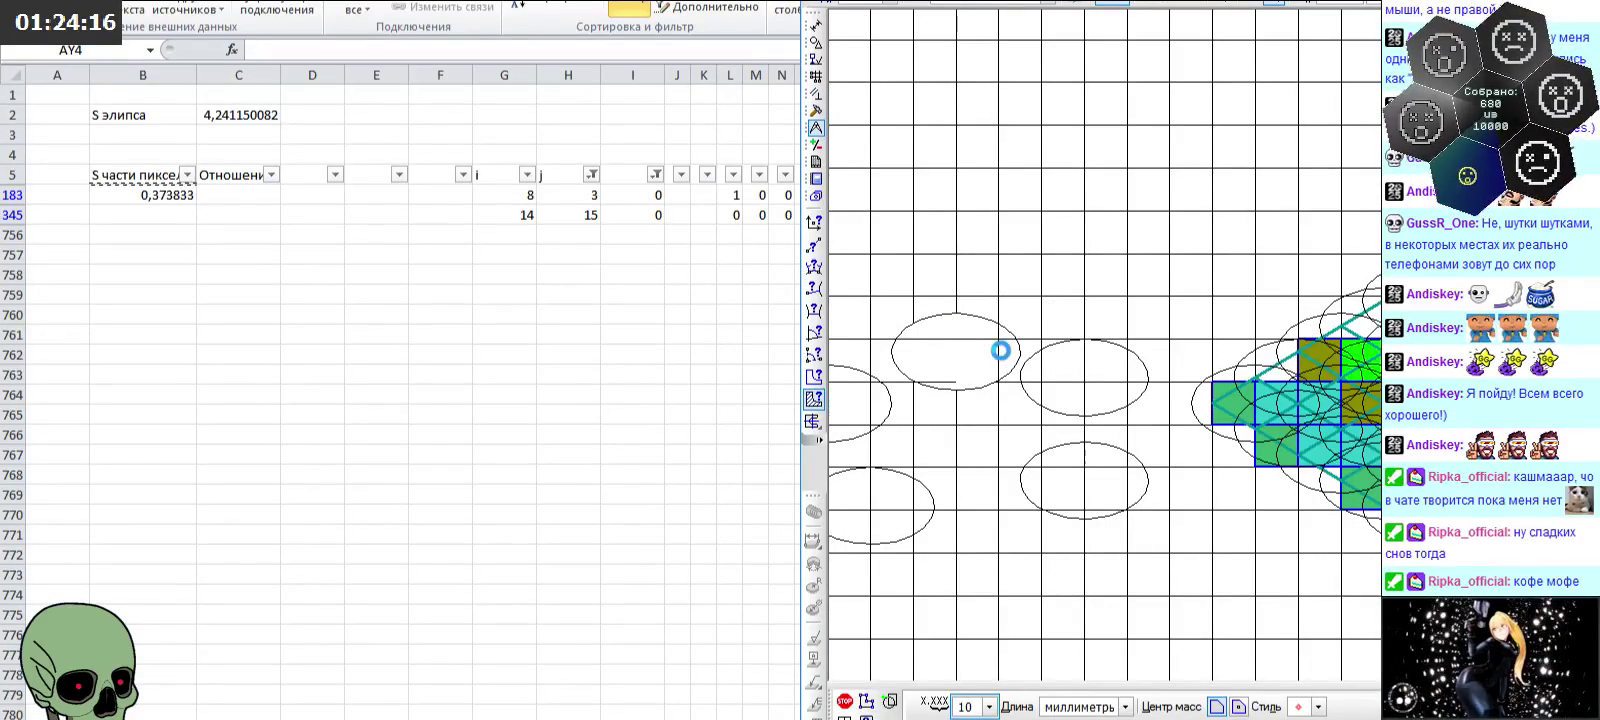
{"action": "key", "text": "Escape"}
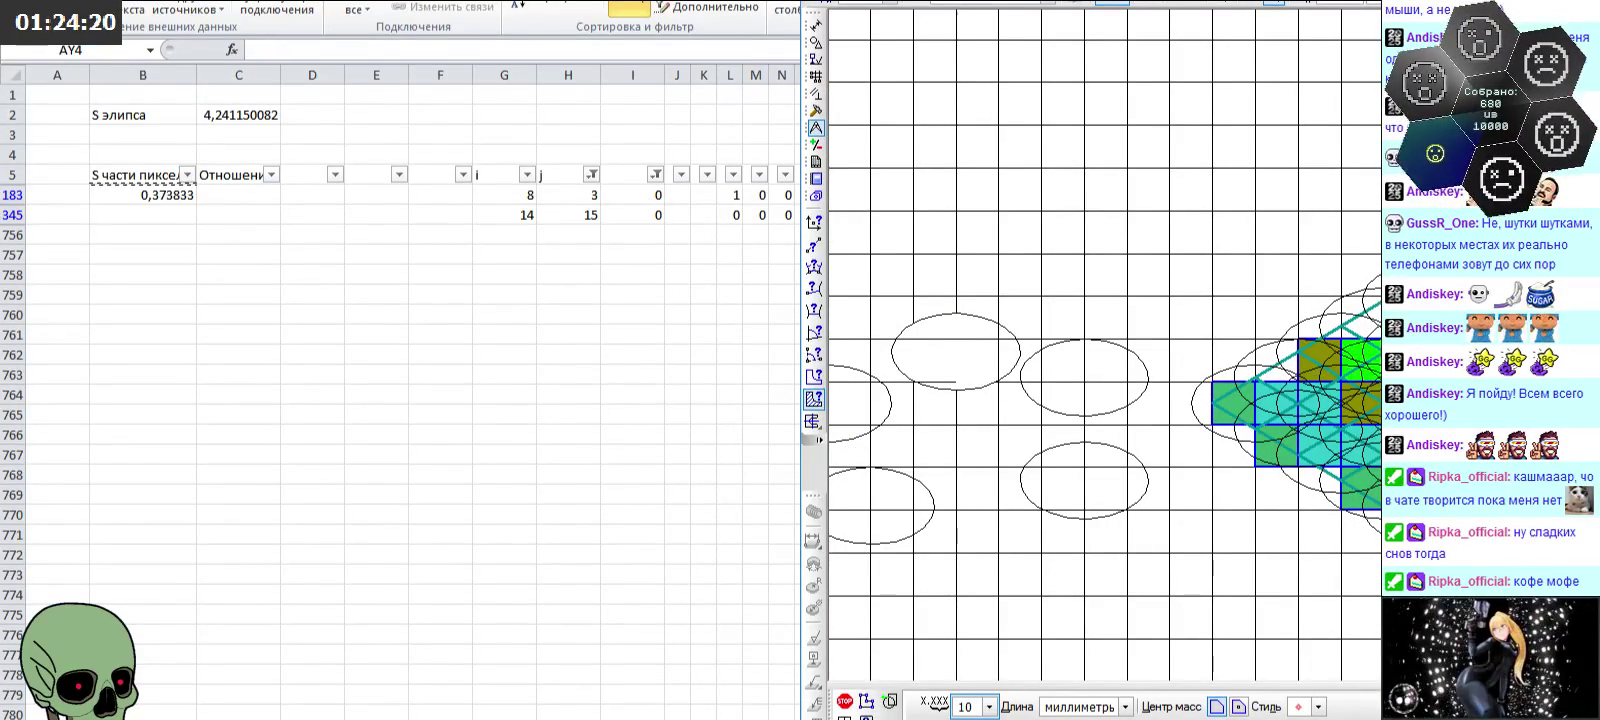
{"action": "left_click", "coordinate": [143, 195]}
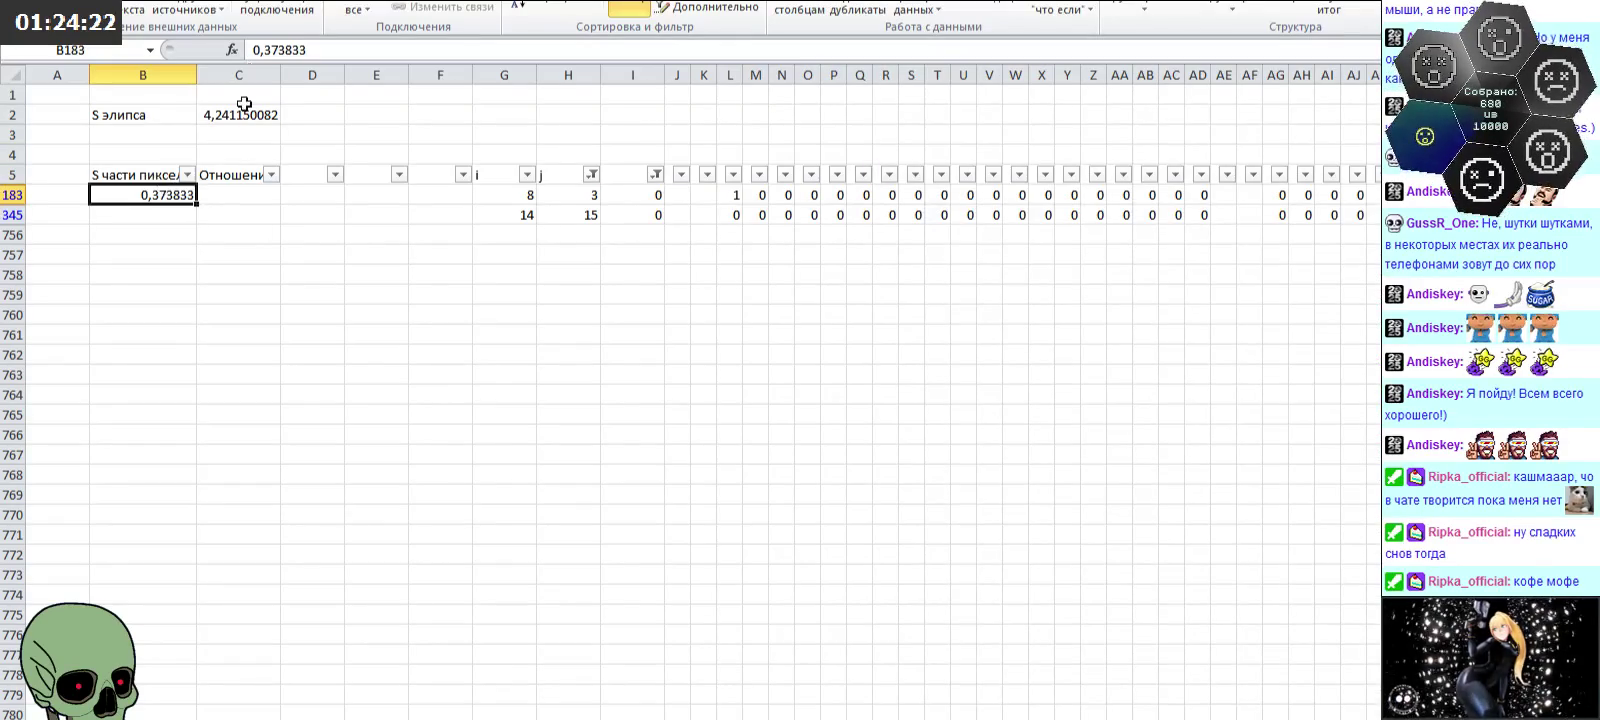
{"action": "left_click_drag", "start_coordinate": [262, 50], "coordinate": [342, 50]}
{"action": "key", "text": "ctrl+v"}
{"action": "left_click", "coordinate": [285, 238]}
{"action": "left_click", "coordinate": [160, 196]}
{"action": "key", "text": "ctrl+c"}
{"action": "key", "text": "ctrl+v"}
{"action": "left_click", "coordinate": [307, 299]}
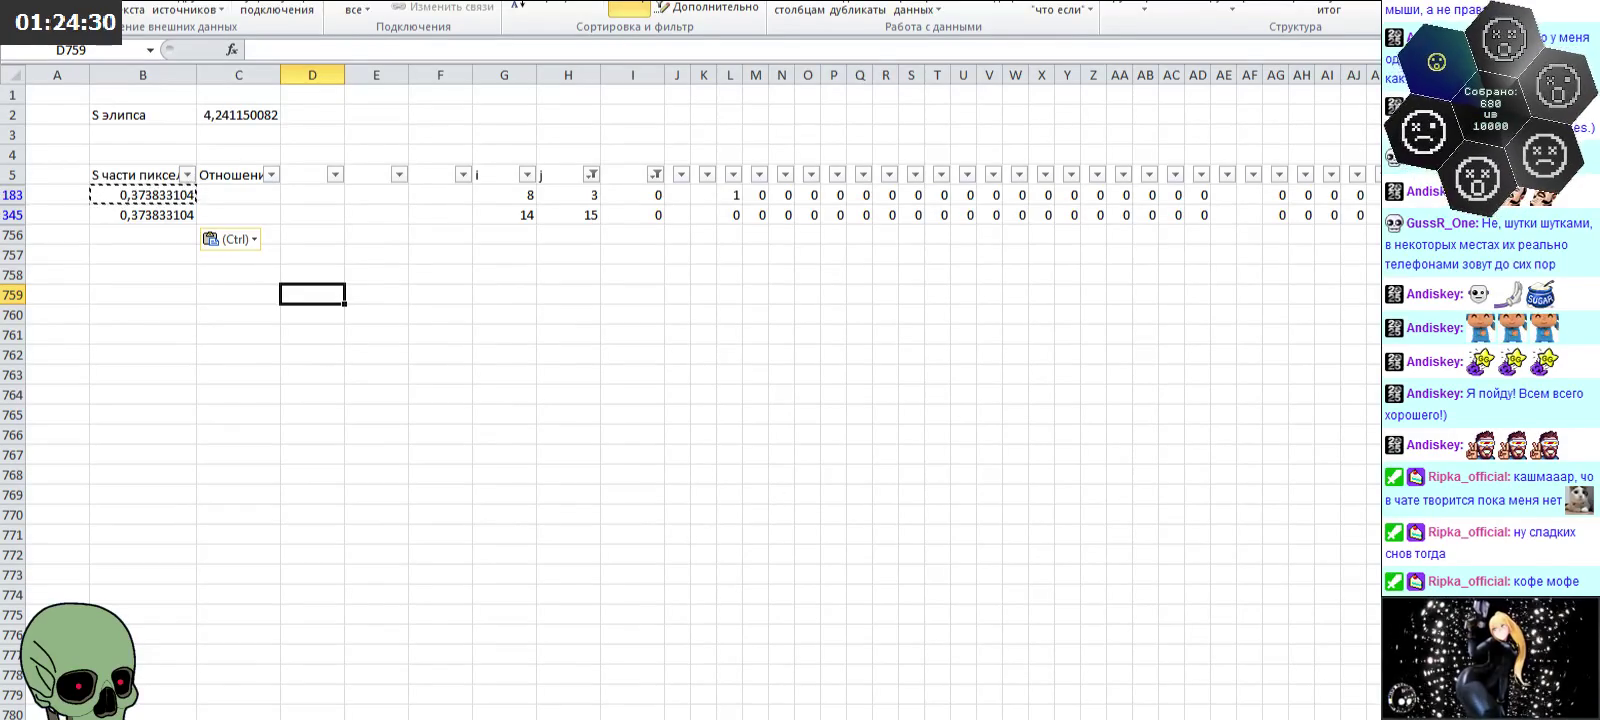
Step: Clear the AY filter and filter column AZ excluding 0, leaving rows 208 and 245
{"action": "scroll", "coordinate": [700, 400], "scroll_direction": "right", "scroll_amount": 5}
{"action": "scroll", "coordinate": [700, 400], "scroll_direction": "right", "scroll_amount": 1}
{"action": "left_click", "coordinate": [940, 154]}
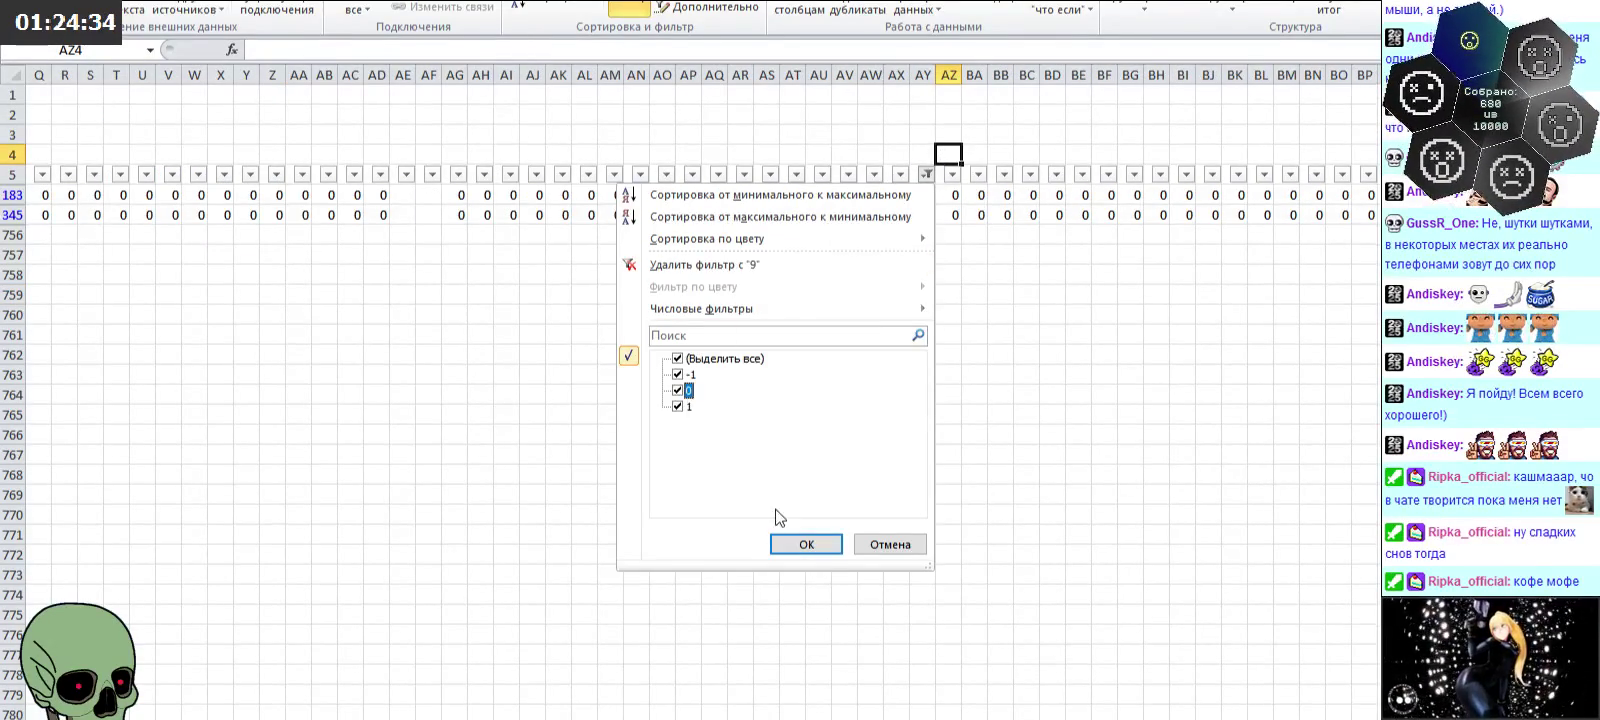
{"action": "left_click", "coordinate": [806, 544]}
{"action": "left_click", "coordinate": [952, 174]}
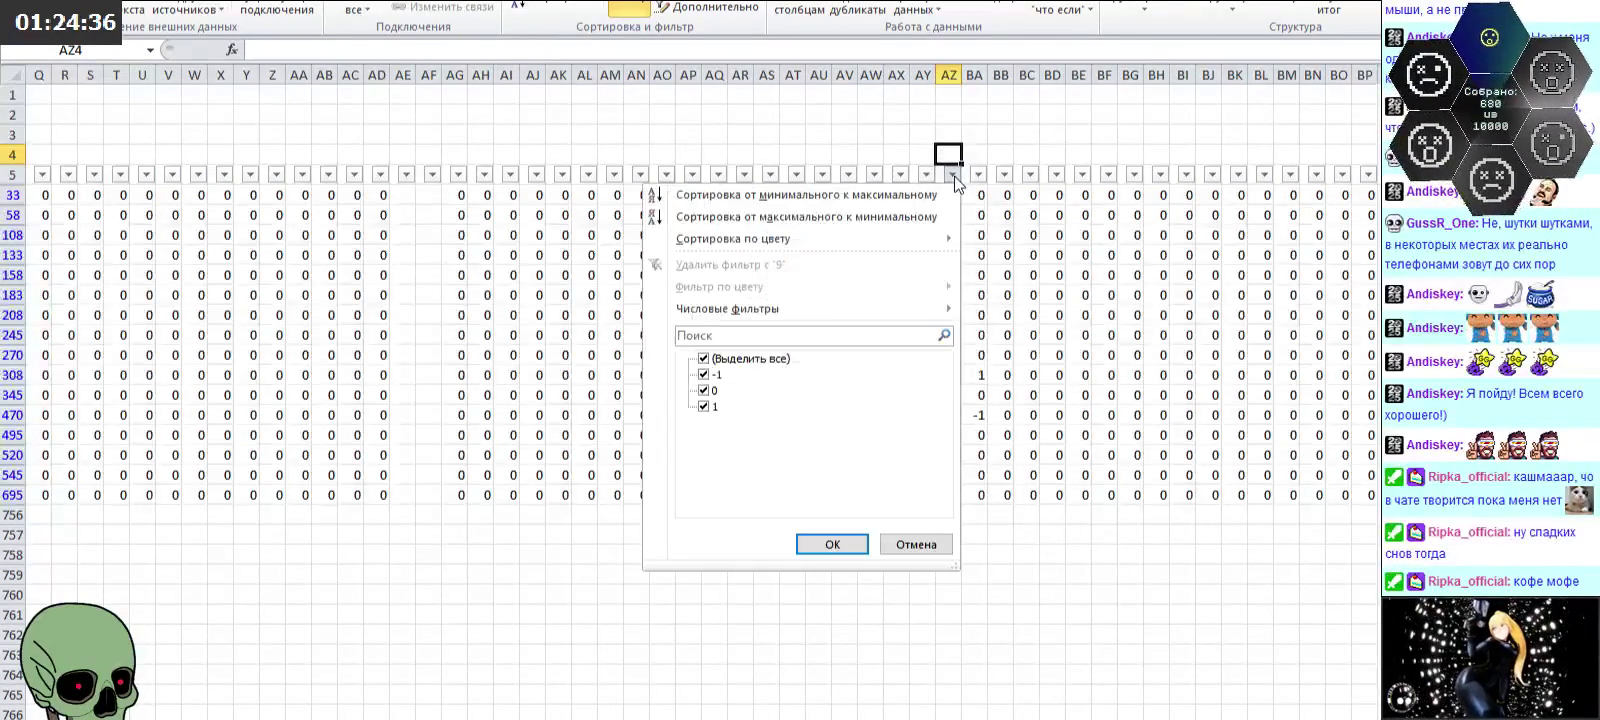
{"action": "left_click", "coordinate": [704, 390]}
{"action": "left_click", "coordinate": [858, 550]}
{"action": "left_click_drag", "start_coordinate": [1179, 711], "coordinate": [1150, 711]}
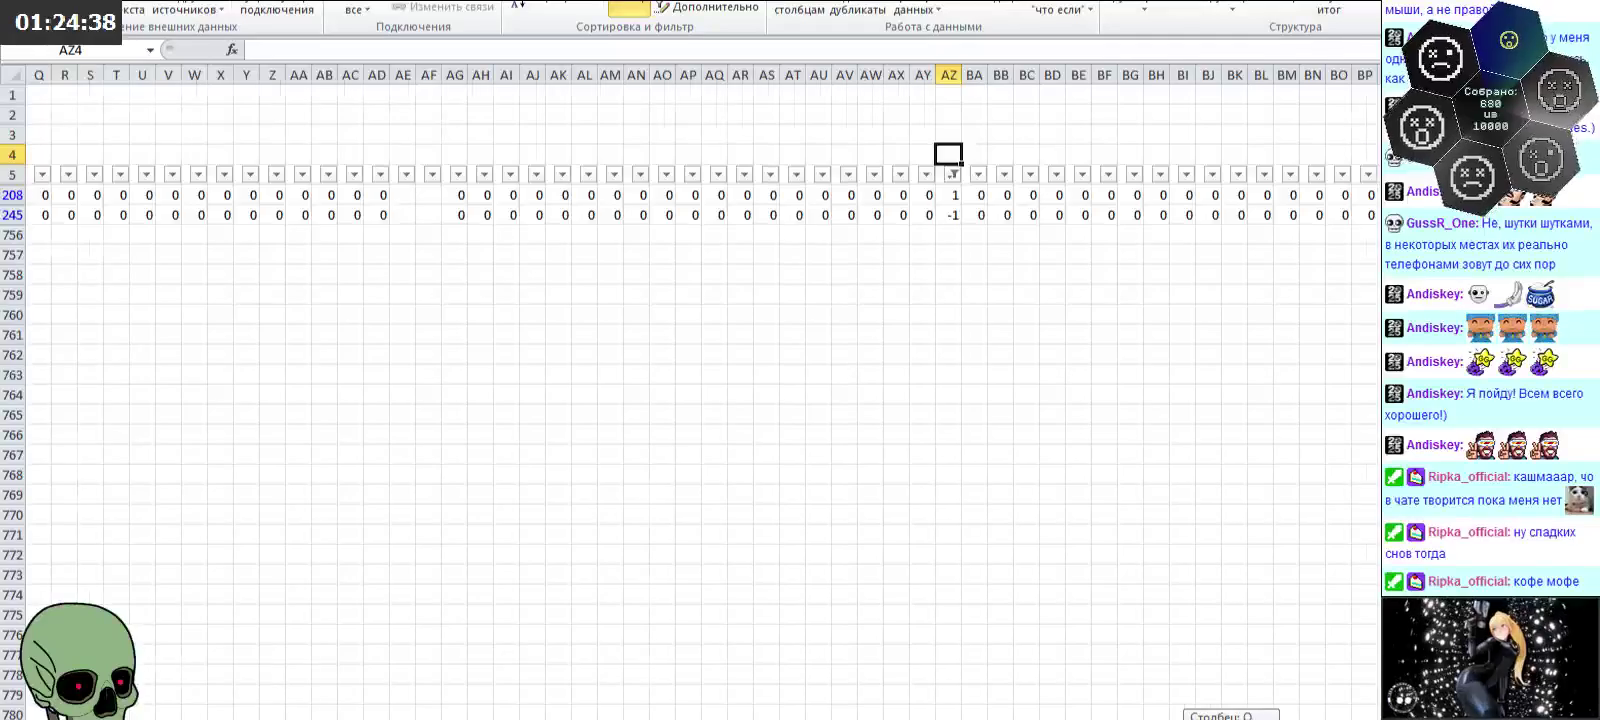